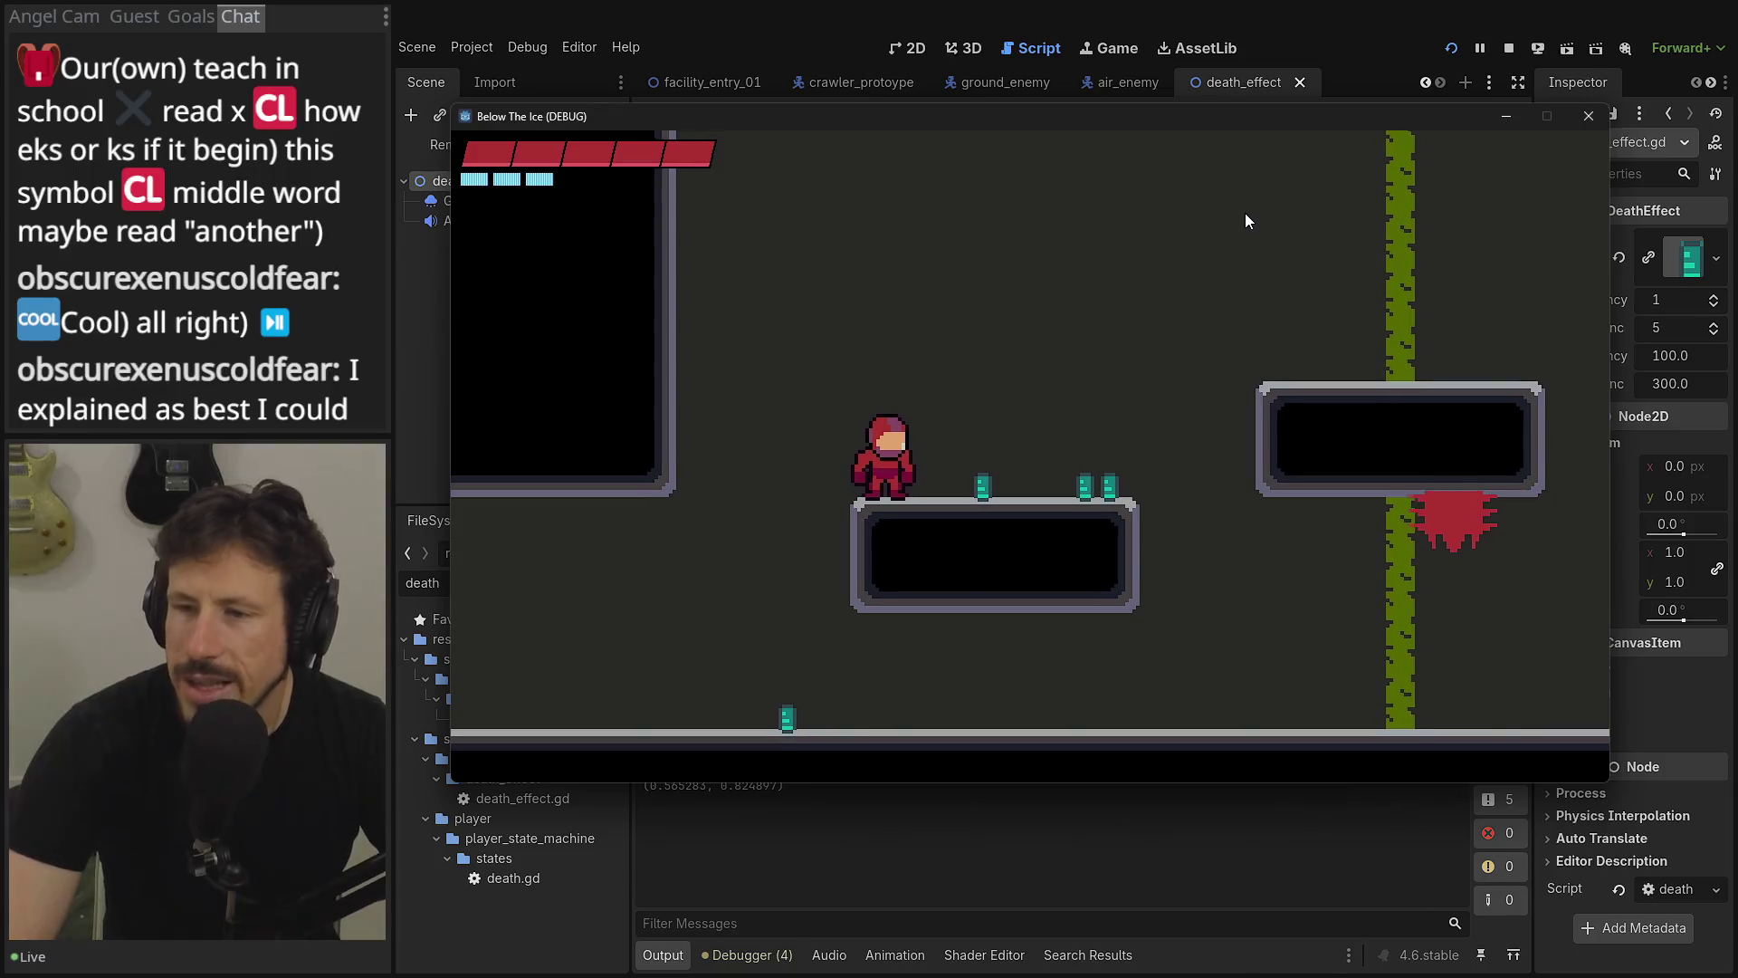
# - Run right, jump onto the higher platform, fire left and drop back to the floor
pyautogui.press('Right')
pyautogui.press('space')
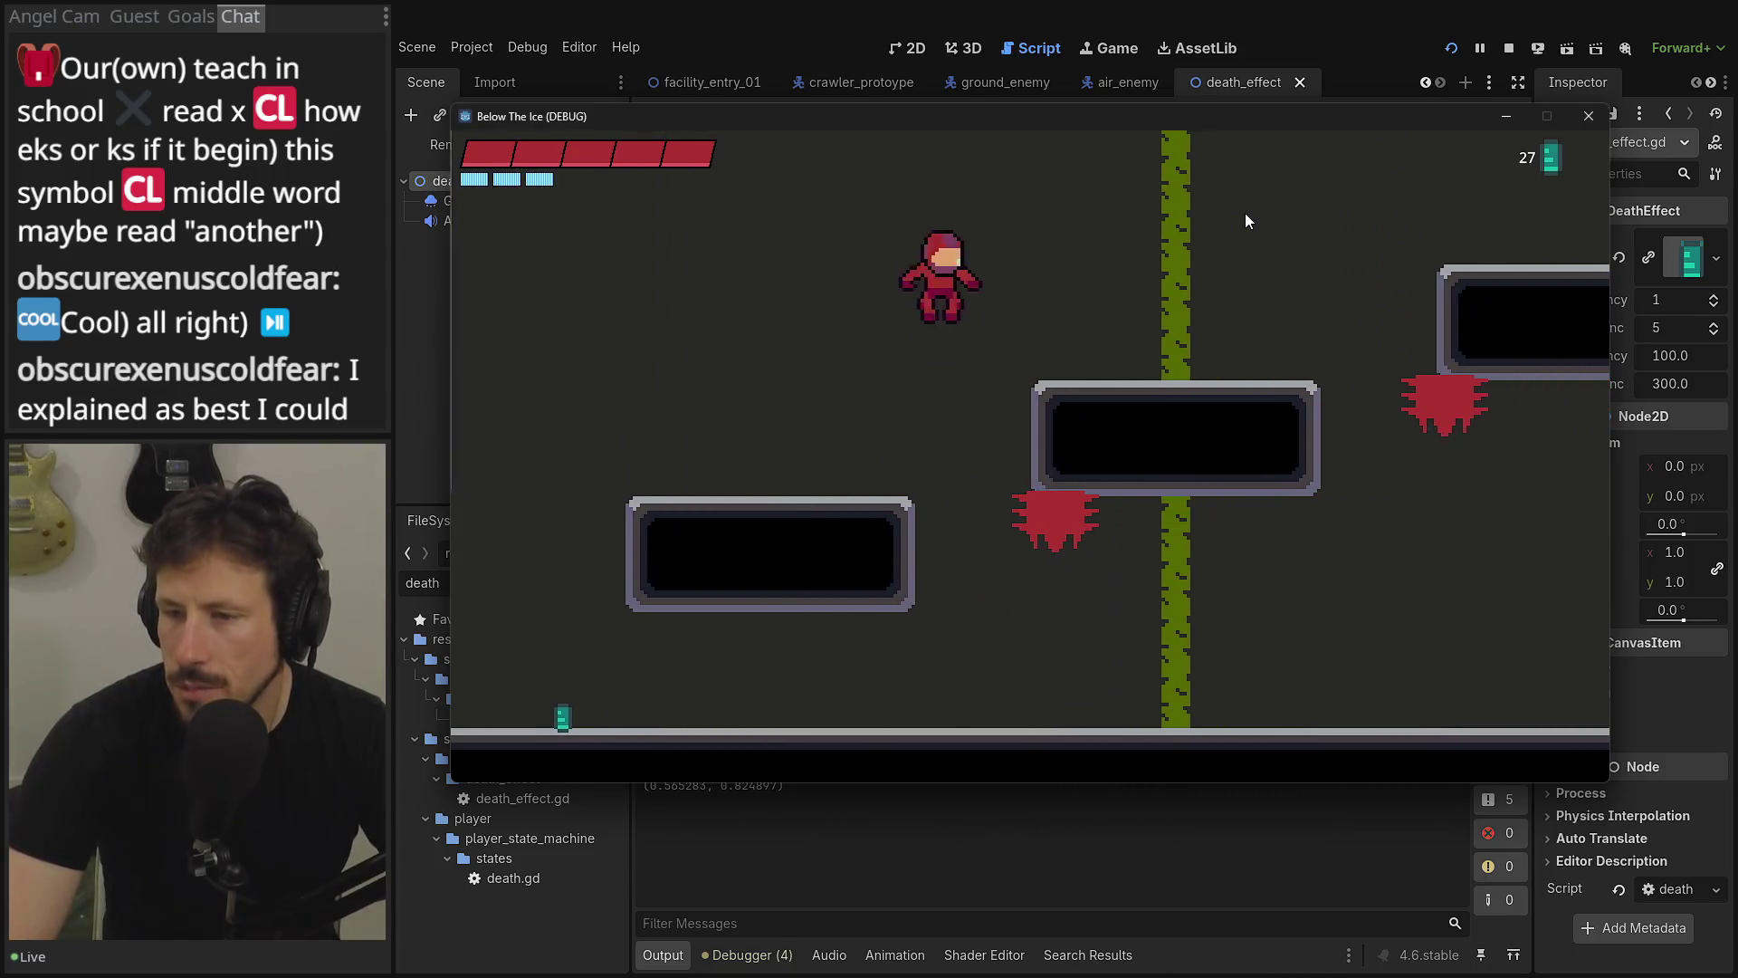
pyautogui.press('Left')
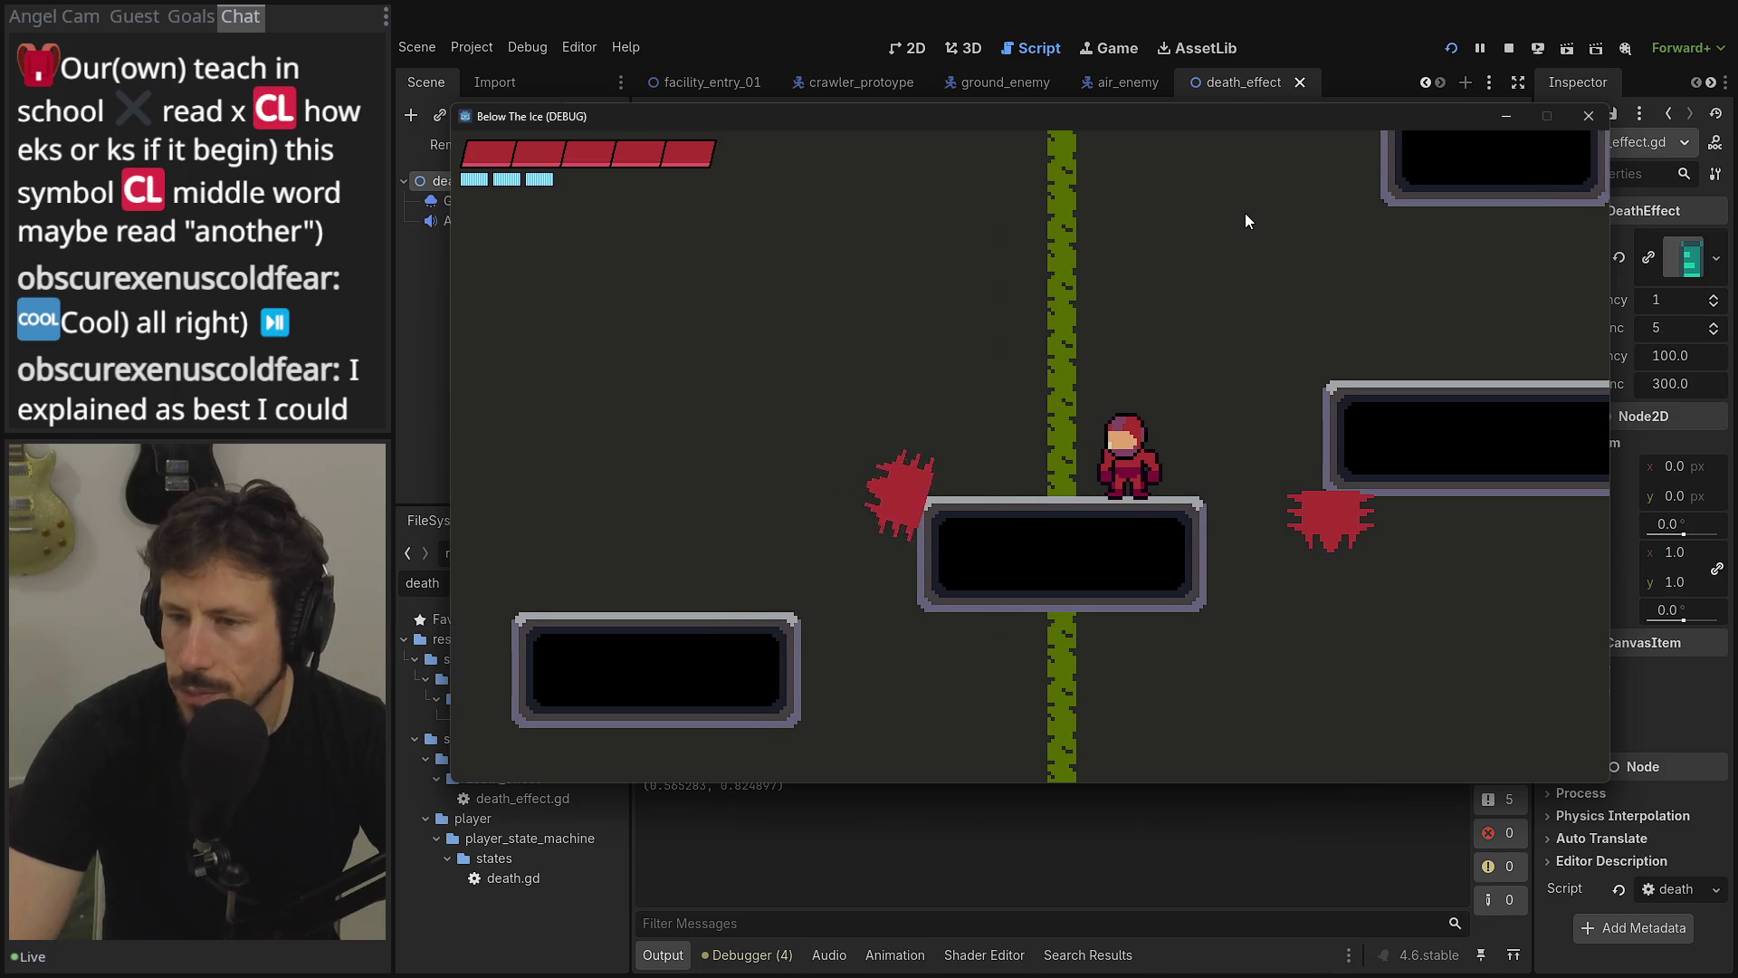
pyautogui.press('Left')
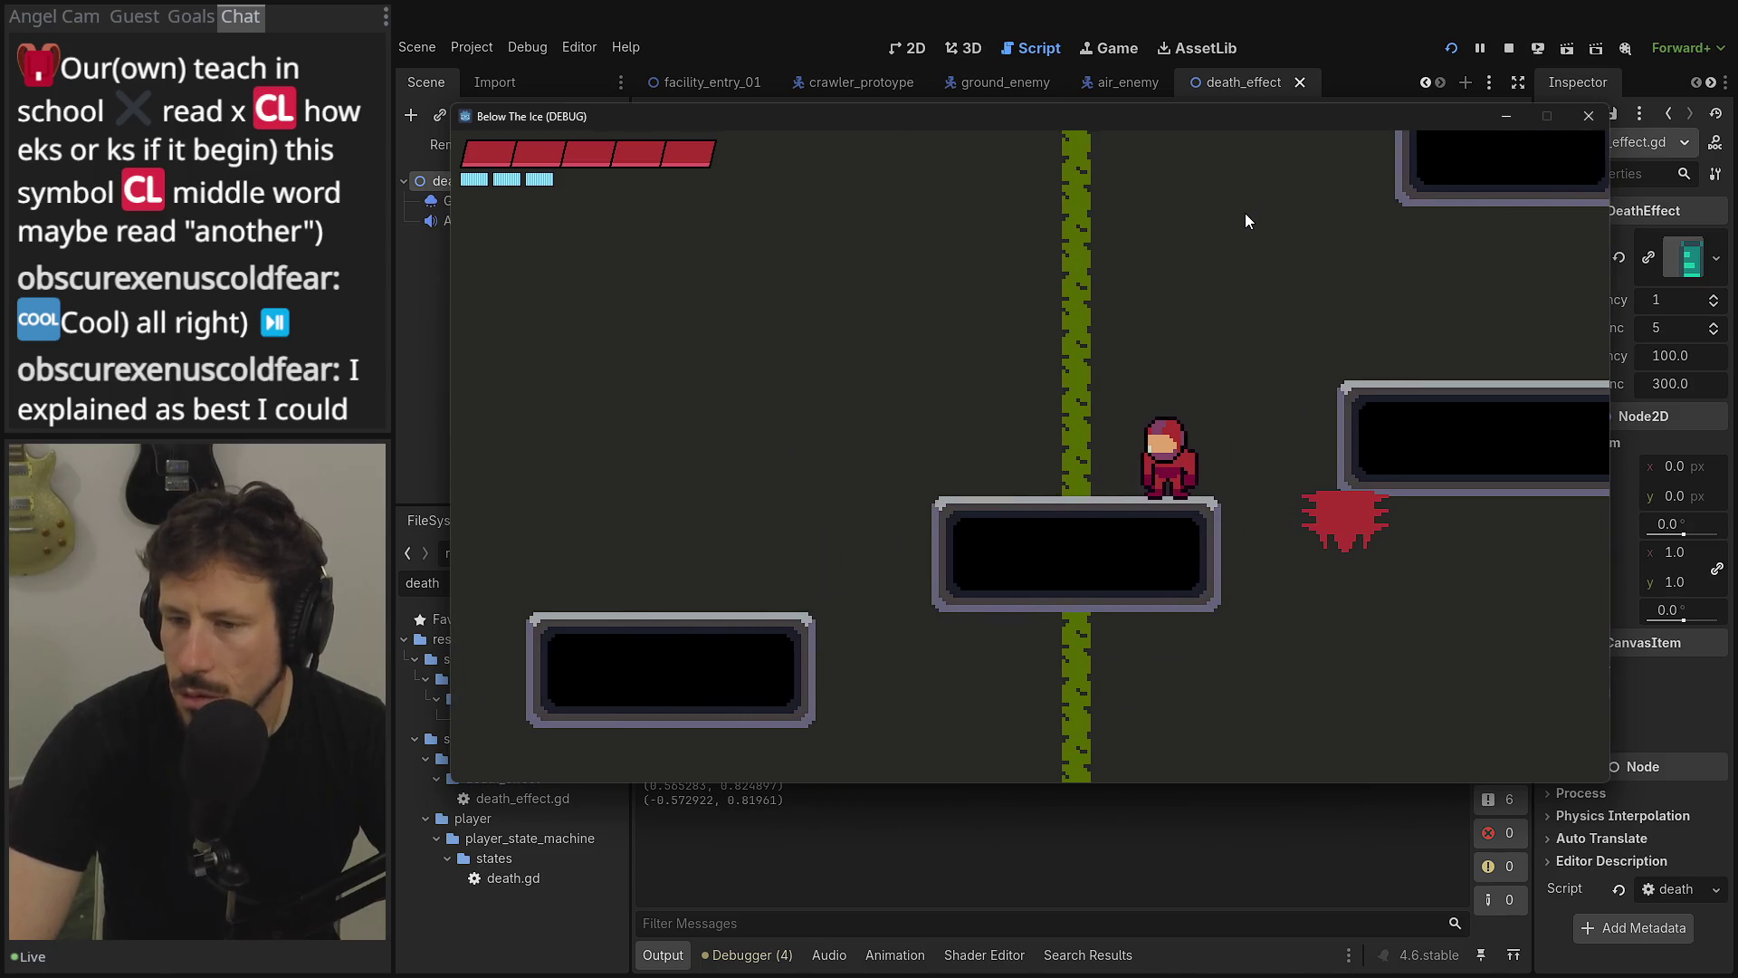
# - Run right to destroy the red enemy, collect its teal pickups, then end the debug run with F8
pyautogui.press('Right')
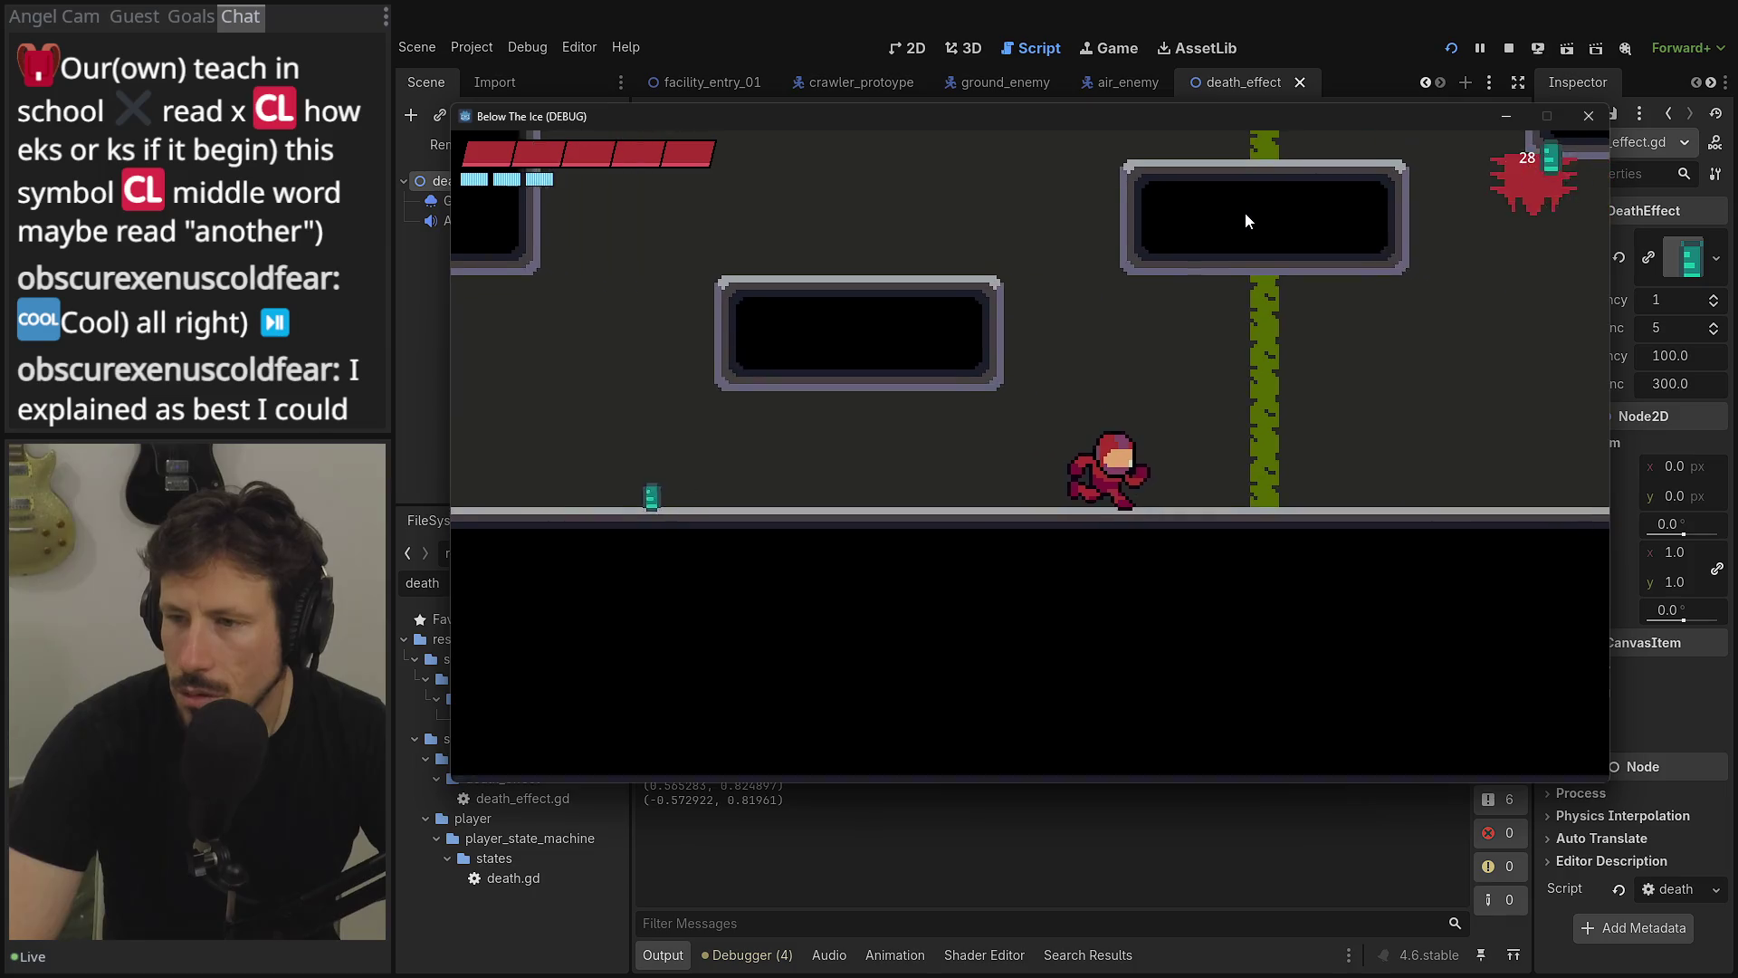
pyautogui.press('Right')
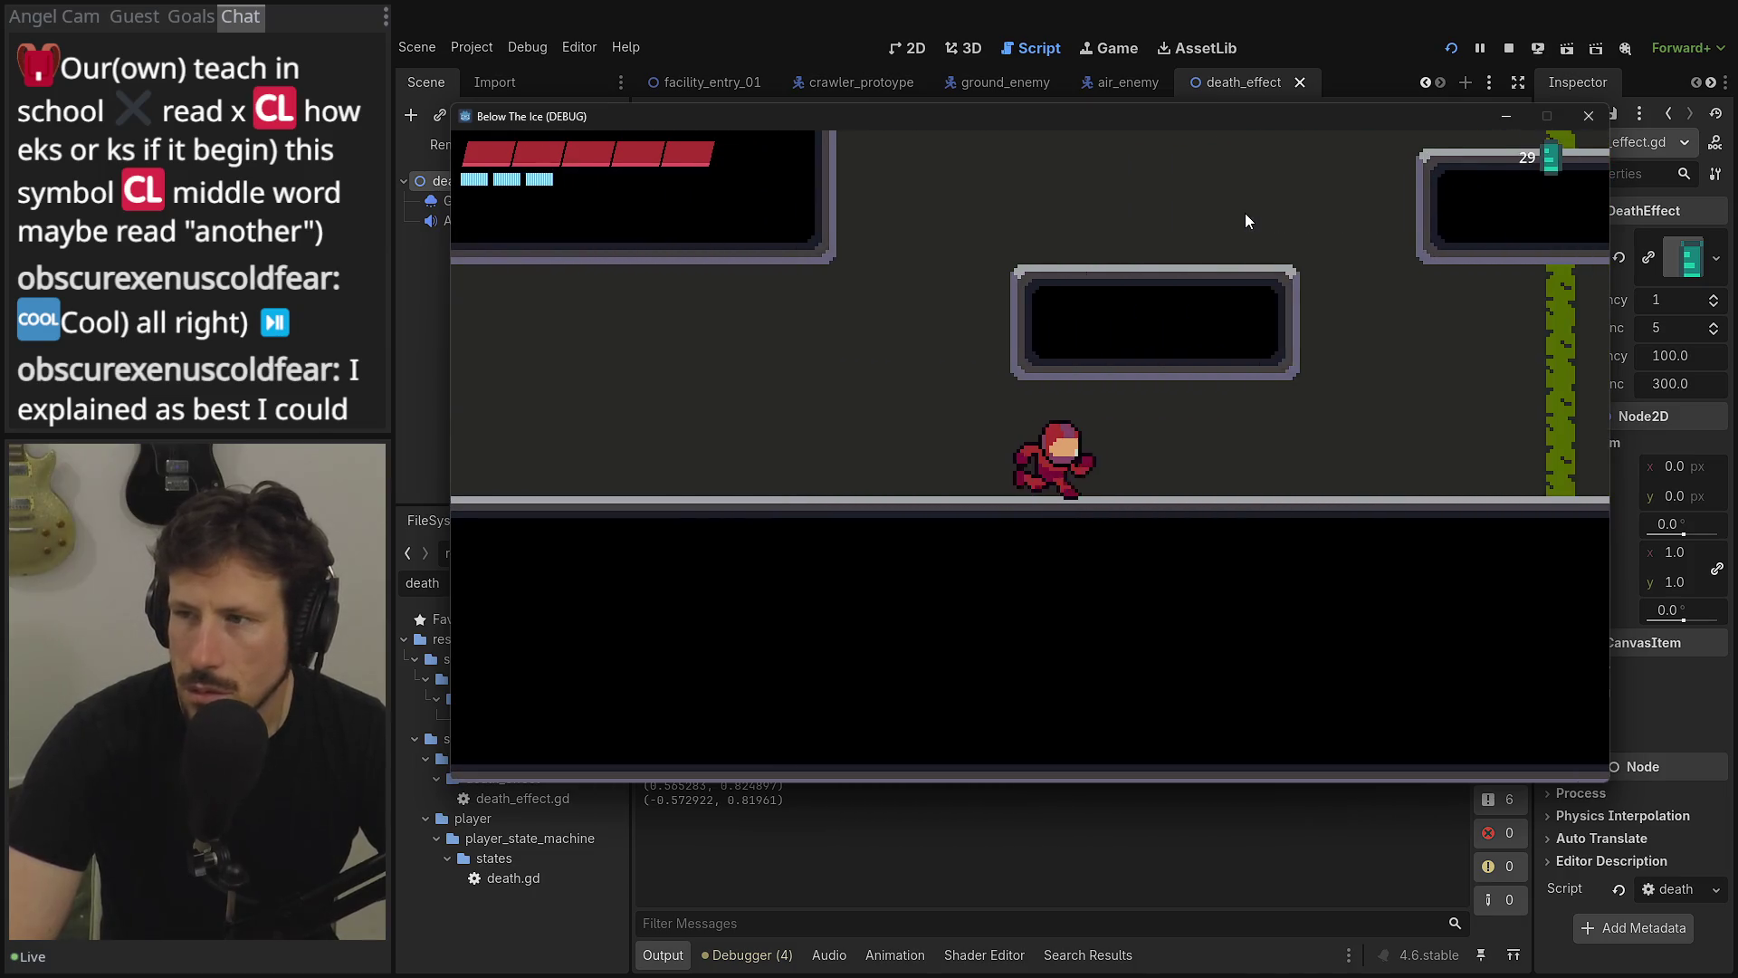
pyautogui.press('Right')
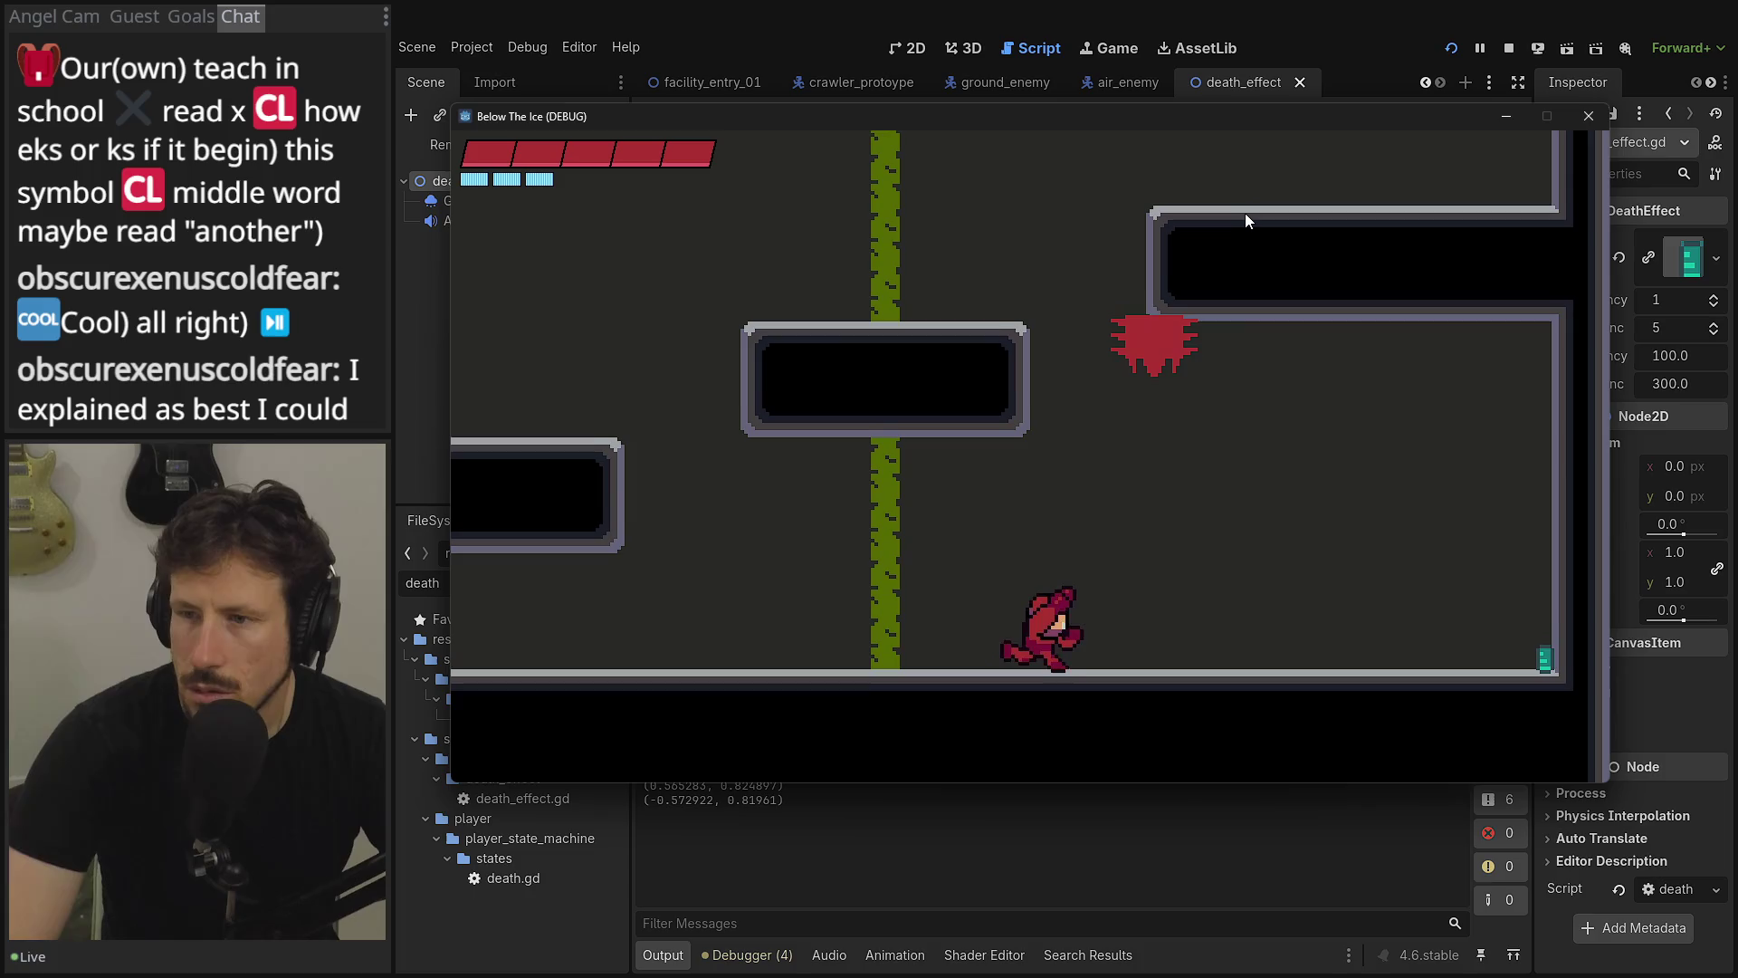
pyautogui.press('Right')
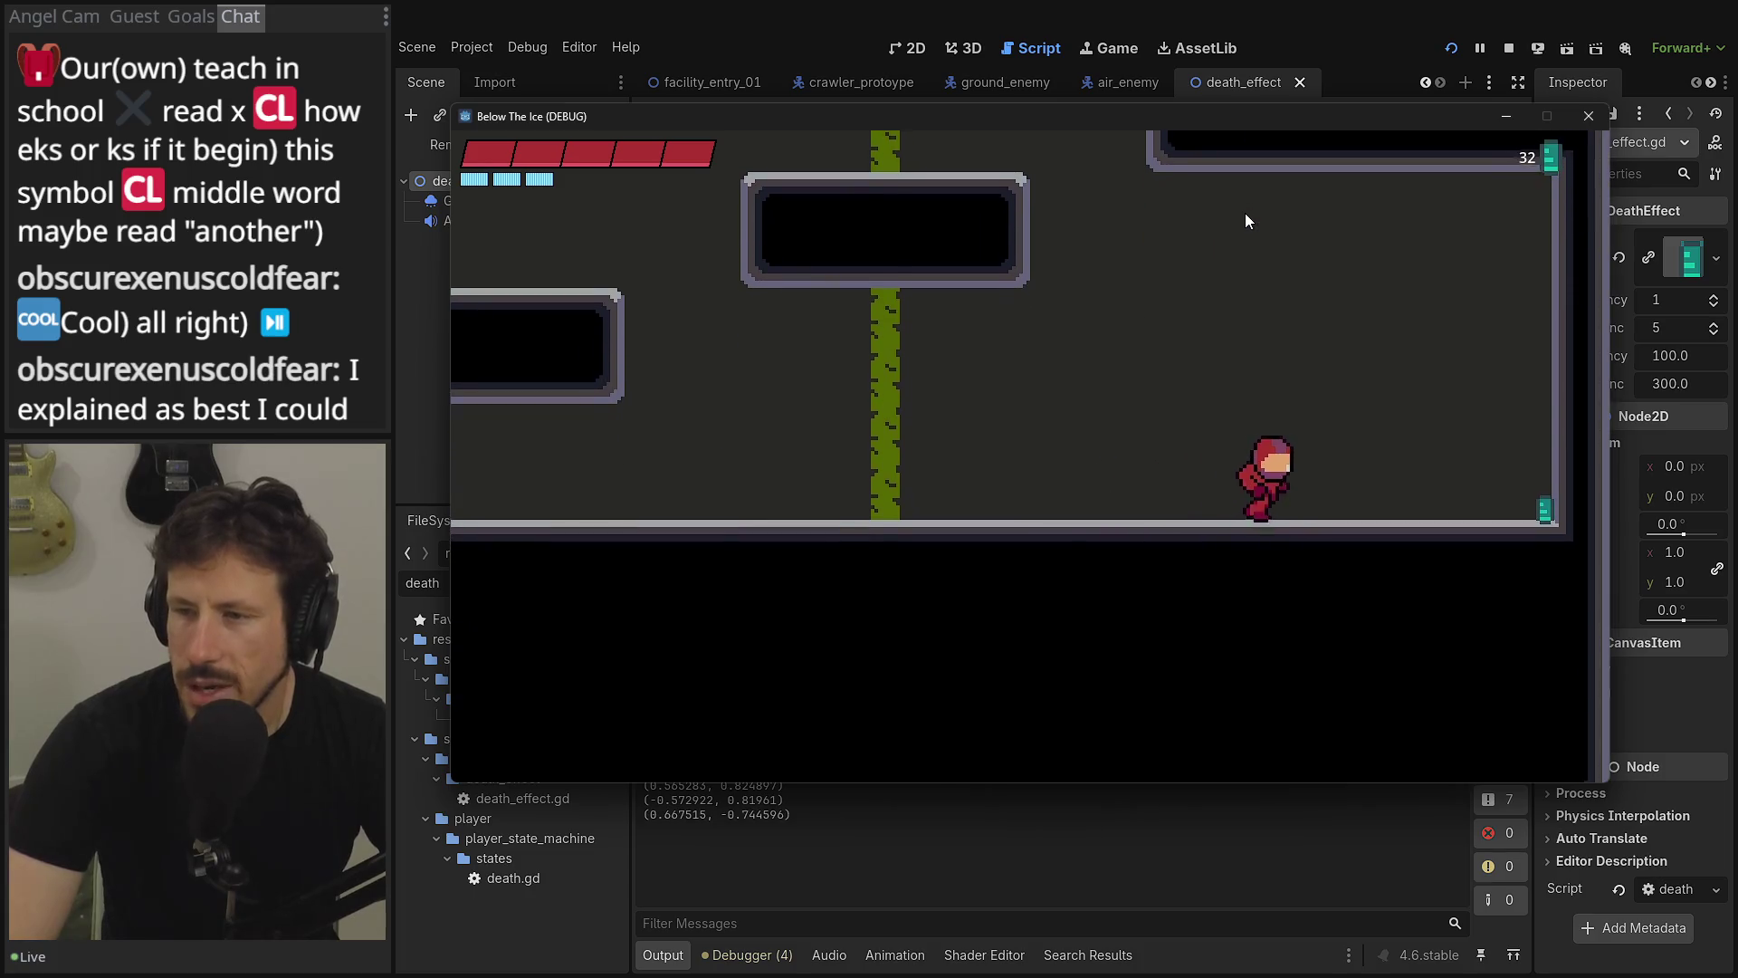
pyautogui.press('space')
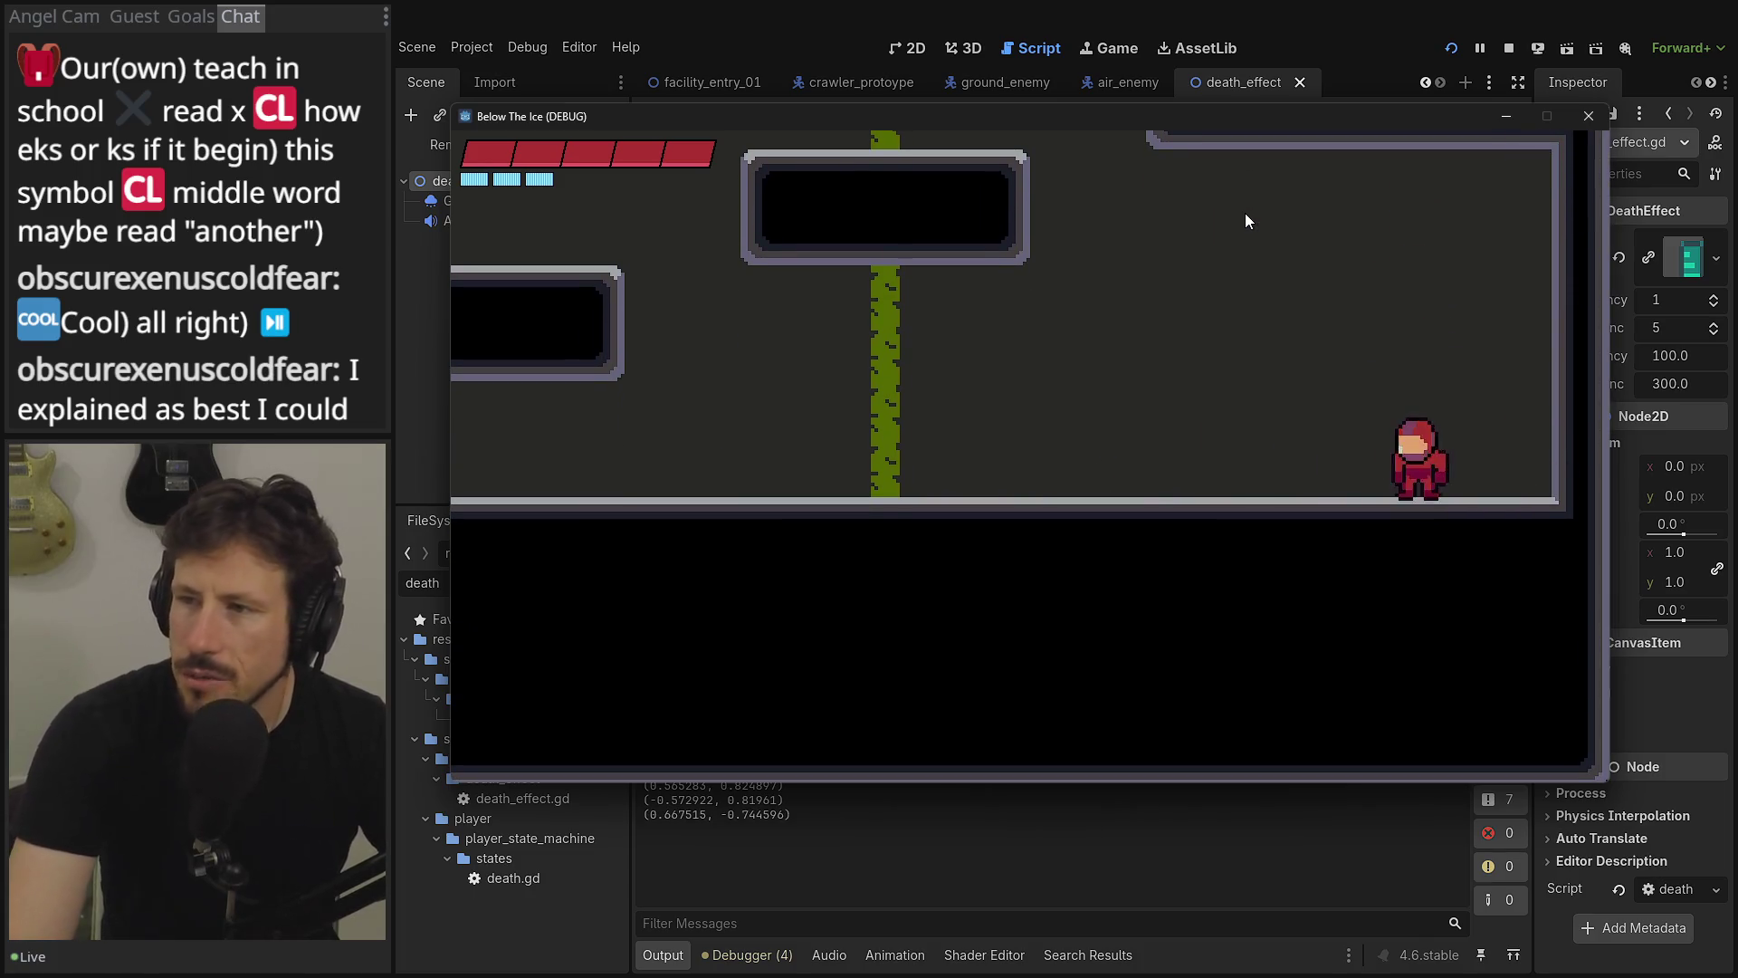
pyautogui.press('space')
pyautogui.press('F8')
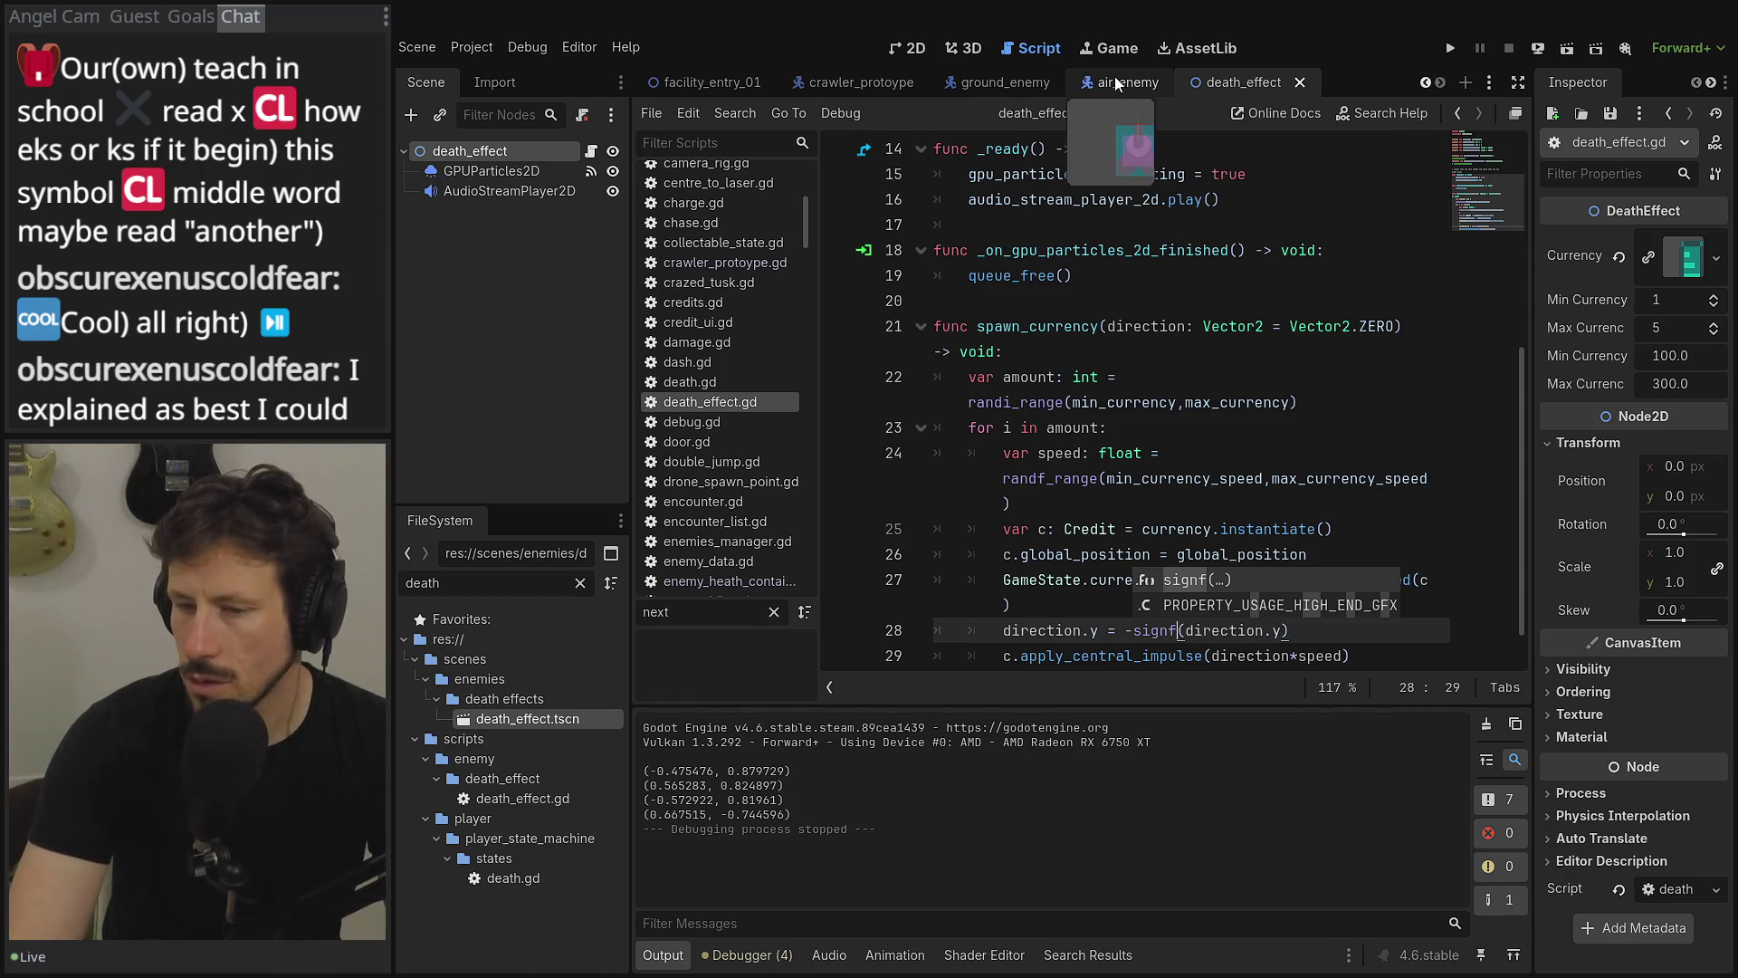
# - Look through the air_enemy, death_effect, ground_enemy and facility_entry_01 scene tabs
pyautogui.click(1117, 84)
pyautogui.click(1264, 84)
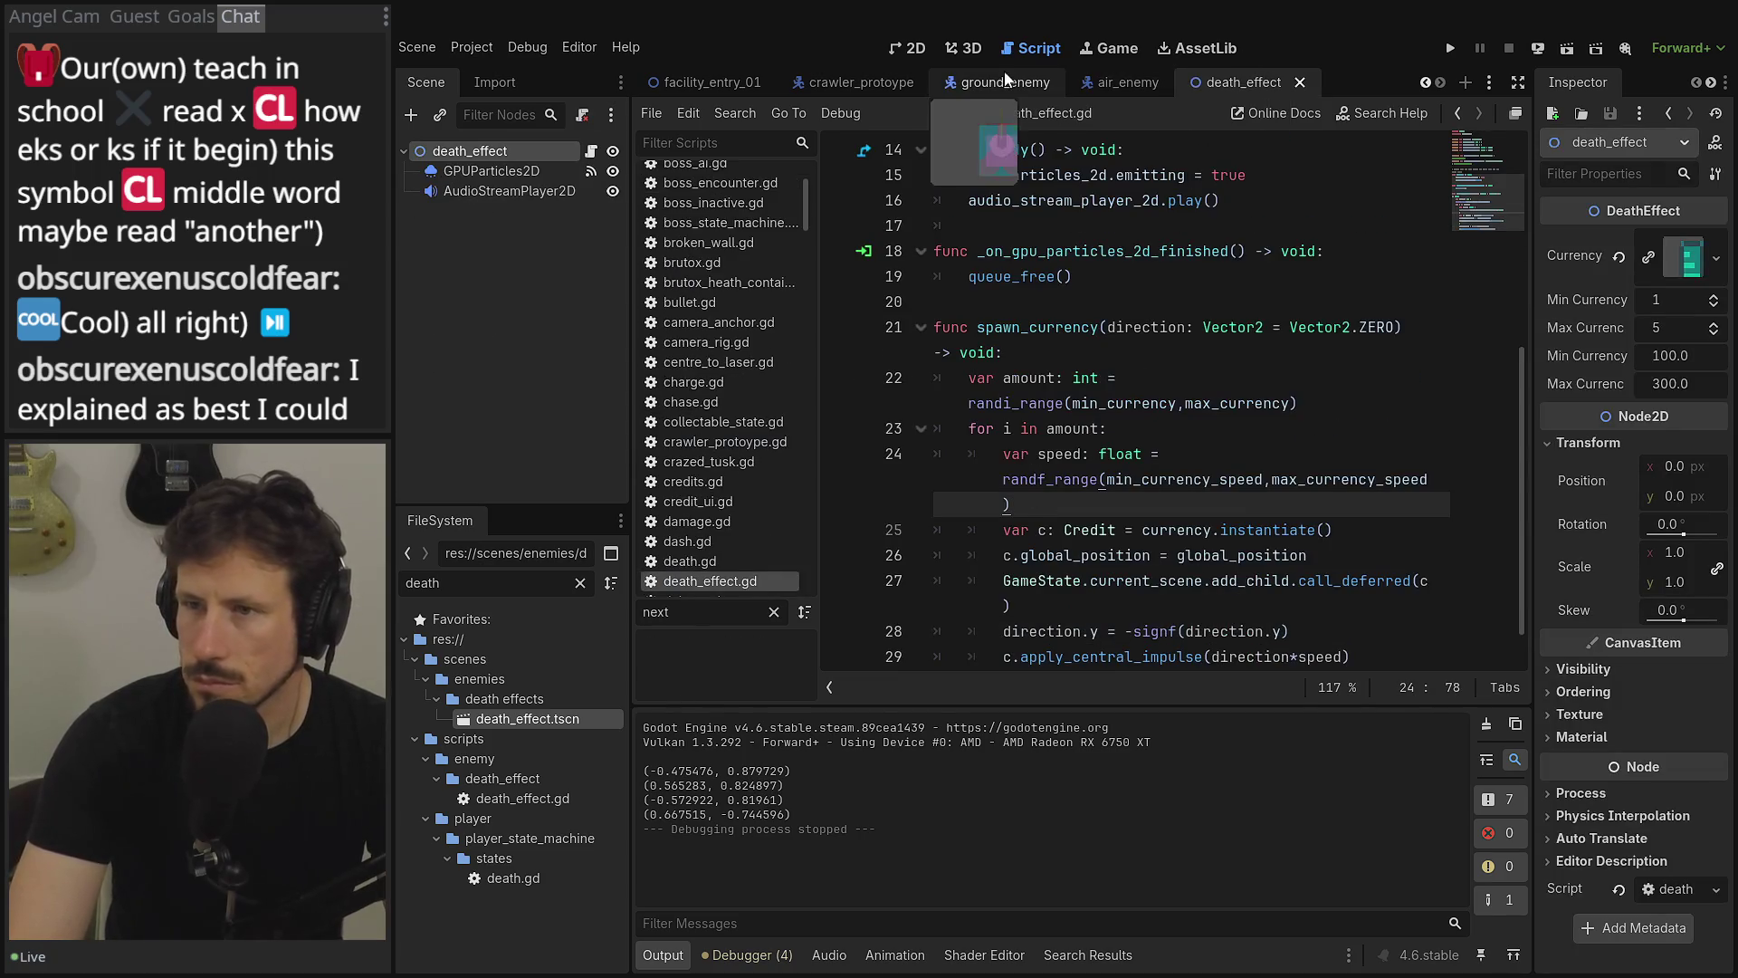
pyautogui.click(947, 82)
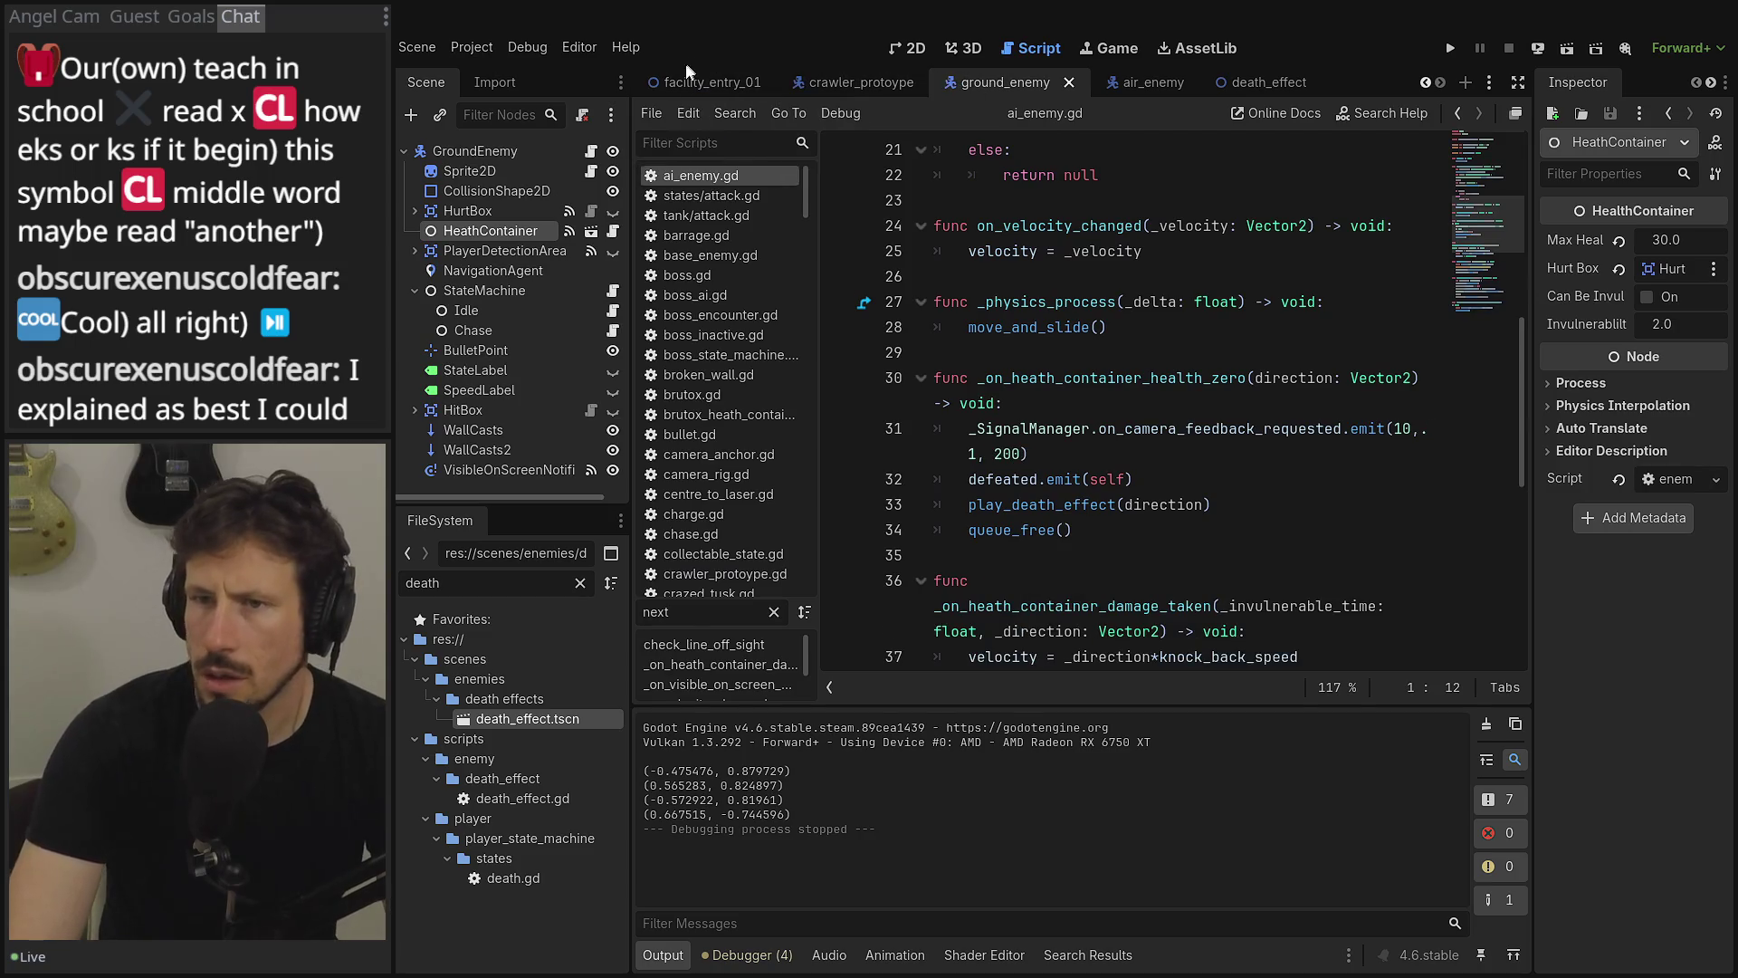
pyautogui.click(673, 83)
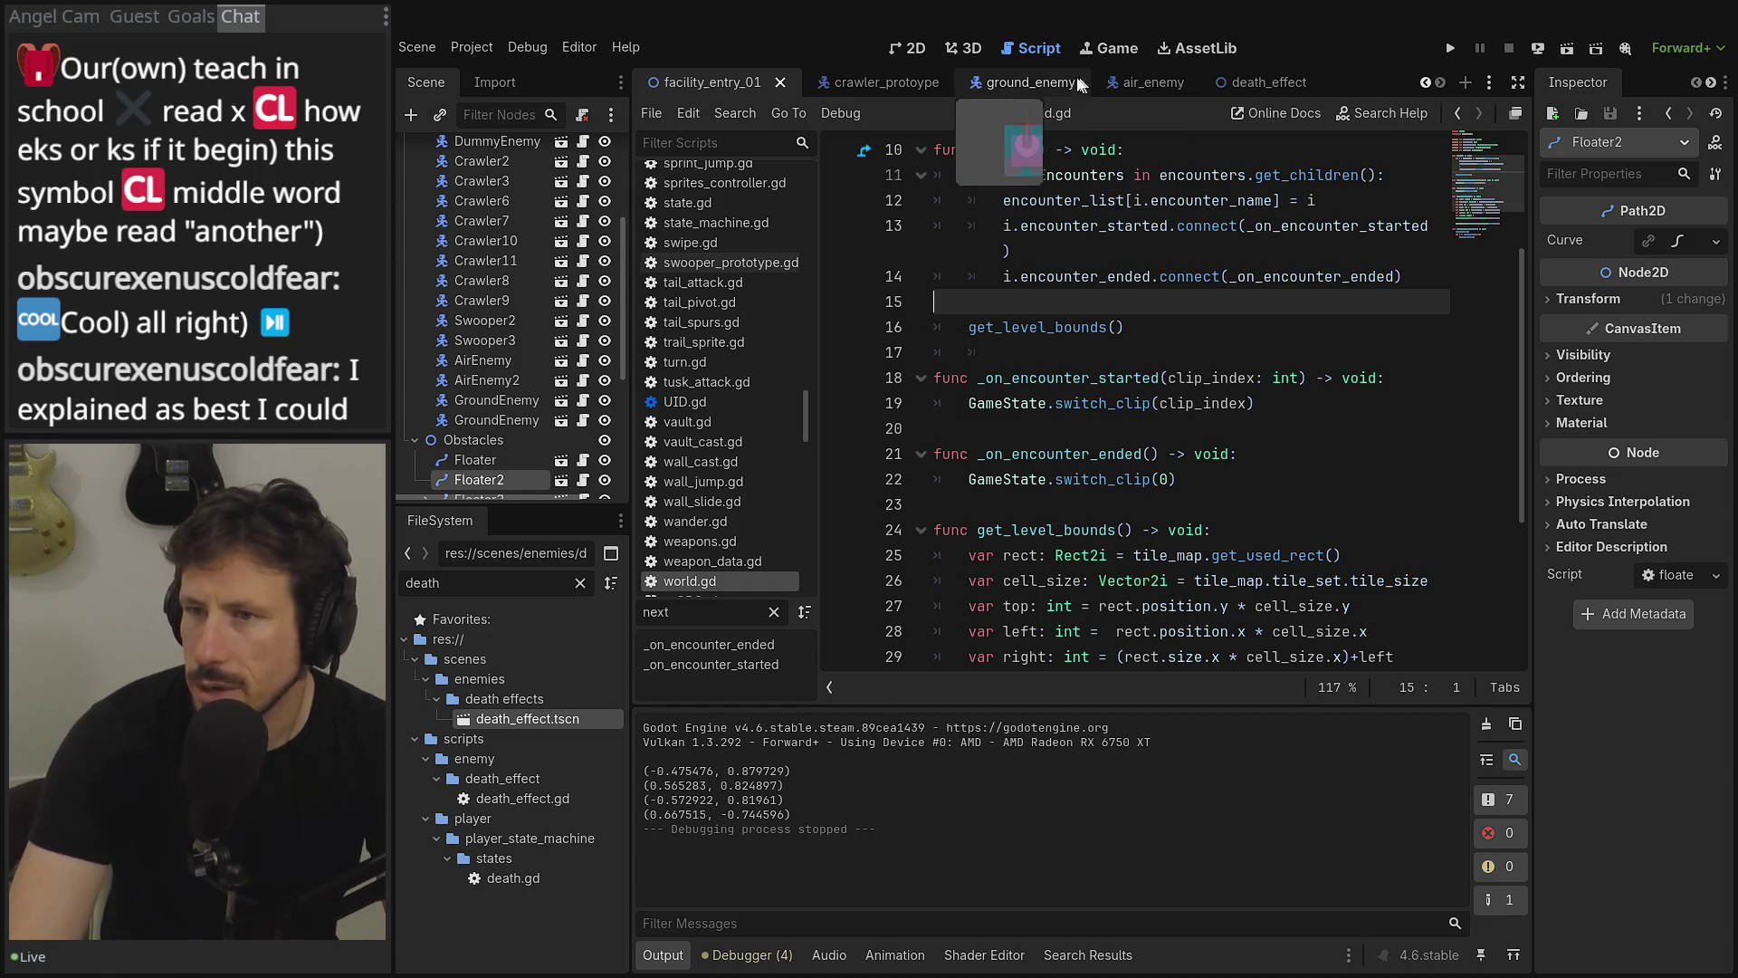
pyautogui.click(1014, 83)
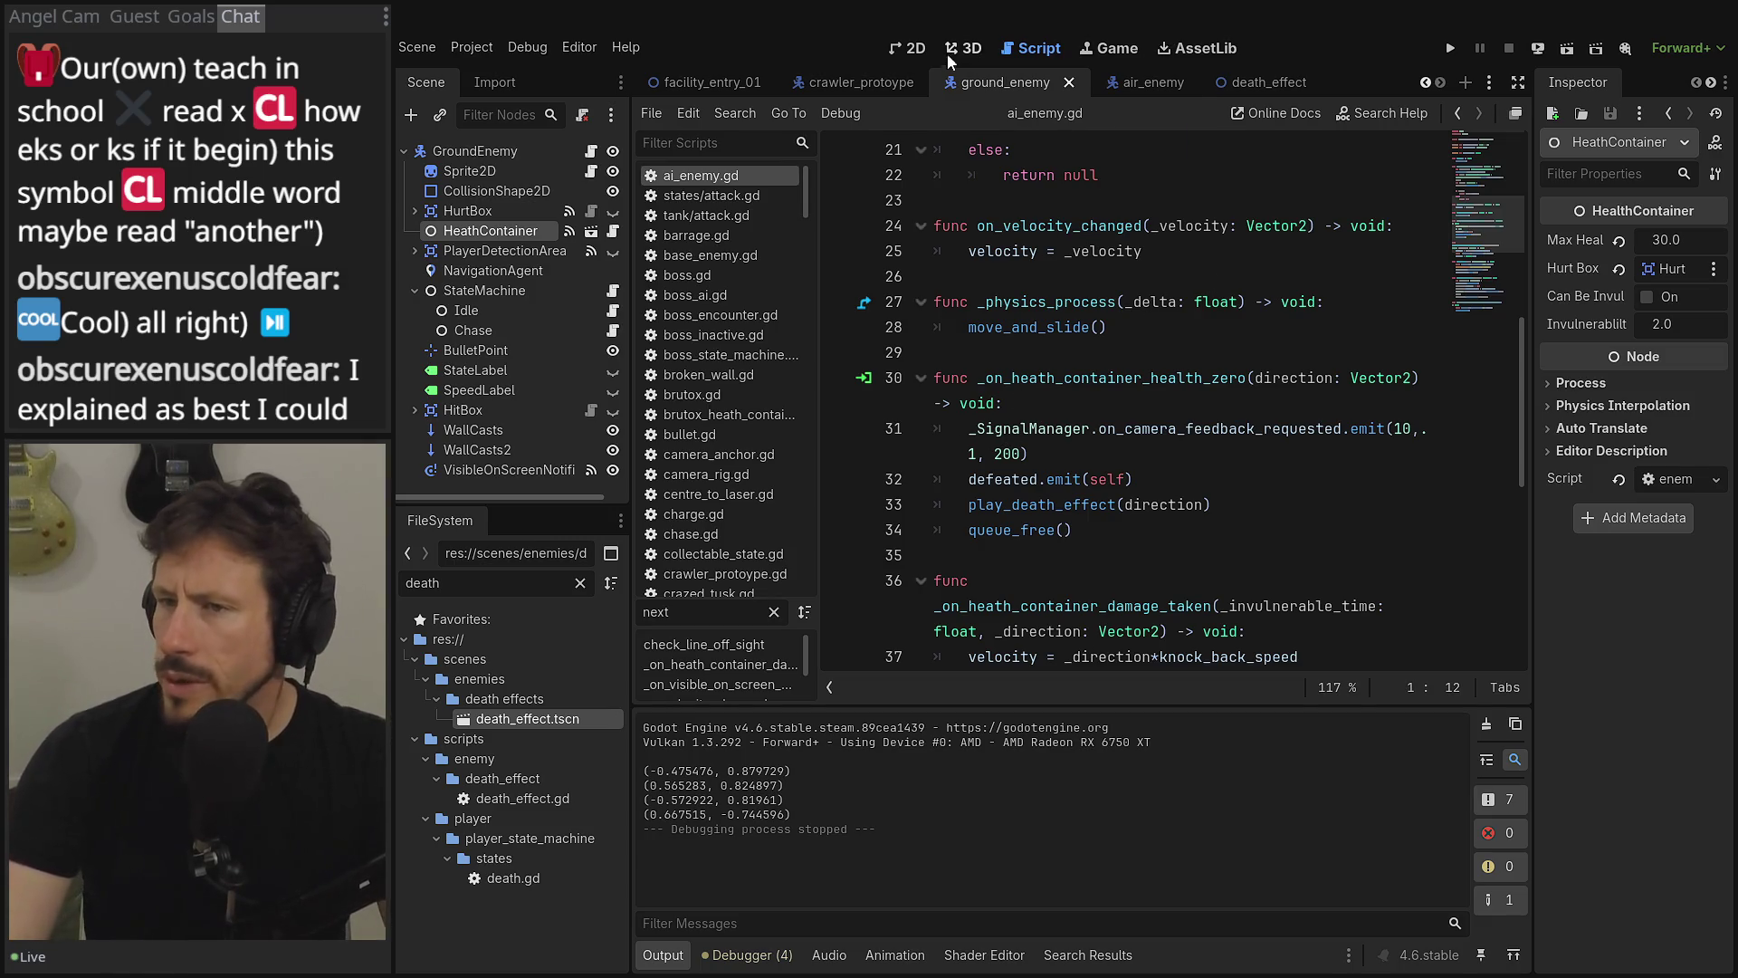
# - Delete the print(dir) line from crawler_protoype.gd, save, and open a new empty scene tab
pyautogui.click(860, 81)
pyautogui.click(1014, 507)
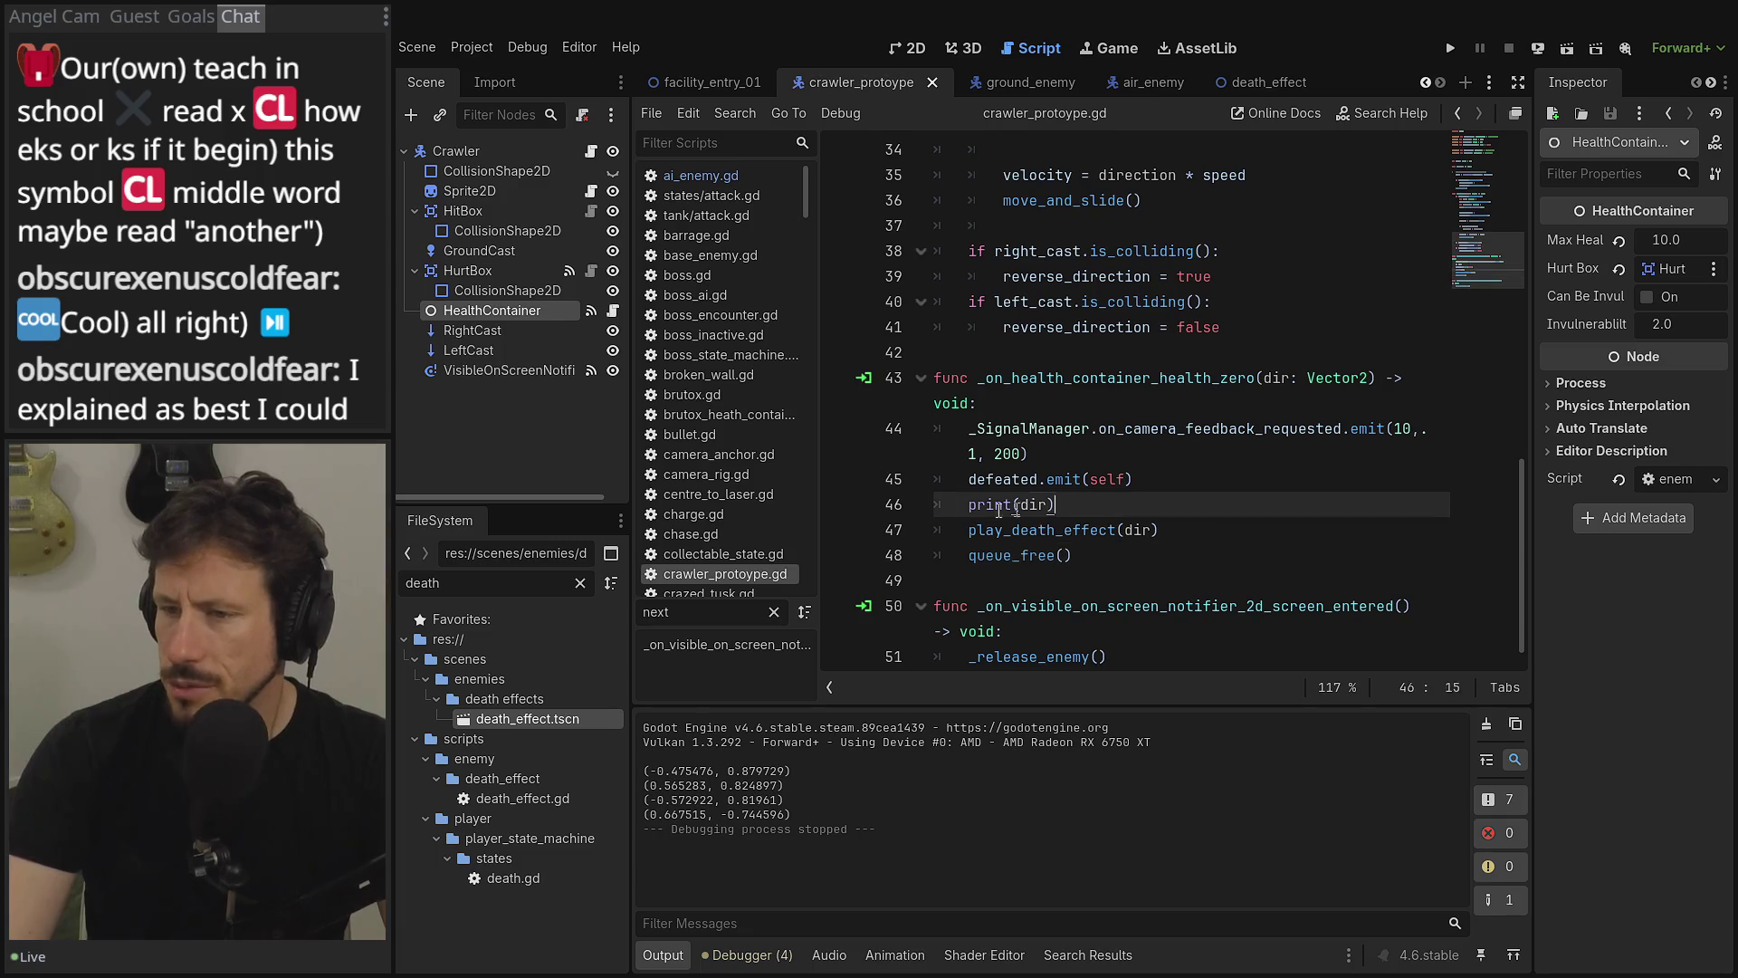
pyautogui.hotkey('ctrl', 'shift', 'k')
pyautogui.hotkey('ctrl', 's')
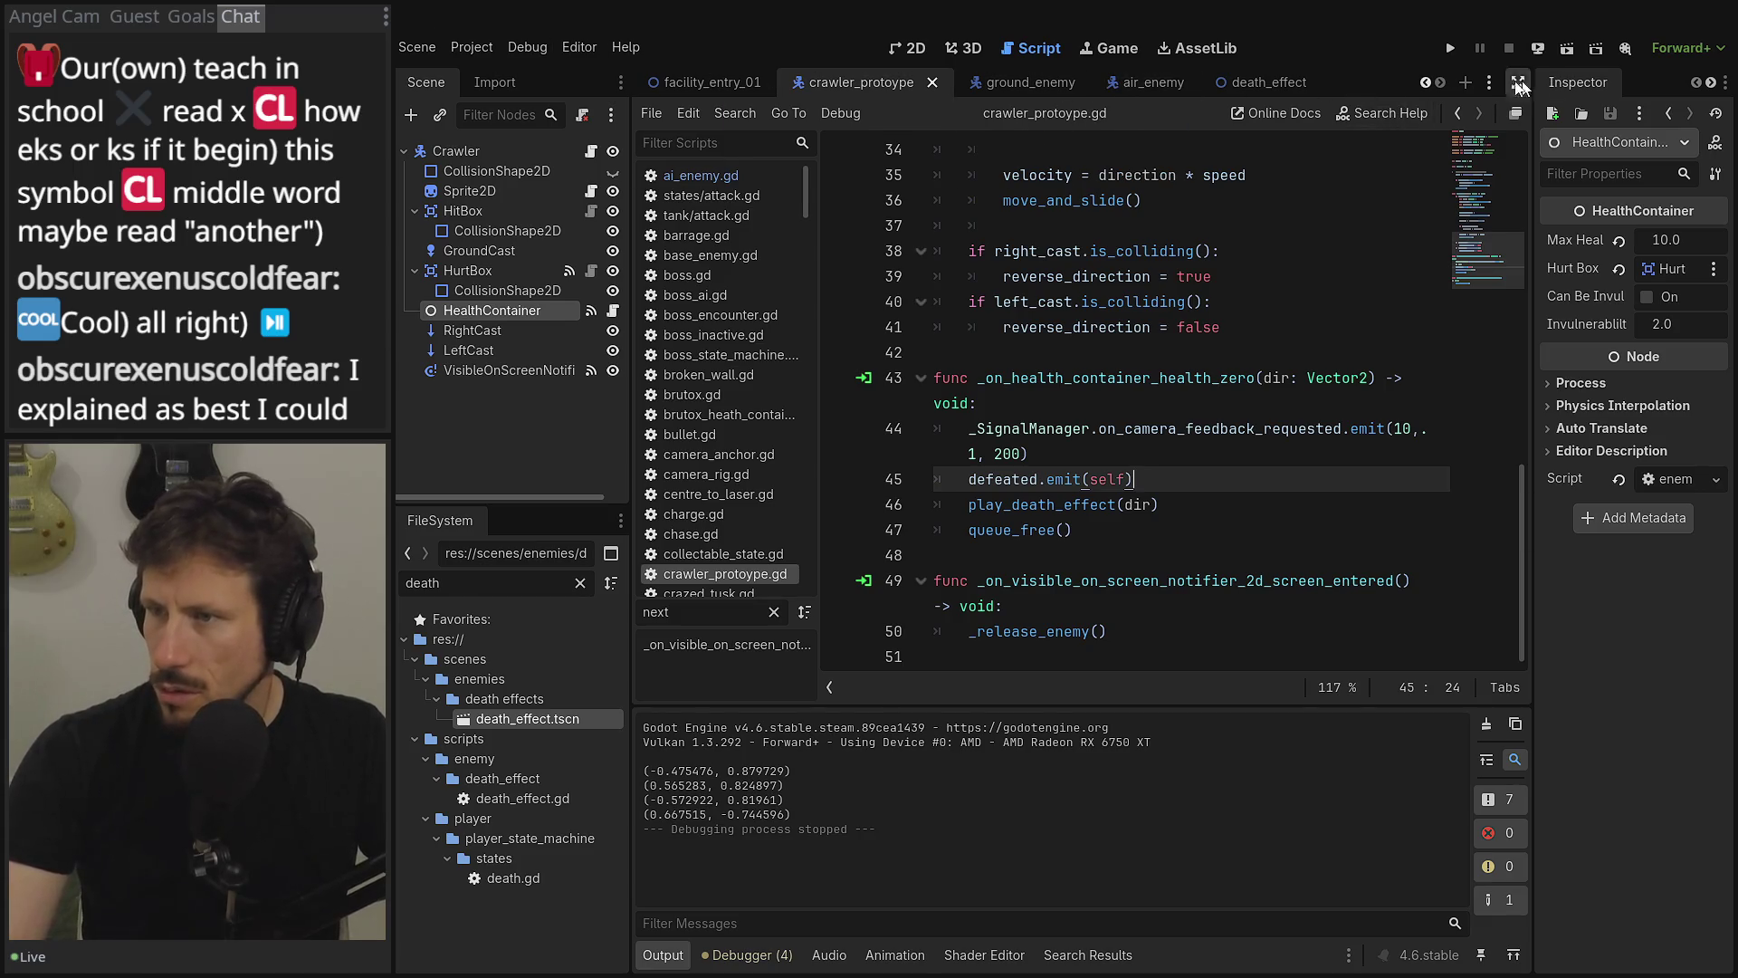
pyautogui.click(1468, 84)
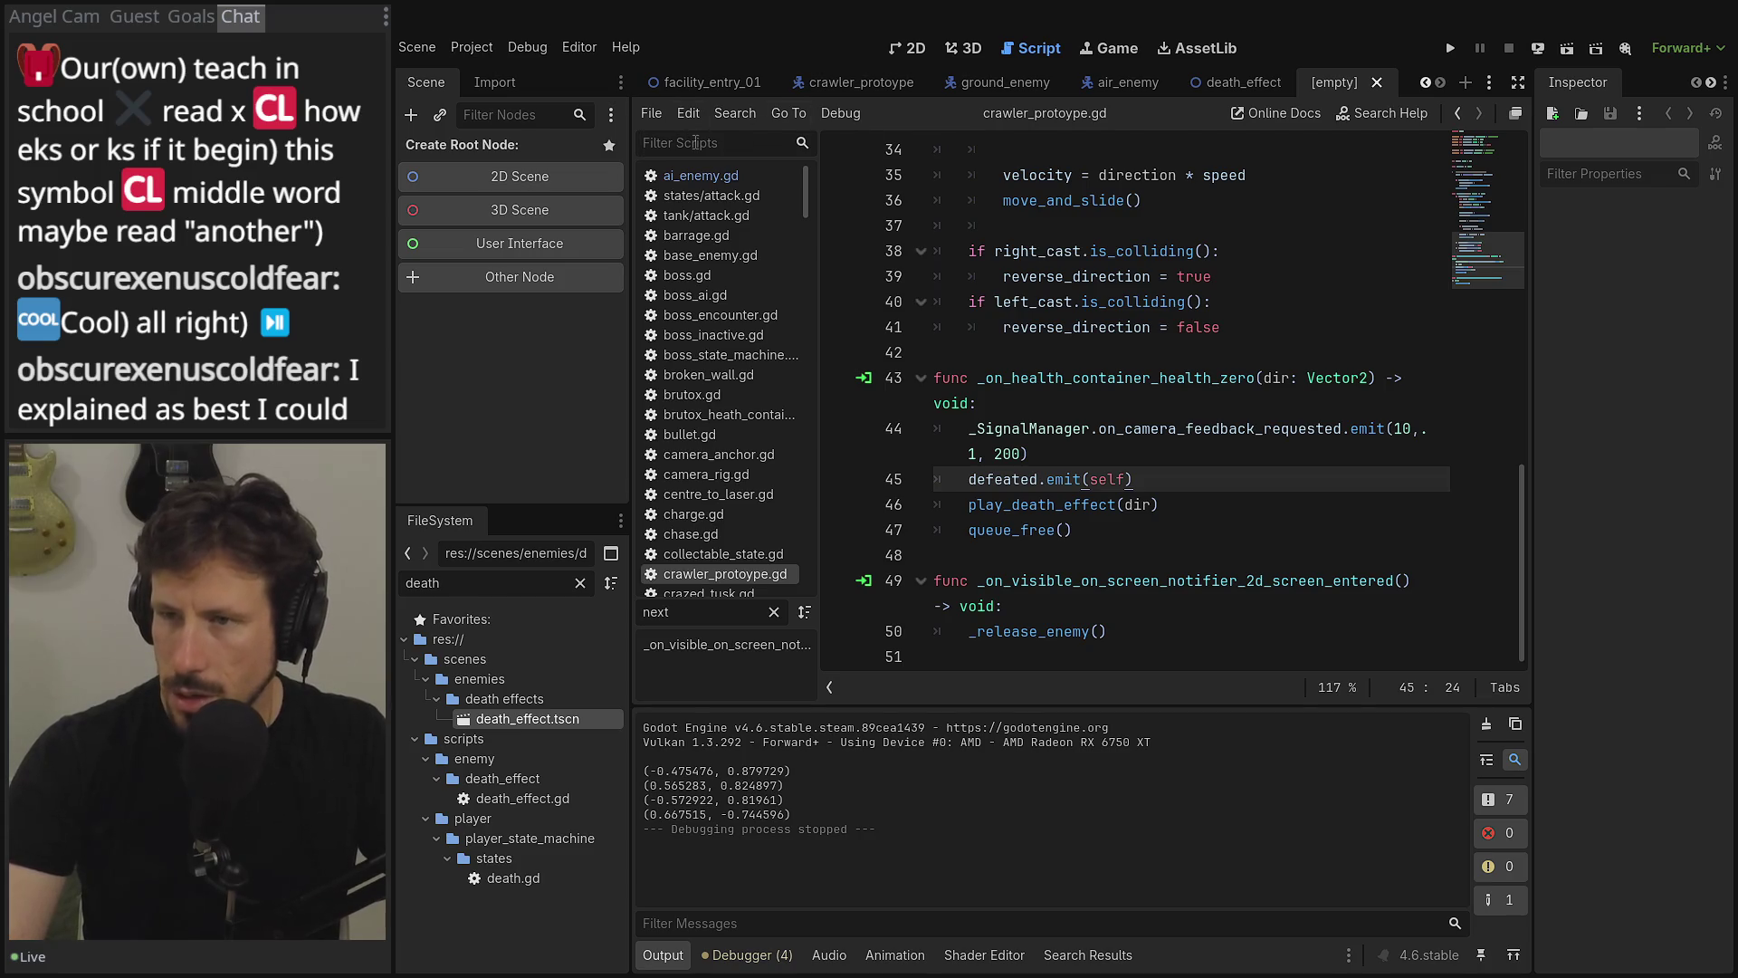
# - Create a CharacterBody2D as the new scene's root node
pyautogui.scroll(8, 1128, 268)
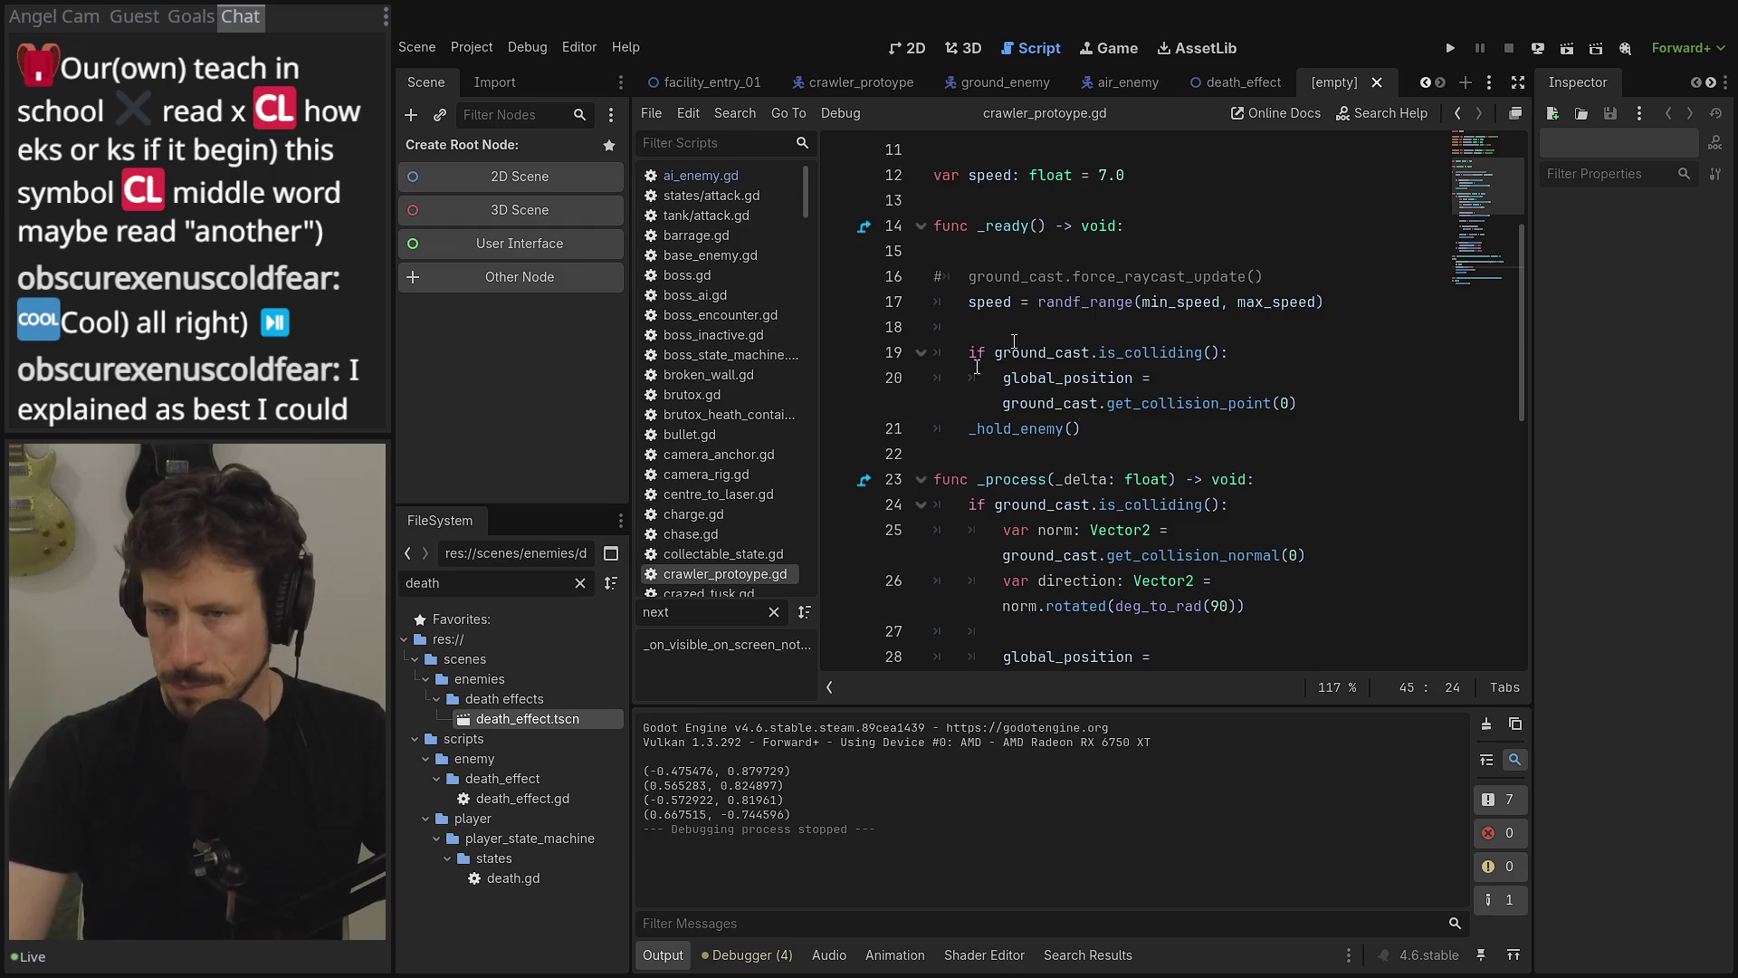
pyautogui.click(530, 282)
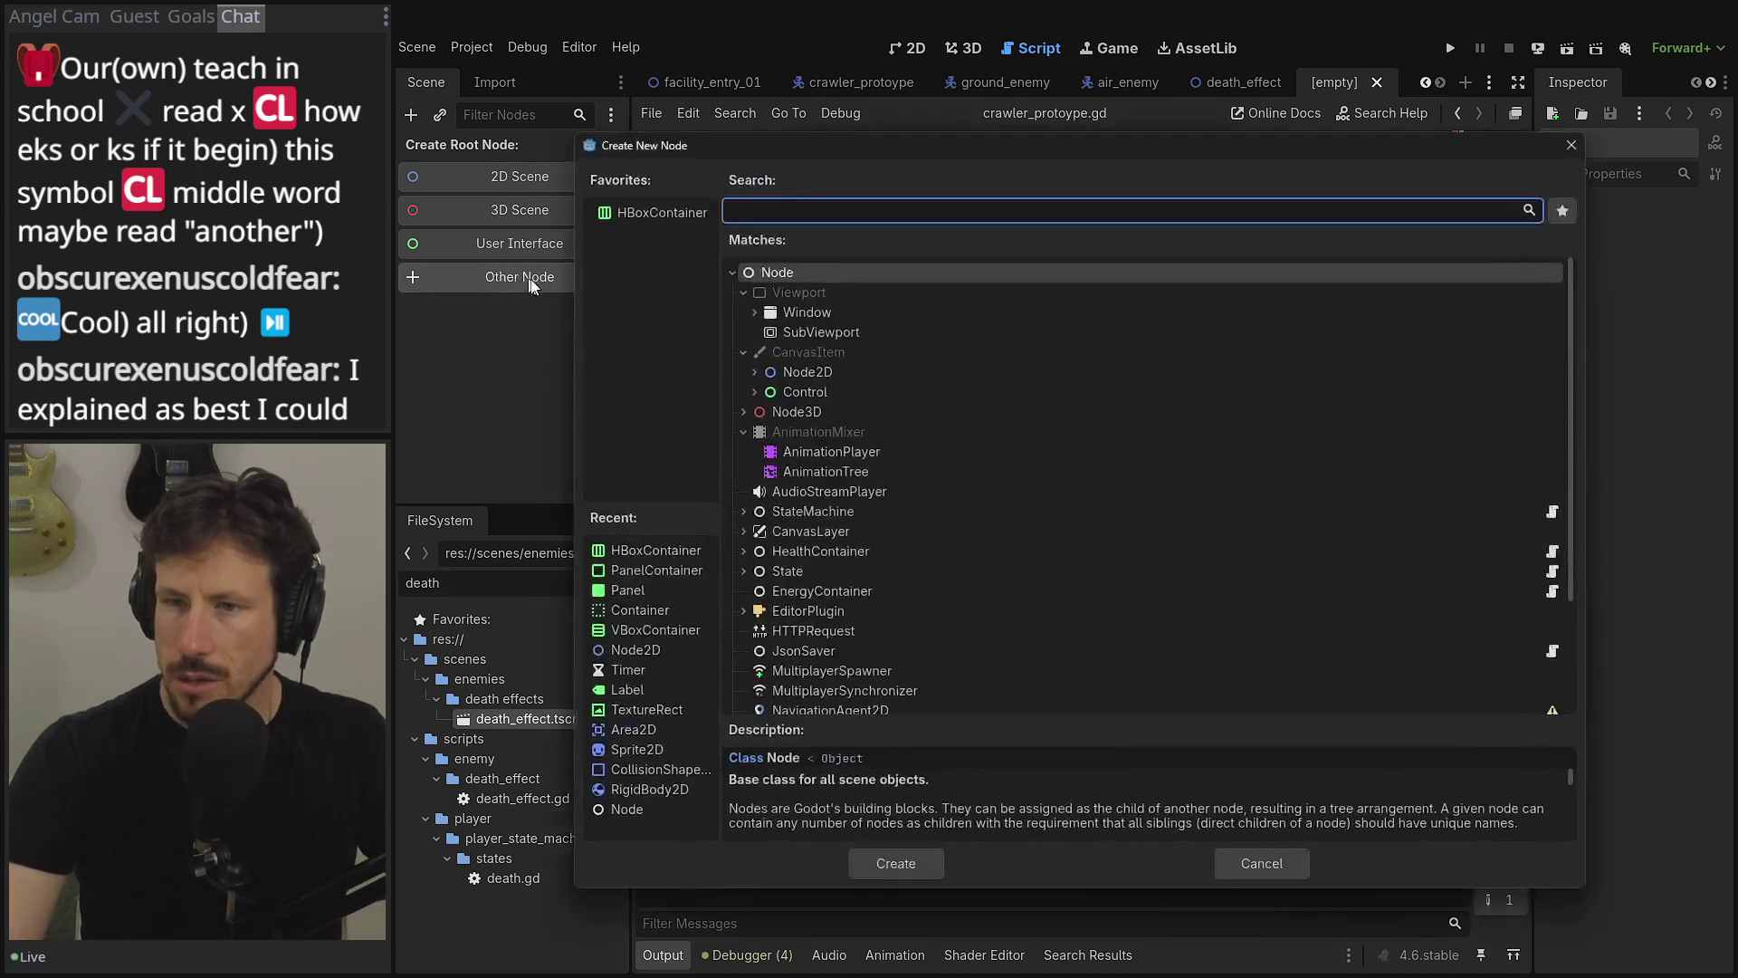
pyautogui.write('chrar')
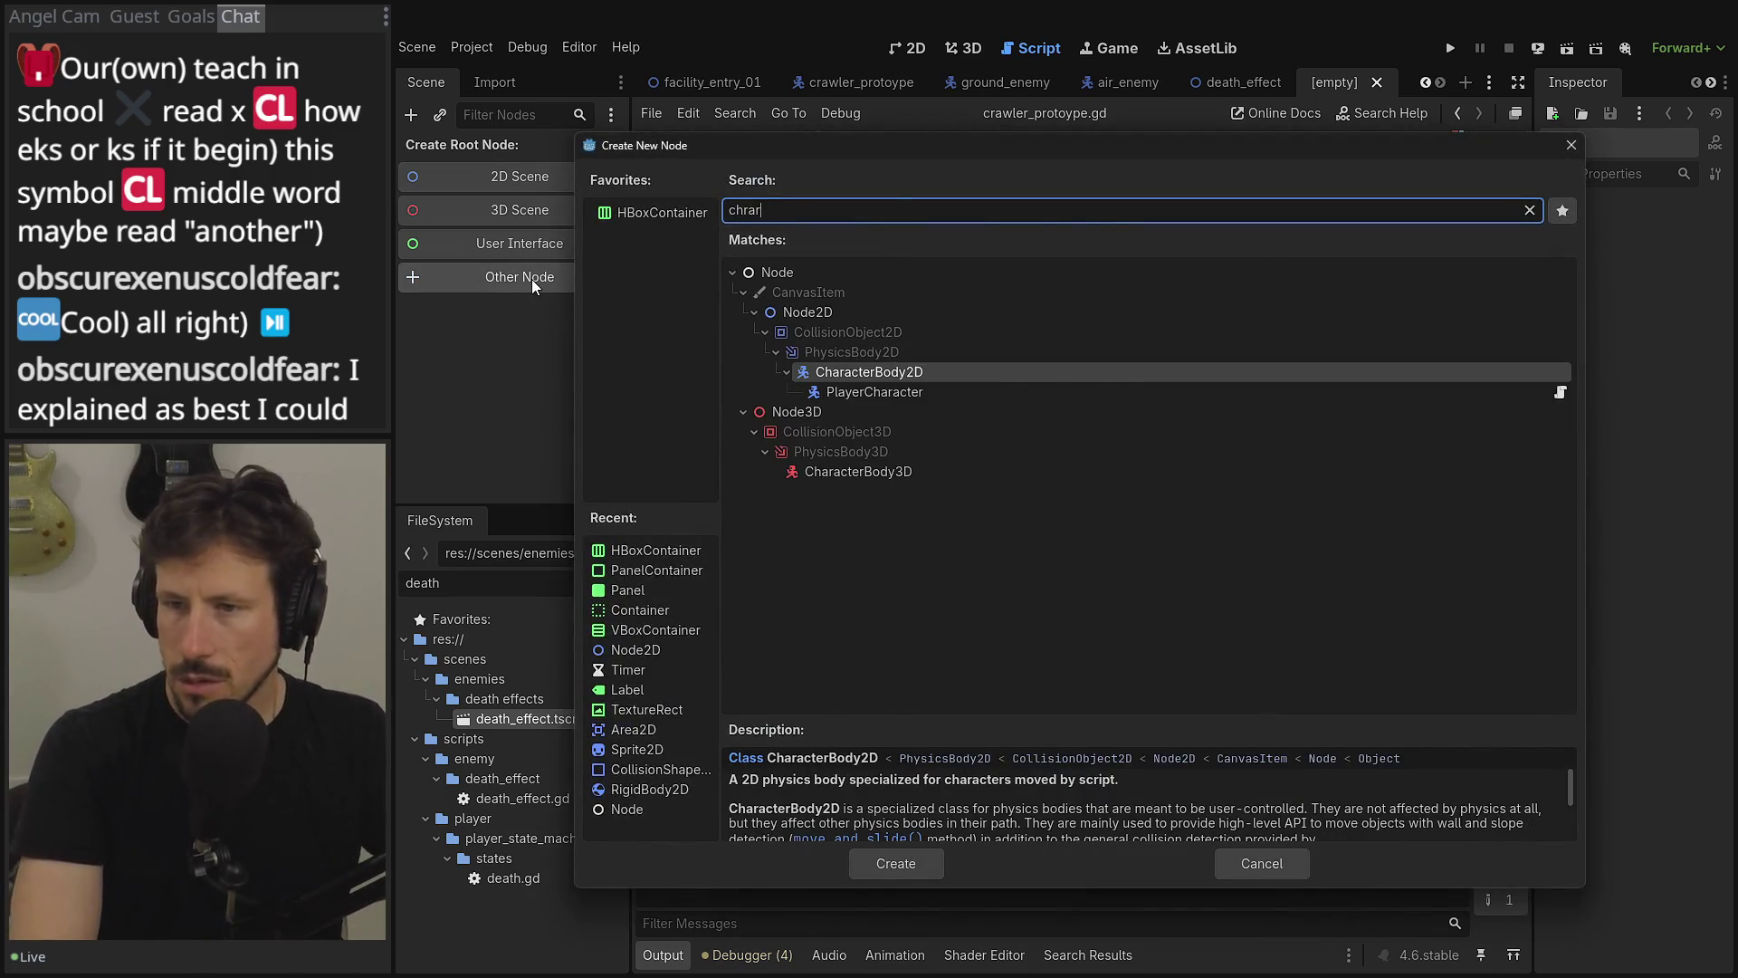
pyautogui.press('Return')
# - Try attaching character_body_2d.gd, then an empty built-in script, detaching each again
pyautogui.click(582, 115)
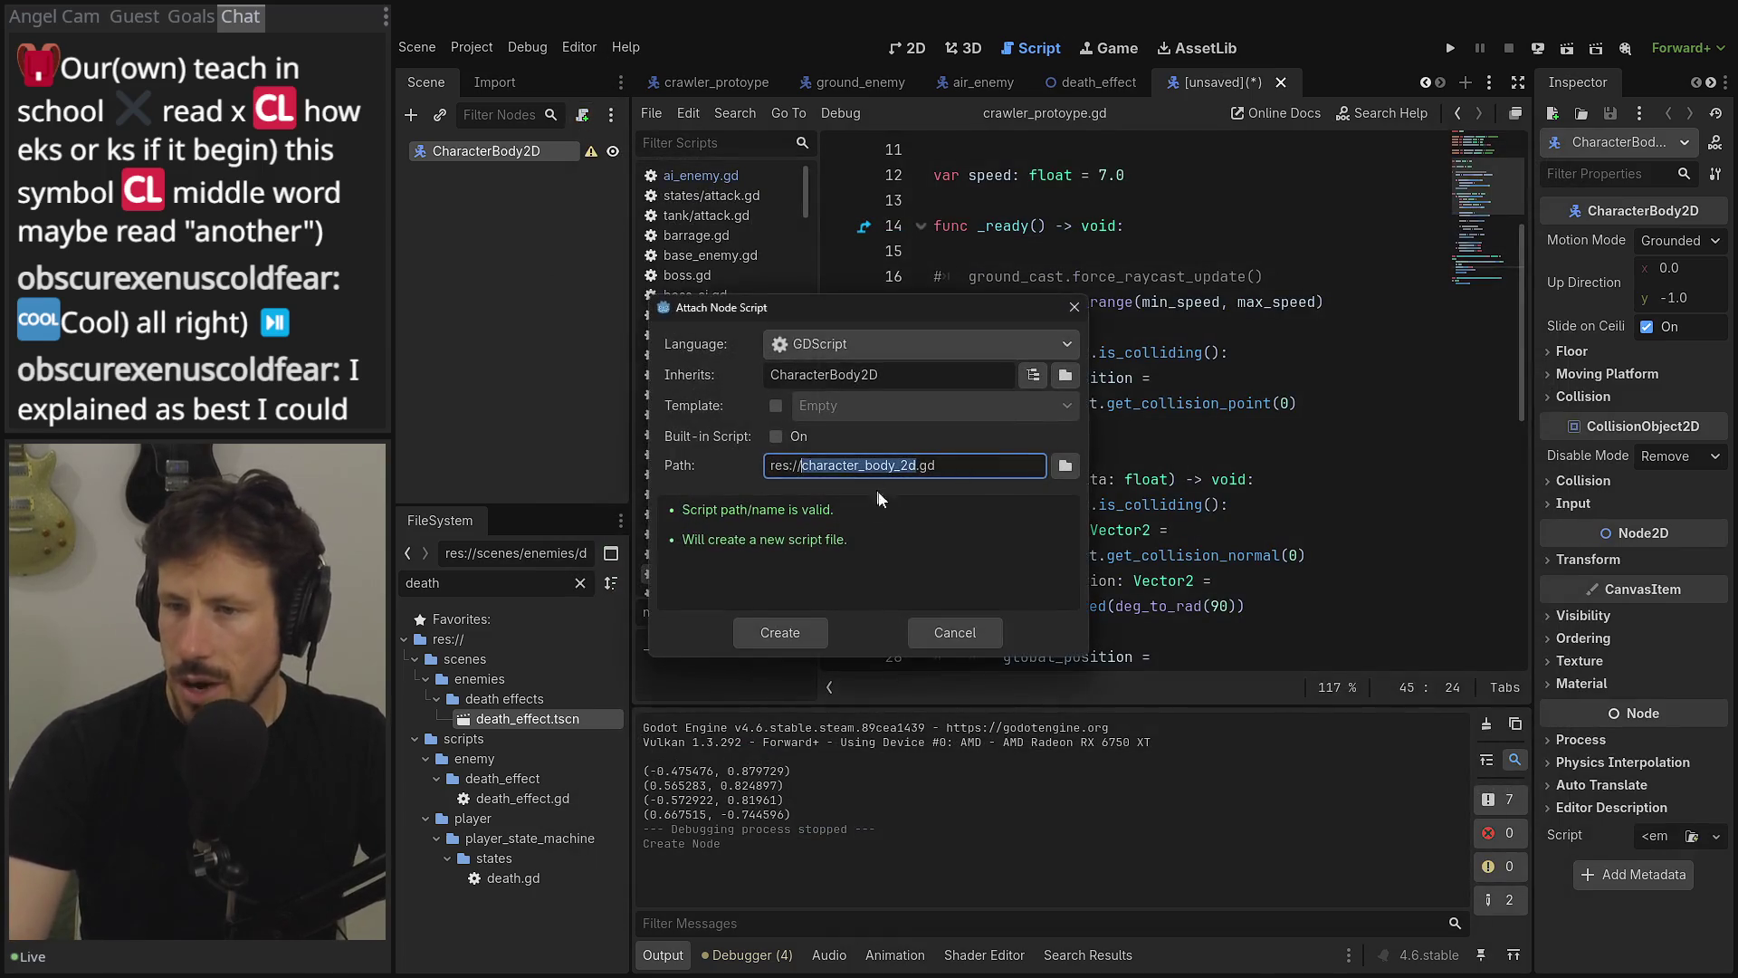
pyautogui.click(780, 632)
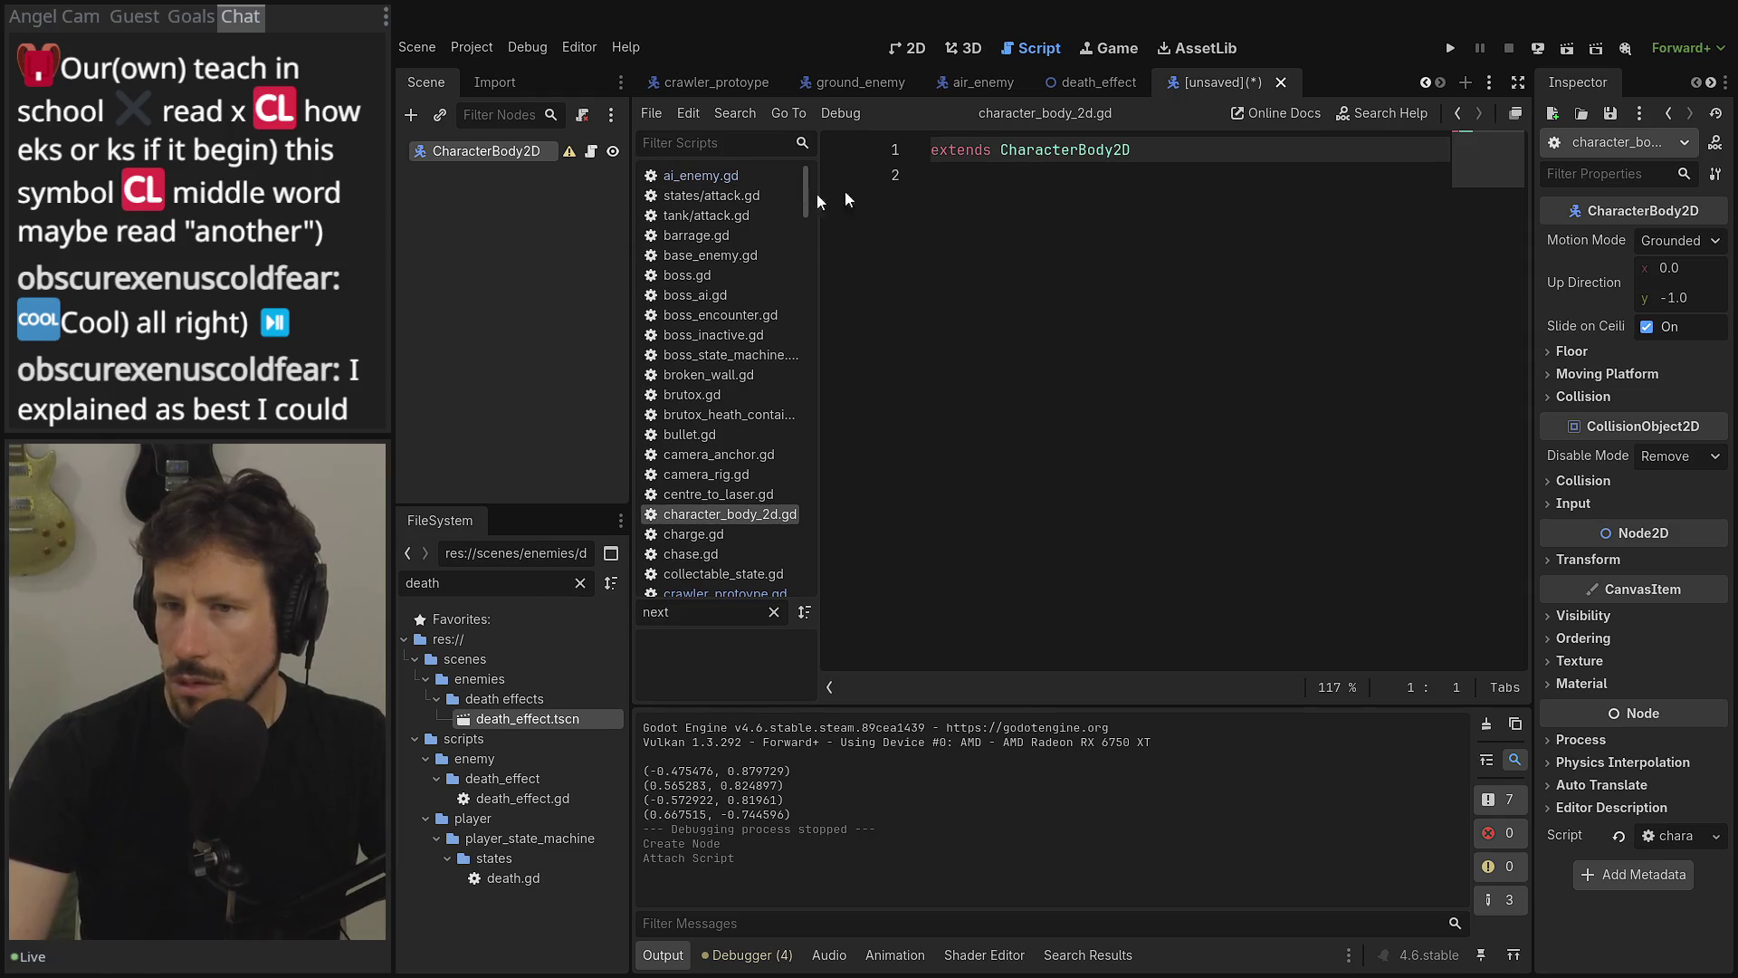
pyautogui.click(584, 116)
pyautogui.click(584, 116)
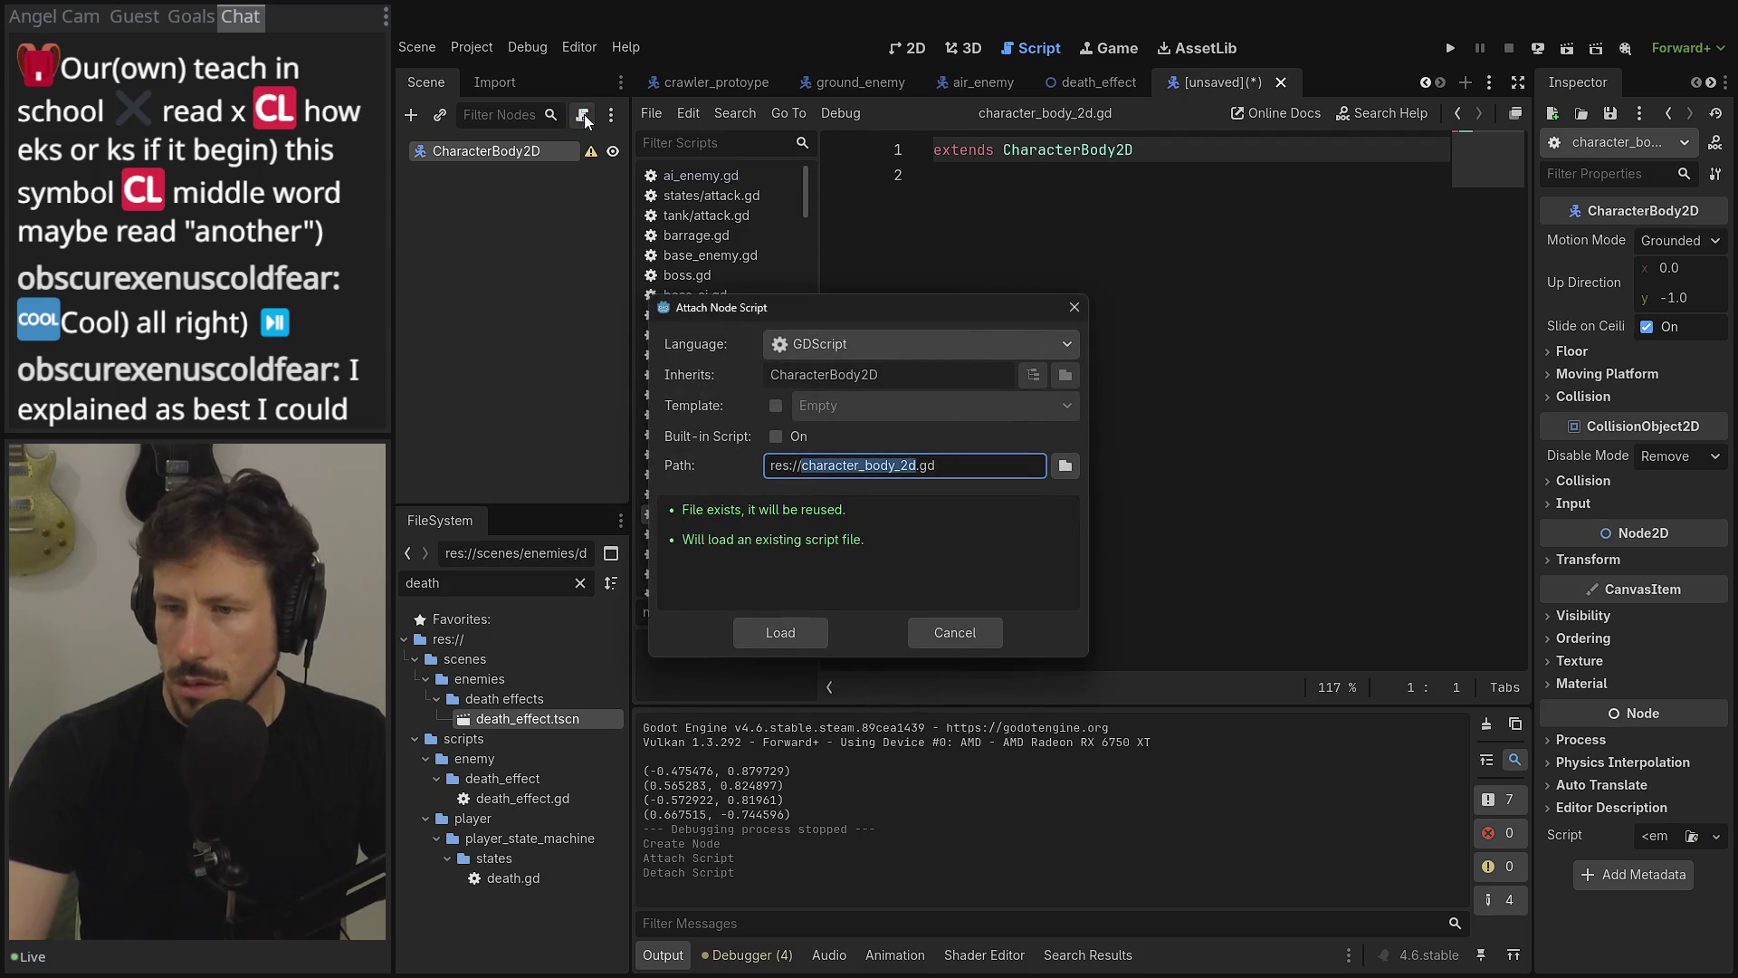
pyautogui.press('Escape')
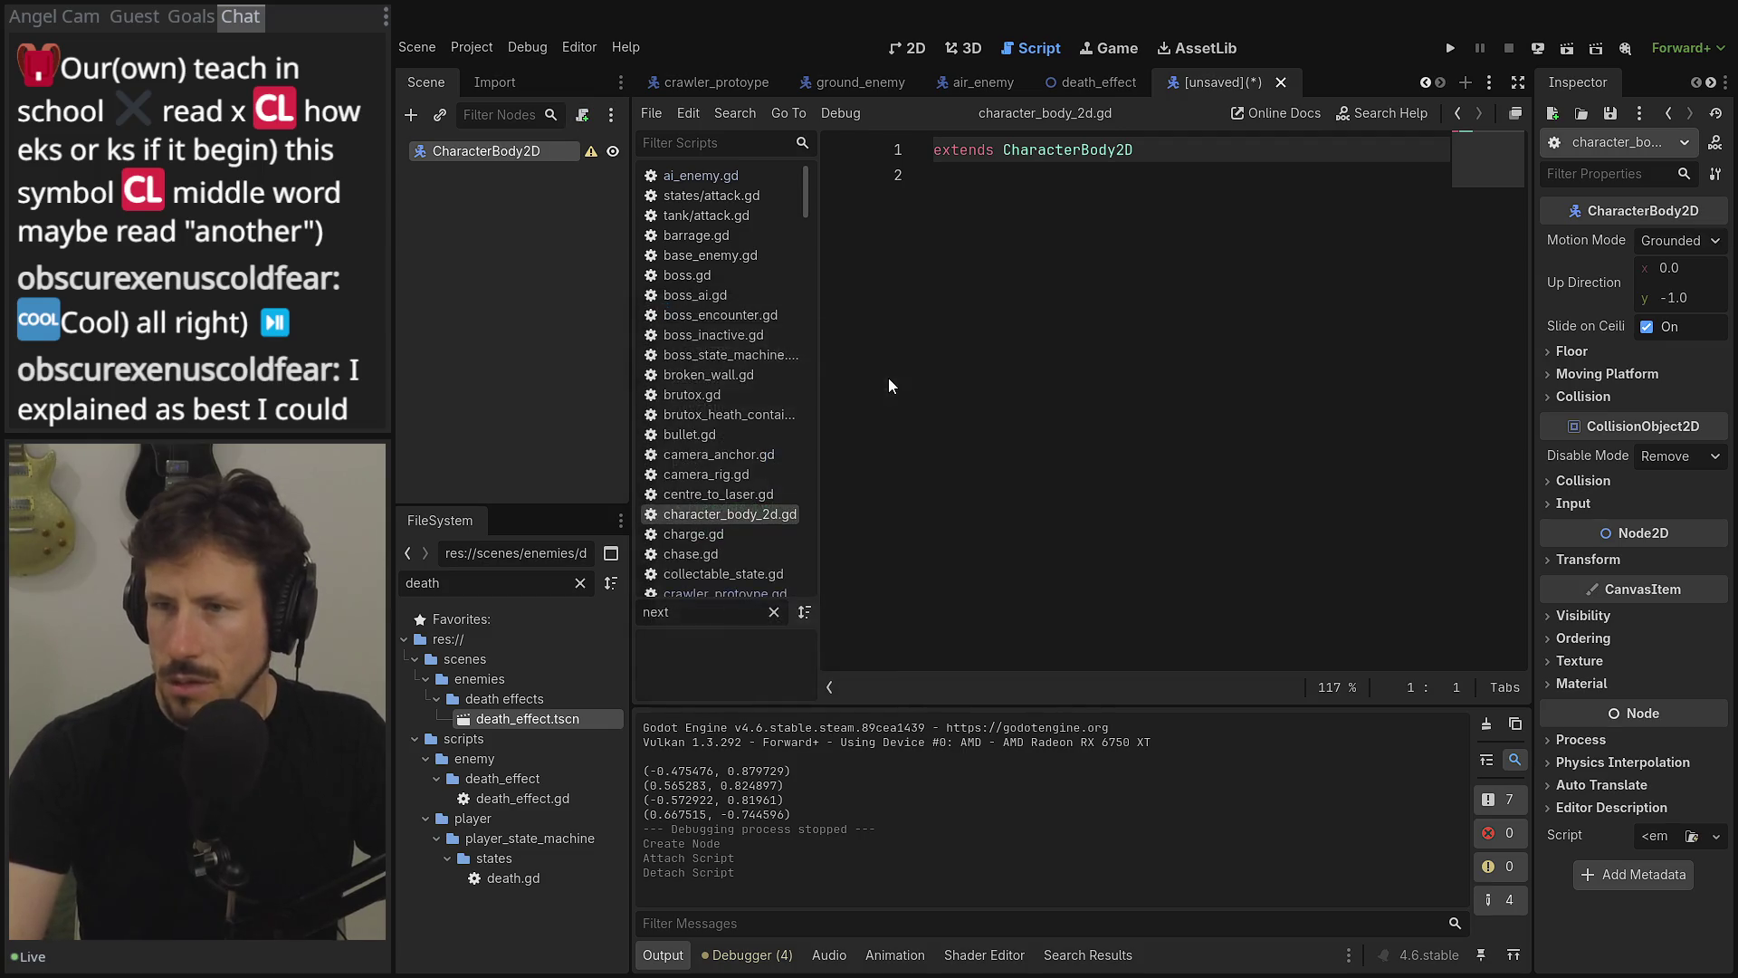
pyautogui.click(584, 116)
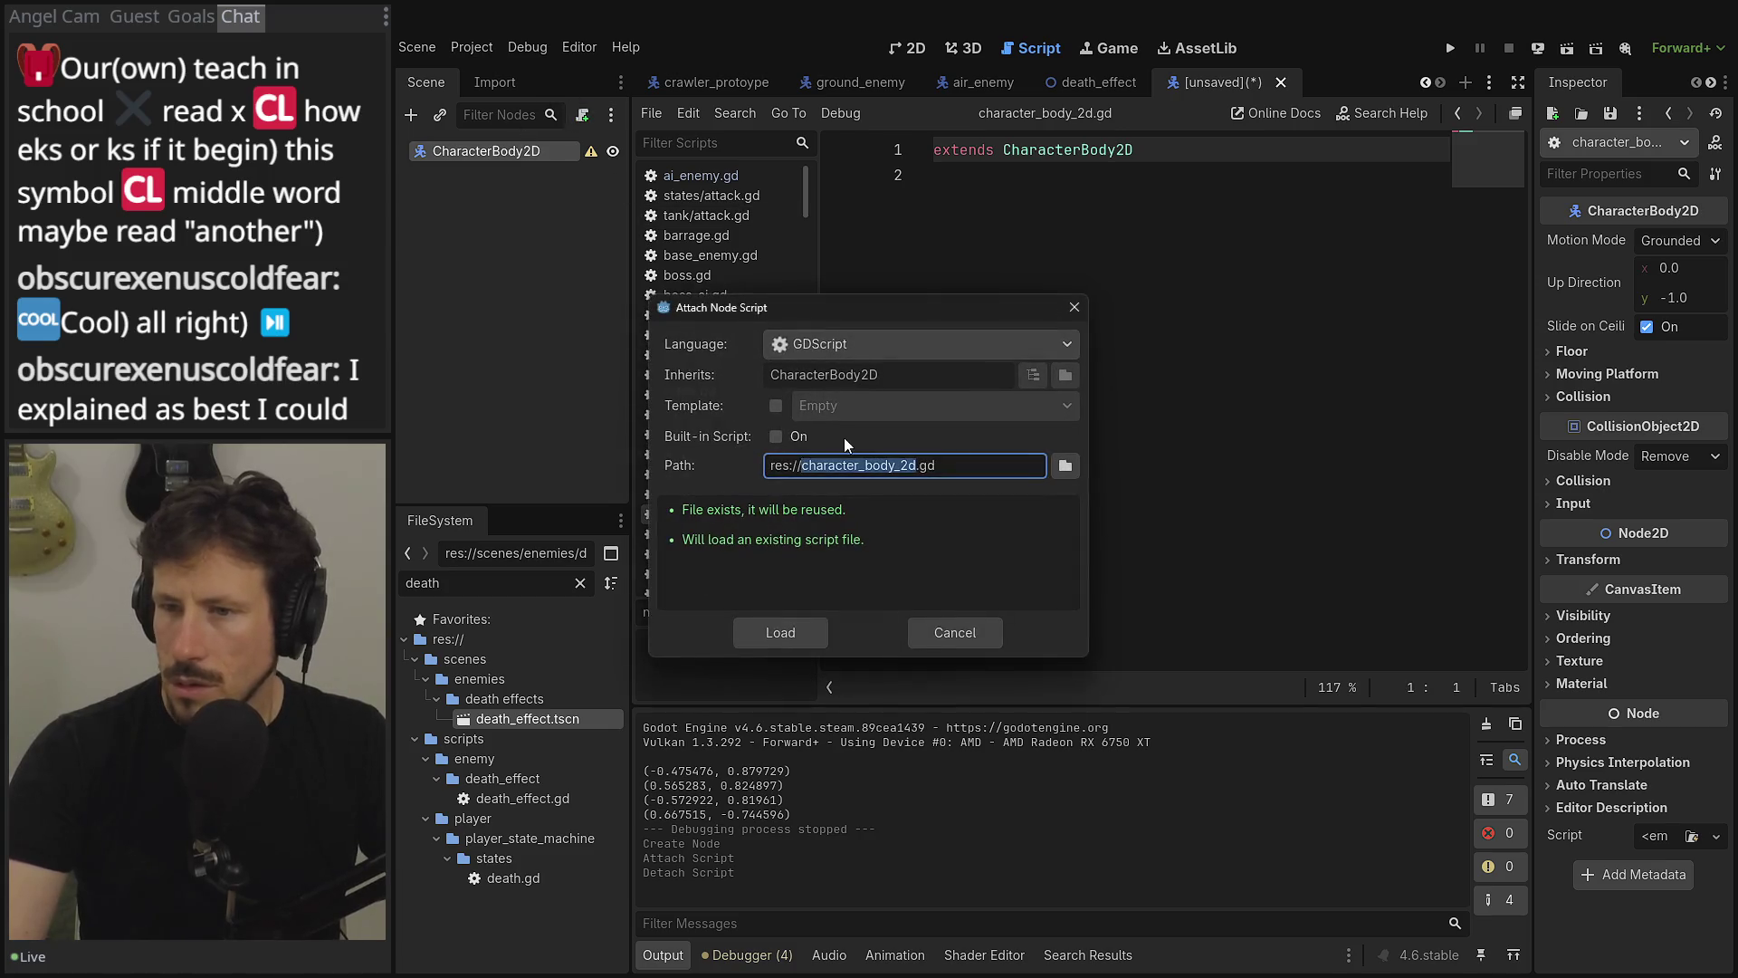
pyautogui.click(776, 436)
pyautogui.click(778, 669)
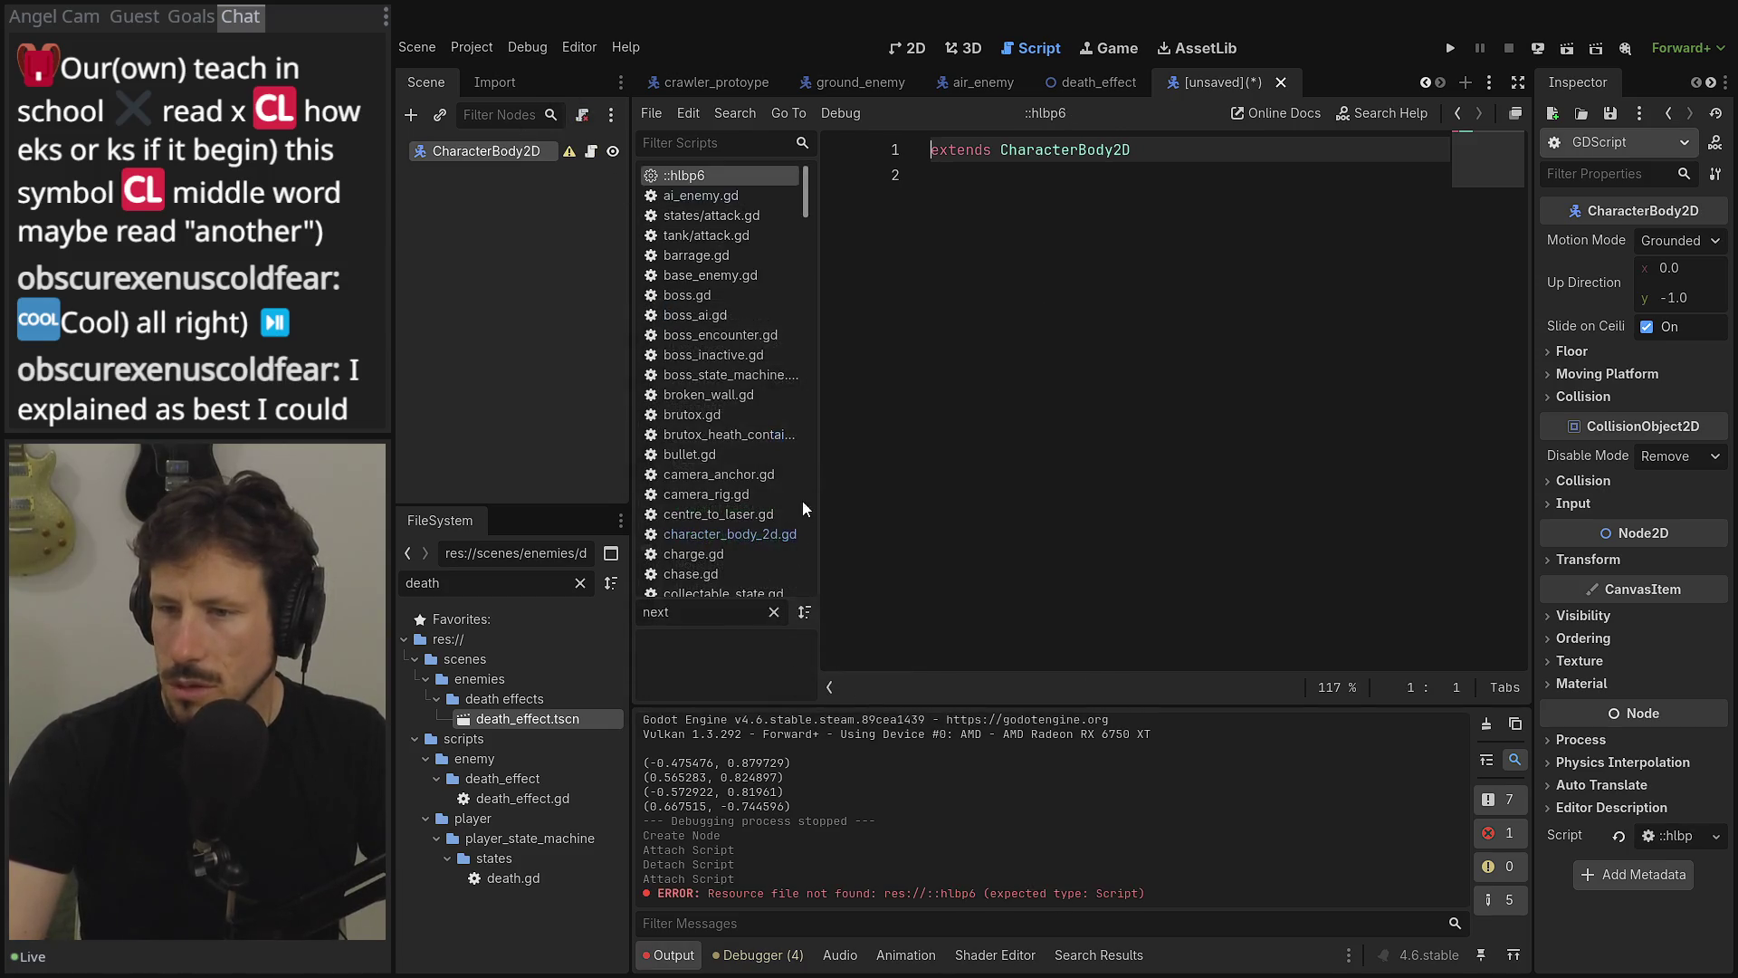
pyautogui.click(582, 115)
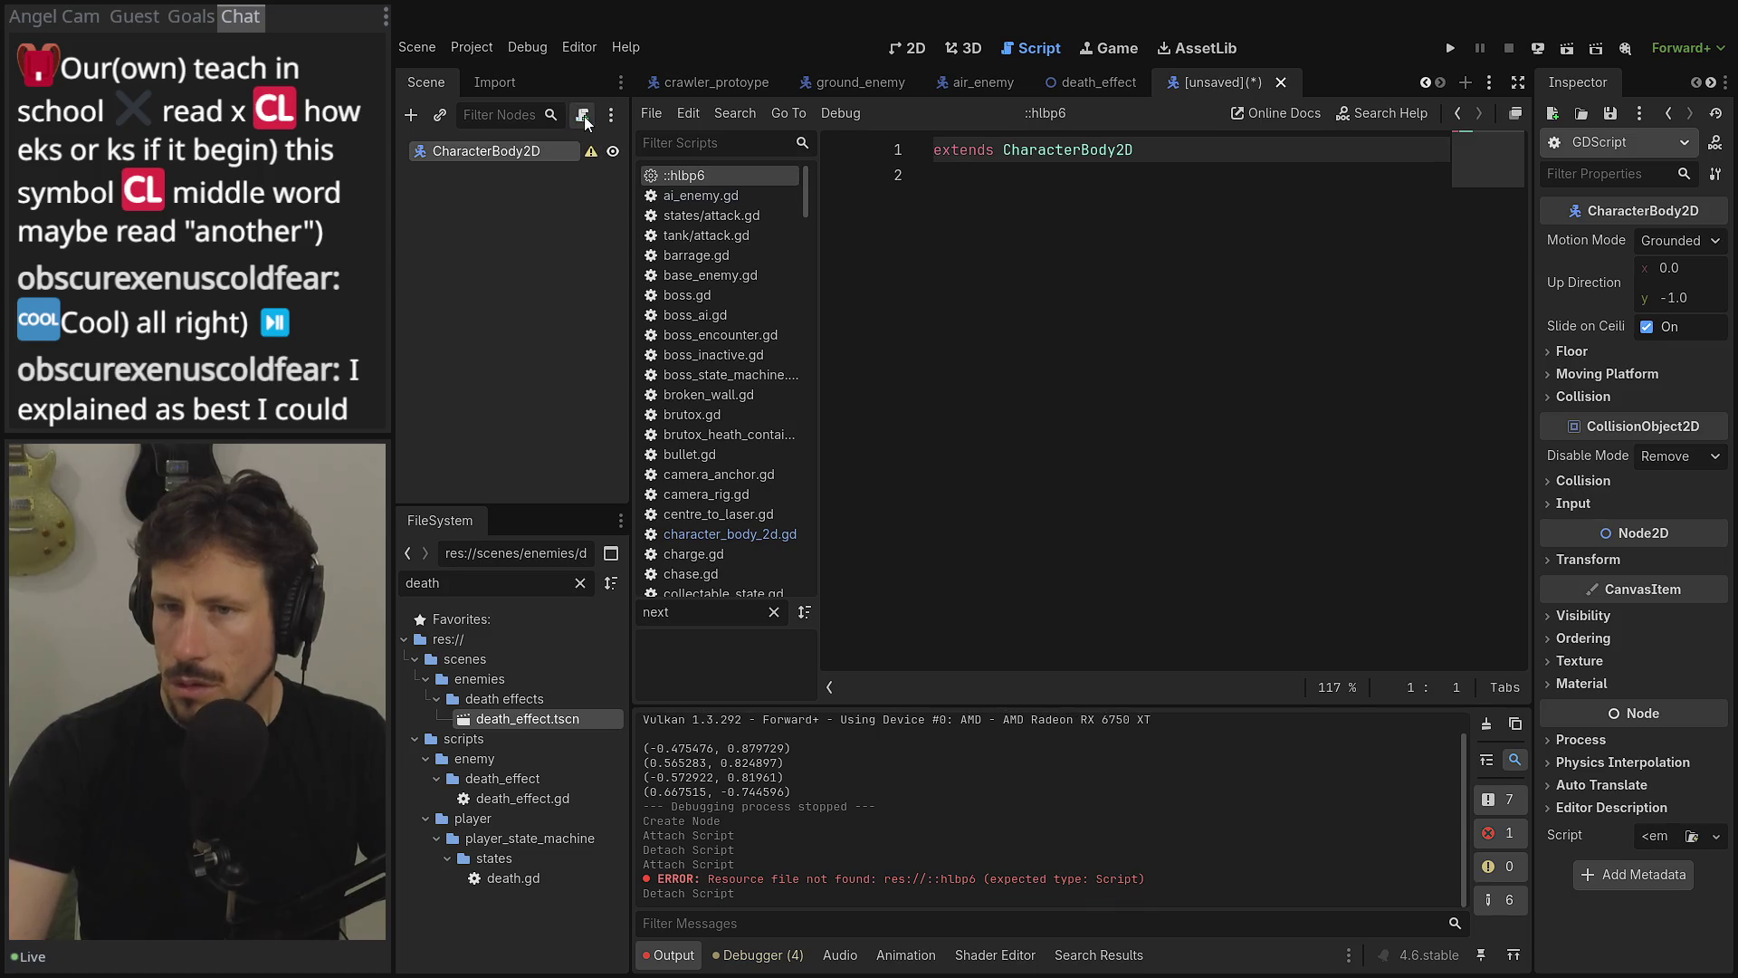
pyautogui.click(582, 115)
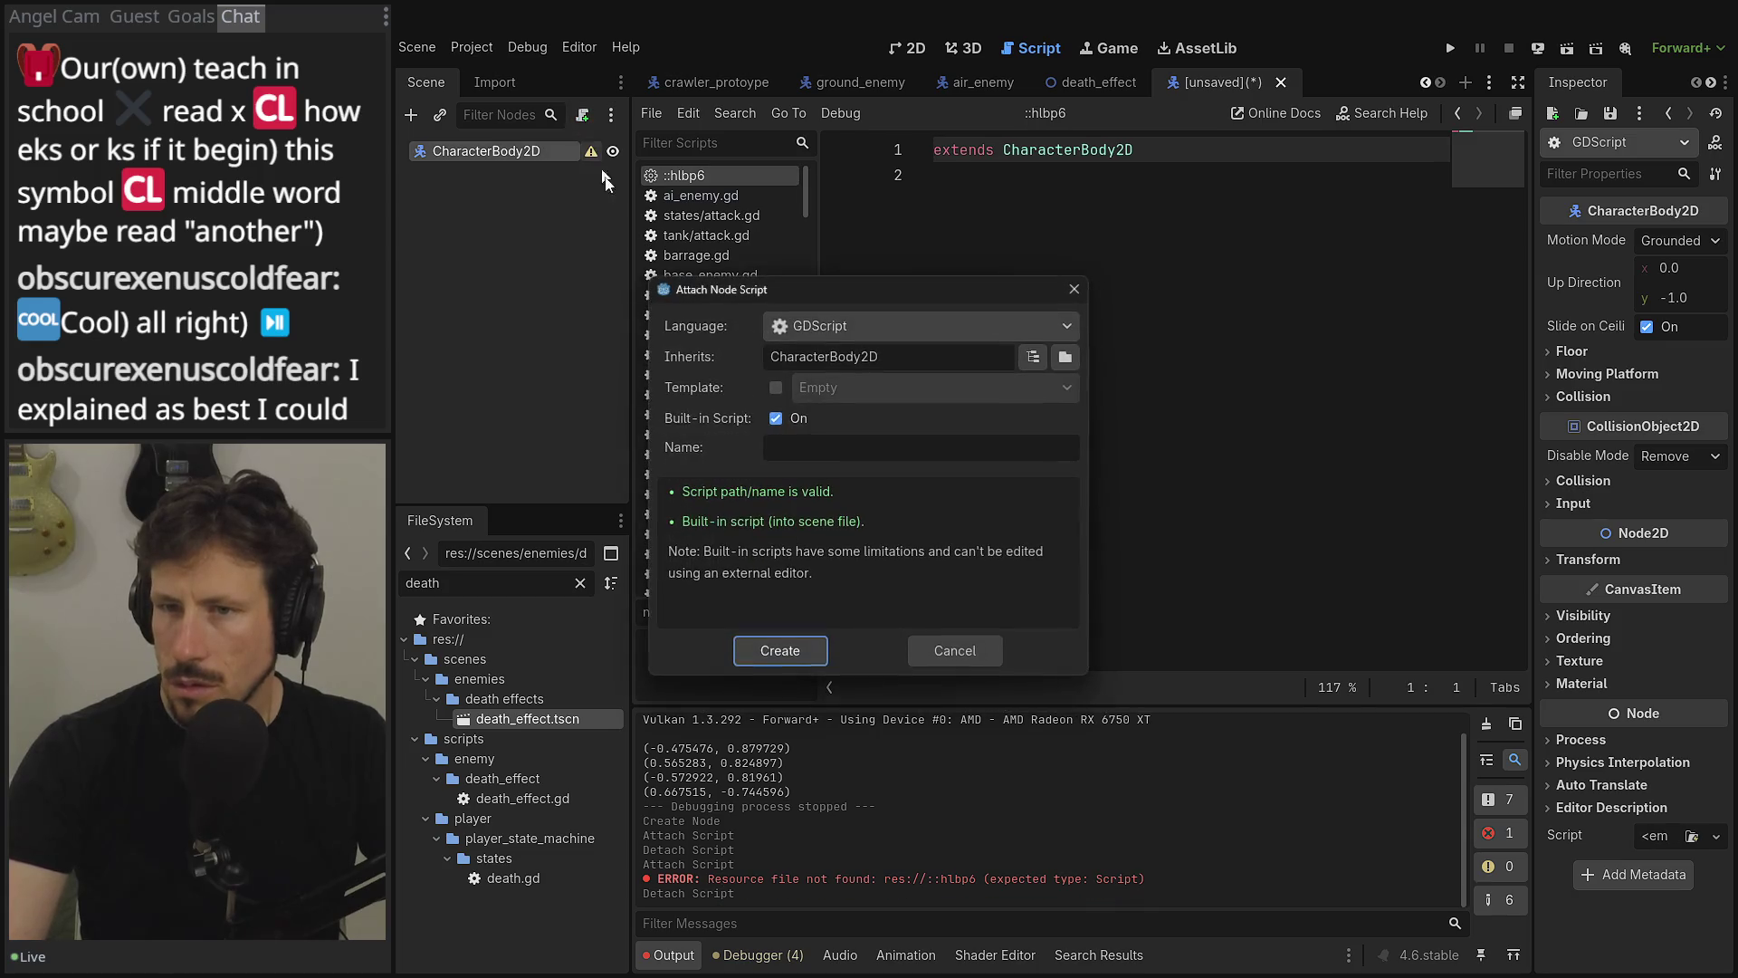
# - Attach a built-in script from the CharacterBody2D Basic Movement template
pyautogui.click(776, 387)
pyautogui.click(932, 387)
pyautogui.click(905, 405)
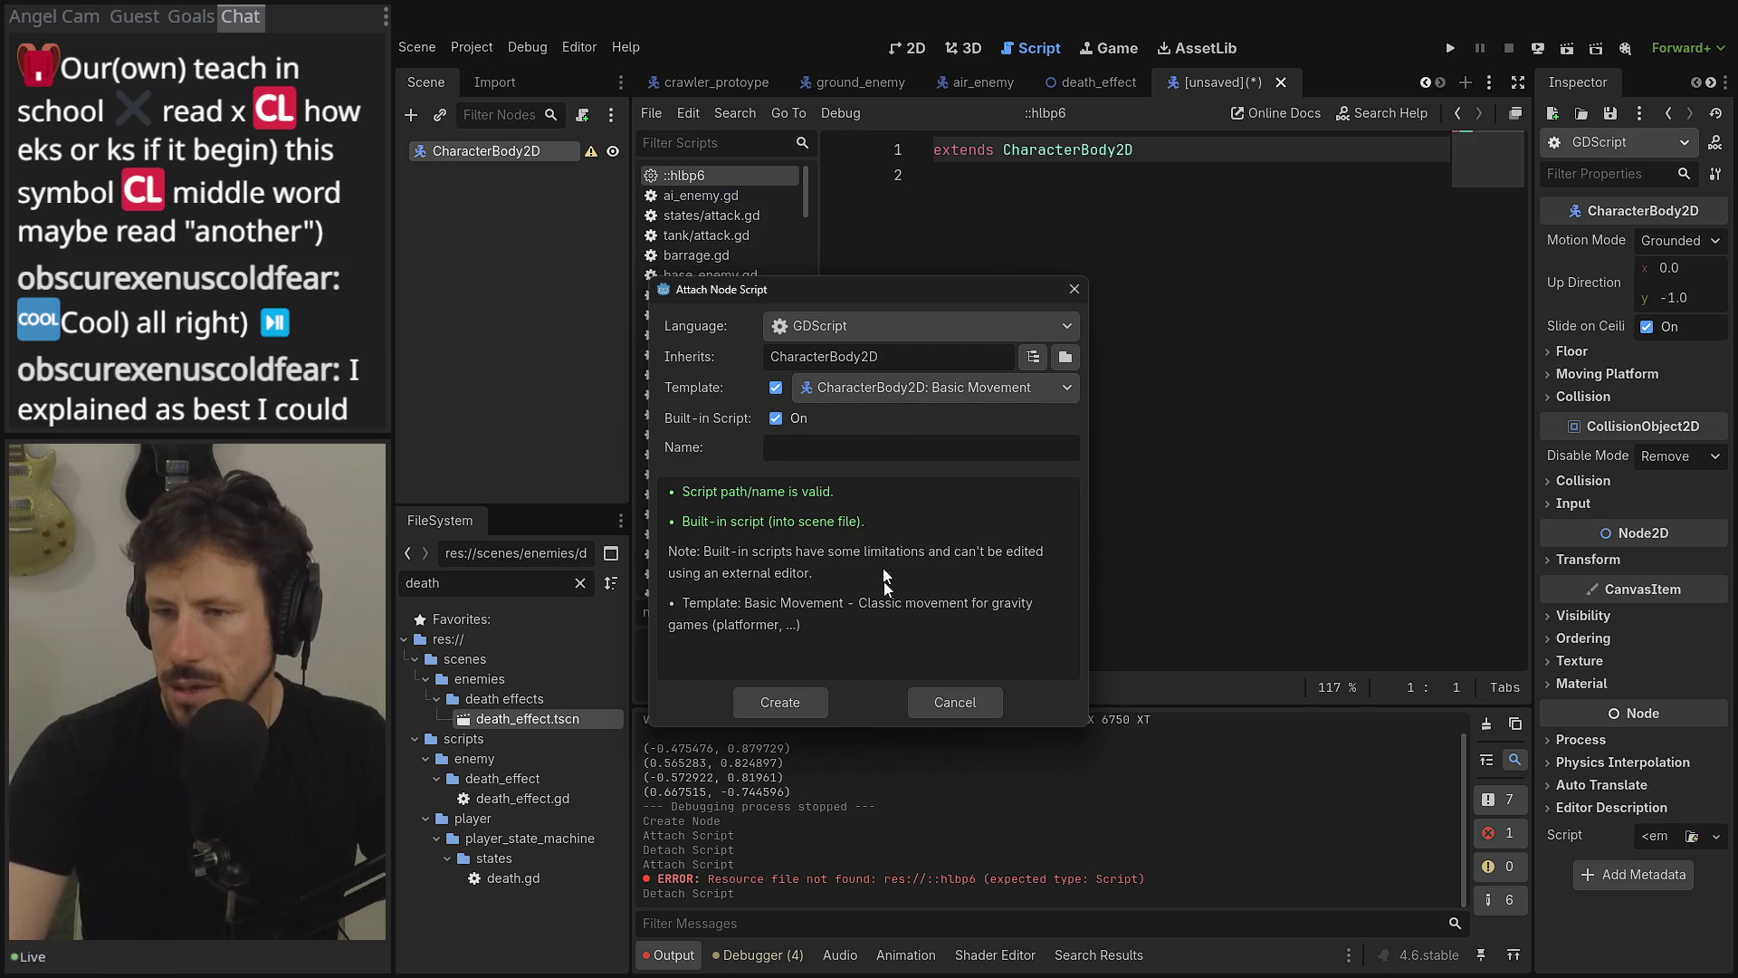
pyautogui.click(784, 707)
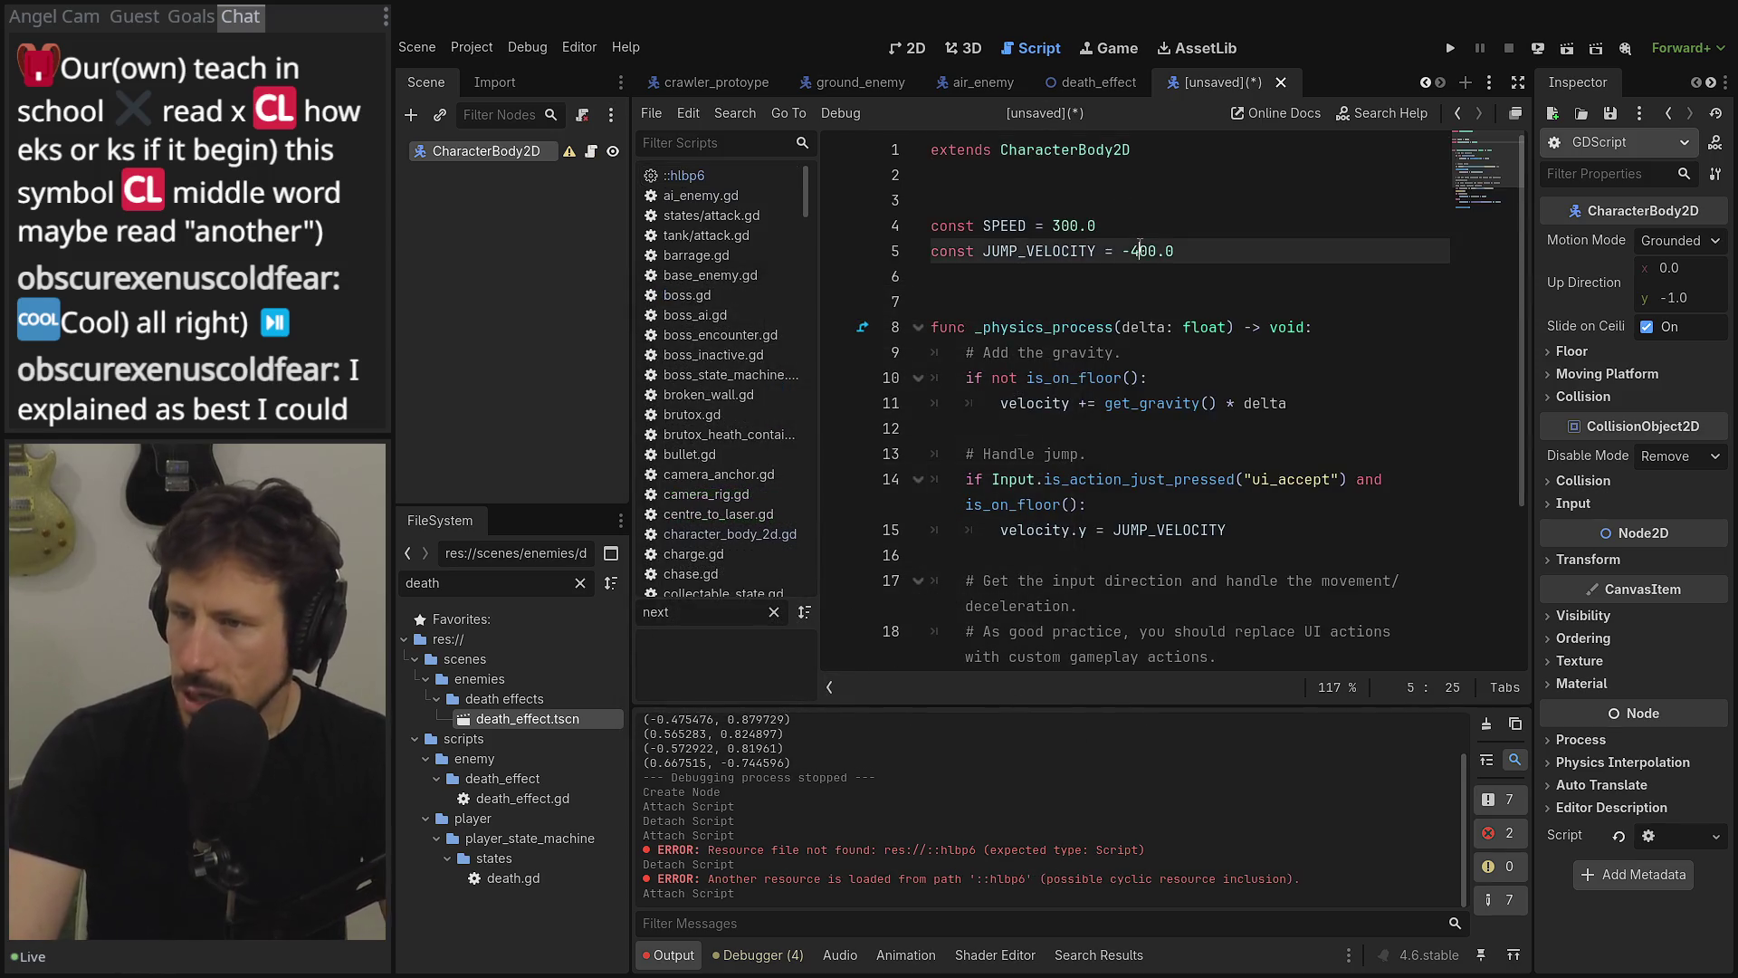
# - Select the 400 jump velocity value, then close the unsaved script tab
pyautogui.doubleClick(1145, 251)
pyautogui.scroll(-2, 1259, 268)
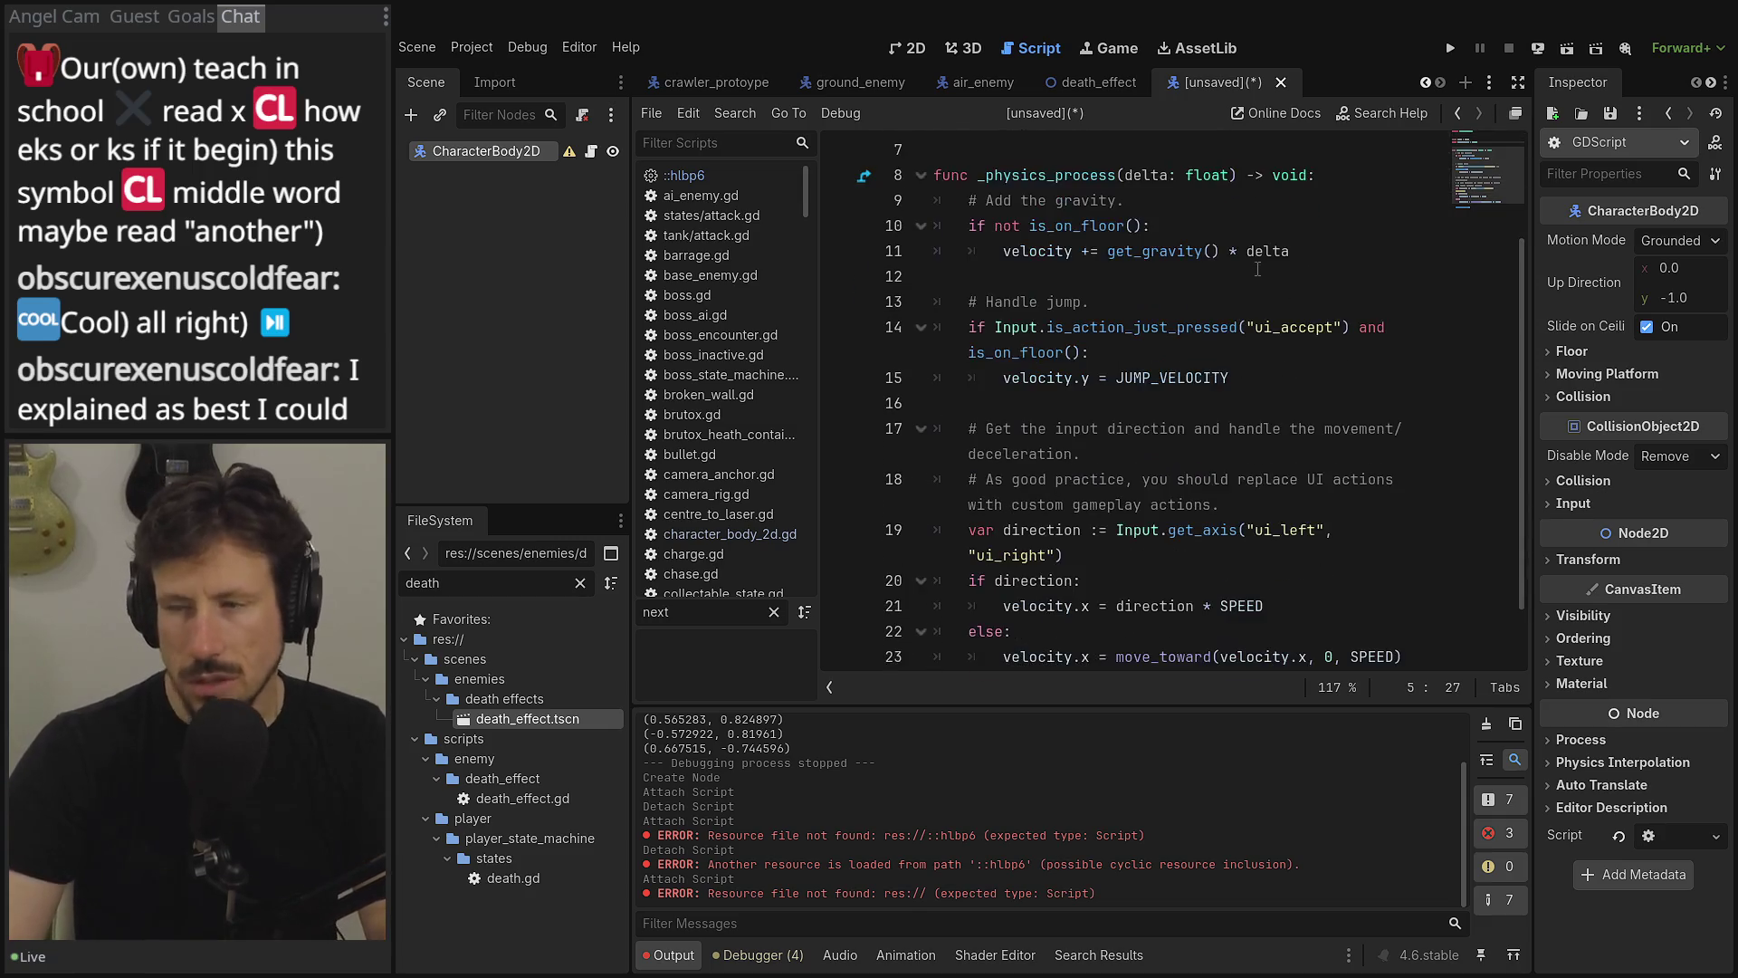
pyautogui.scroll(2, 1251, 278)
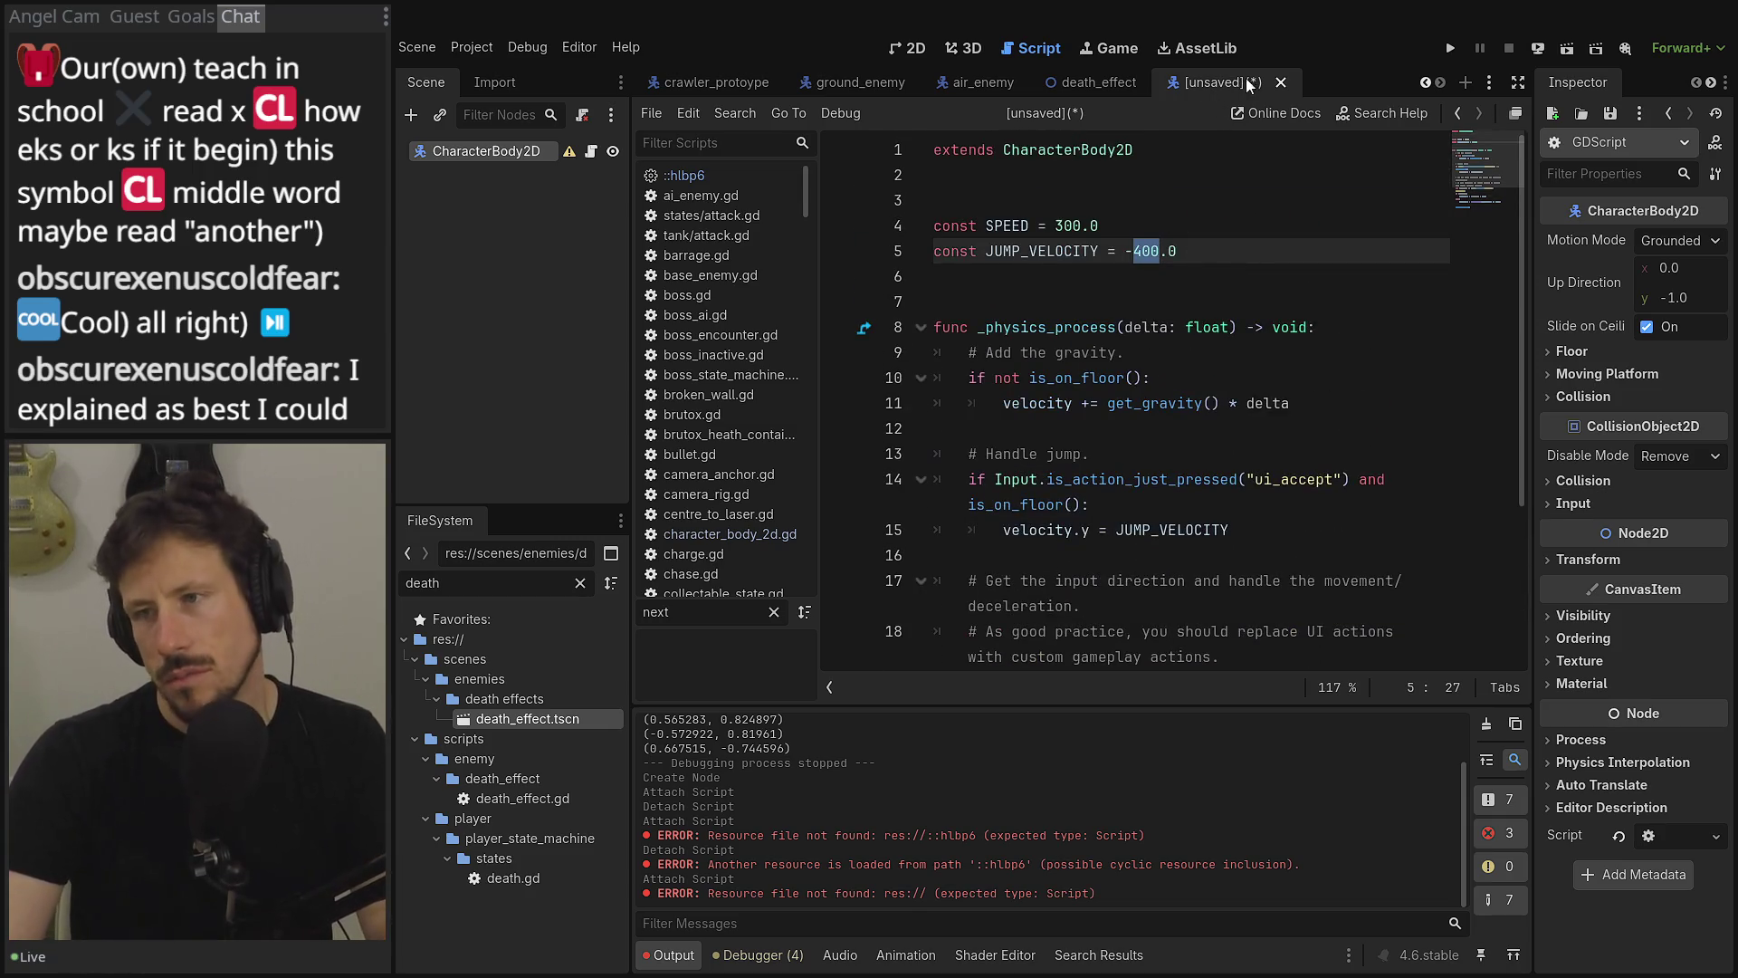
pyautogui.click(1279, 82)
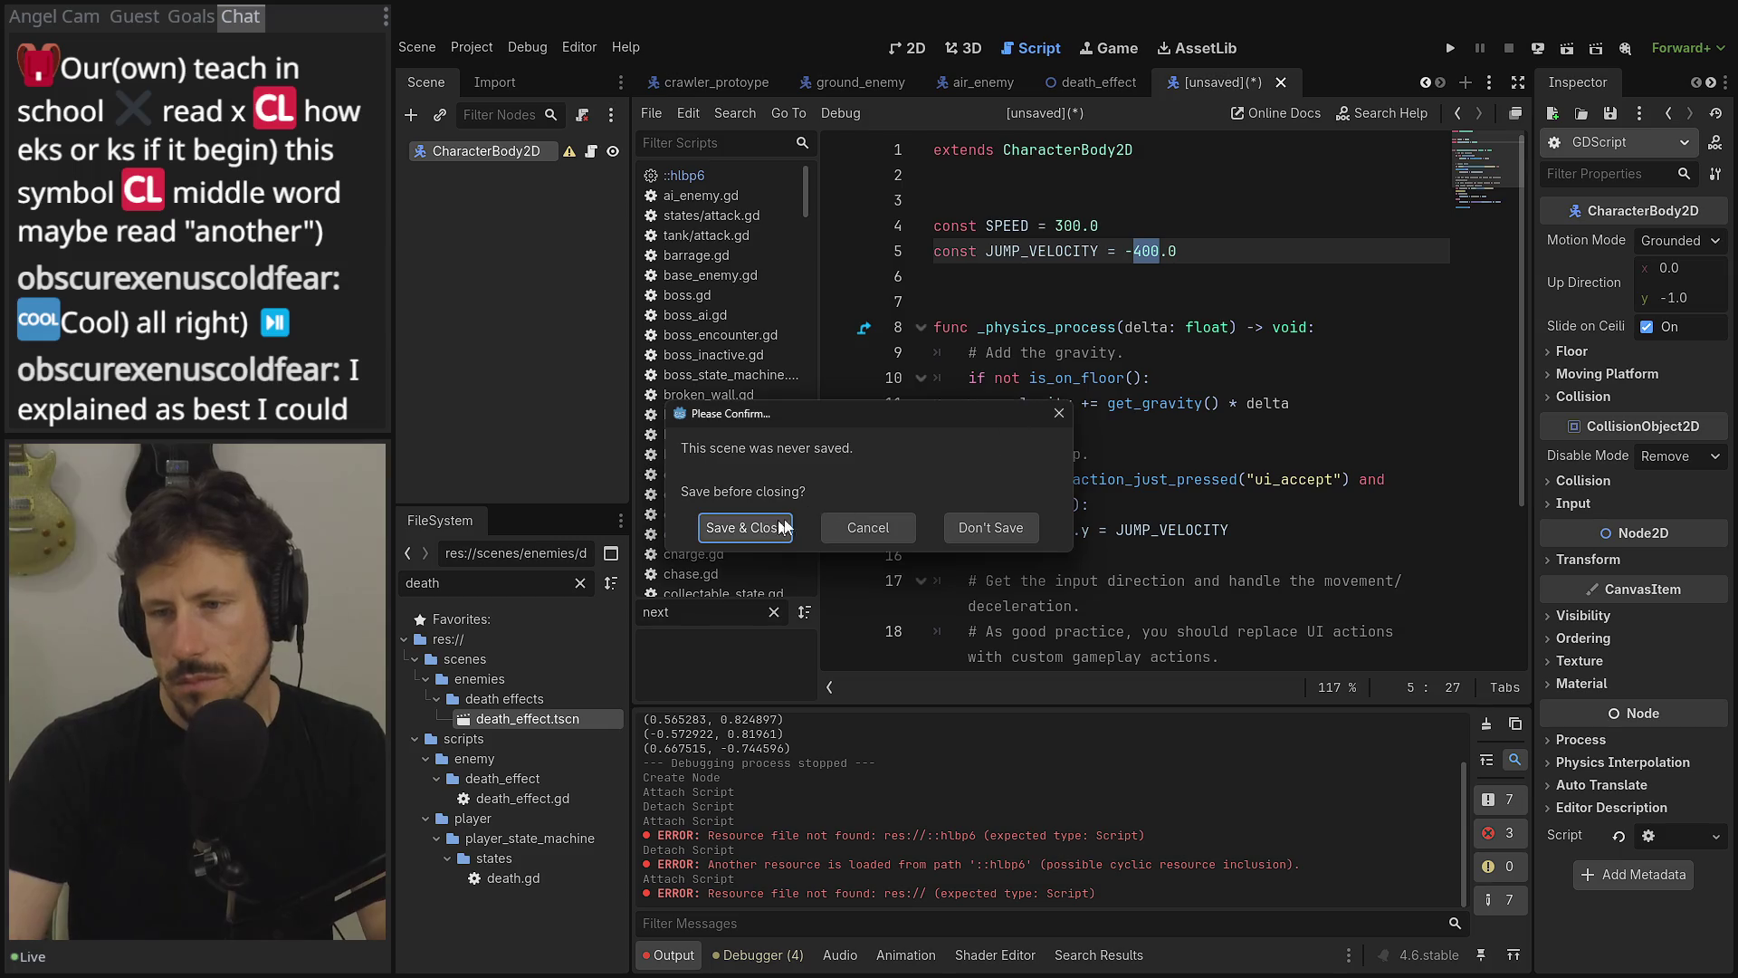
# - Discard the unsaved script and delete character_body_2d.gd from the project files
pyautogui.click(989, 534)
pyautogui.click(581, 582)
pyautogui.scroll(-10, 444, 926)
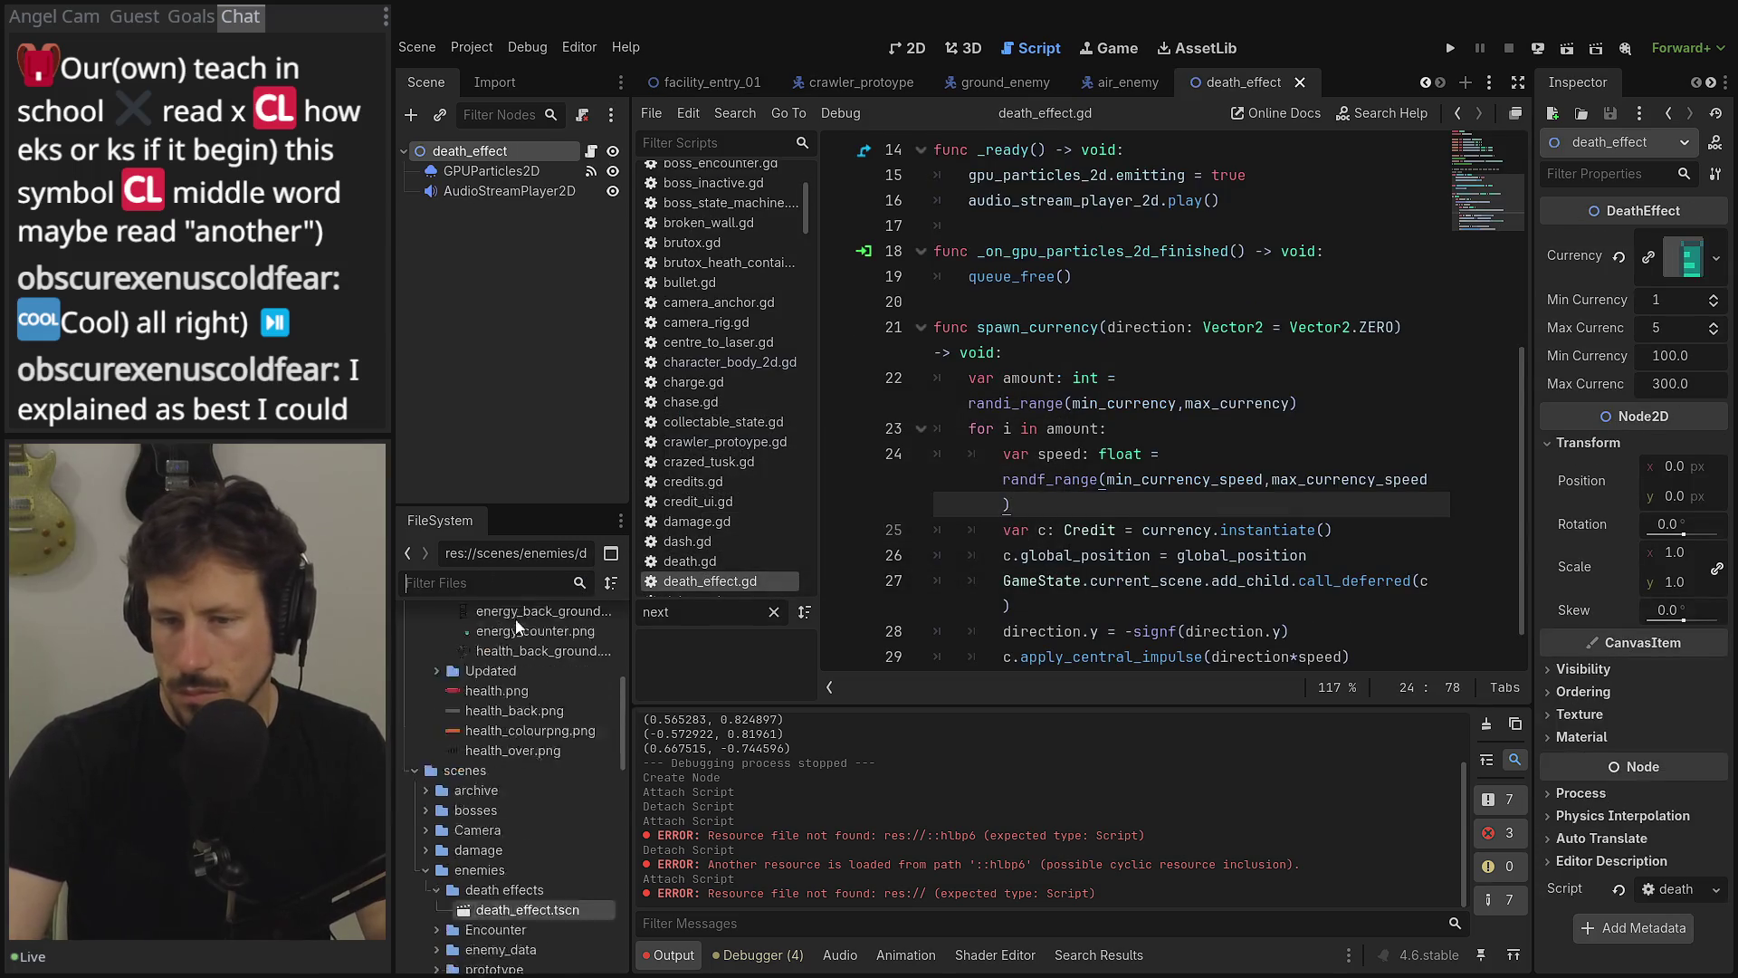
pyautogui.click(493, 895)
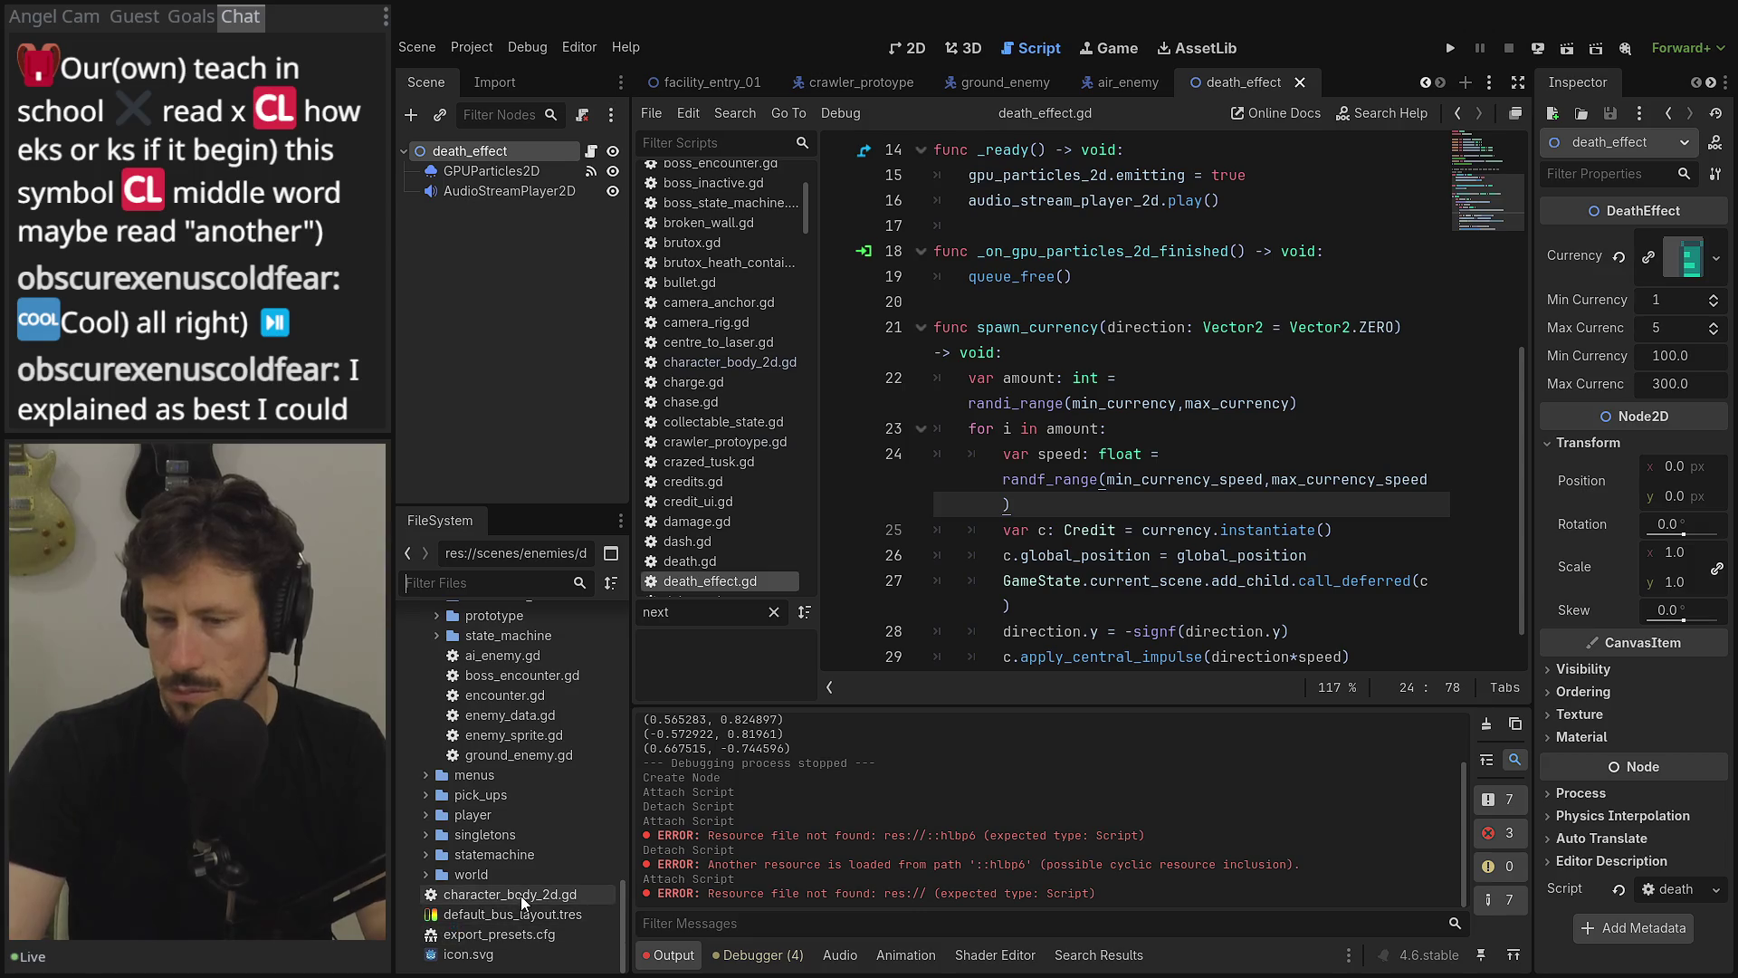
pyautogui.press('Delete')
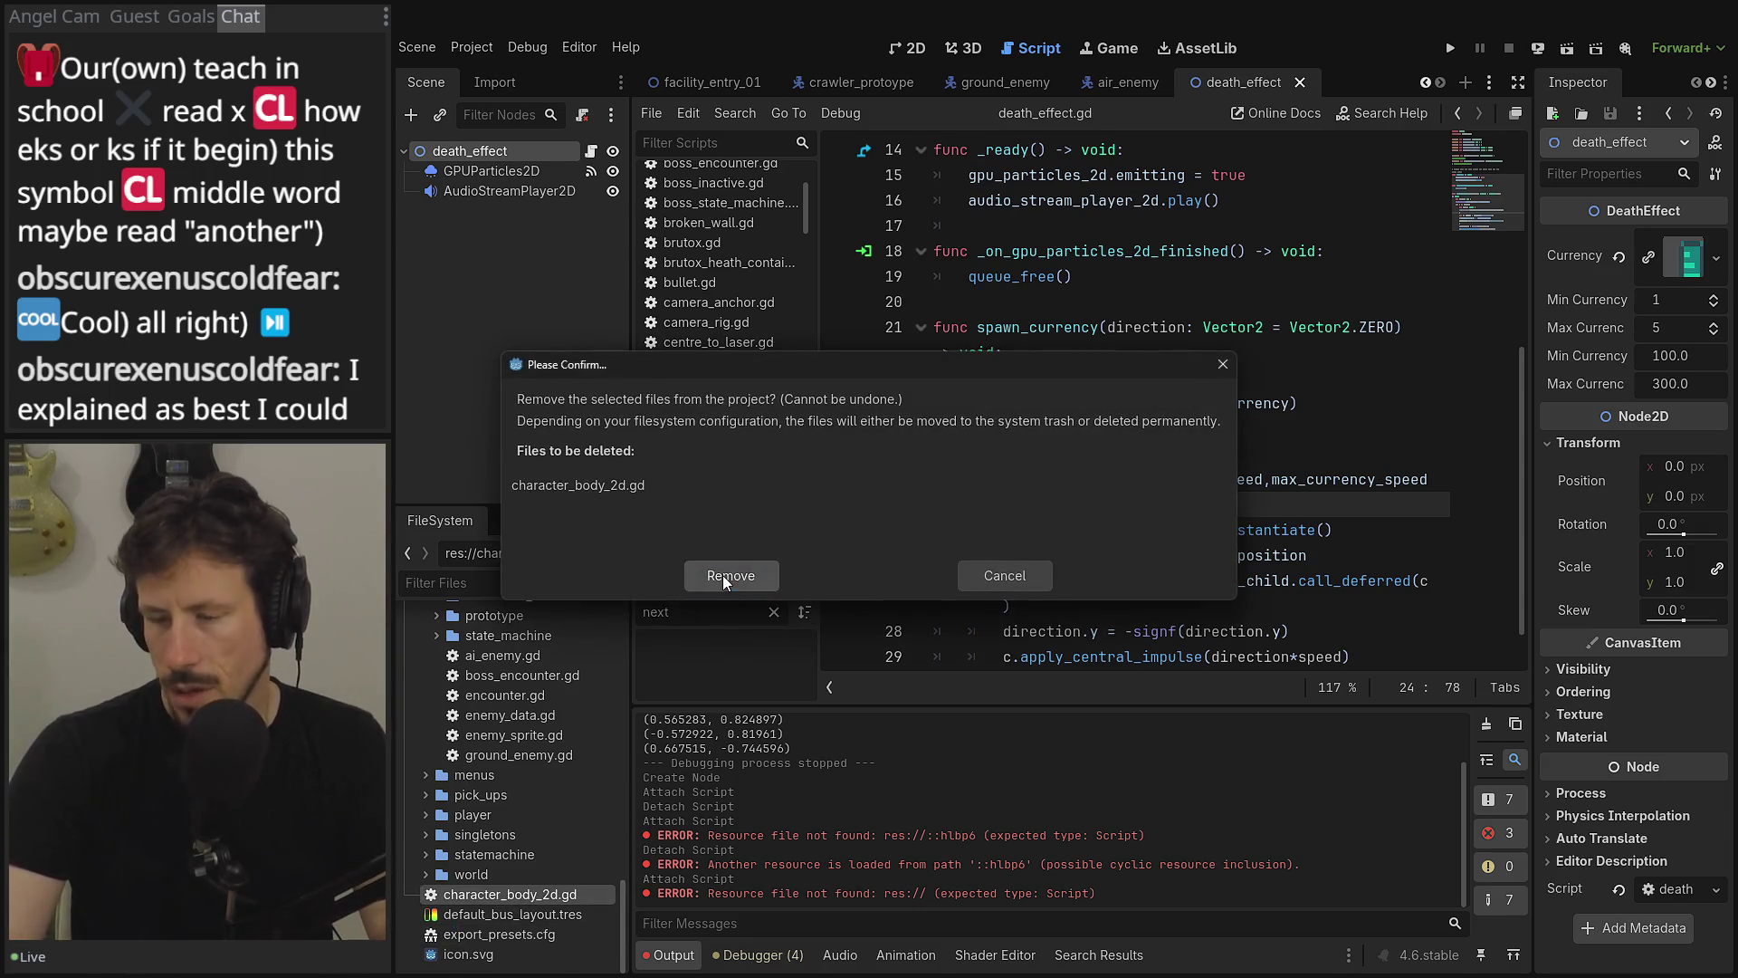
pyautogui.click(725, 574)
# - Collapse the assets and scripts folders in the FileSystem panel
pyautogui.scroll(1, 453, 712)
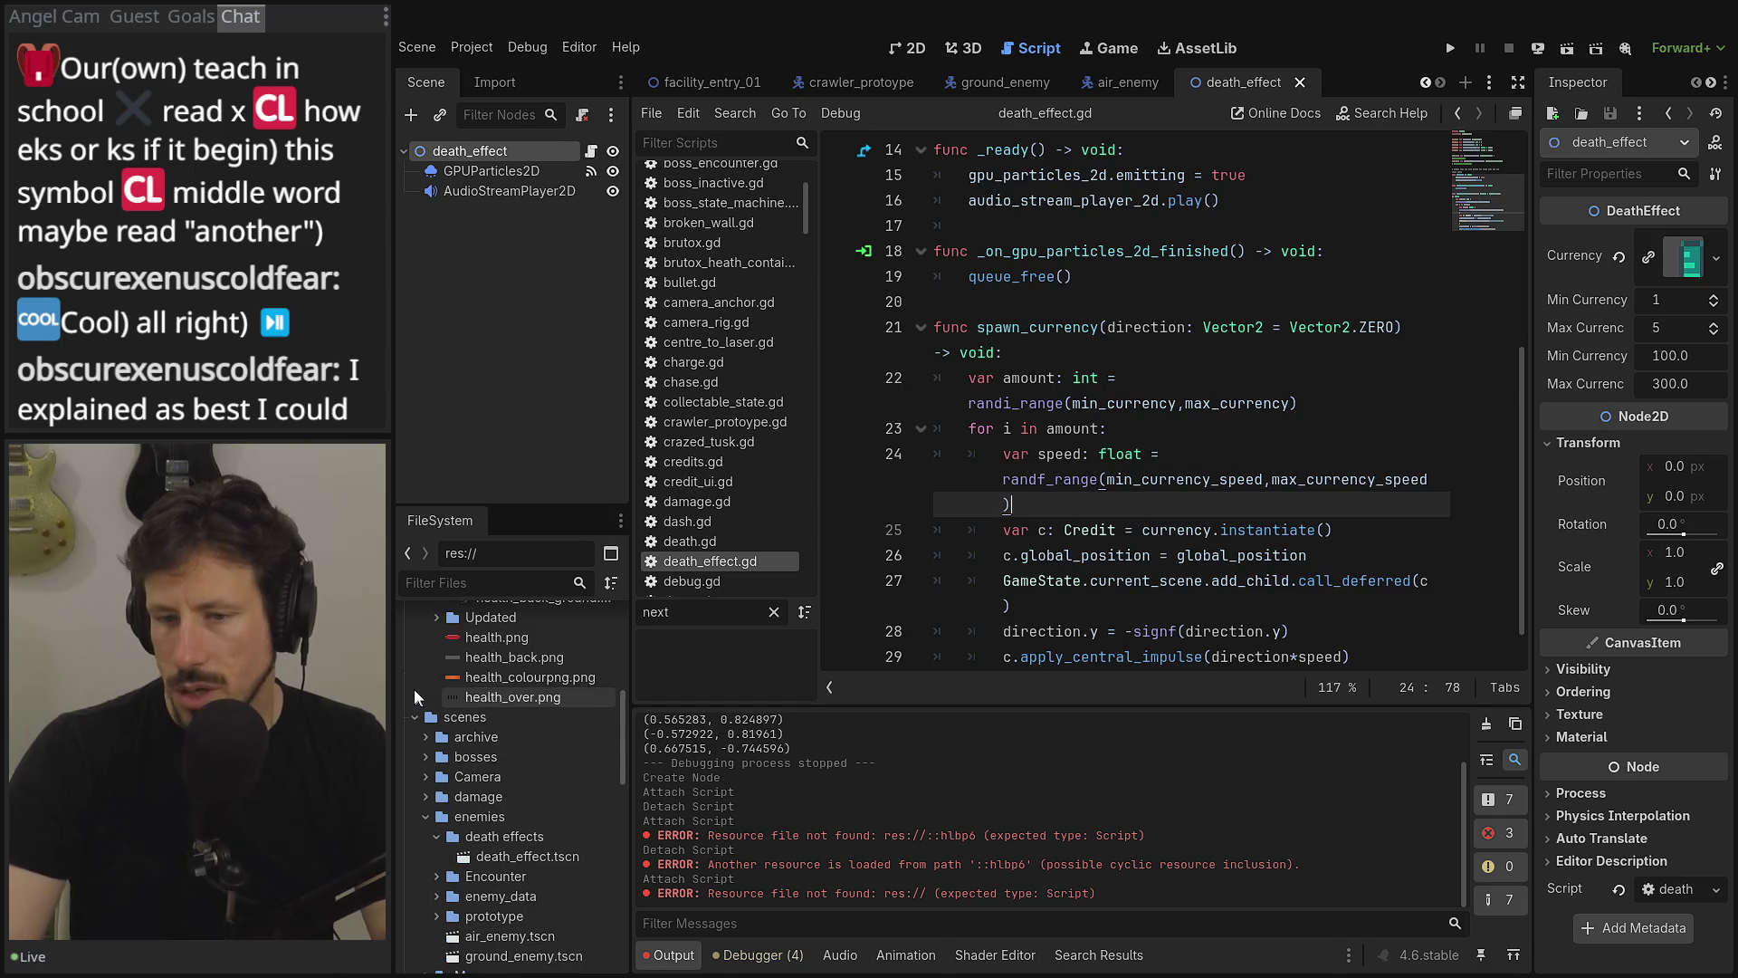
pyautogui.scroll(10, 413, 688)
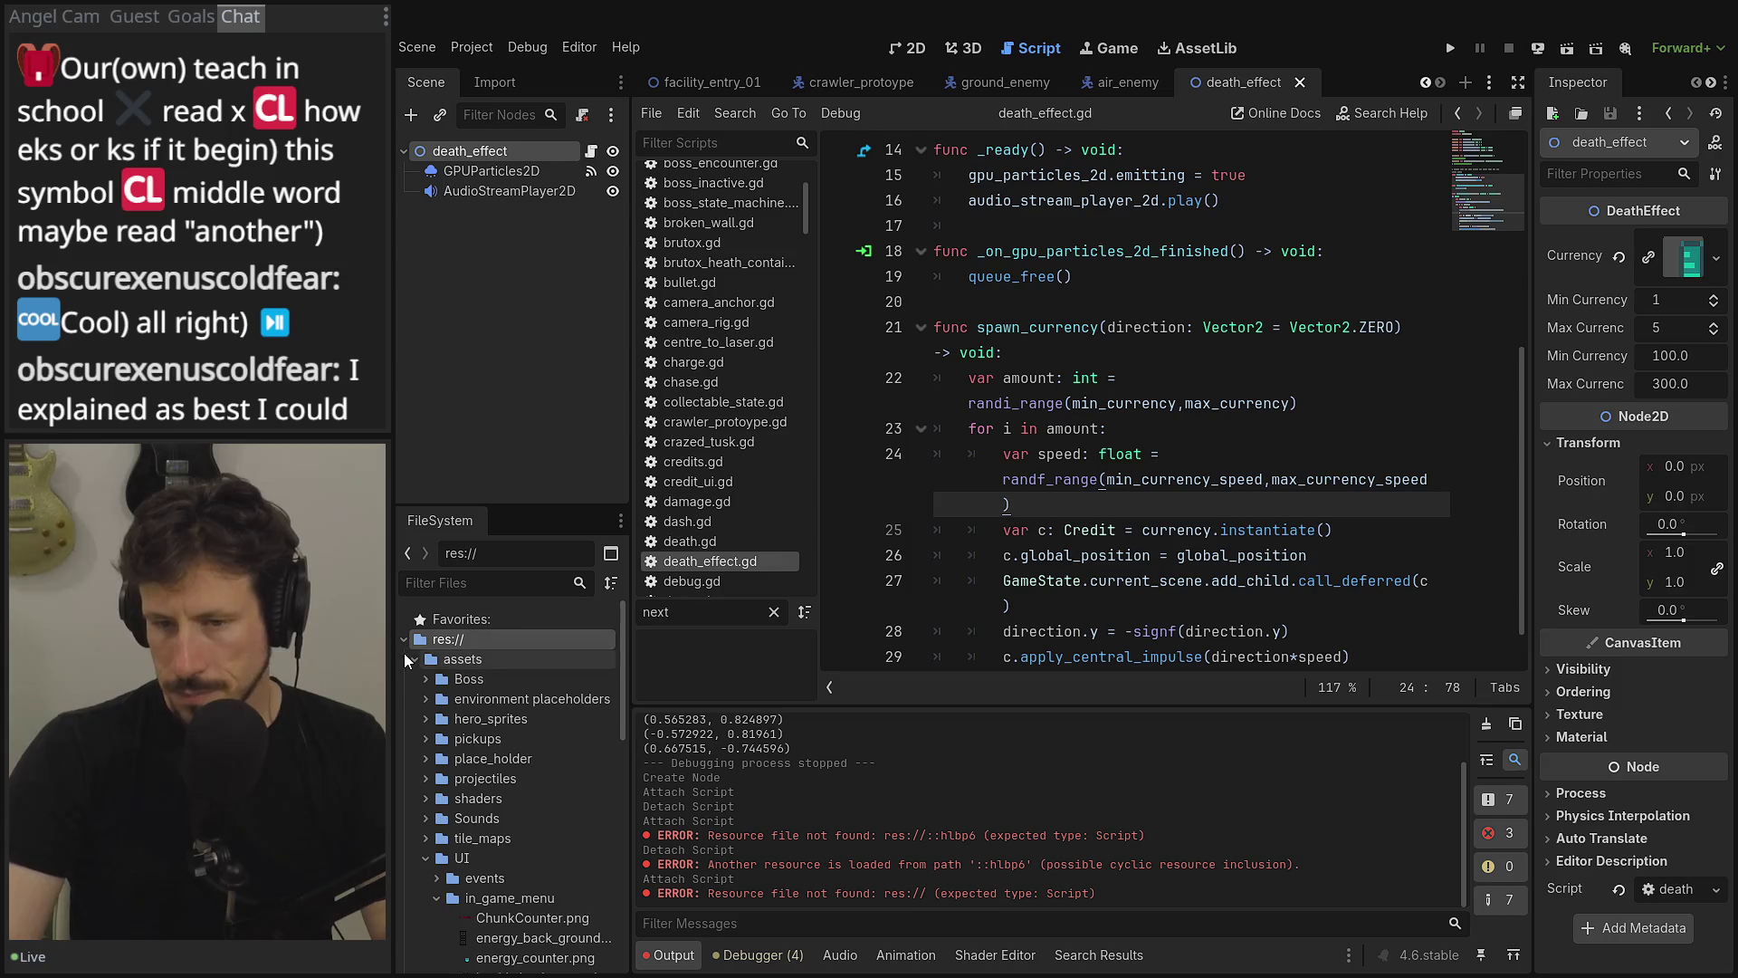
pyautogui.click(413, 659)
pyautogui.click(413, 700)
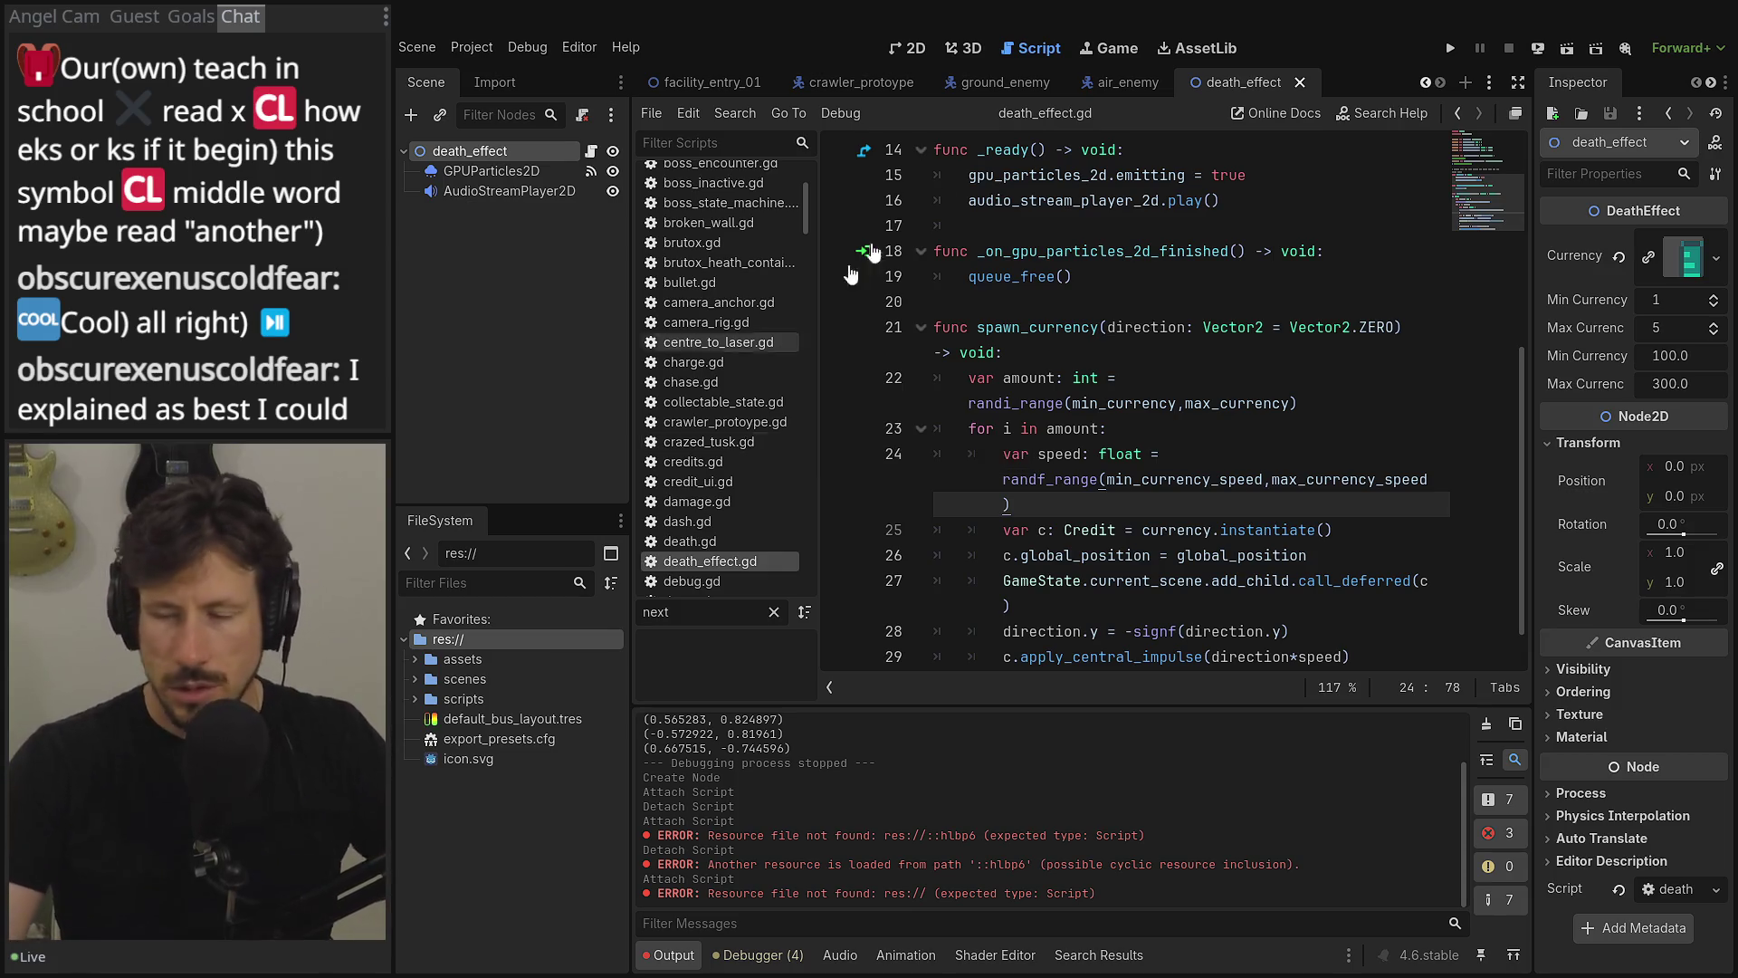
pyautogui.scroll(5, 1188, 222)
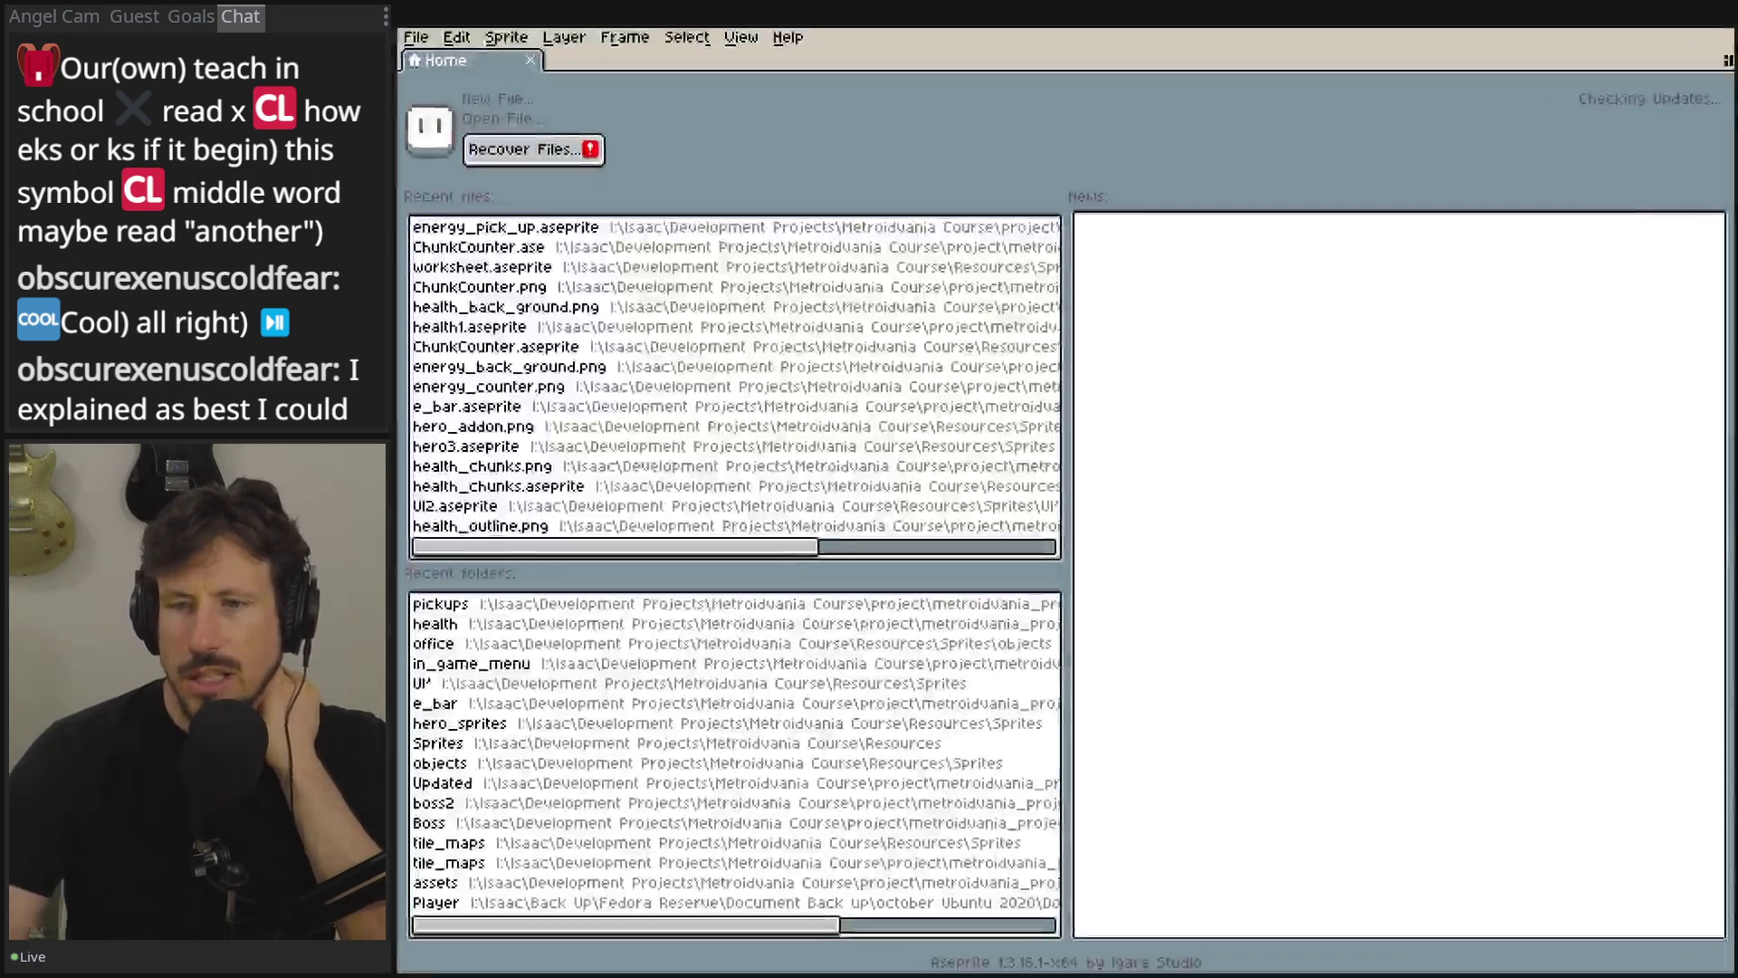
# - Open worksheet.aseprite from Recent files and make all its layers visible
pyautogui.click(524, 267)
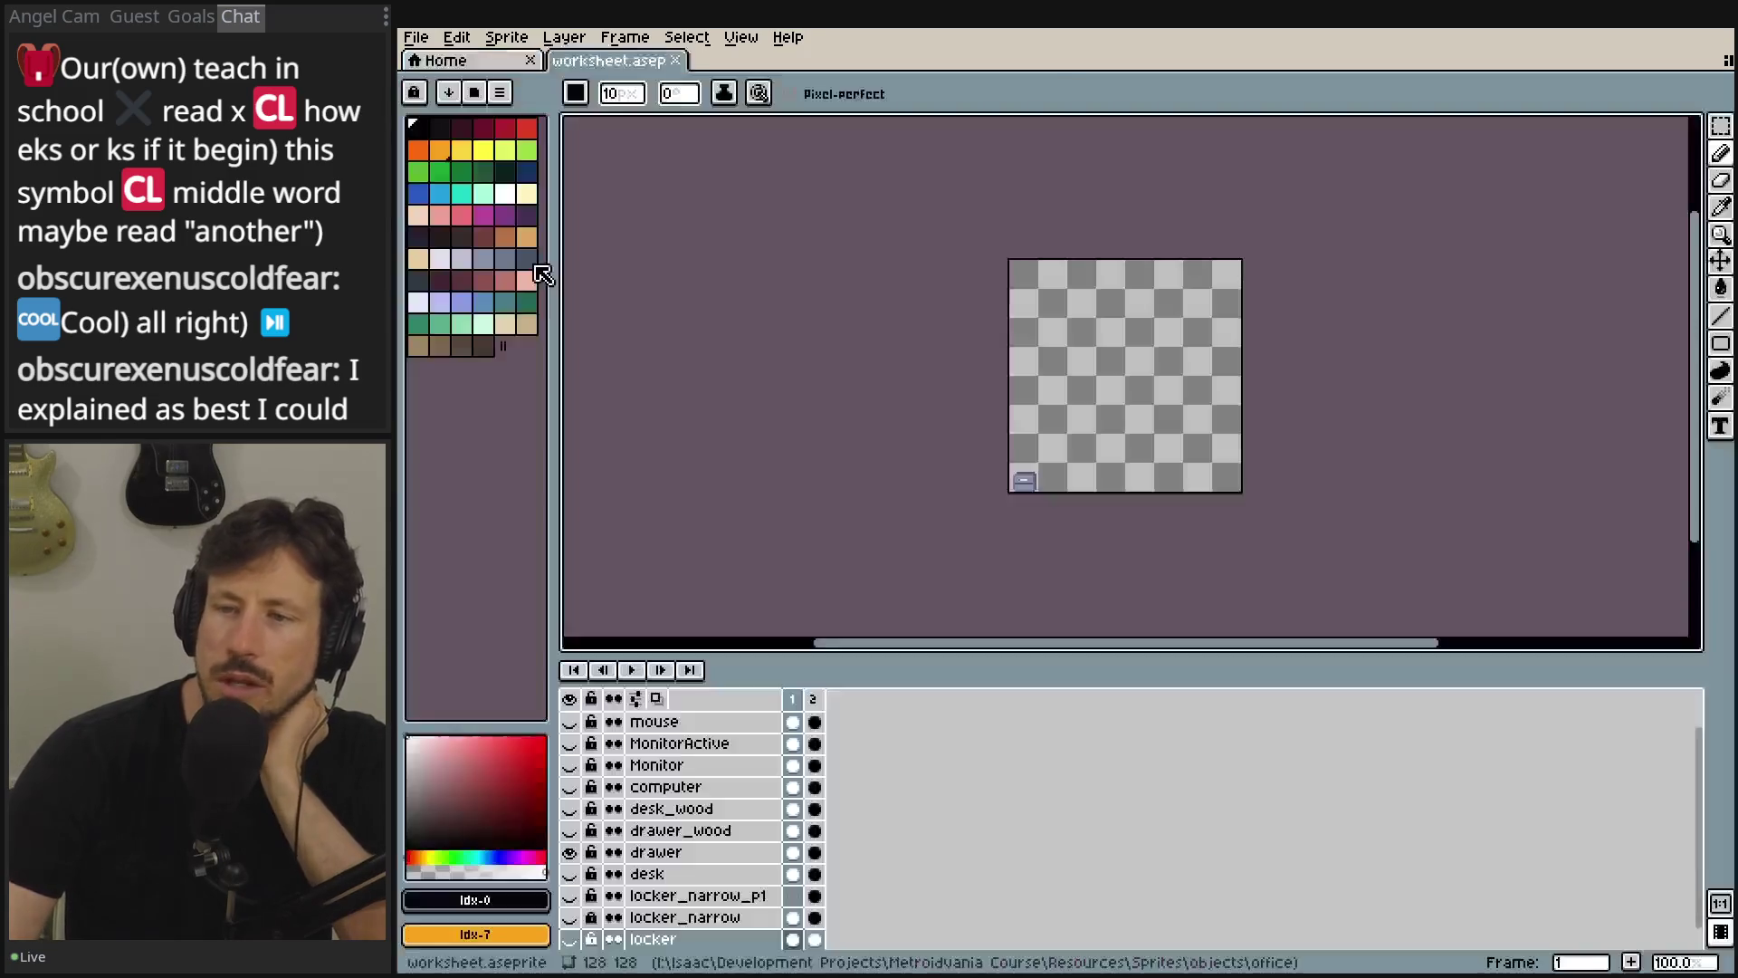
pyautogui.click(569, 699)
pyautogui.scroll(5, 1091, 443)
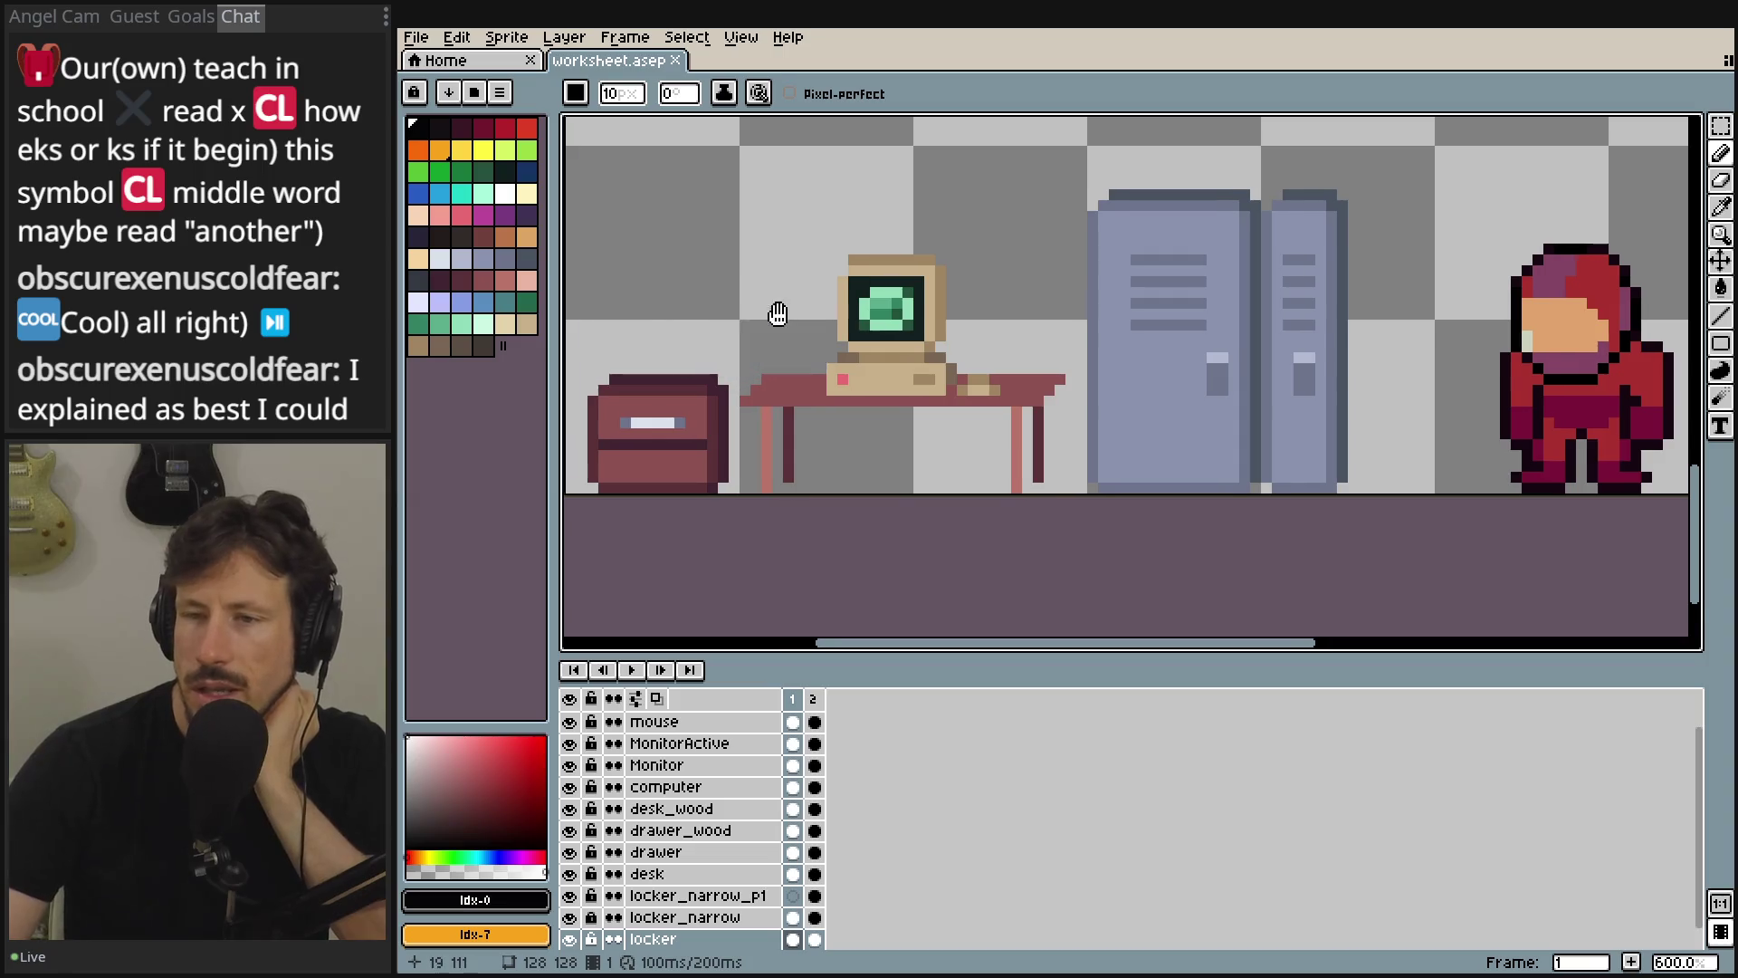
pyautogui.moveTo(777, 313); pyautogui.dragTo(877, 282)
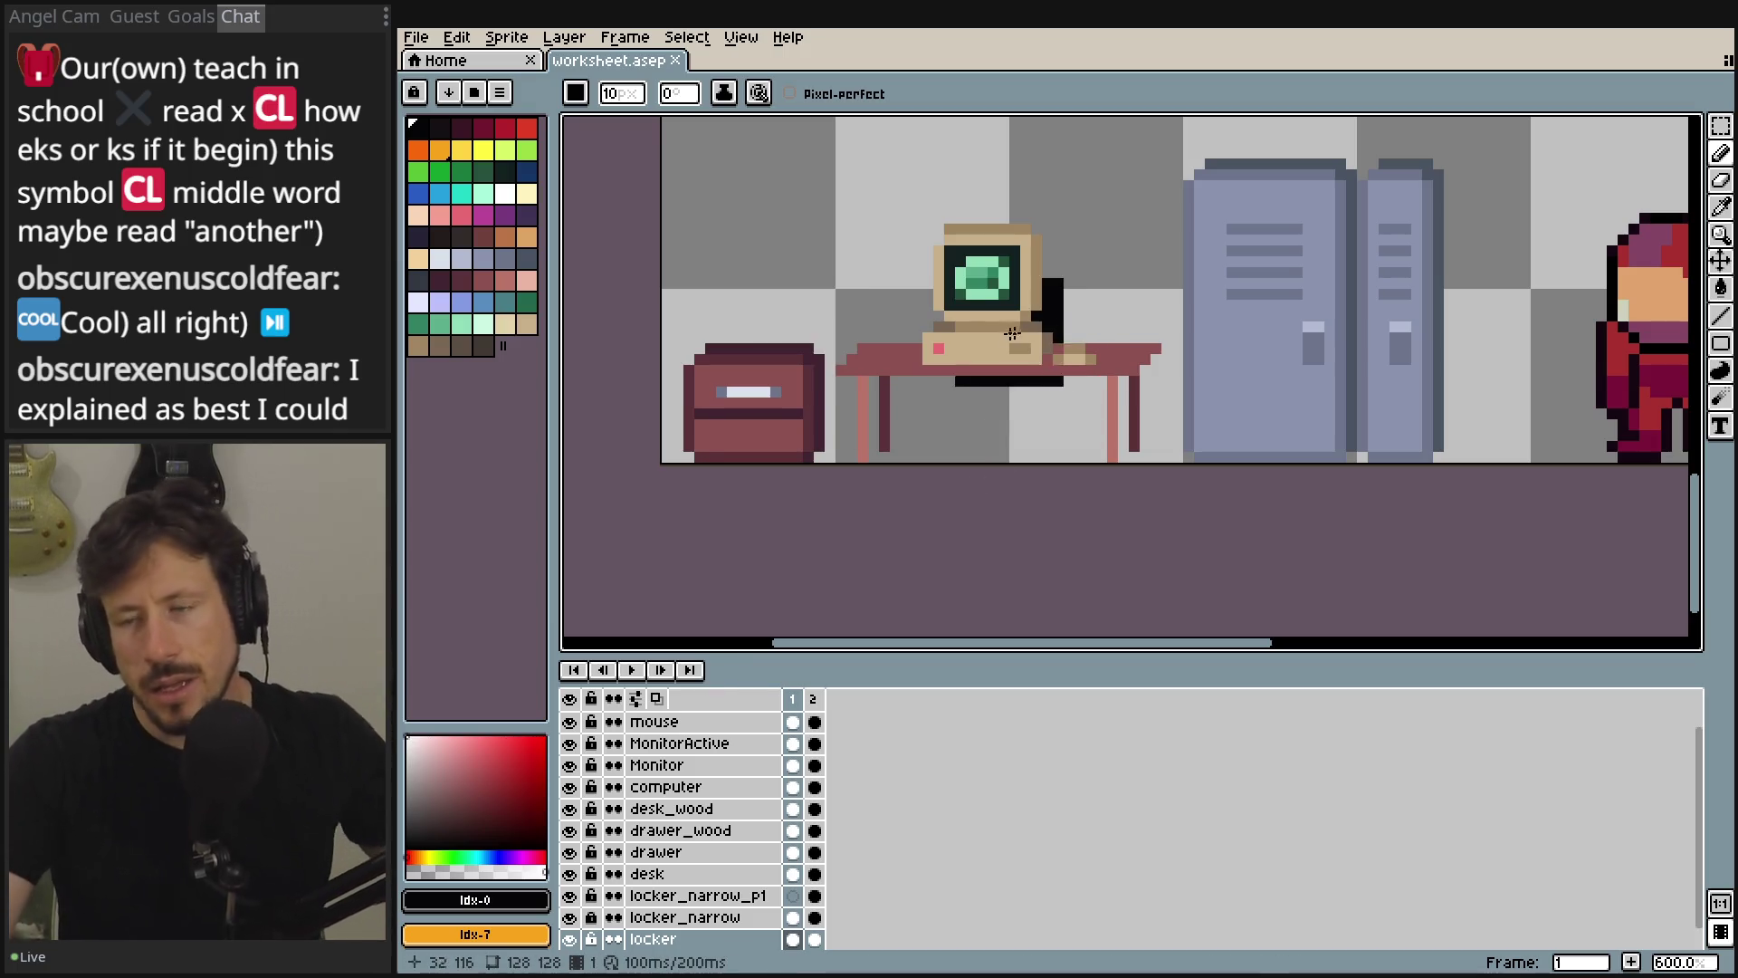
# - Zoom and pan around the office scene, including a close-up of the computer
pyautogui.scroll(-6, 1046, 260)
pyautogui.press('ctrl')
pyautogui.scroll(1, 1102, 229)
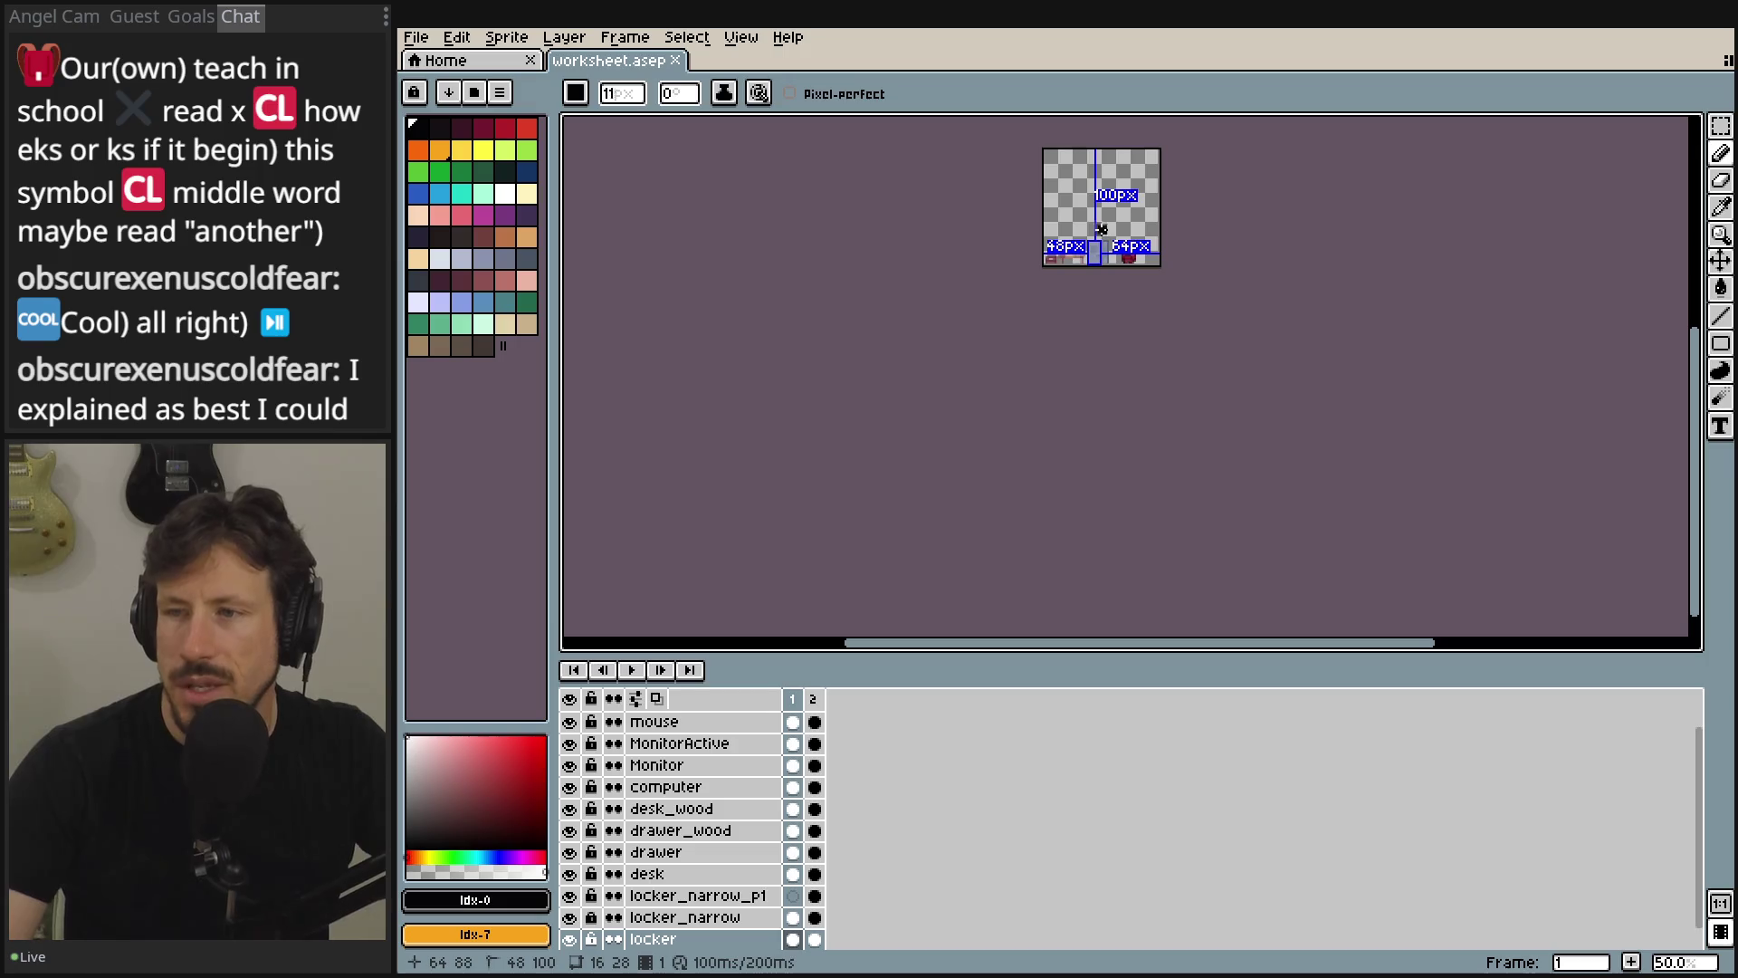
pyautogui.scroll(7, 1102, 229)
pyautogui.scroll(-3, 1098, 237)
pyautogui.moveTo(1095, 240)
pyautogui.mouseDown()
pyautogui.moveTo(1110, 256)
pyautogui.moveTo(1121, 236)
pyautogui.mouseUp()
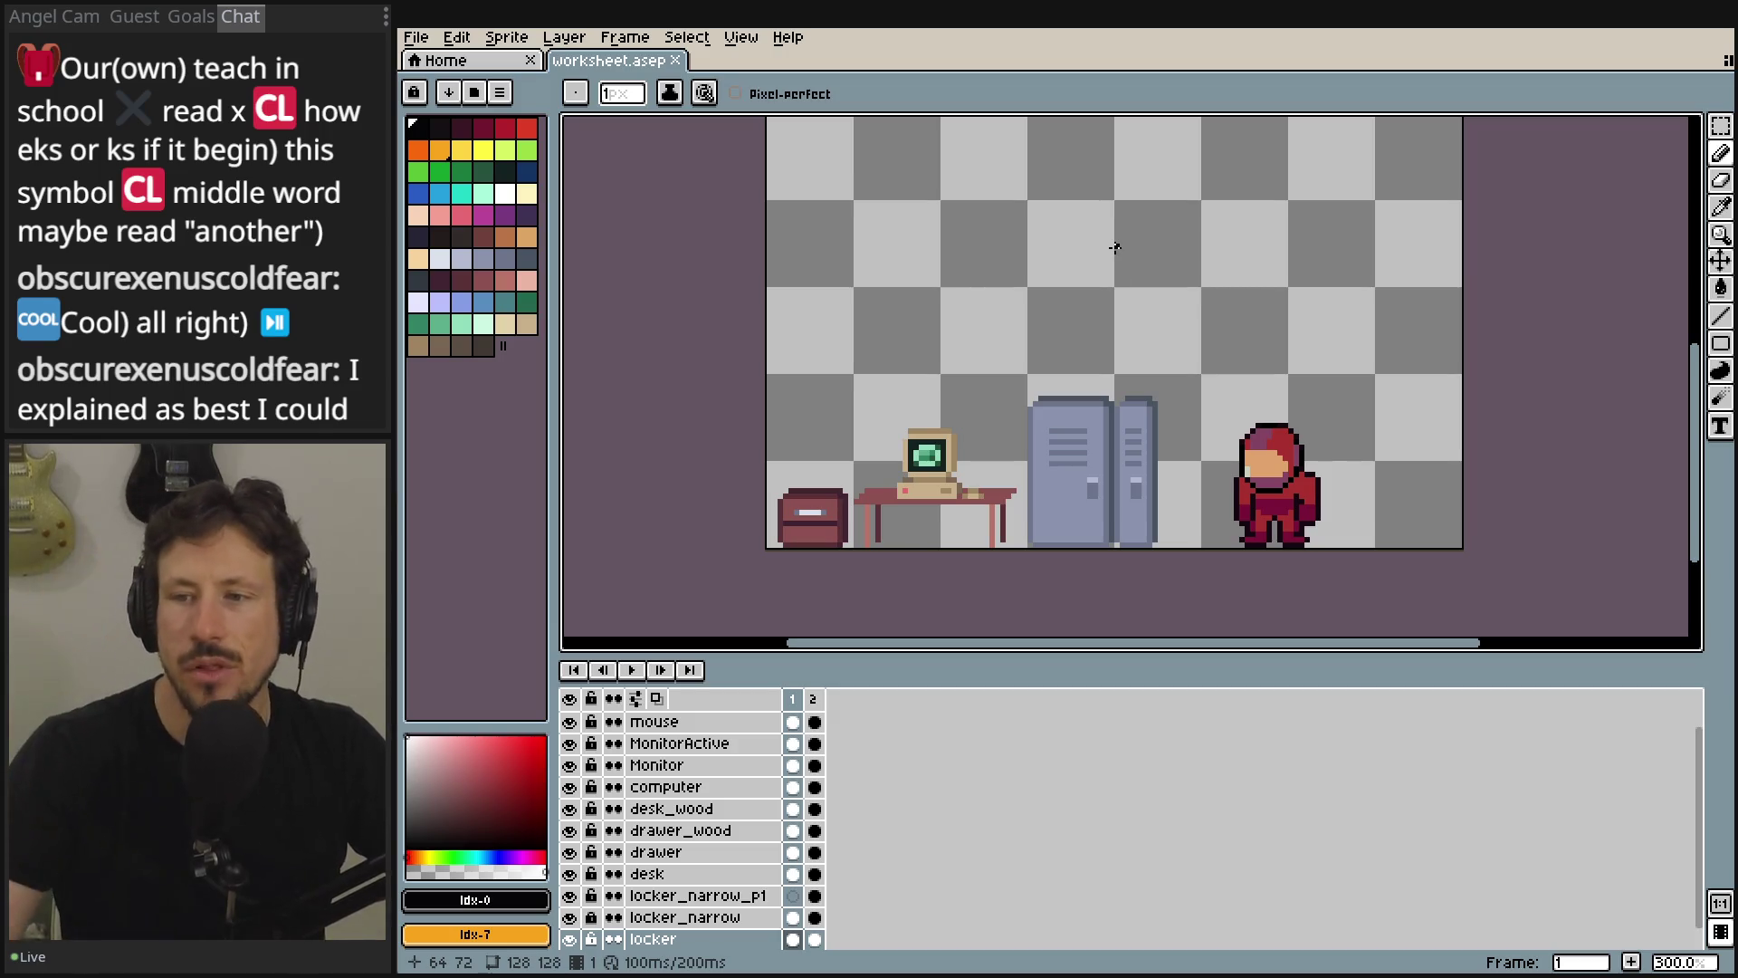
pyautogui.scroll(7, 933, 414)
pyautogui.moveTo(1257, 523)
pyautogui.mouseDown()
pyautogui.moveTo(1229, 399)
pyautogui.moveTo(1193, 350)
pyautogui.mouseUp()
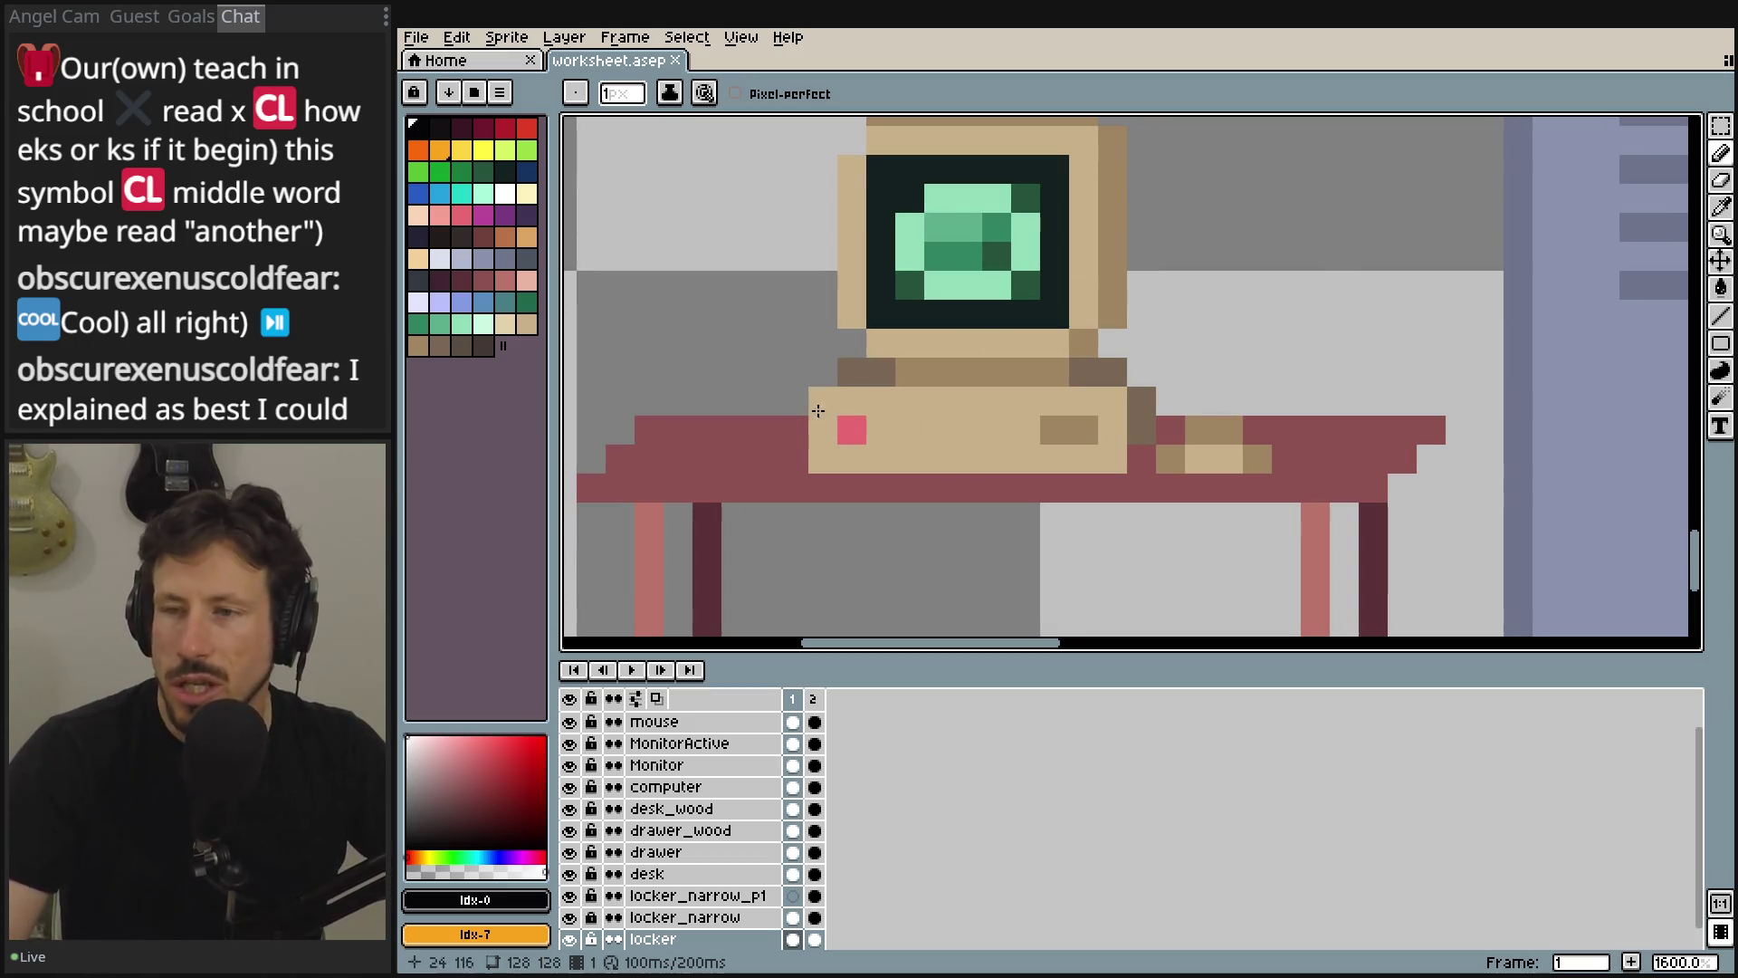
pyautogui.scroll(-5, 798, 363)
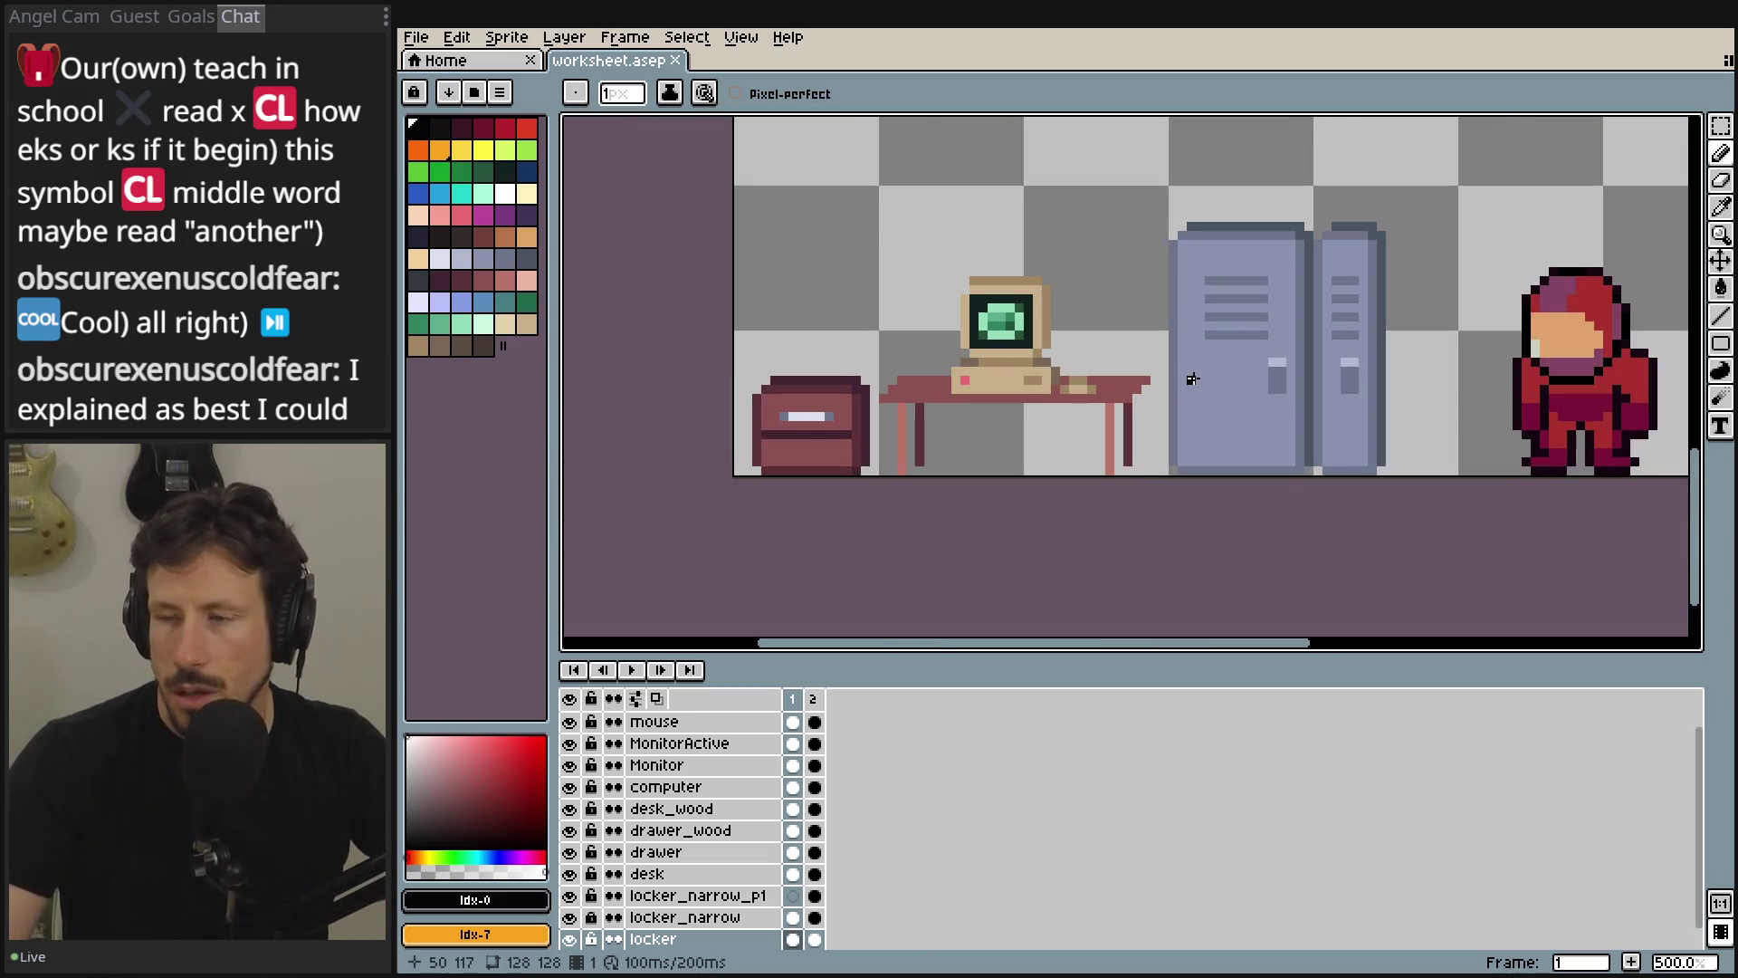
pyautogui.moveTo(1570, 364); pyautogui.dragTo(1337, 380)
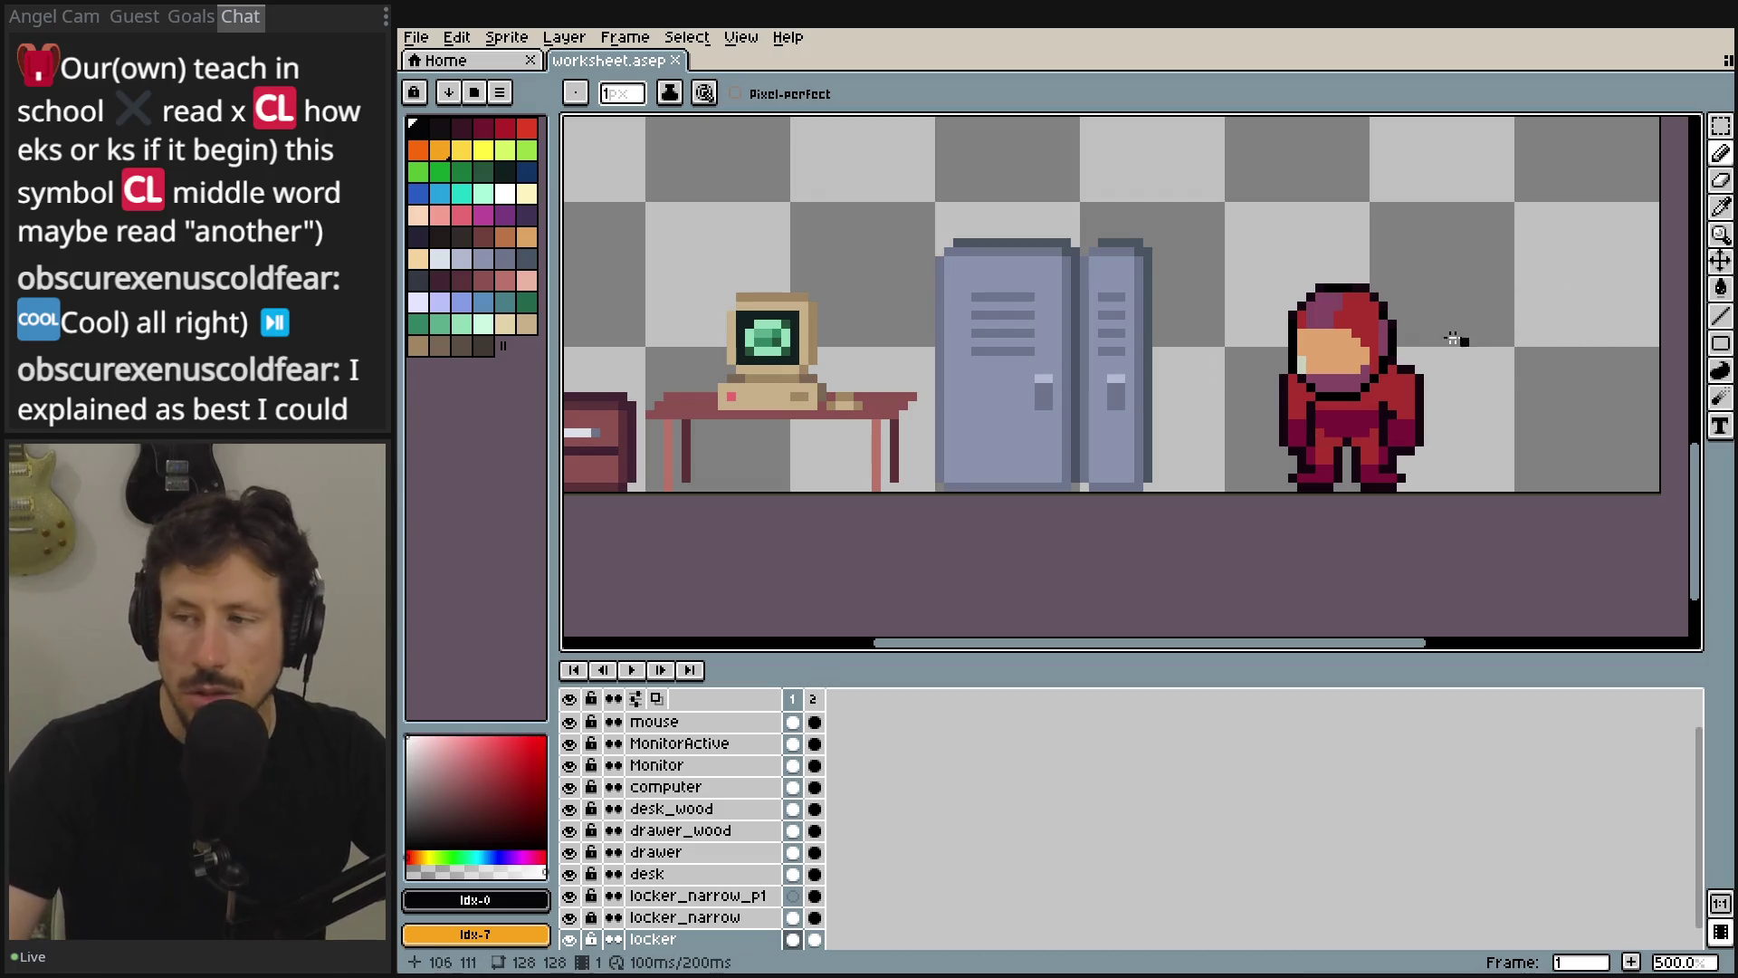
pyautogui.moveTo(1232, 335); pyautogui.dragTo(1304, 374)
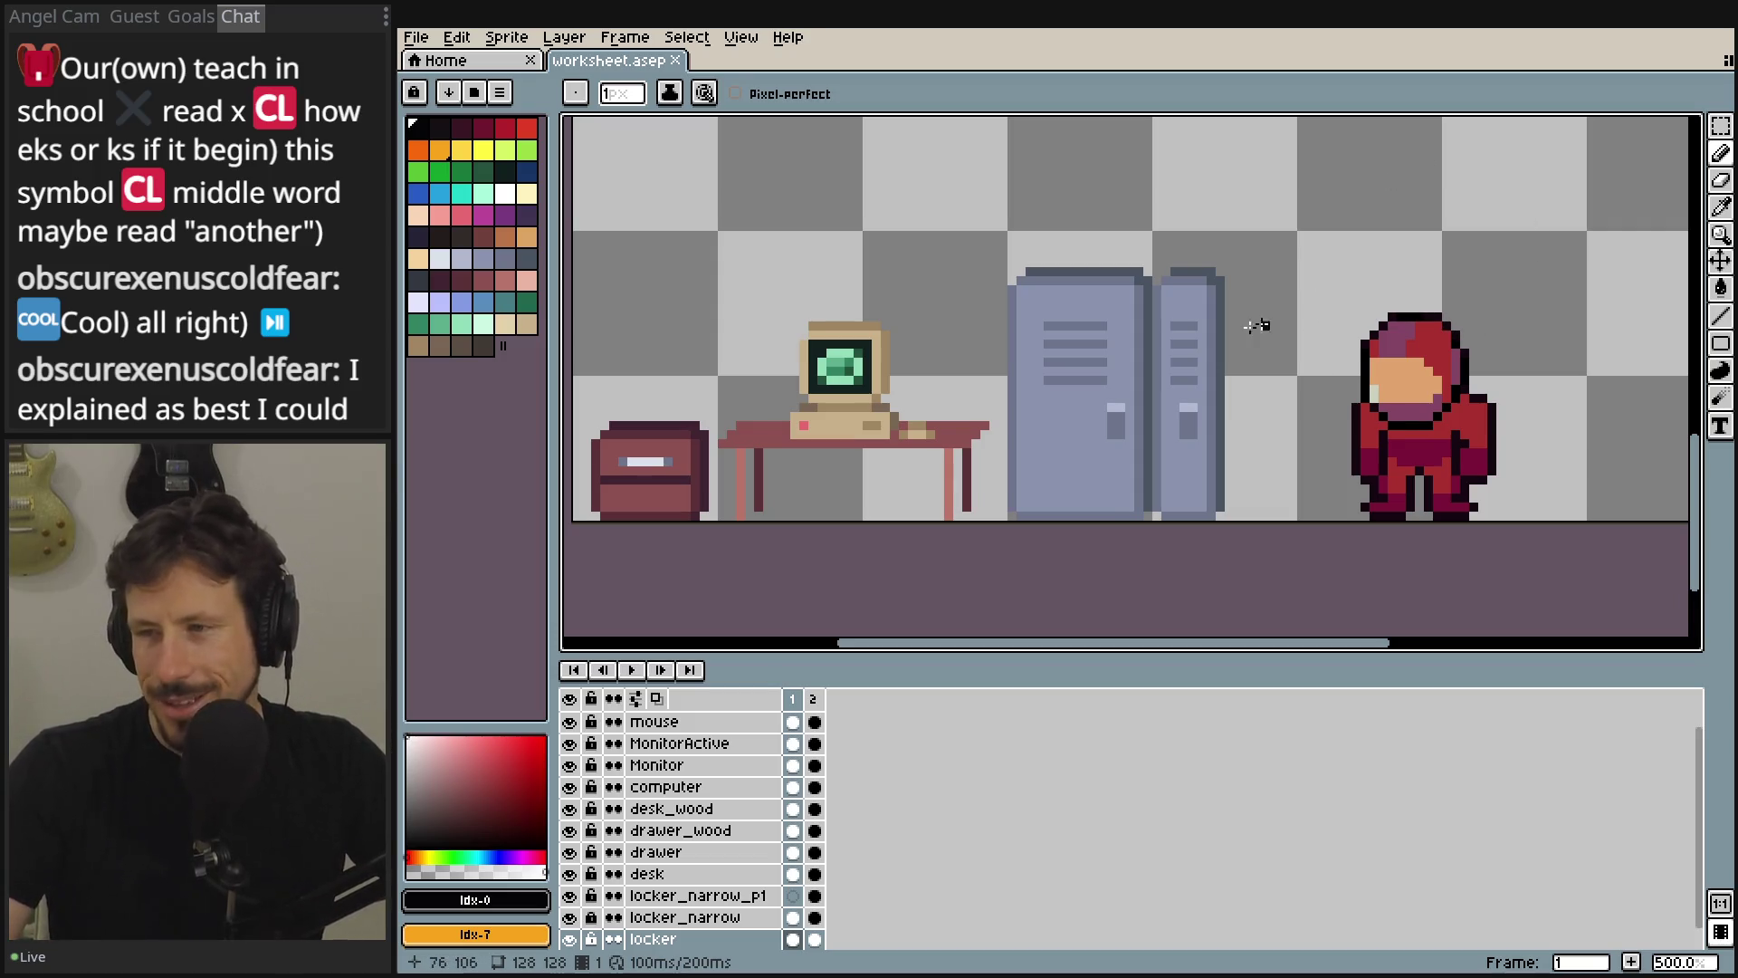
pyautogui.moveTo(1213, 336); pyautogui.dragTo(1264, 306)
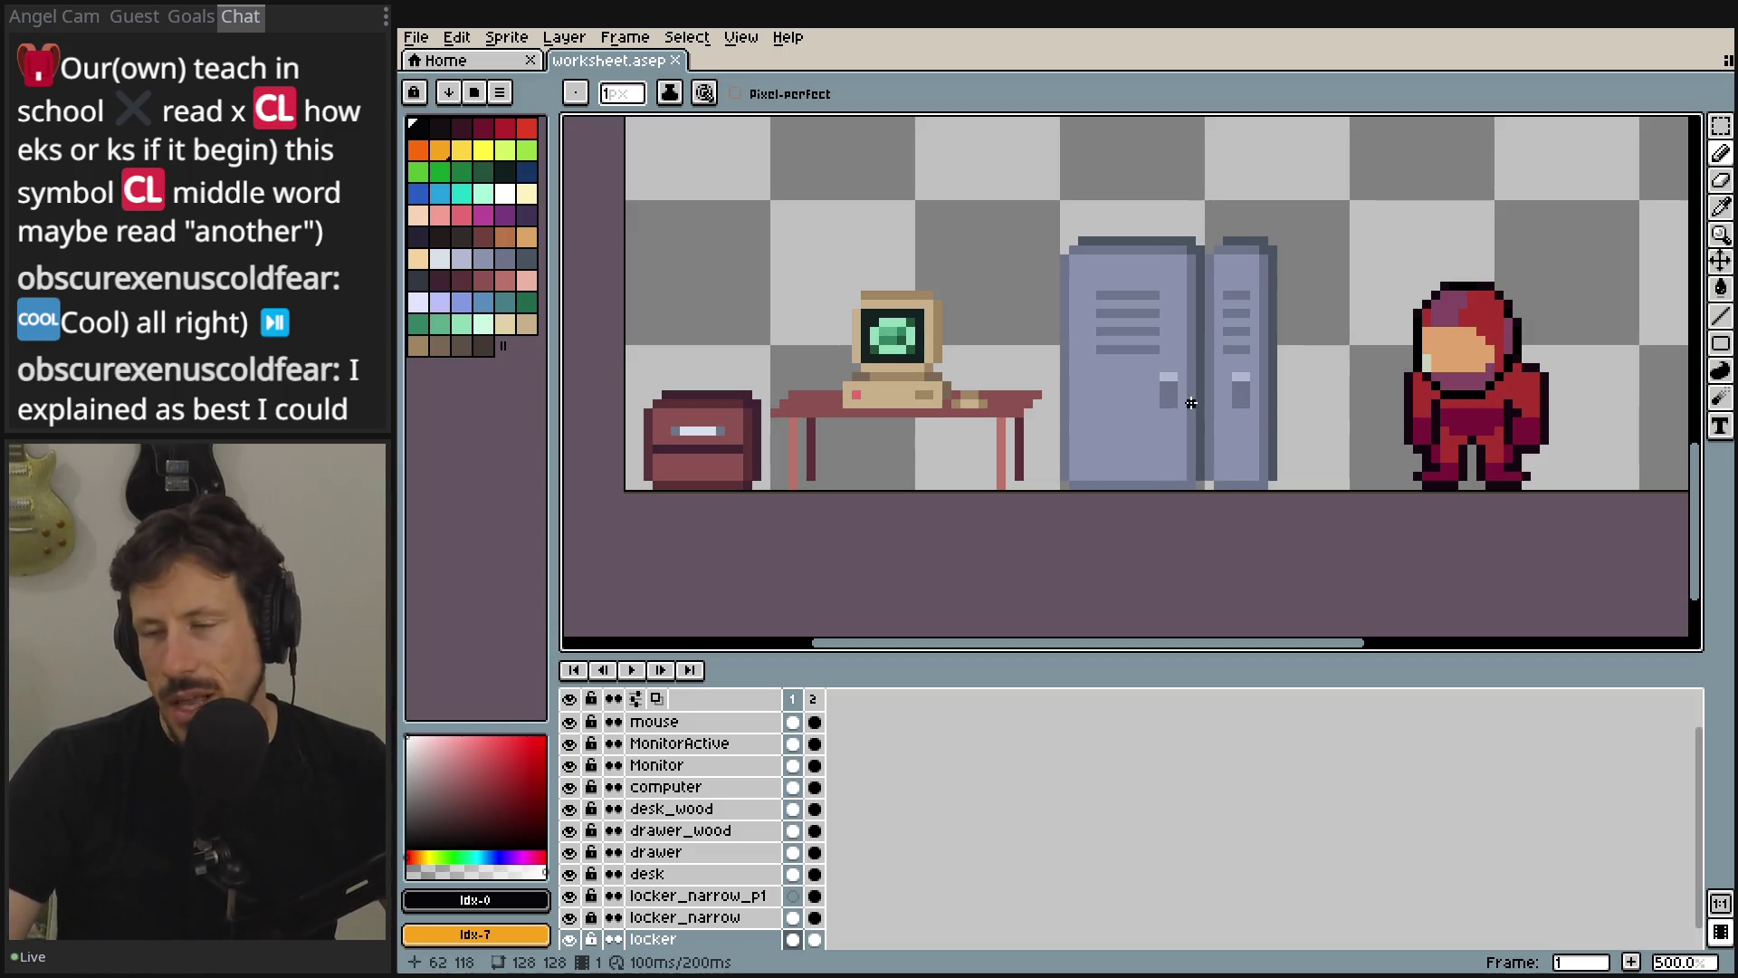
# - Compare the intact and cracked lockers frames, then show only the drawer layer
pyautogui.click(815, 700)
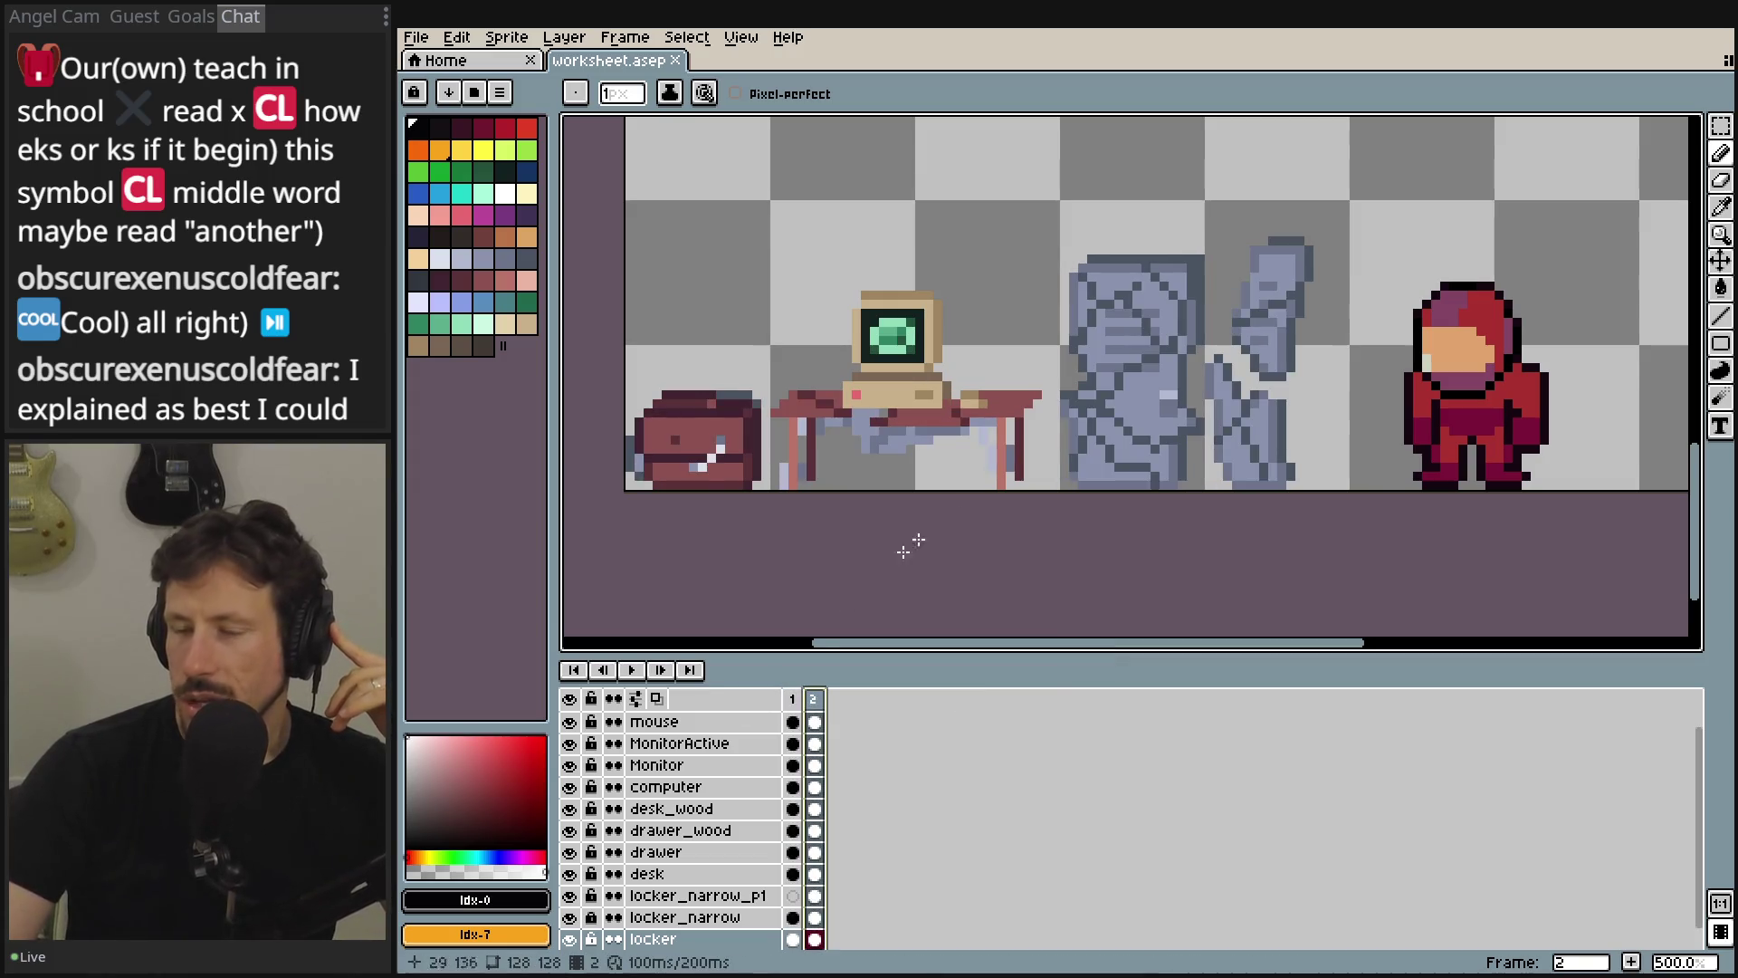
pyautogui.click(794, 700)
pyautogui.click(816, 703)
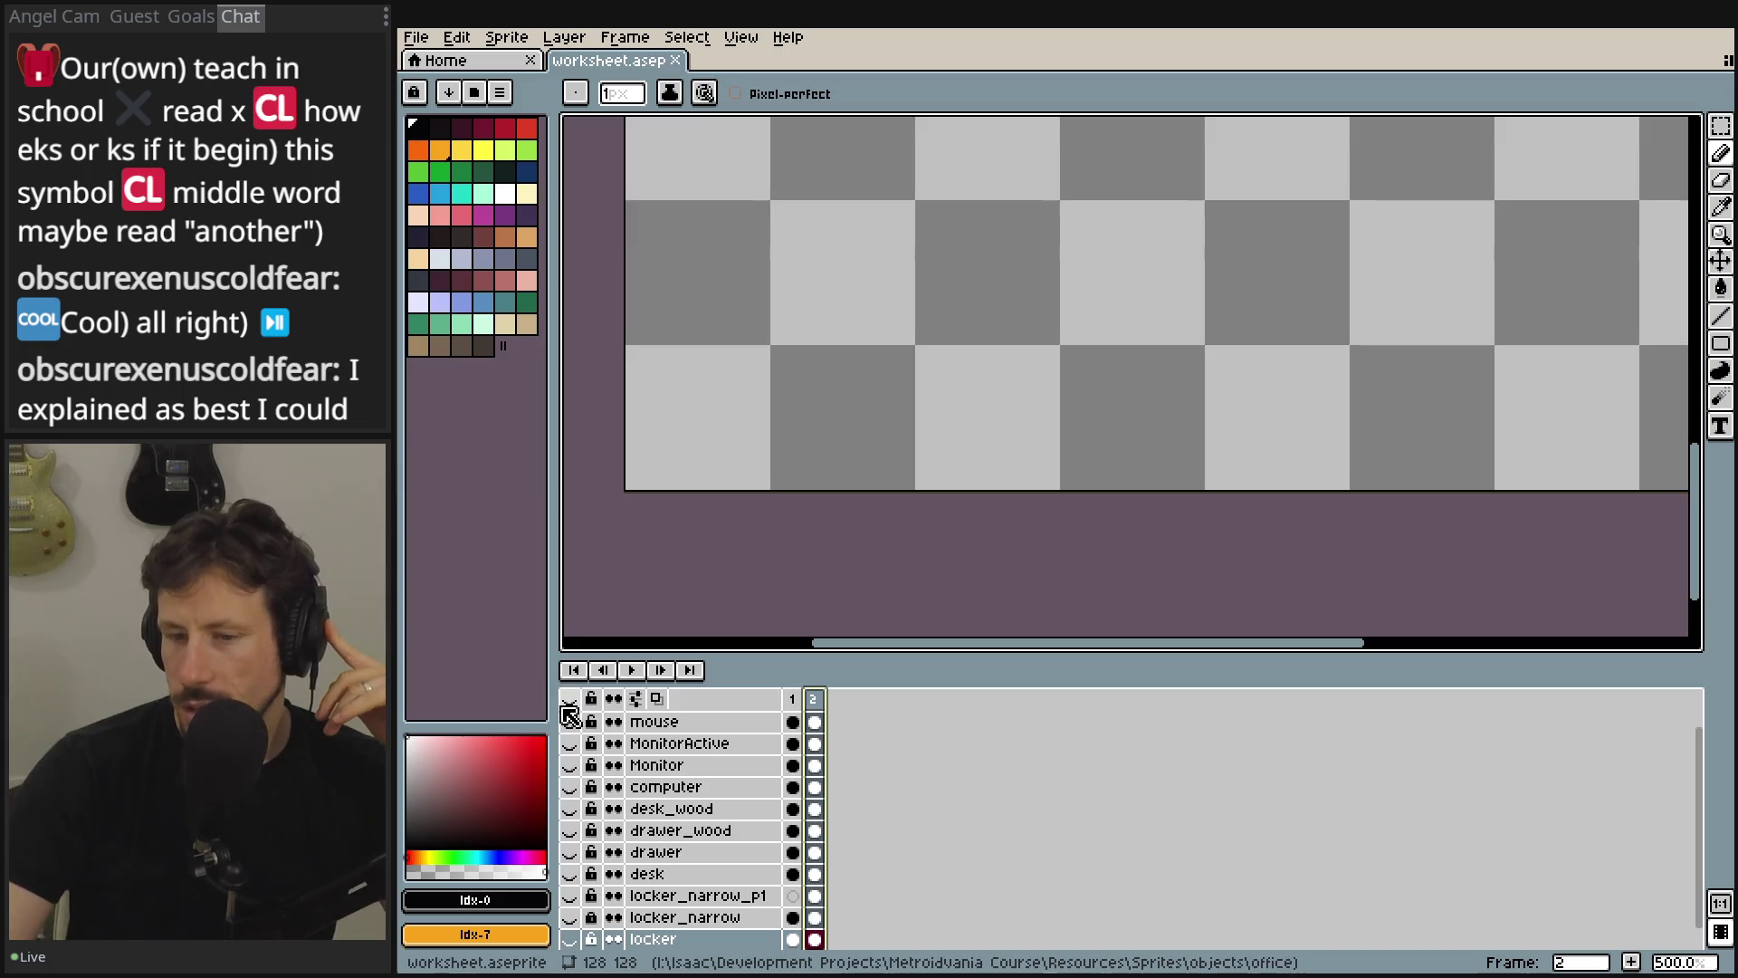
pyautogui.click(571, 809)
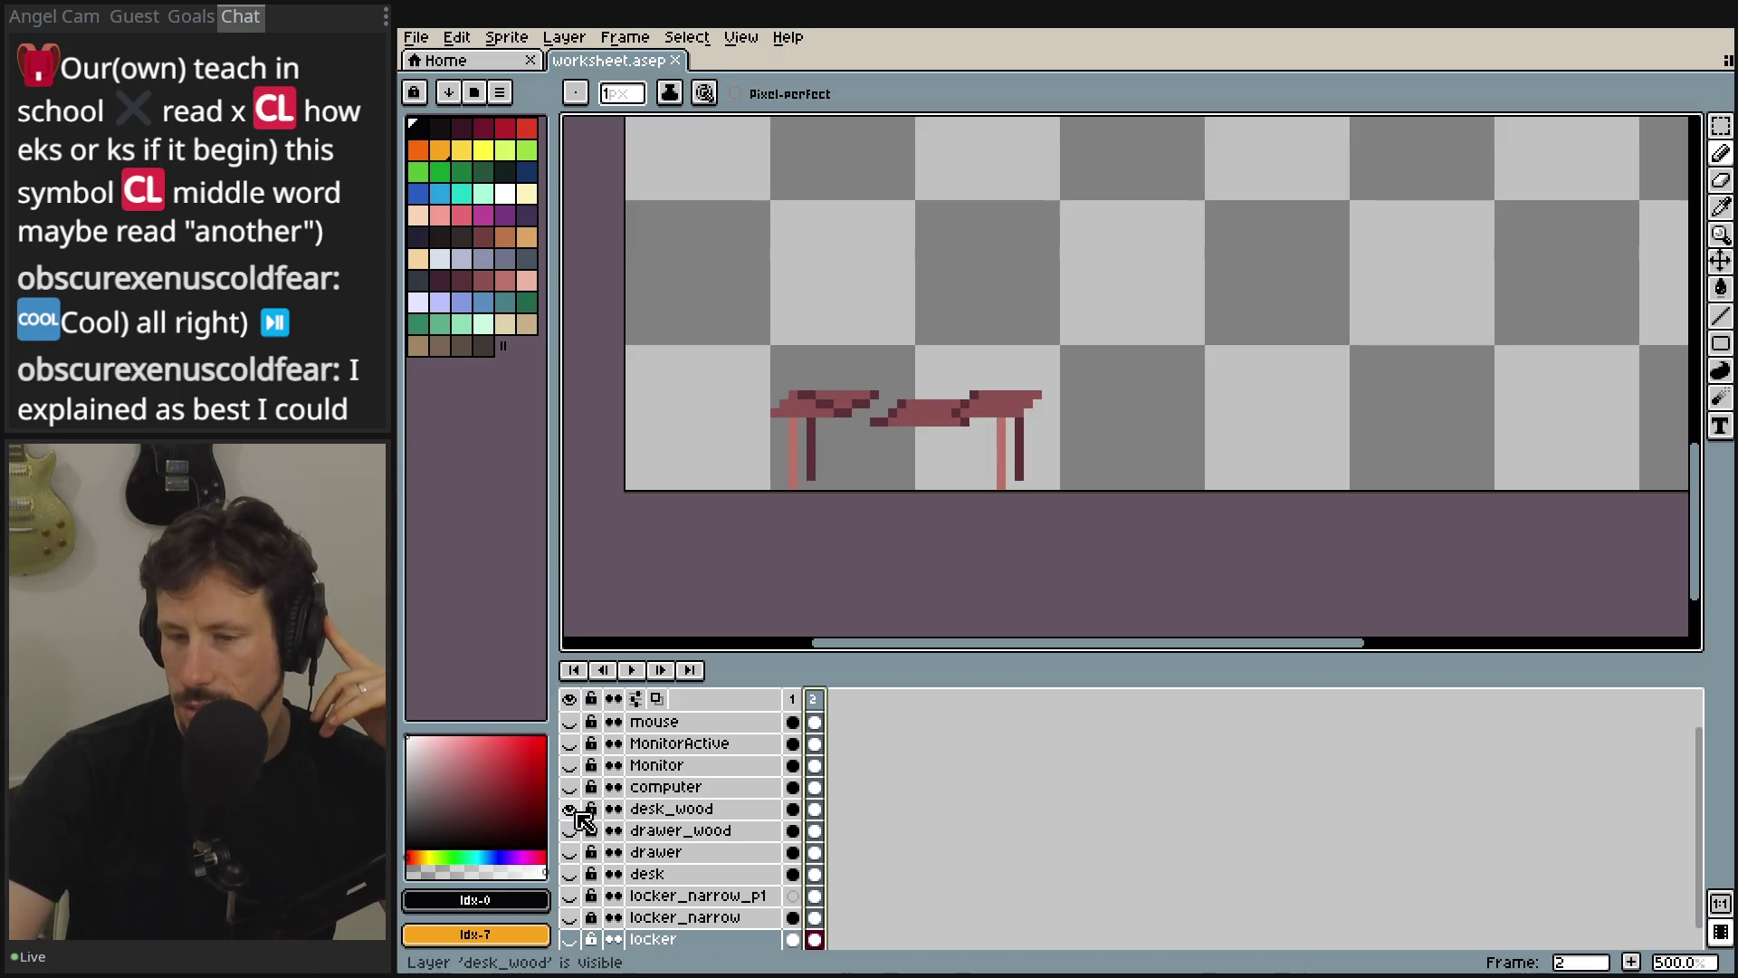
pyautogui.click(572, 810)
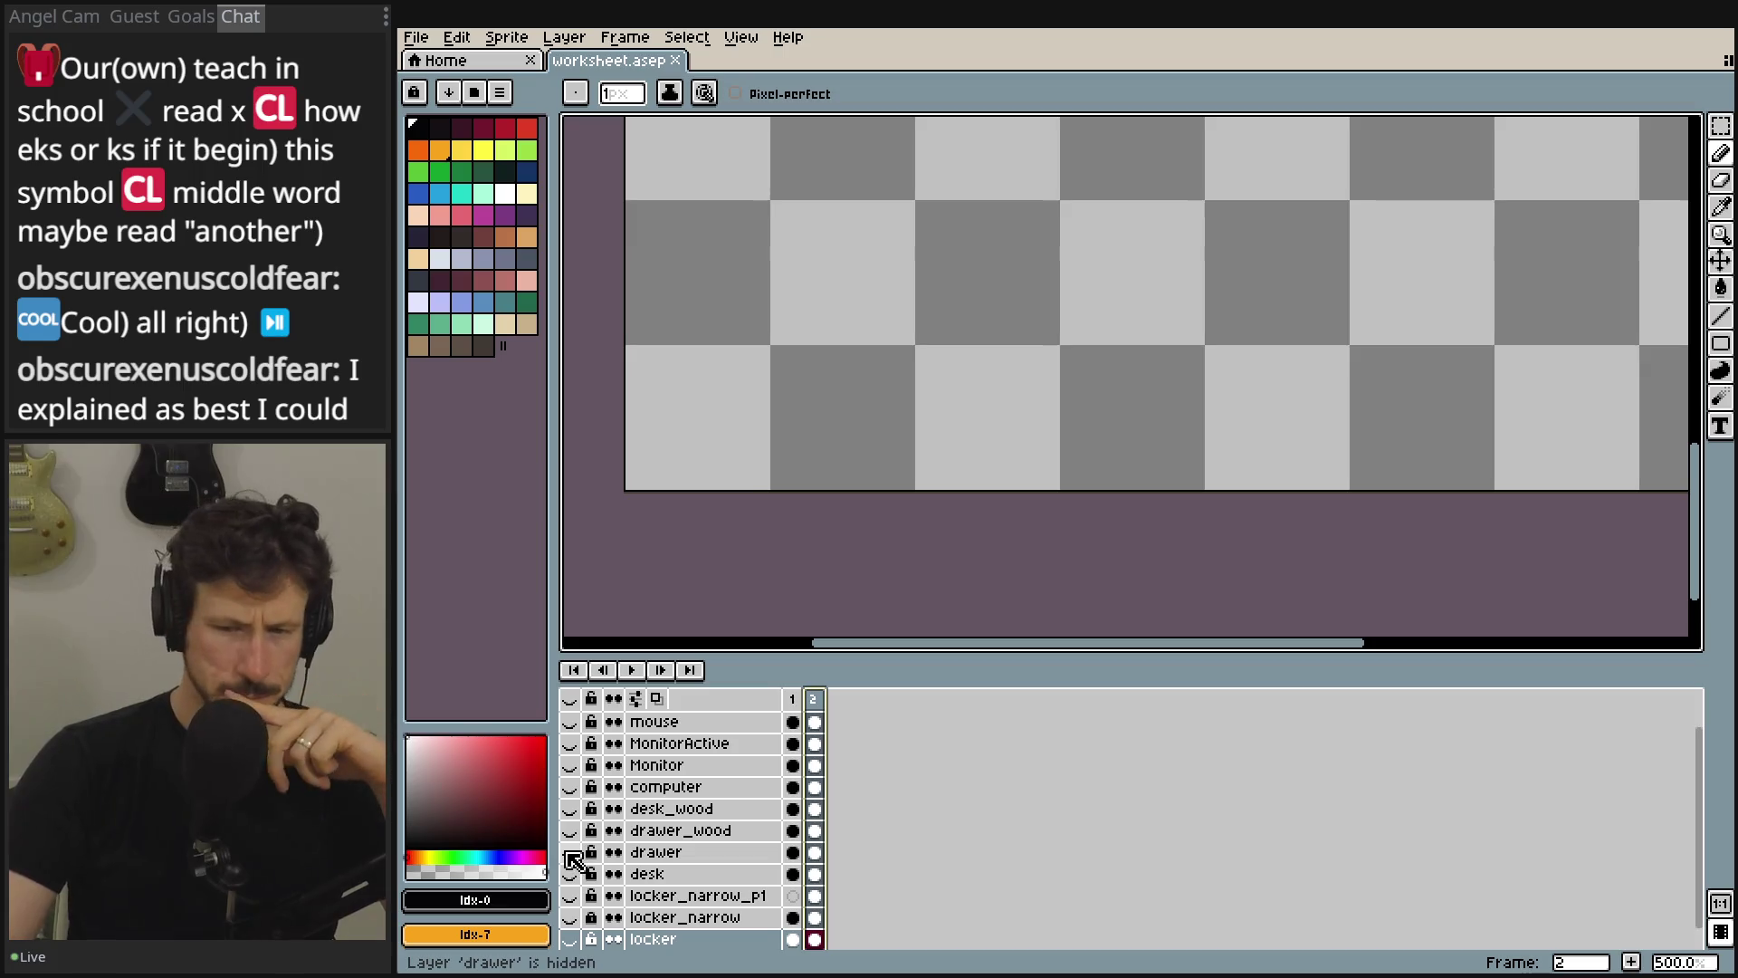
pyautogui.click(571, 854)
# - Compare the closed and open drawer frames and select the drawer layer's frame 2 cel
pyautogui.scroll(4, 864, 326)
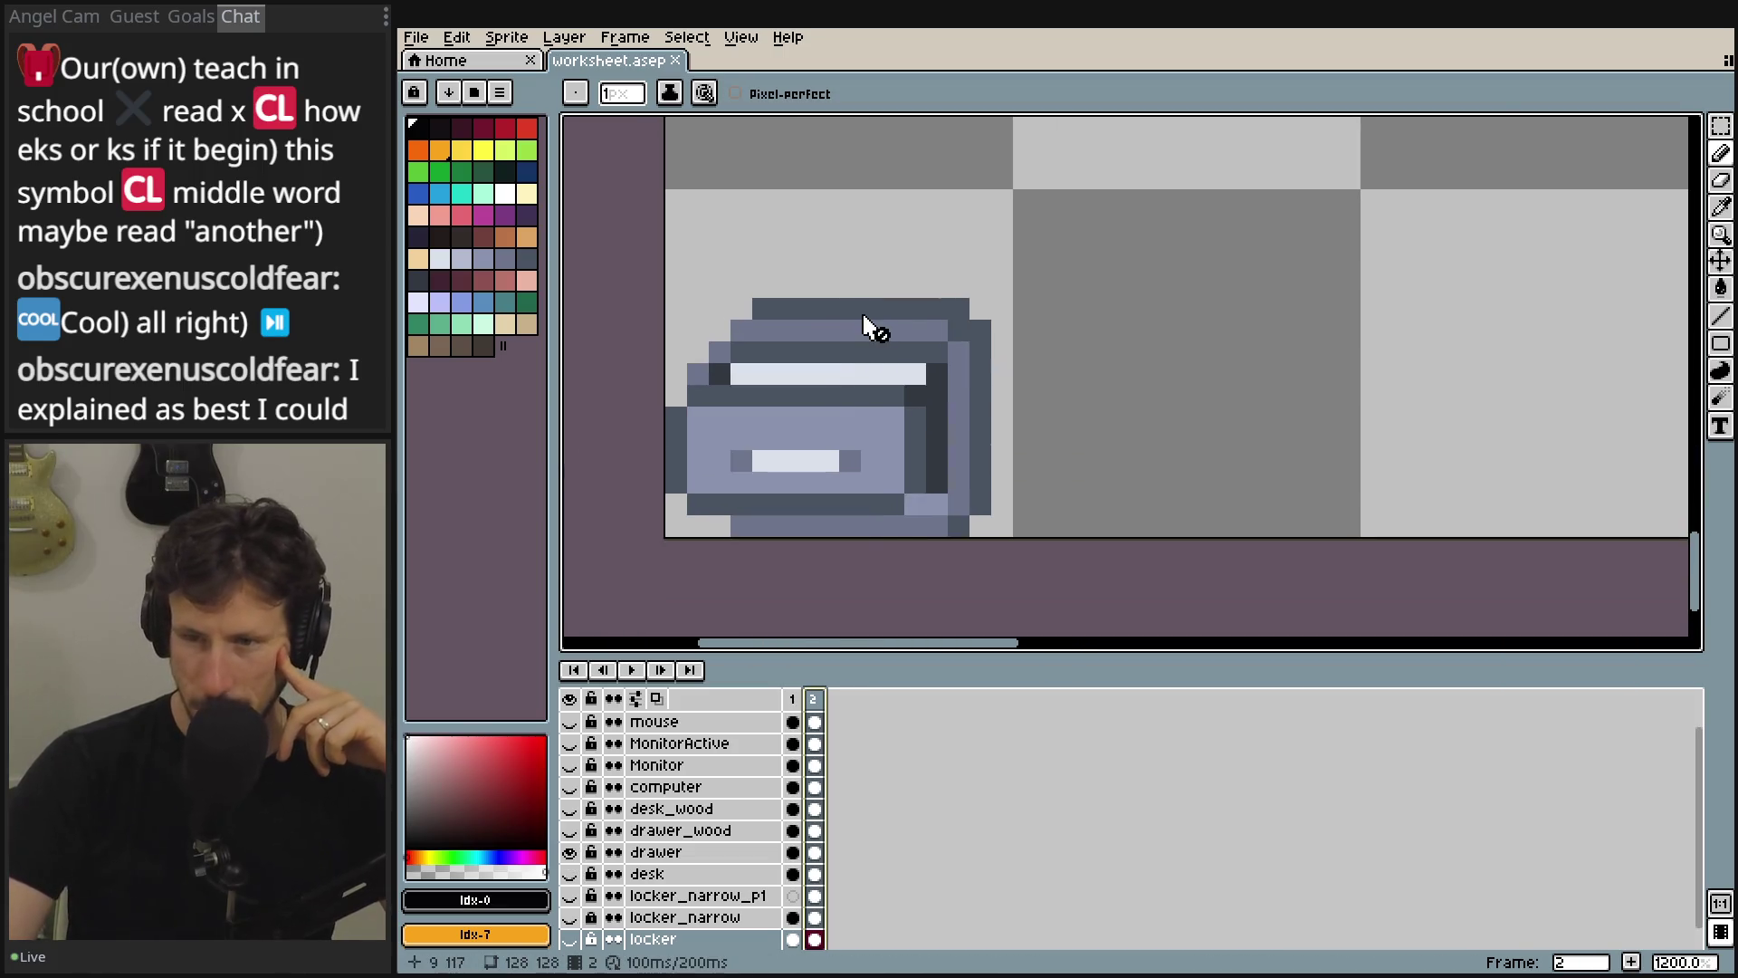
pyautogui.click(814, 704)
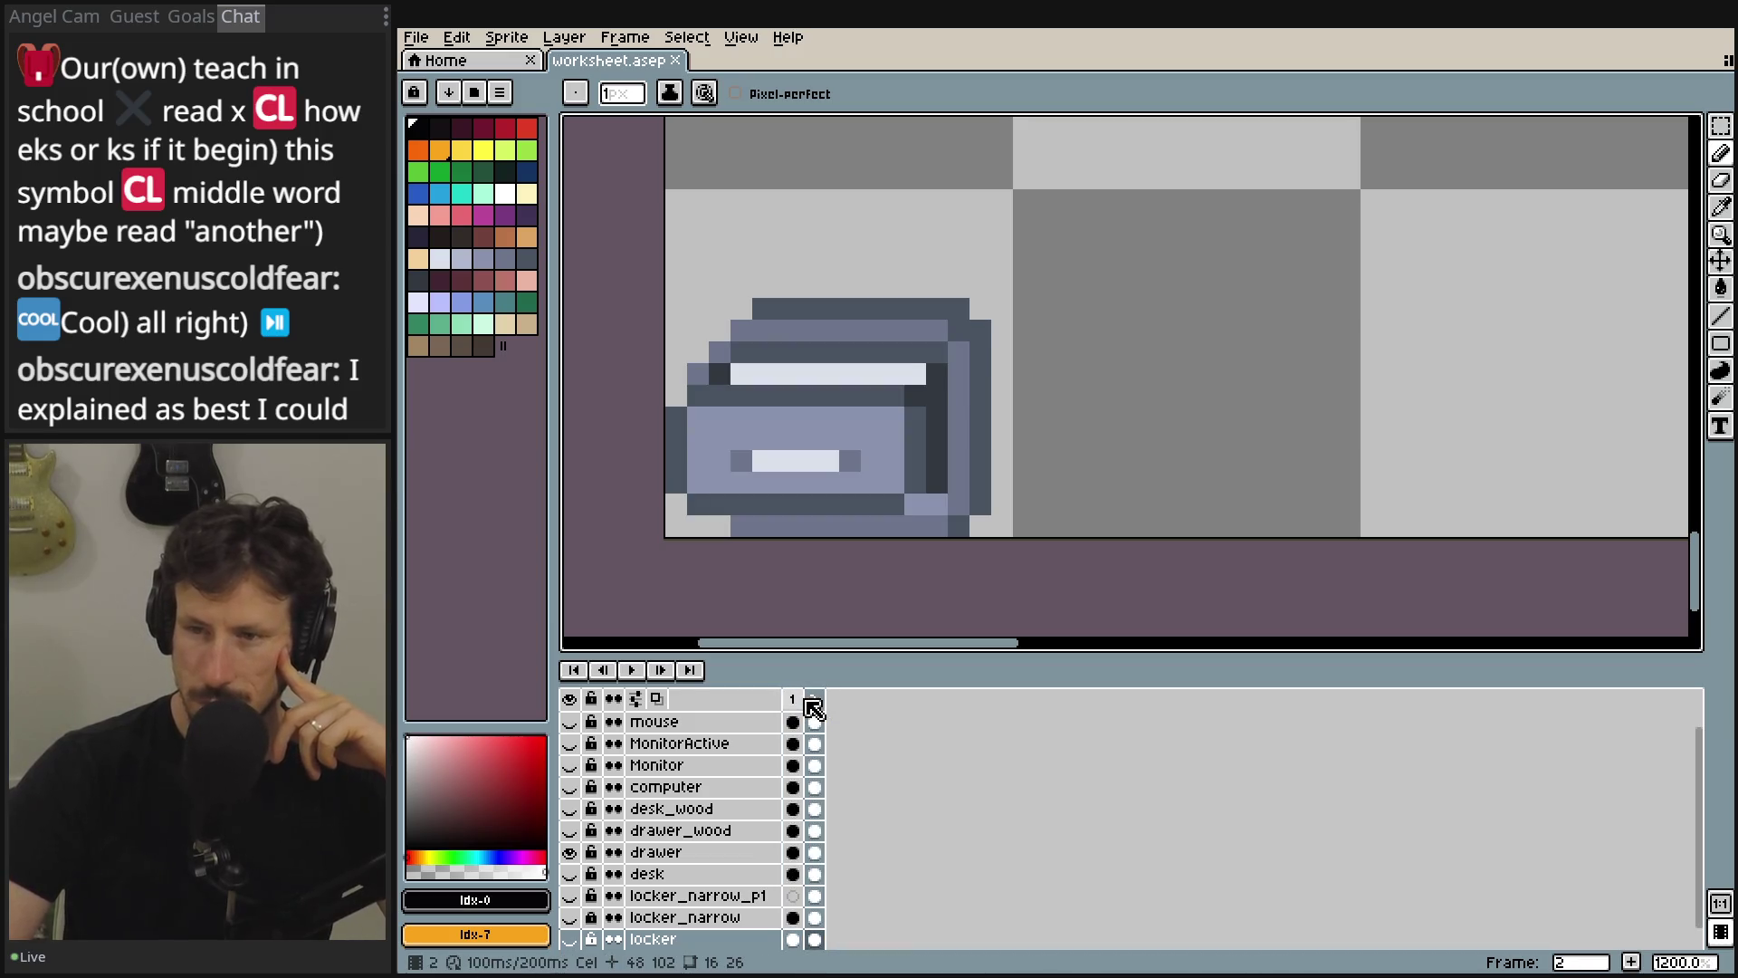
pyautogui.scroll(-3, 1181, 416)
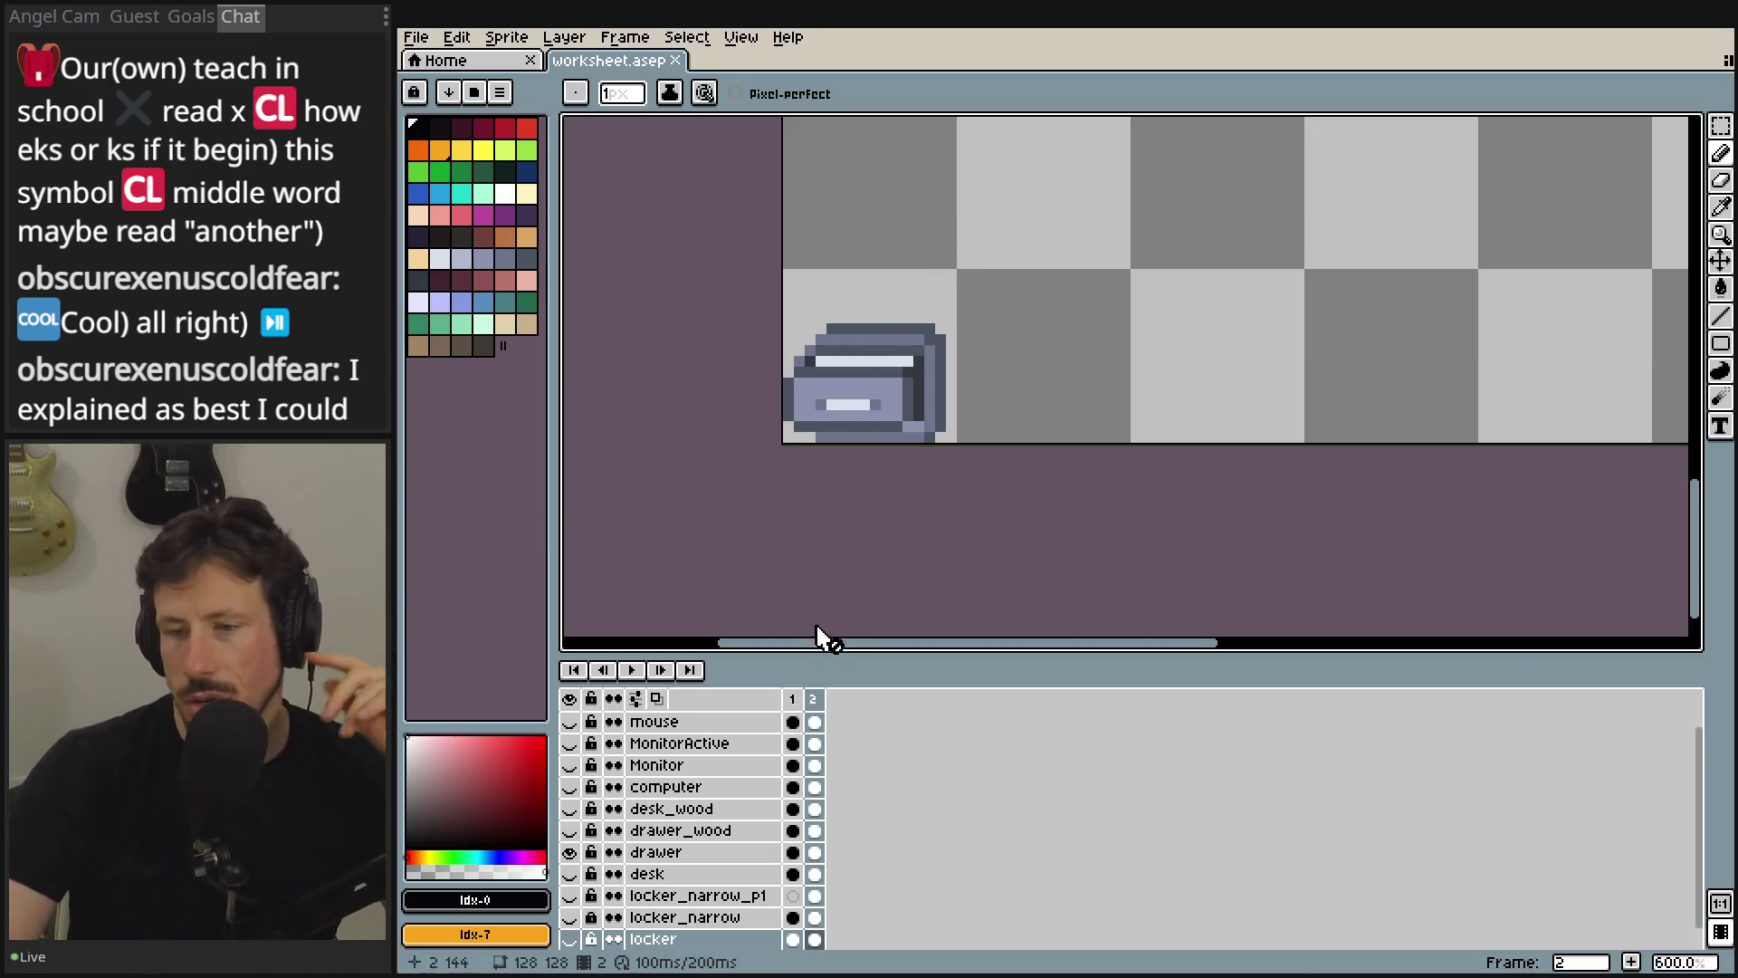
pyautogui.click(802, 699)
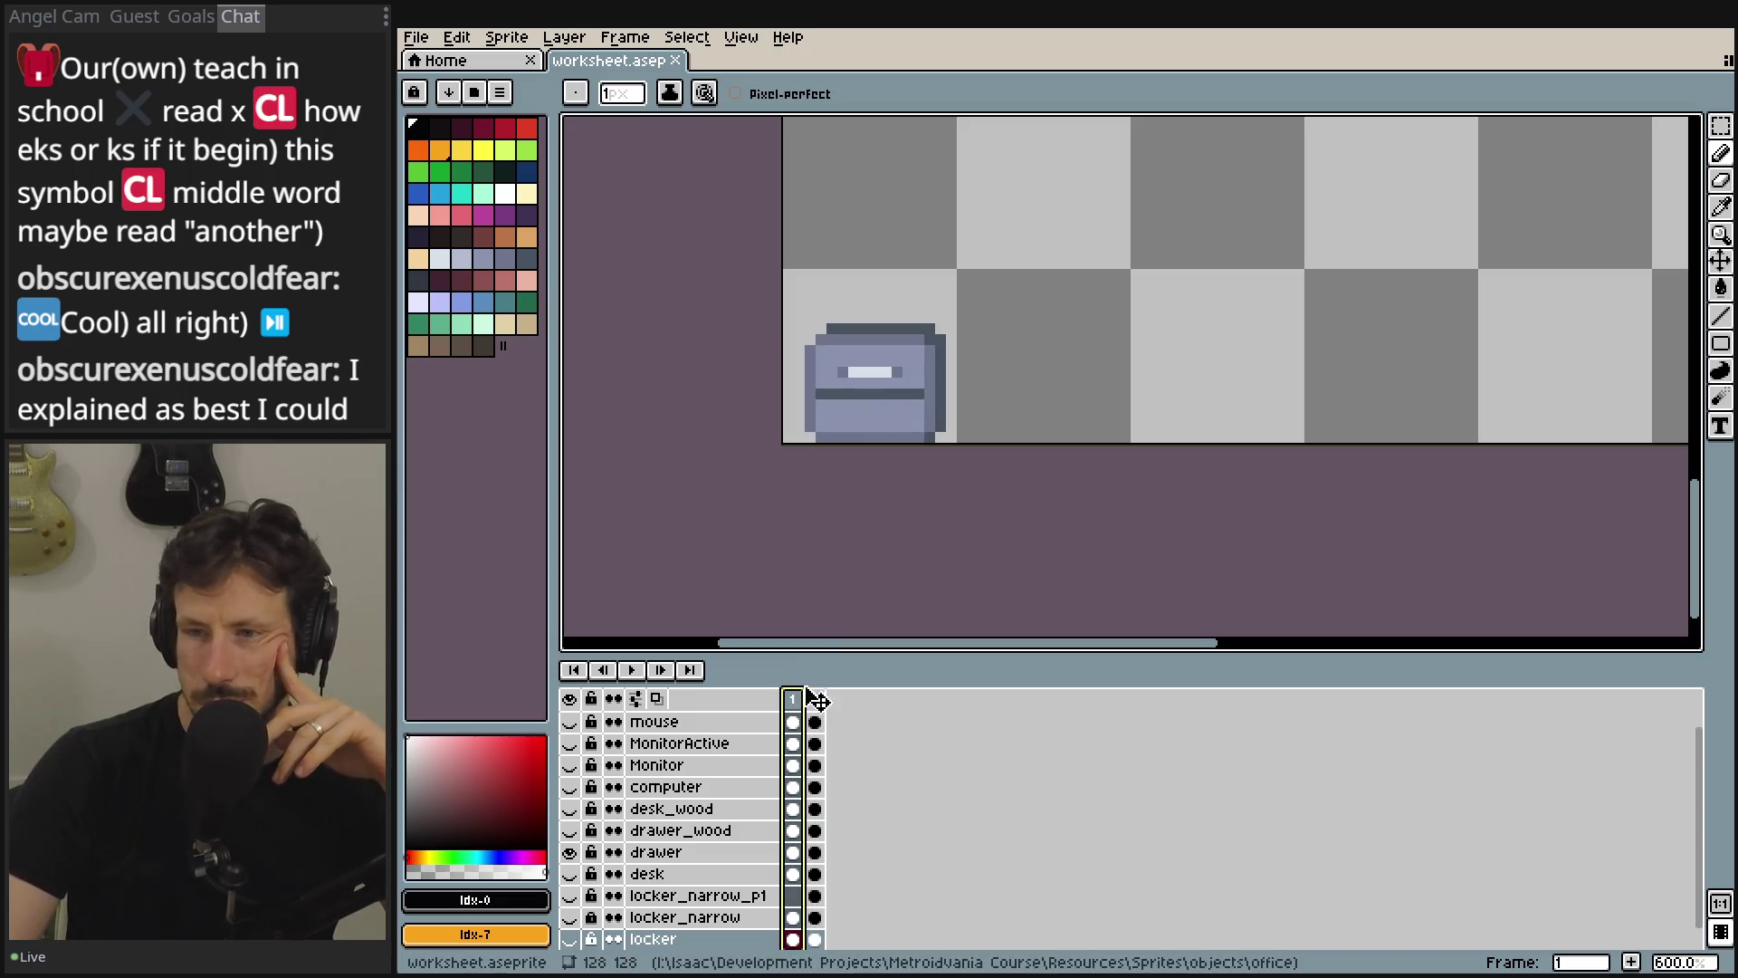
pyautogui.click(815, 700)
pyautogui.click(793, 852)
pyautogui.click(815, 852)
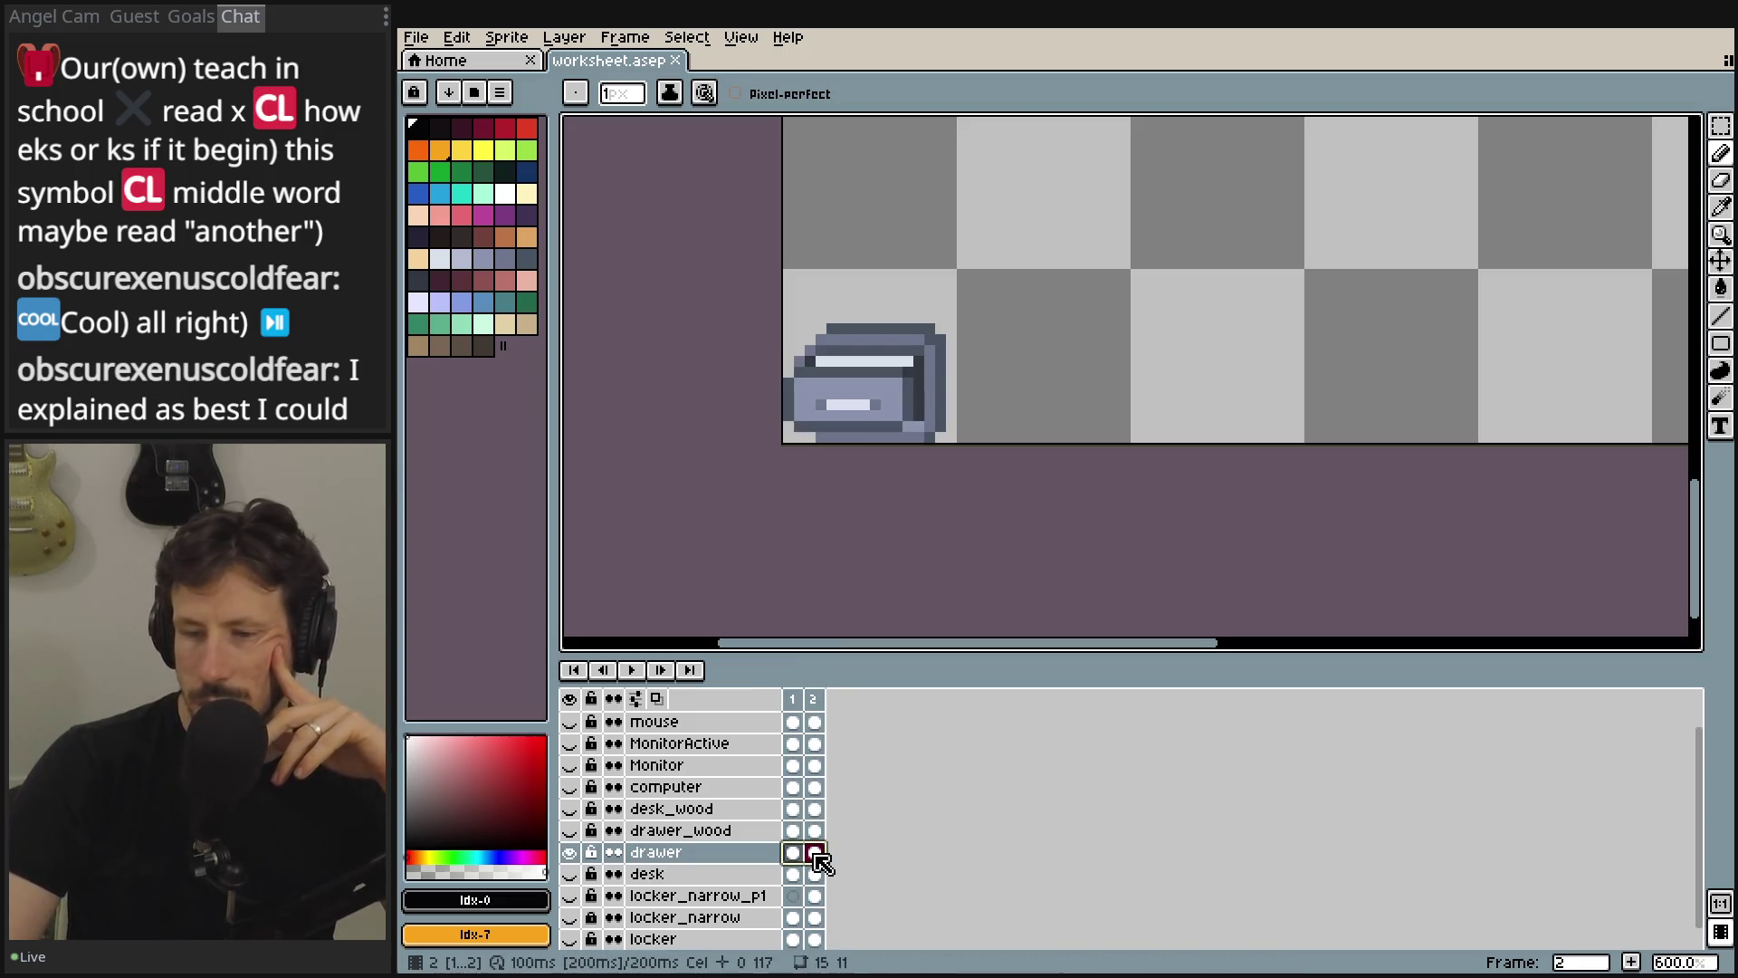
# - Draw a rectangular marquee around the drawer sprite, redrawing it larger
pyautogui.press('m')
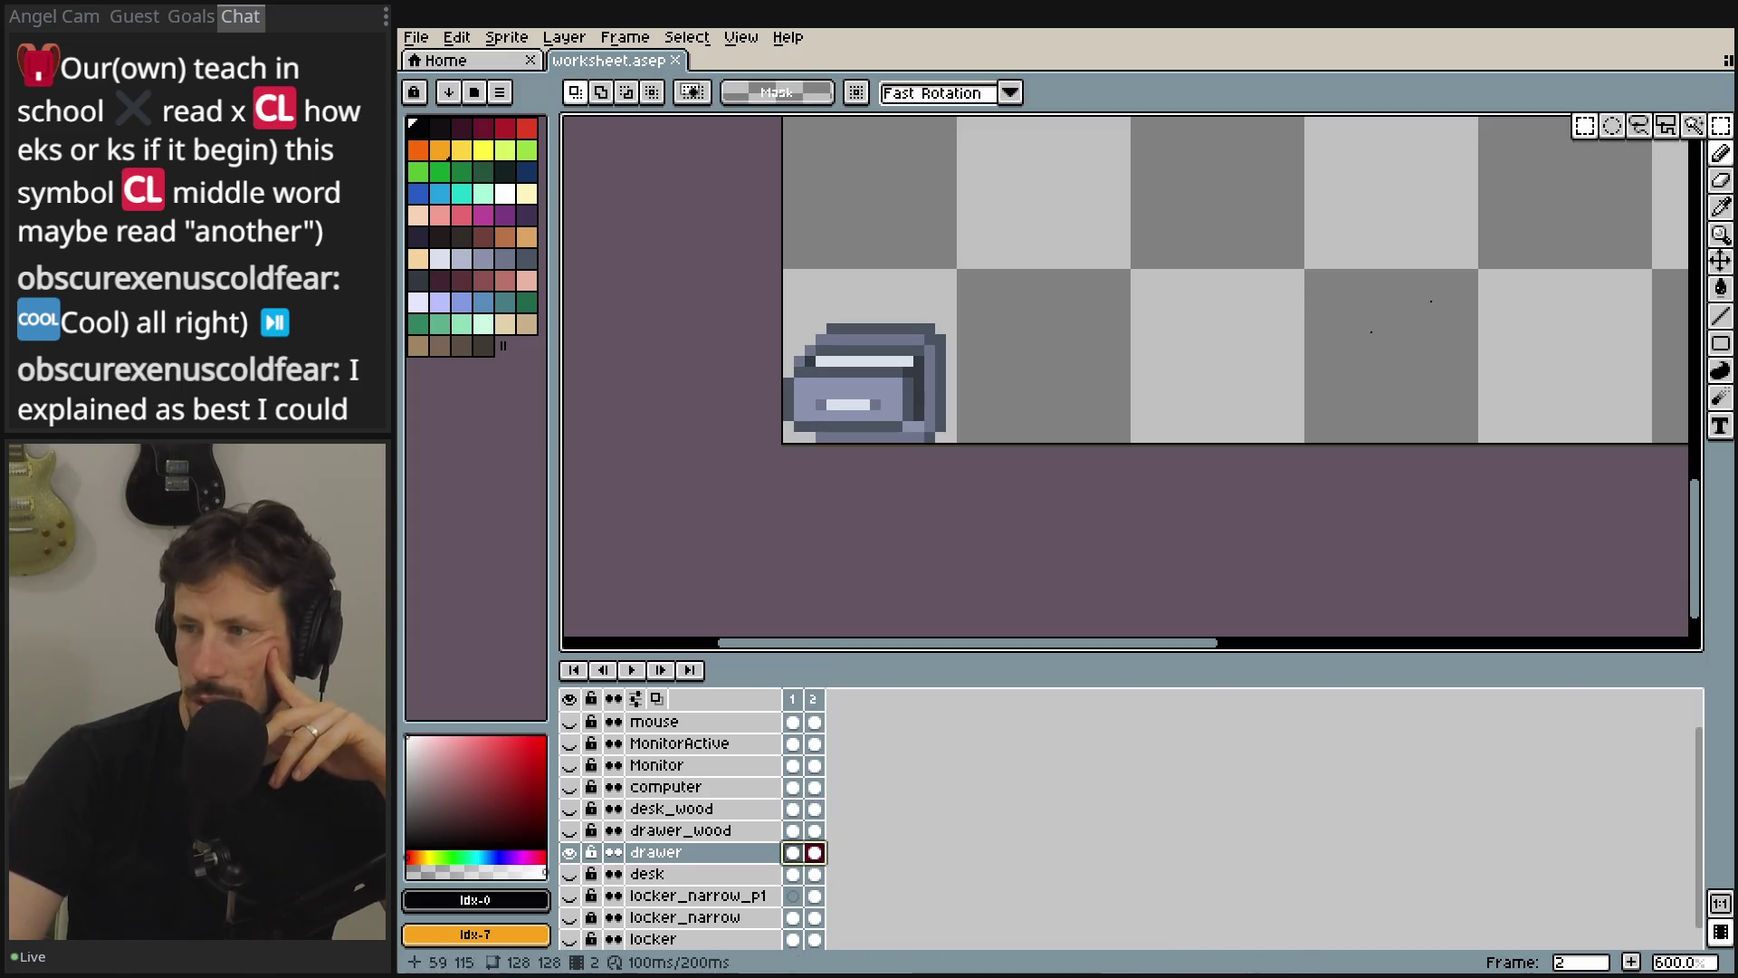
pyautogui.scroll(4, 924, 487)
pyautogui.scroll(-3, 924, 486)
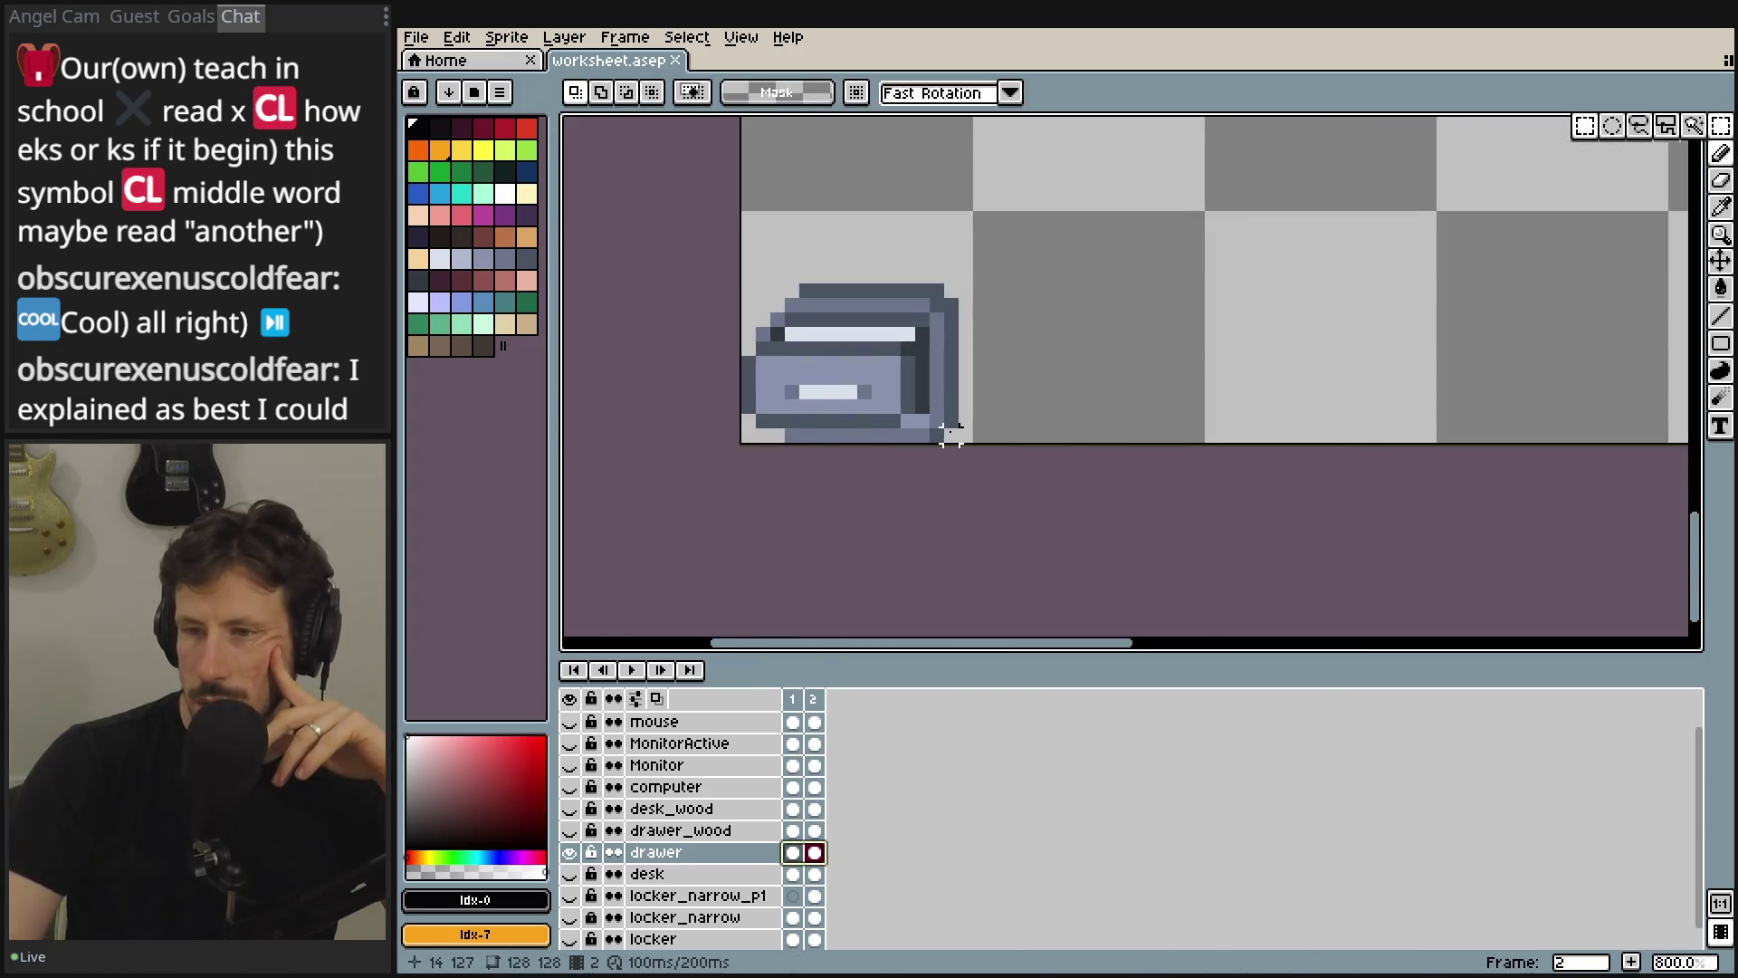
pyautogui.moveTo(951, 435)
pyautogui.mouseDown()
pyautogui.moveTo(892, 363)
pyautogui.moveTo(738, 281)
pyautogui.mouseUp()
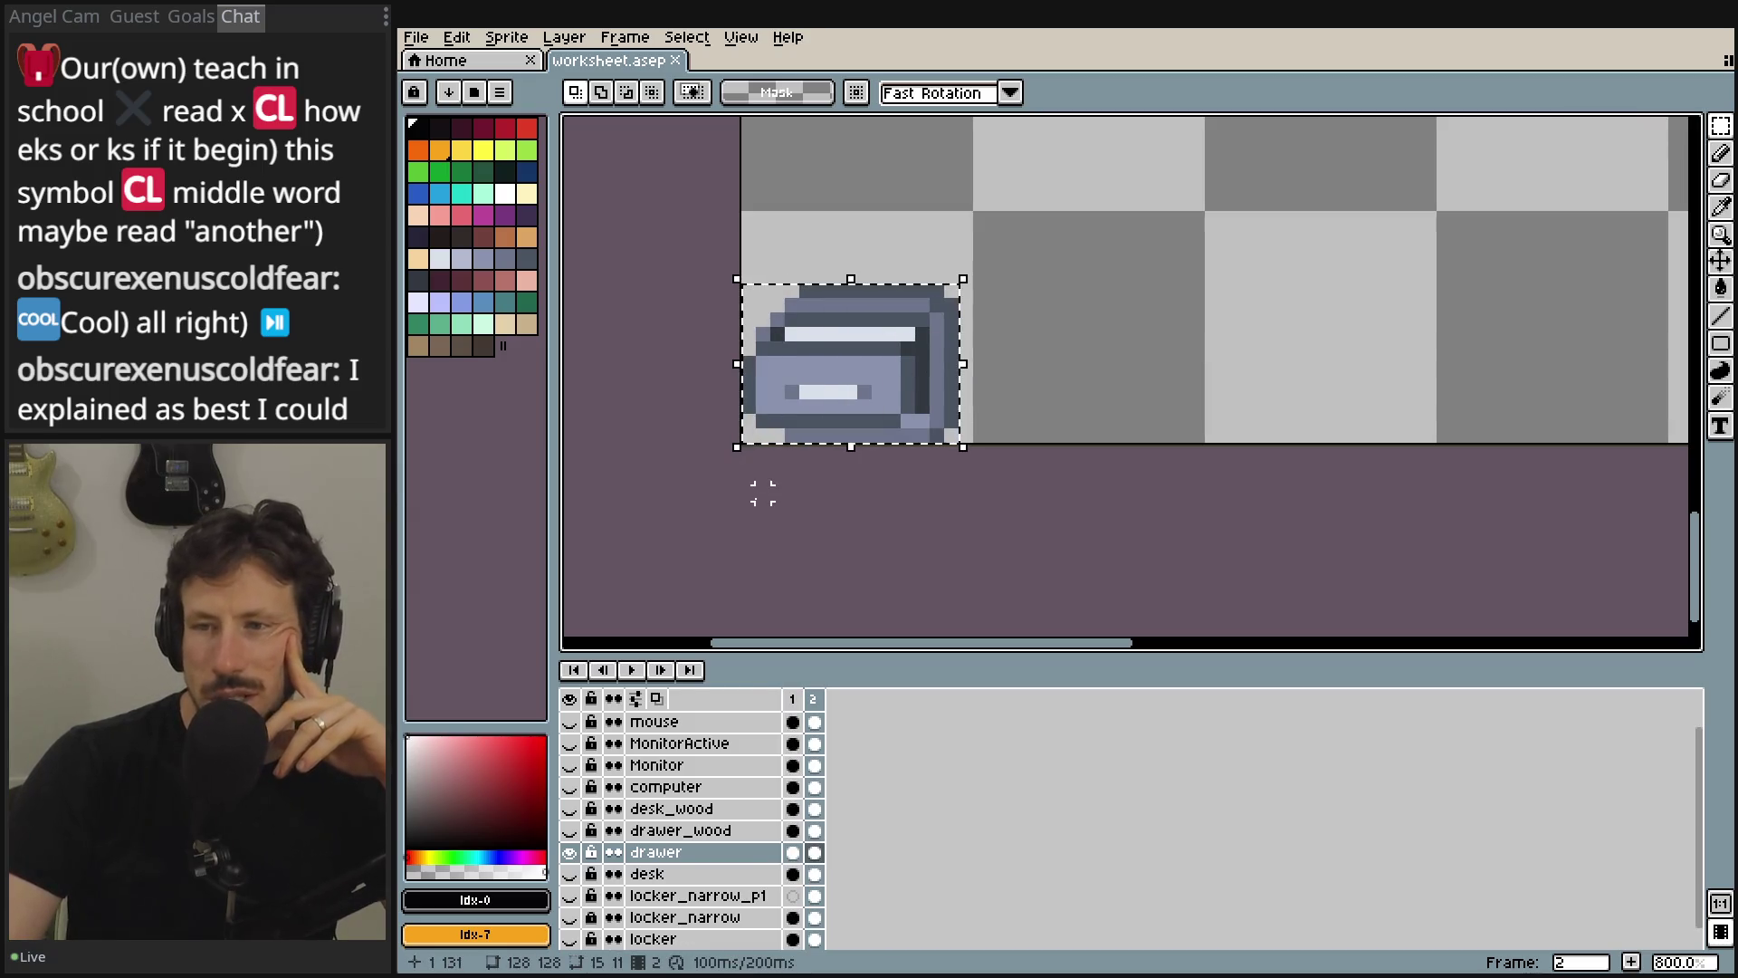
pyautogui.hotkey('ctrl', 'd')
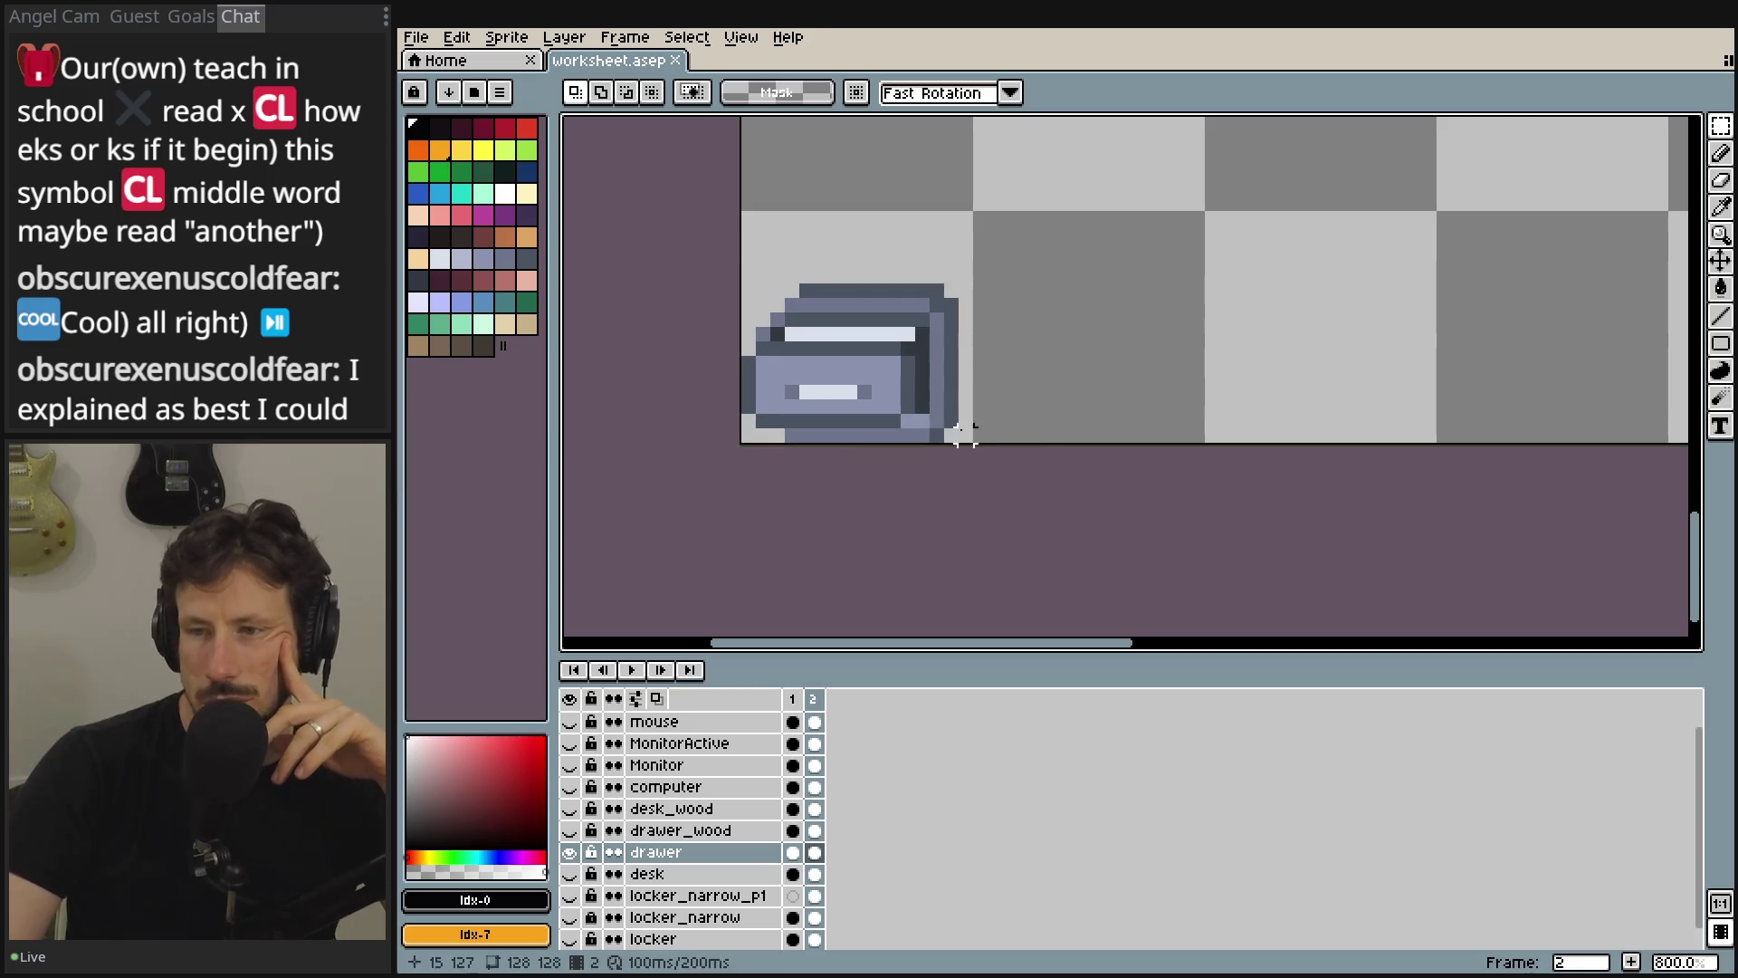
pyautogui.moveTo(964, 435)
pyautogui.mouseDown()
pyautogui.moveTo(824, 239)
pyautogui.moveTo(735, 207)
pyautogui.mouseUp()
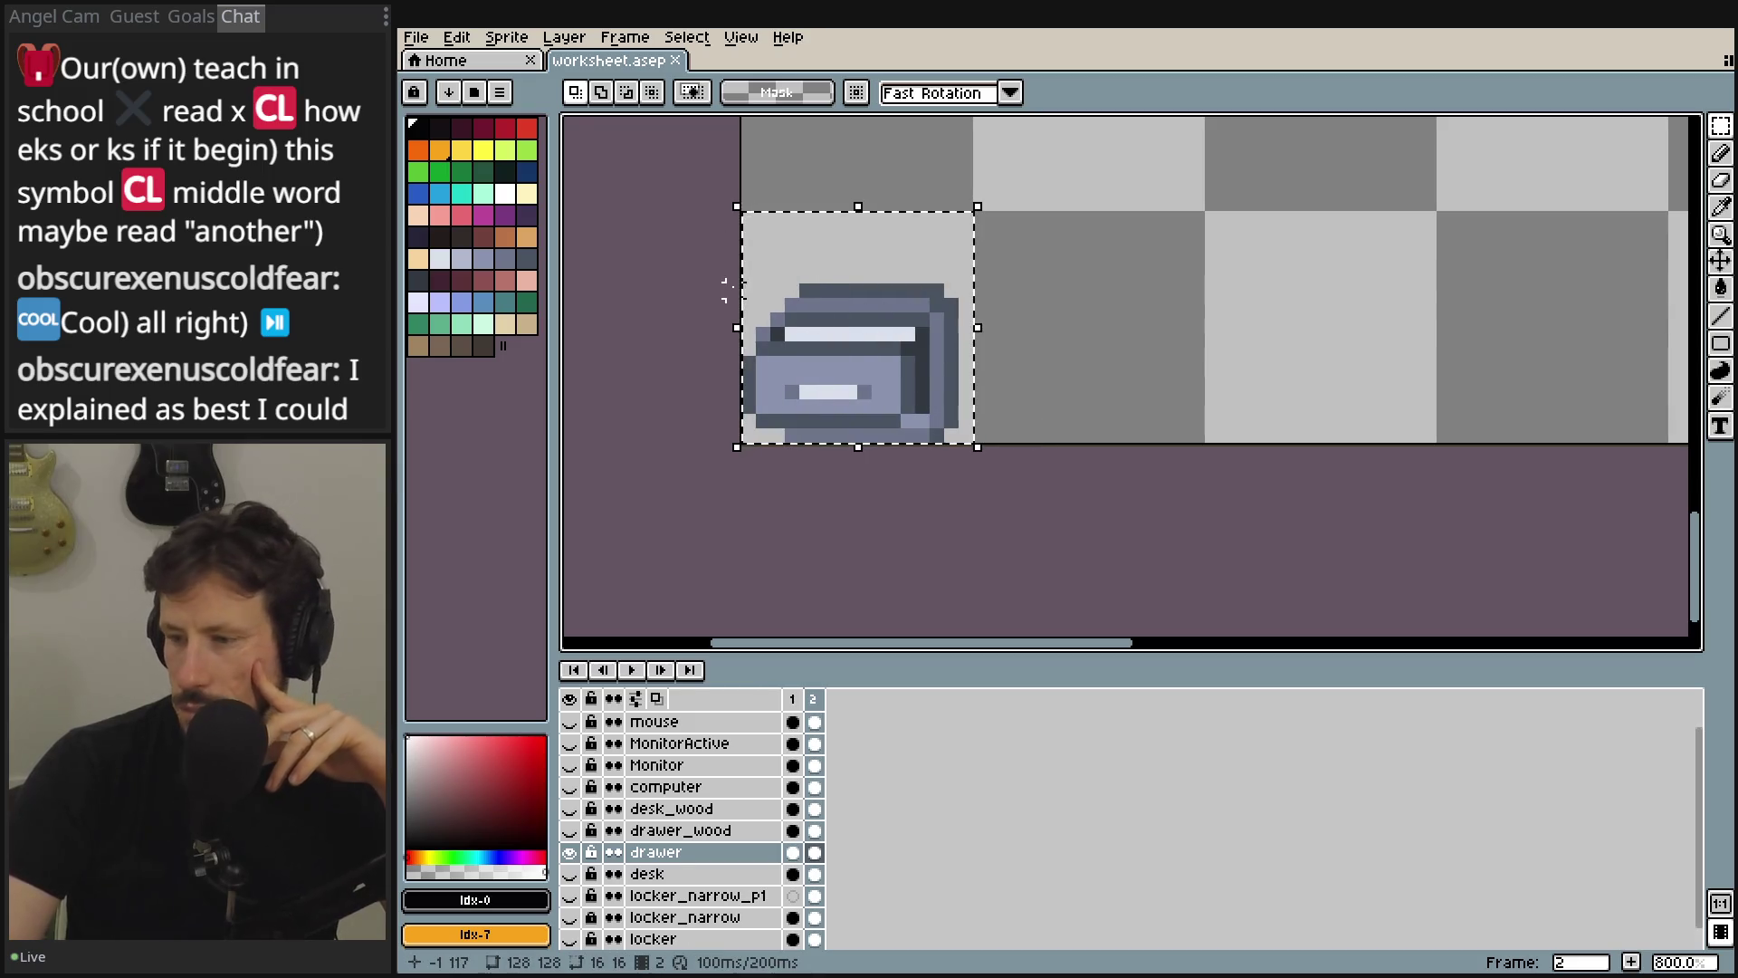
# - Open File > Export > Export Sprite Sheet and move the dialog aside
pyautogui.click(437, 40)
pyautogui.moveTo(459, 221)
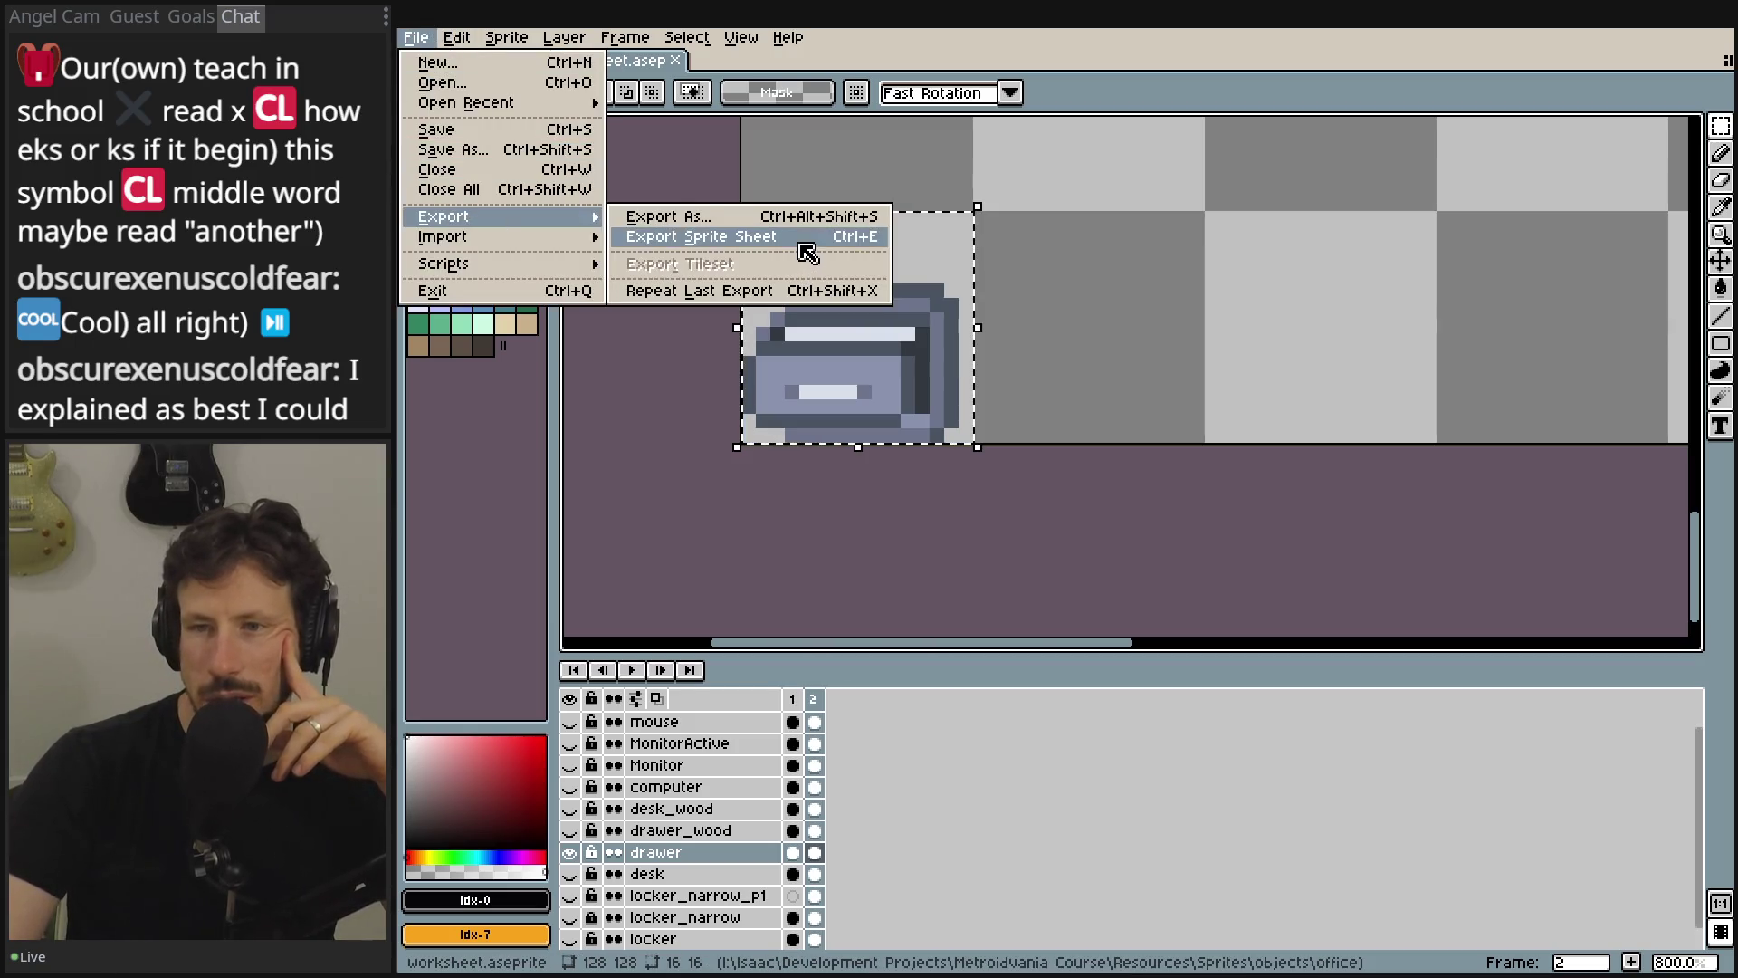
pyautogui.click(806, 237)
pyautogui.moveTo(1020, 495)
pyautogui.mouseDown()
pyautogui.moveTo(1319, 257)
pyautogui.moveTo(1240, 242)
pyautogui.mouseUp()
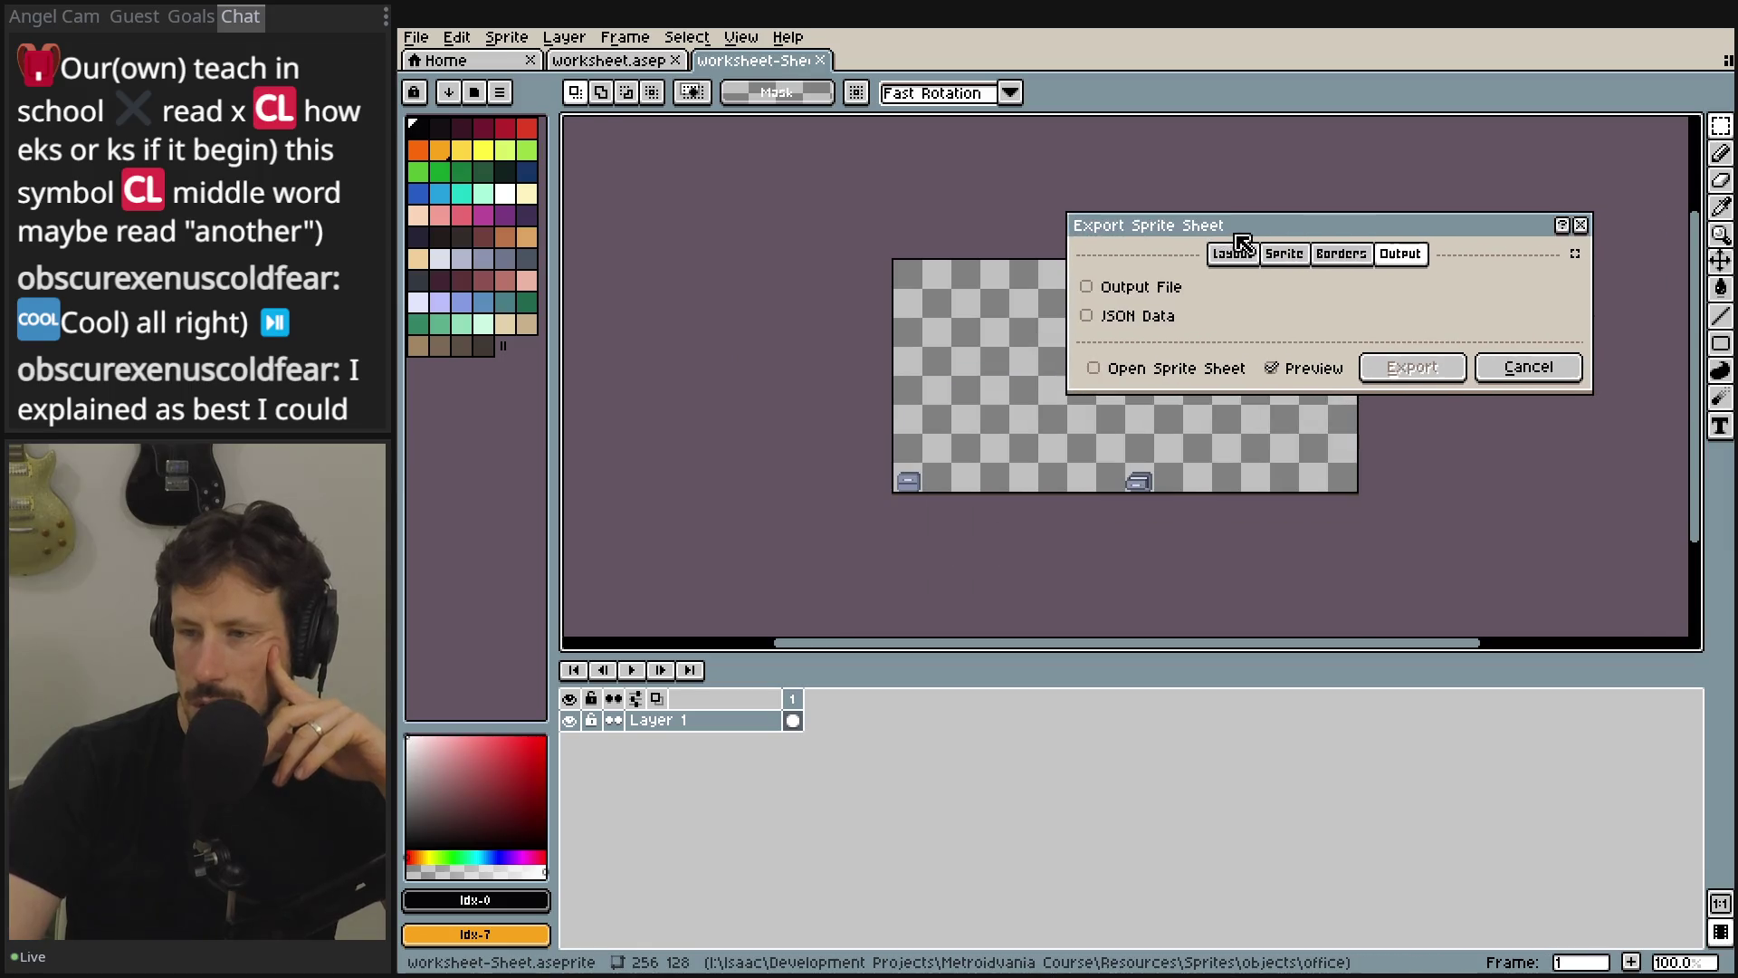
# - Keep Visible layers and All frames, and enable Trim Sprite on the Borders tab
pyautogui.click(1293, 257)
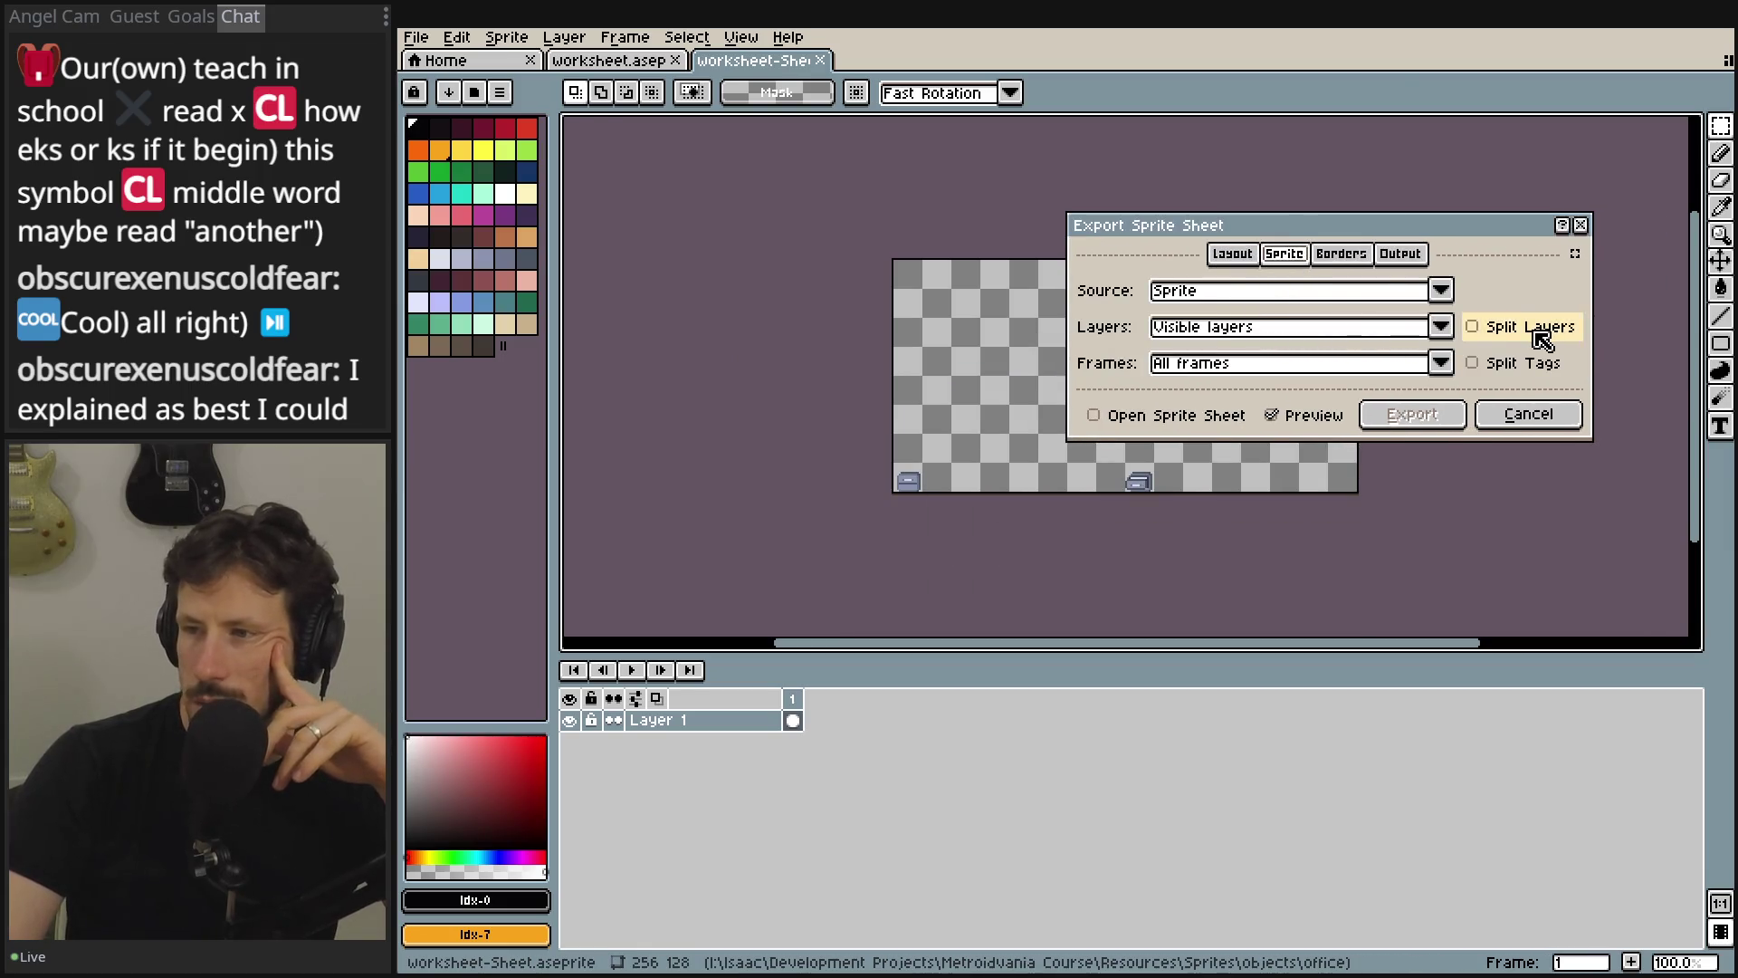
pyautogui.click(1304, 333)
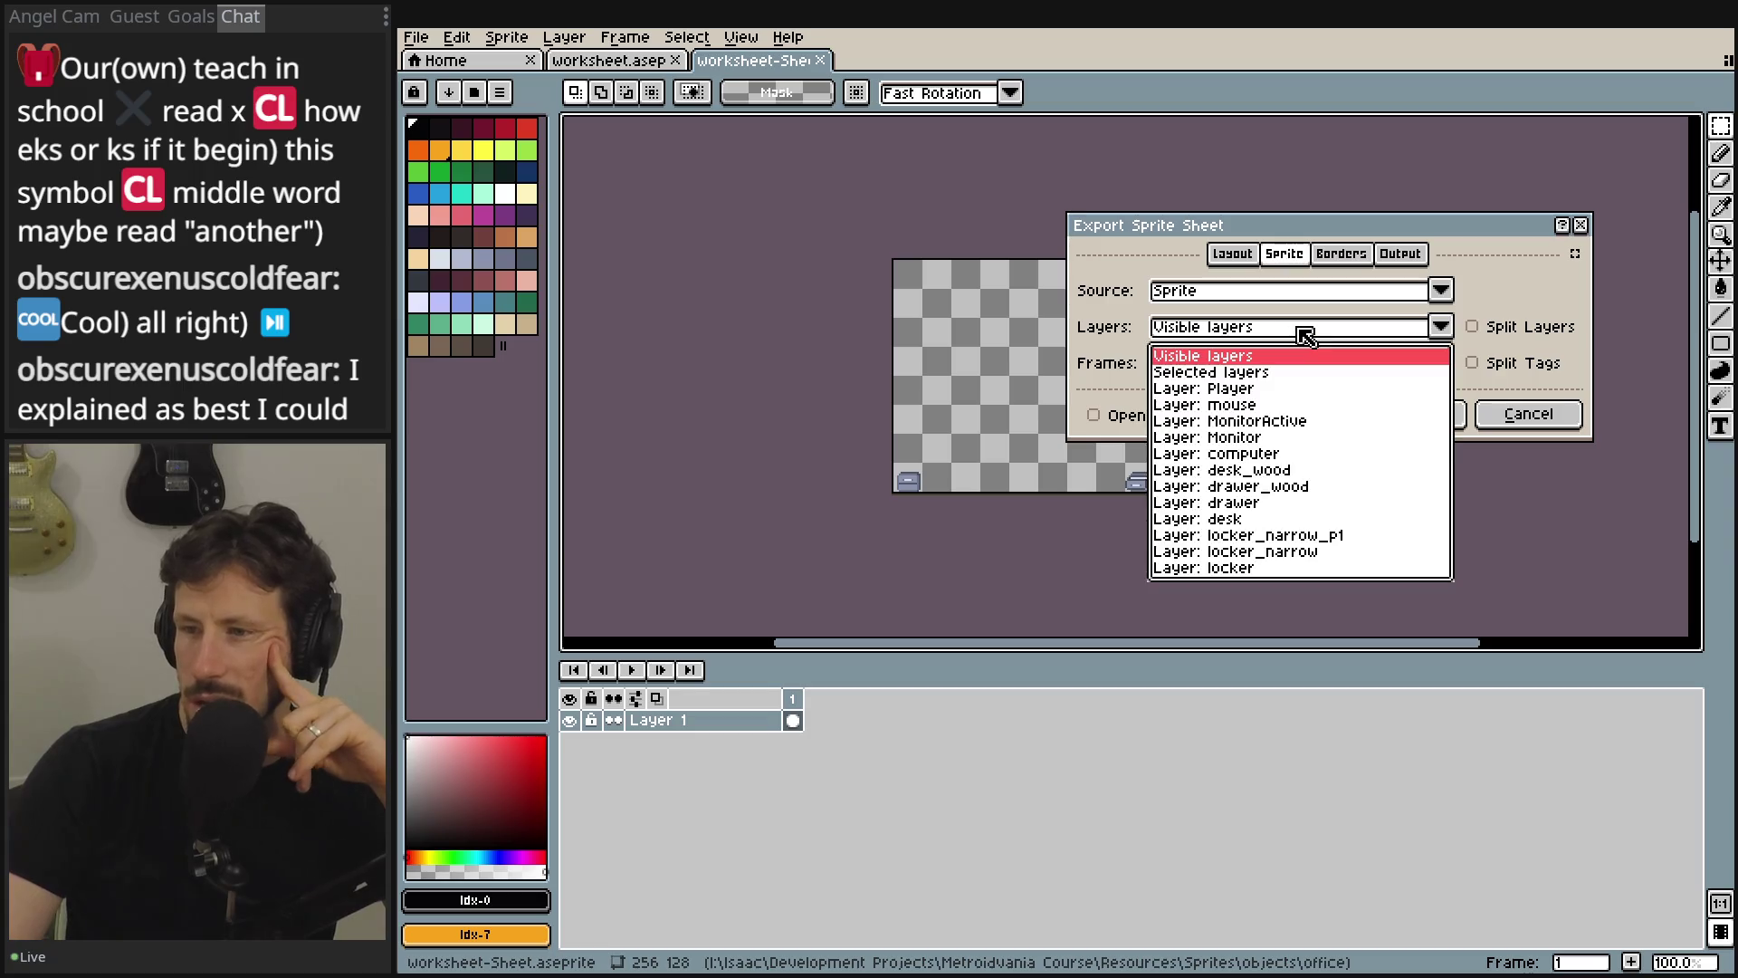
pyautogui.click(1304, 335)
pyautogui.click(1265, 370)
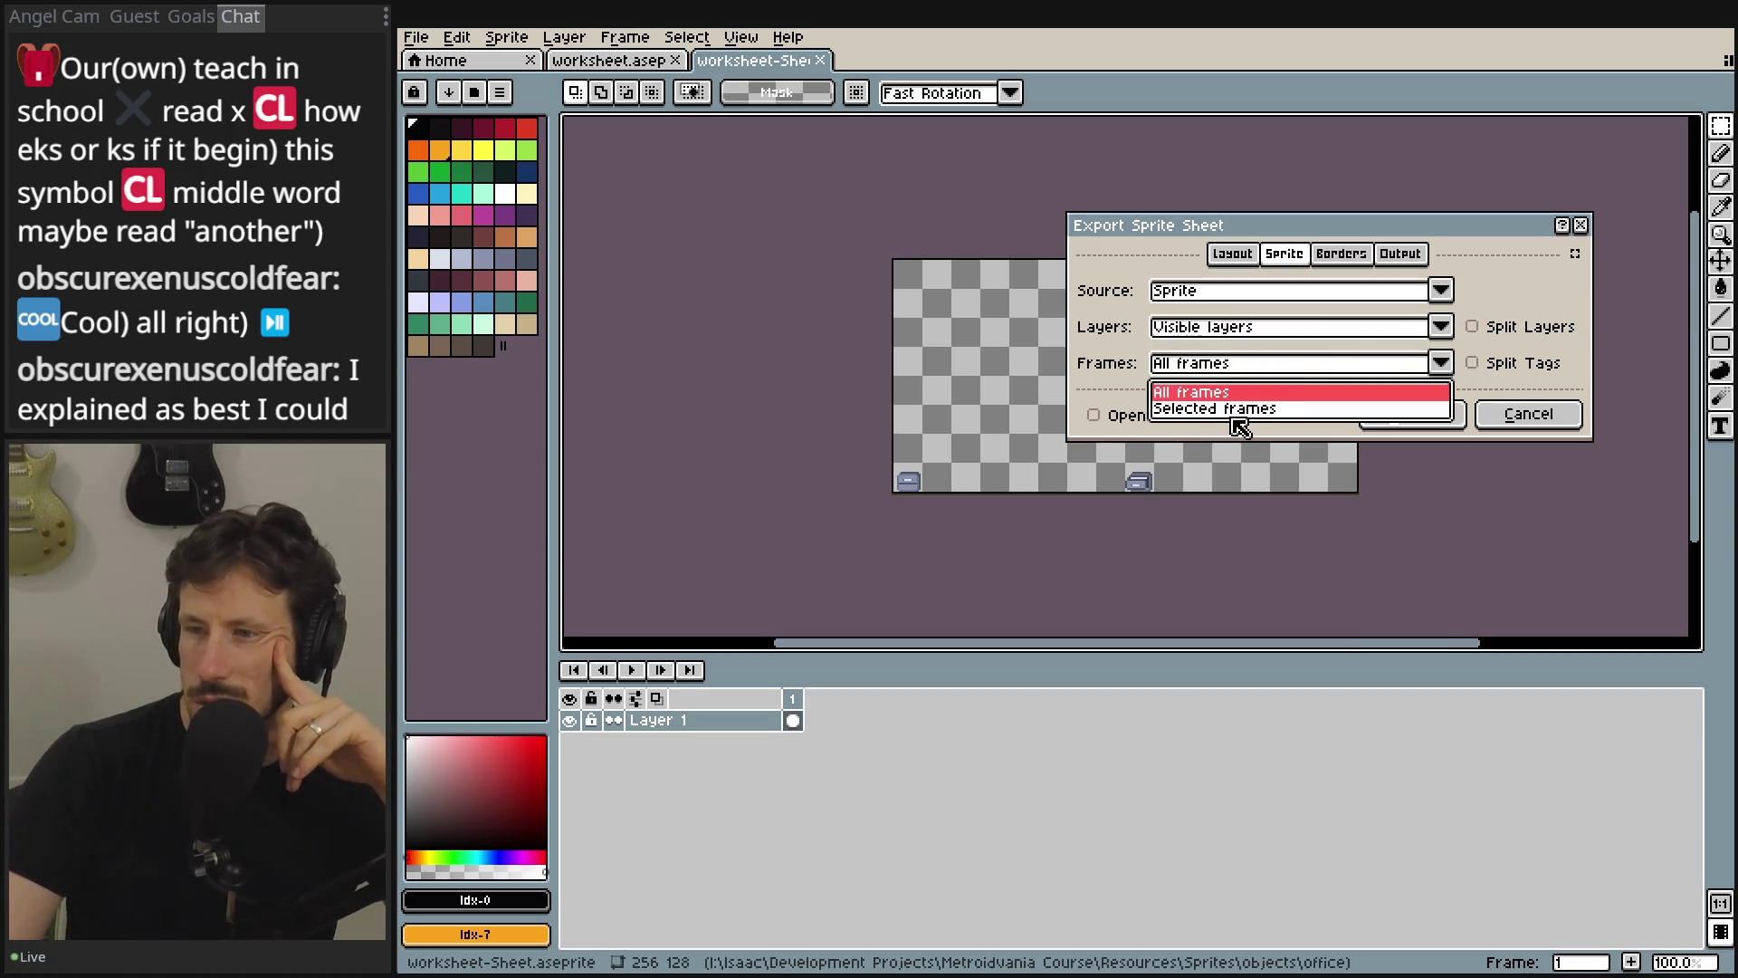
pyautogui.click(1117, 363)
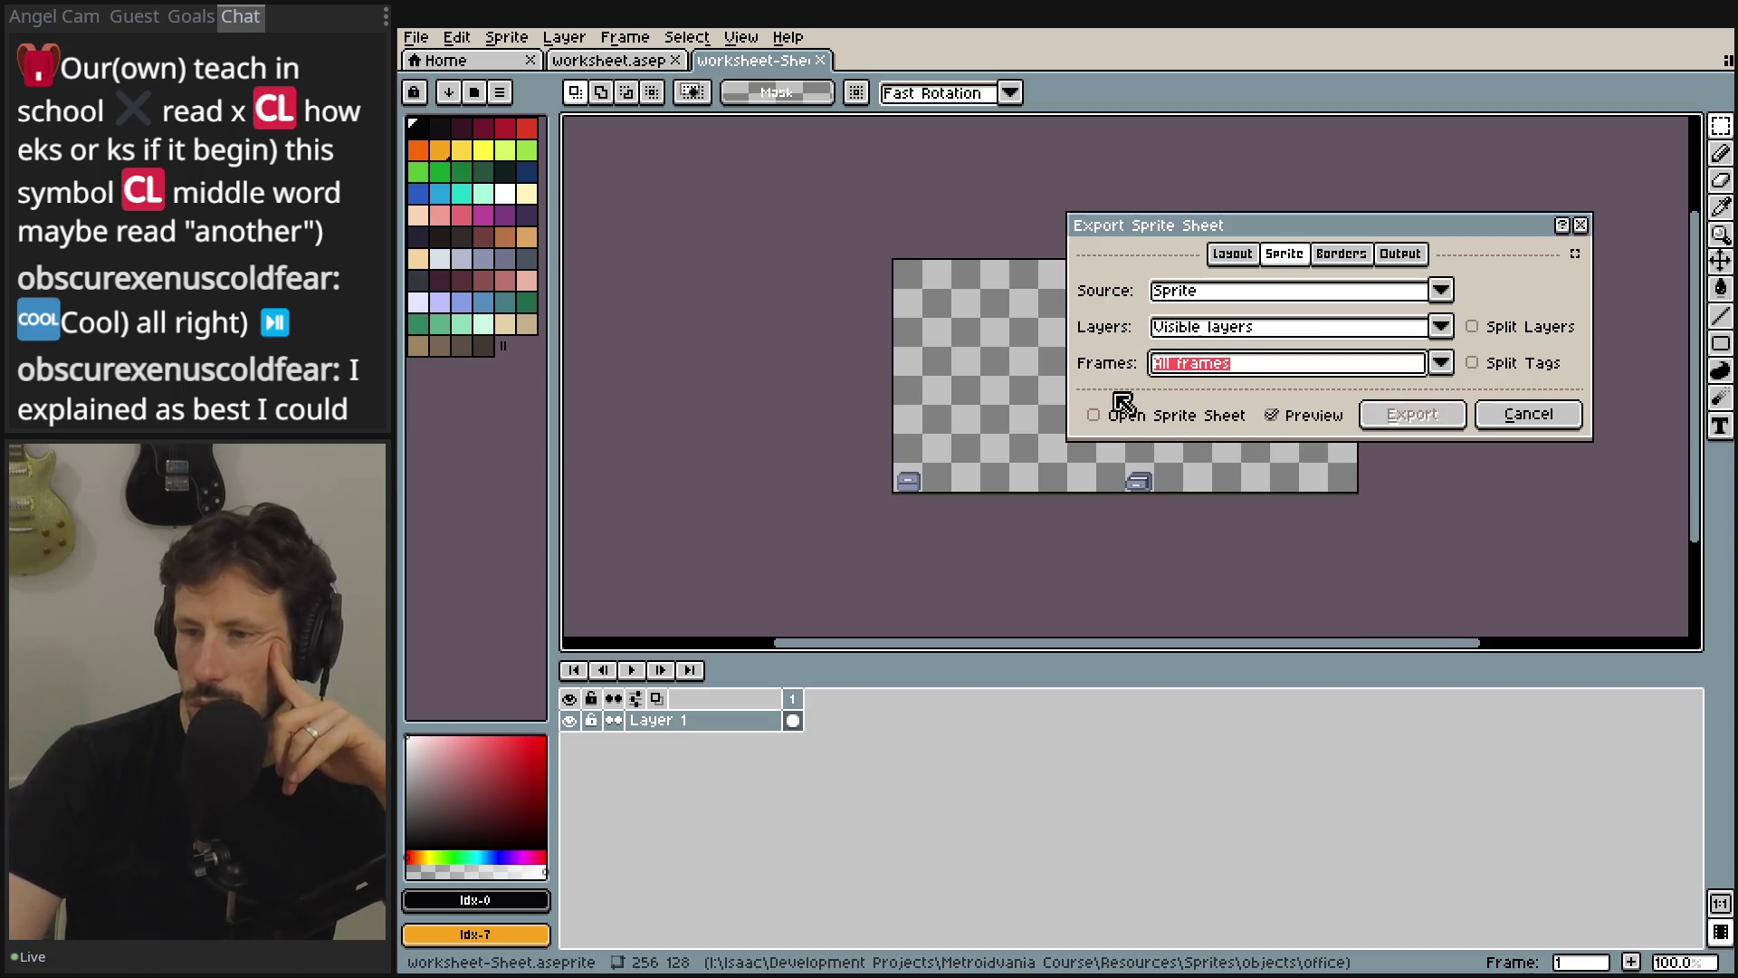
pyautogui.click(1339, 255)
pyautogui.click(1361, 290)
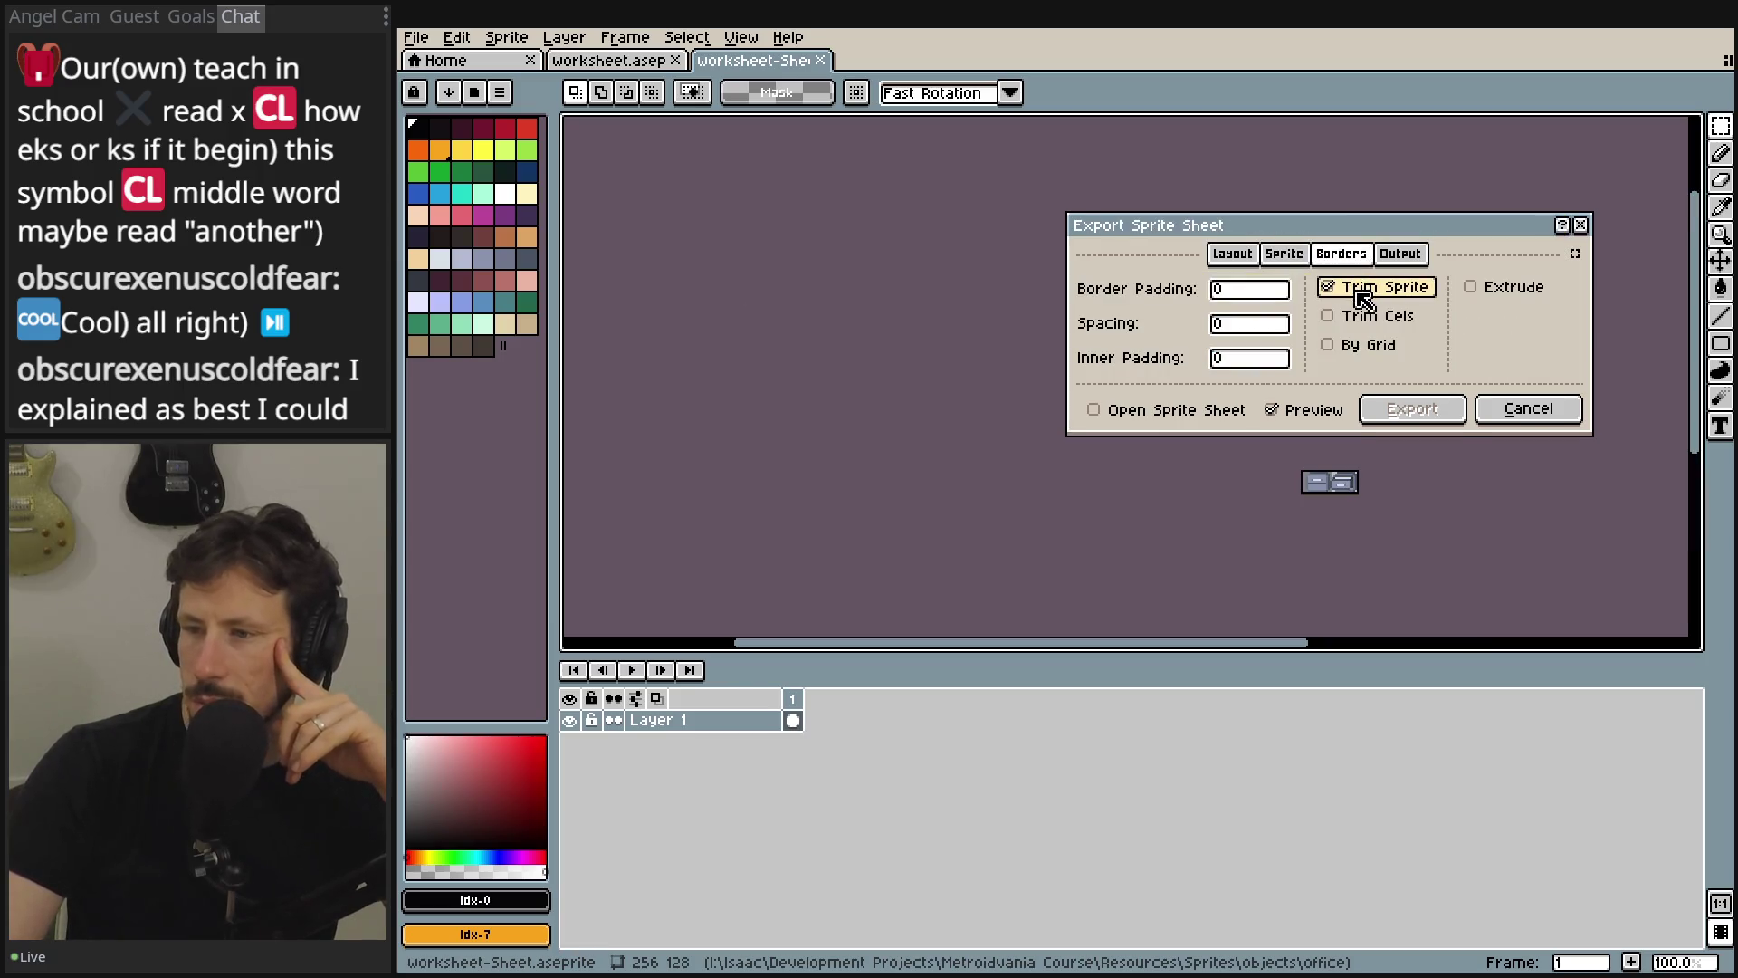
# - Leave Trim Sprite on and Trim Cels off after toggling both trim options
pyautogui.moveTo(1395, 228); pyautogui.dragTo(969, 188)
pyautogui.scroll(2, 1343, 532)
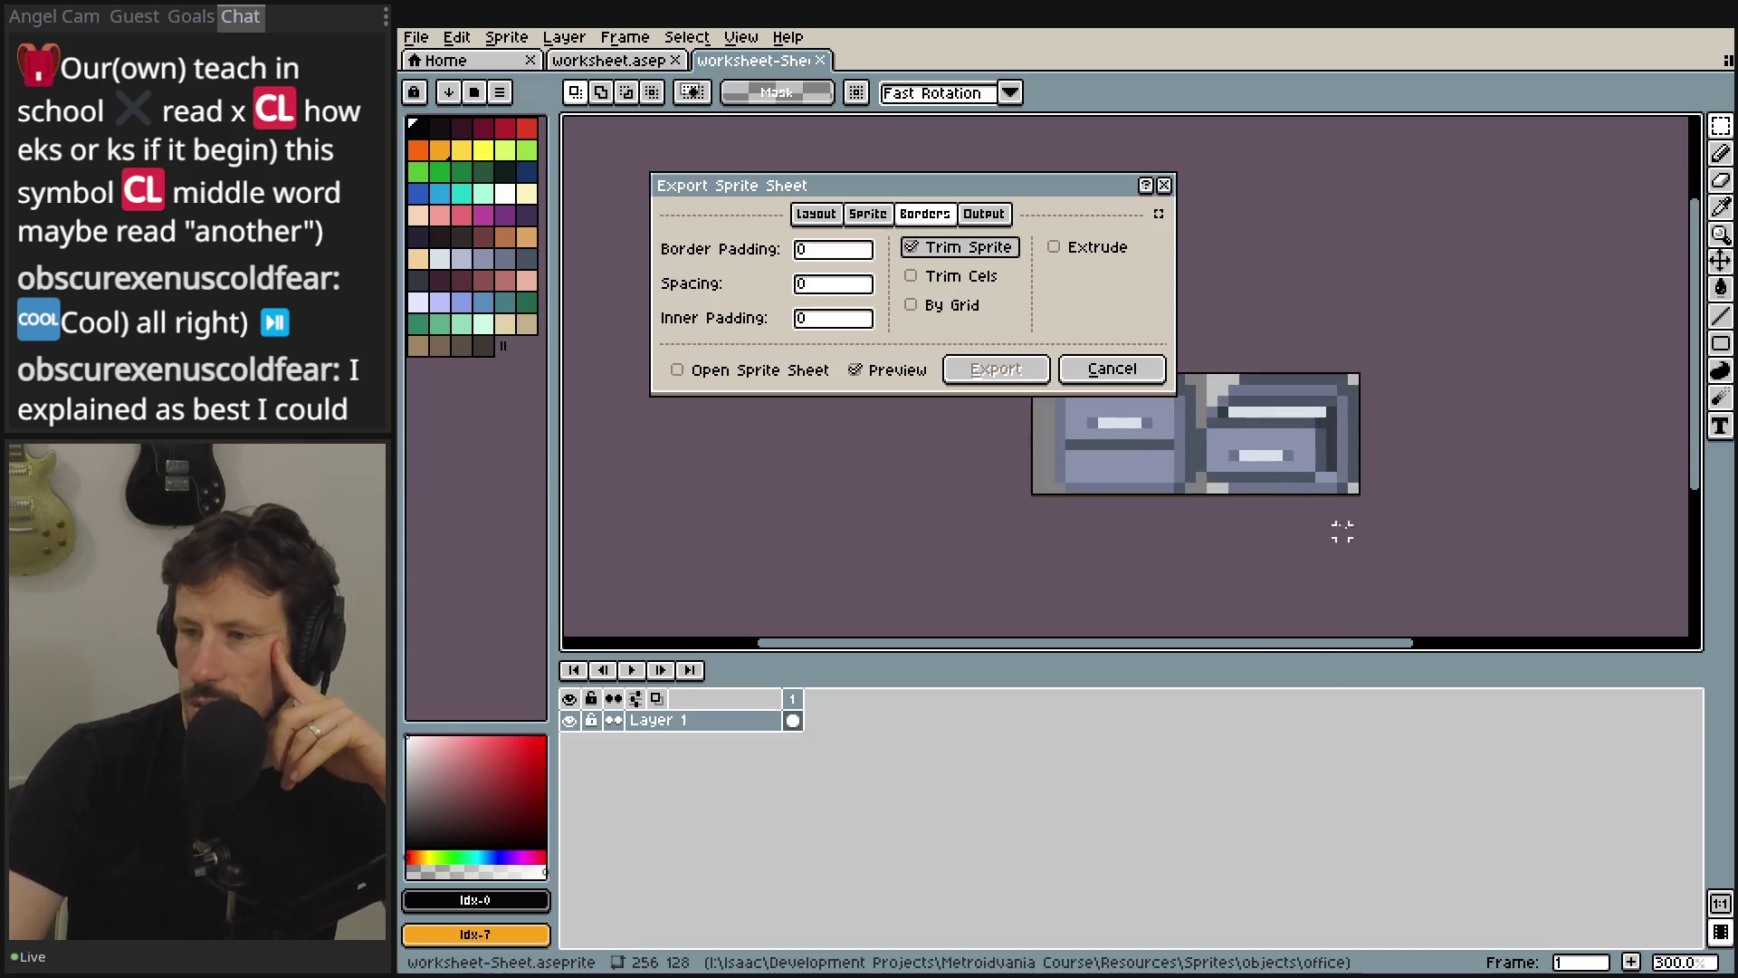
pyautogui.scroll(3, 1343, 533)
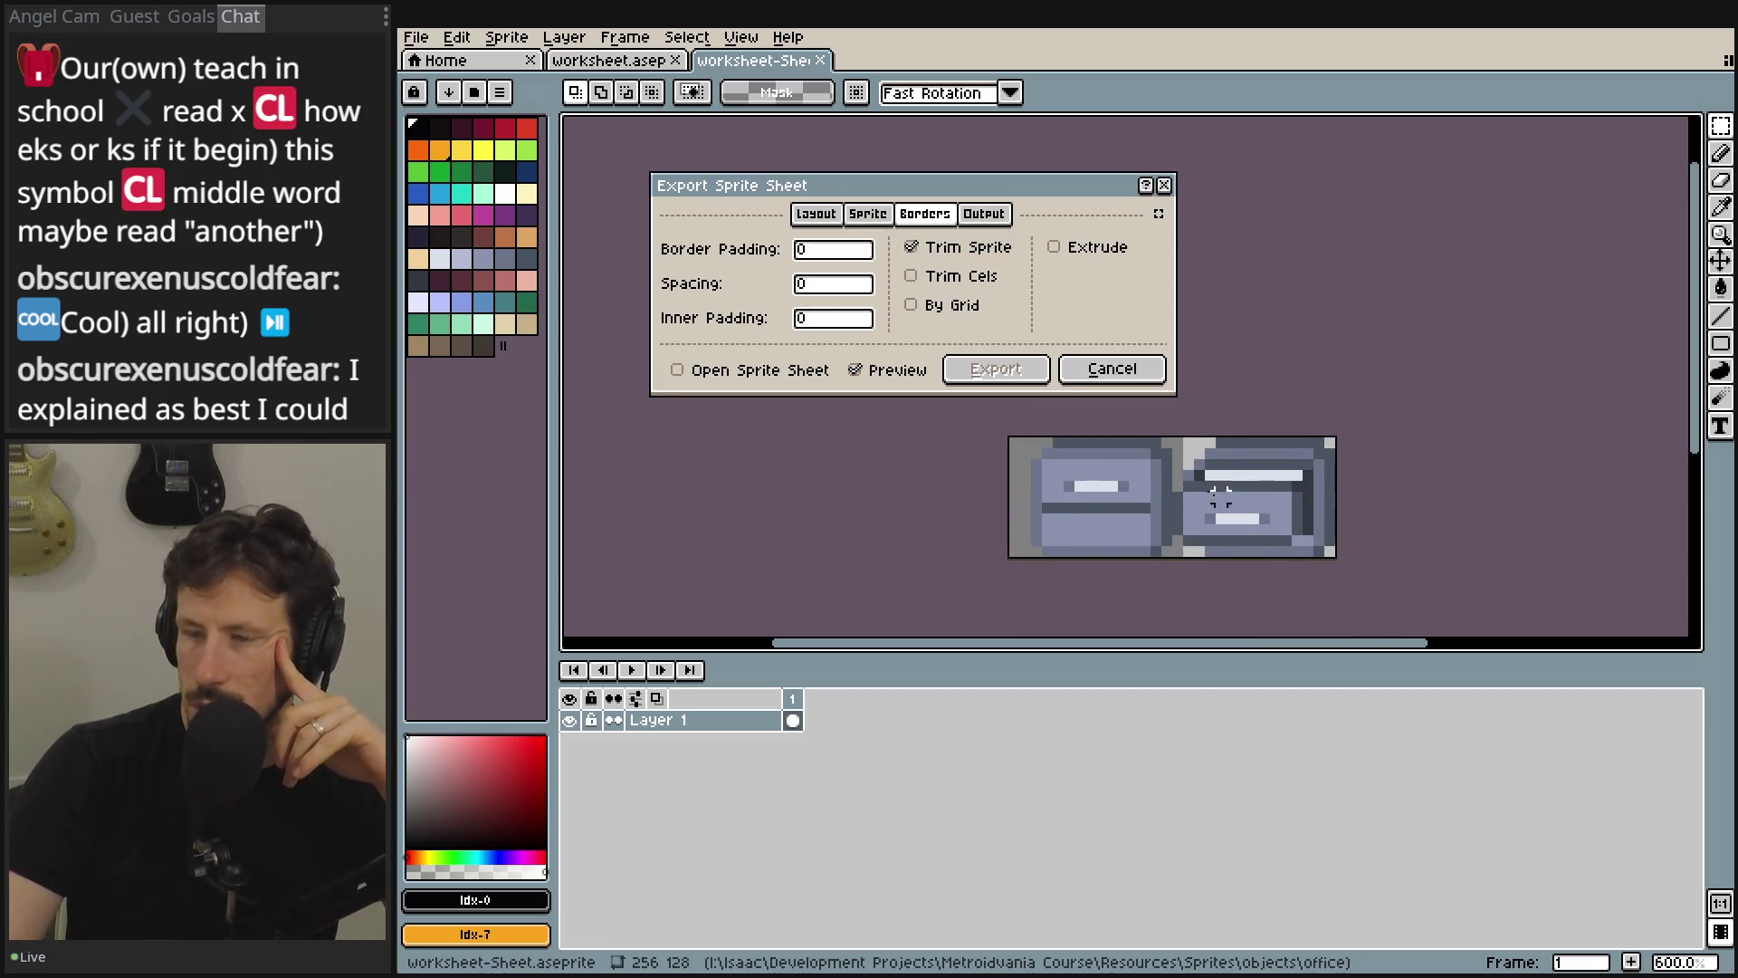
pyautogui.click(983, 280)
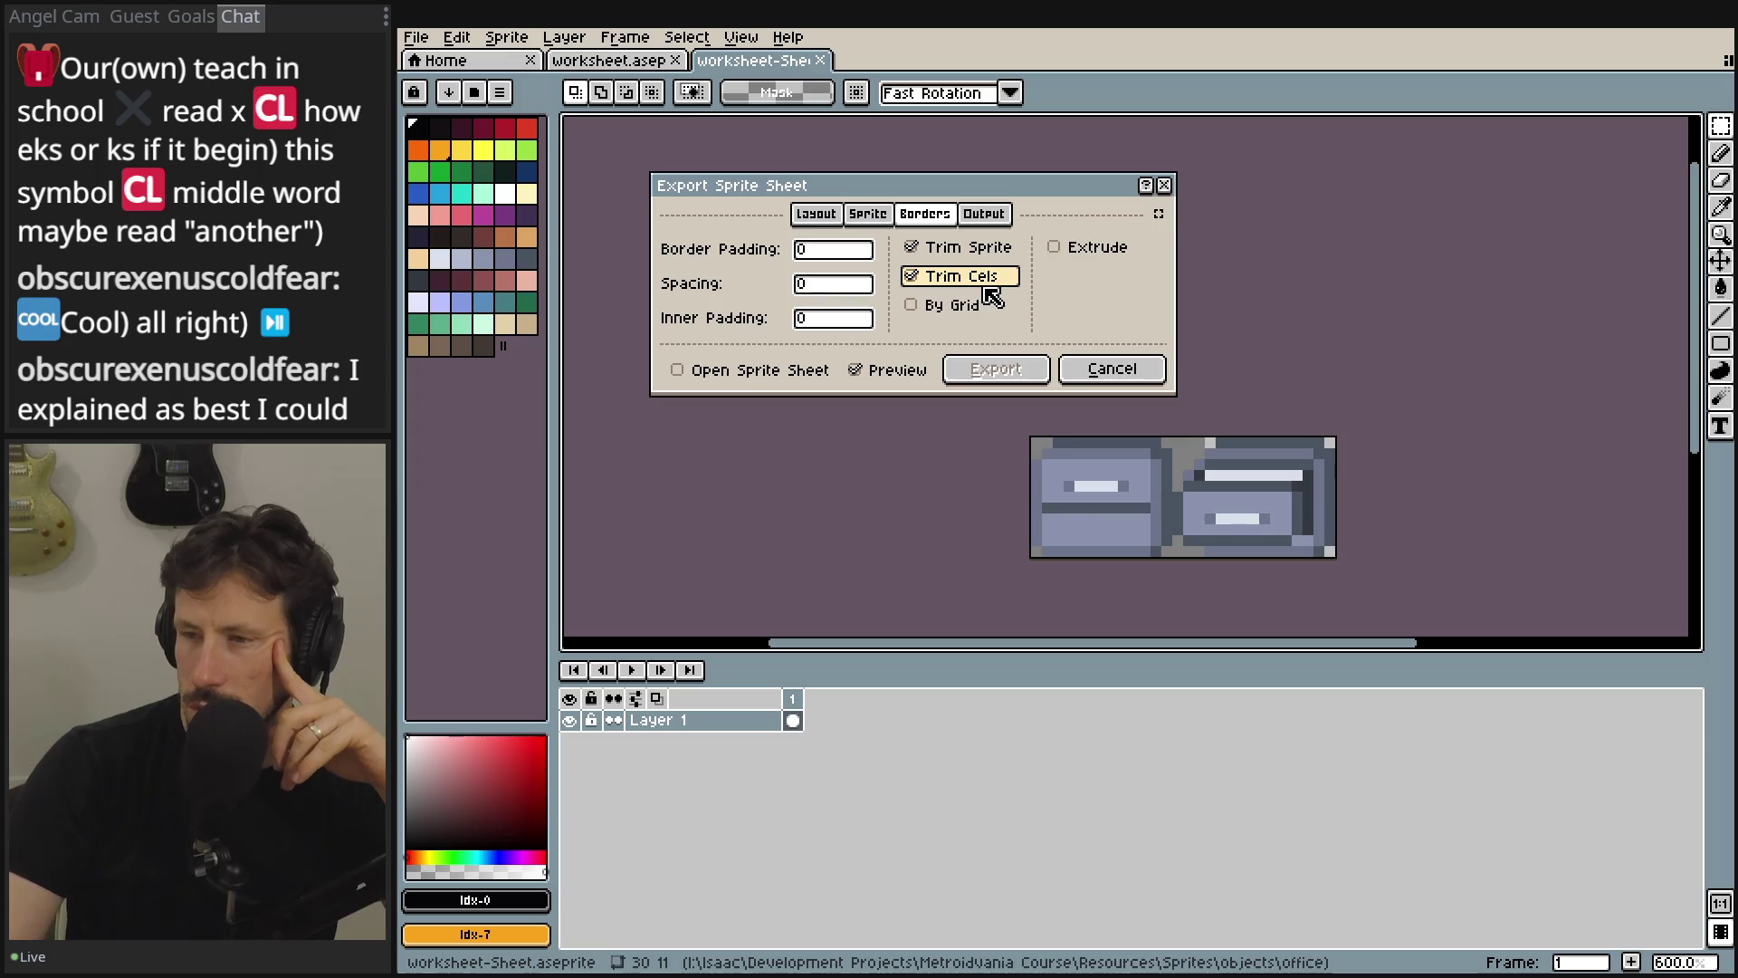
pyautogui.click(993, 297)
pyautogui.click(996, 246)
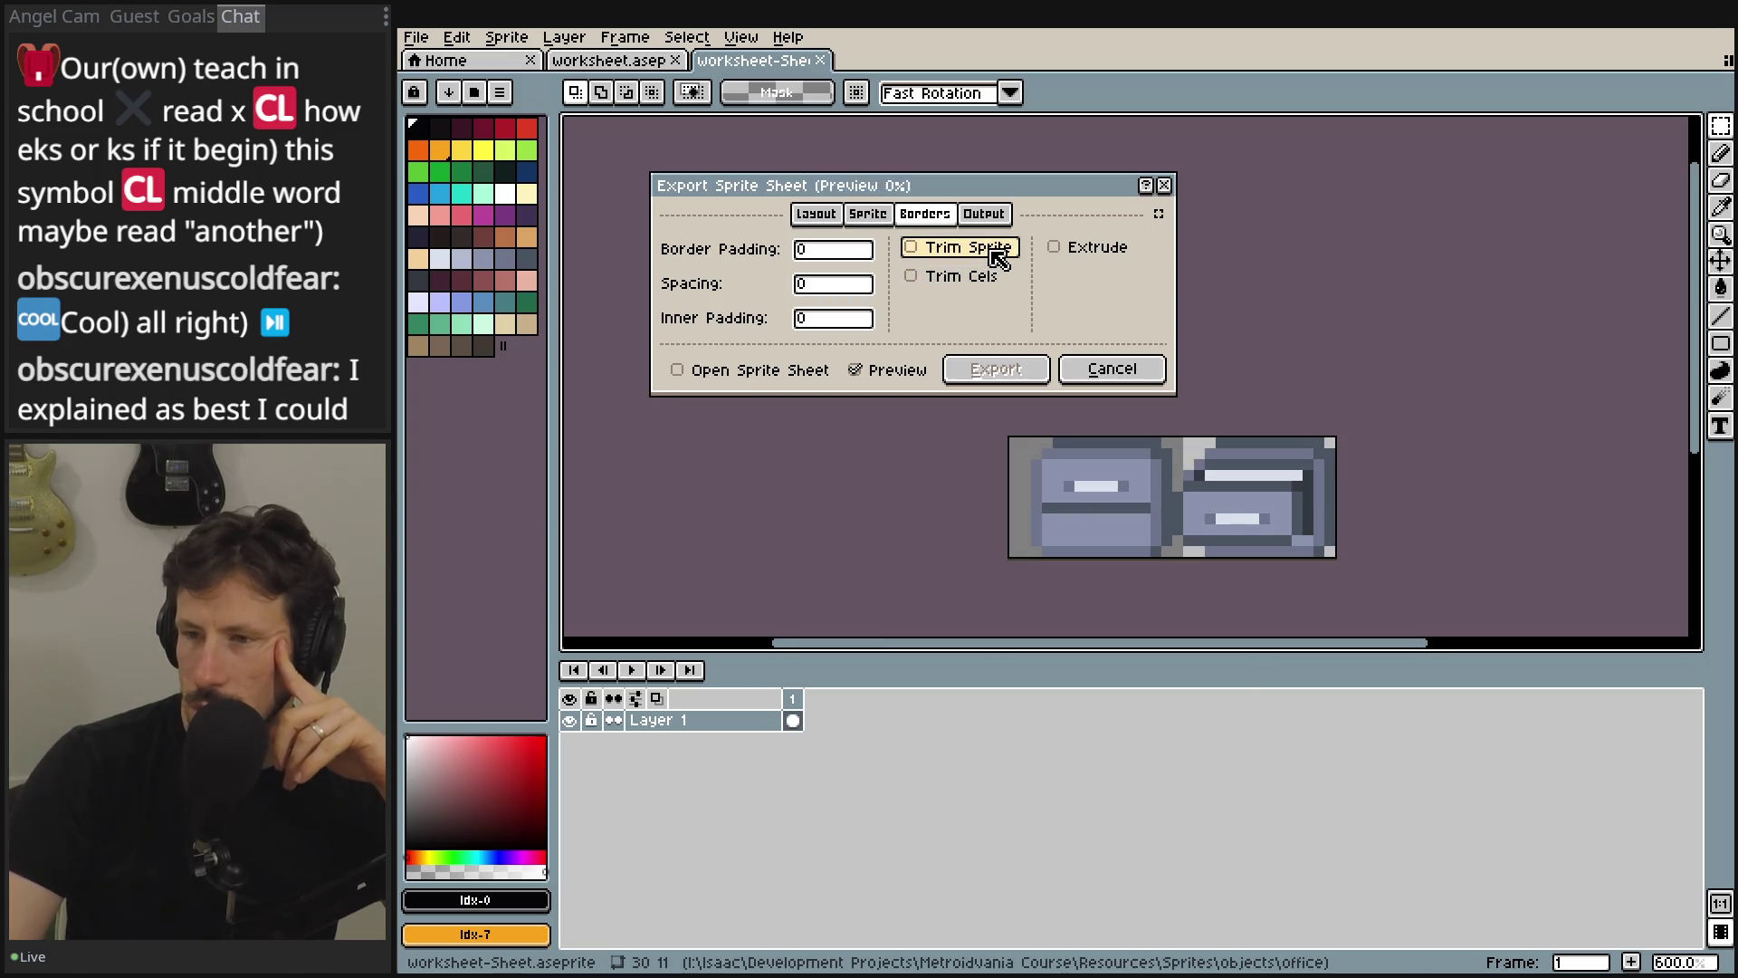
pyautogui.click(985, 279)
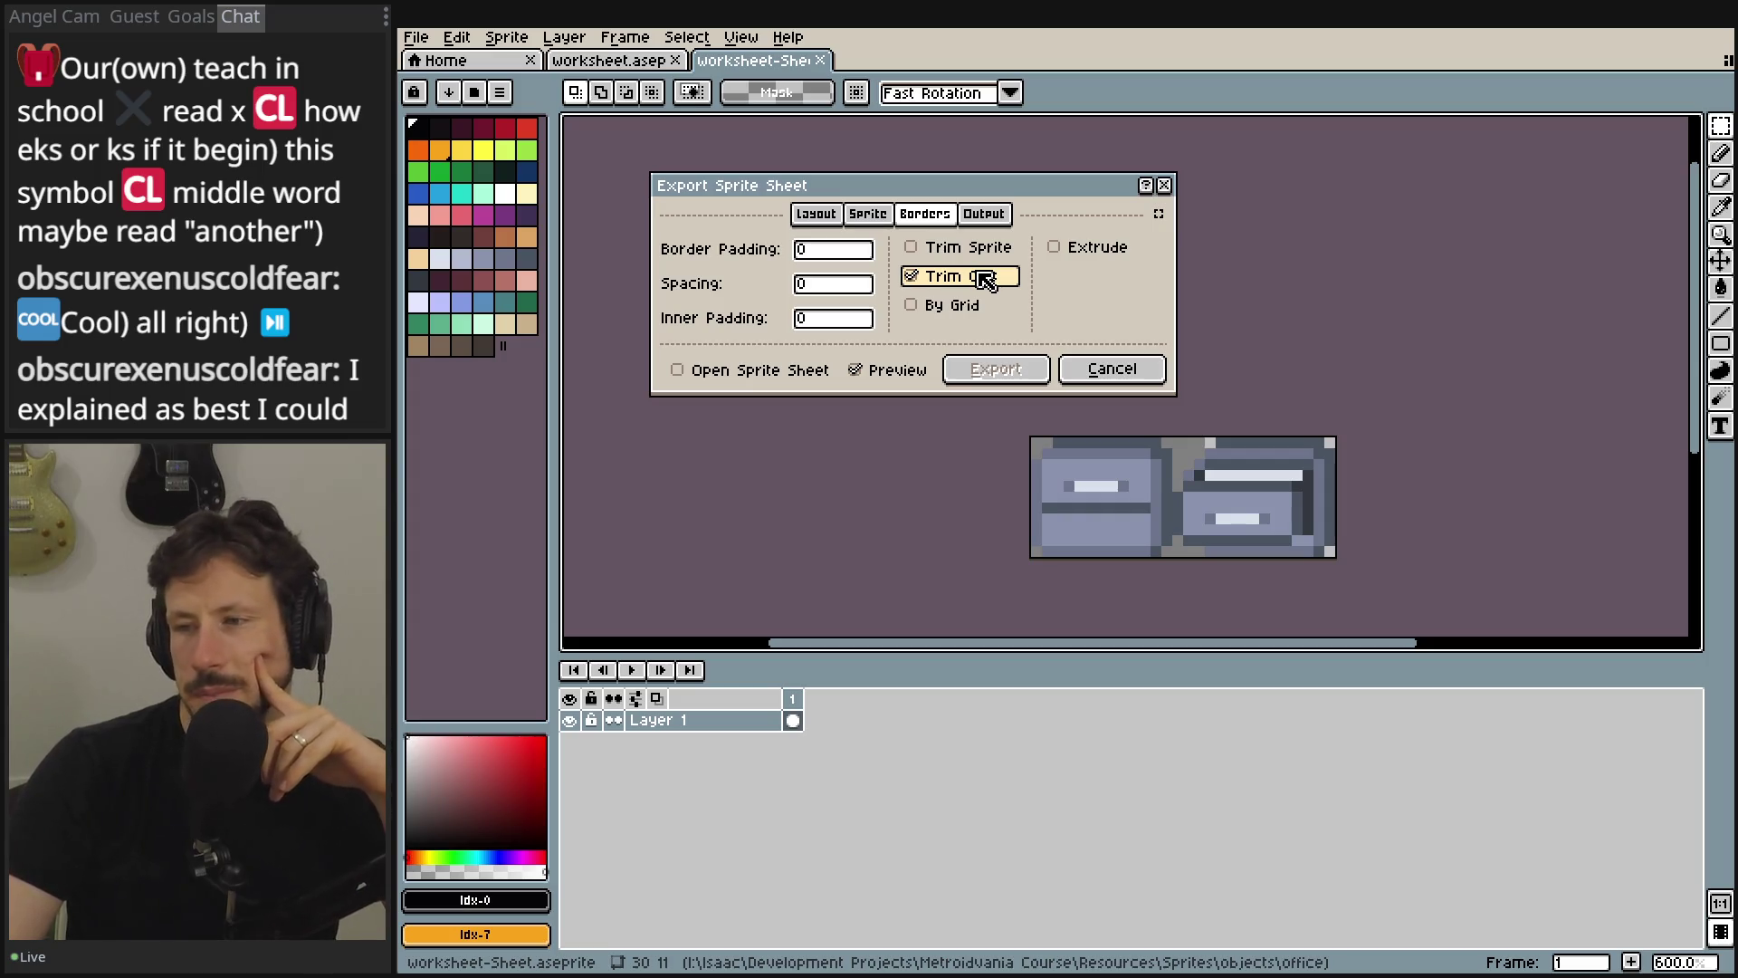
pyautogui.click(964, 248)
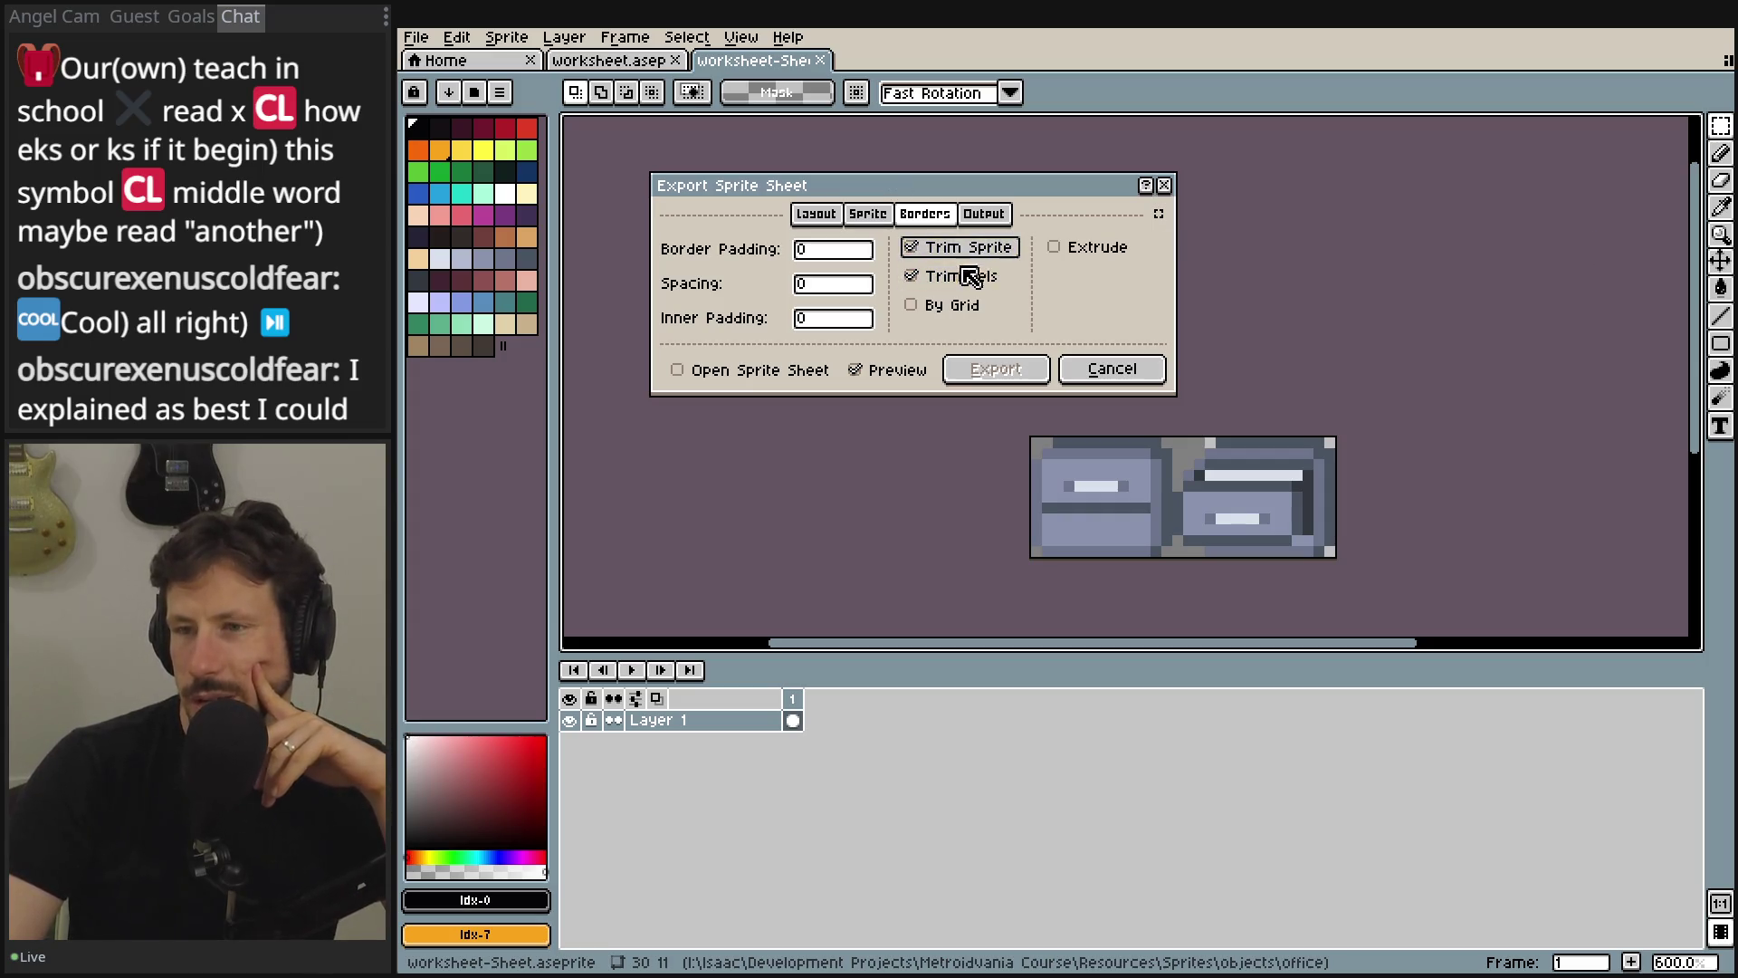
pyautogui.click(968, 277)
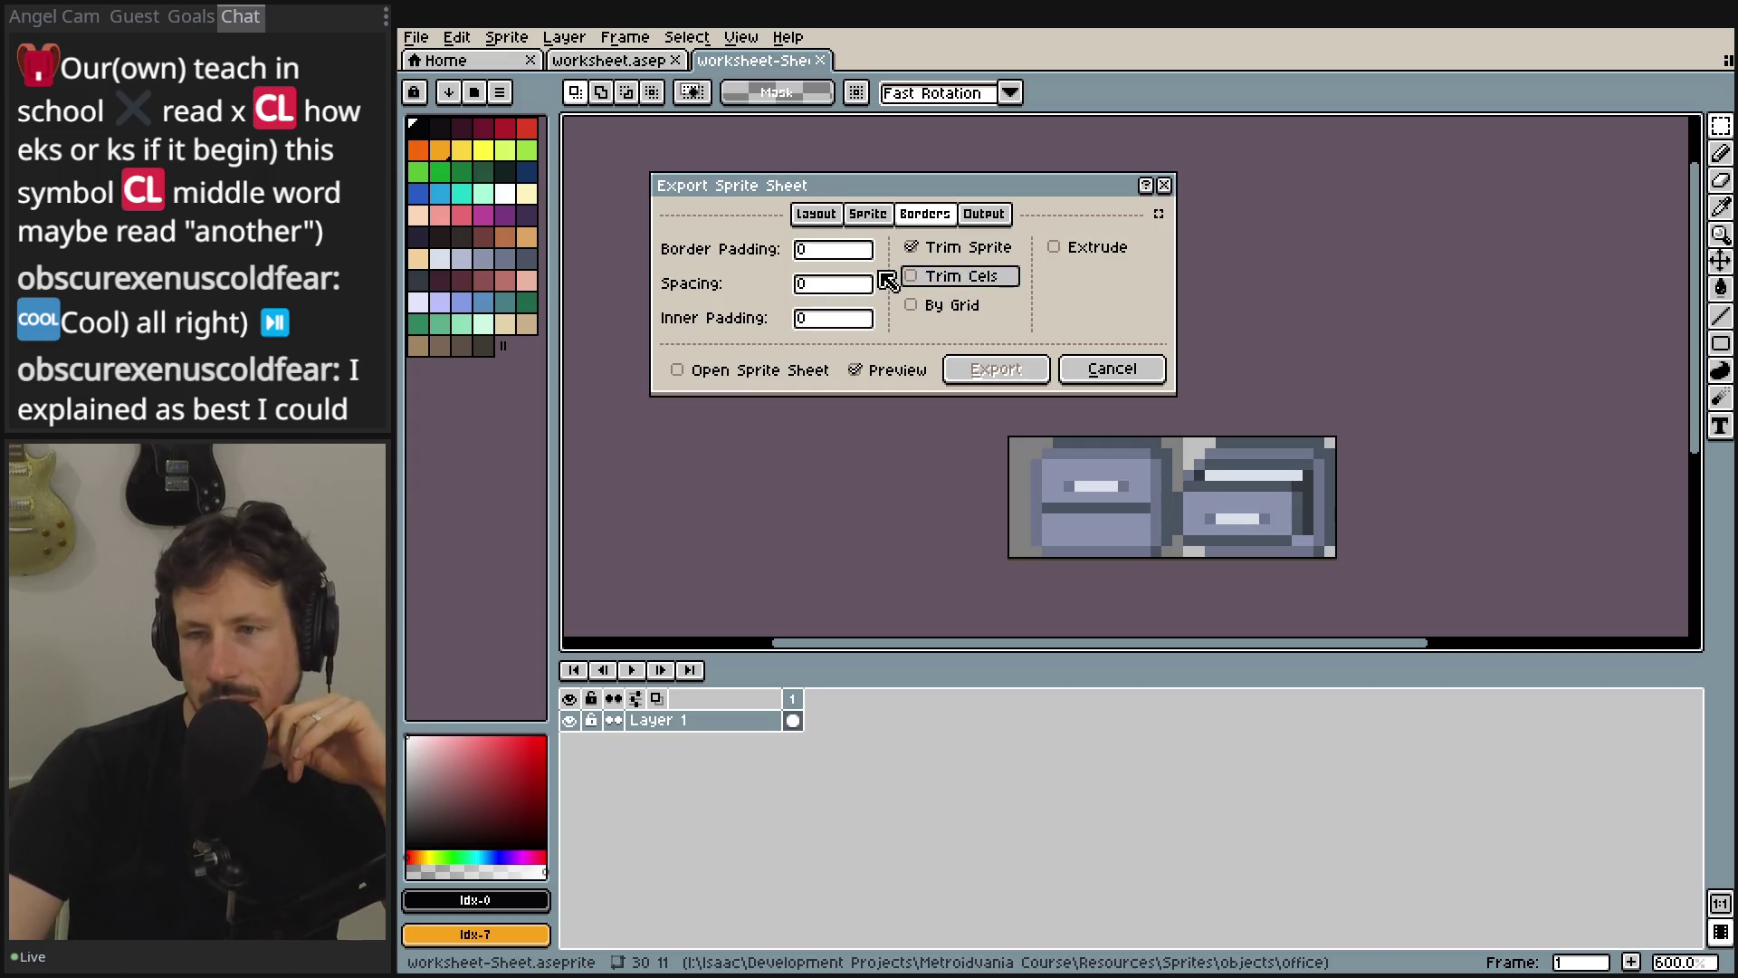
# - Set Inner Padding to 0 after trying a value of 1
pyautogui.click(846, 320)
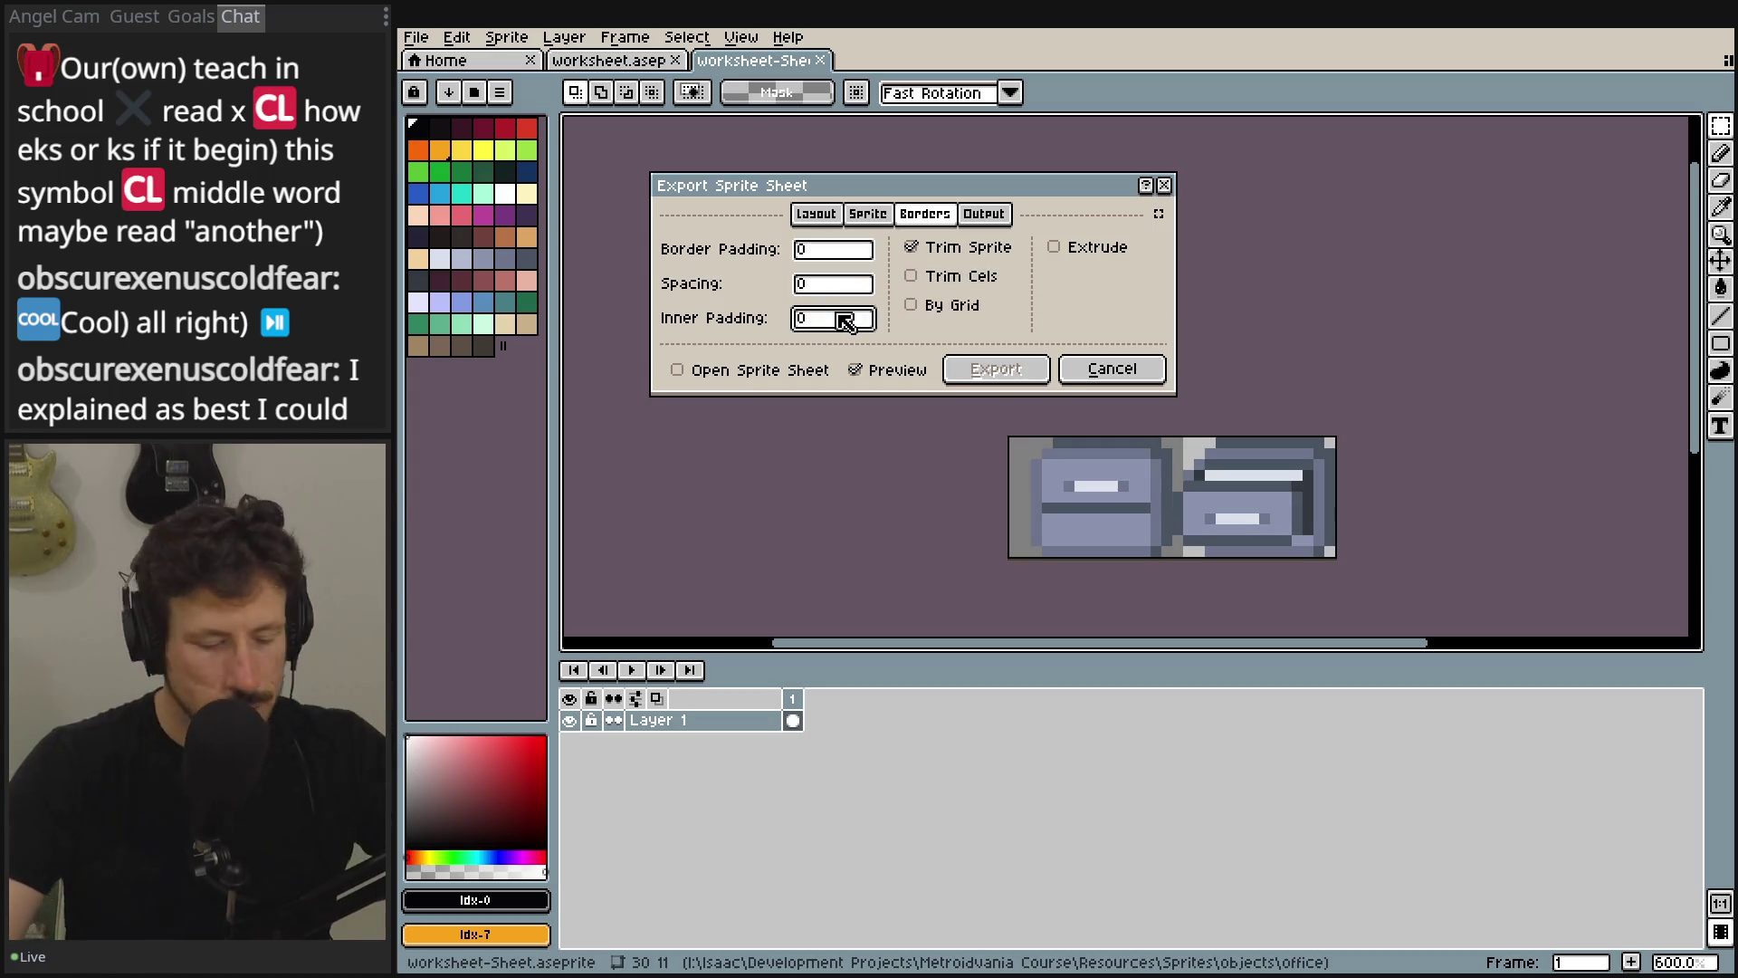
pyautogui.write('1')
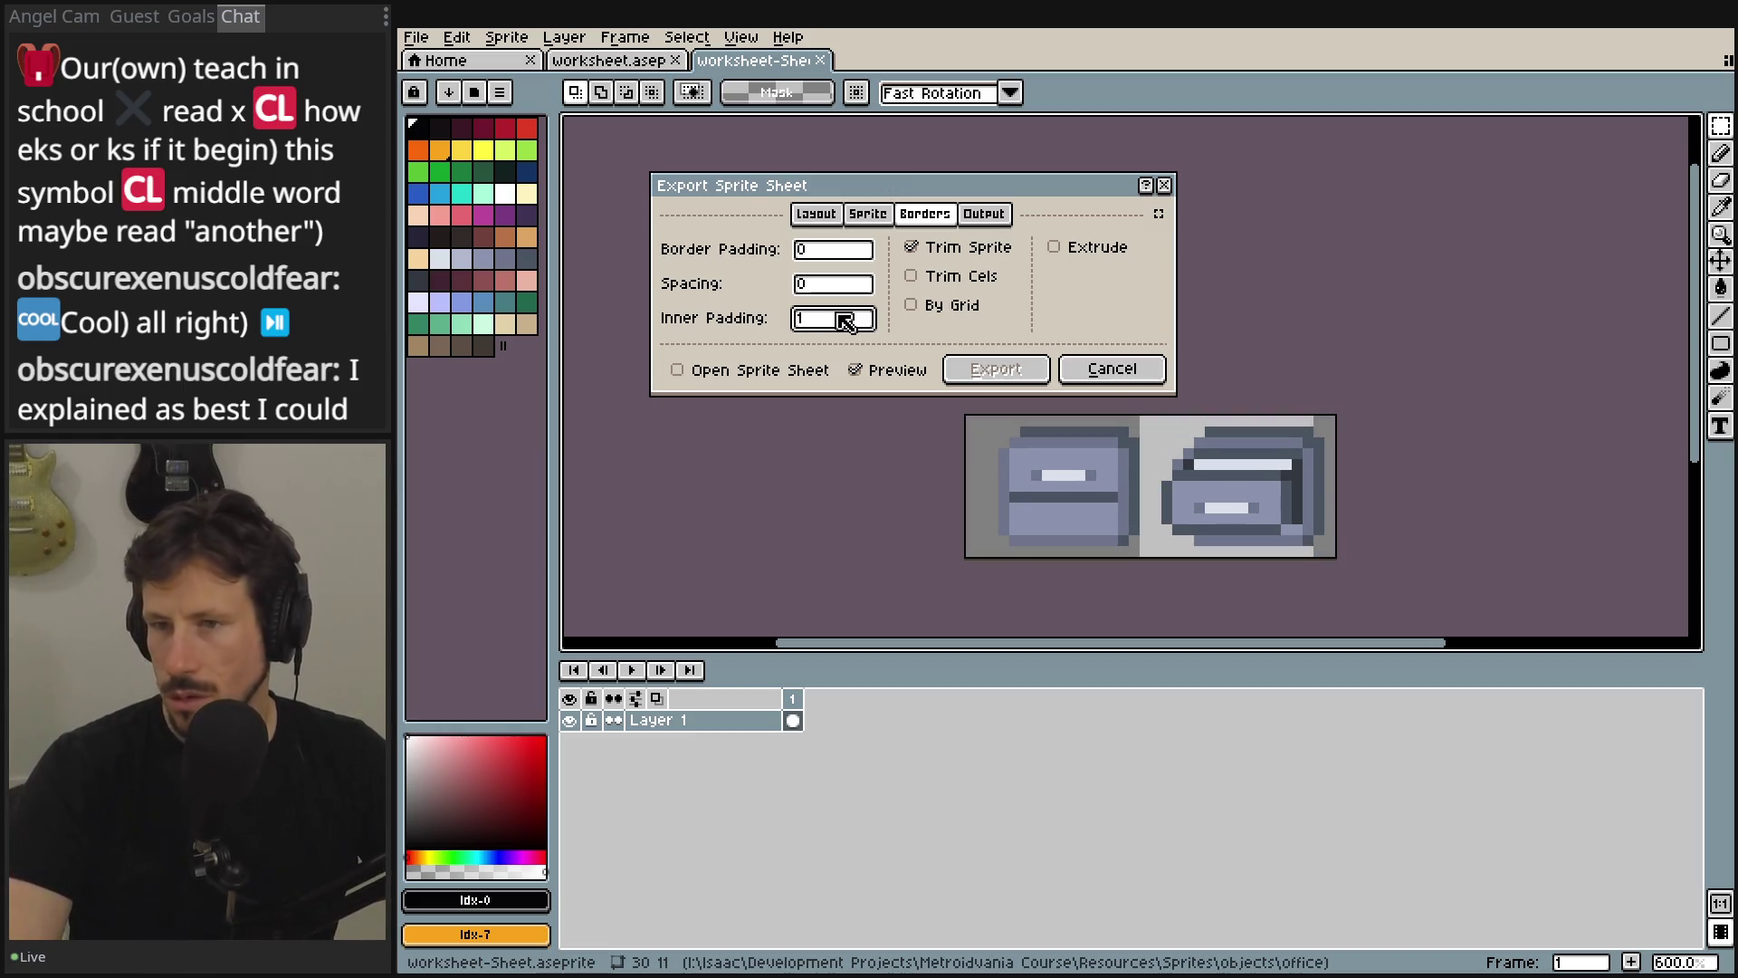
pyautogui.press('Tab')
pyautogui.click(847, 319)
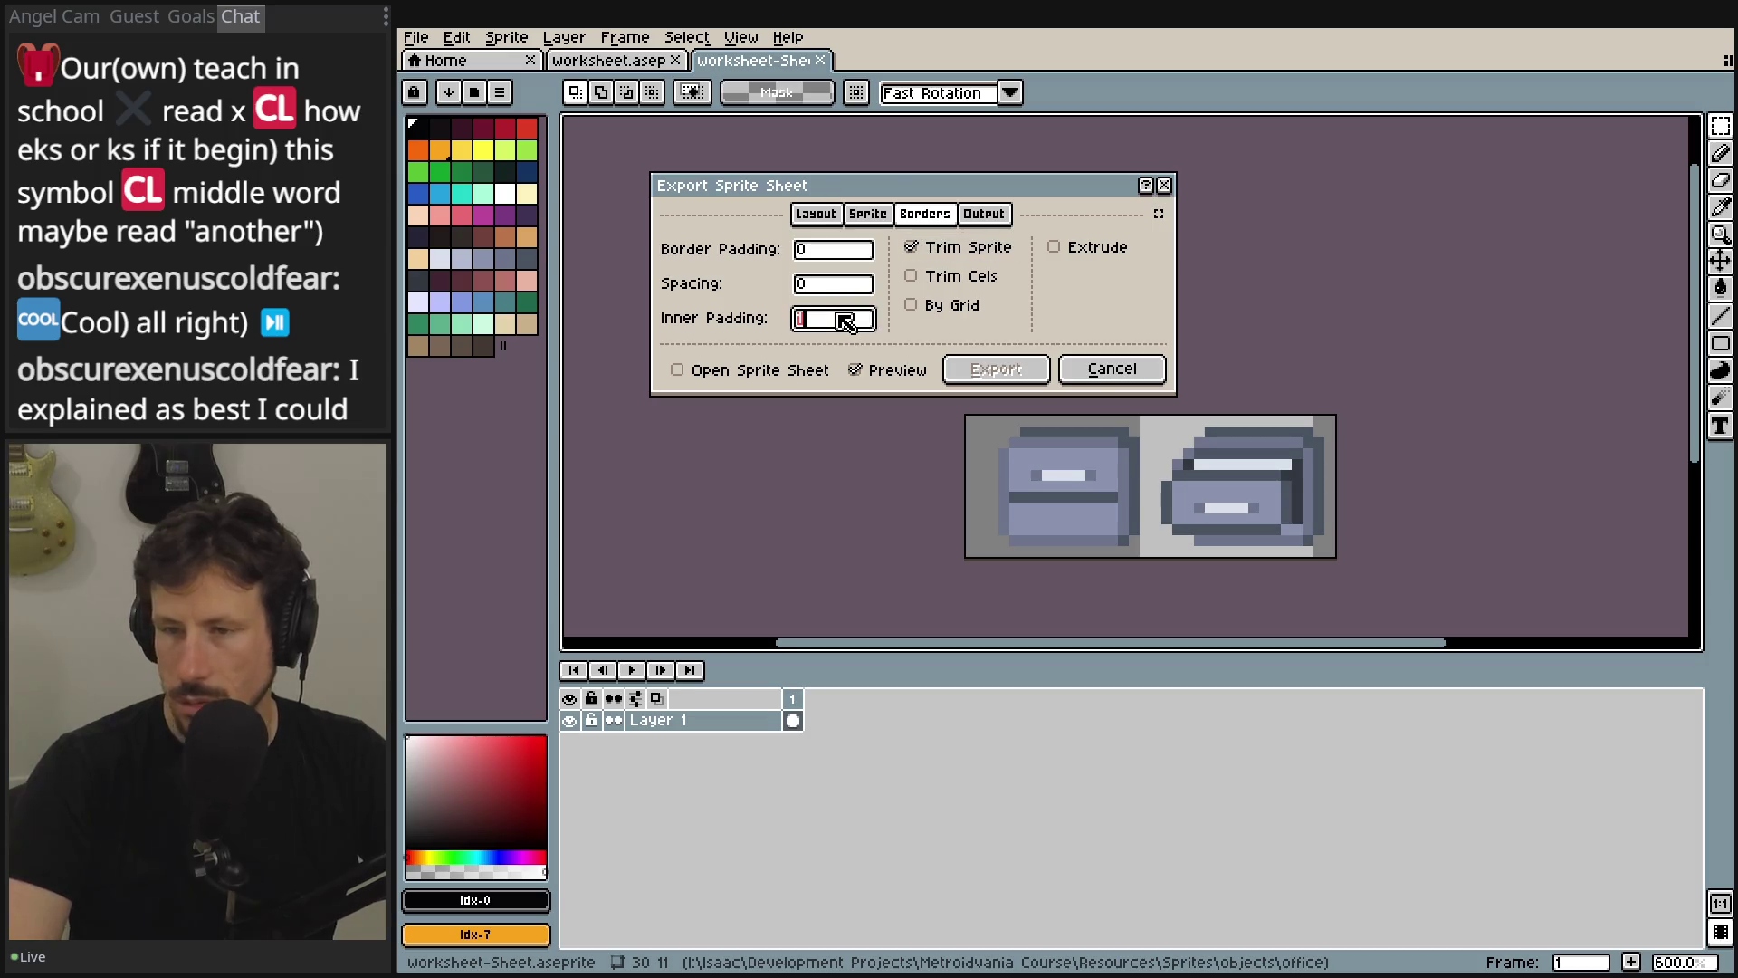
pyautogui.press('BackSpace')
pyautogui.press('Tab')
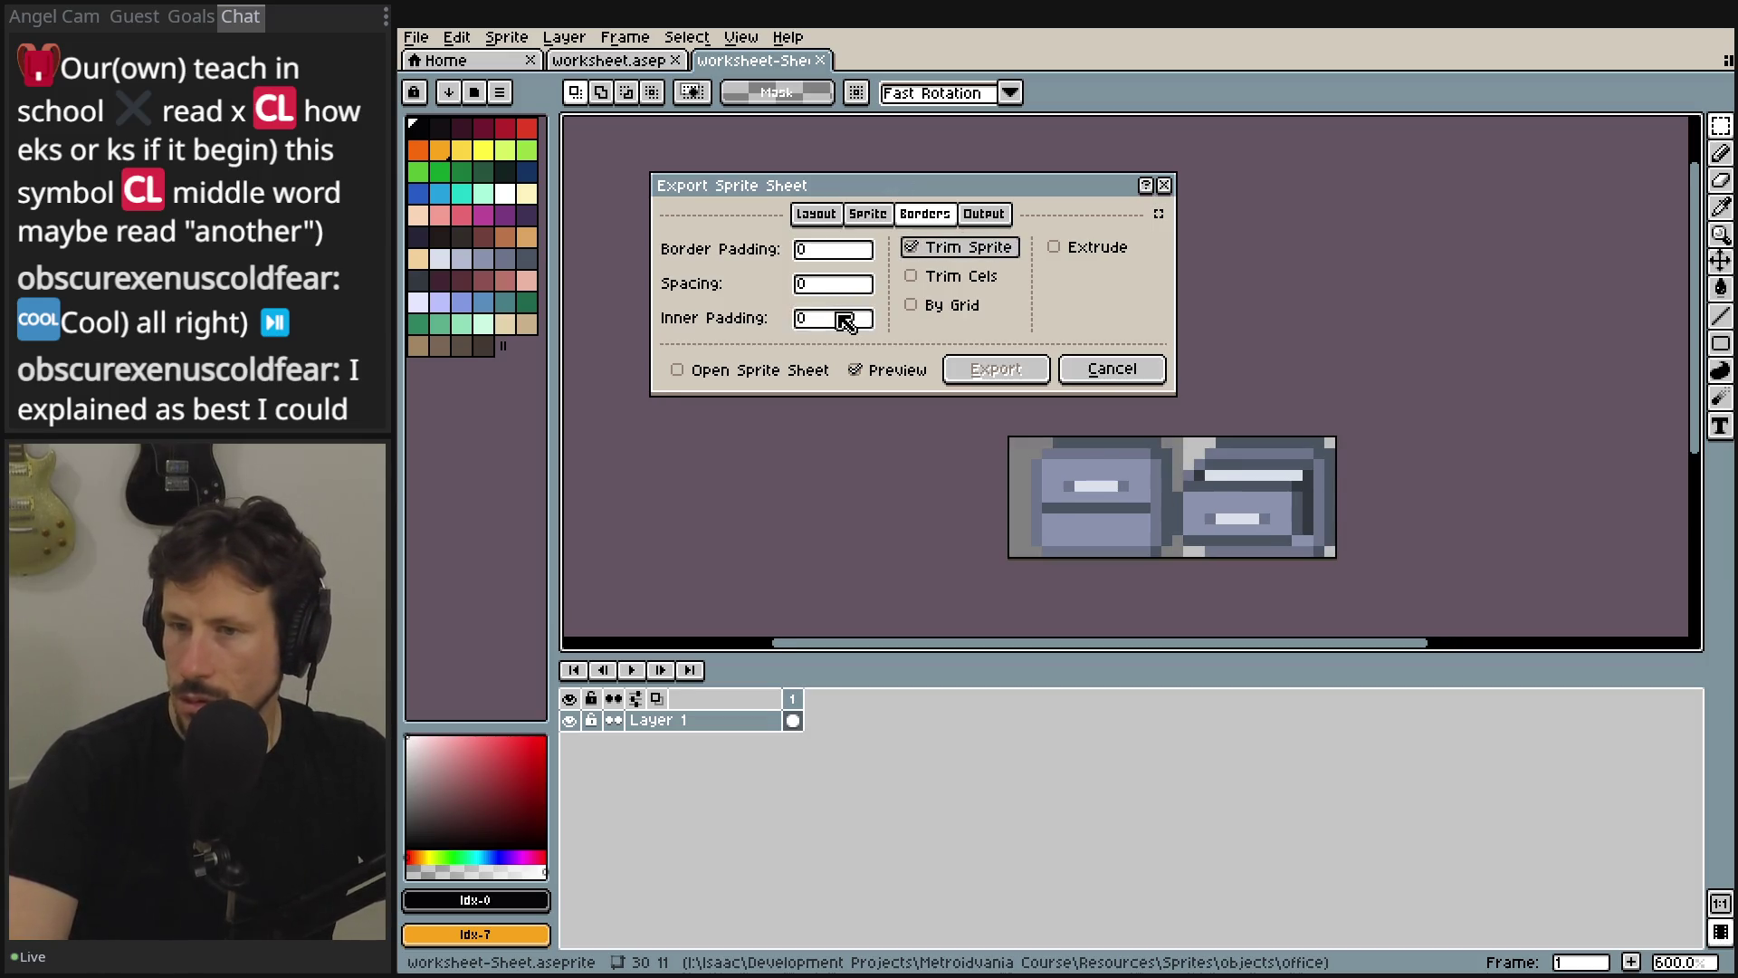
pyautogui.click(846, 318)
pyautogui.write('1')
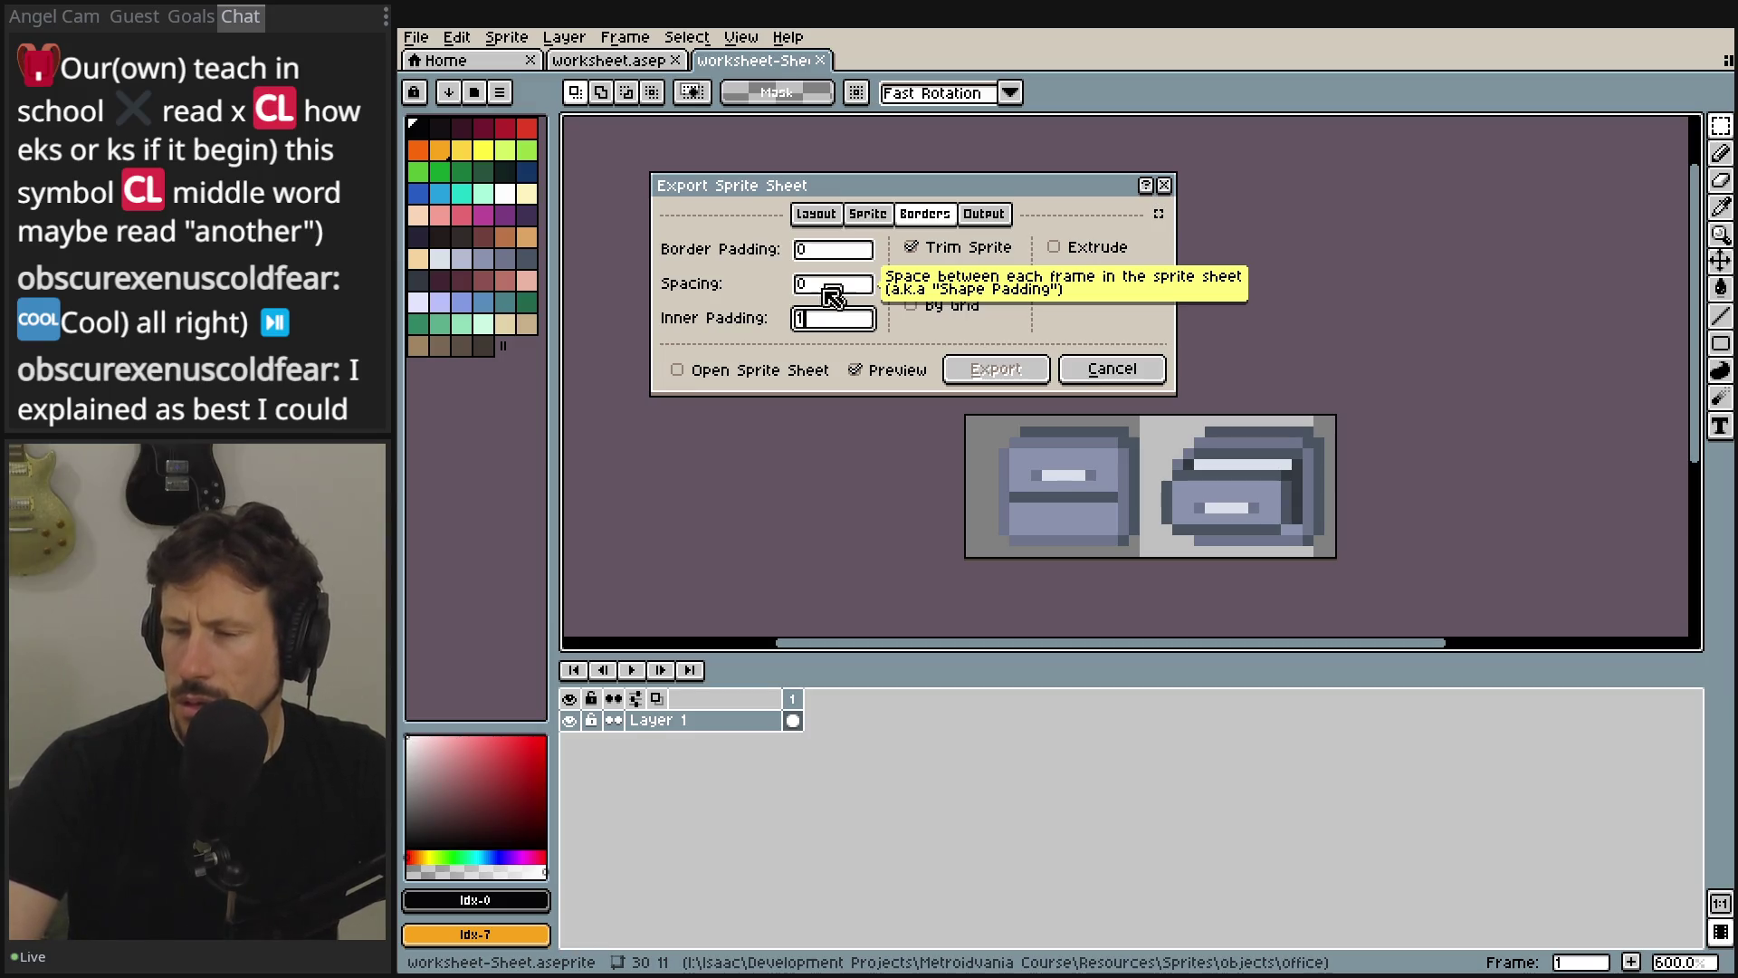
pyautogui.click(821, 321)
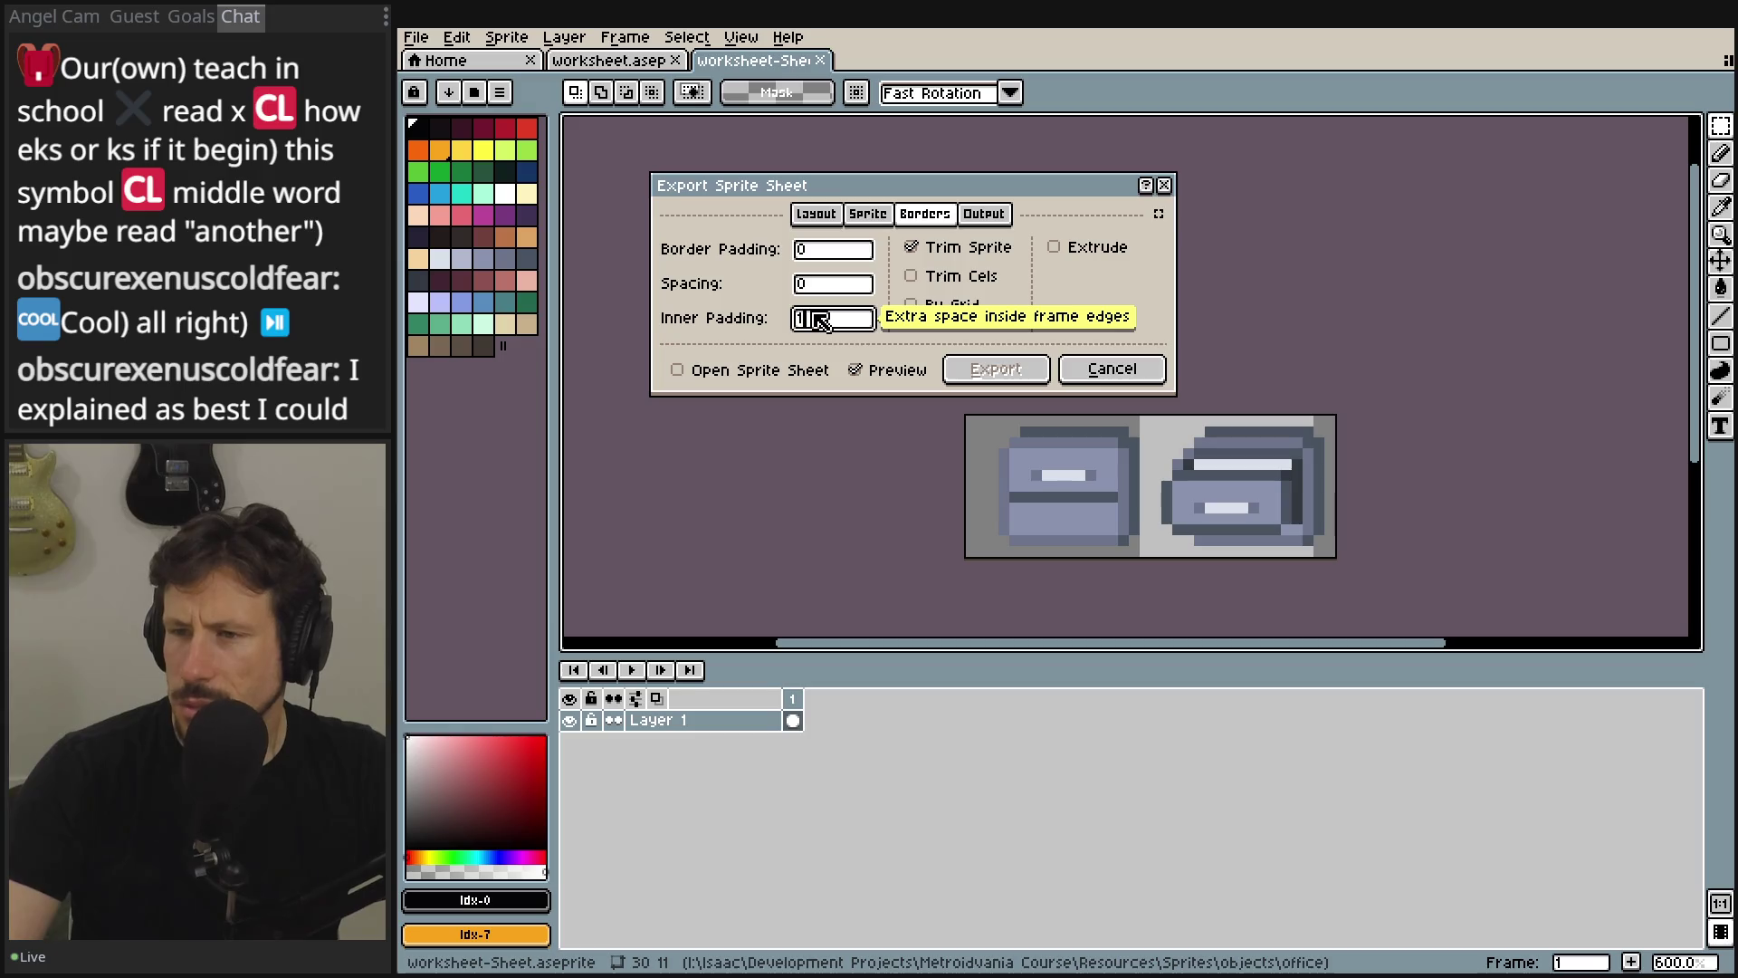
pyautogui.write('0')
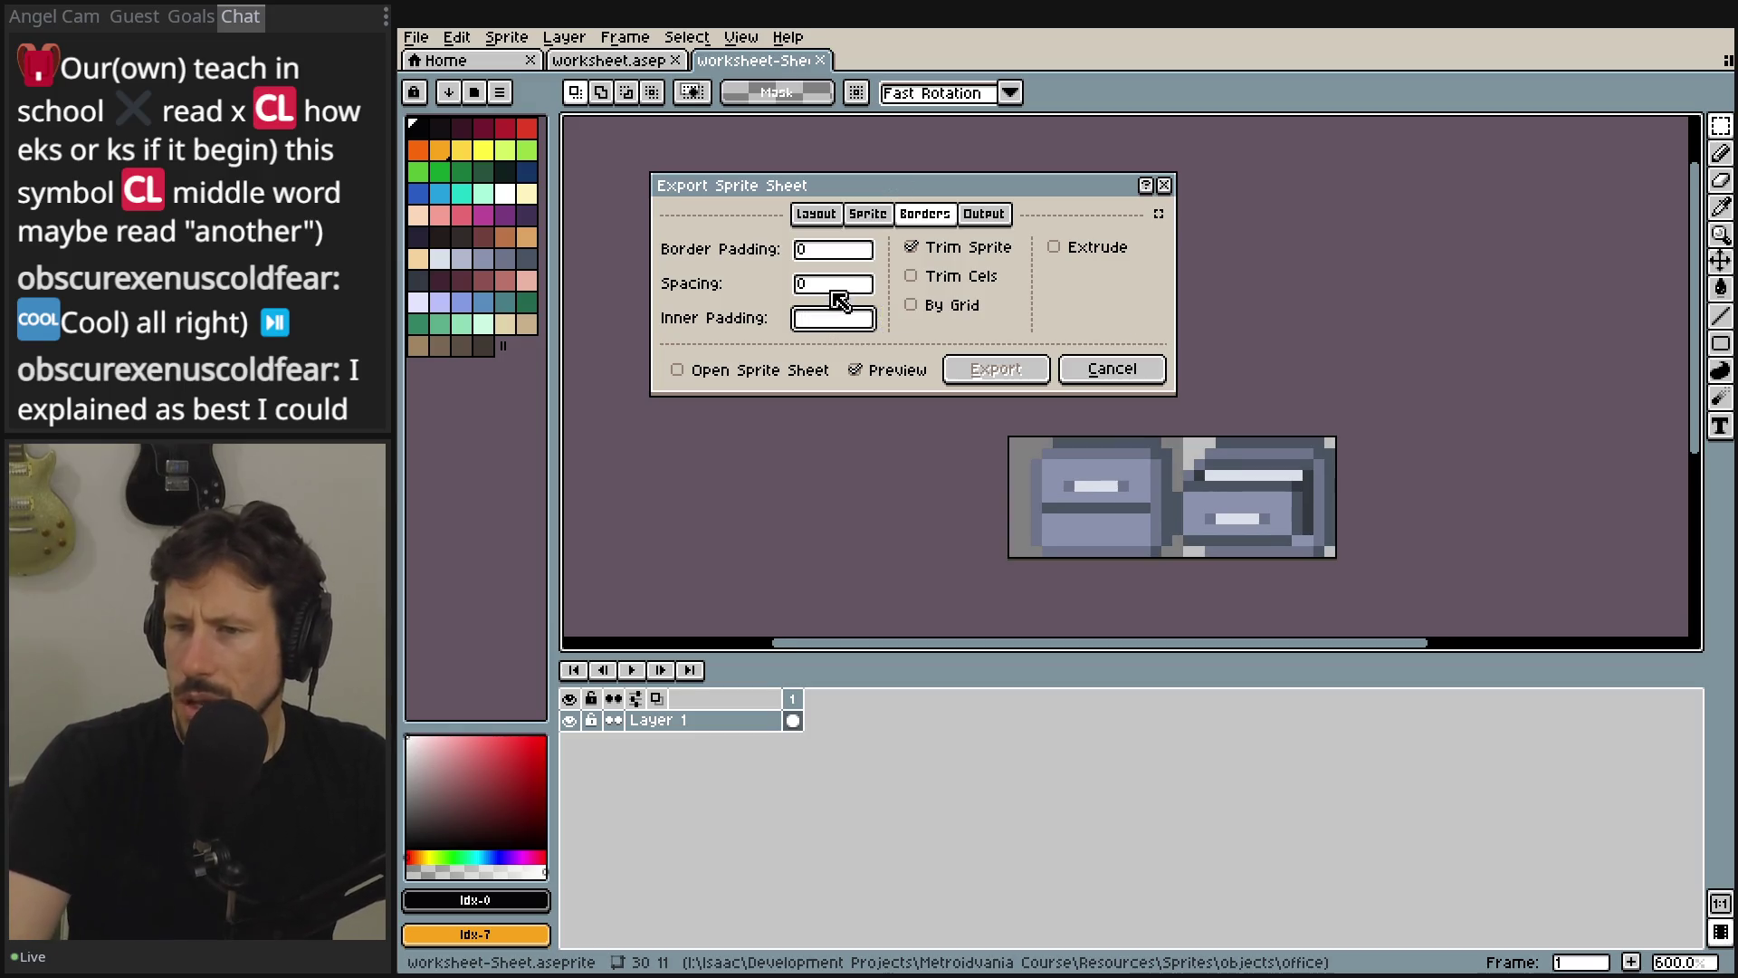
# - Set Spacing to 1 and leave Extrude turned off
pyautogui.click(819, 284)
pyautogui.write('1')
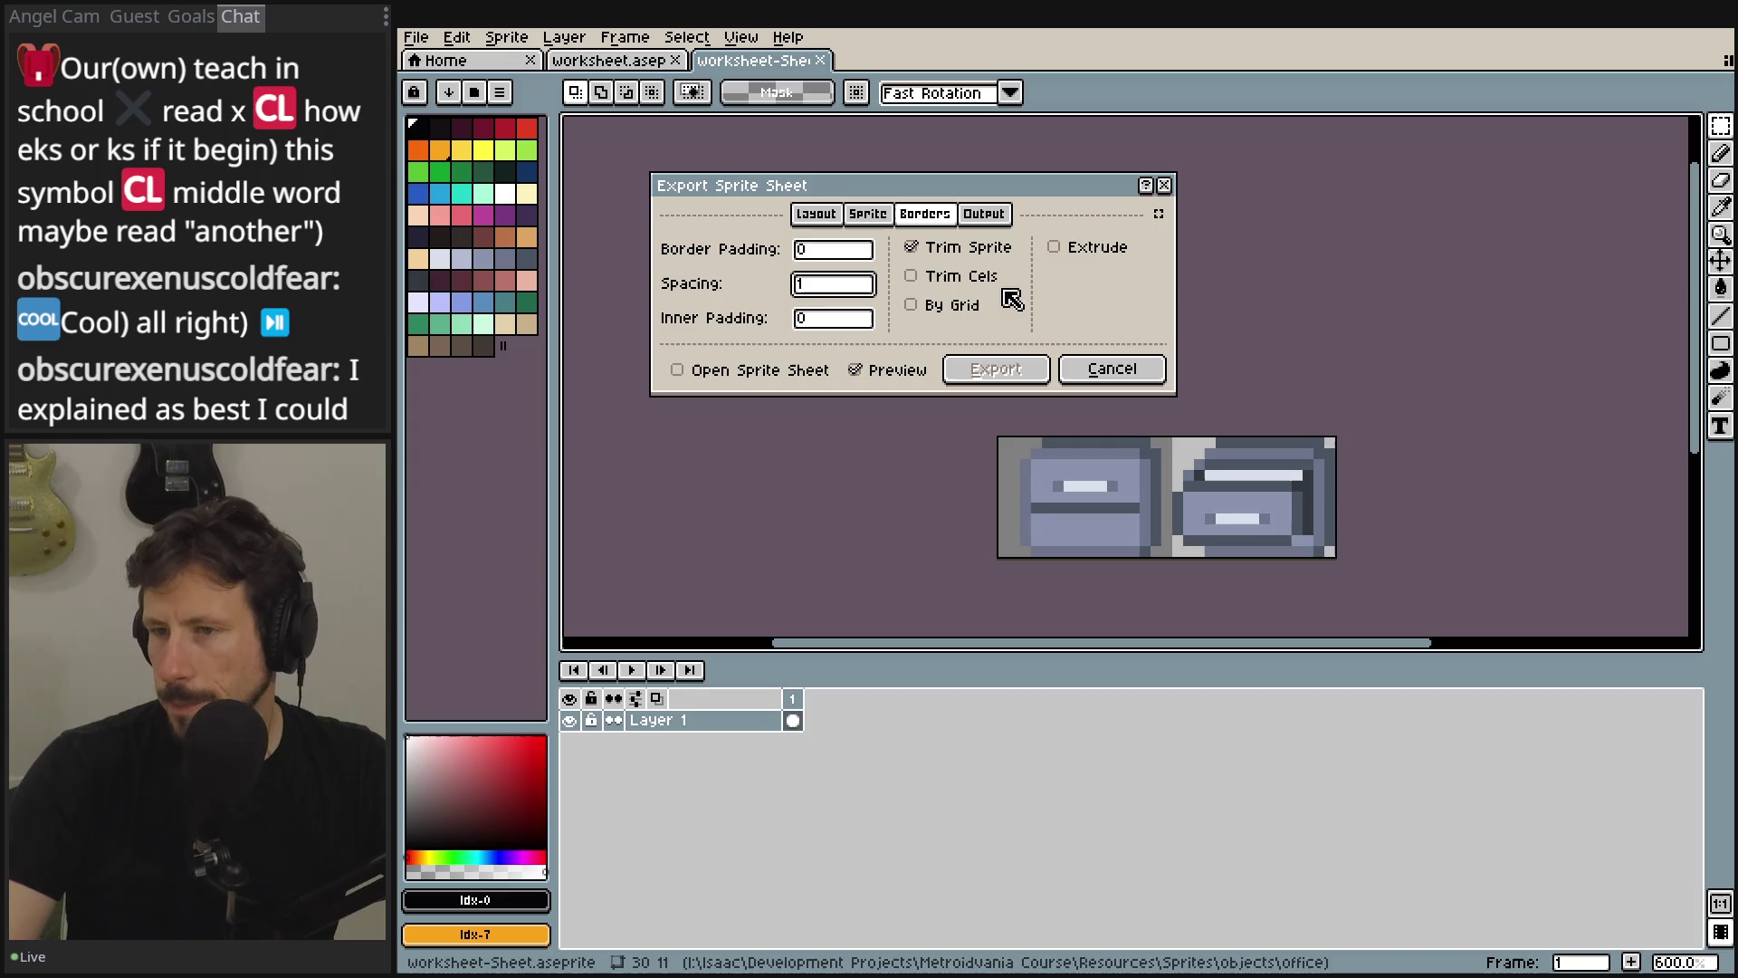
pyautogui.click(1125, 255)
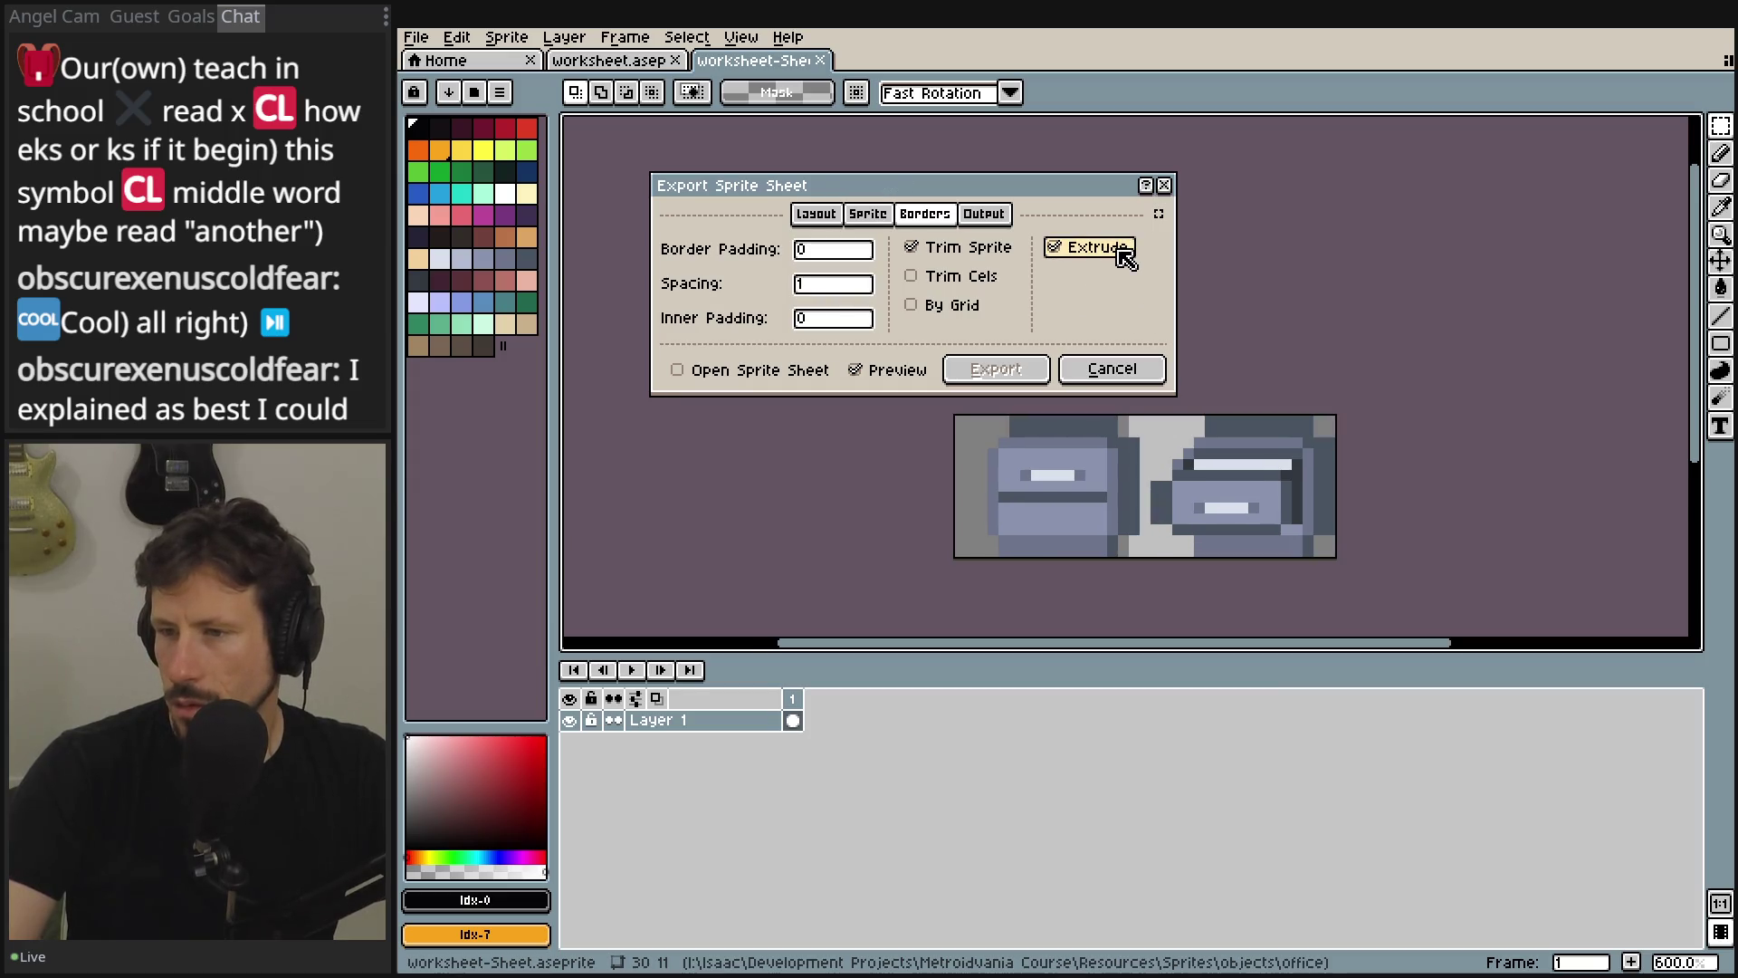
pyautogui.click(1125, 258)
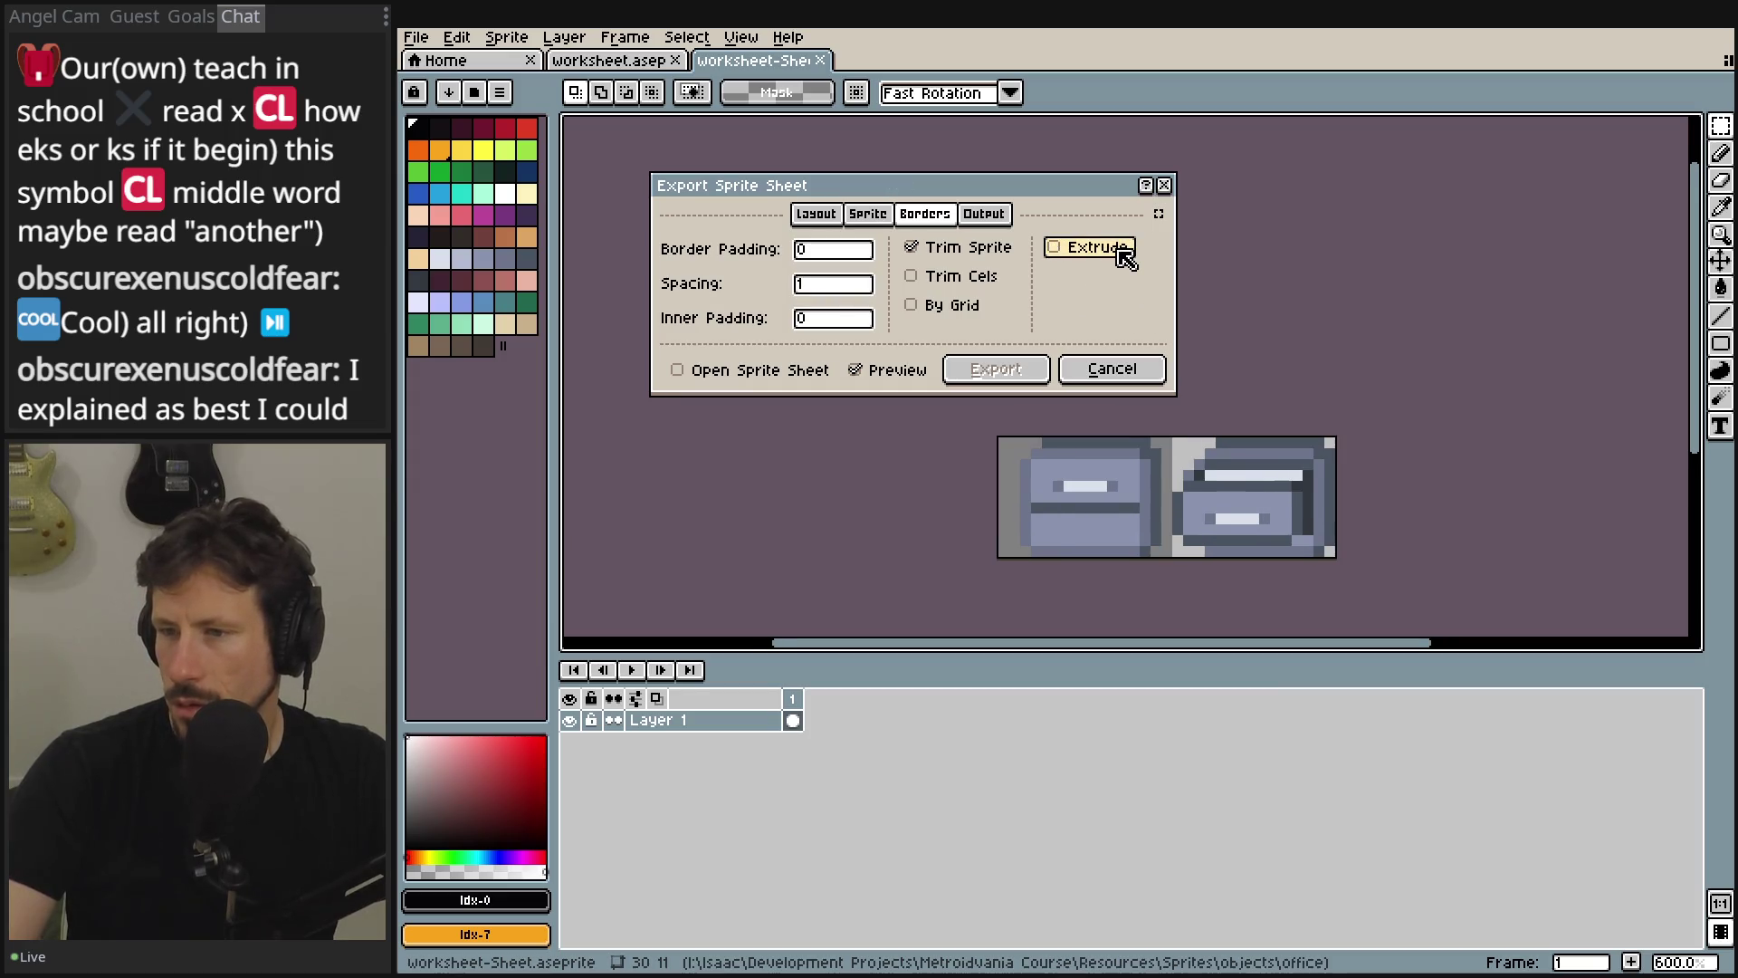
pyautogui.click(985, 214)
# - Enable output file and browse to project/metroidvania_project/assets/environment placeholders as the save folder
pyautogui.click(672, 248)
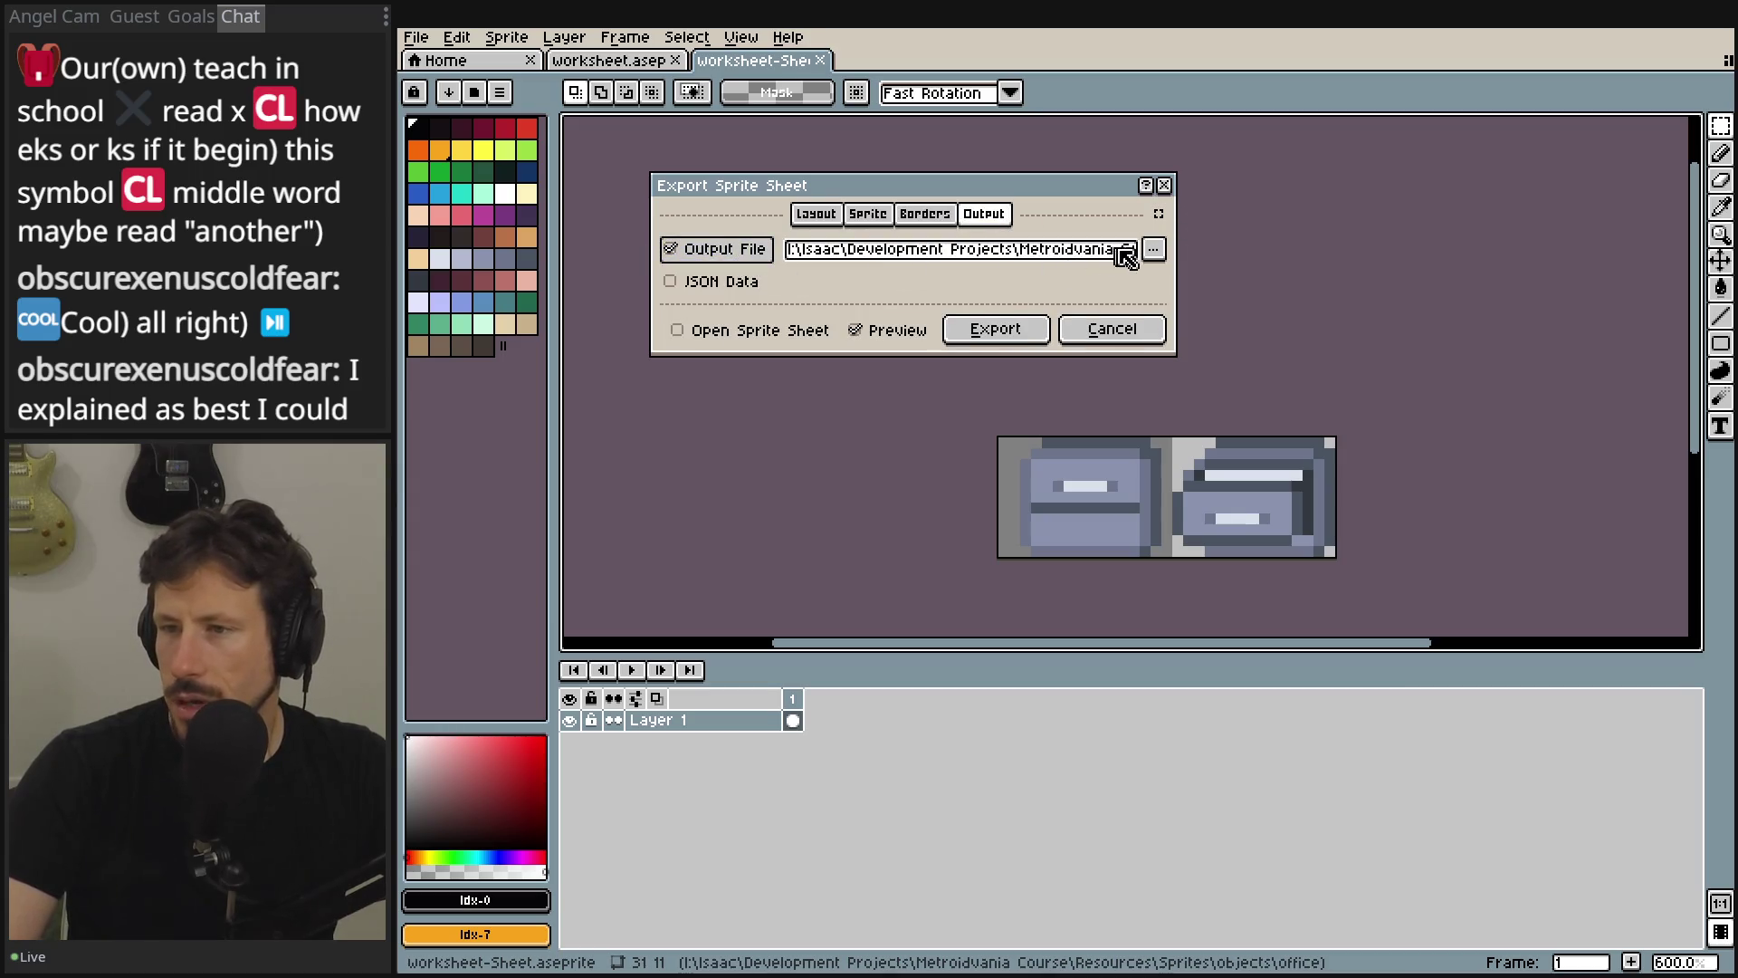
pyautogui.click(1155, 251)
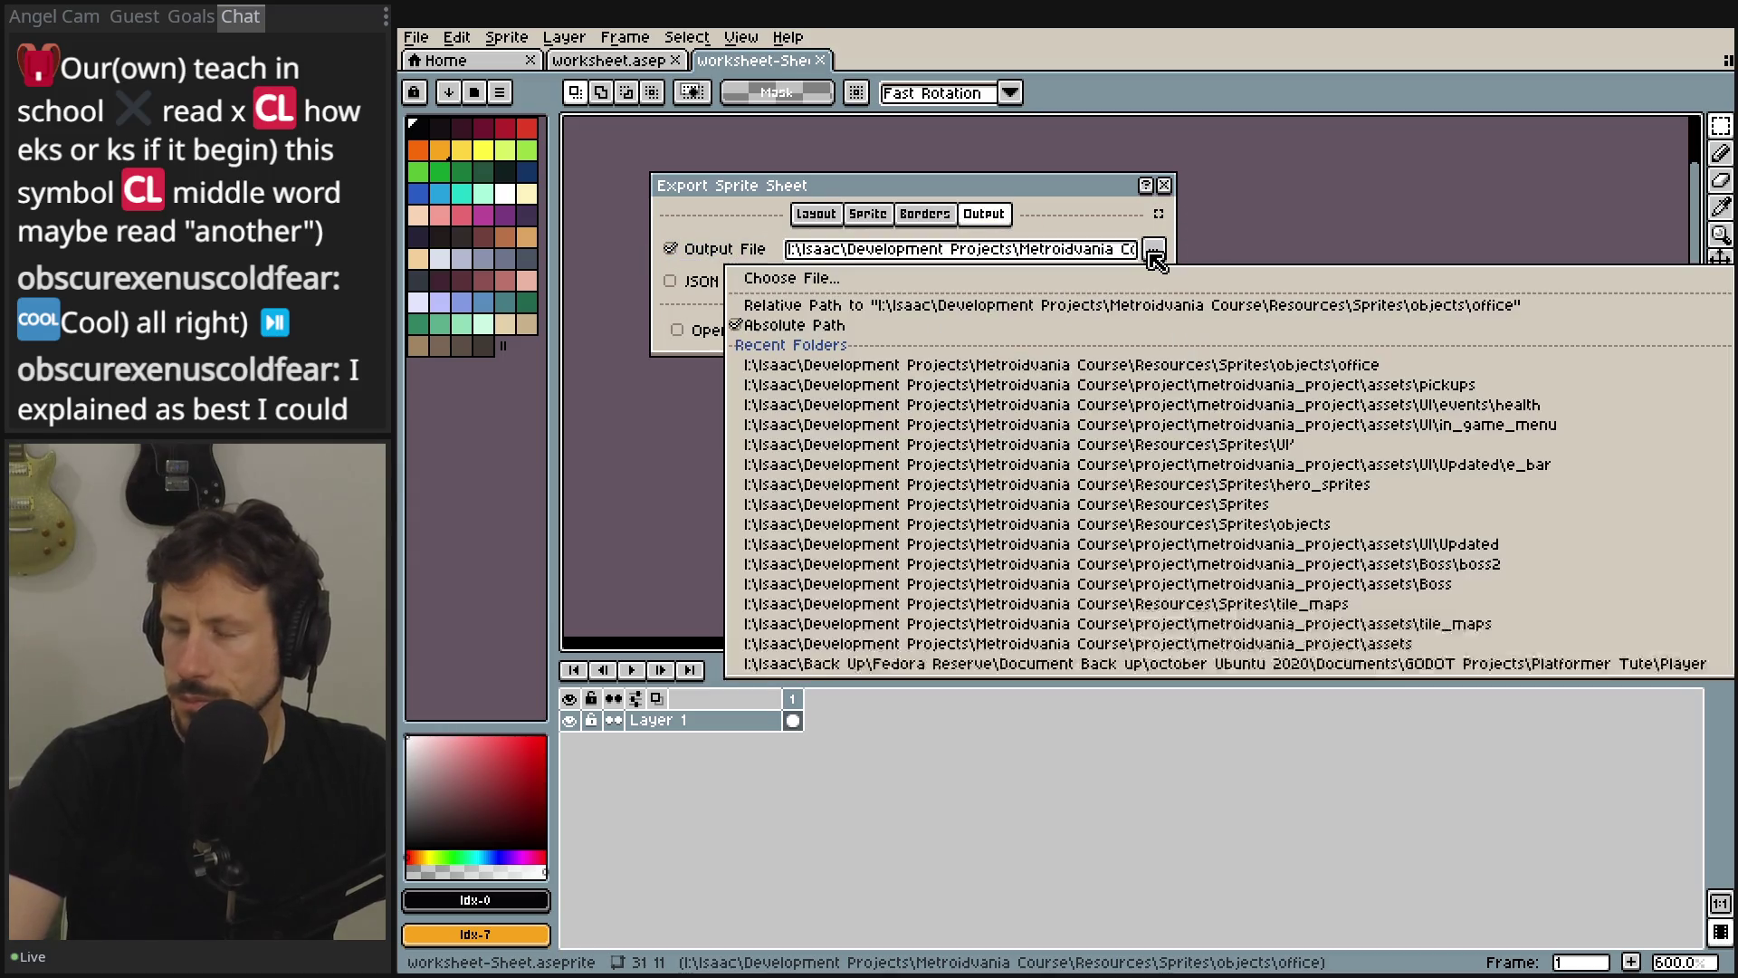
pyautogui.click(981, 287)
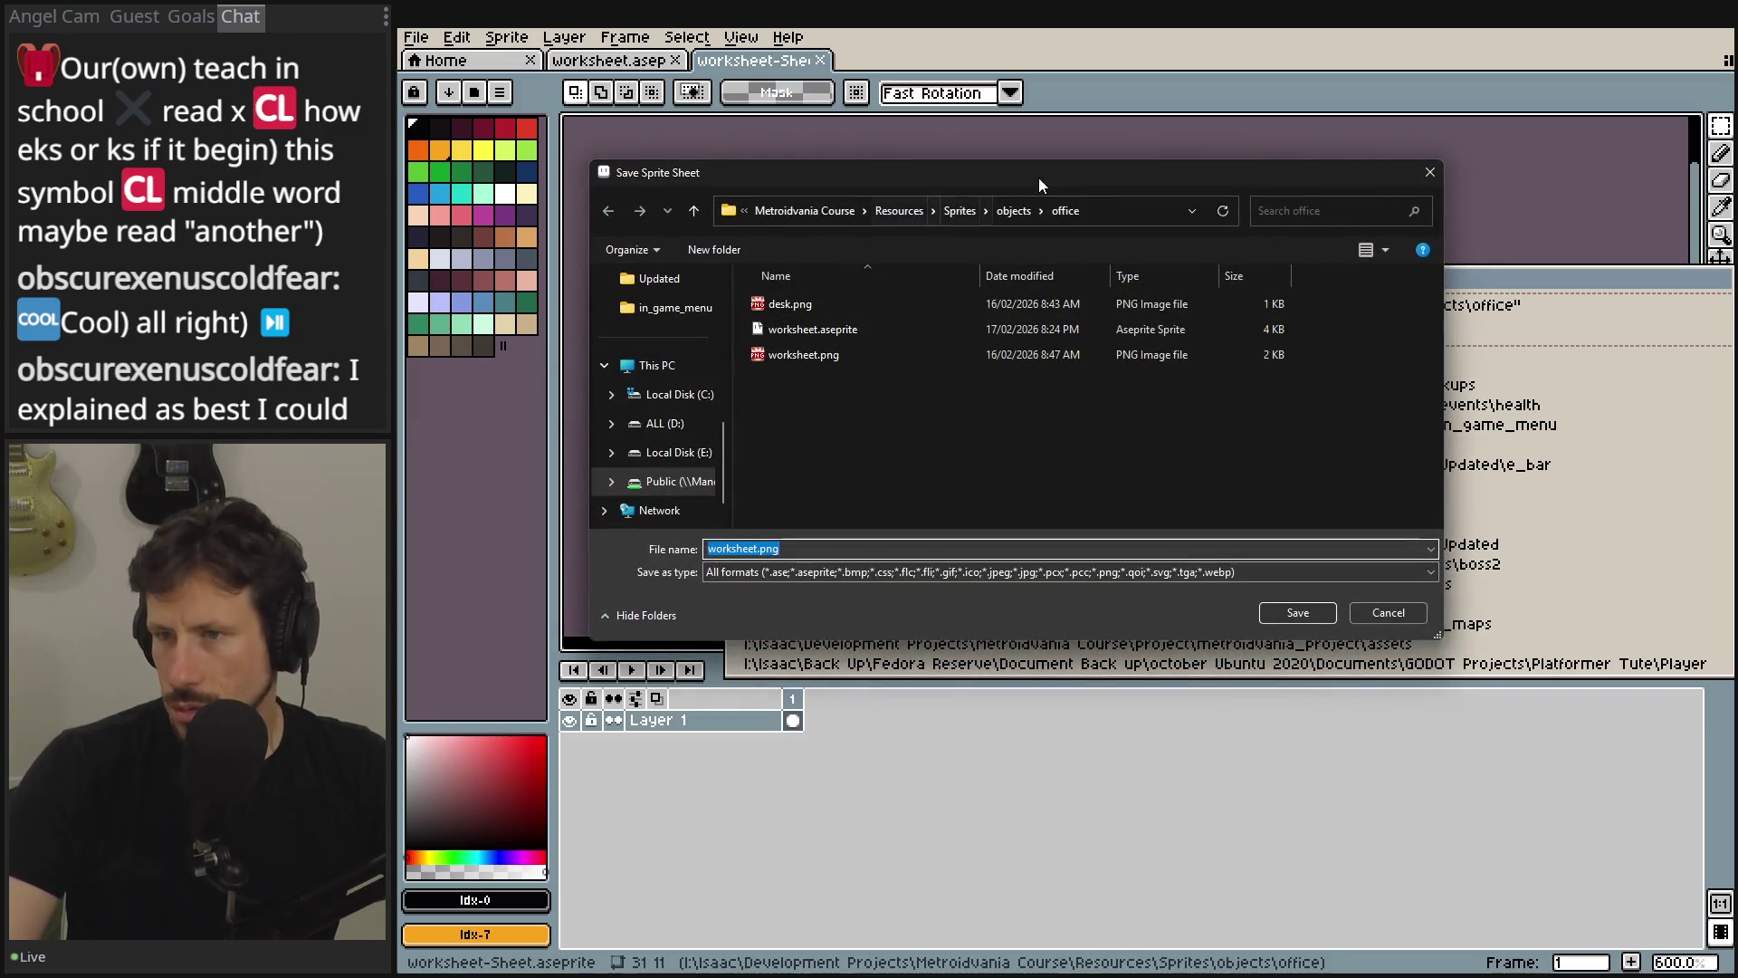
pyautogui.click(934, 210)
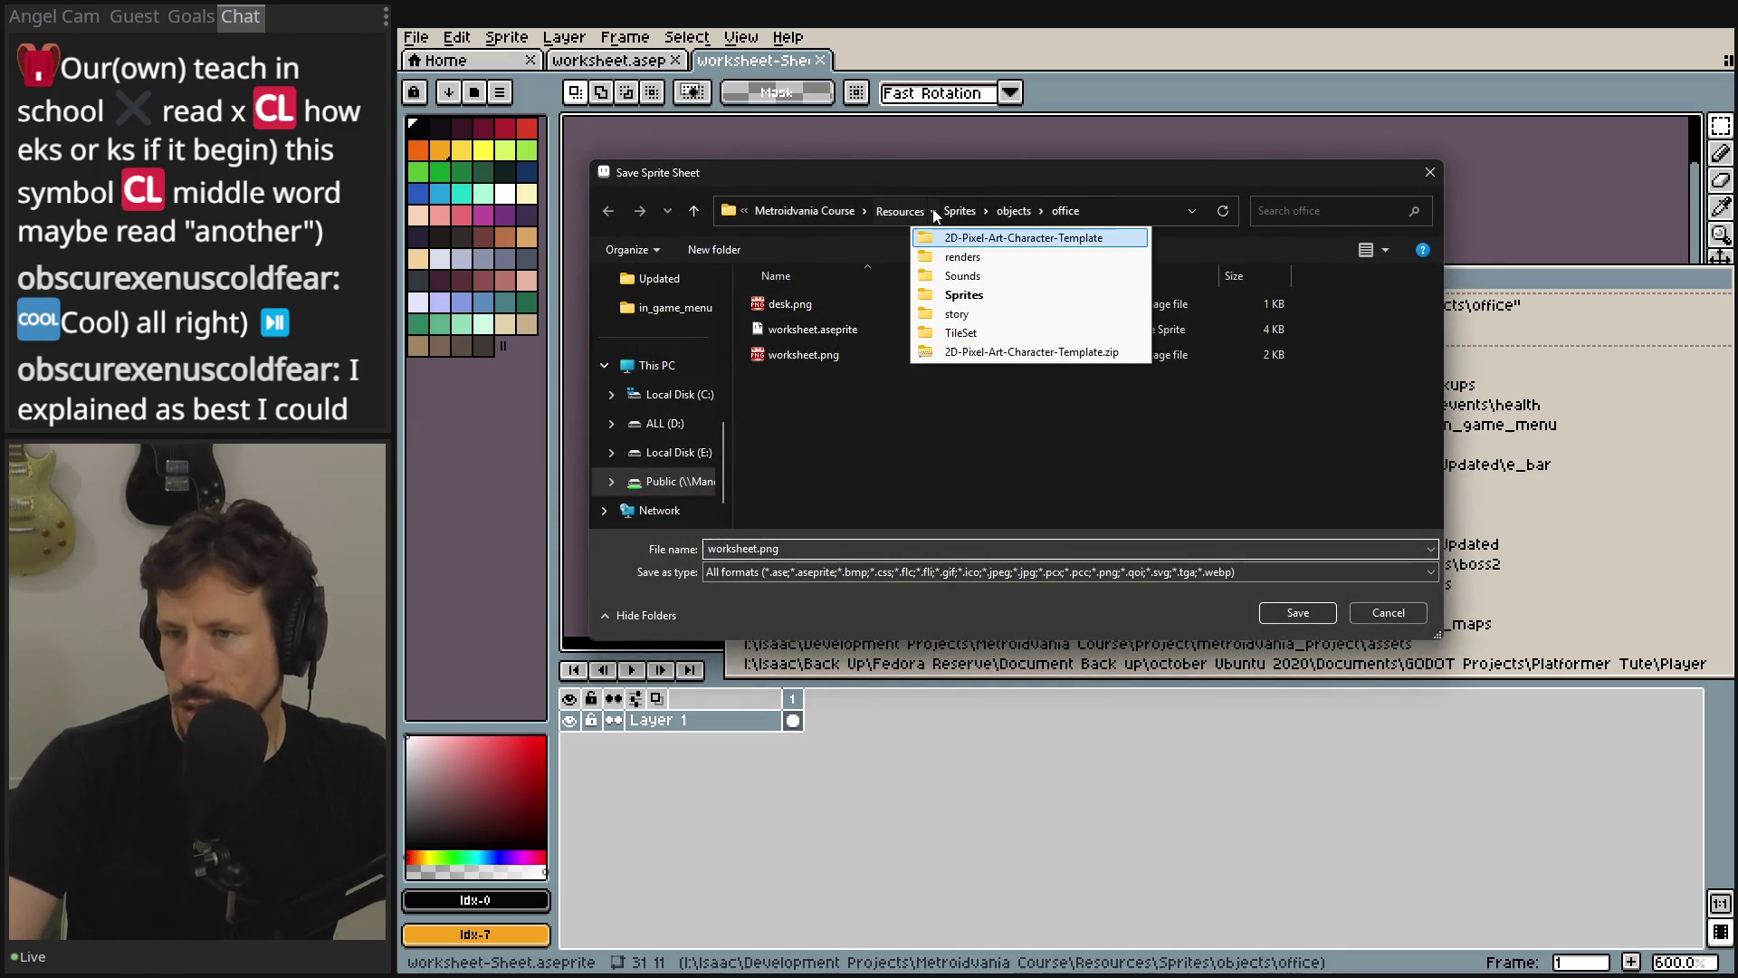
pyautogui.click(805, 210)
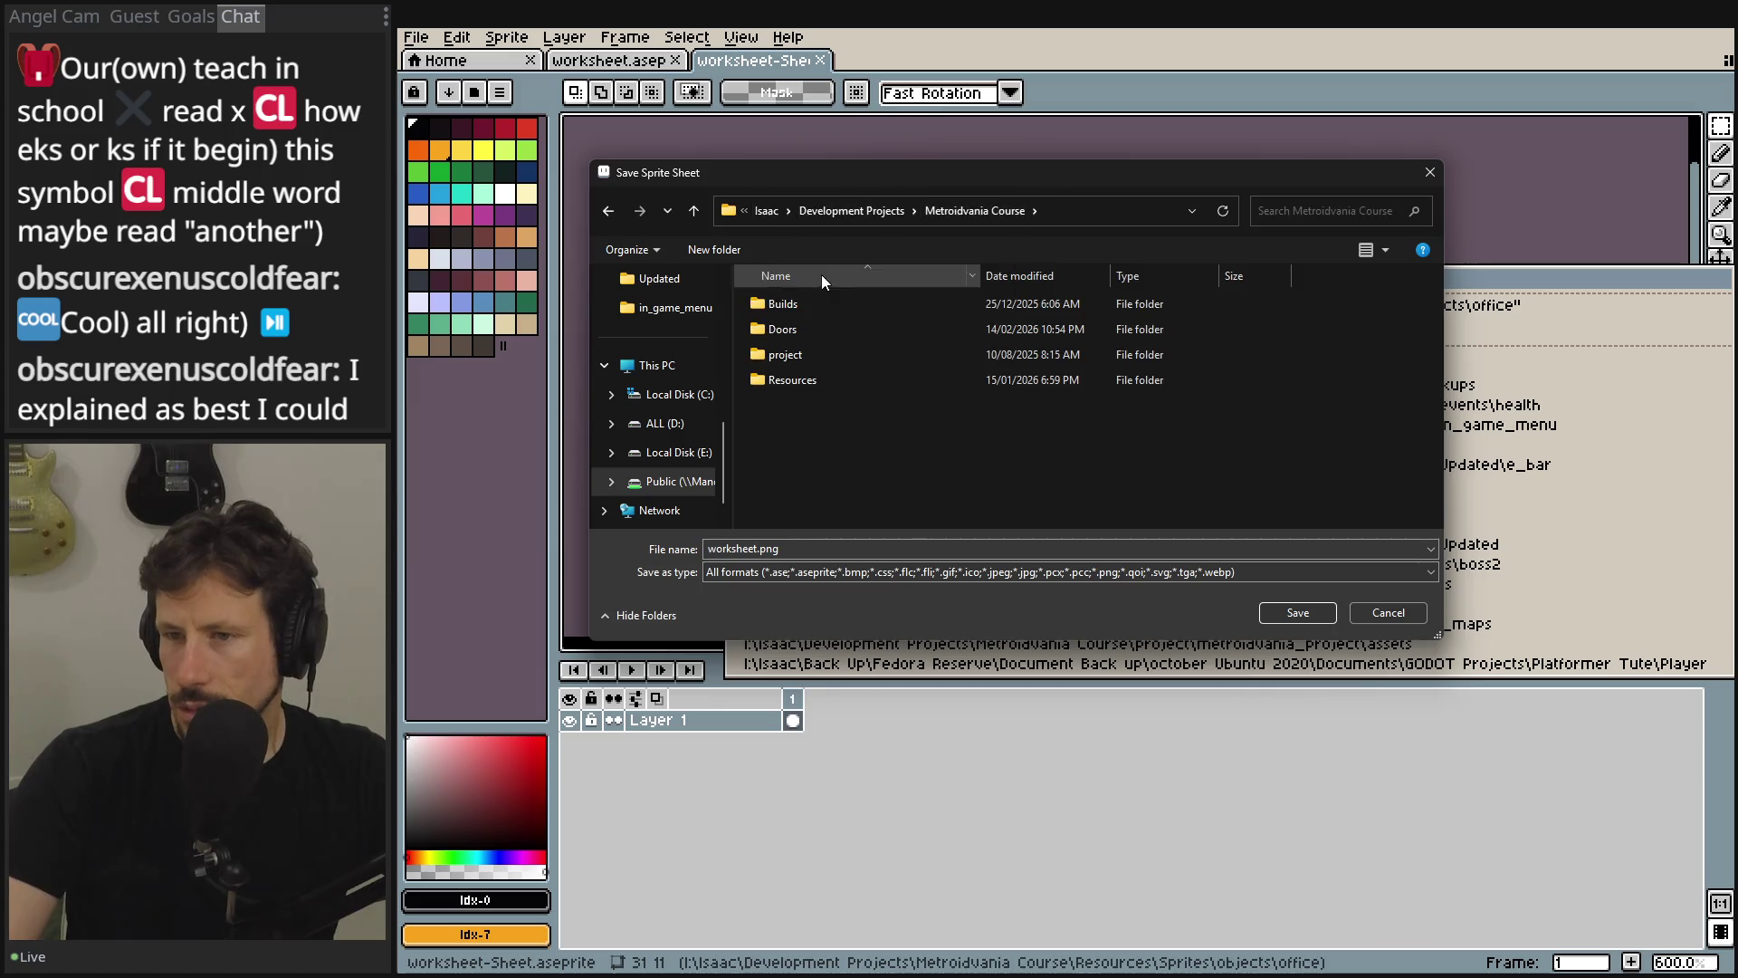
pyautogui.doubleClick(780, 354)
pyautogui.doubleClick(782, 303)
pyautogui.doubleClick(781, 328)
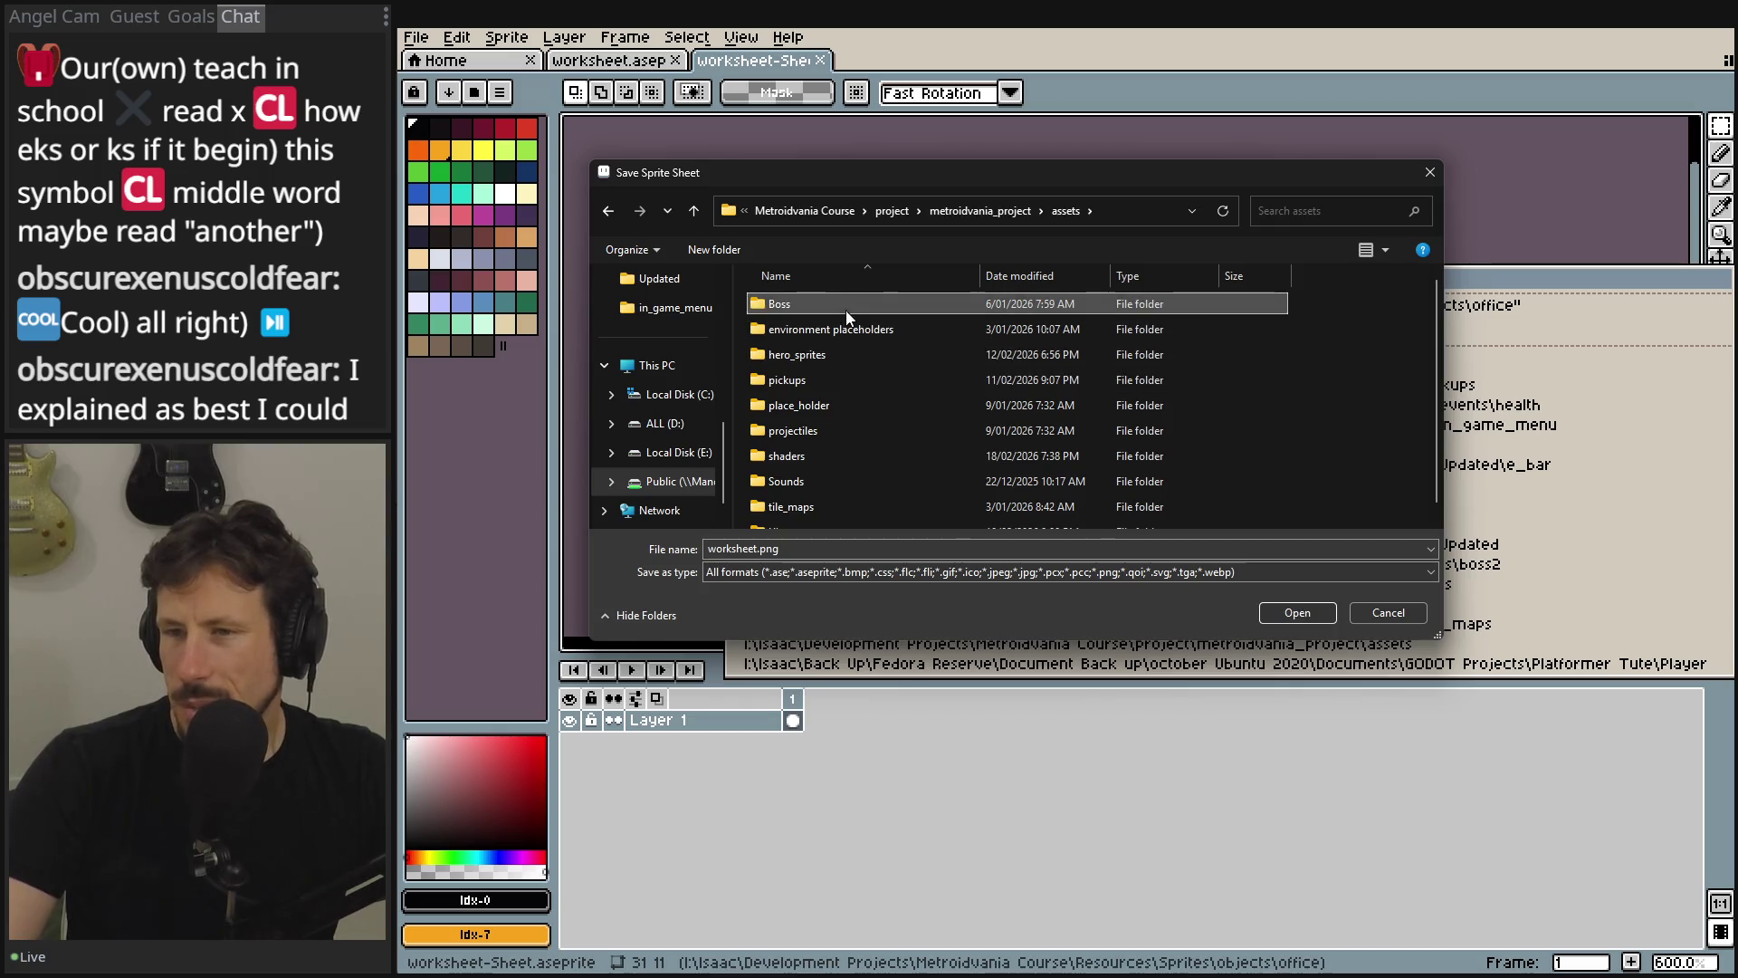
pyautogui.doubleClick(841, 328)
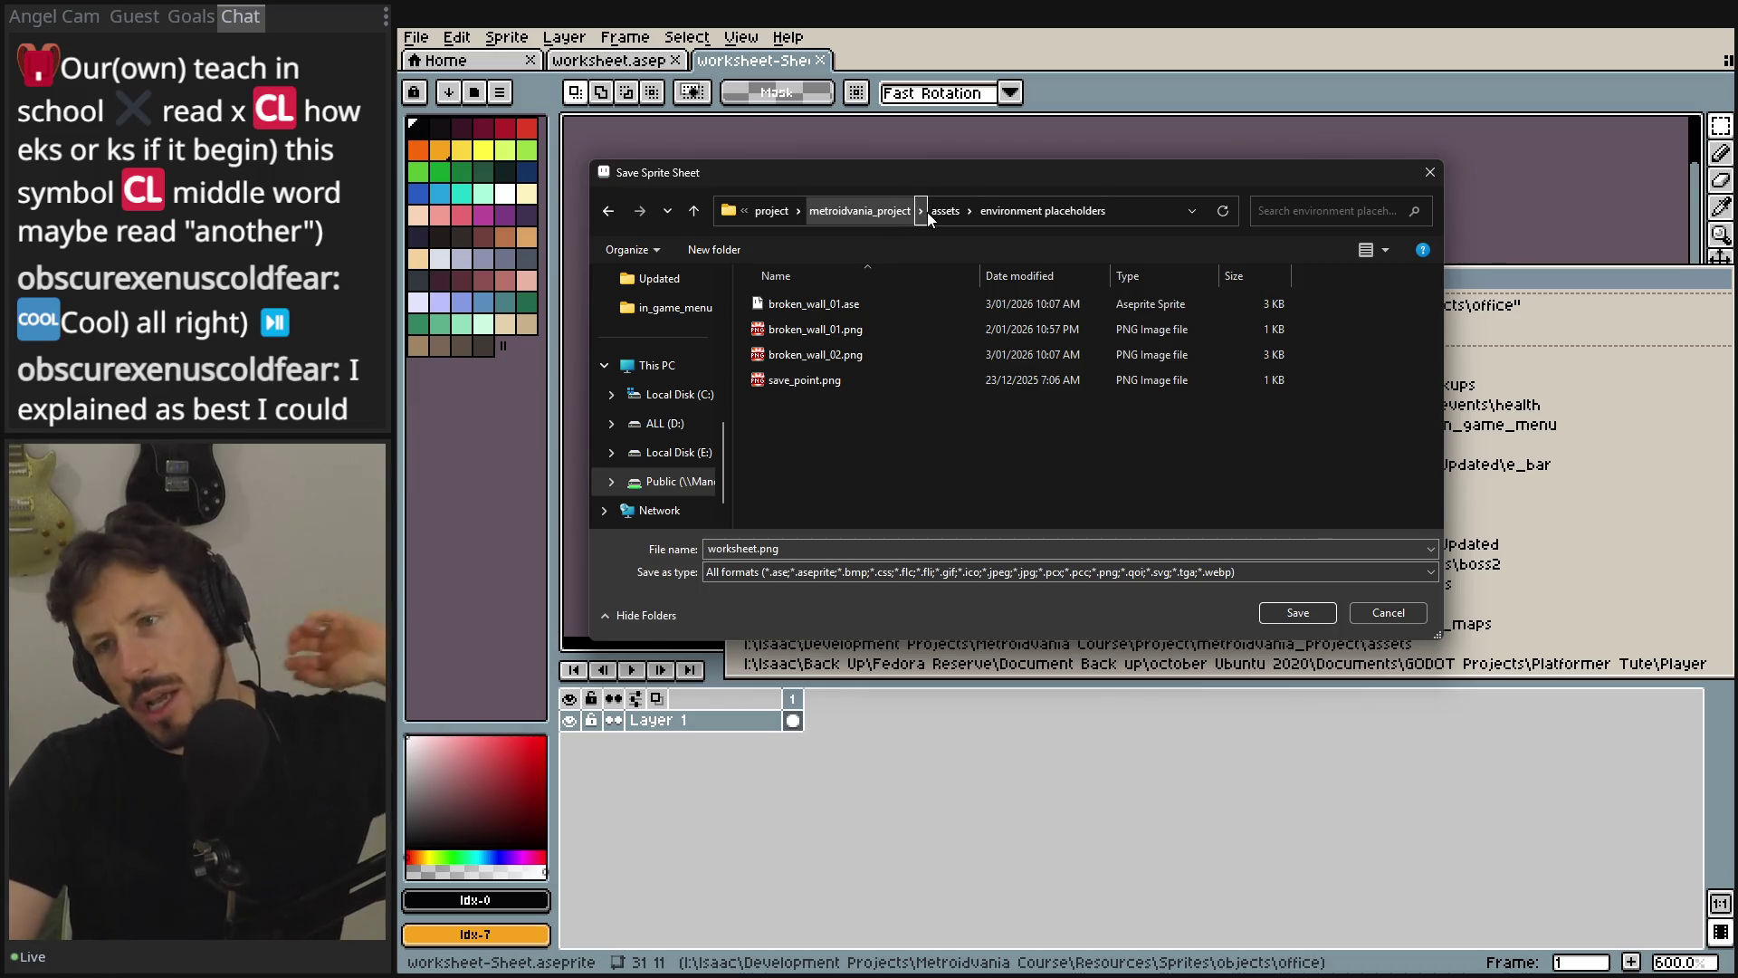
# - Create a new folder inside the environment placeholders save location
pyautogui.rightClick(921, 502)
pyautogui.moveTo(1034, 731)
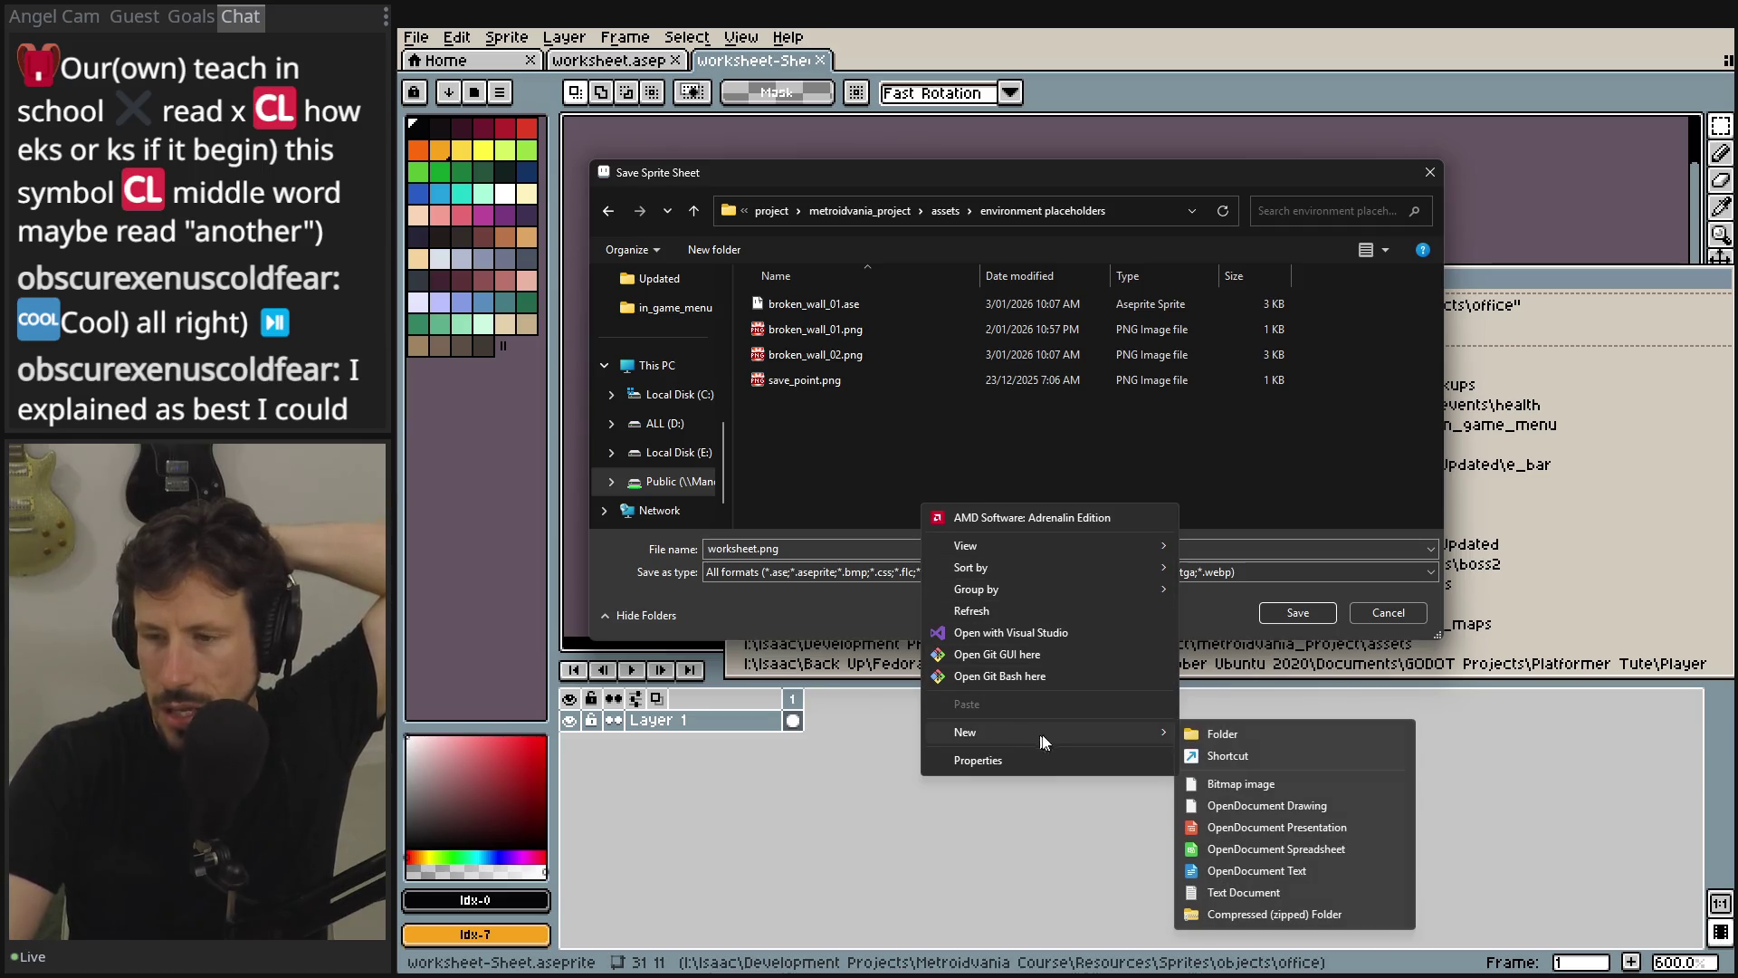
pyautogui.click(1237, 724)
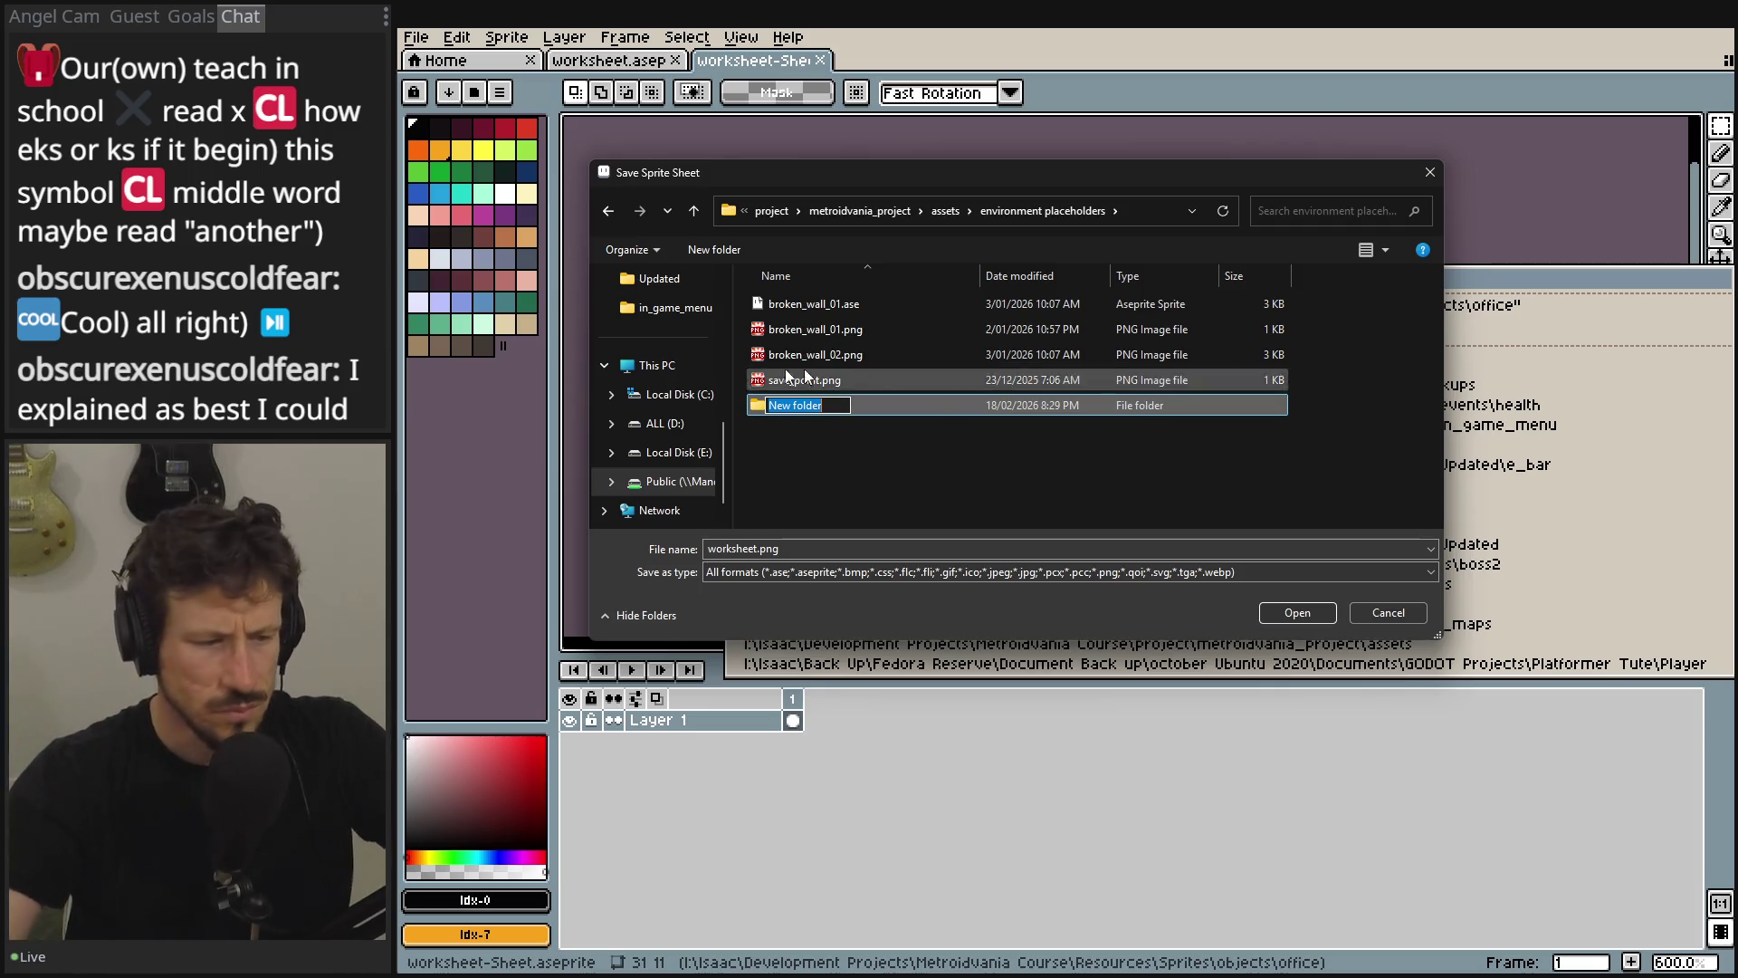
pyautogui.hotkey('alt', 'Tab')
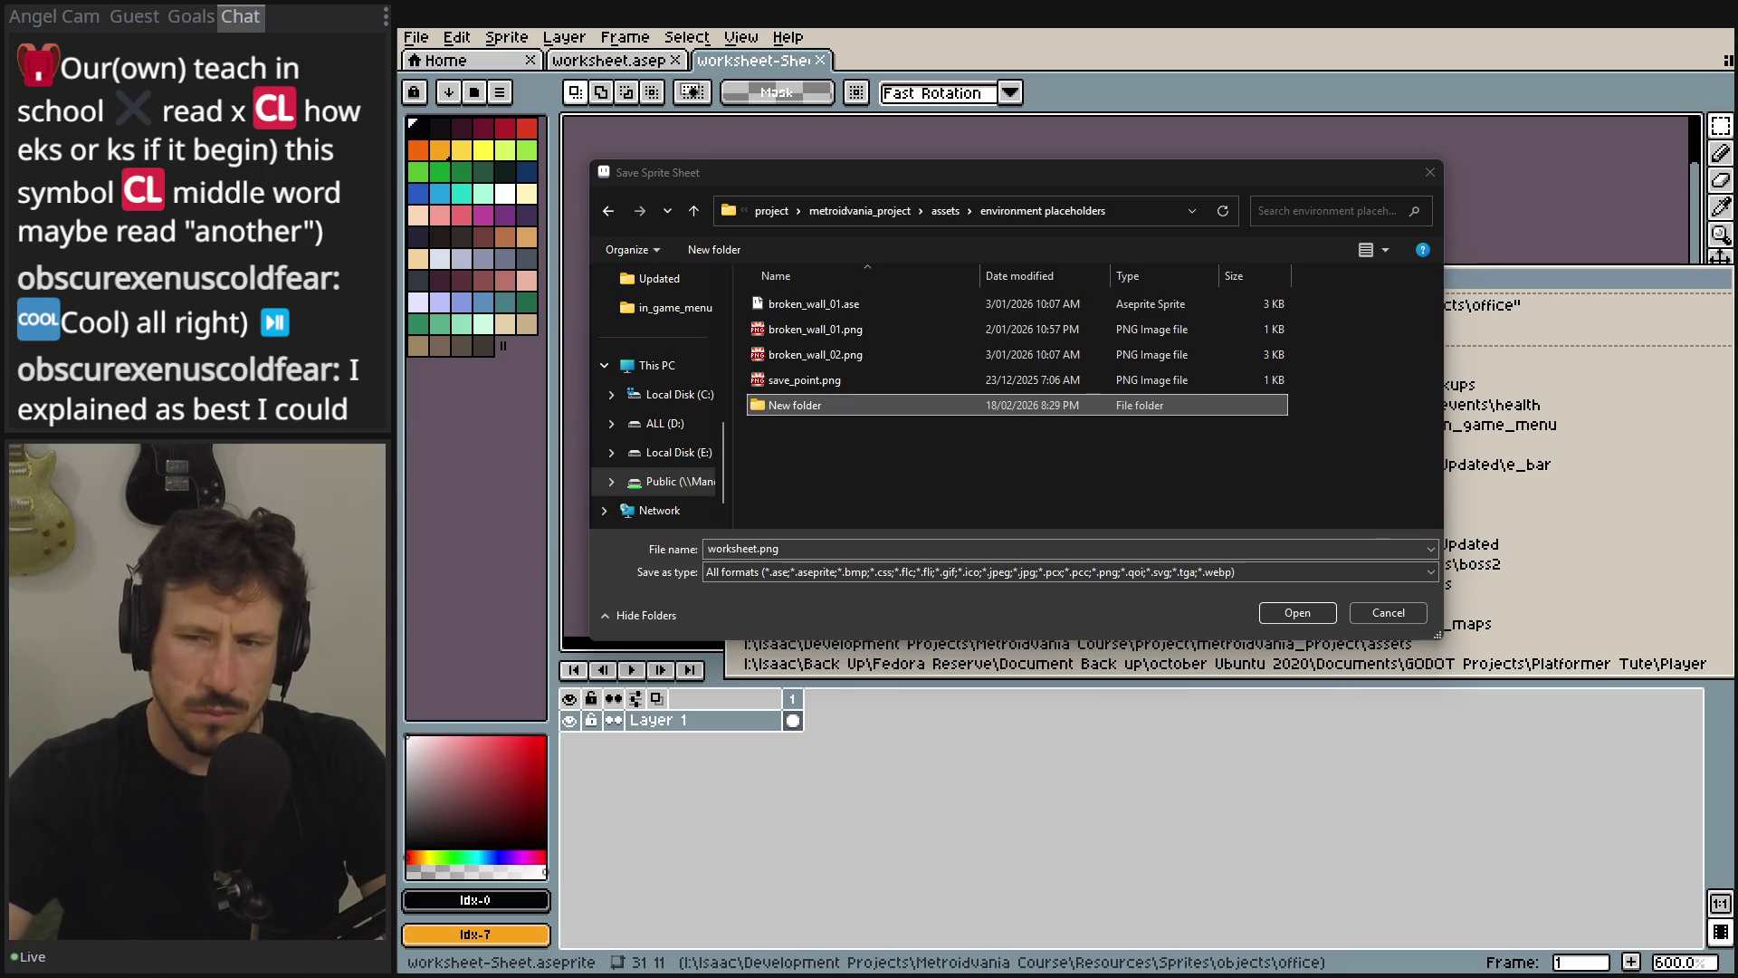
pyautogui.click(823, 453)
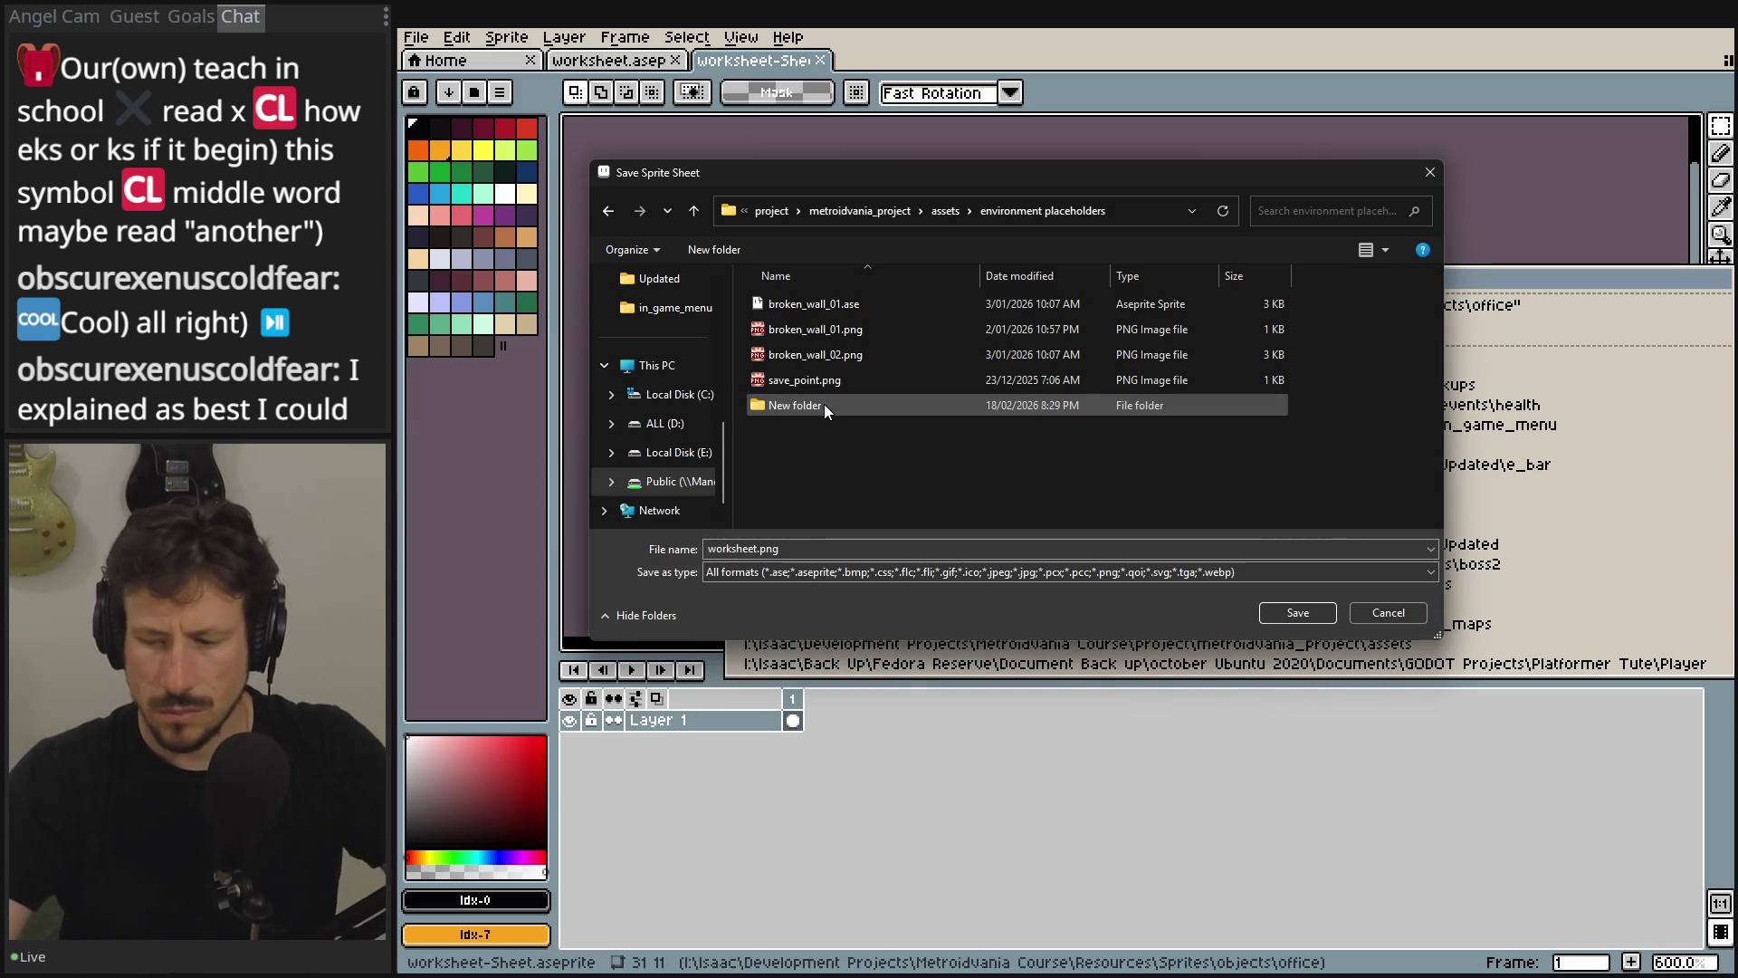
pyautogui.click(818, 380)
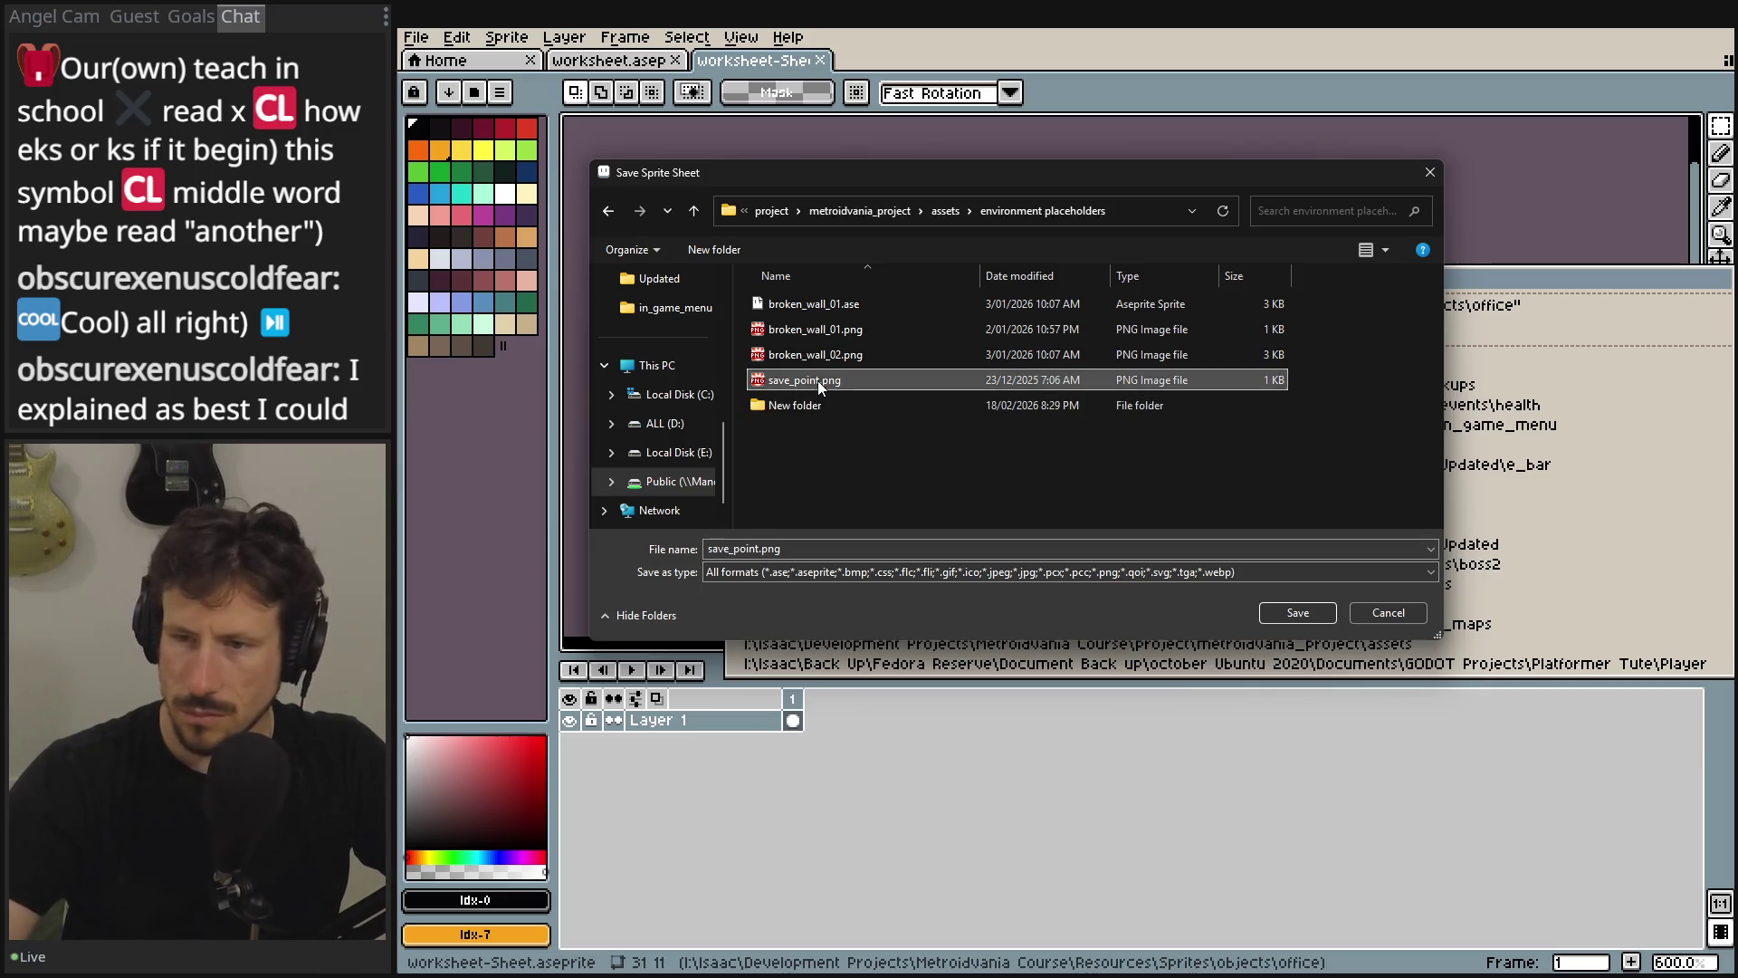
# - Rename the new folder DestuctibleObjects and open it
pyautogui.click(808, 405)
pyautogui.press('BackSpace')
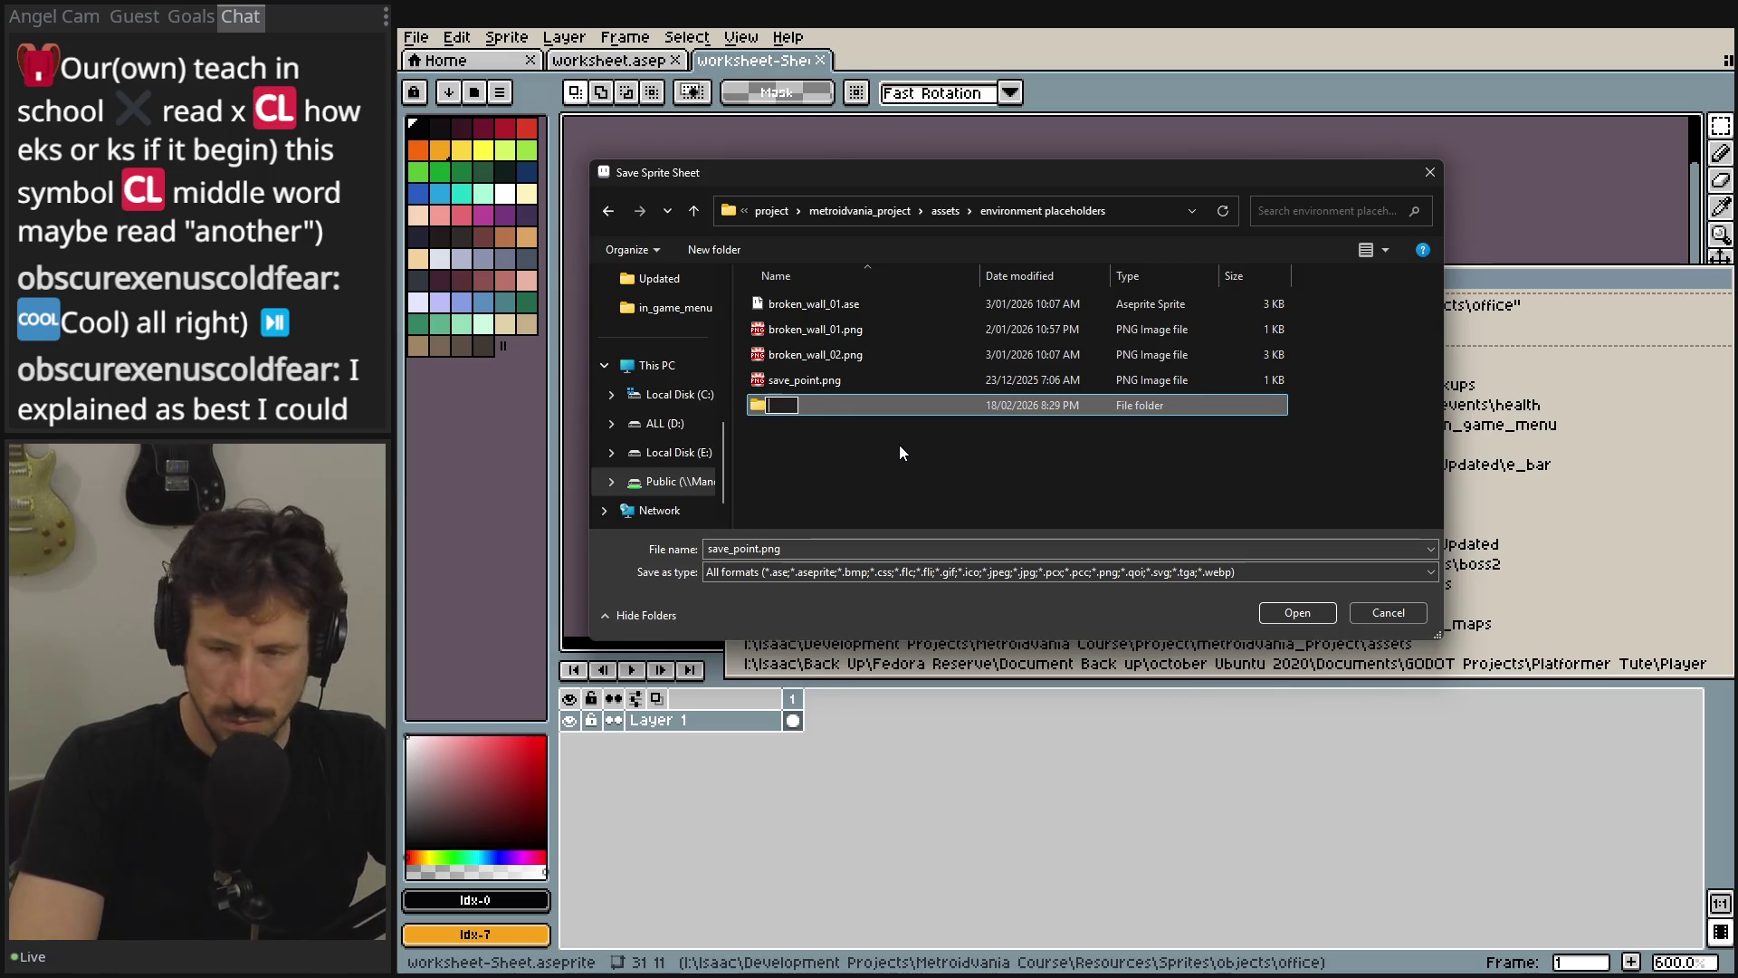
pyautogui.write('Destr')
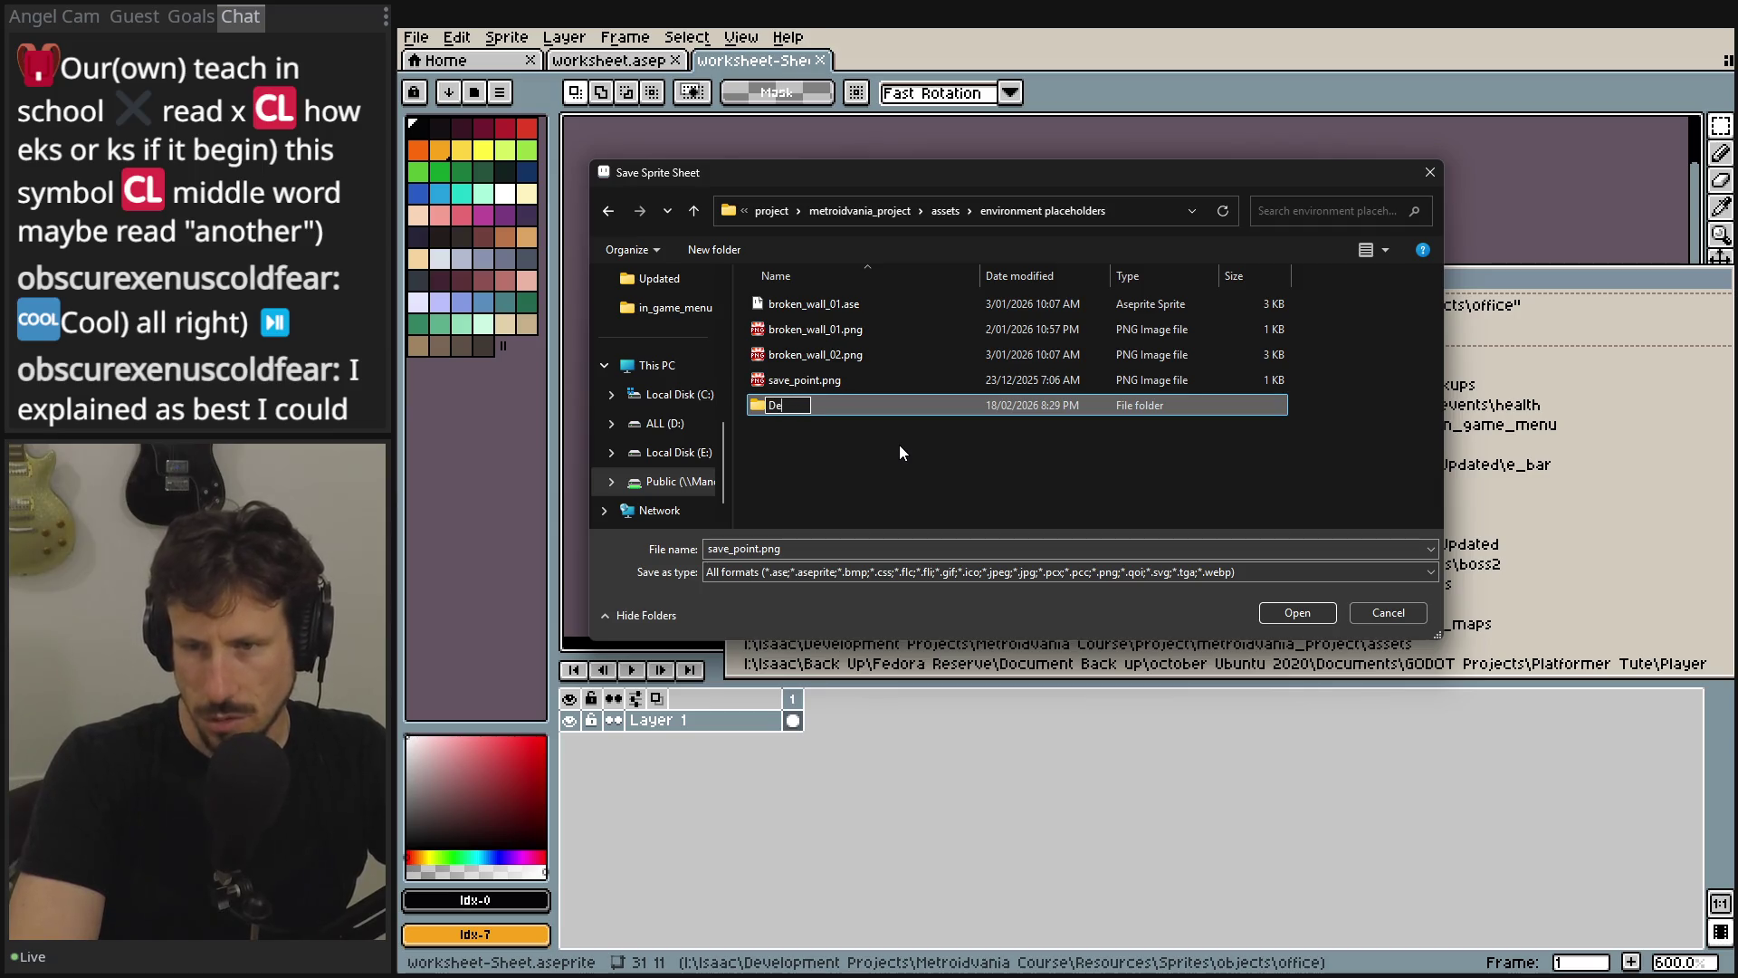
pyautogui.press('BackSpace')
pyautogui.write('uc')
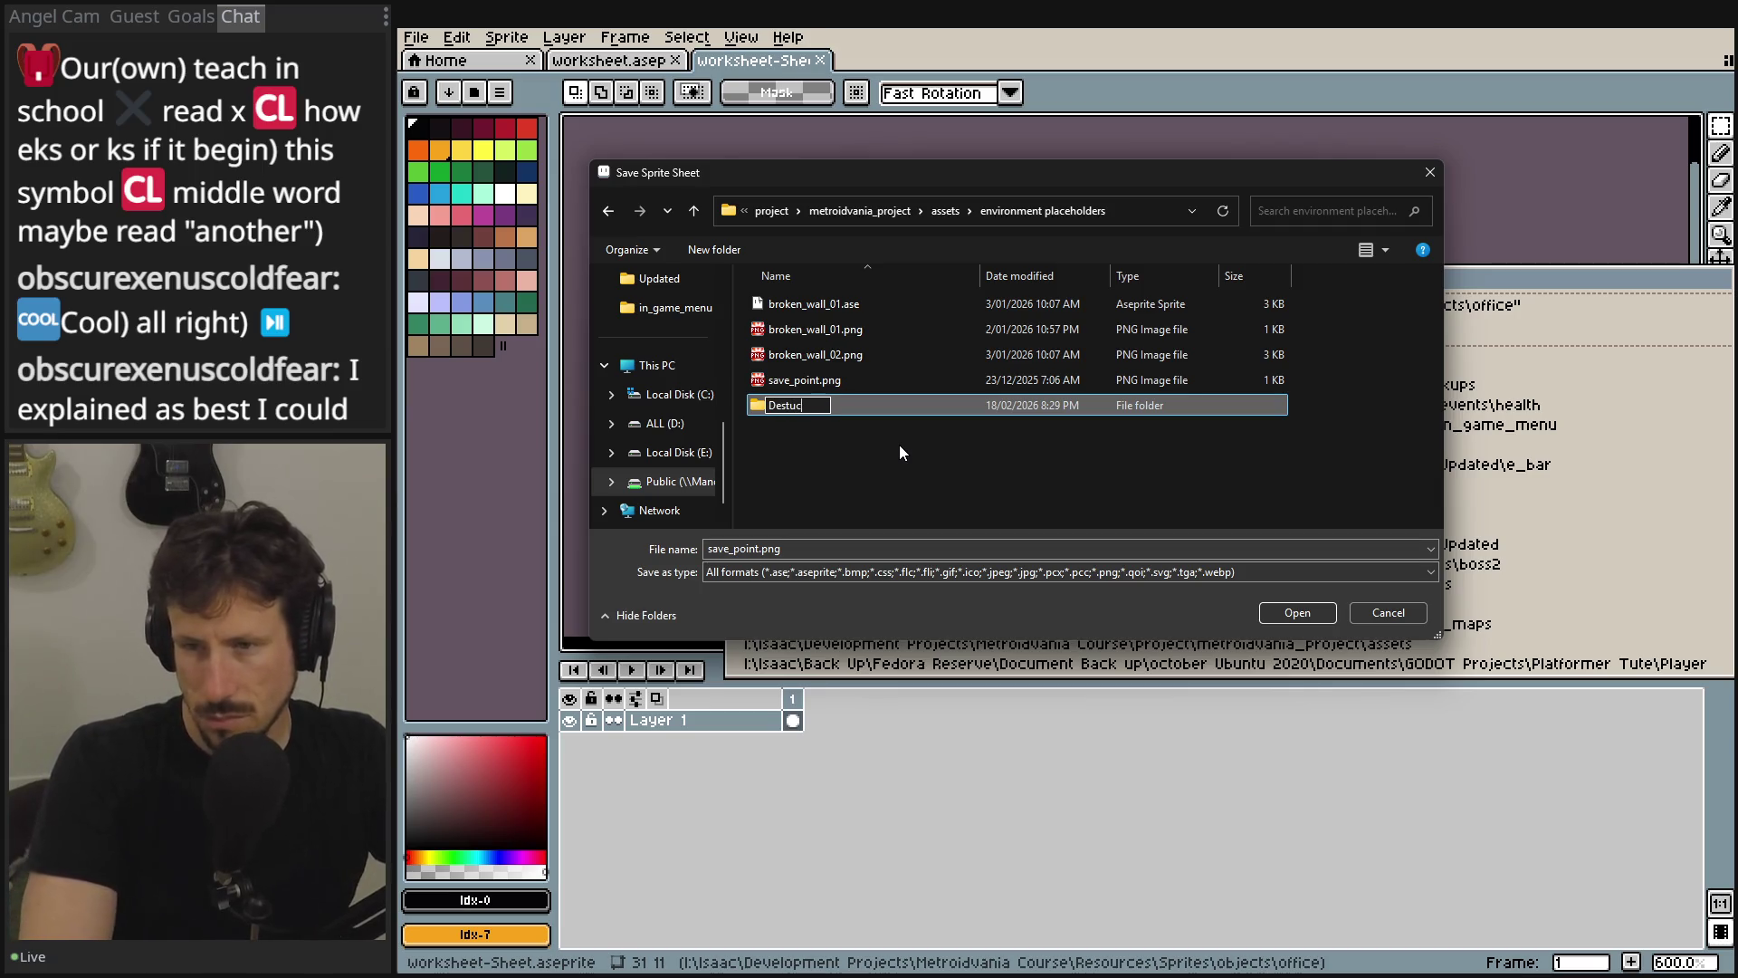
pyautogui.write('tibleObjects')
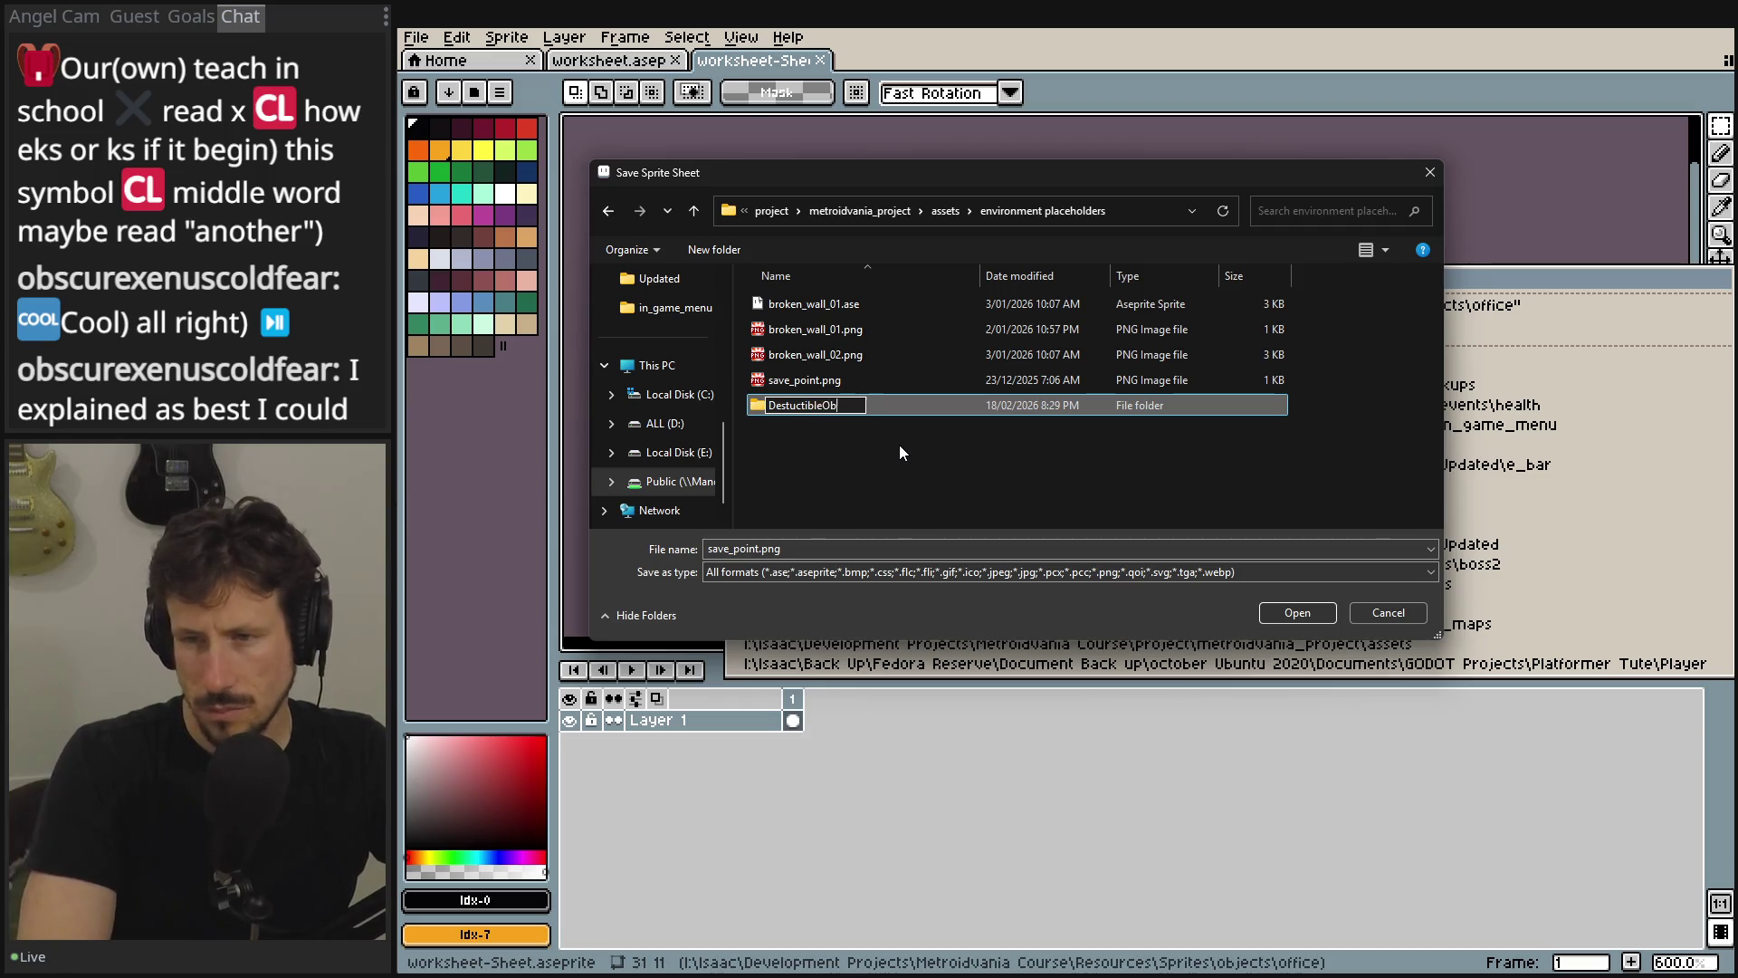
pyautogui.press('Return')
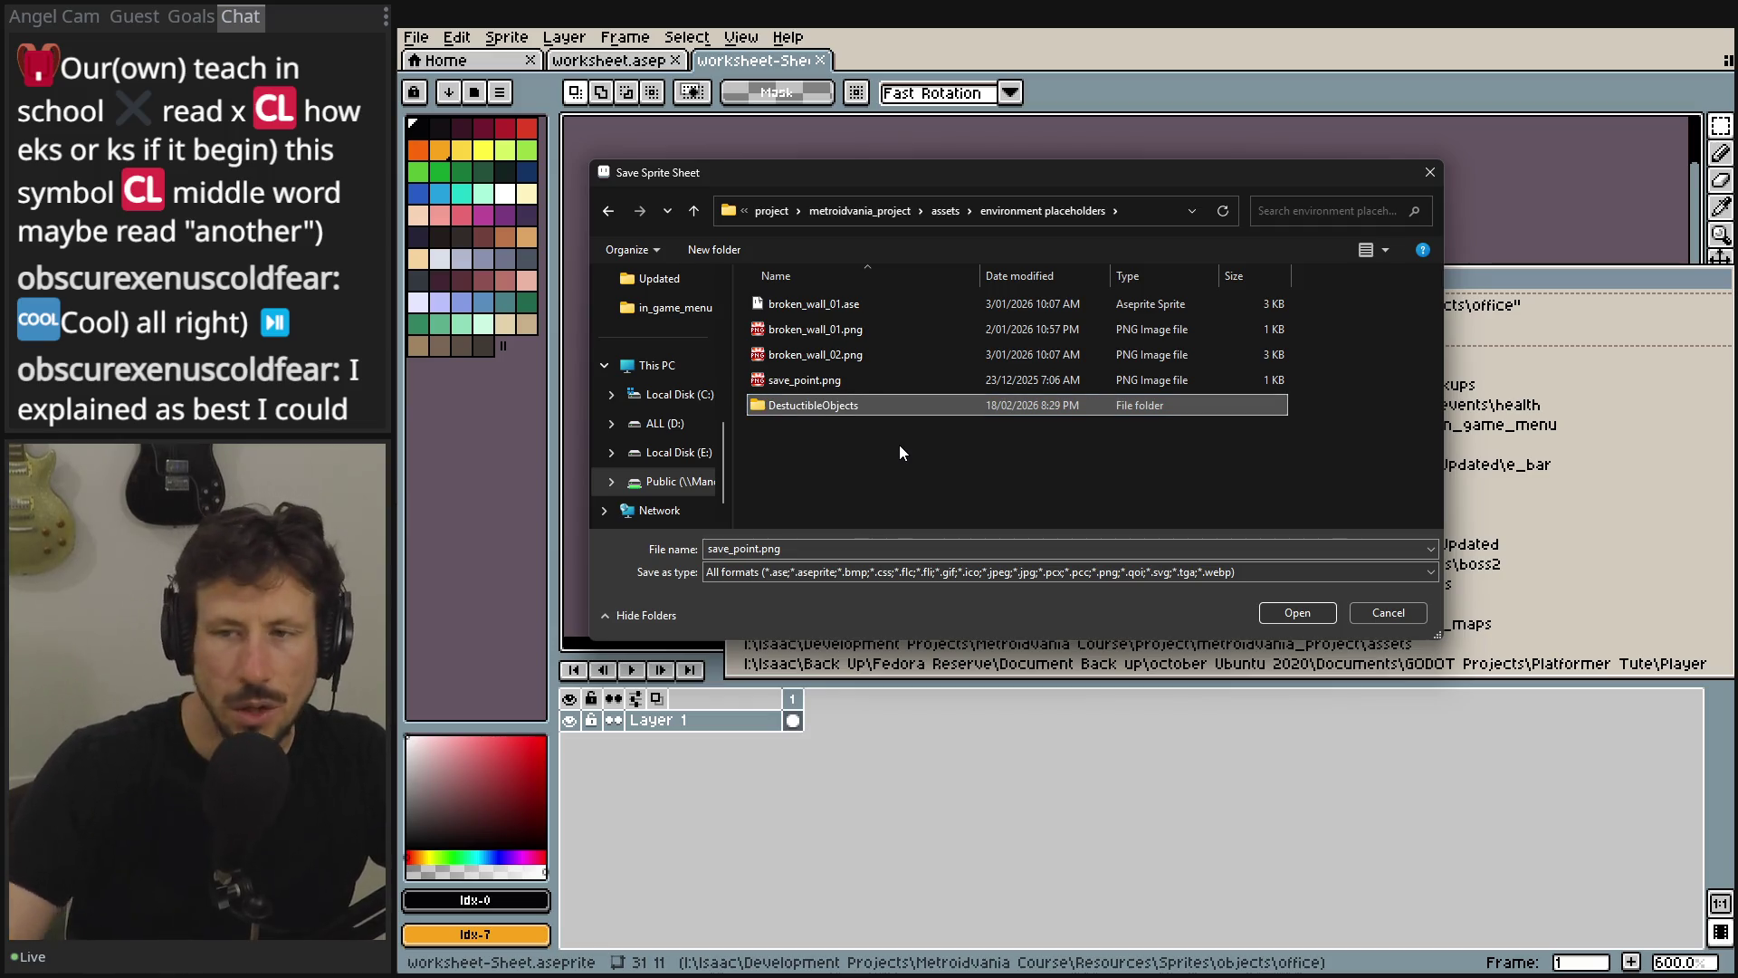
pyautogui.doubleClick(772, 406)
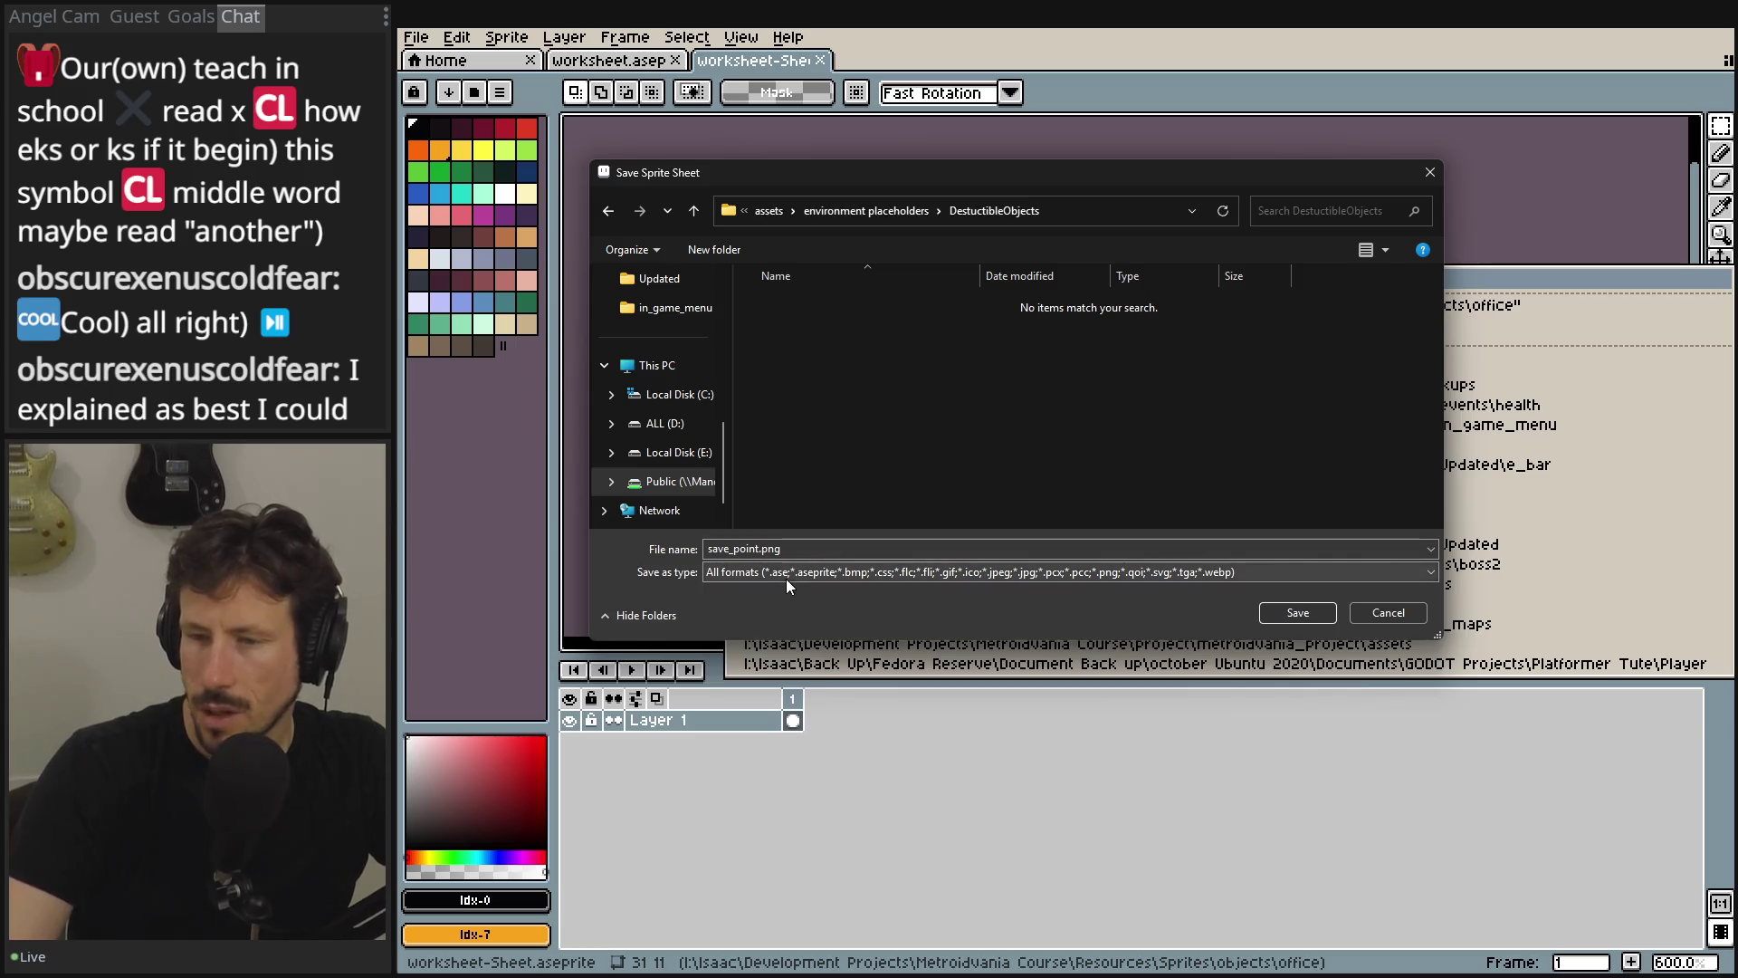
# - Name the file metal_drawer.png, confirm the location, and export the drawer sprite sheet
pyautogui.click(764, 549)
pyautogui.doubleClick(756, 548)
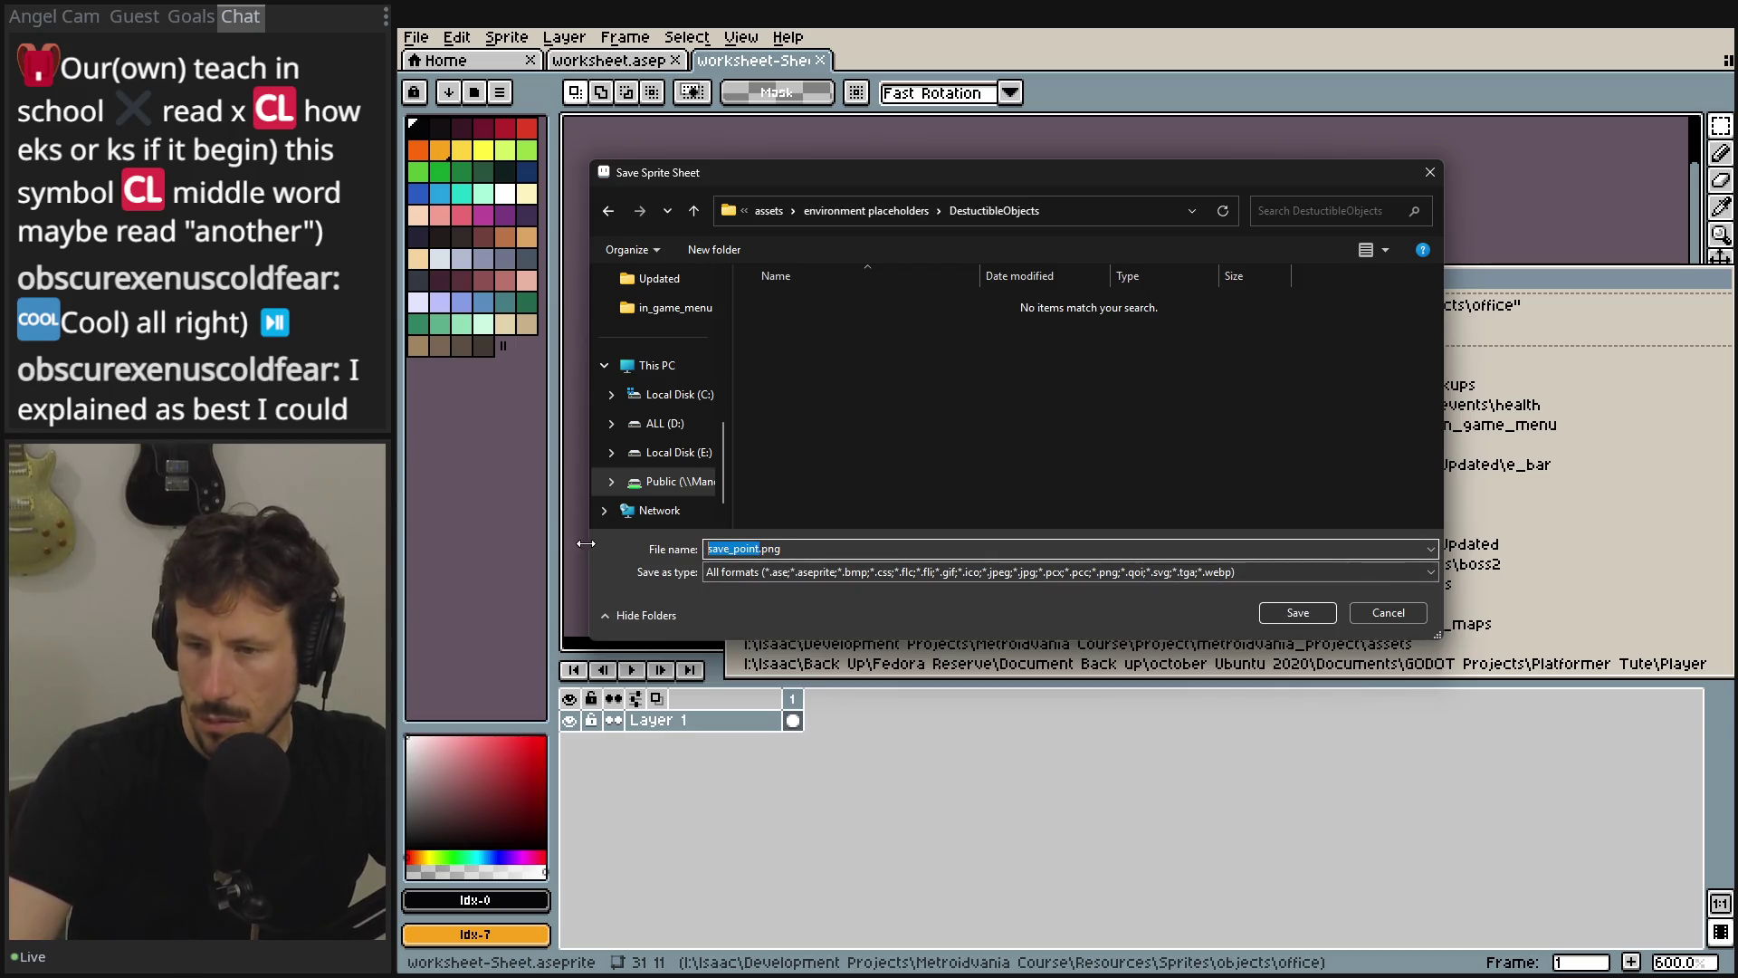
pyautogui.write('metal_')
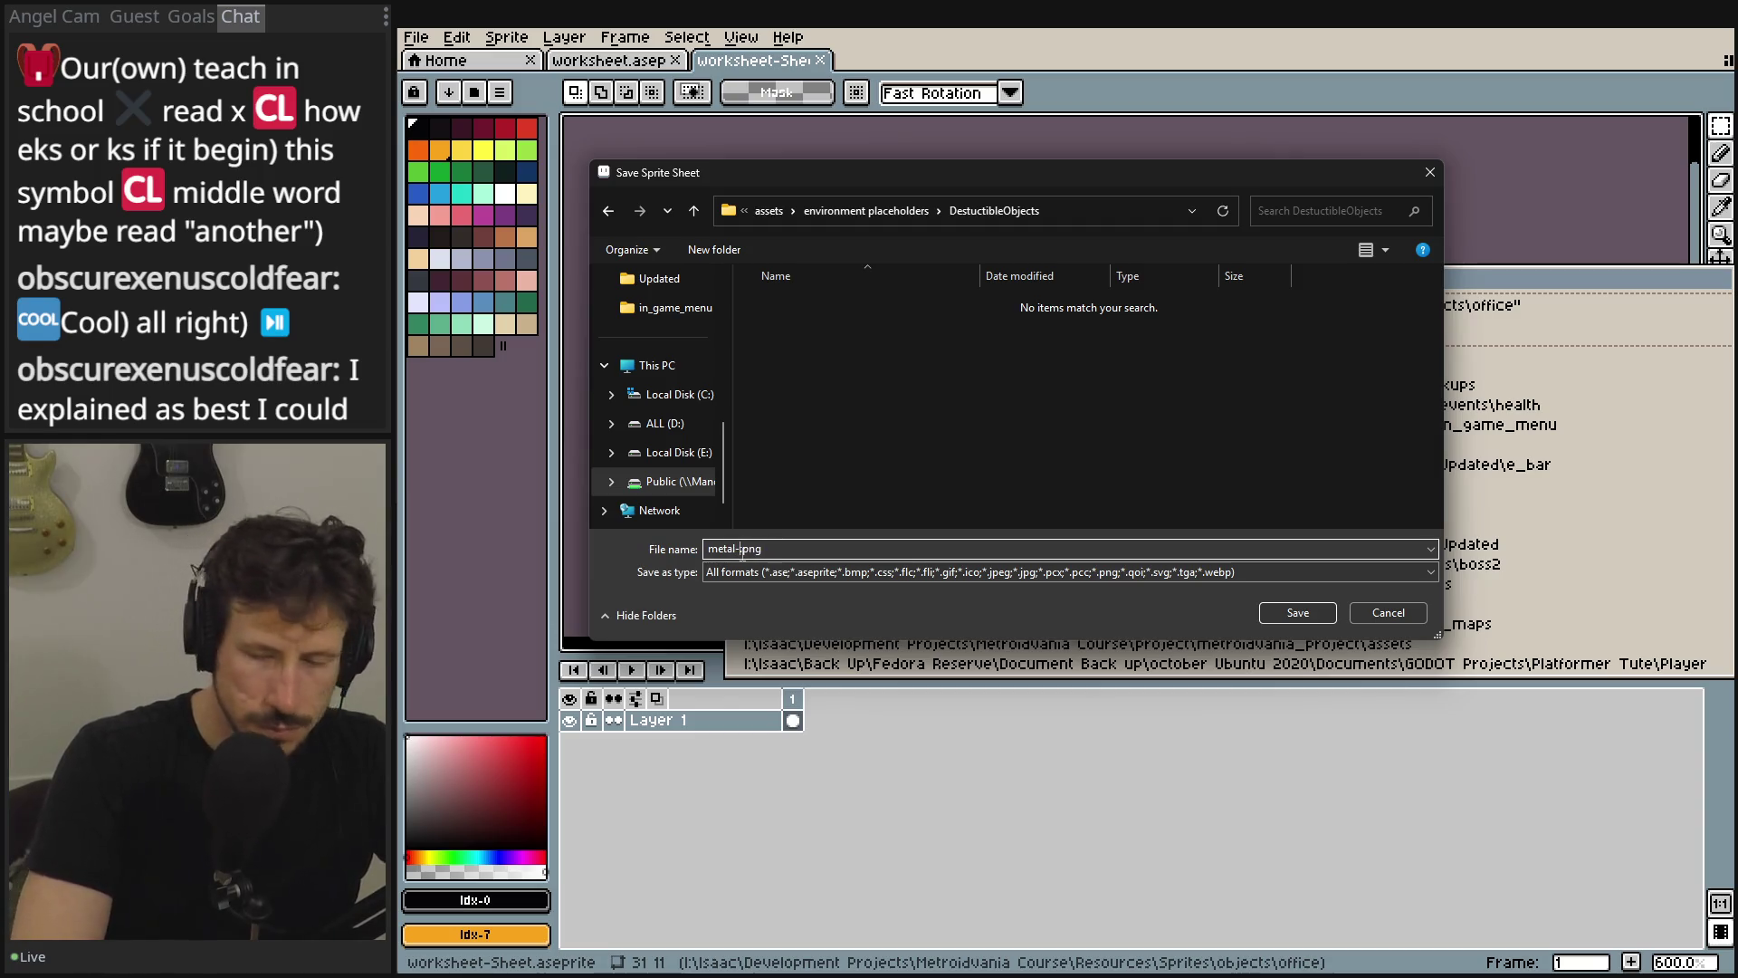
pyautogui.write('rawer')
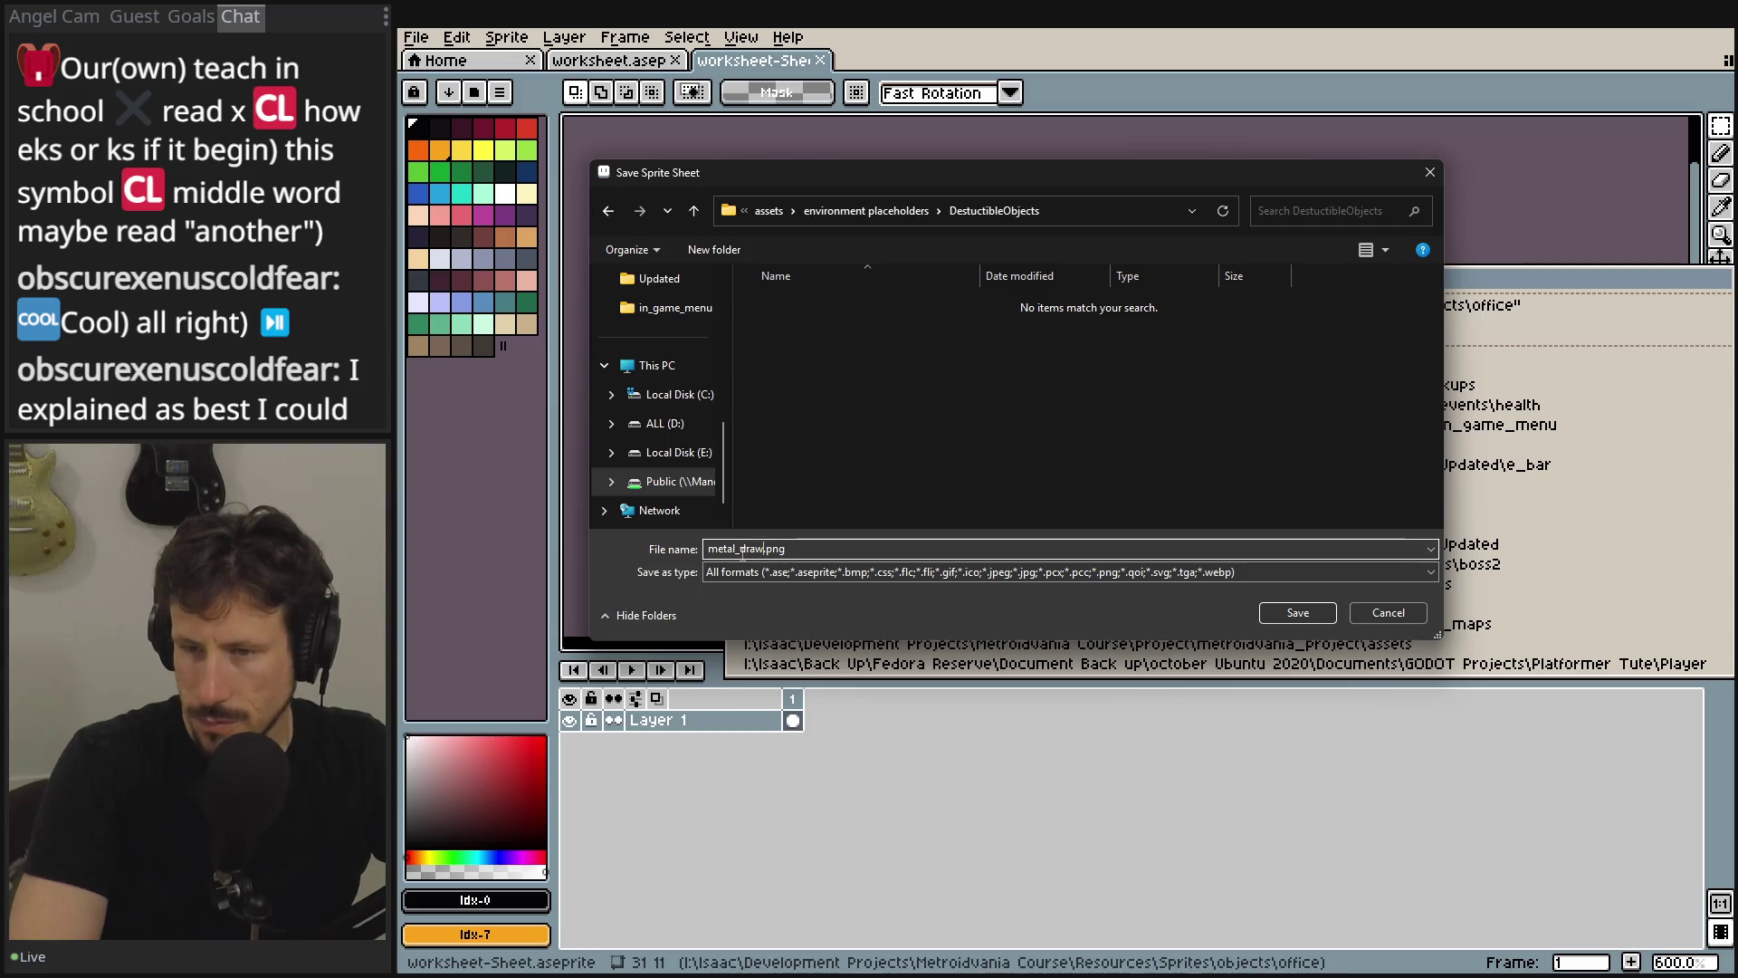
pyautogui.press('Return')
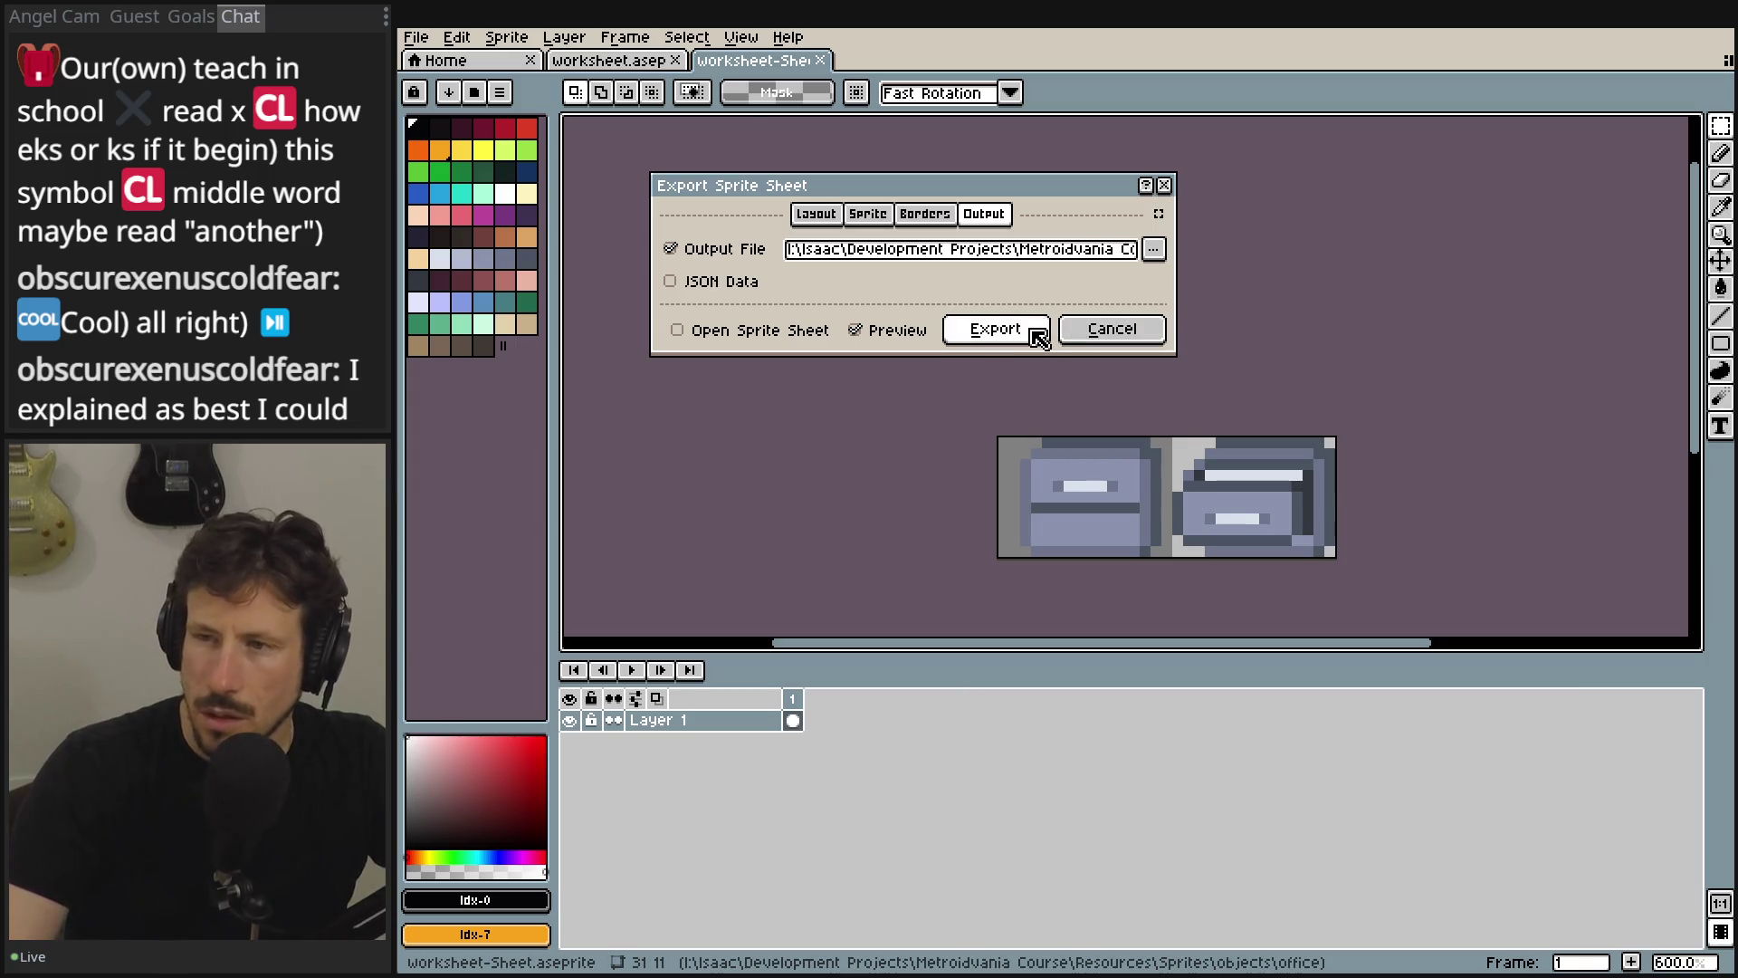
pyautogui.click(1031, 337)
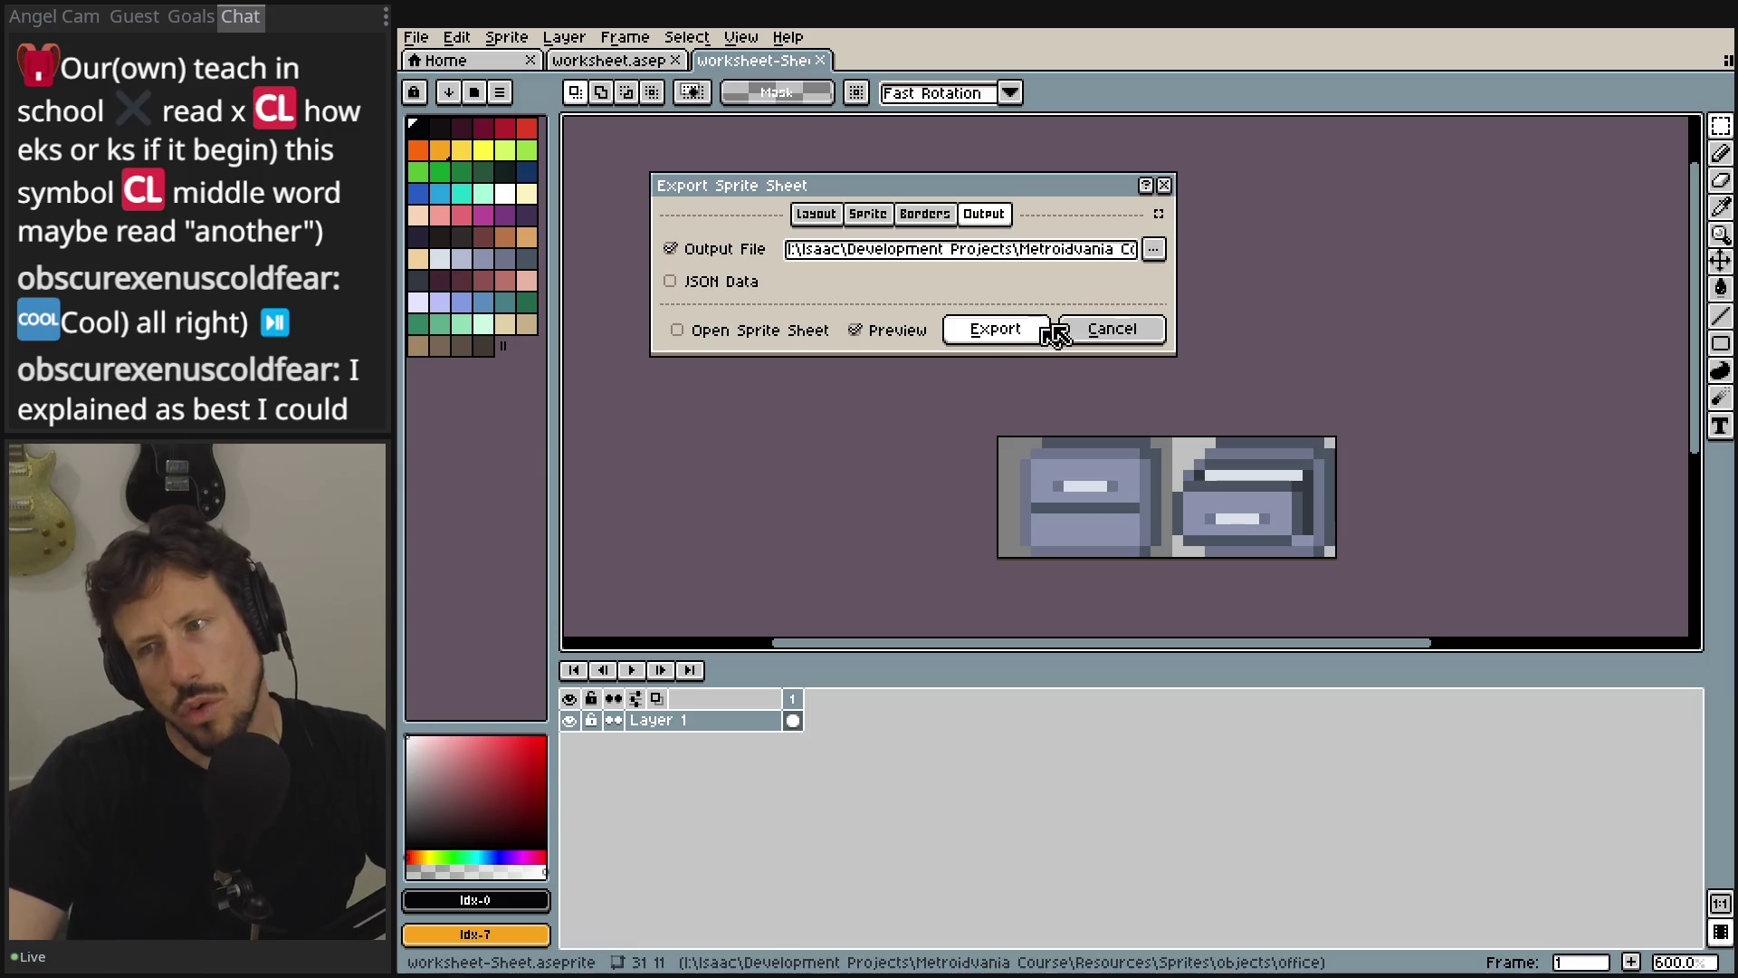
pyautogui.scroll(-3, 797, 231)
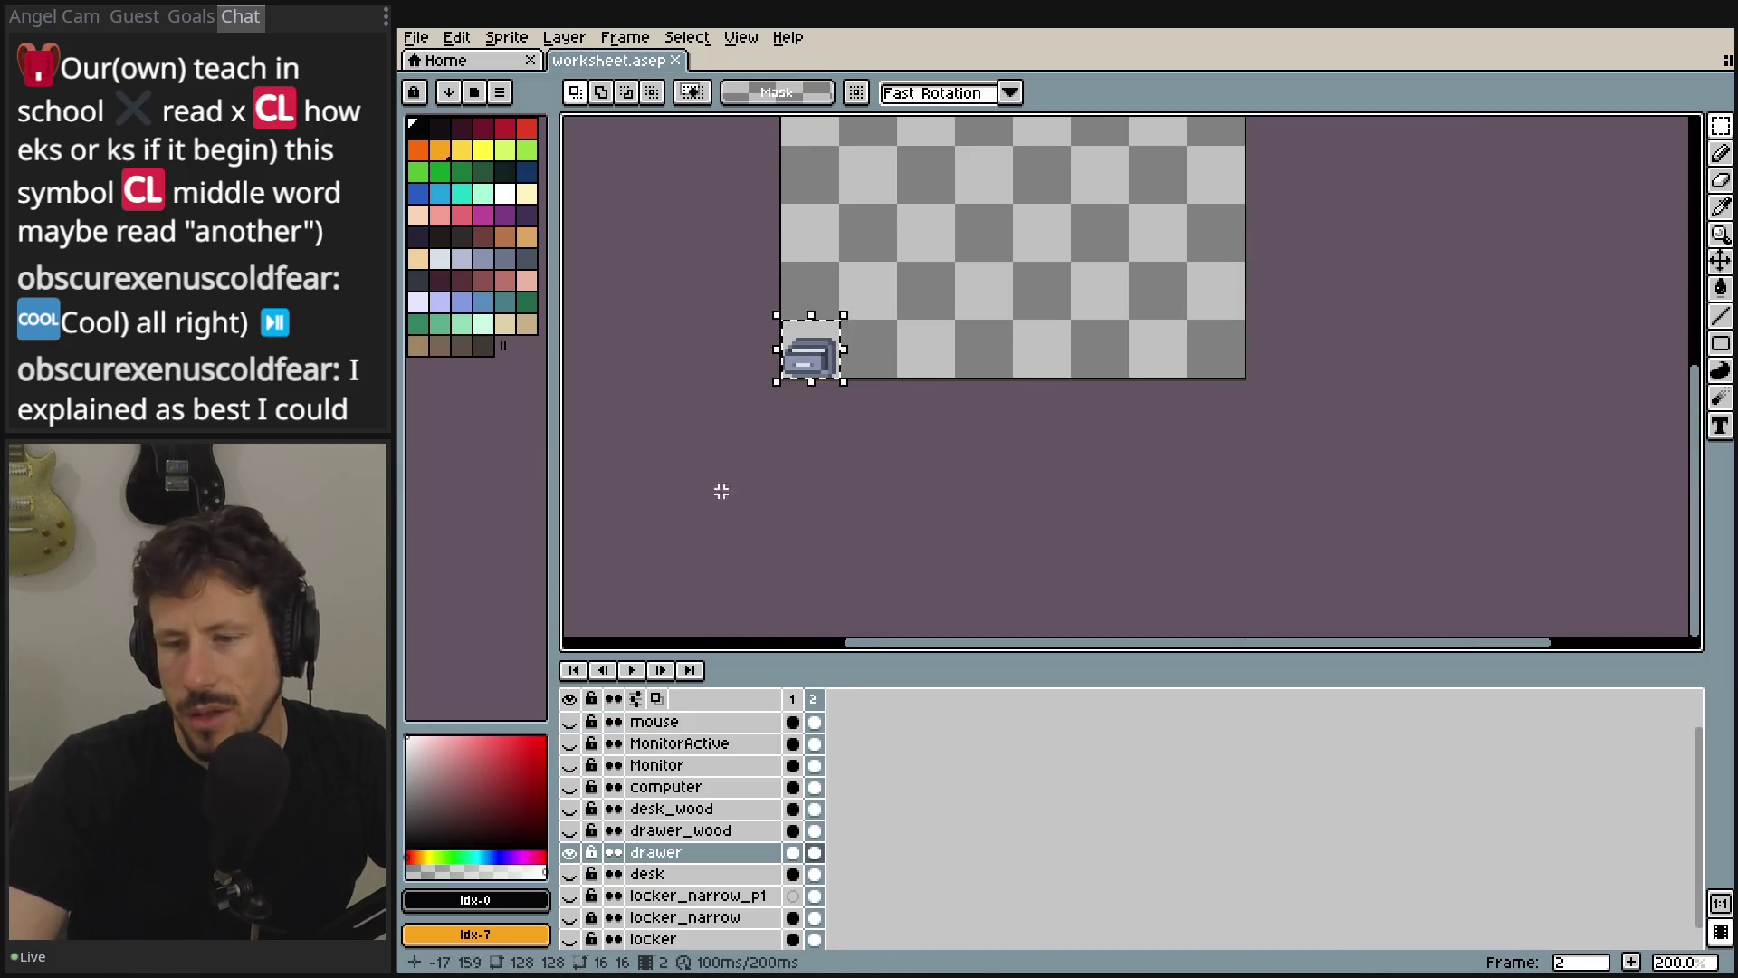
# - Make all office object layers visible except Player, and return to the export menu
pyautogui.click(568, 698)
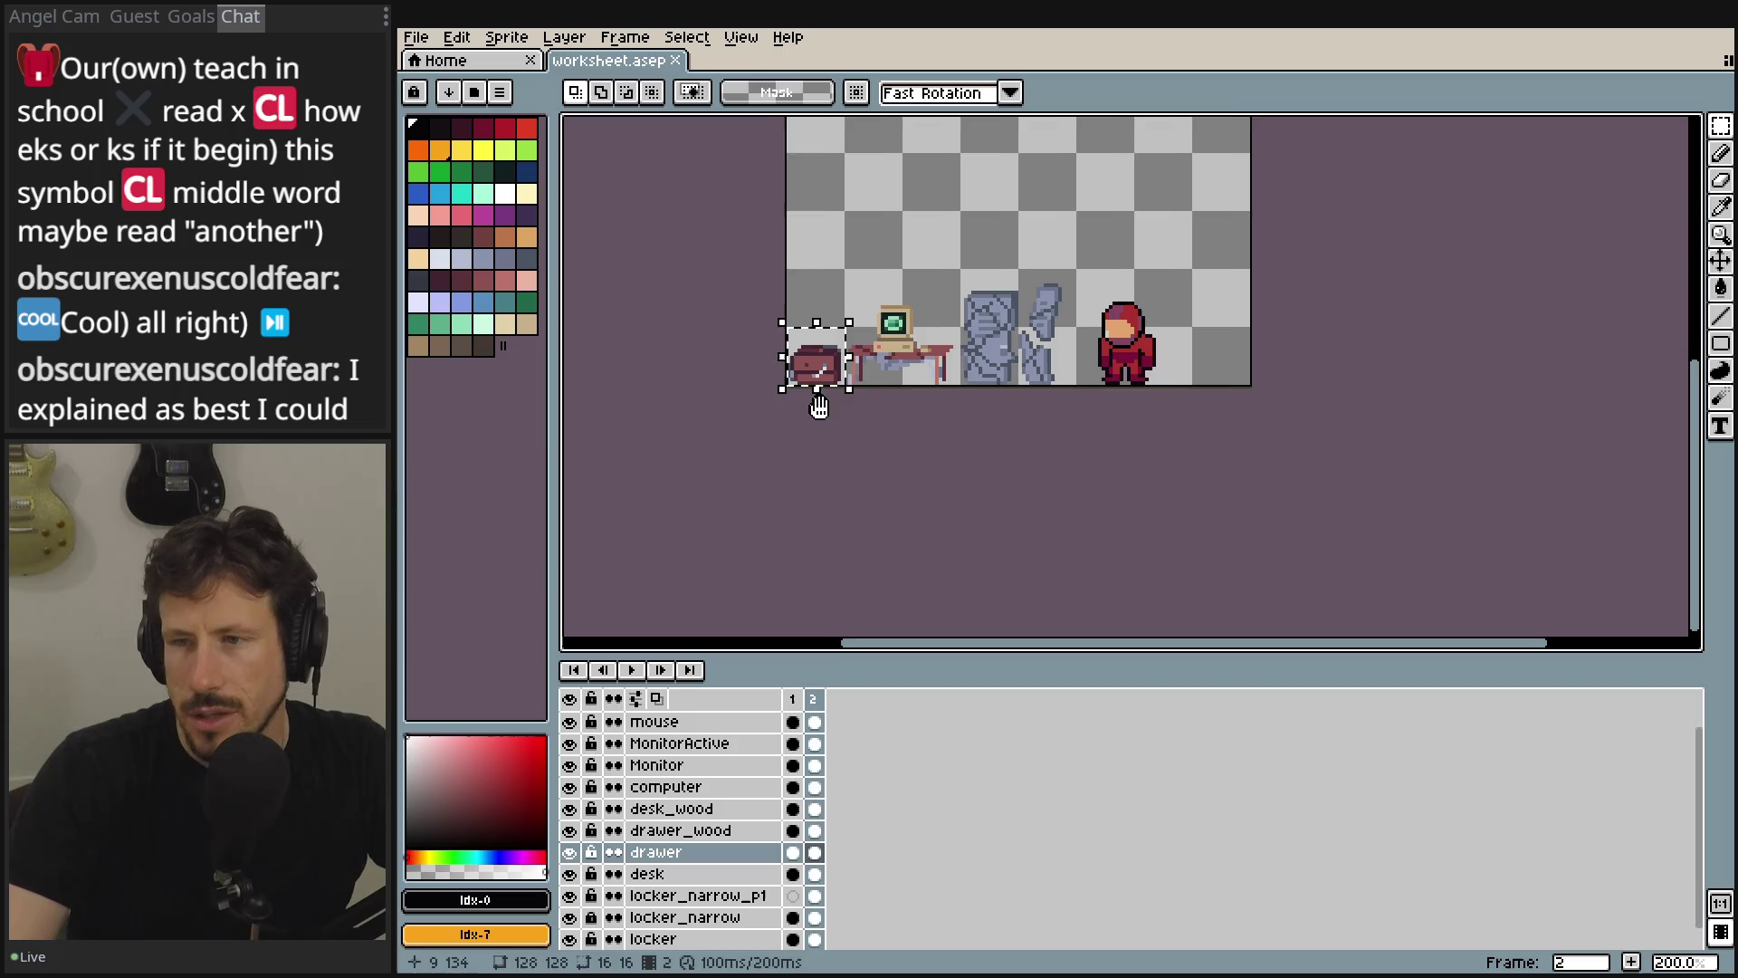
pyautogui.scroll(1, 819, 403)
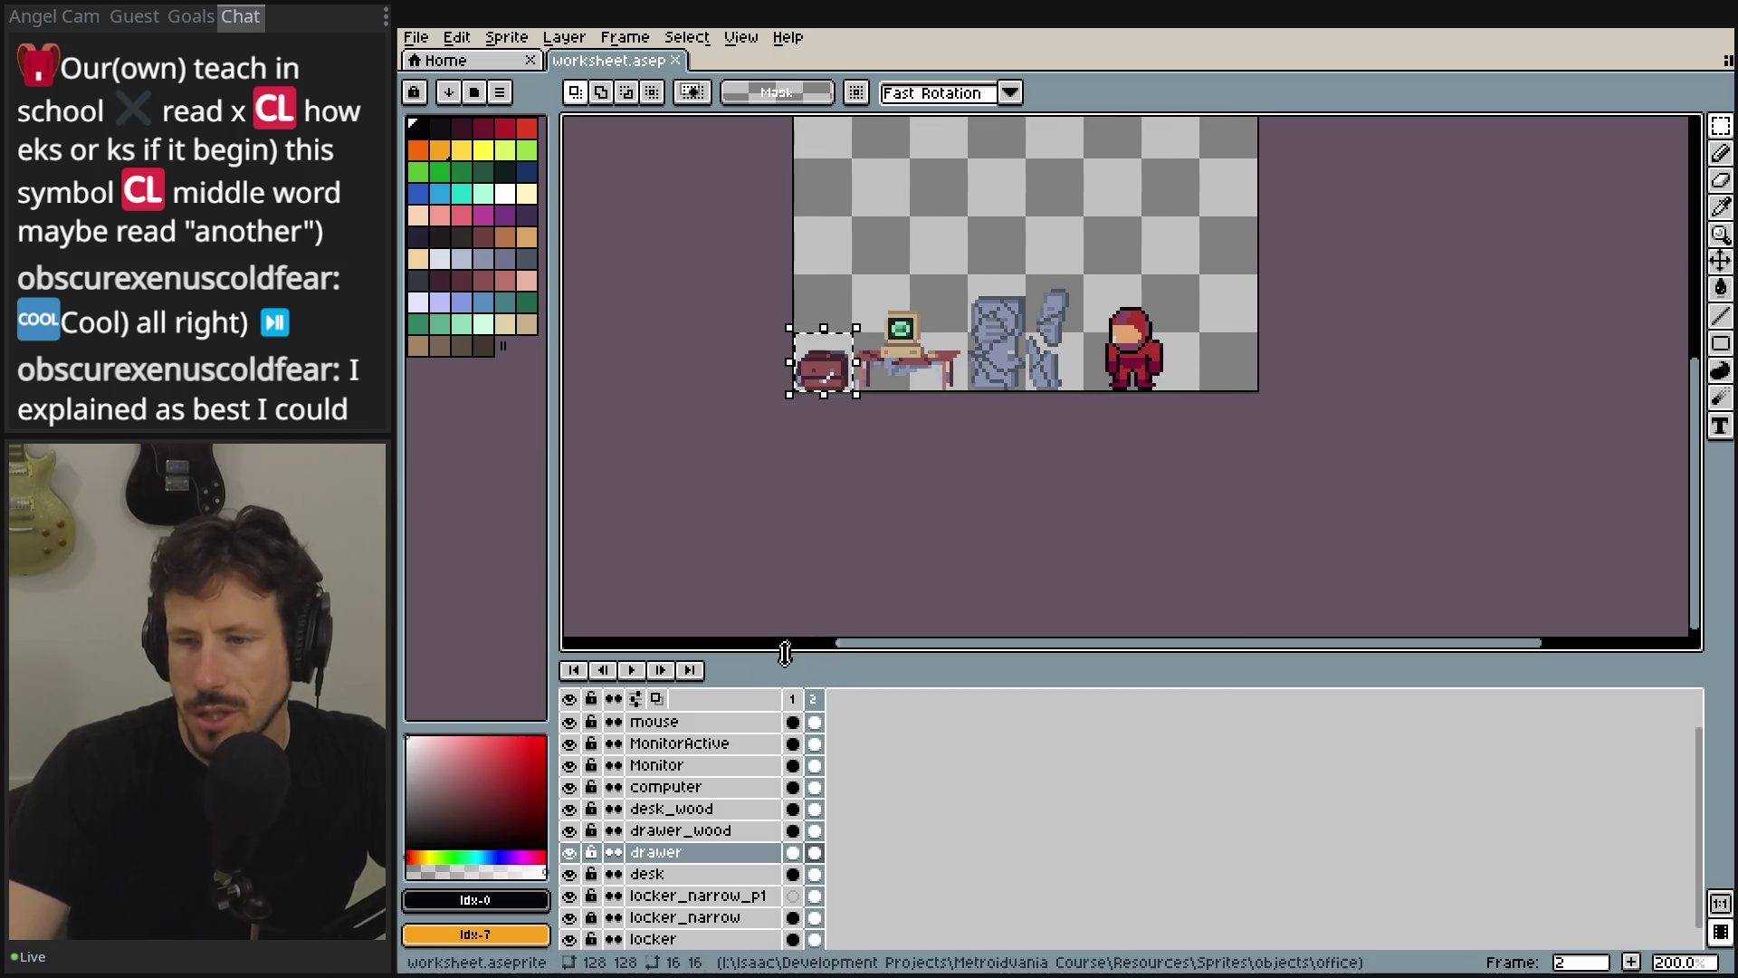
pyautogui.moveTo(782, 649); pyautogui.dragTo(782, 530)
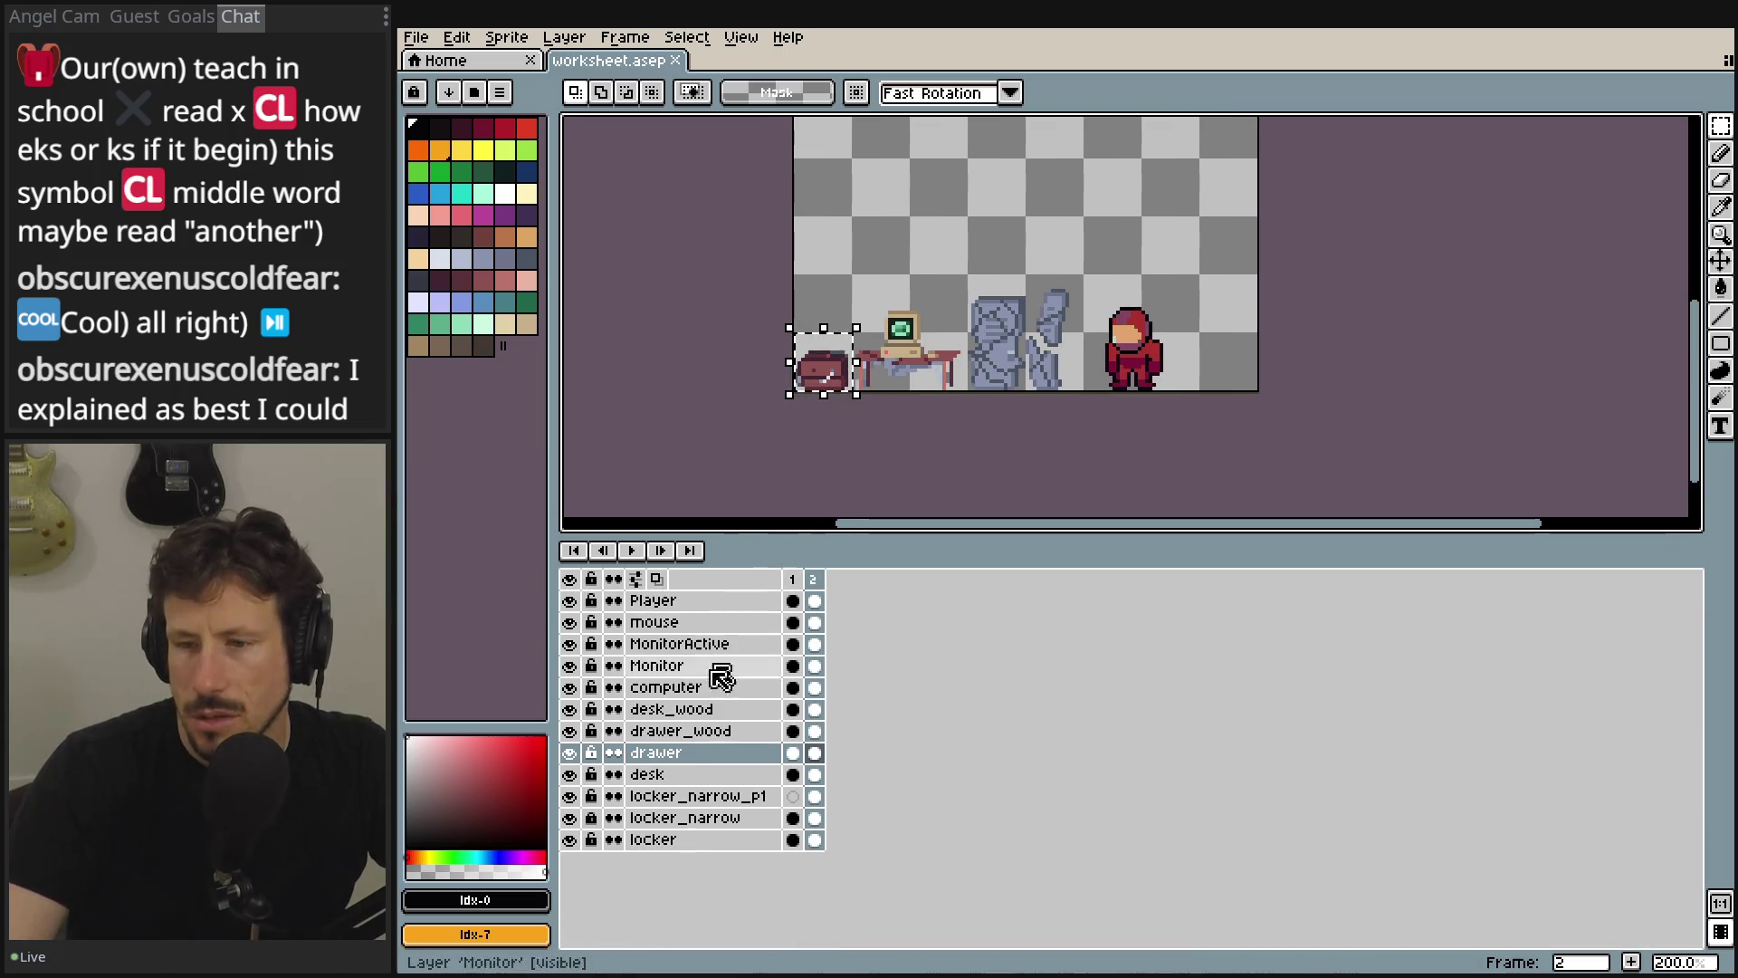
pyautogui.click(571, 602)
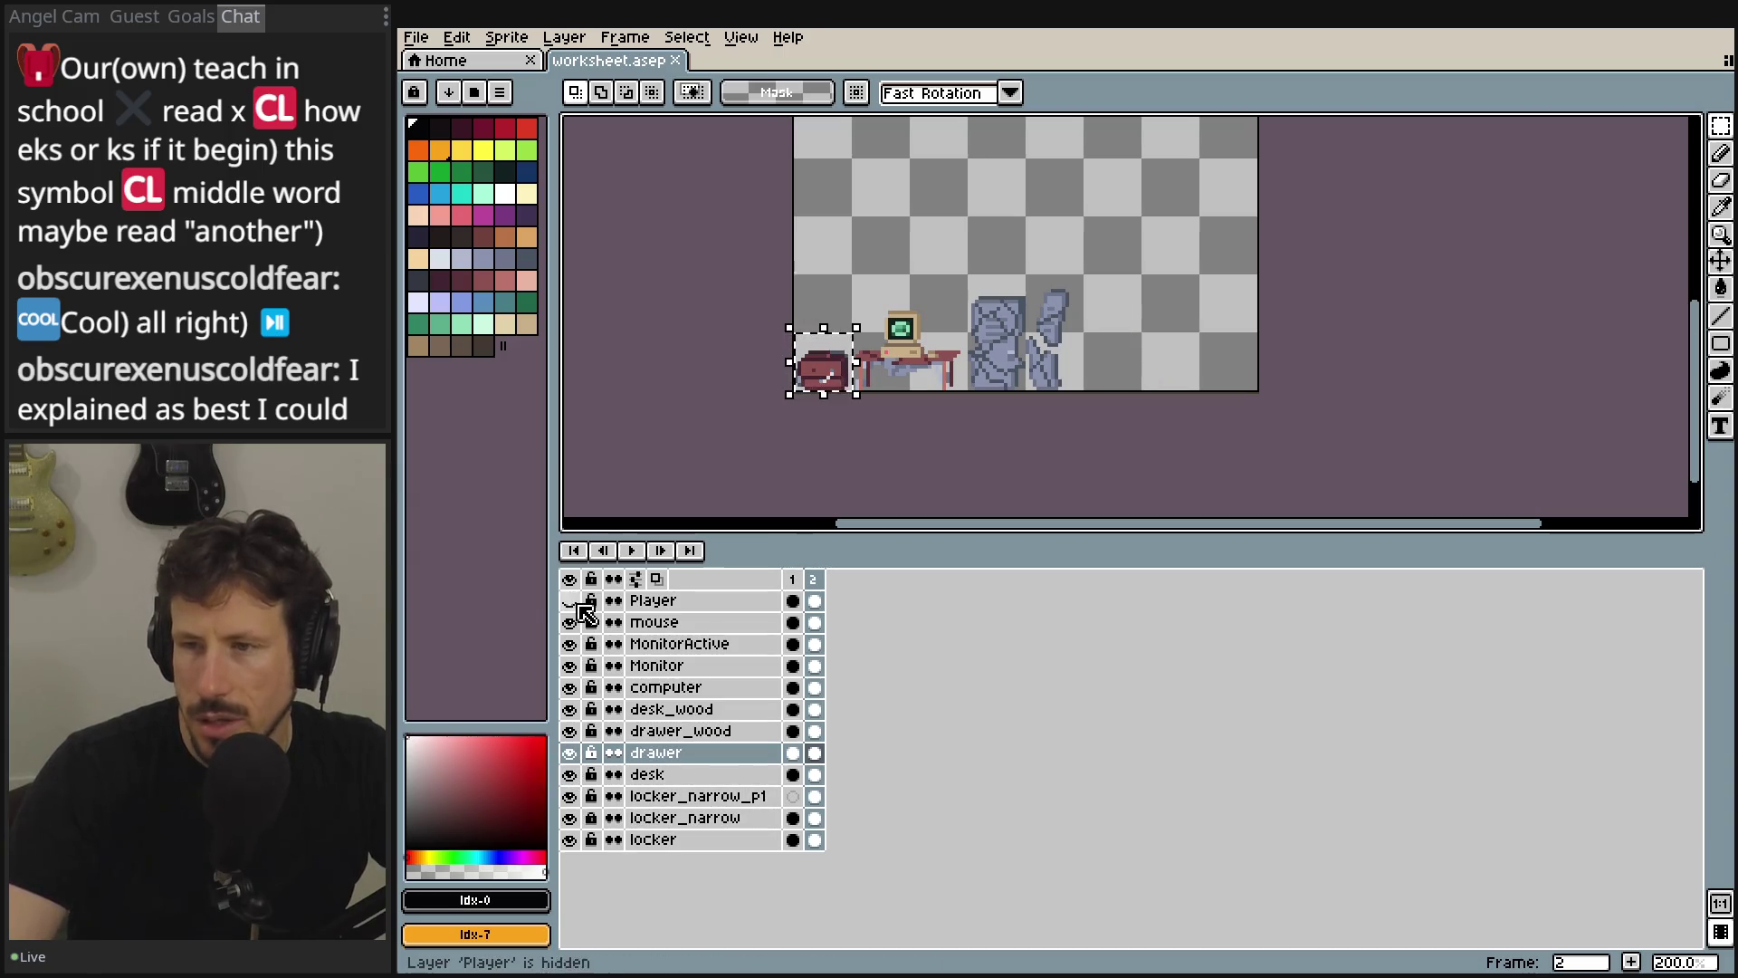
pyautogui.click(415, 42)
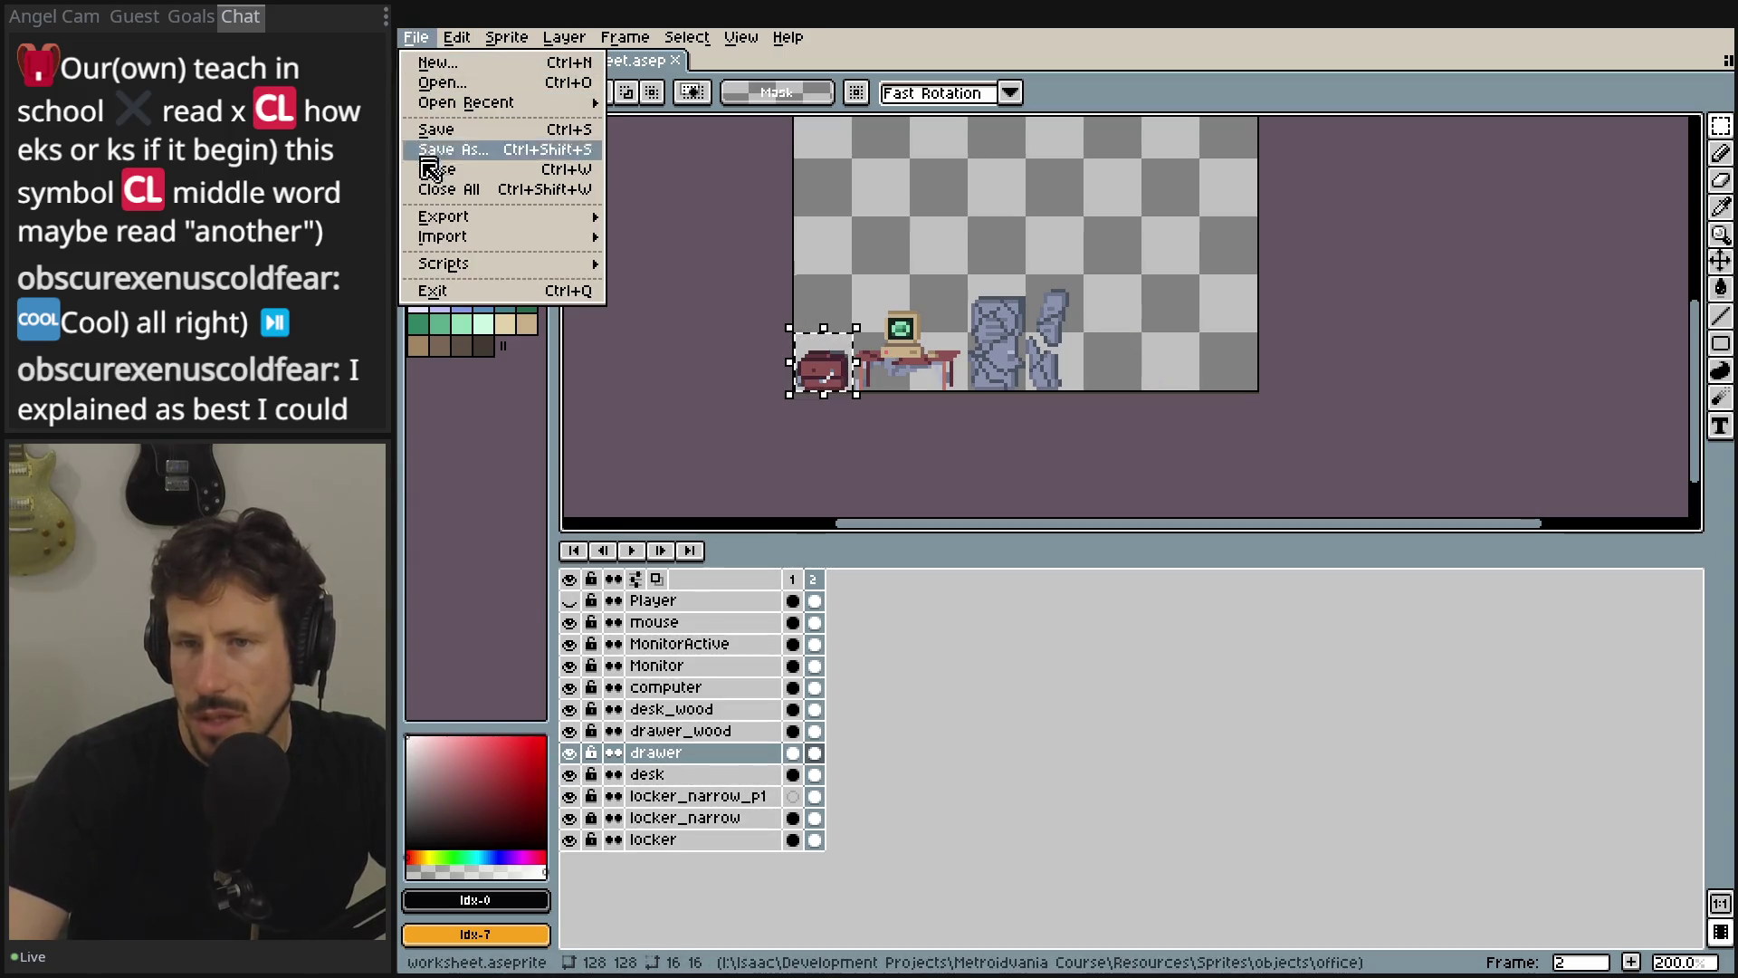
# - Open the sprite sheet export settings and turn on Split Layers
pyautogui.moveTo(507, 217)
pyautogui.click(798, 243)
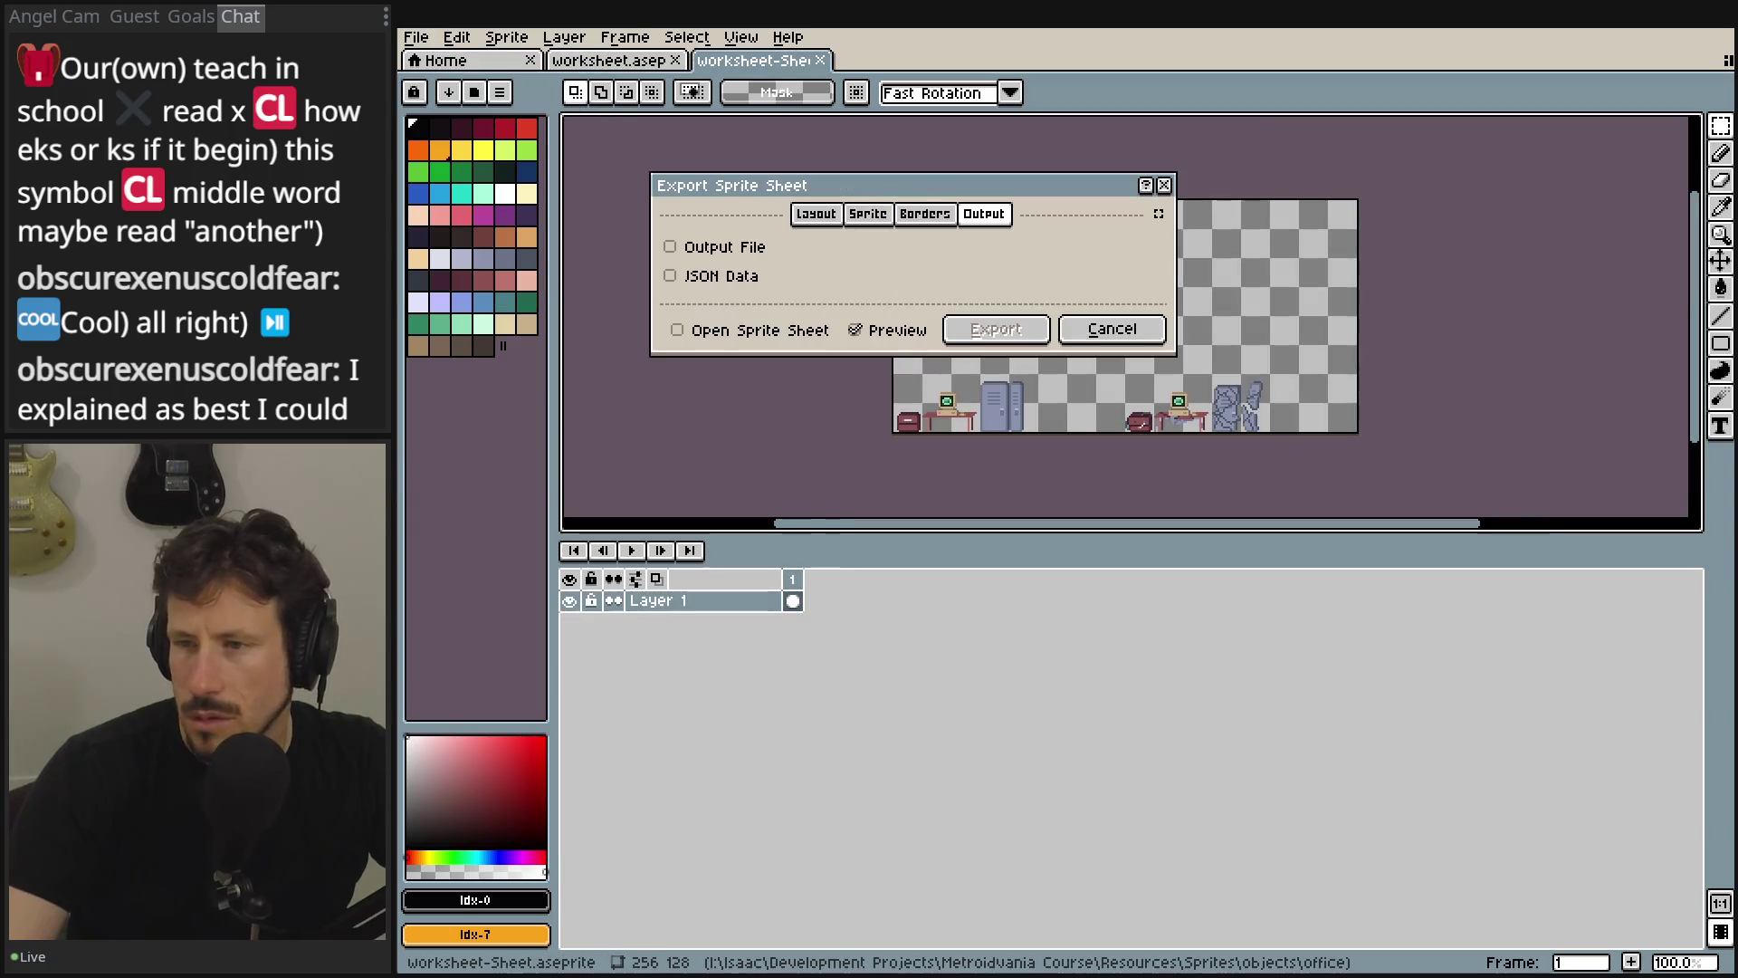
pyautogui.click(889, 219)
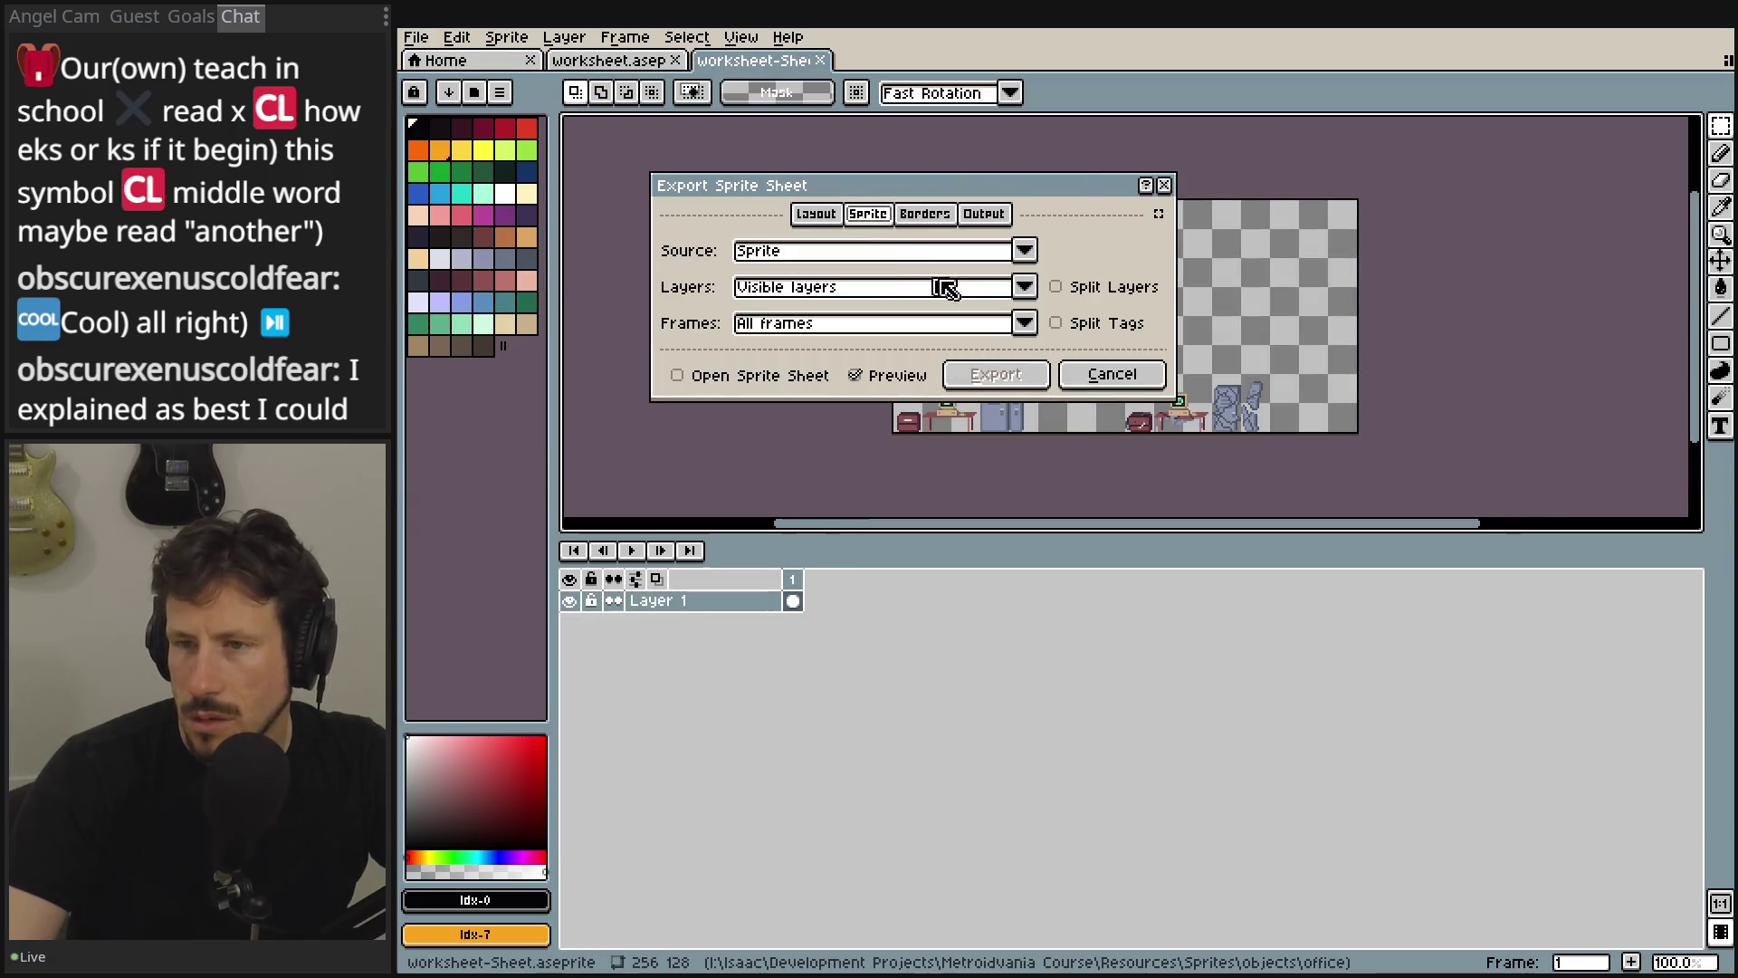
pyautogui.click(1087, 287)
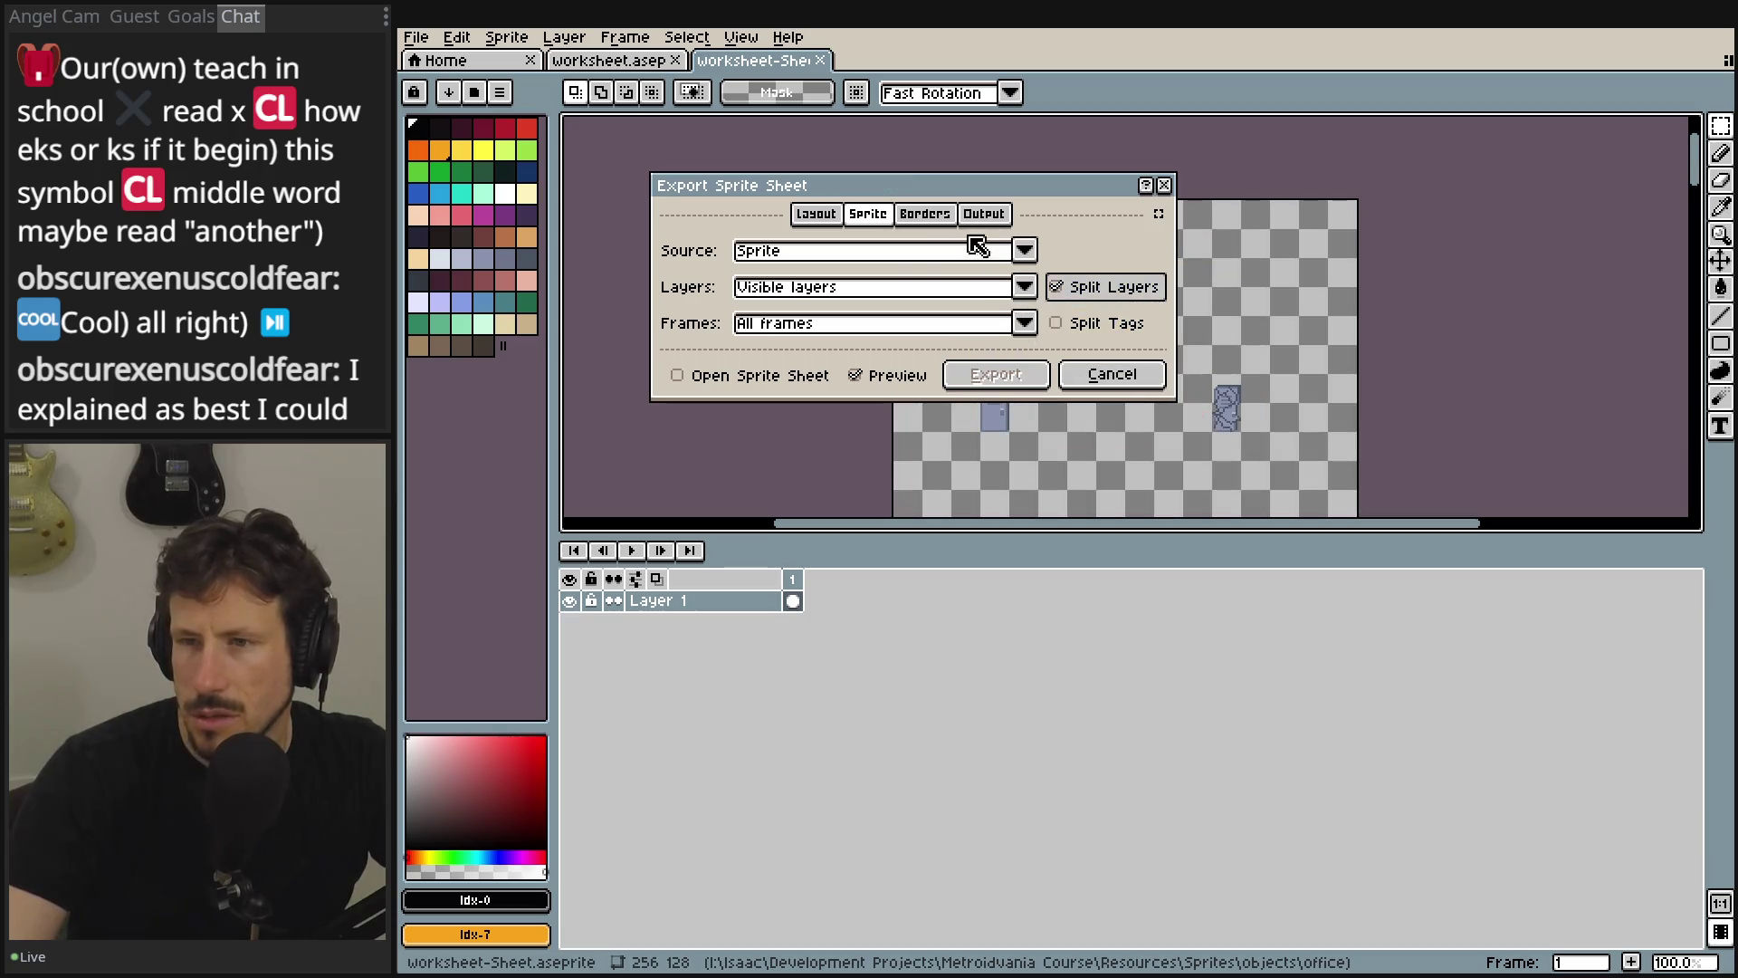
# - Enable Trim Sprite and Trim Cels and set frame spacing to 1 px
pyautogui.click(925, 214)
pyautogui.click(955, 258)
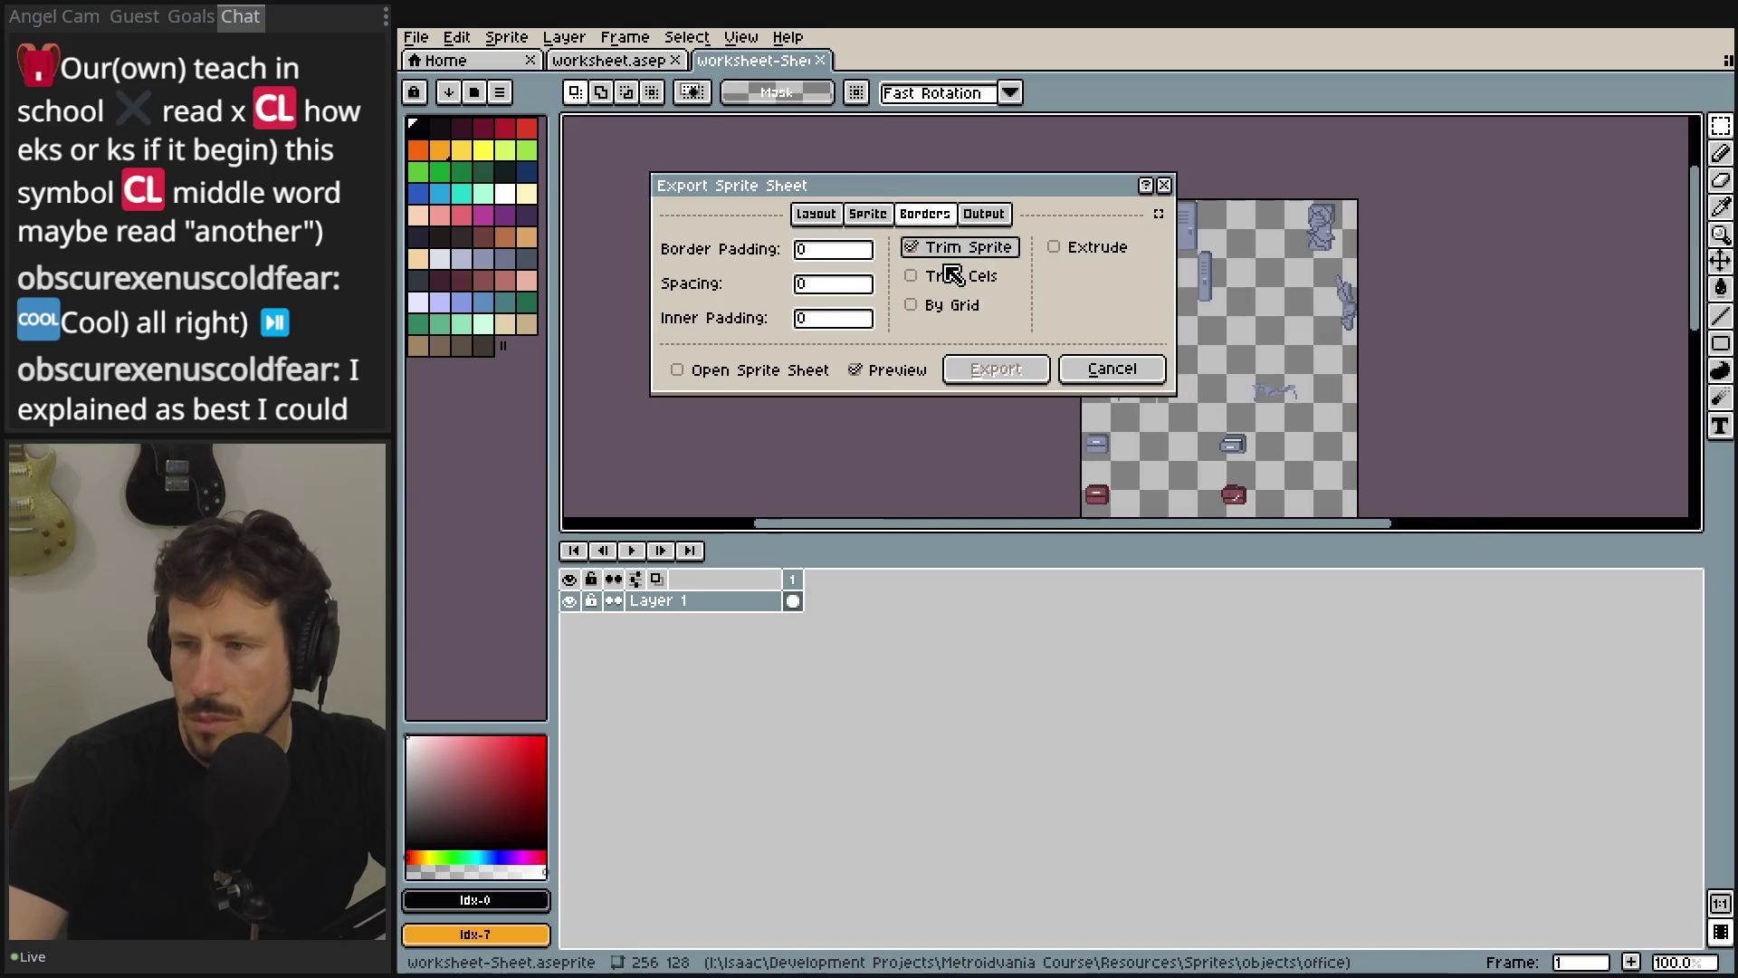
pyautogui.click(952, 275)
pyautogui.scroll(4, 1310, 317)
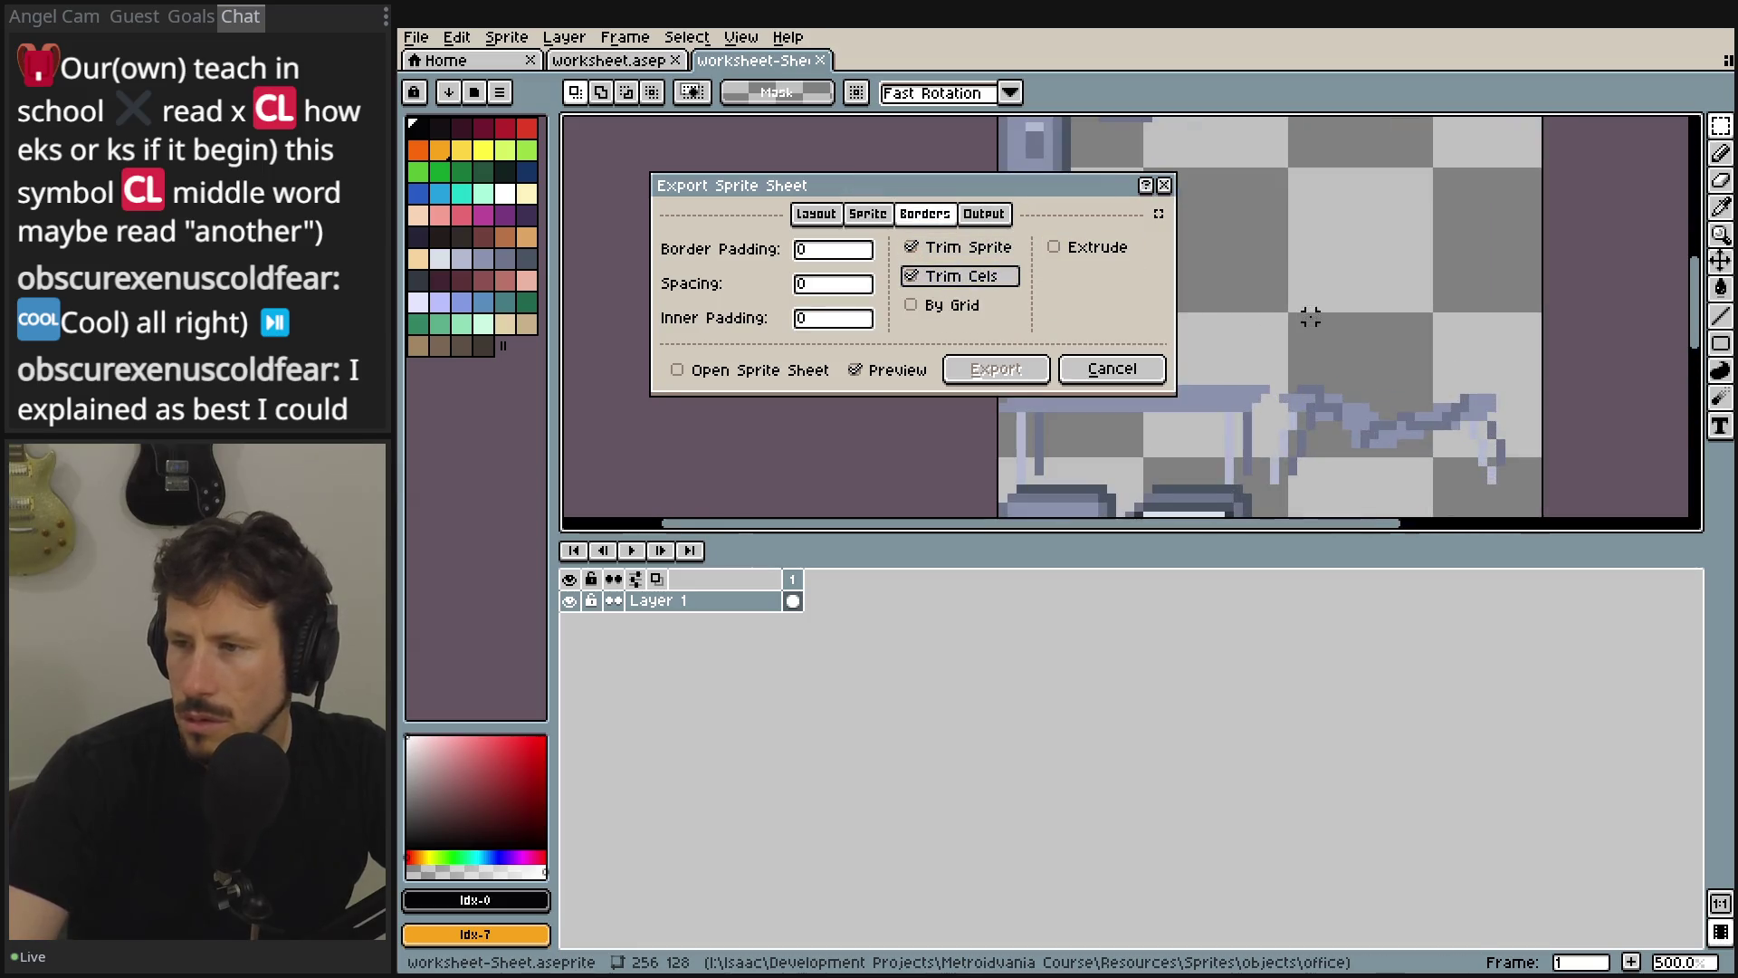
pyautogui.scroll(-3, 1310, 317)
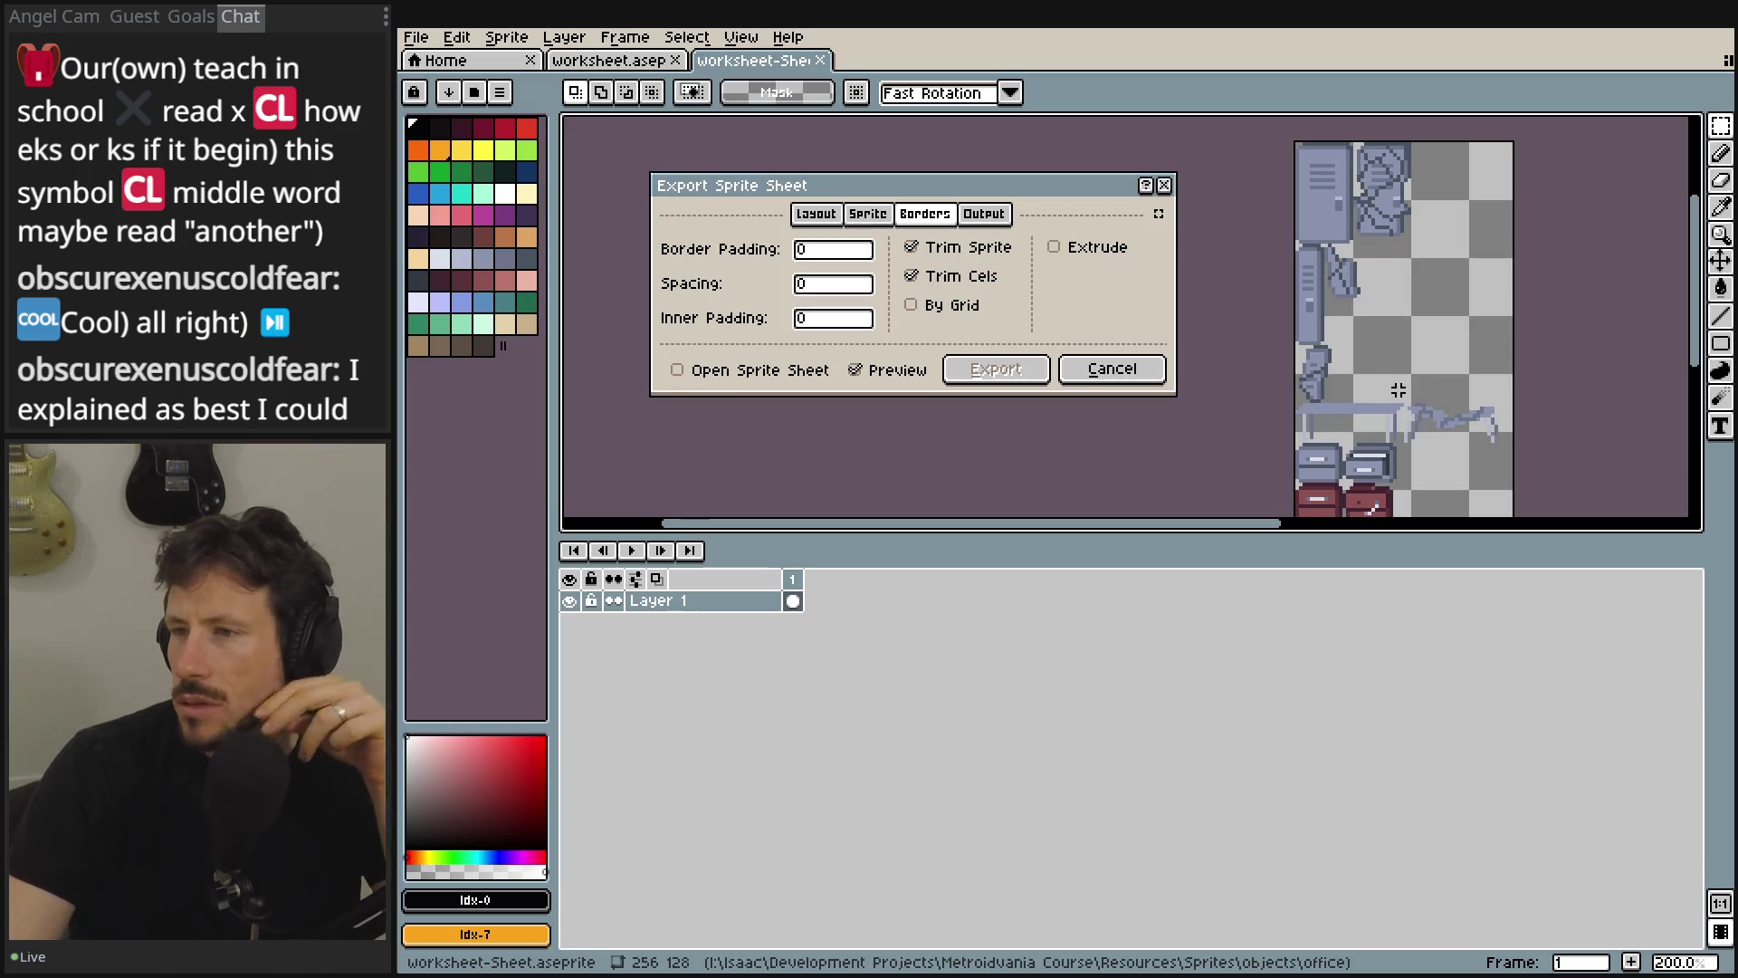
pyautogui.scroll(-5, 1399, 389)
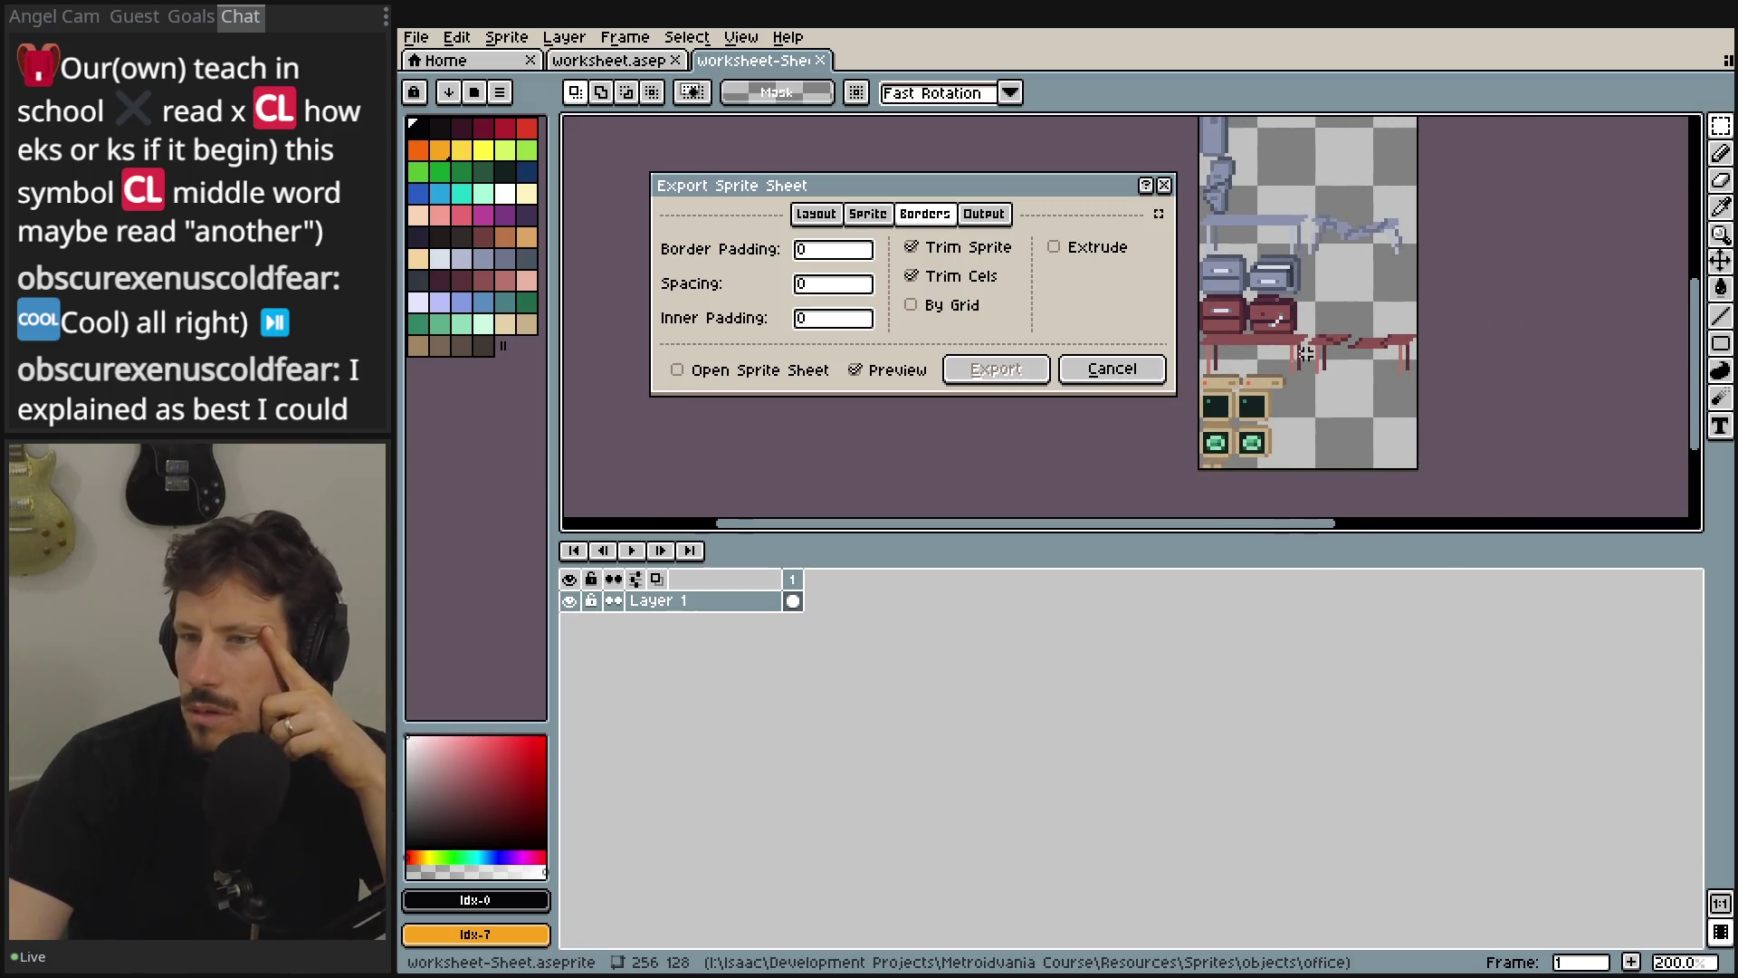
pyautogui.click(851, 287)
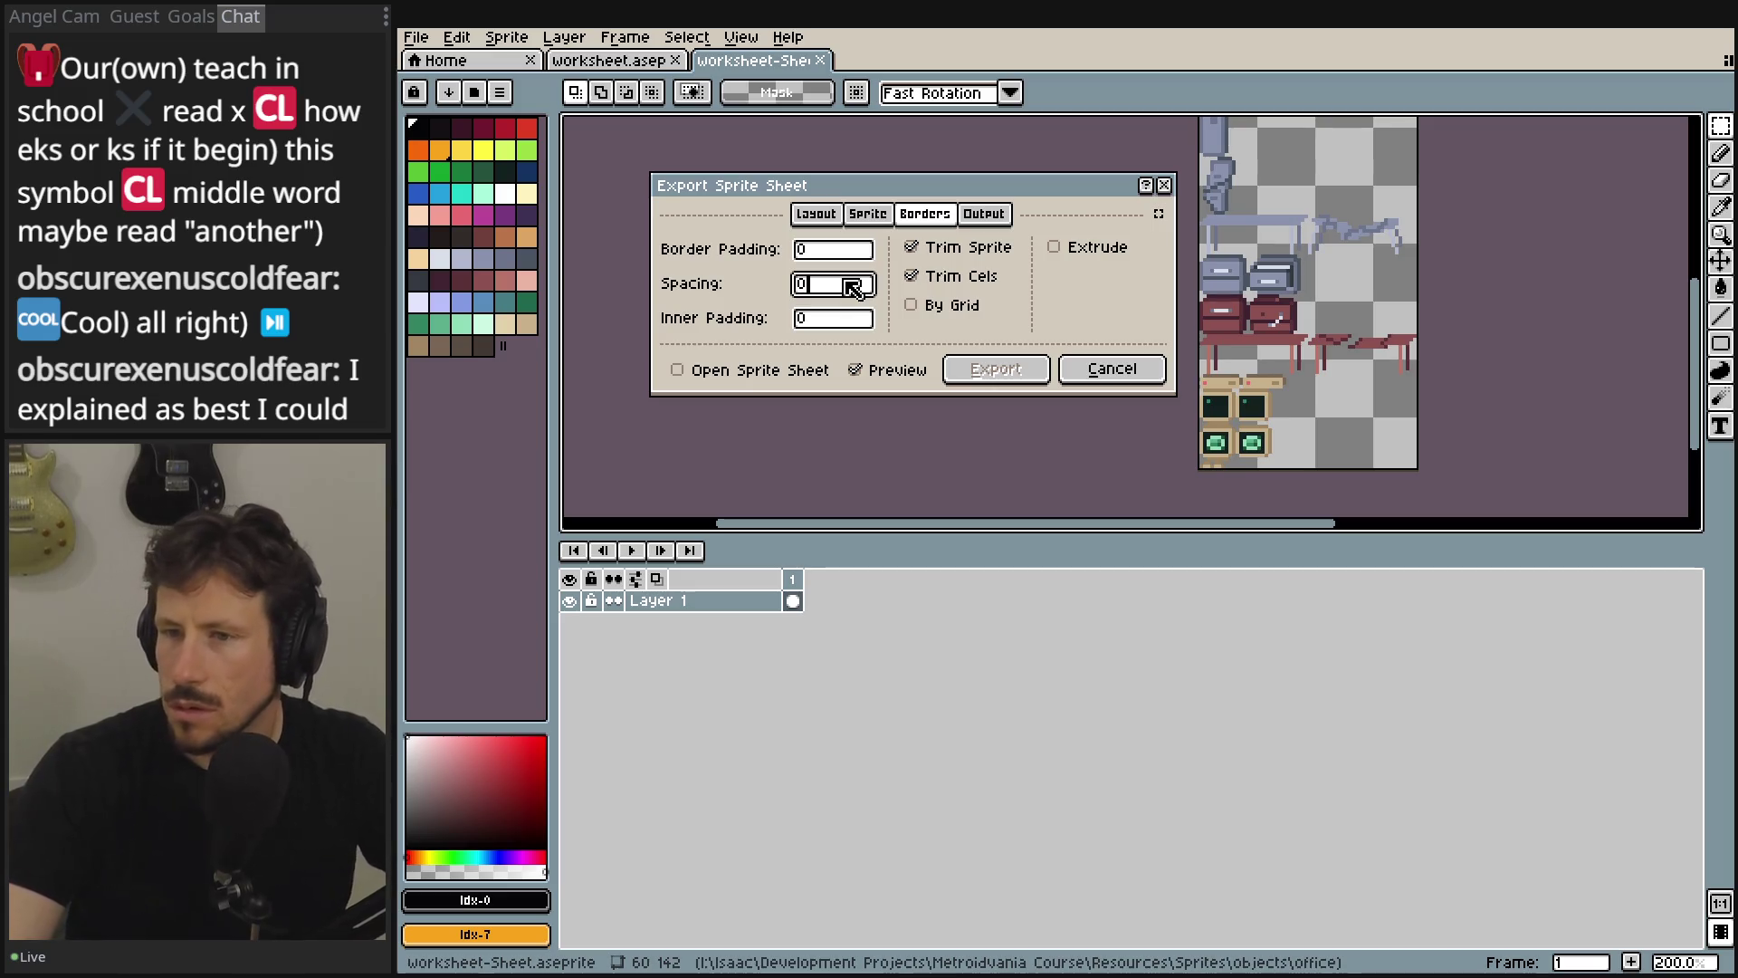
pyautogui.write('1')
pyautogui.scroll(-2, 1290, 312)
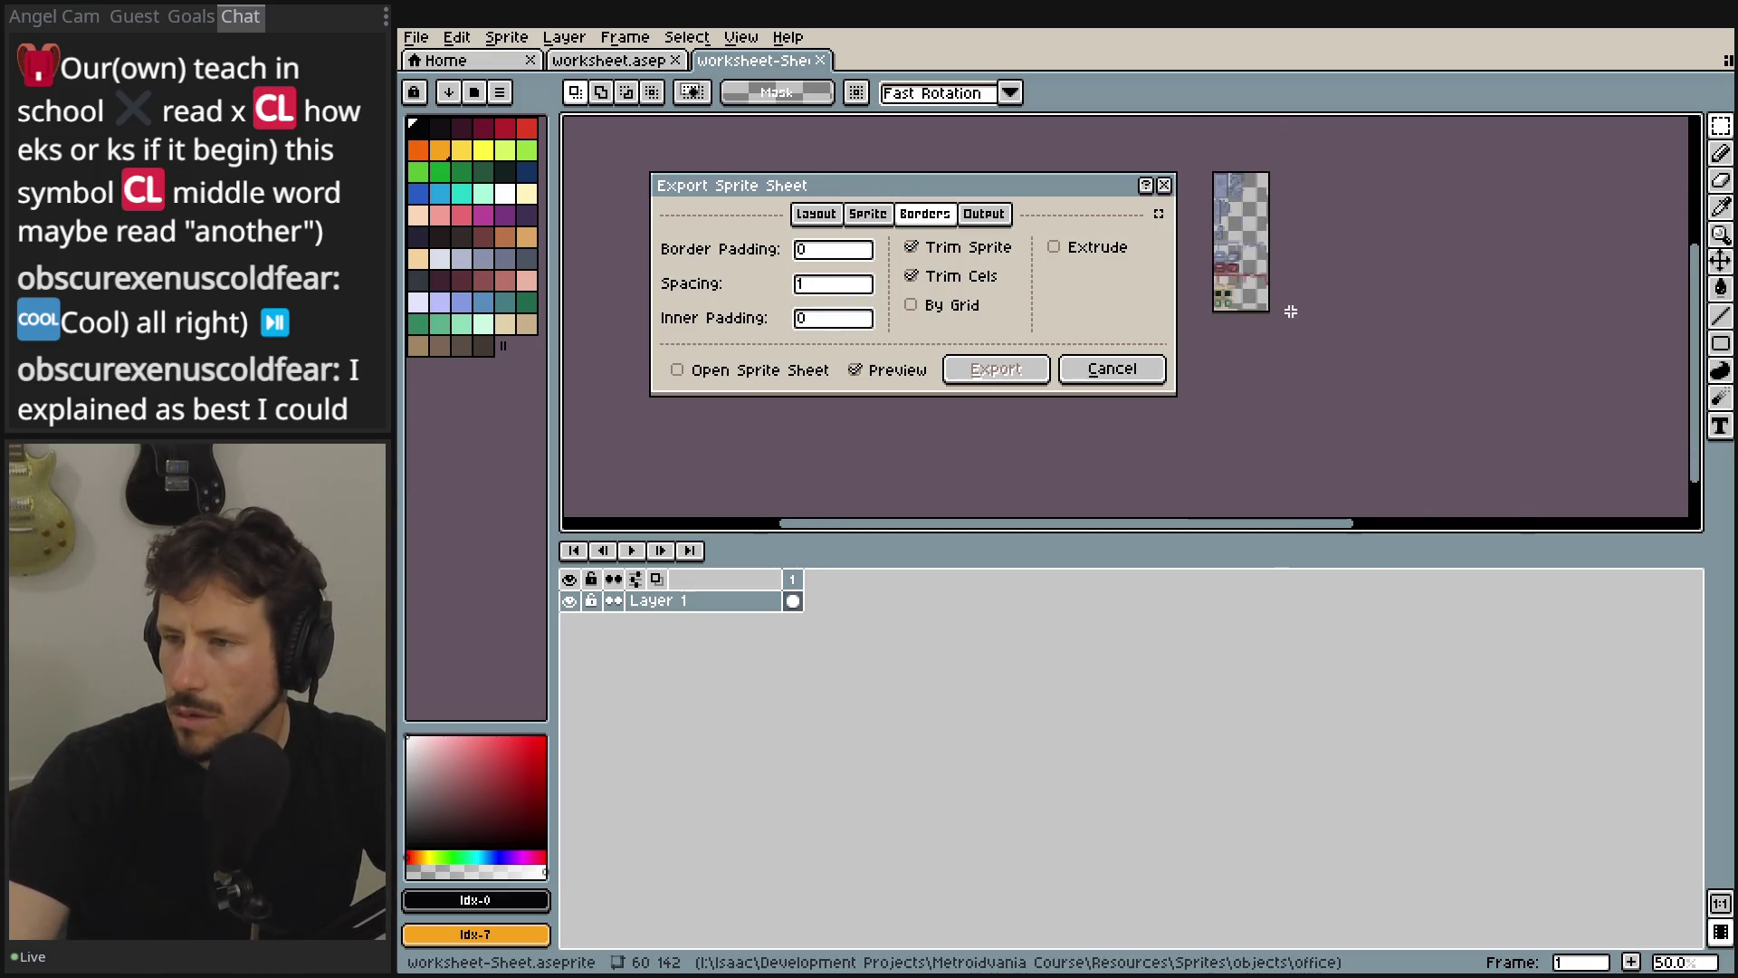
pyautogui.scroll(5, 1290, 311)
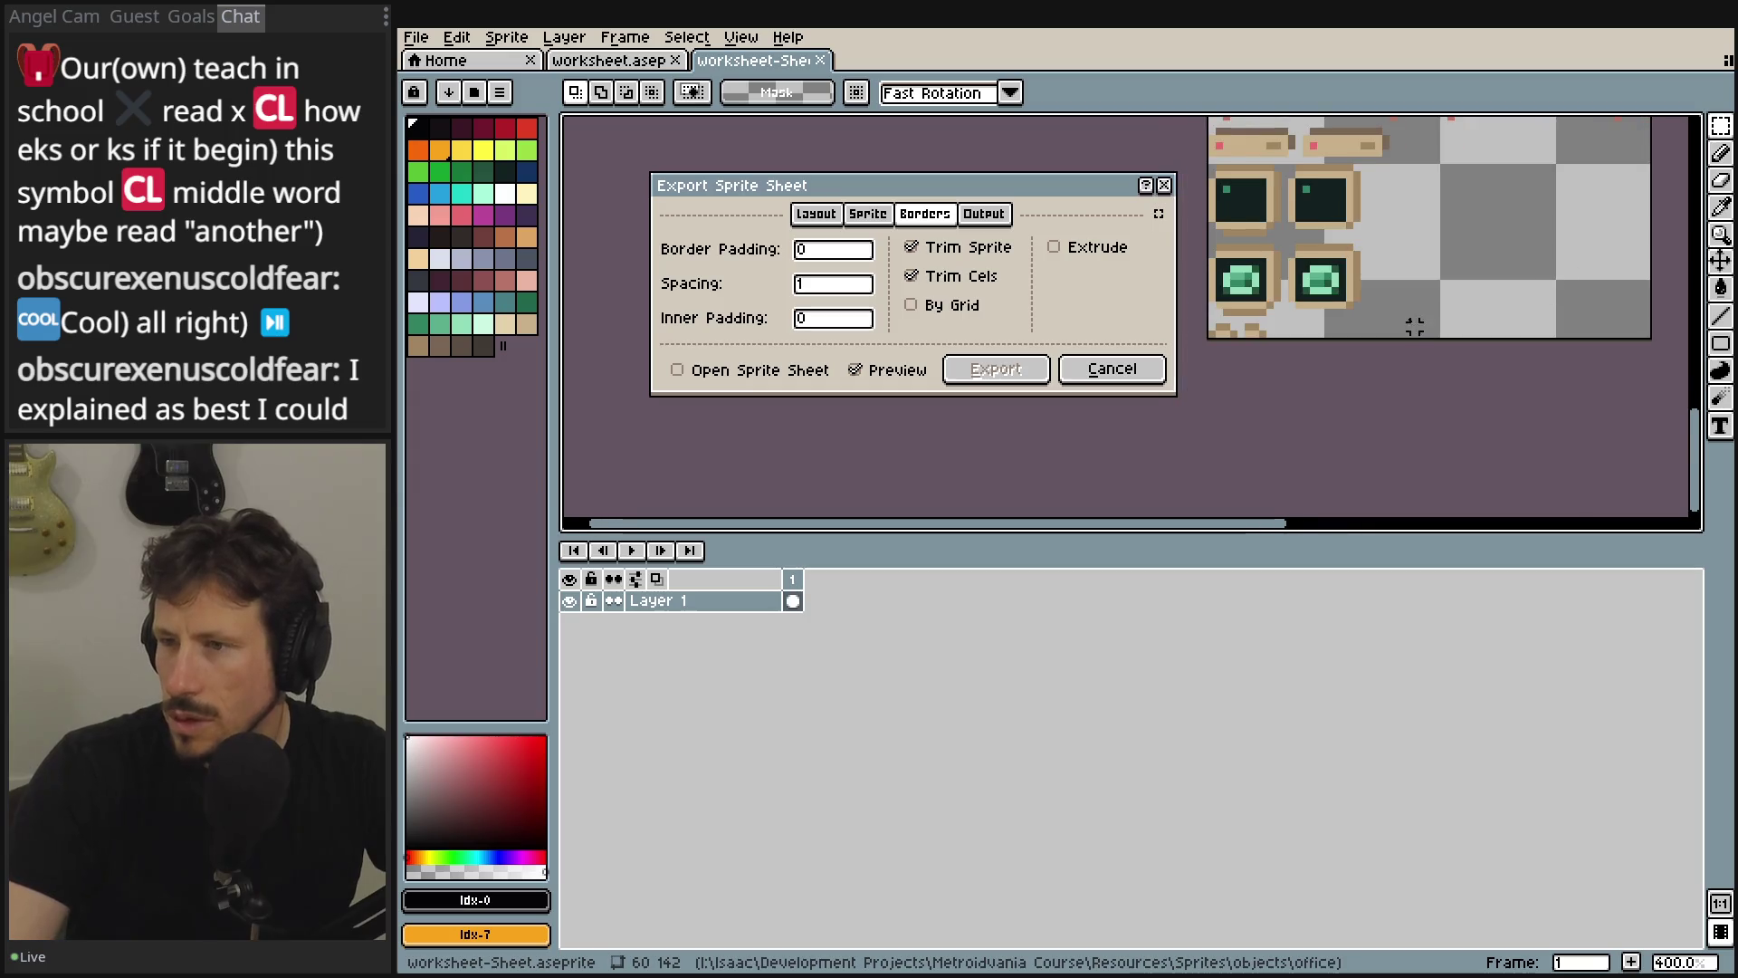
pyautogui.scroll(-2, 1415, 326)
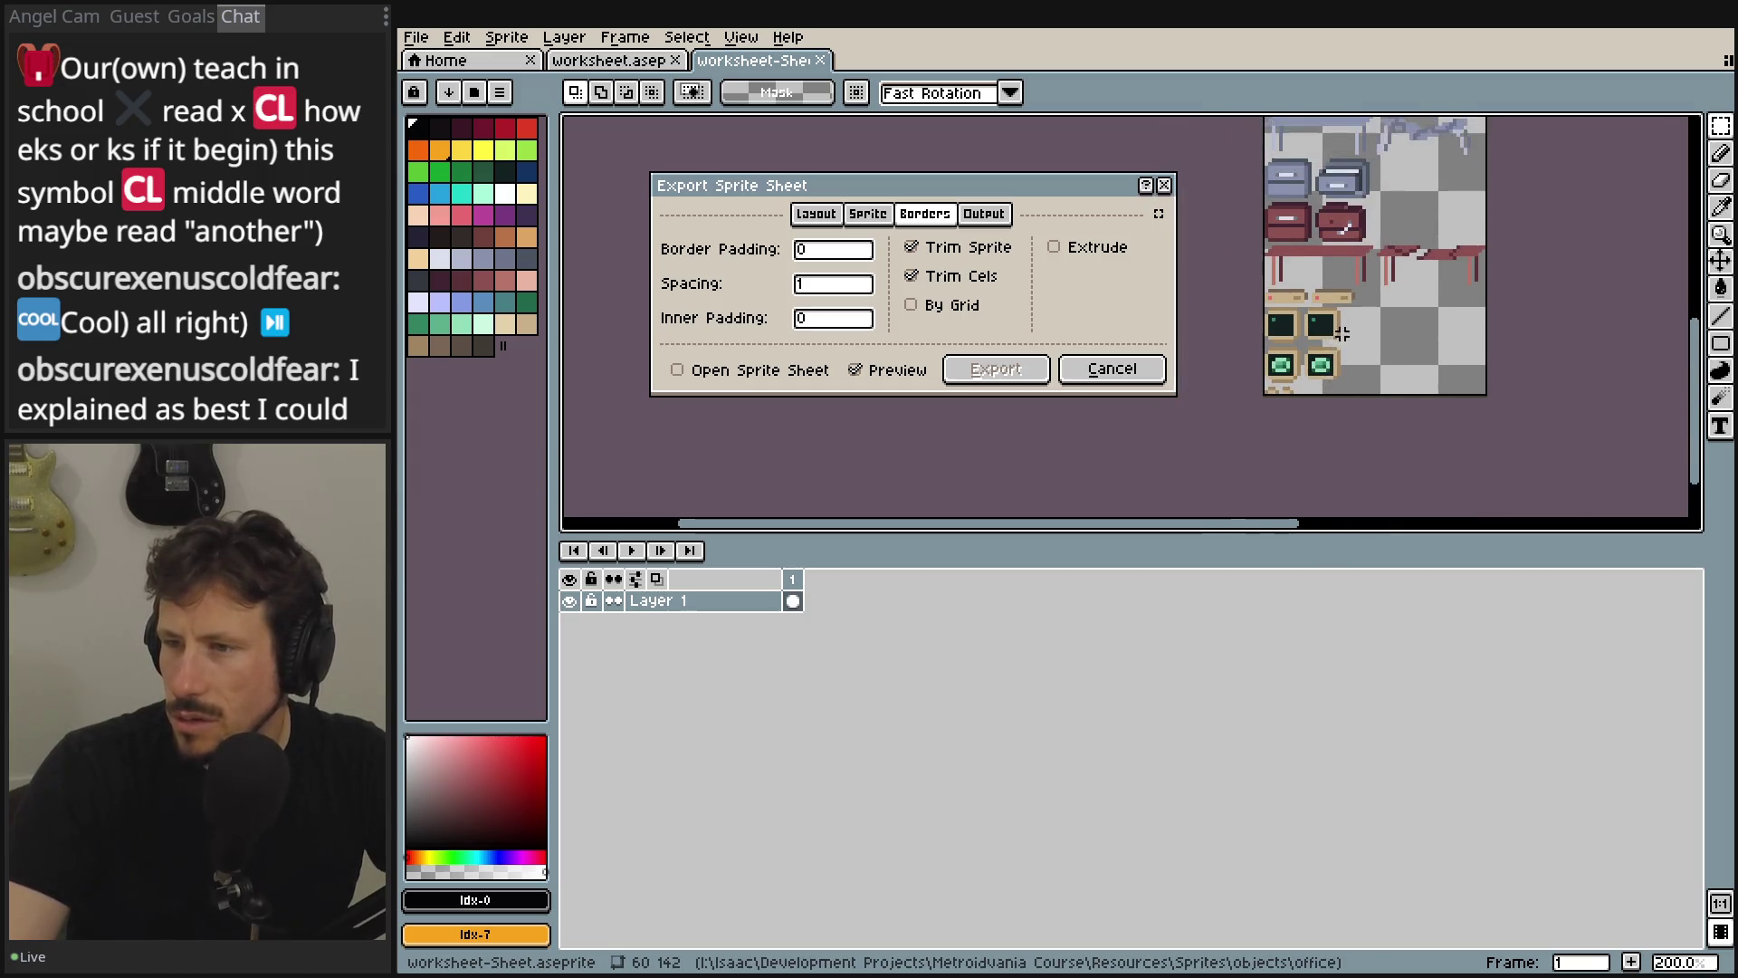
pyautogui.scroll(2, 1329, 287)
pyautogui.scroll(5, 1327, 294)
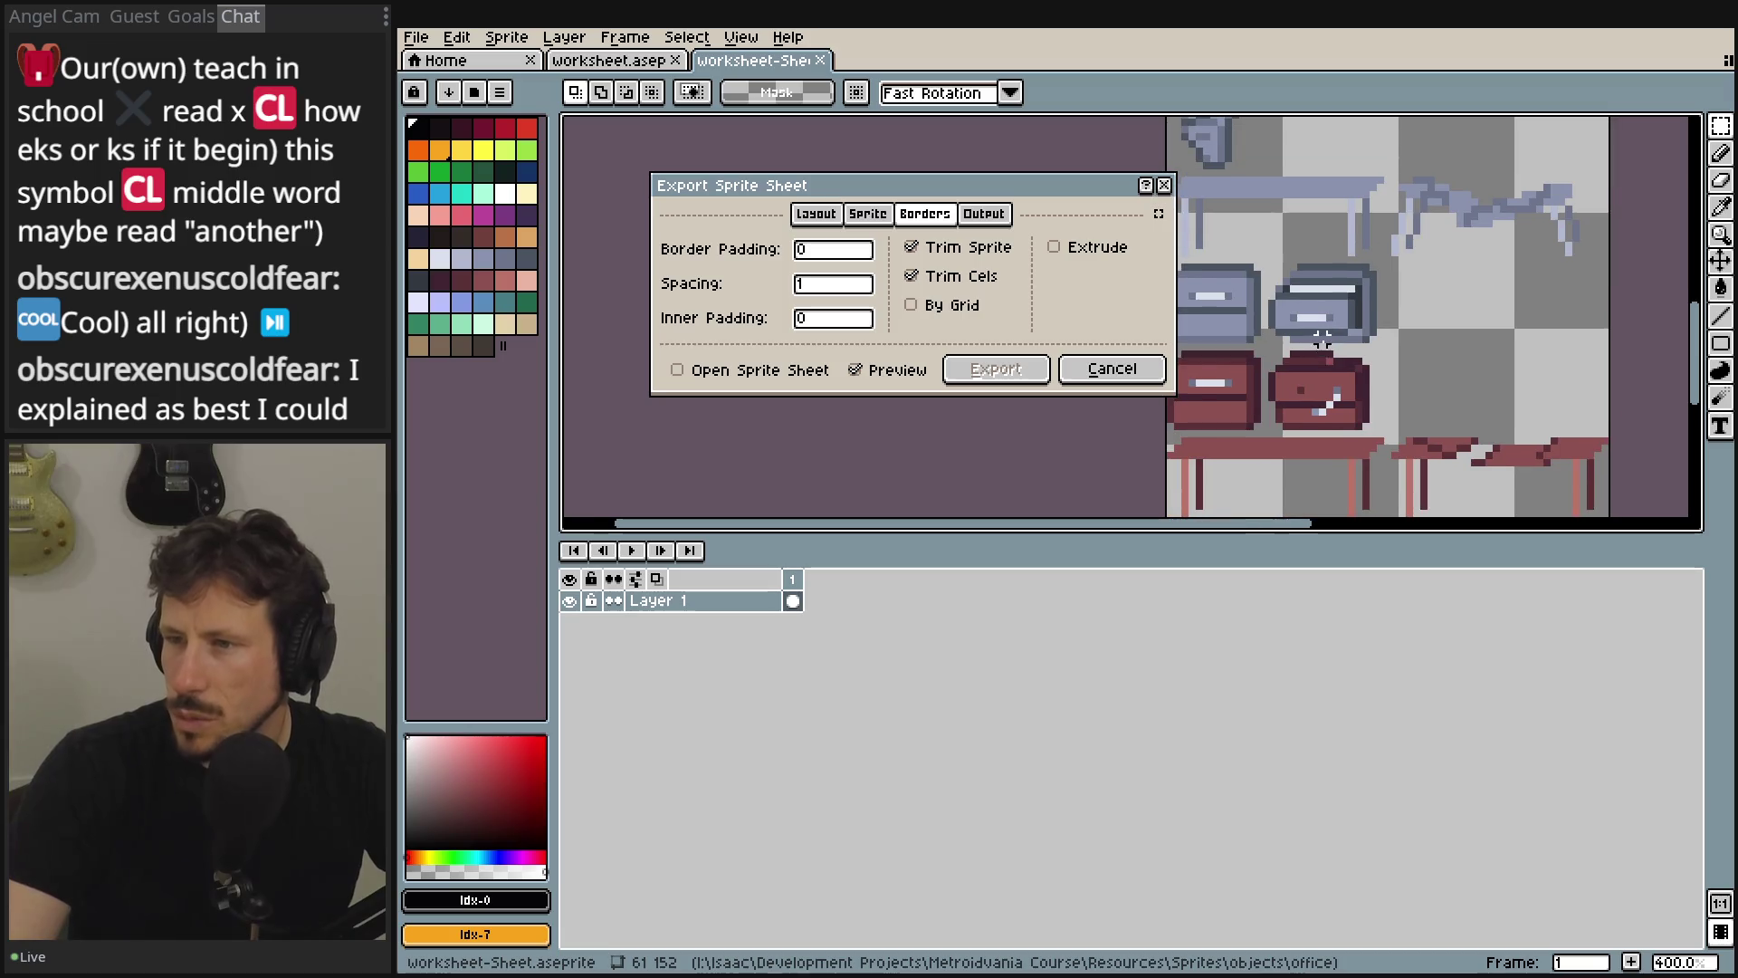
pyautogui.moveTo(1325, 301); pyautogui.dragTo(1324, 435)
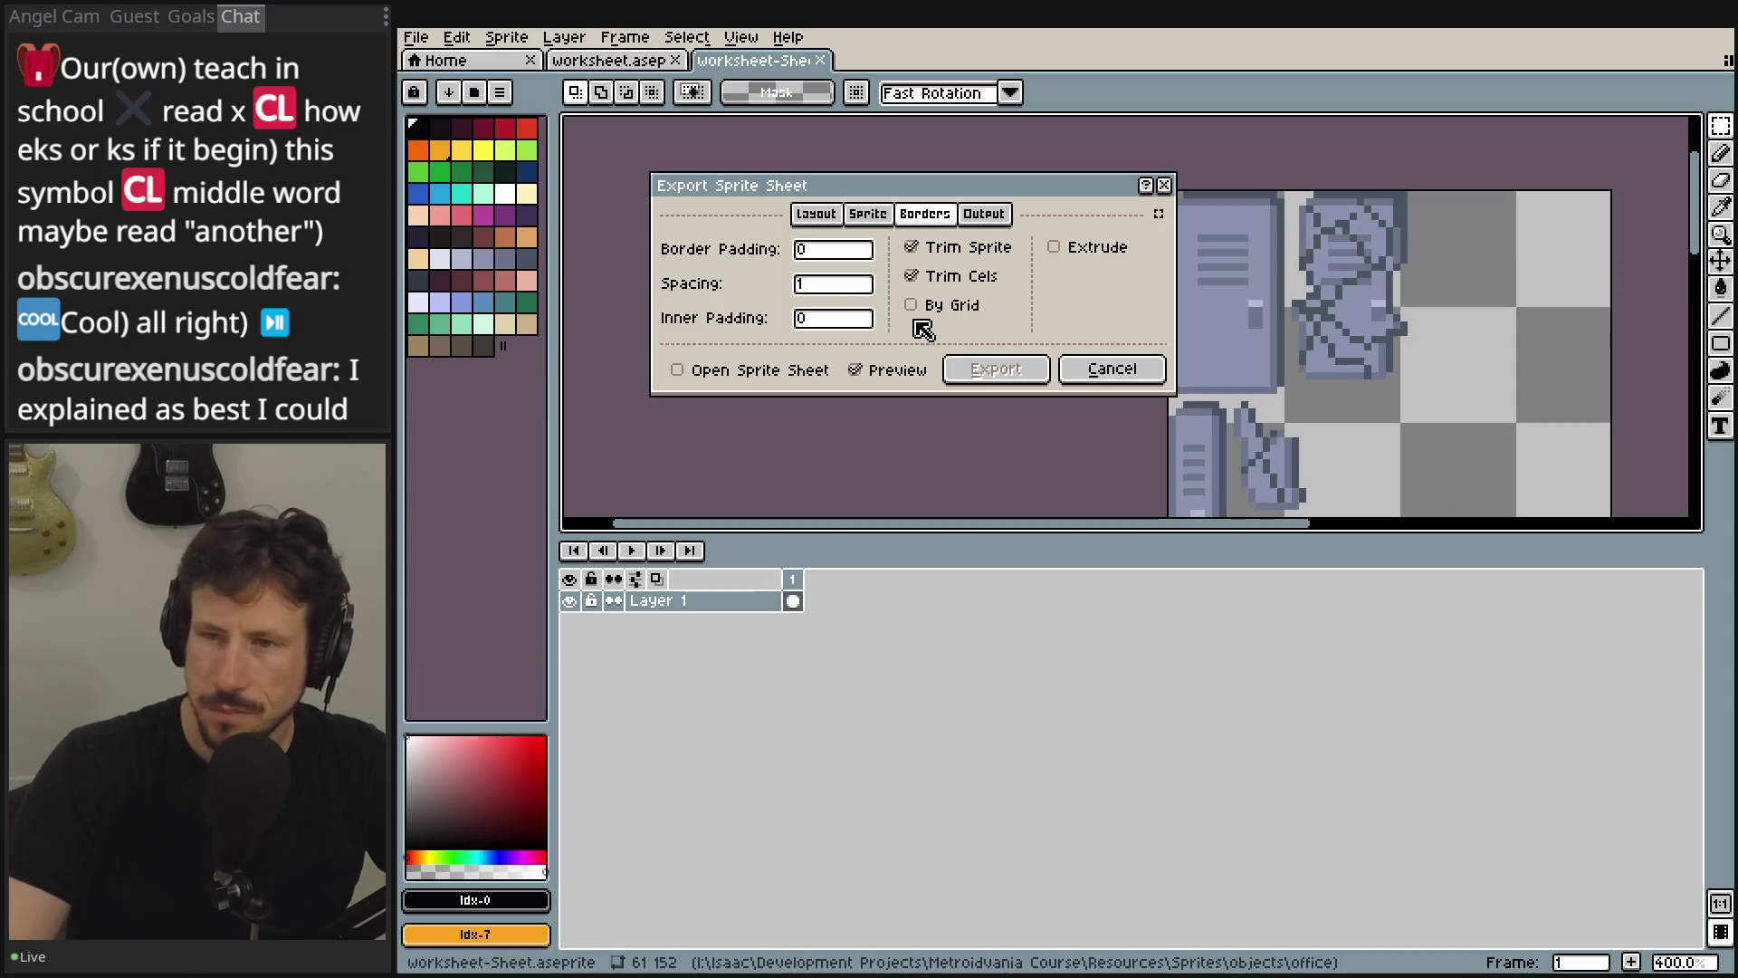
# - Recheck that Split Layers stays on, then bring up the Output file settings
pyautogui.click(864, 217)
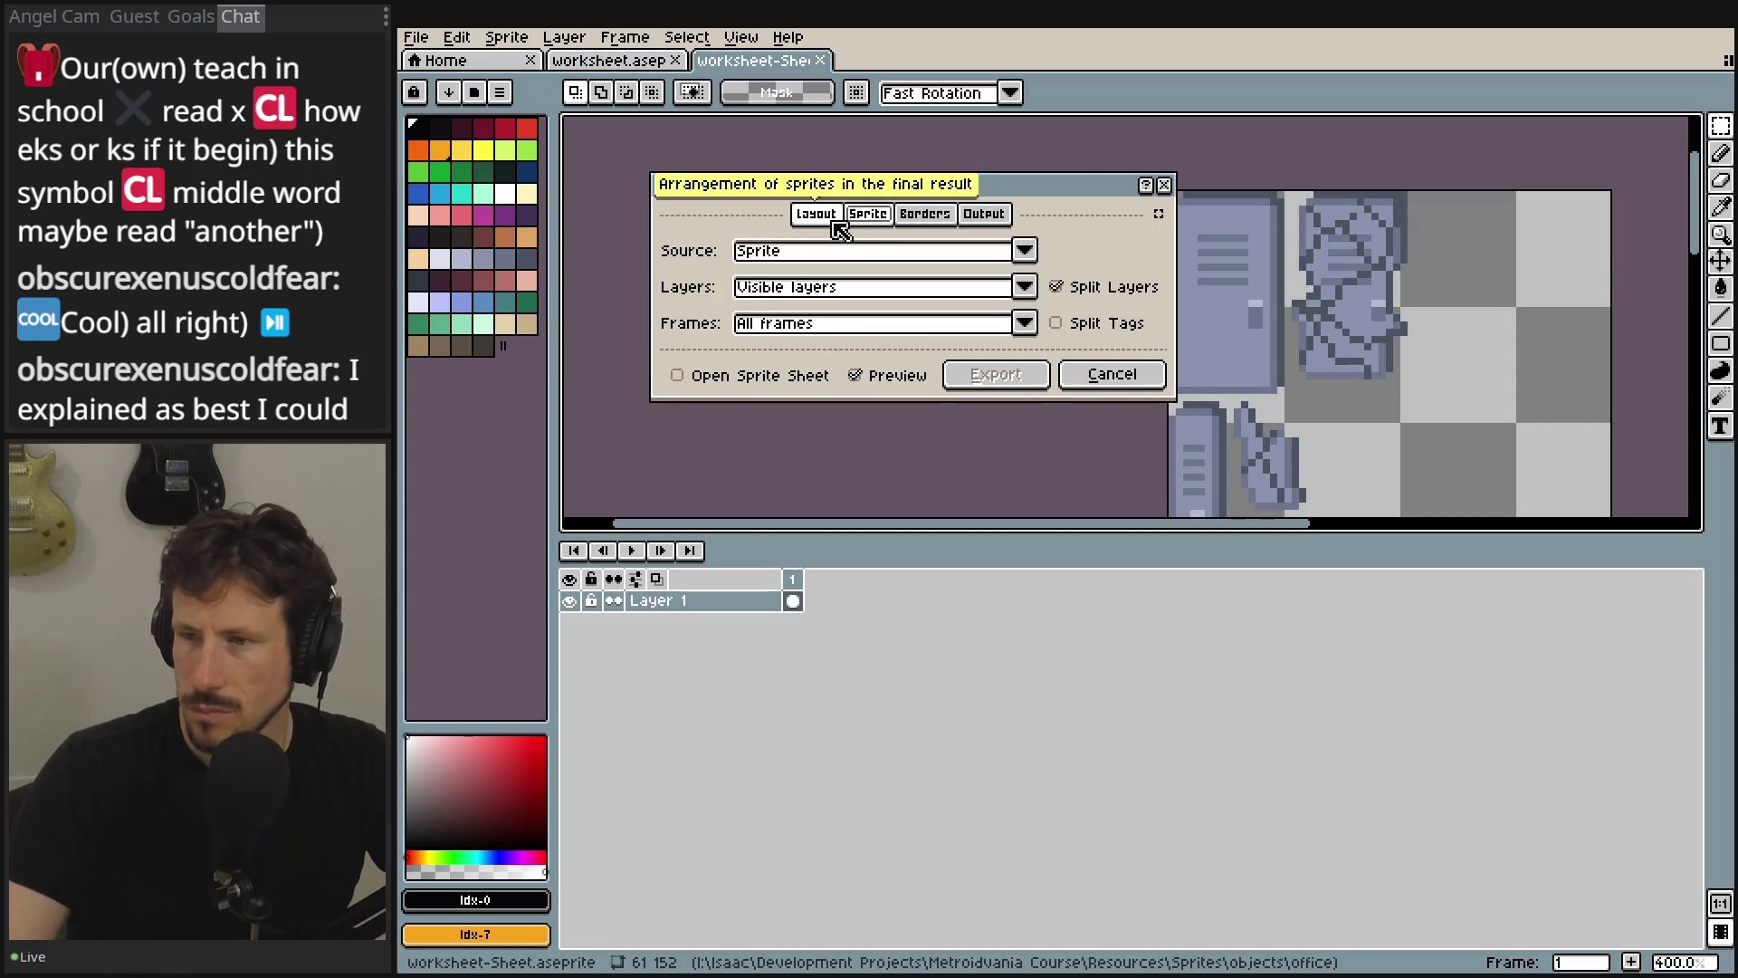
pyautogui.click(1127, 286)
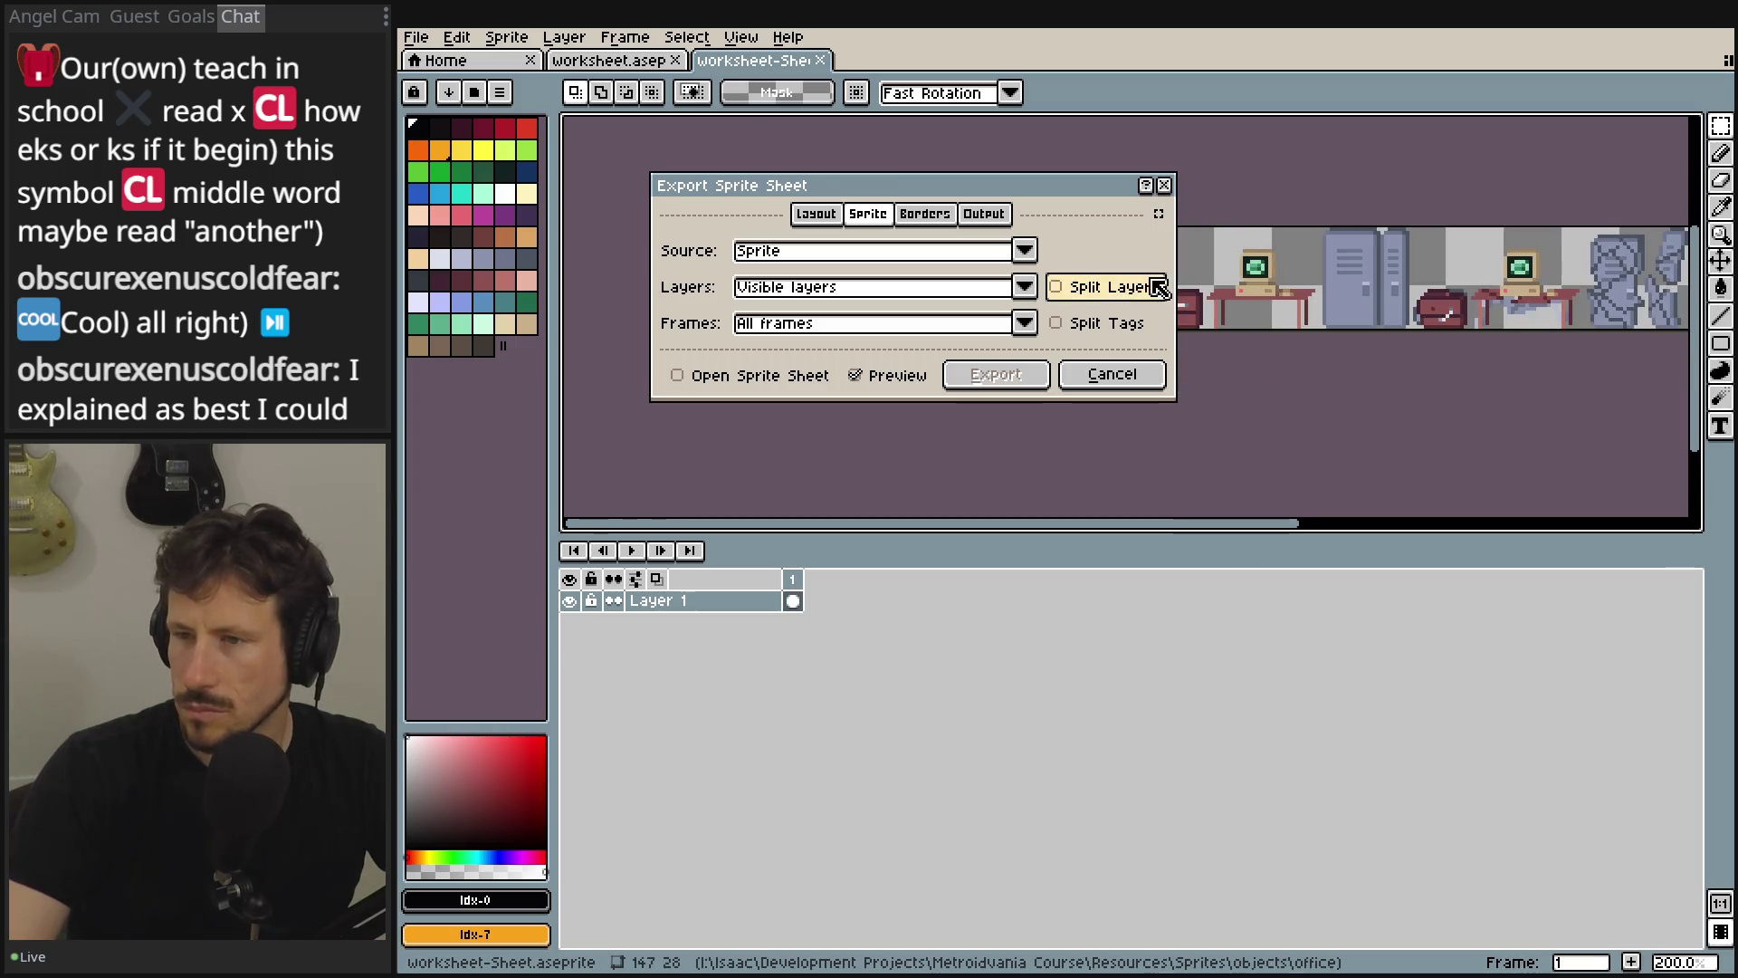
pyautogui.click(1139, 288)
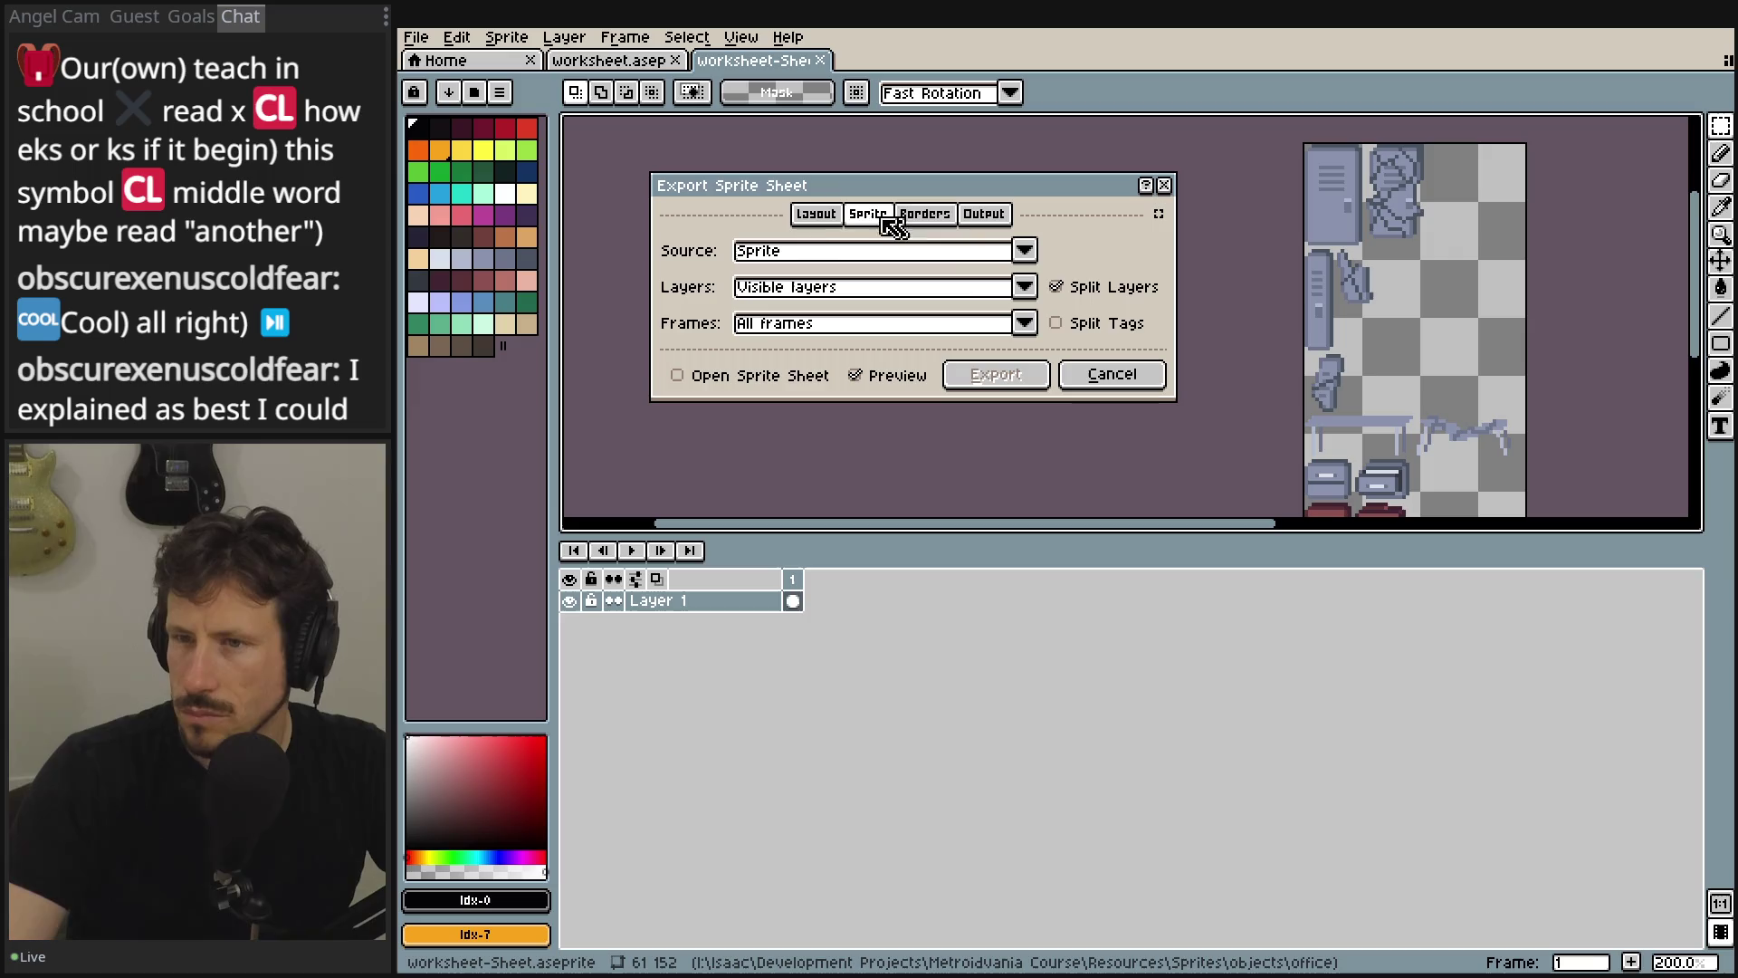
pyautogui.click(830, 219)
pyautogui.click(867, 216)
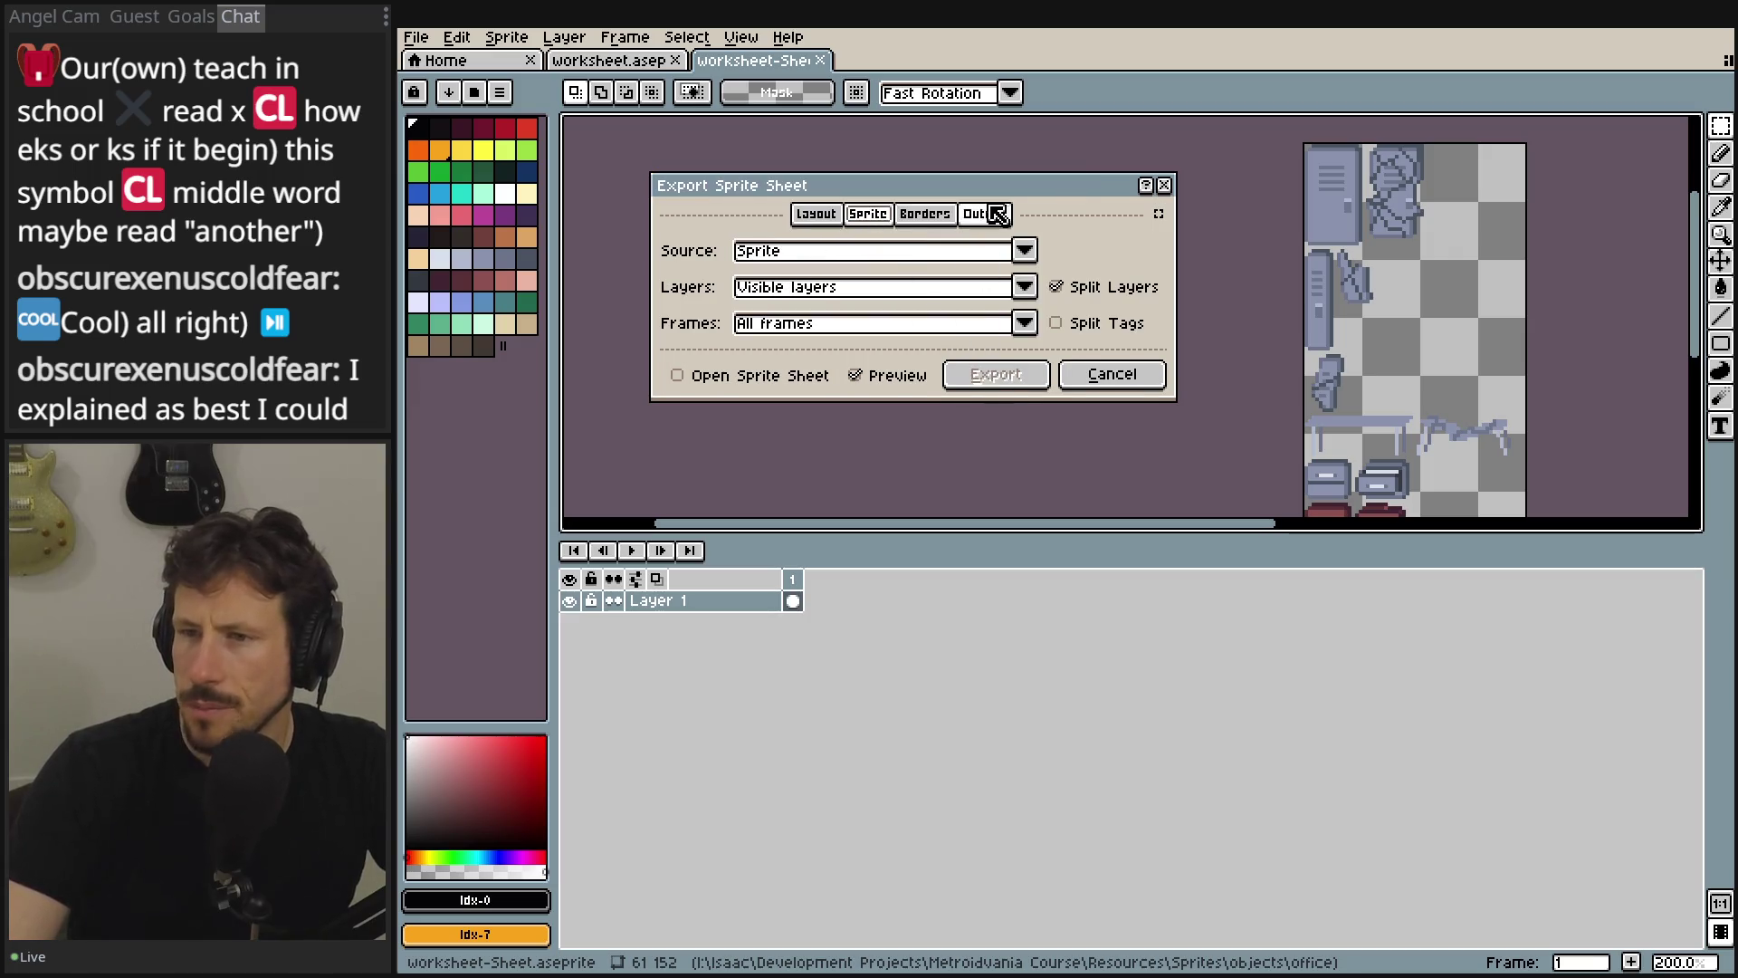
pyautogui.click(999, 216)
pyautogui.click(756, 250)
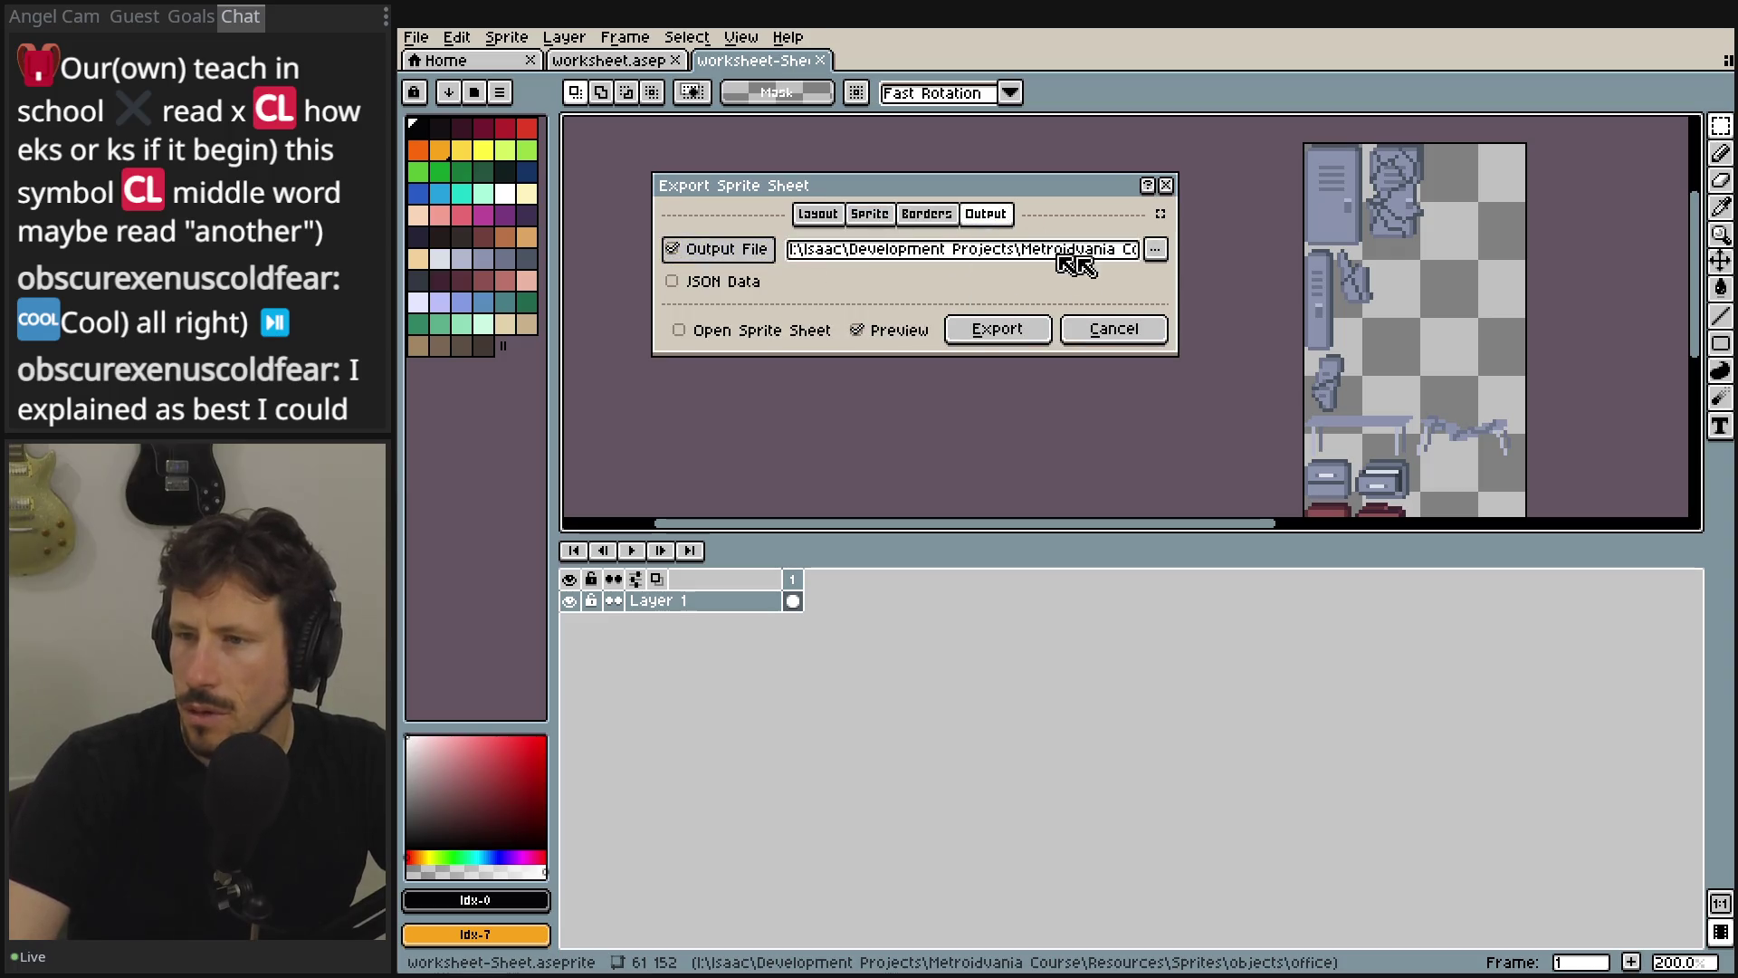
# - Browse the output location to project/assets/environment placeholders/DestuctibleObjects
pyautogui.click(1151, 254)
pyautogui.click(1122, 279)
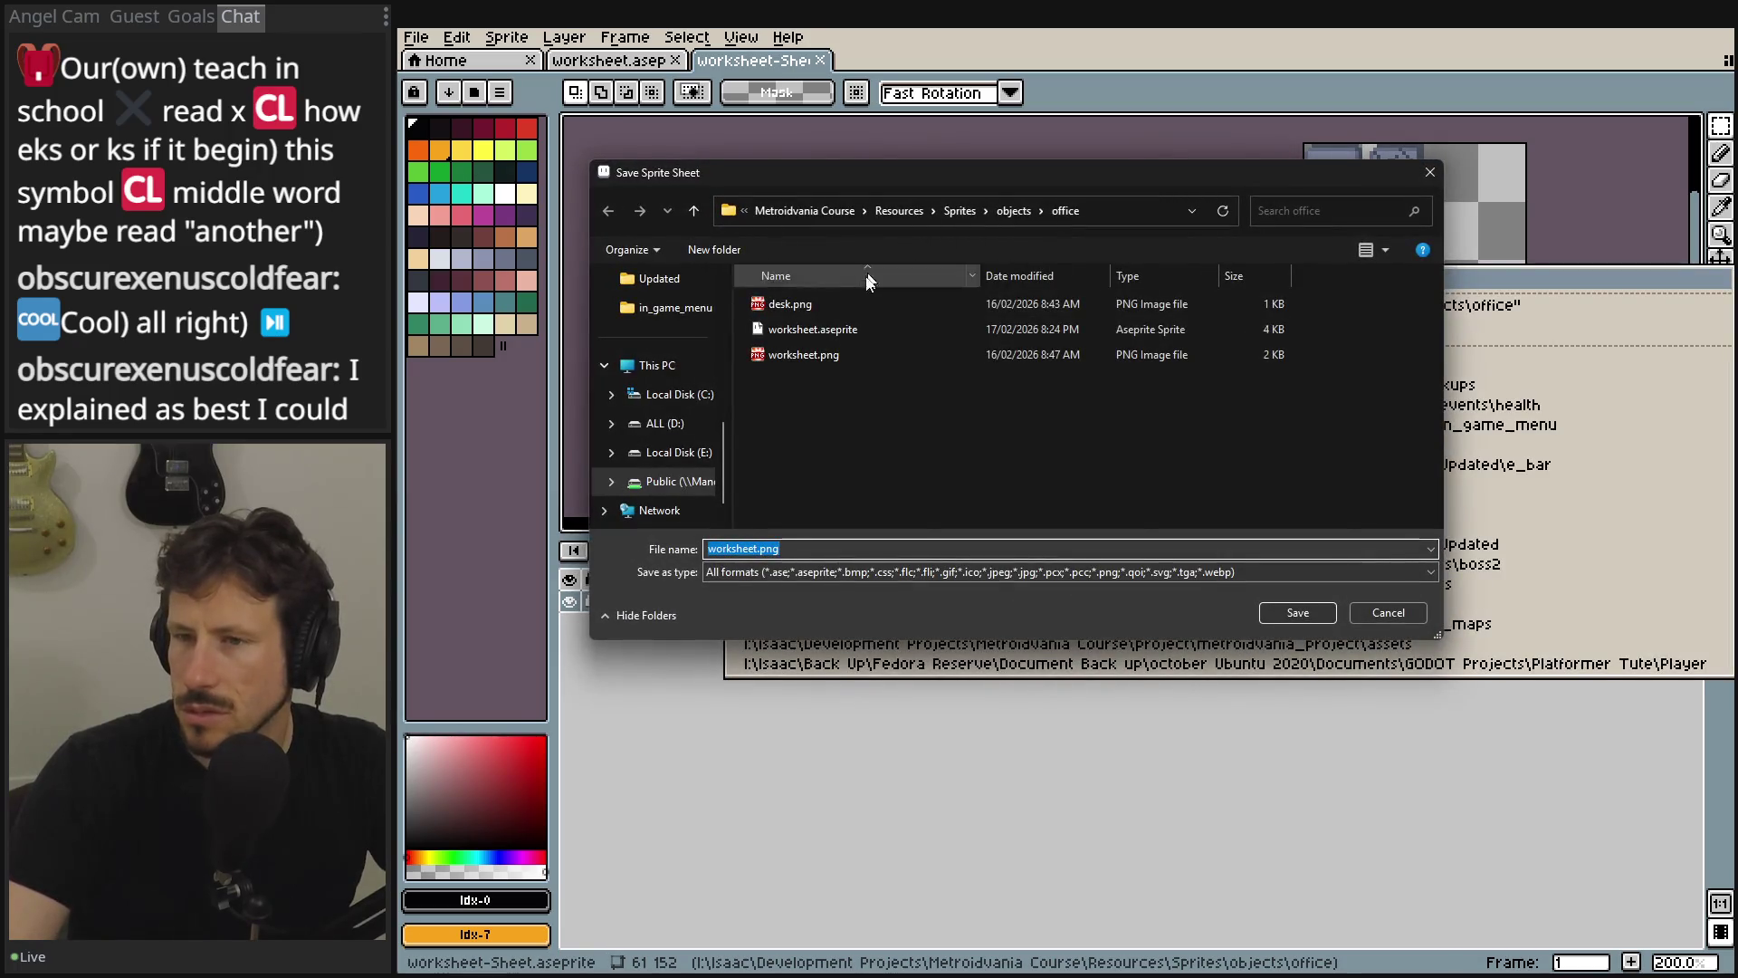
pyautogui.click(824, 209)
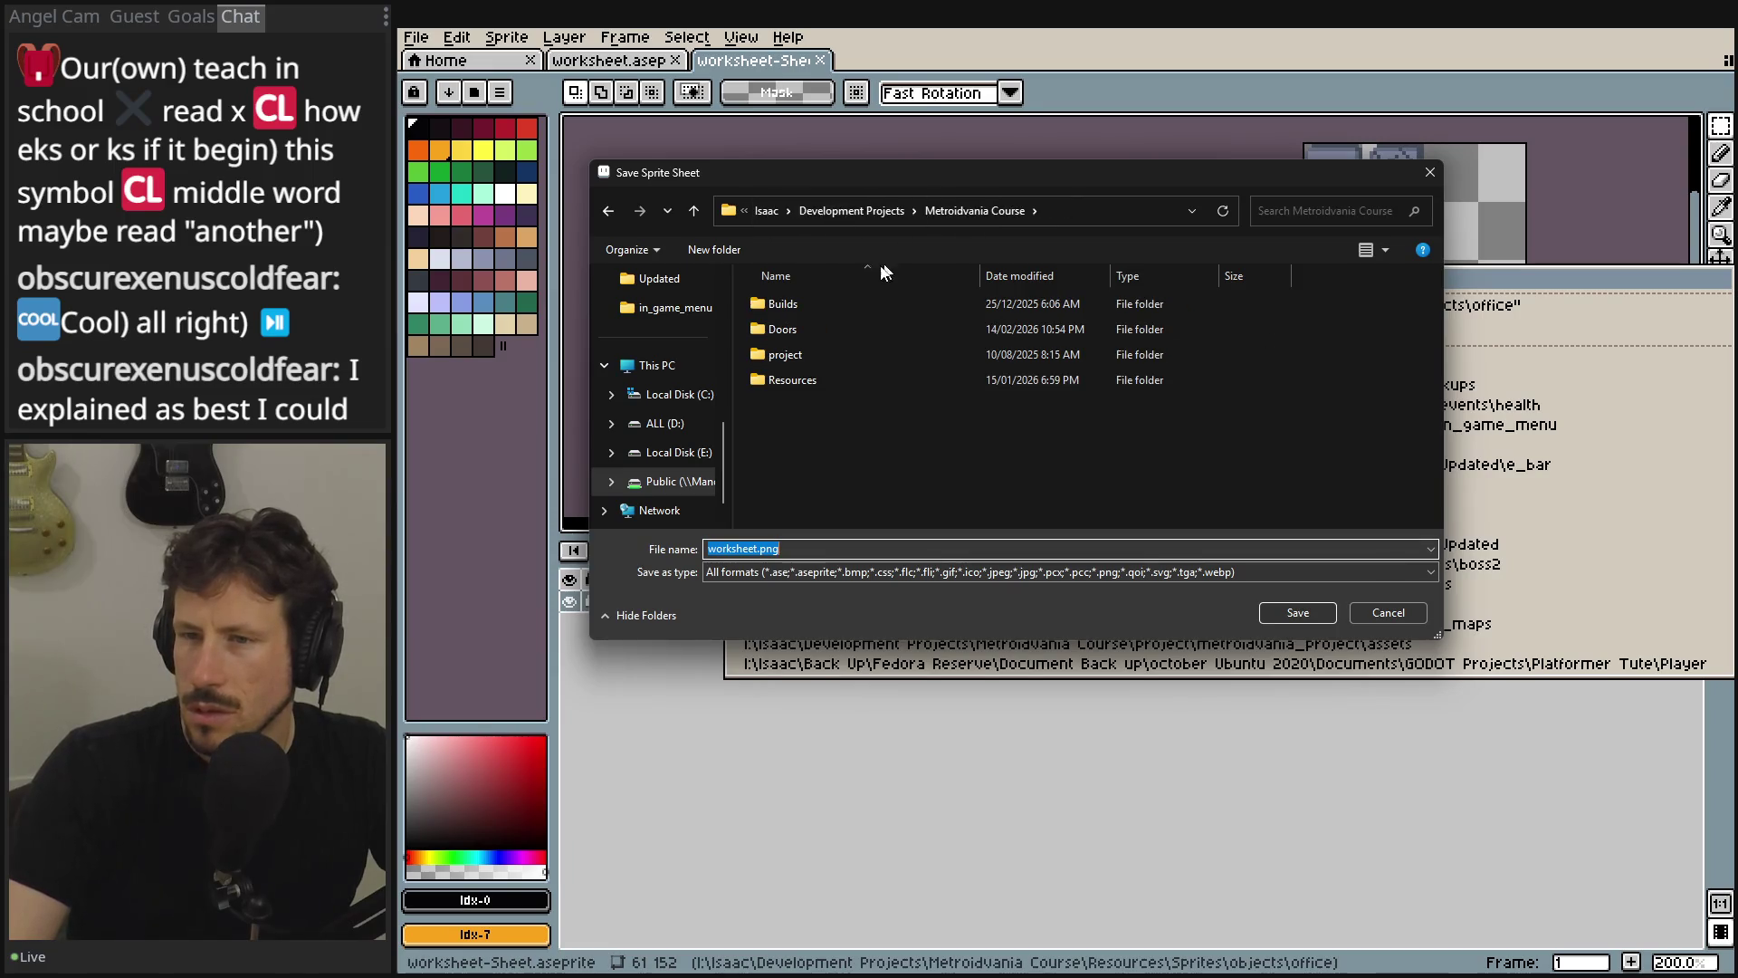
pyautogui.doubleClick(795, 378)
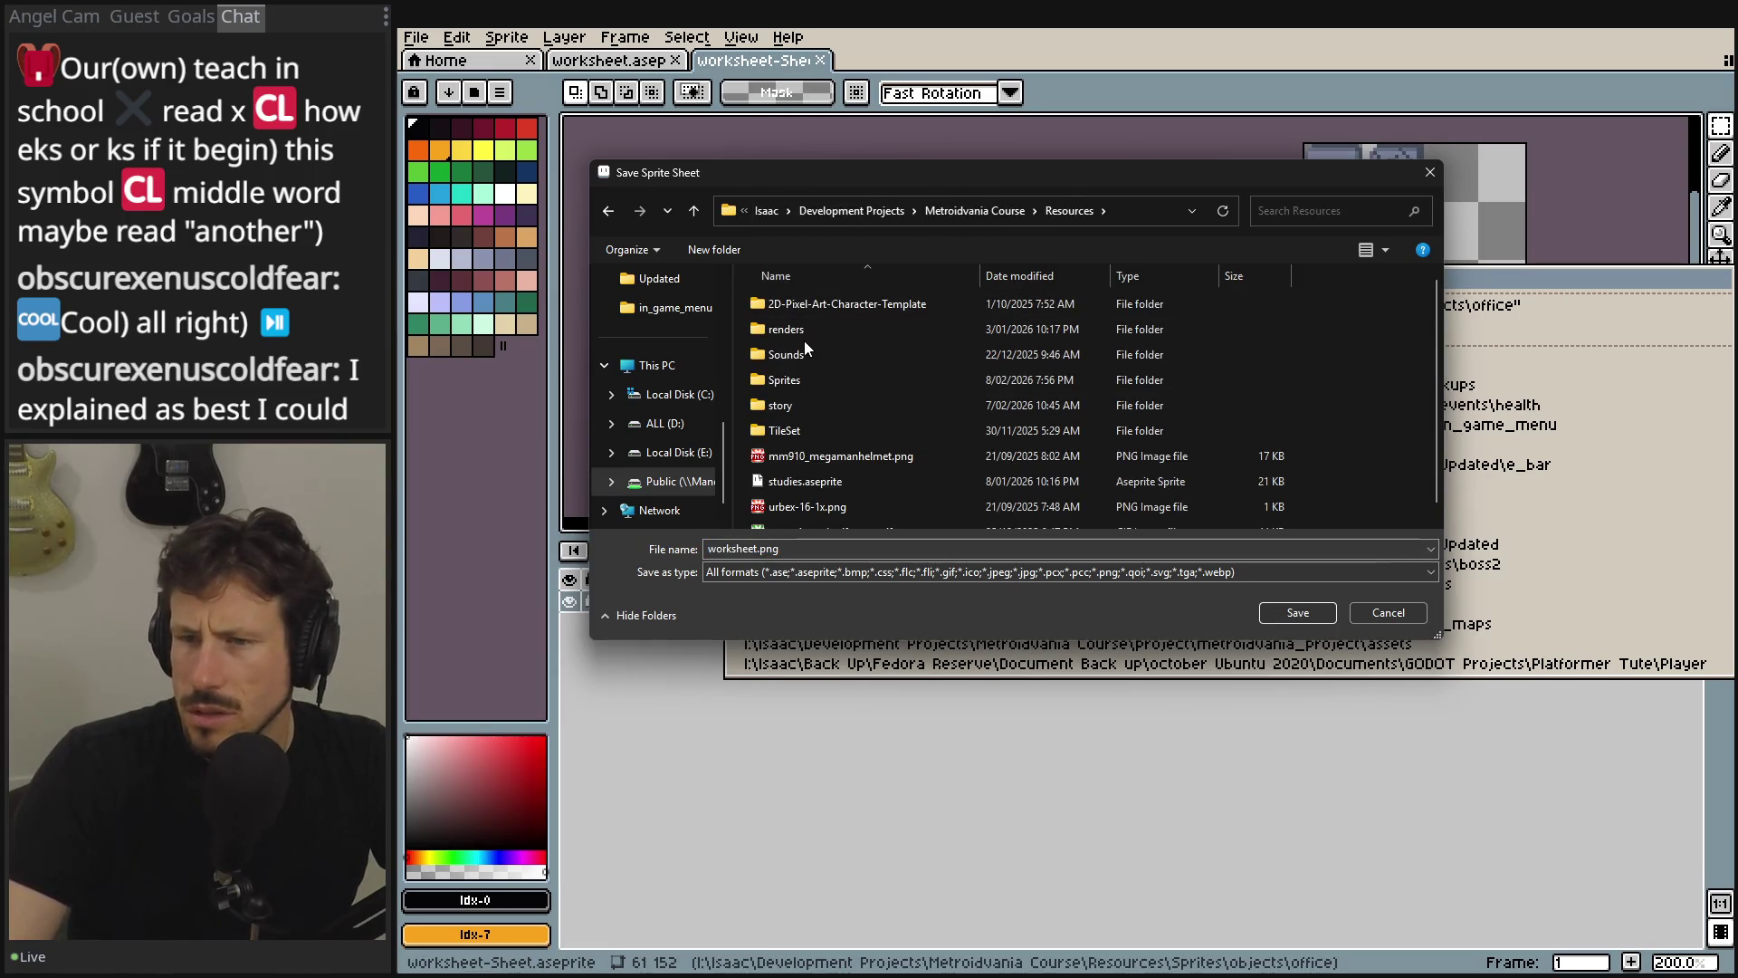
pyautogui.click(972, 205)
pyautogui.doubleClick(800, 350)
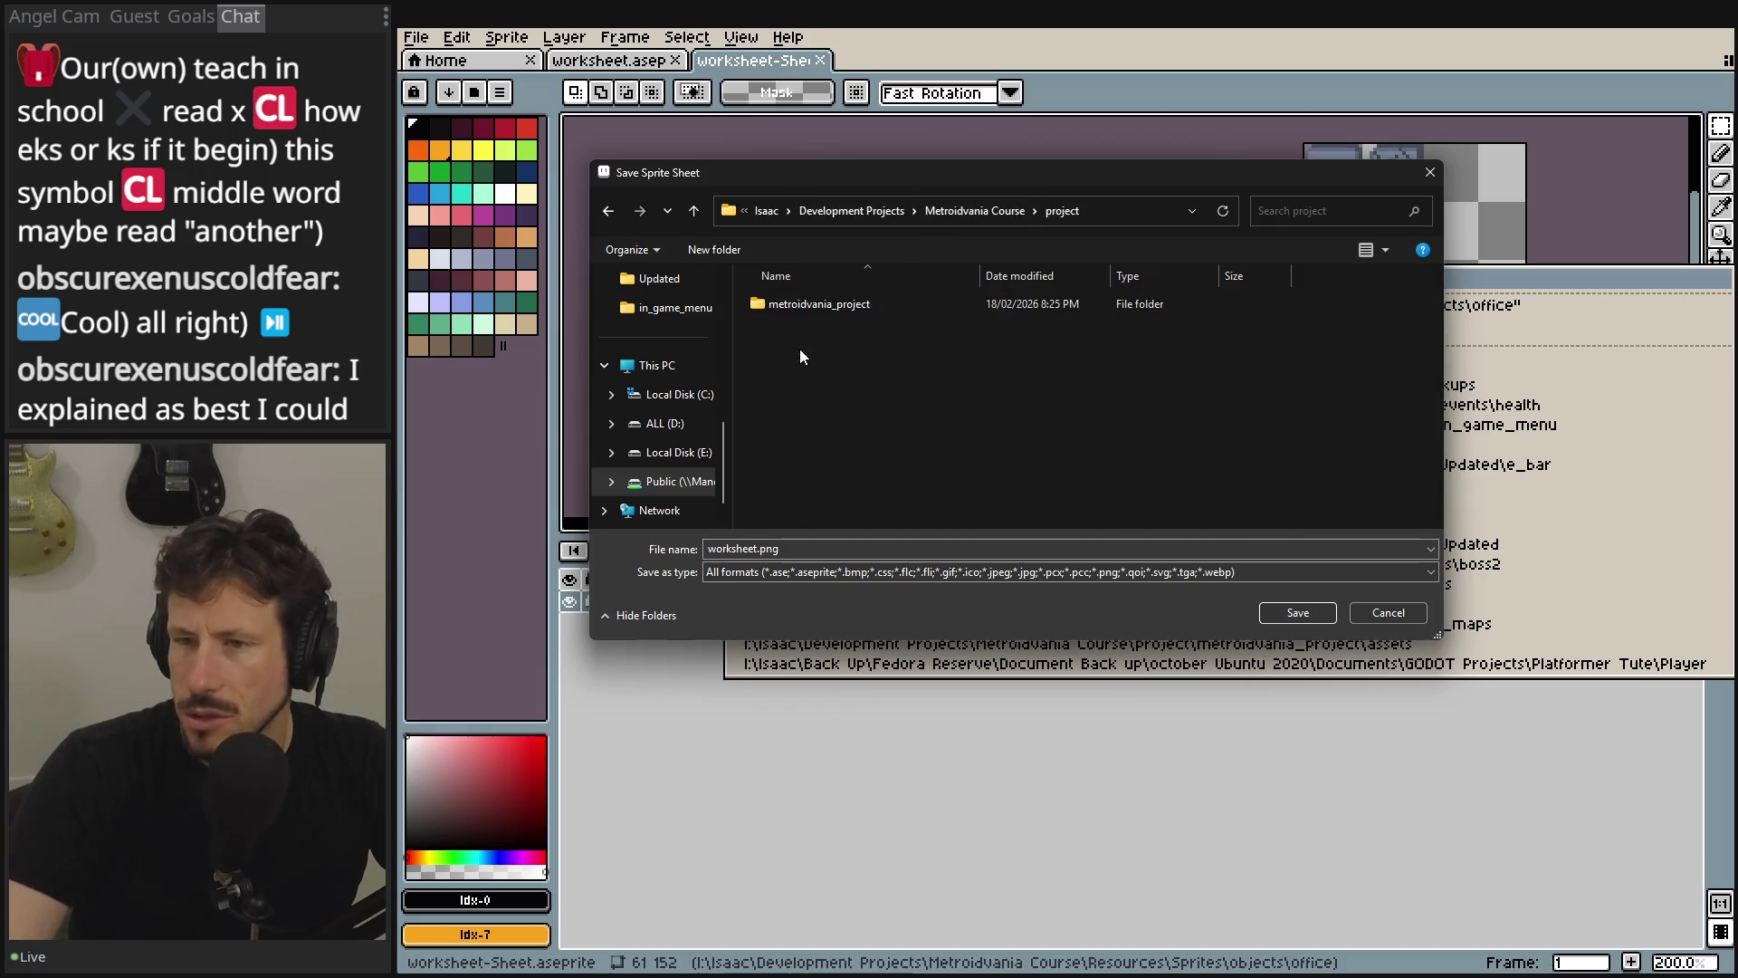
pyautogui.doubleClick(797, 312)
pyautogui.doubleClick(795, 313)
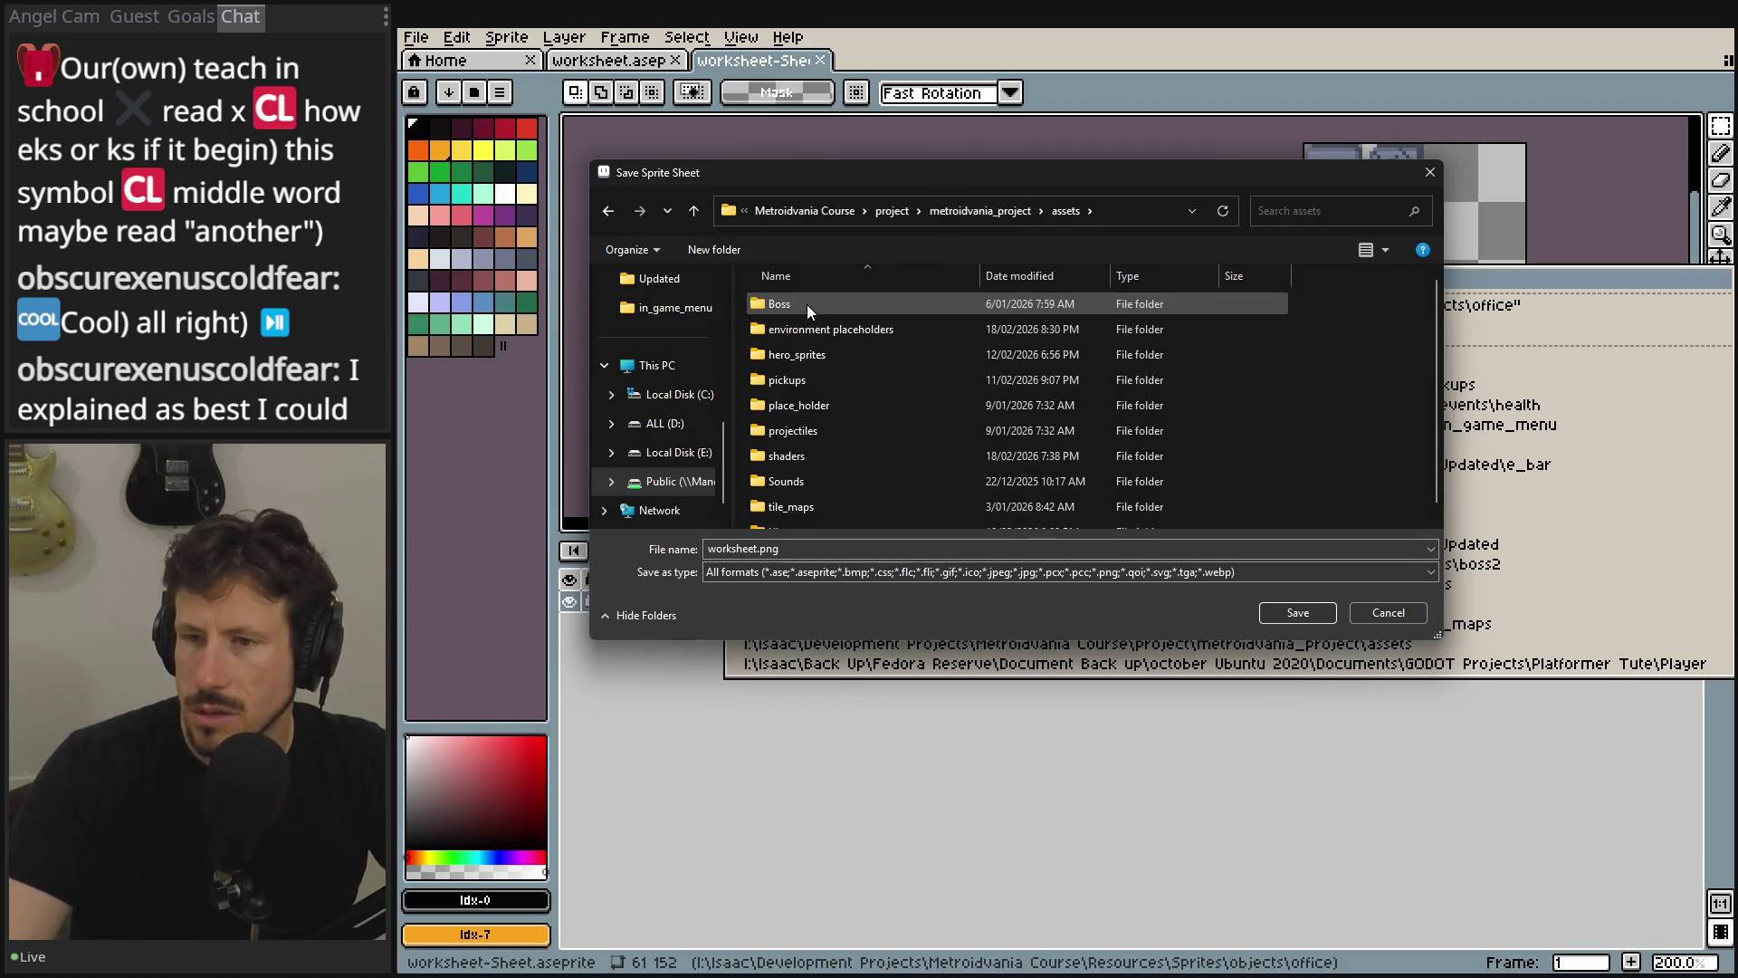
pyautogui.doubleClick(808, 331)
pyautogui.doubleClick(808, 308)
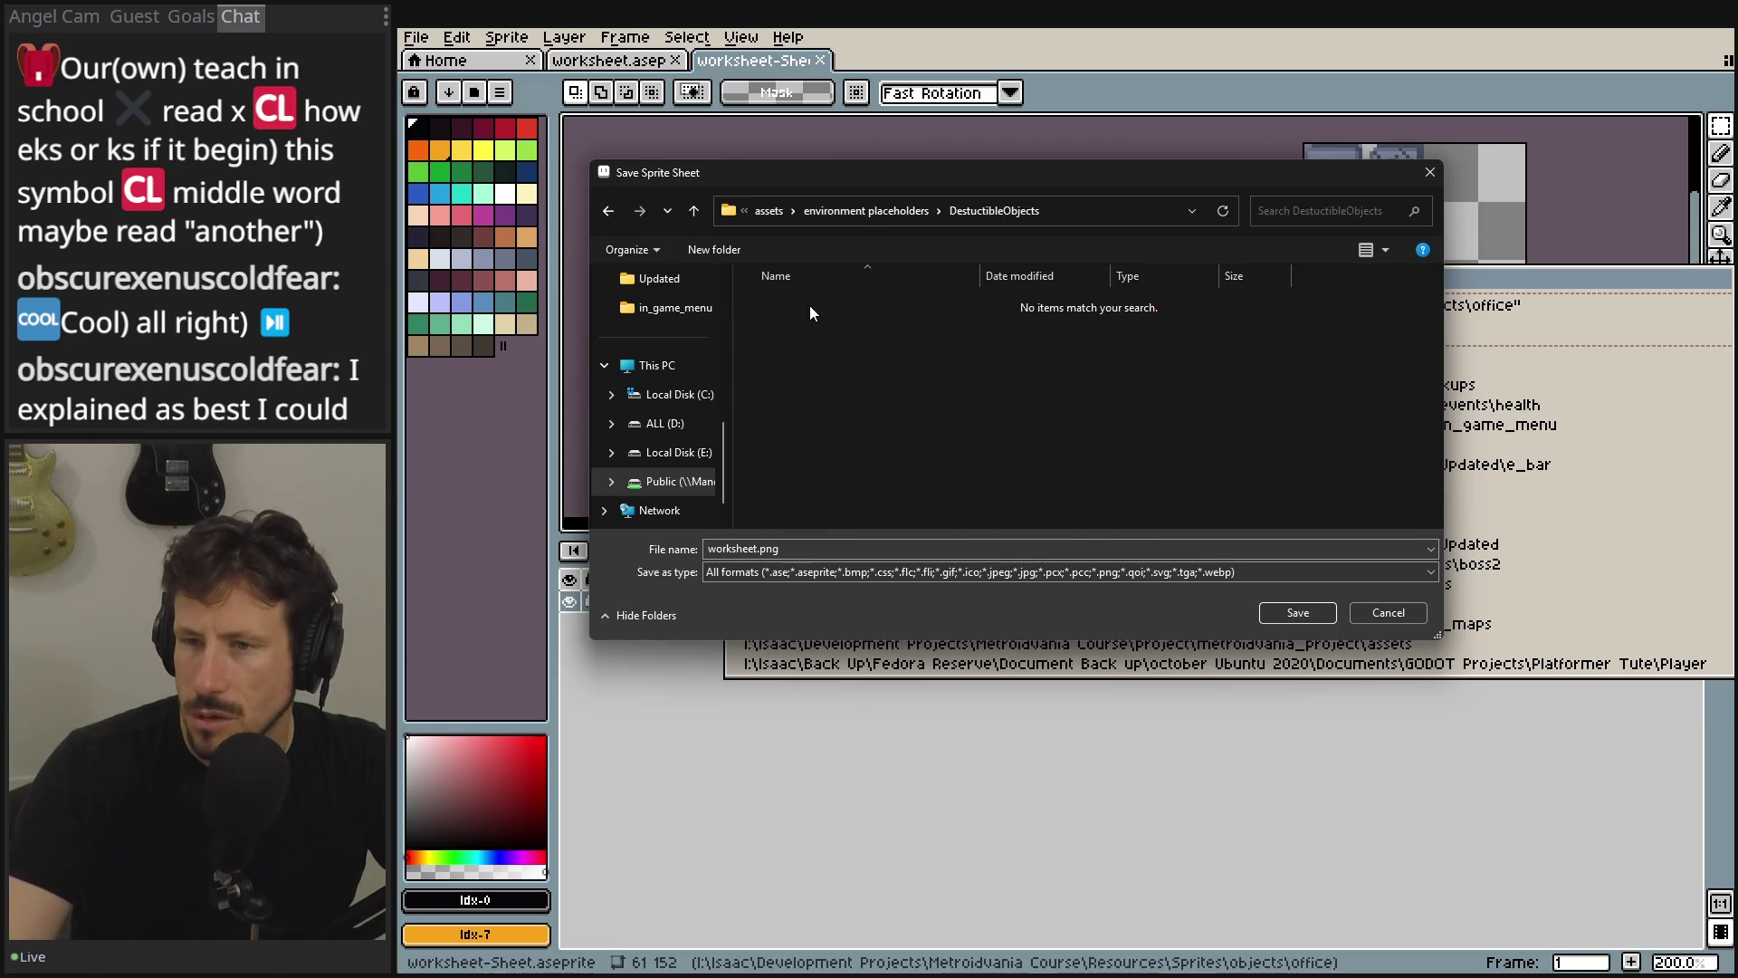
# - Name the output destructible_objects.png and export the trimmed sprite sheet
pyautogui.click(756, 548)
pyautogui.doubleClick(733, 547)
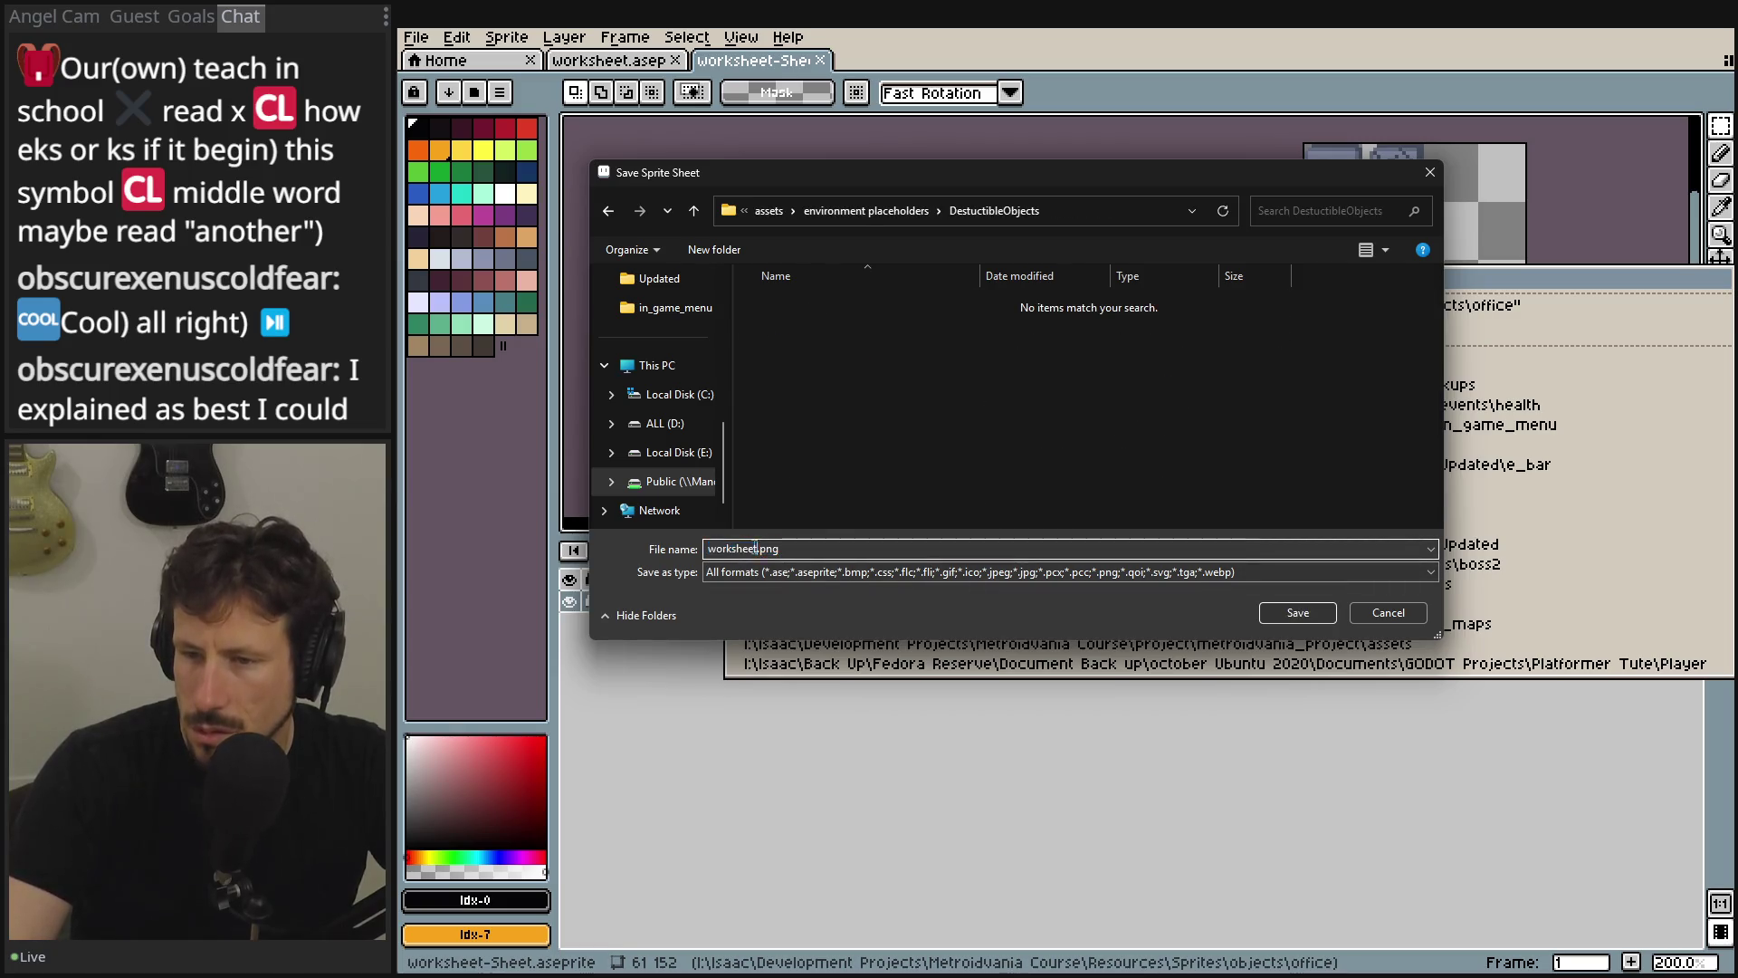
pyautogui.write('destruct')
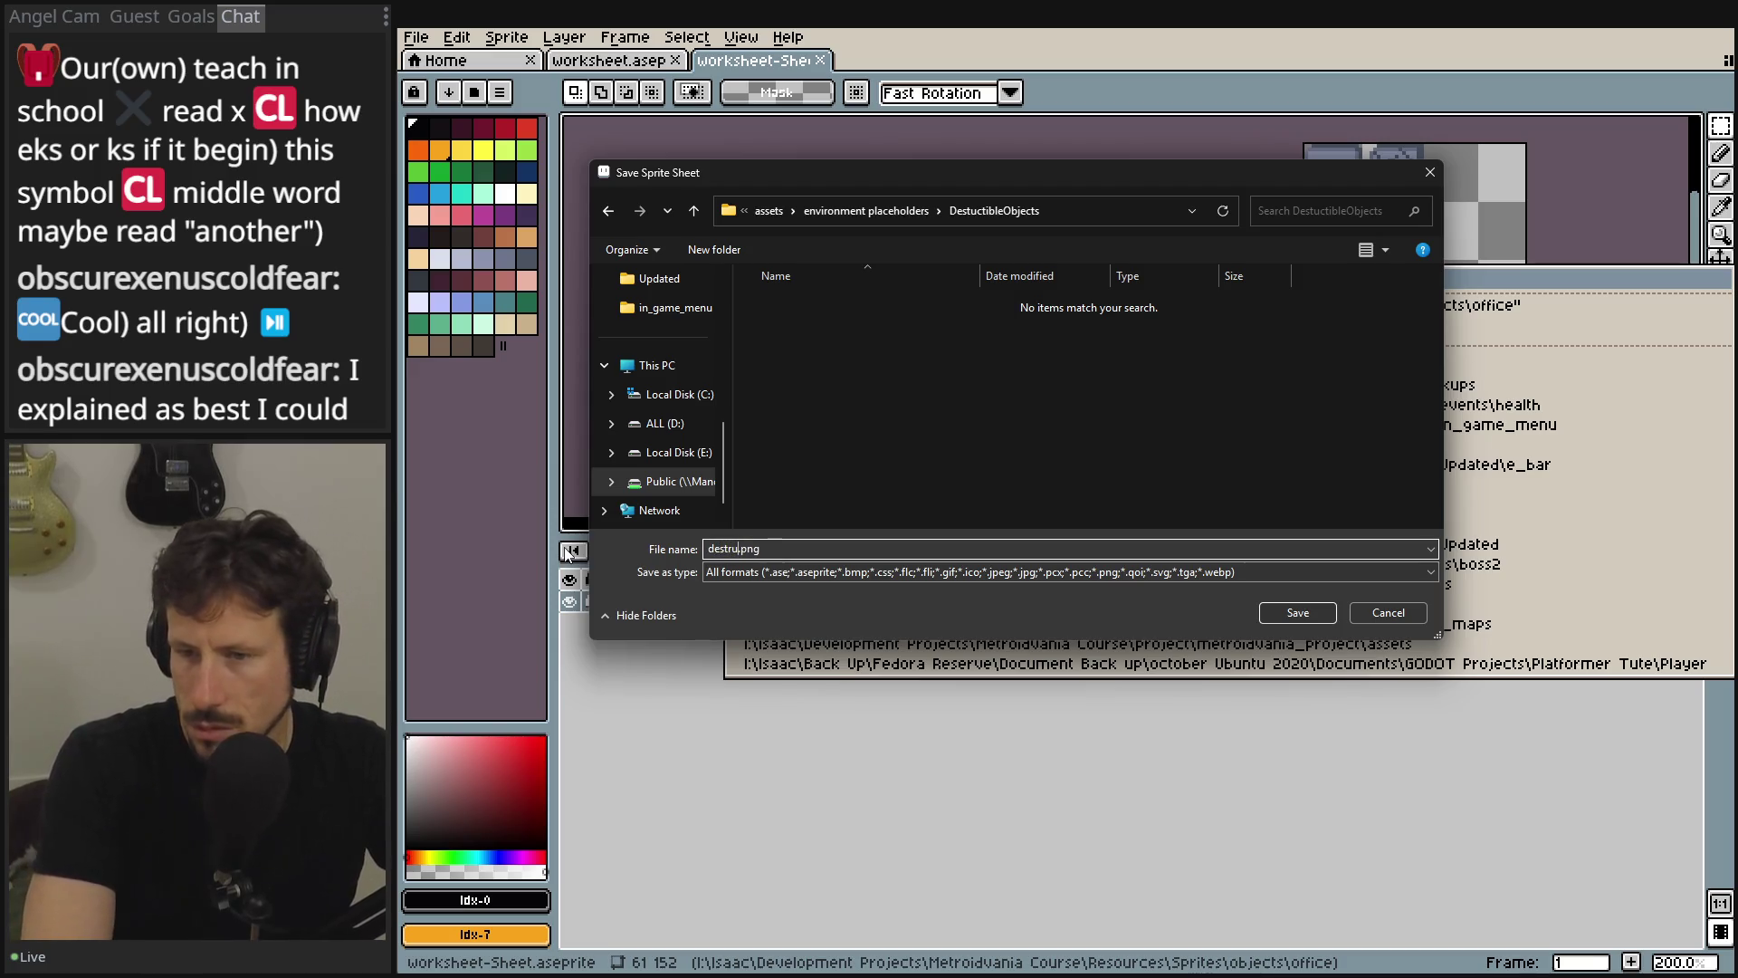
pyautogui.write('ible')
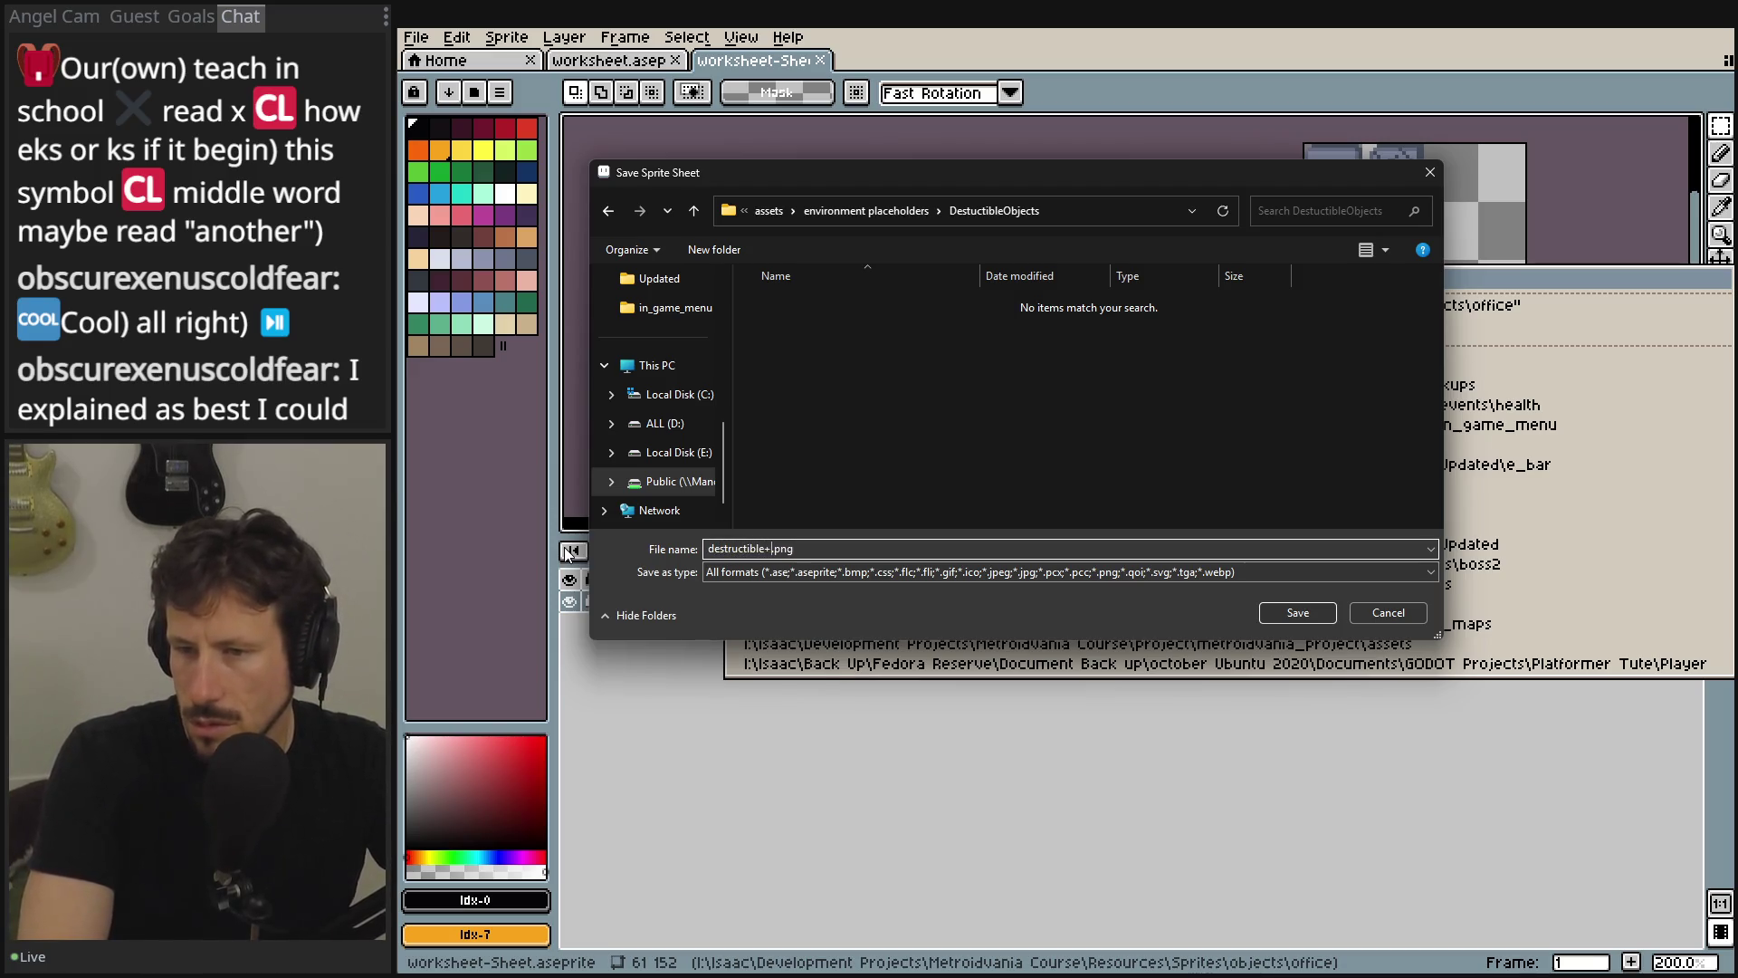
pyautogui.write('_obh')
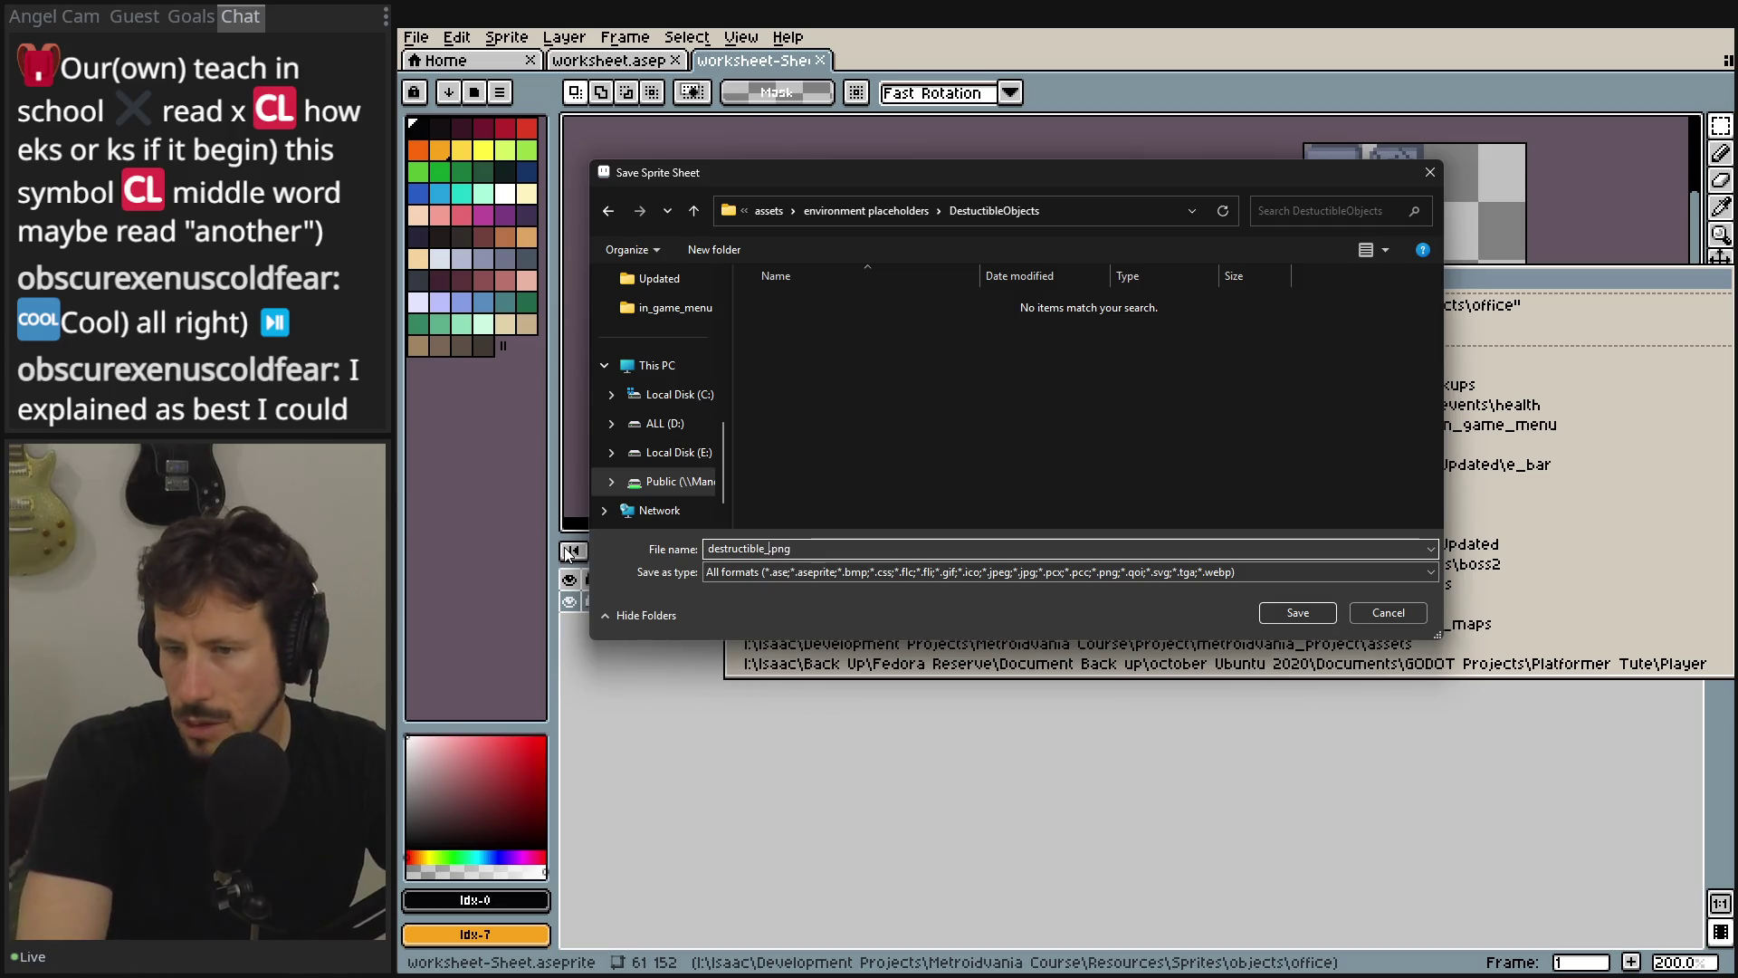
pyautogui.press('BackSpace')
pyautogui.write('jects')
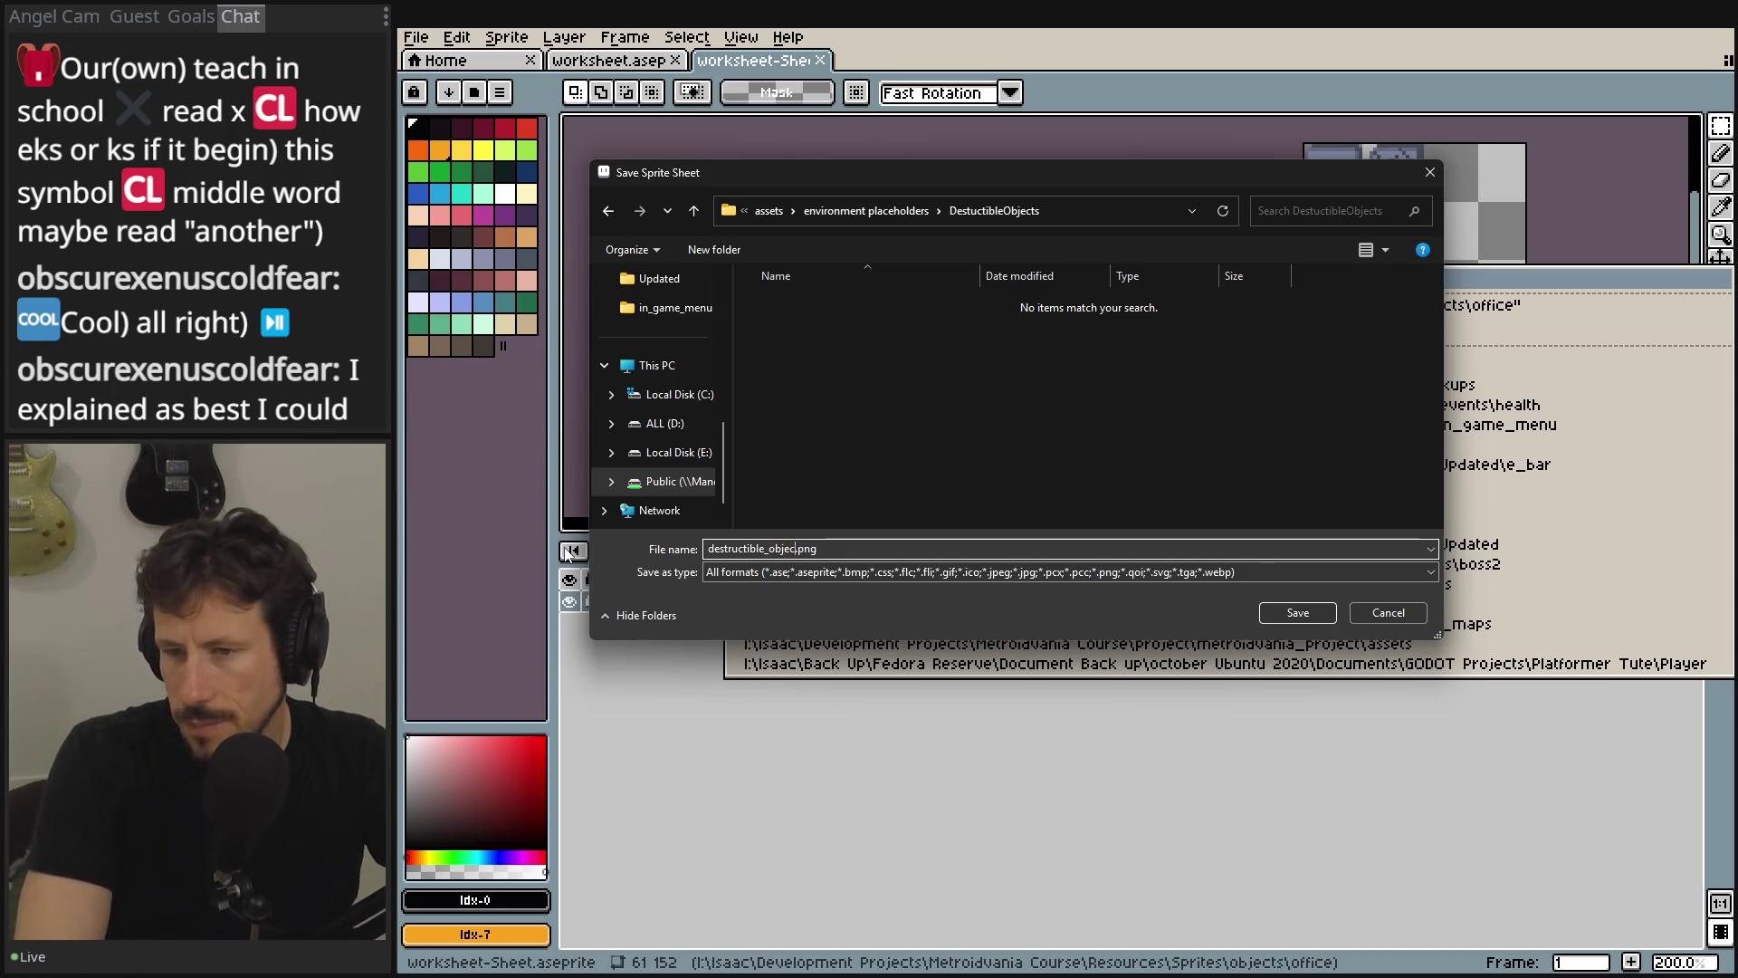
pyautogui.press('Return')
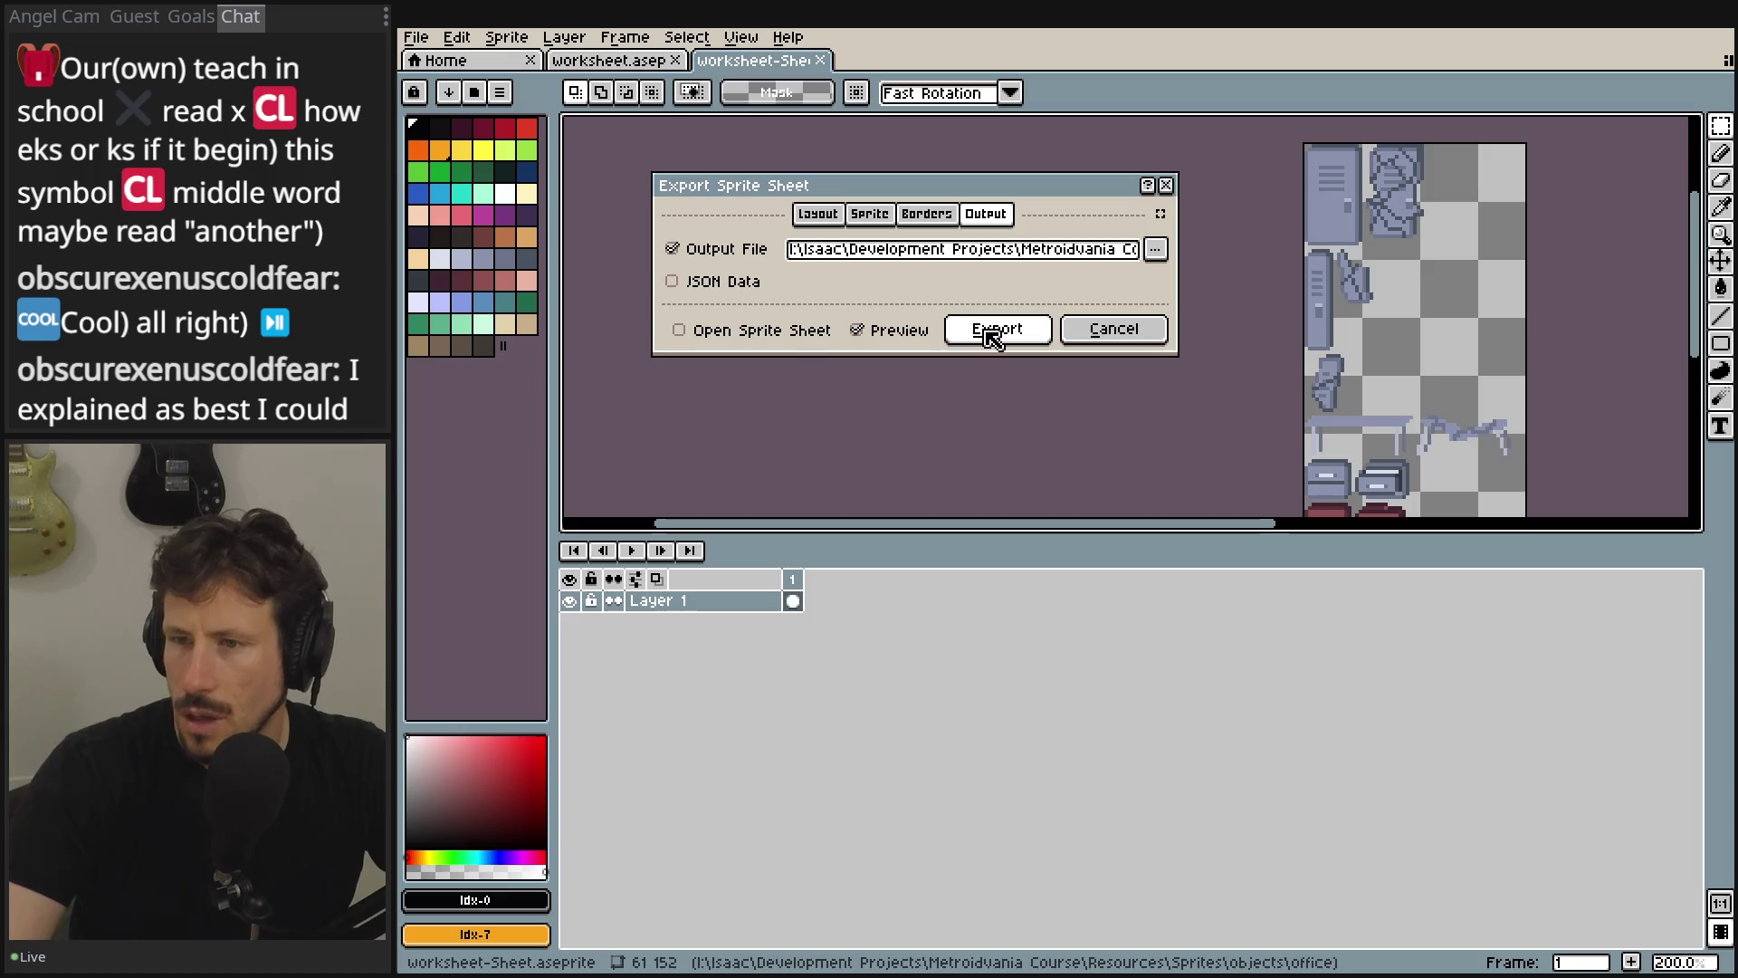
pyautogui.click(994, 330)
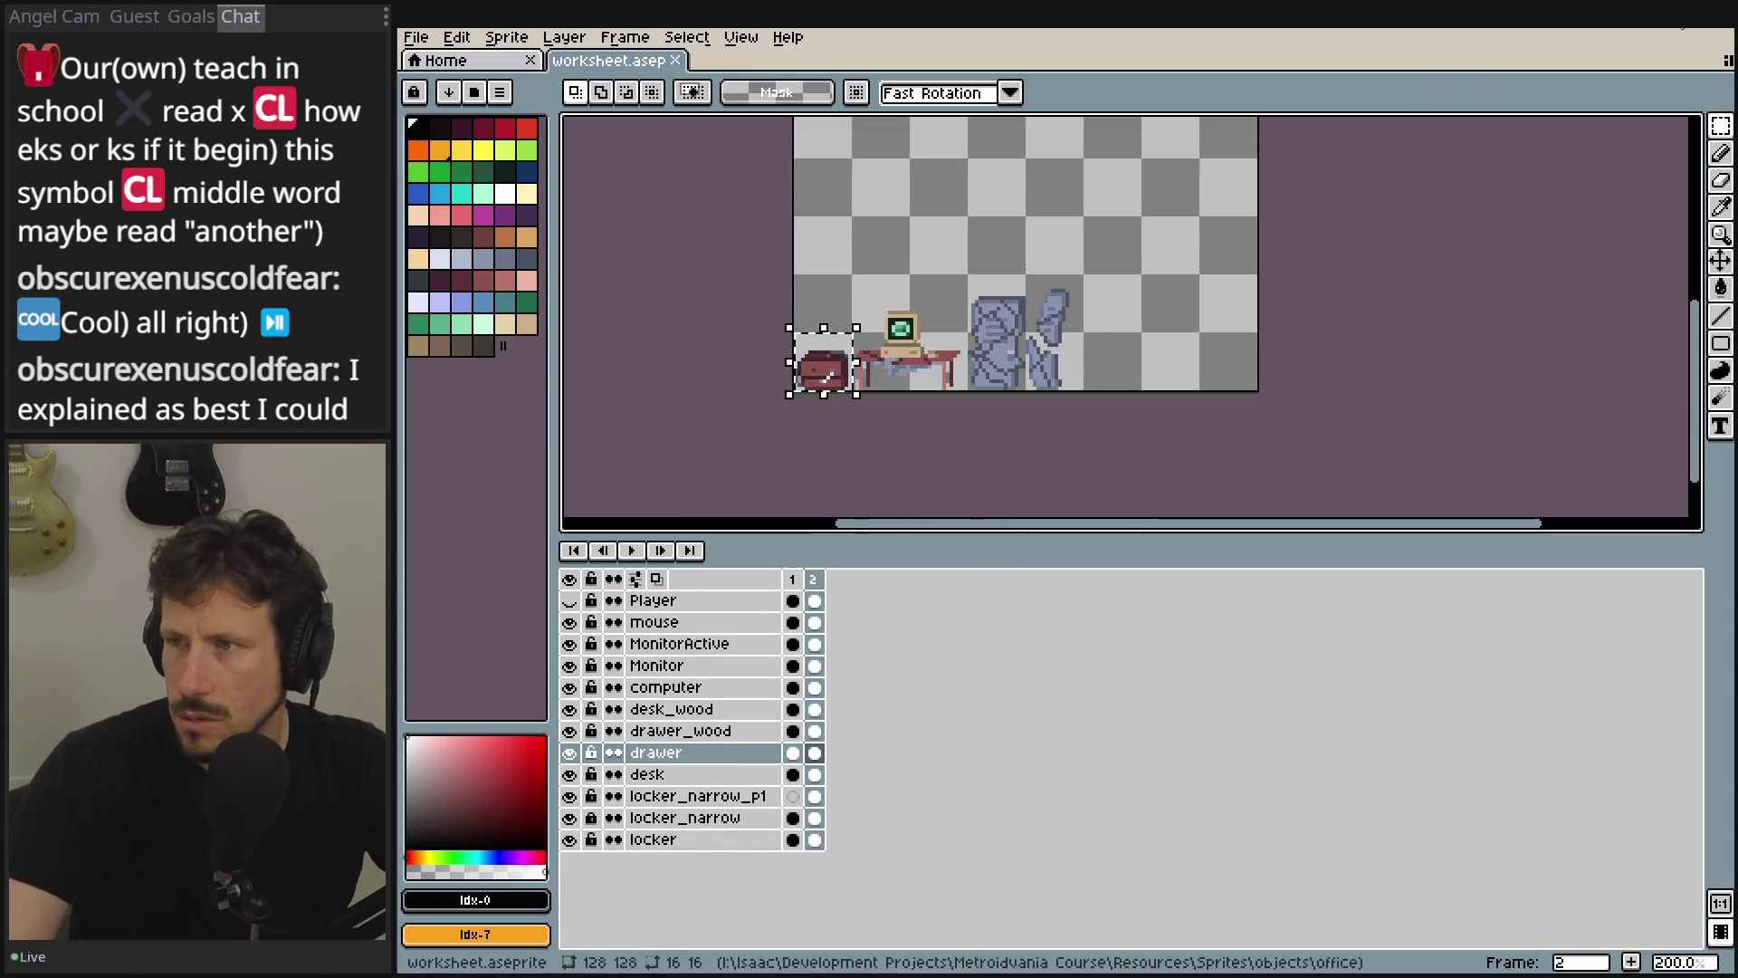
pyautogui.hotkey('alt', 'Tab')
# - Close the death_effect, air_enemy, ground_enemy and crawler prototype tabs and add an empty scene
pyautogui.click(1228, 410)
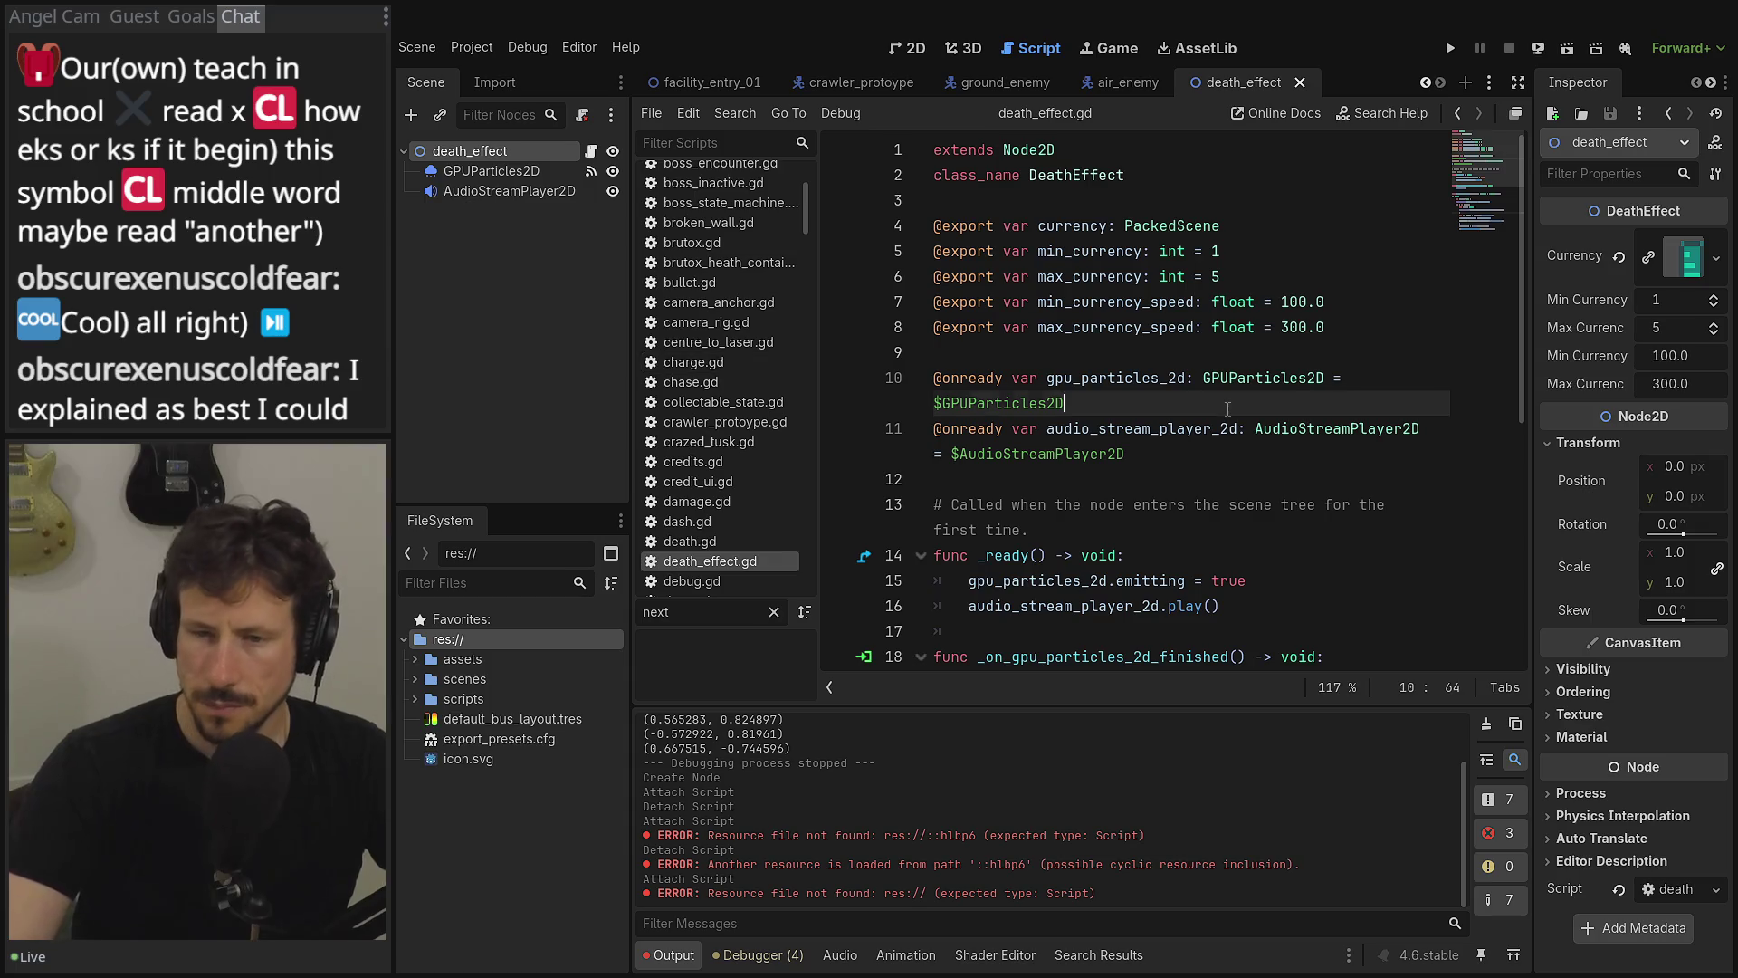
pyautogui.click(1300, 84)
pyautogui.click(1318, 83)
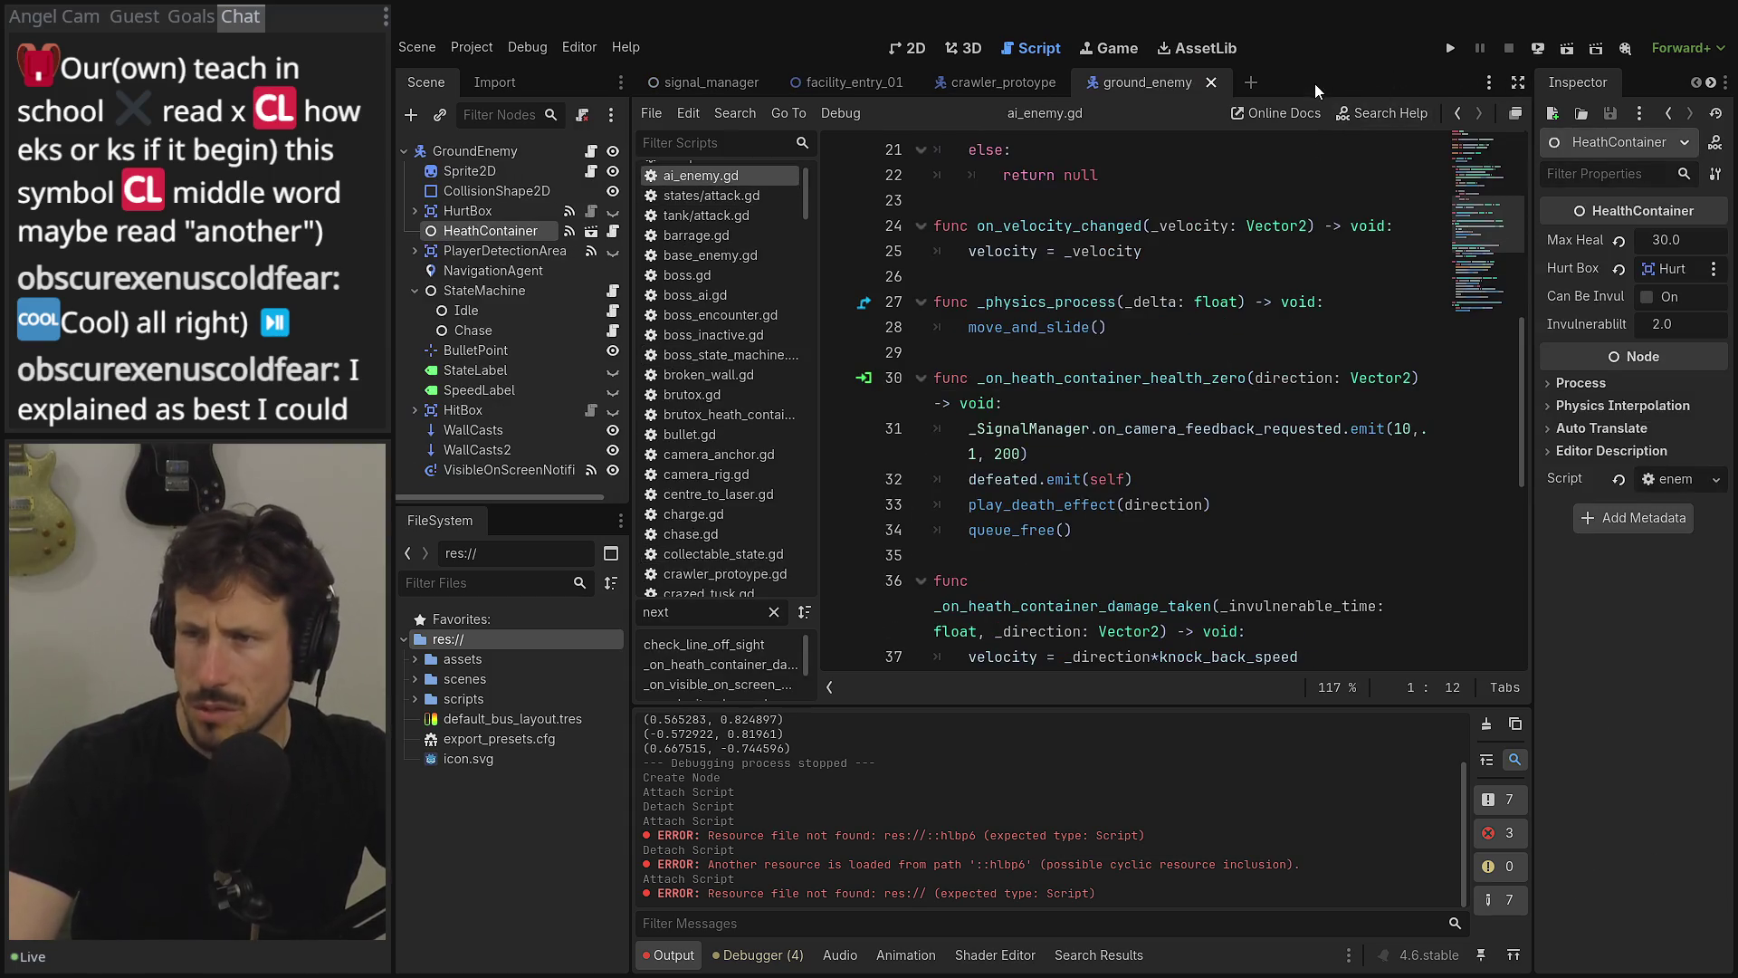
pyautogui.click(1211, 84)
pyautogui.click(1077, 83)
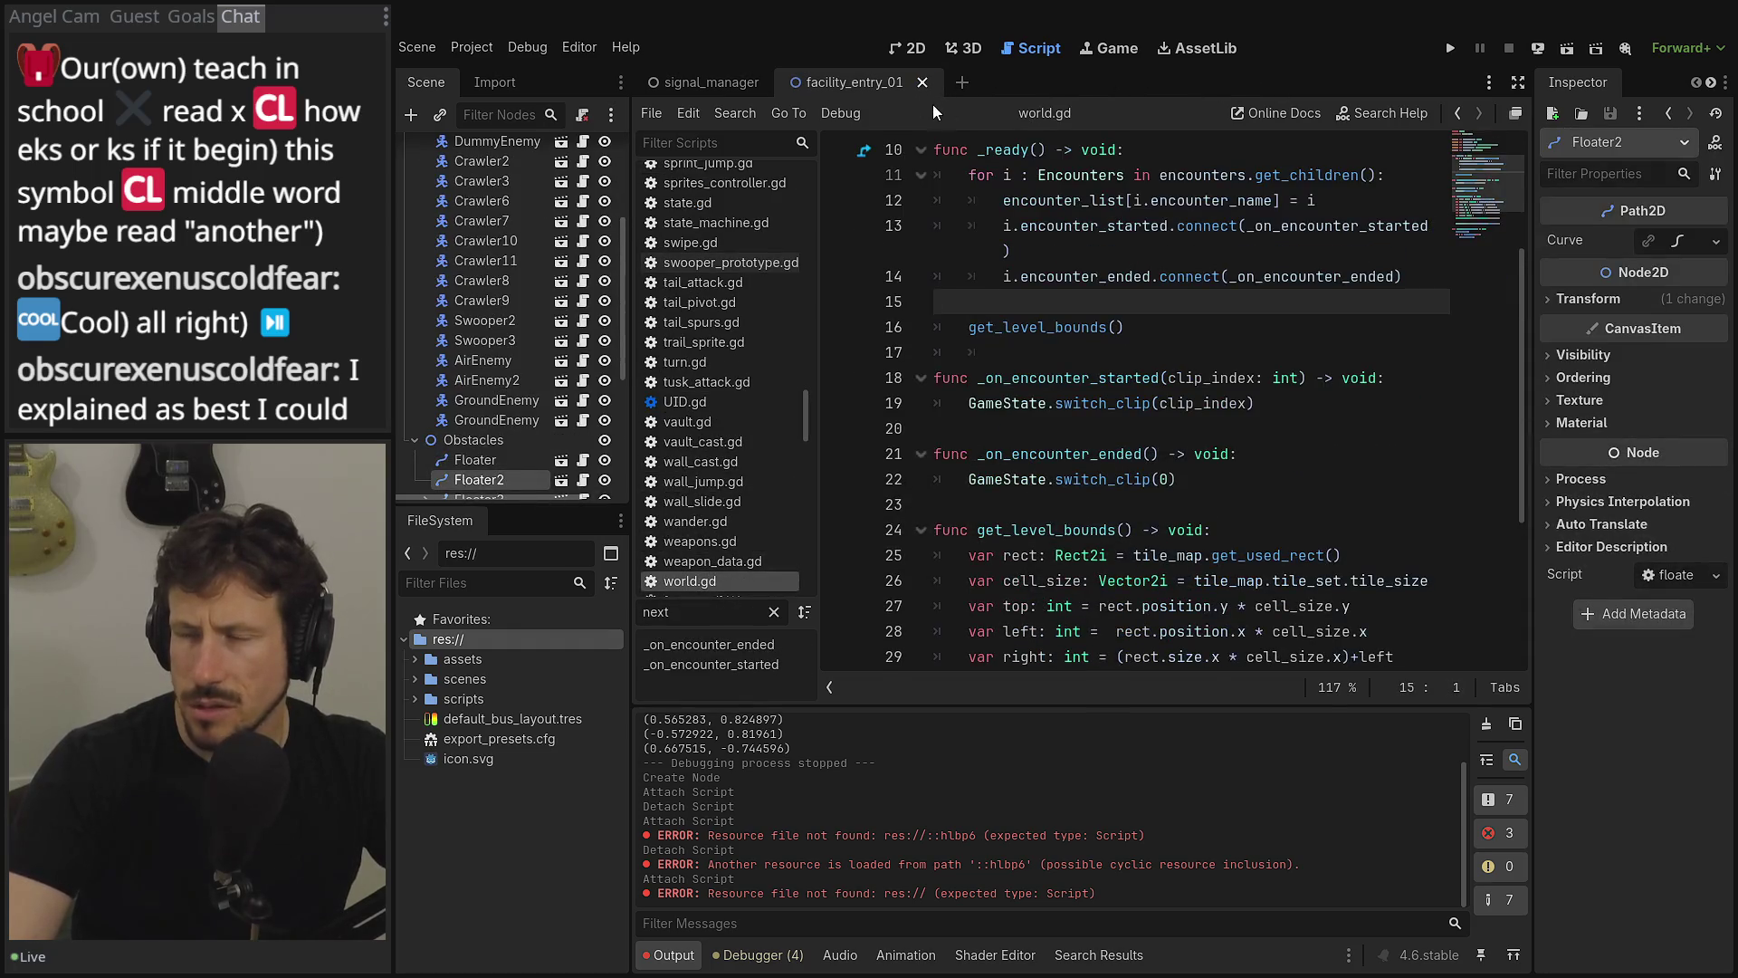
pyautogui.click(968, 82)
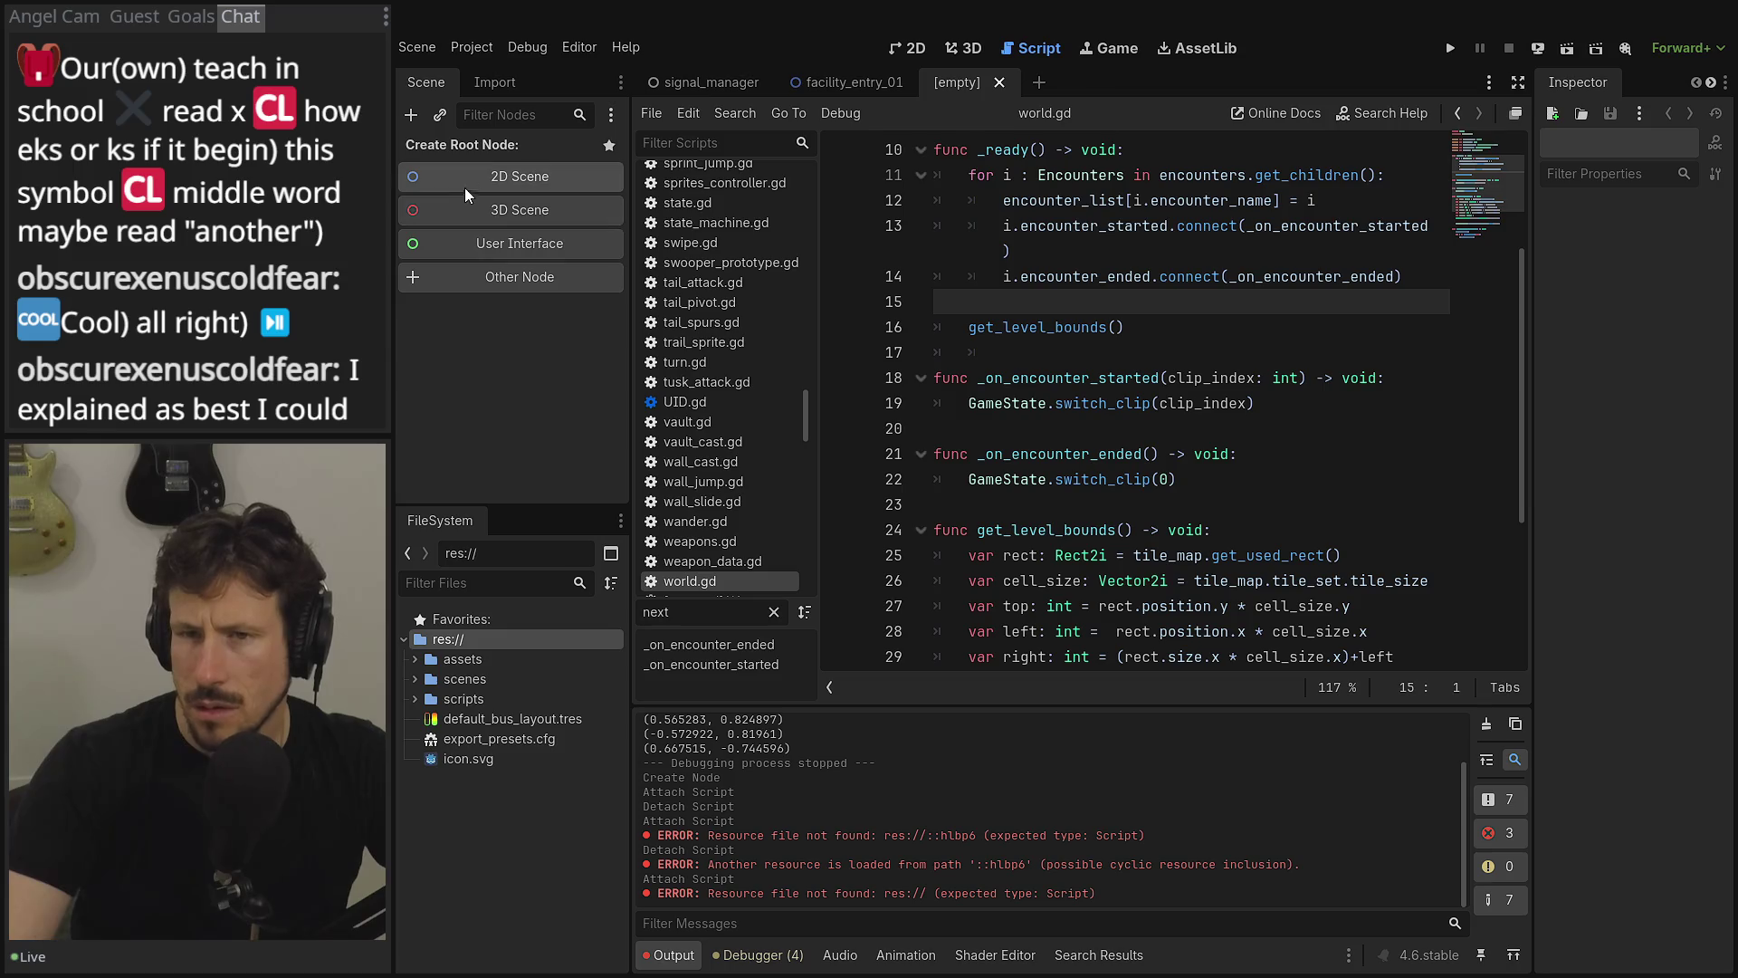
# - Open Other Node and expand Node2D > PhysicsBody2D > StaticBody2D in the node tree
pyautogui.click(471, 284)
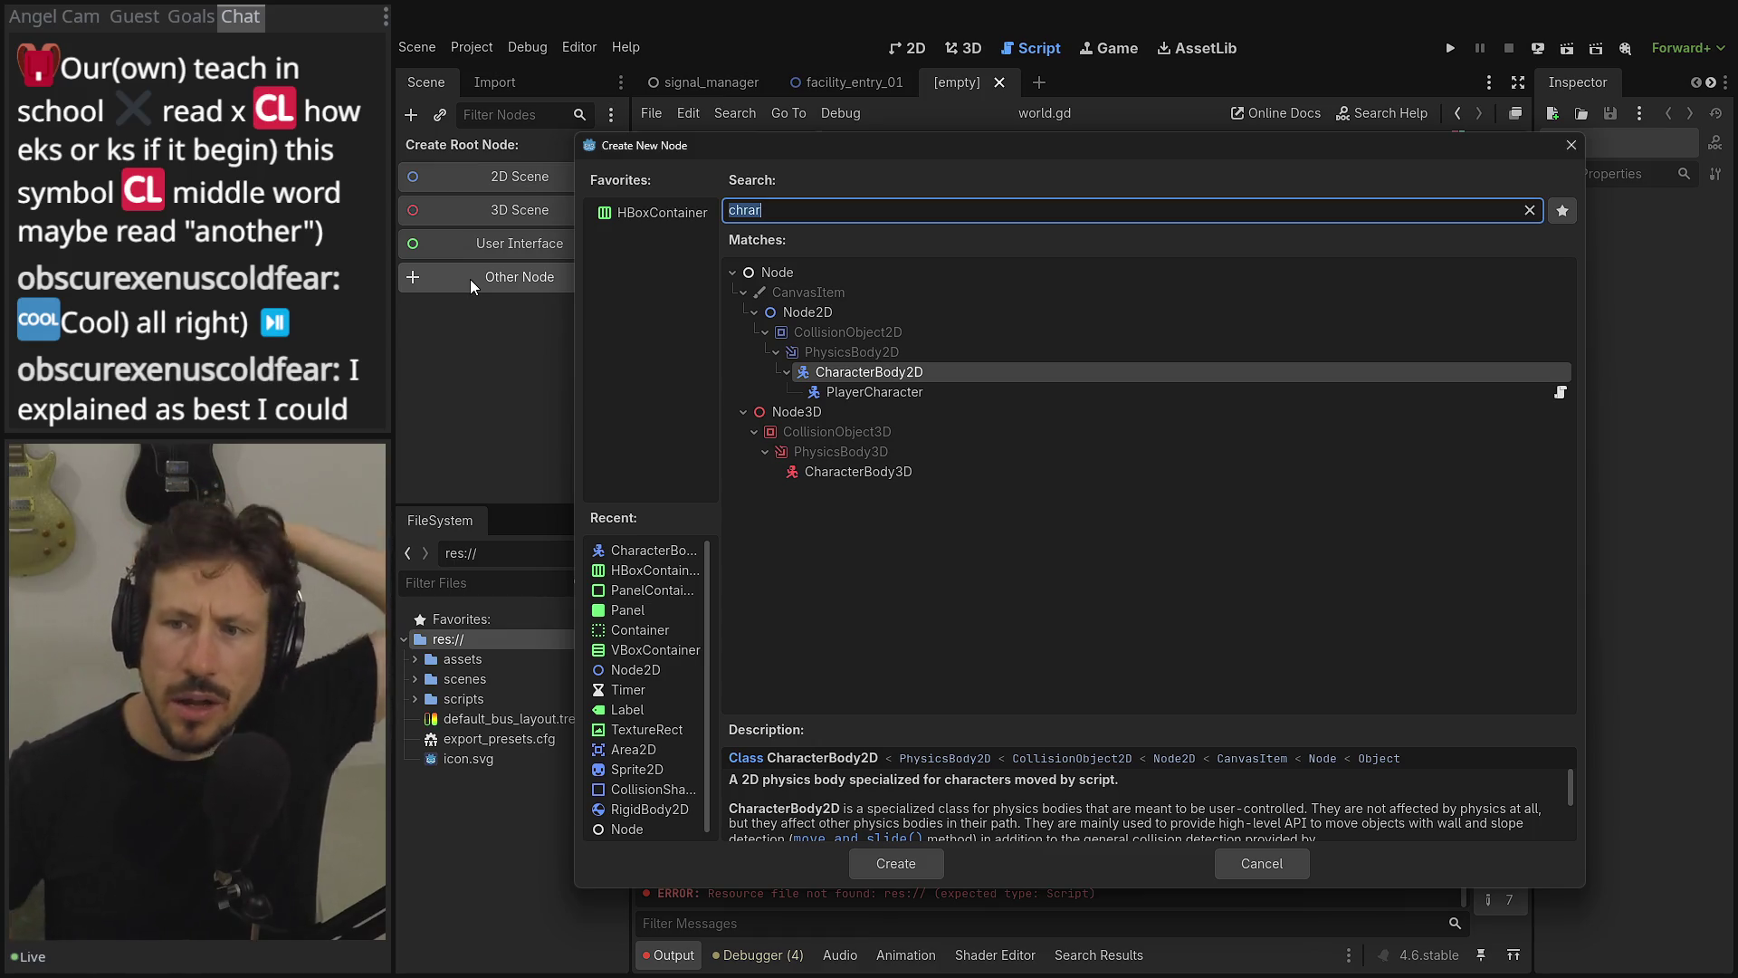
pyautogui.write('stat')
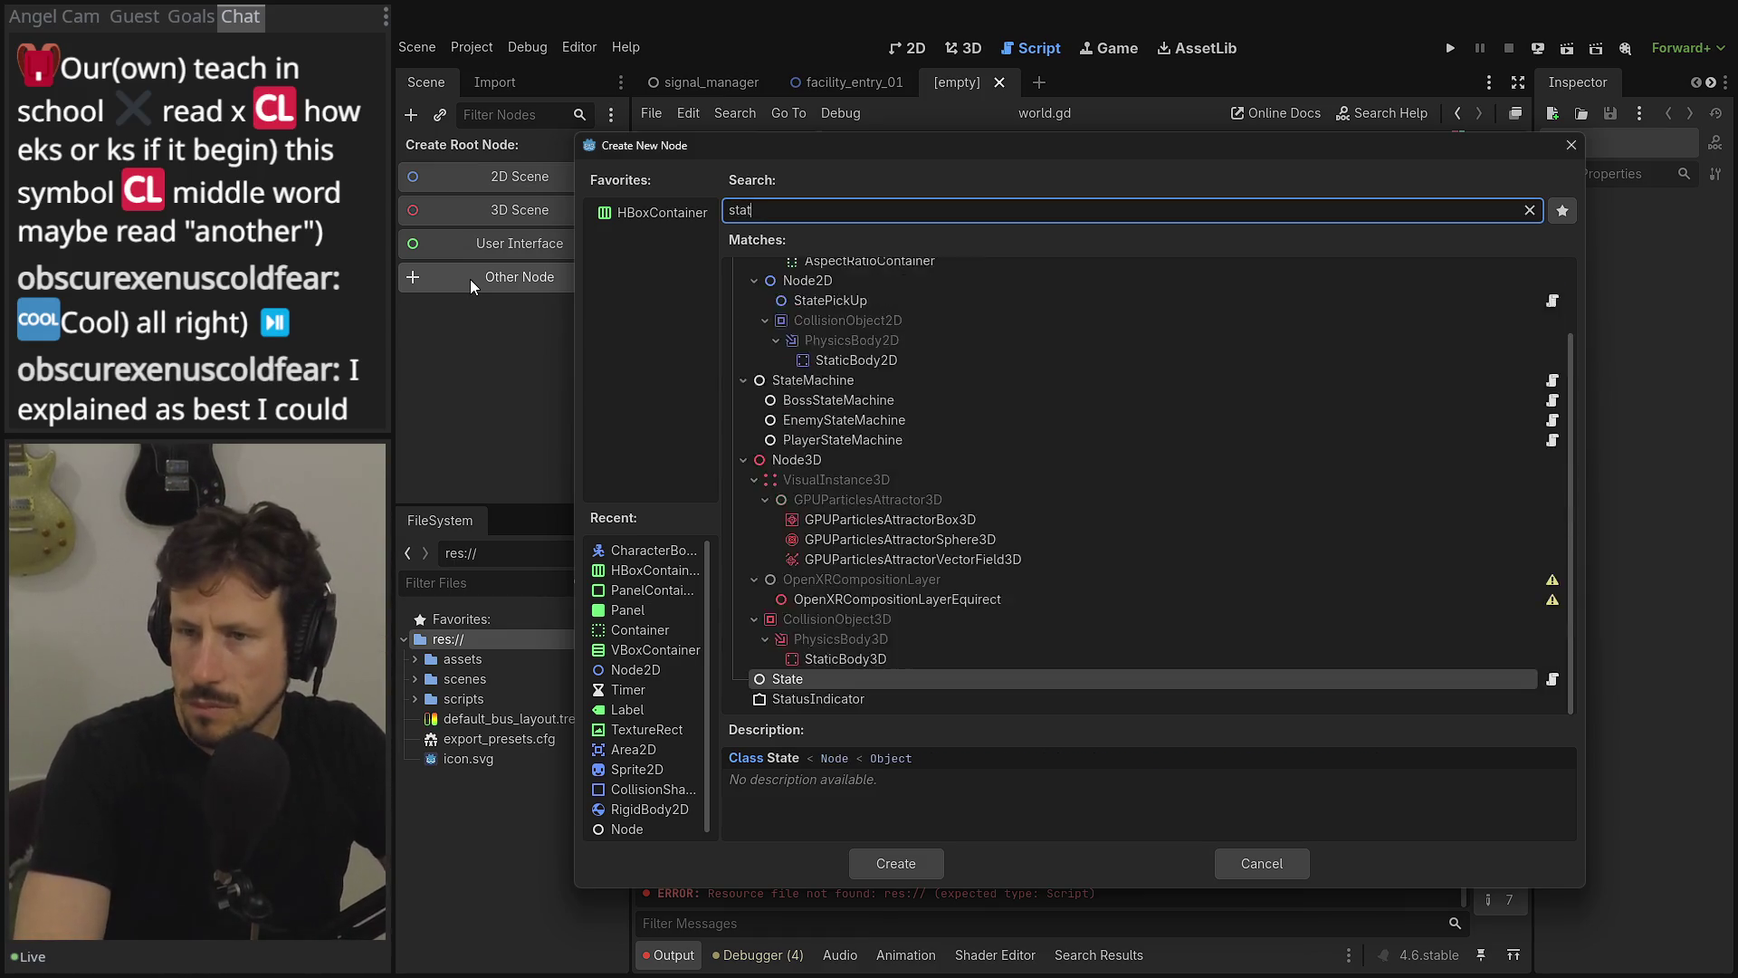
pyautogui.write('ic')
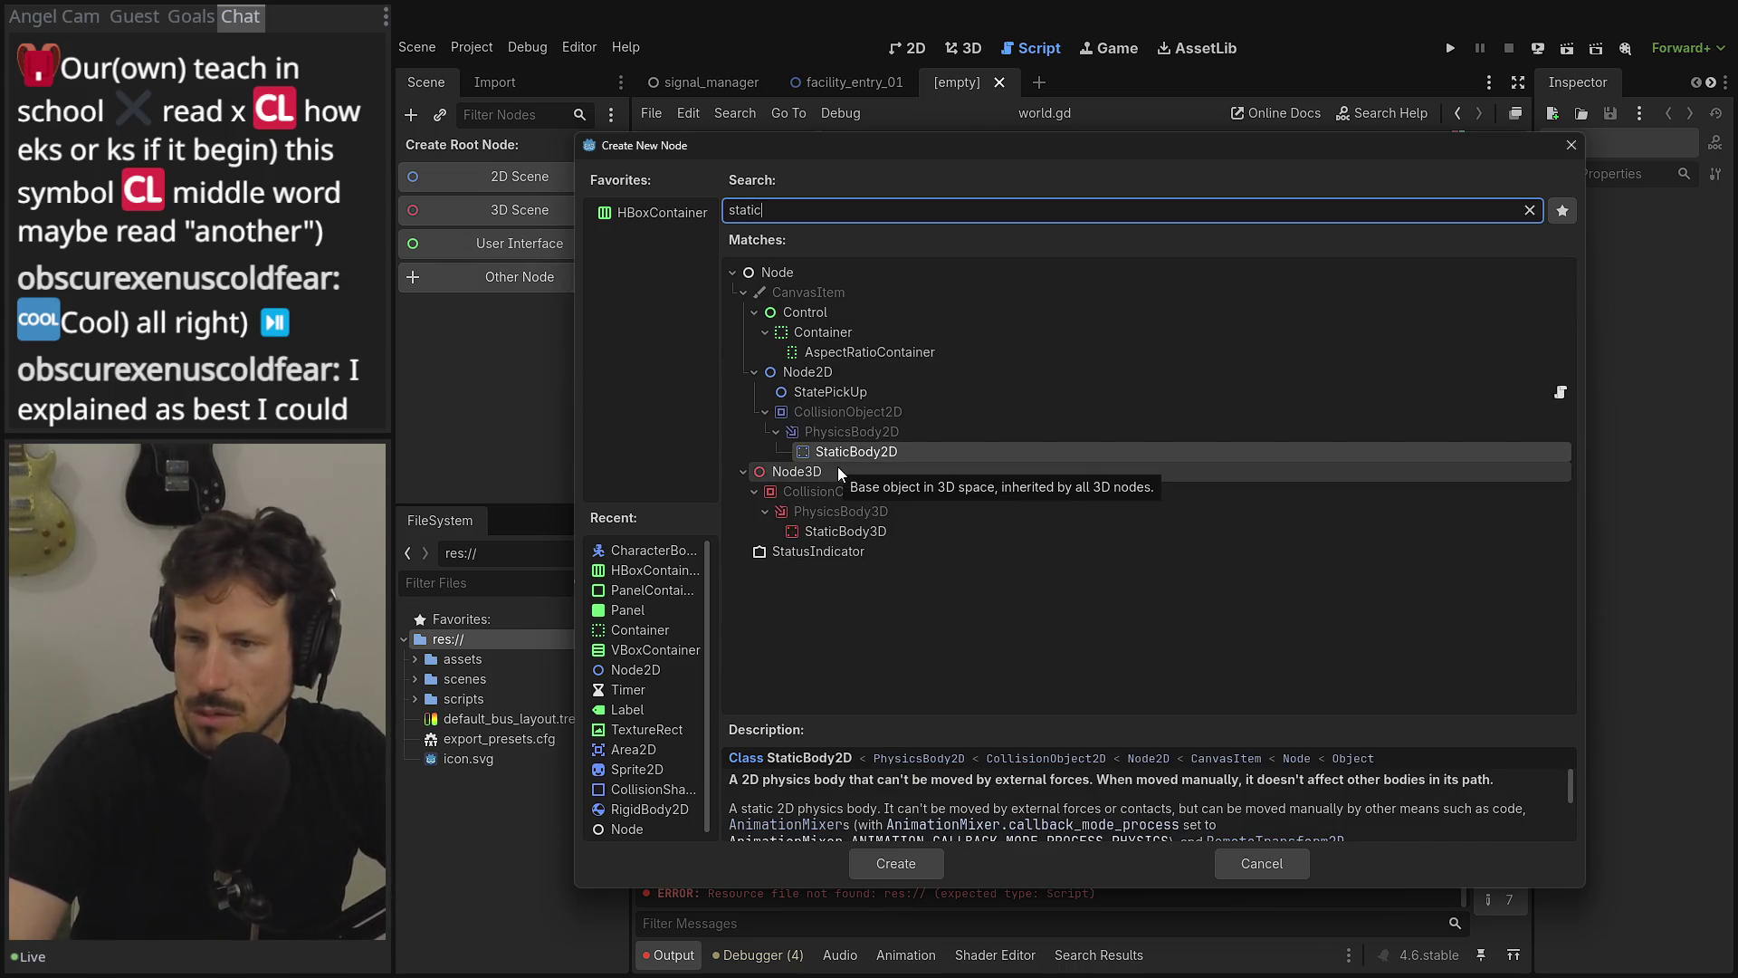
pyautogui.click(1530, 210)
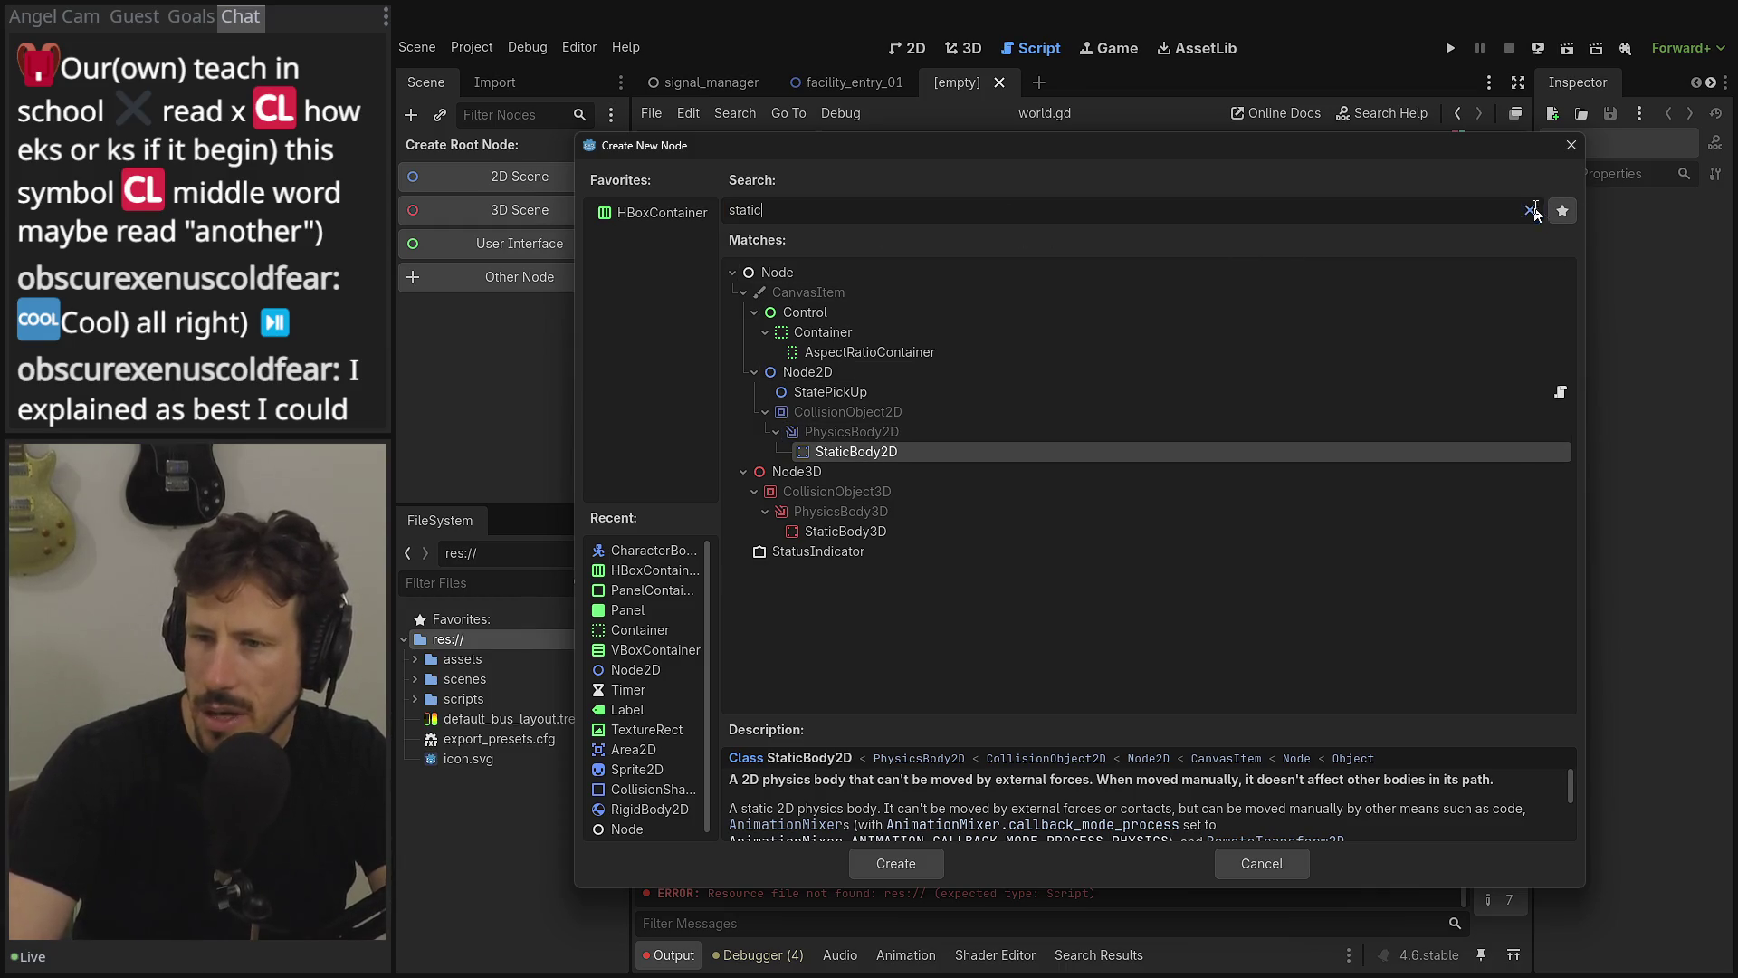
pyautogui.click(756, 373)
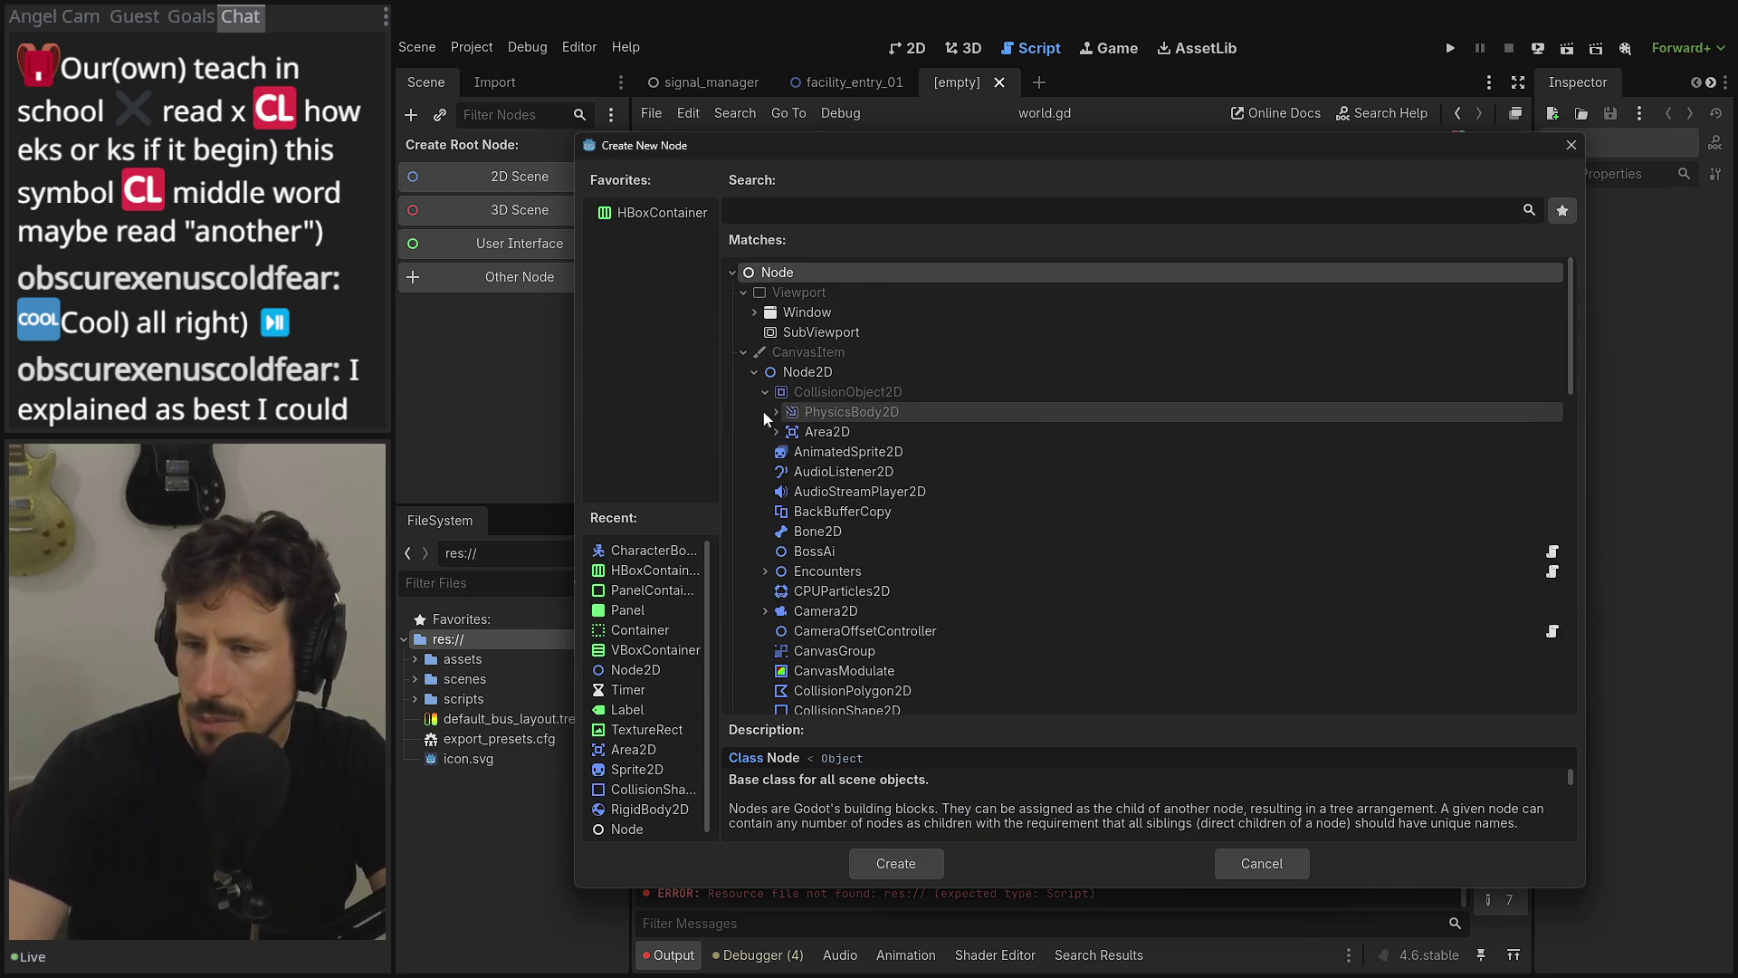
pyautogui.click(775, 413)
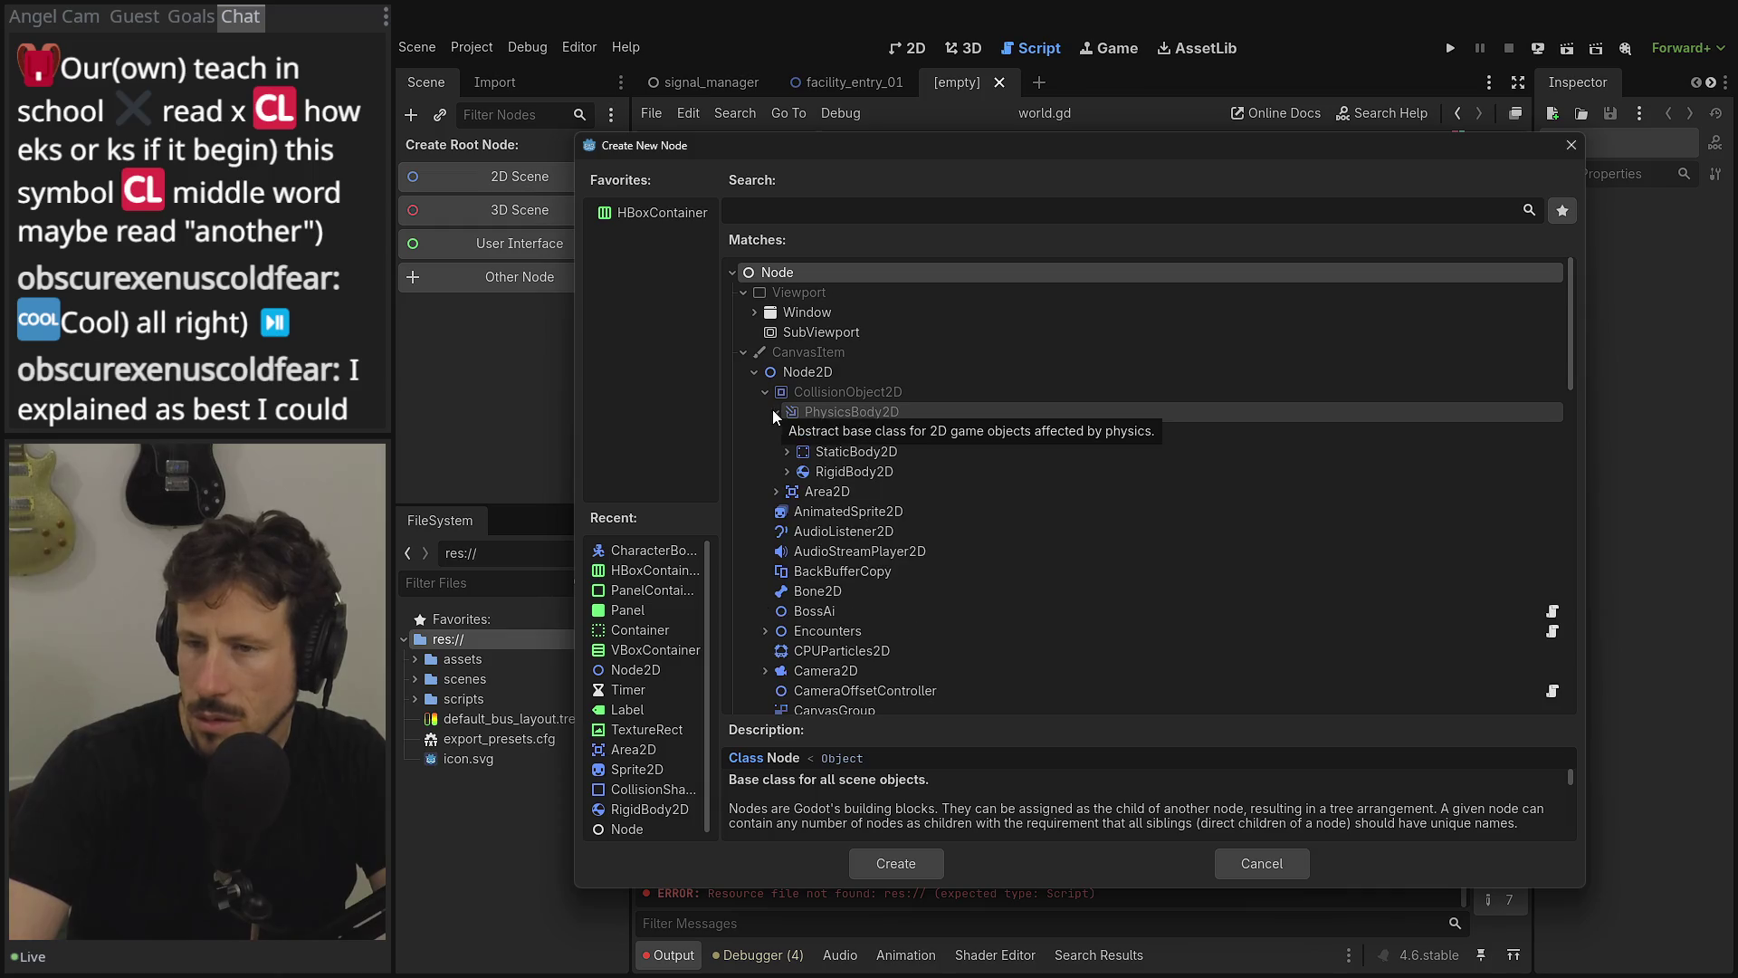
pyautogui.click(787, 452)
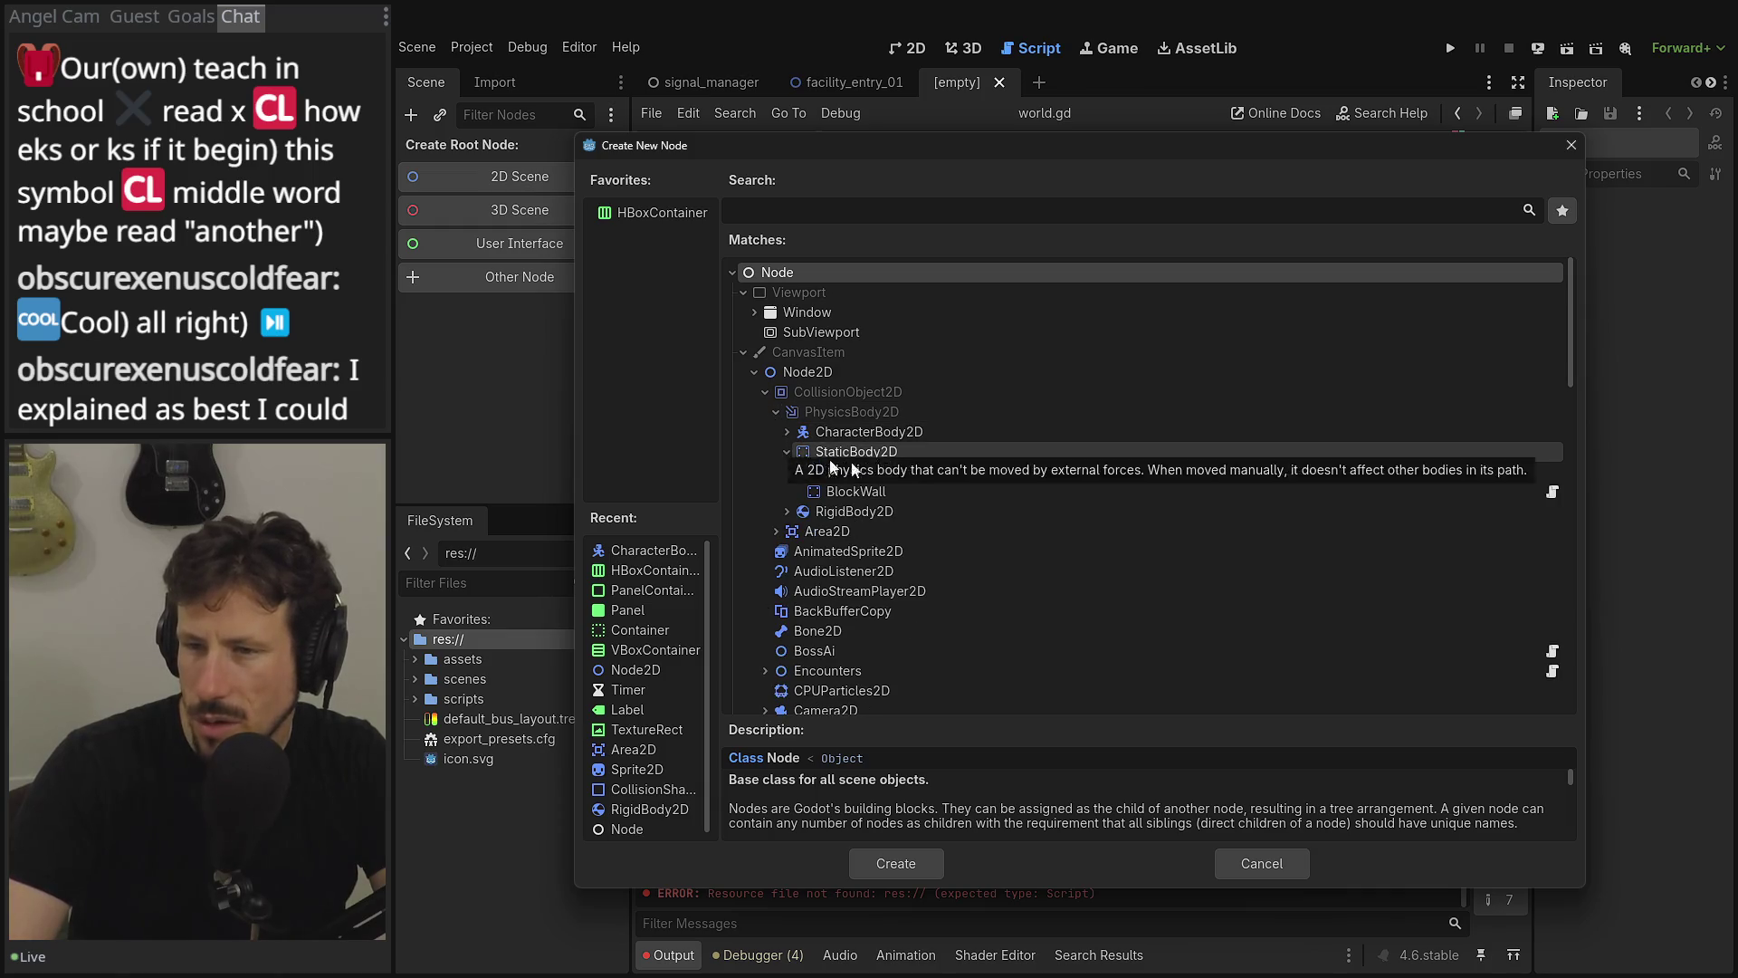
pyautogui.click(972, 472)
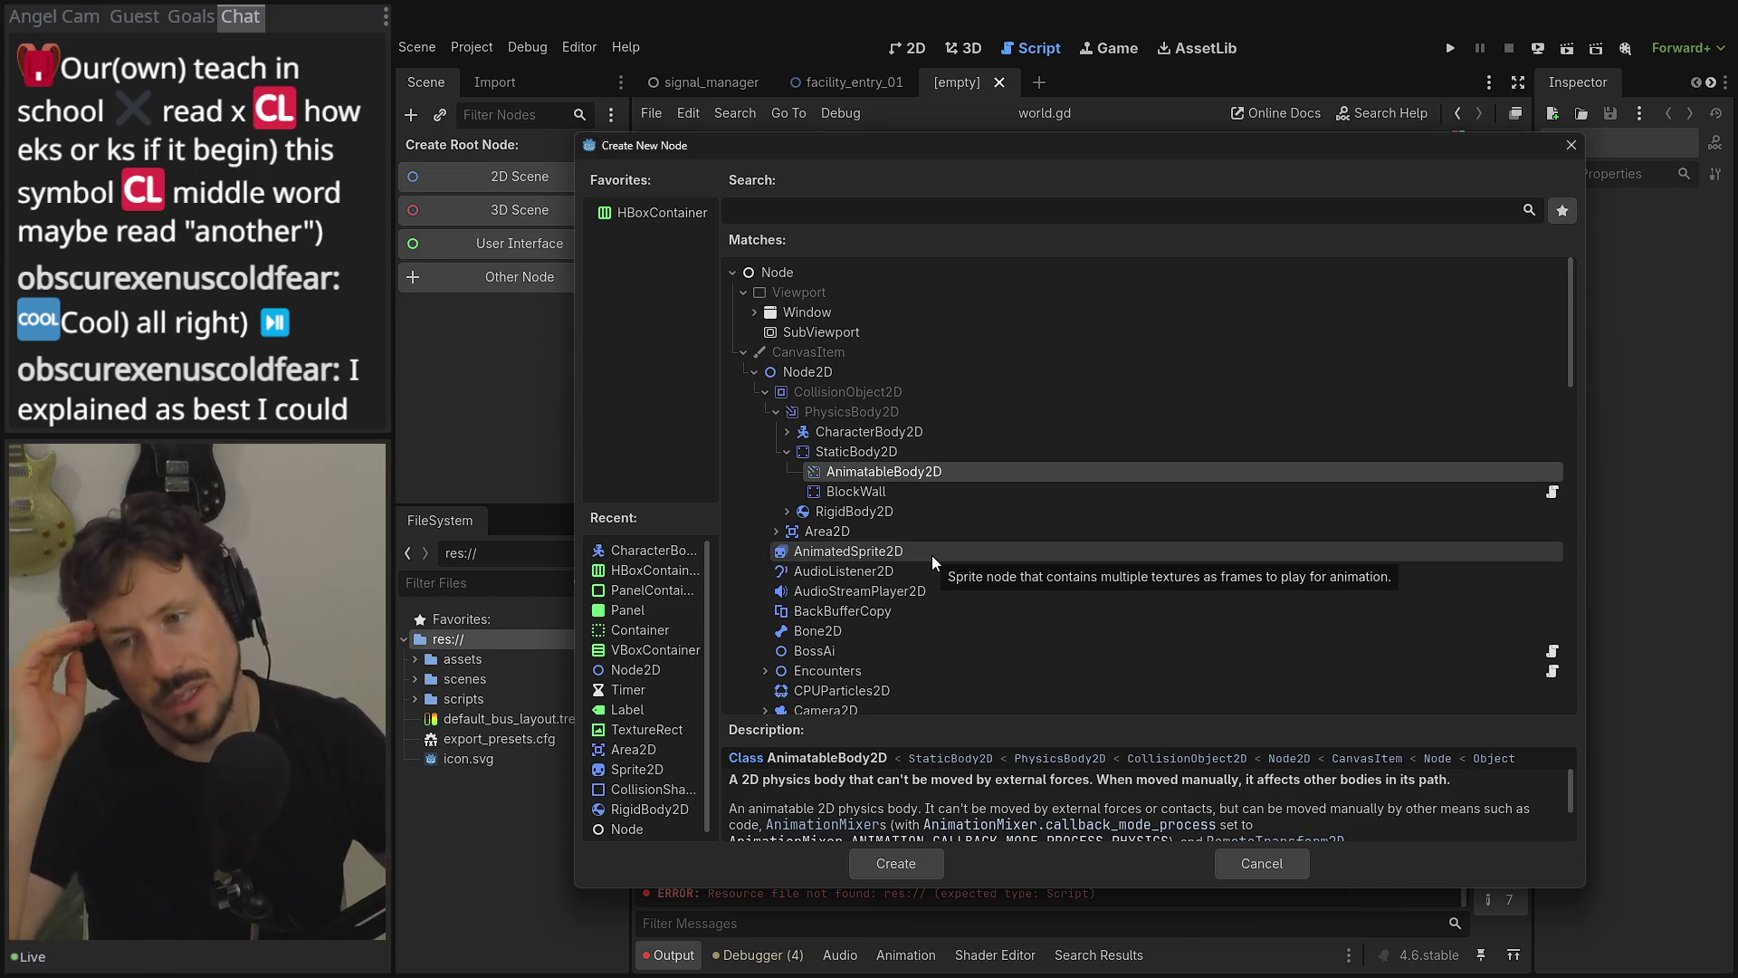
# - Create the scene root as a StaticBody2D and view it in the 2D workspace
pyautogui.click(851, 447)
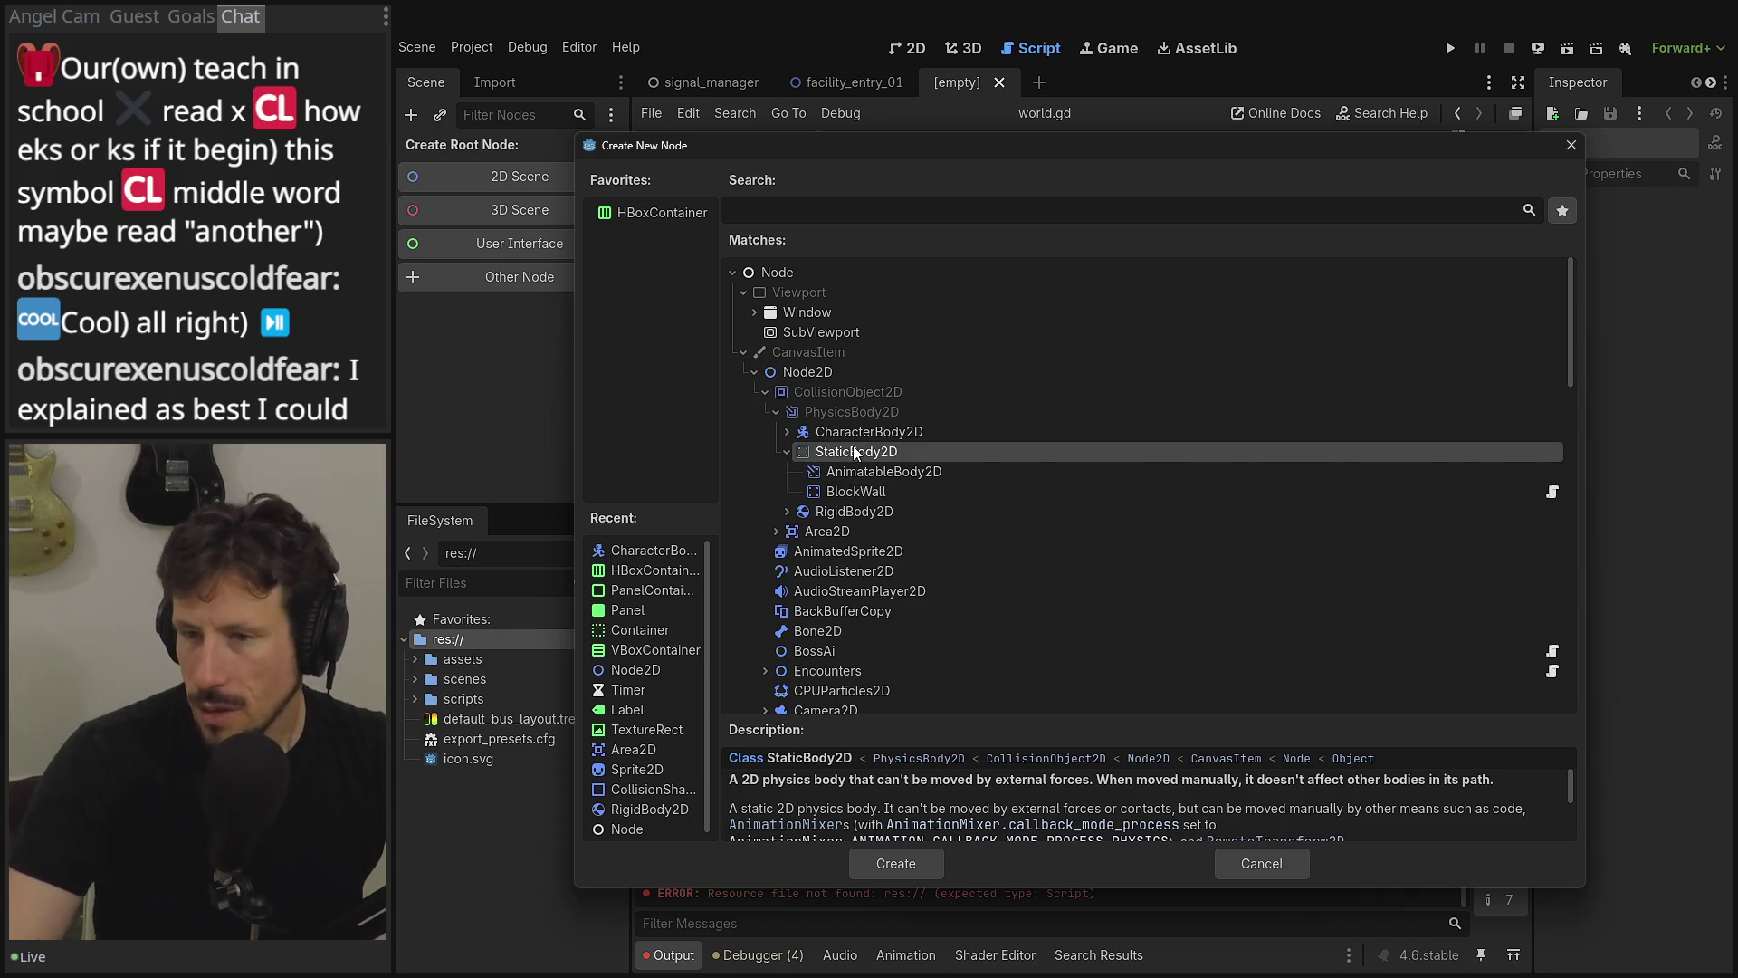
pyautogui.doubleClick(853, 445)
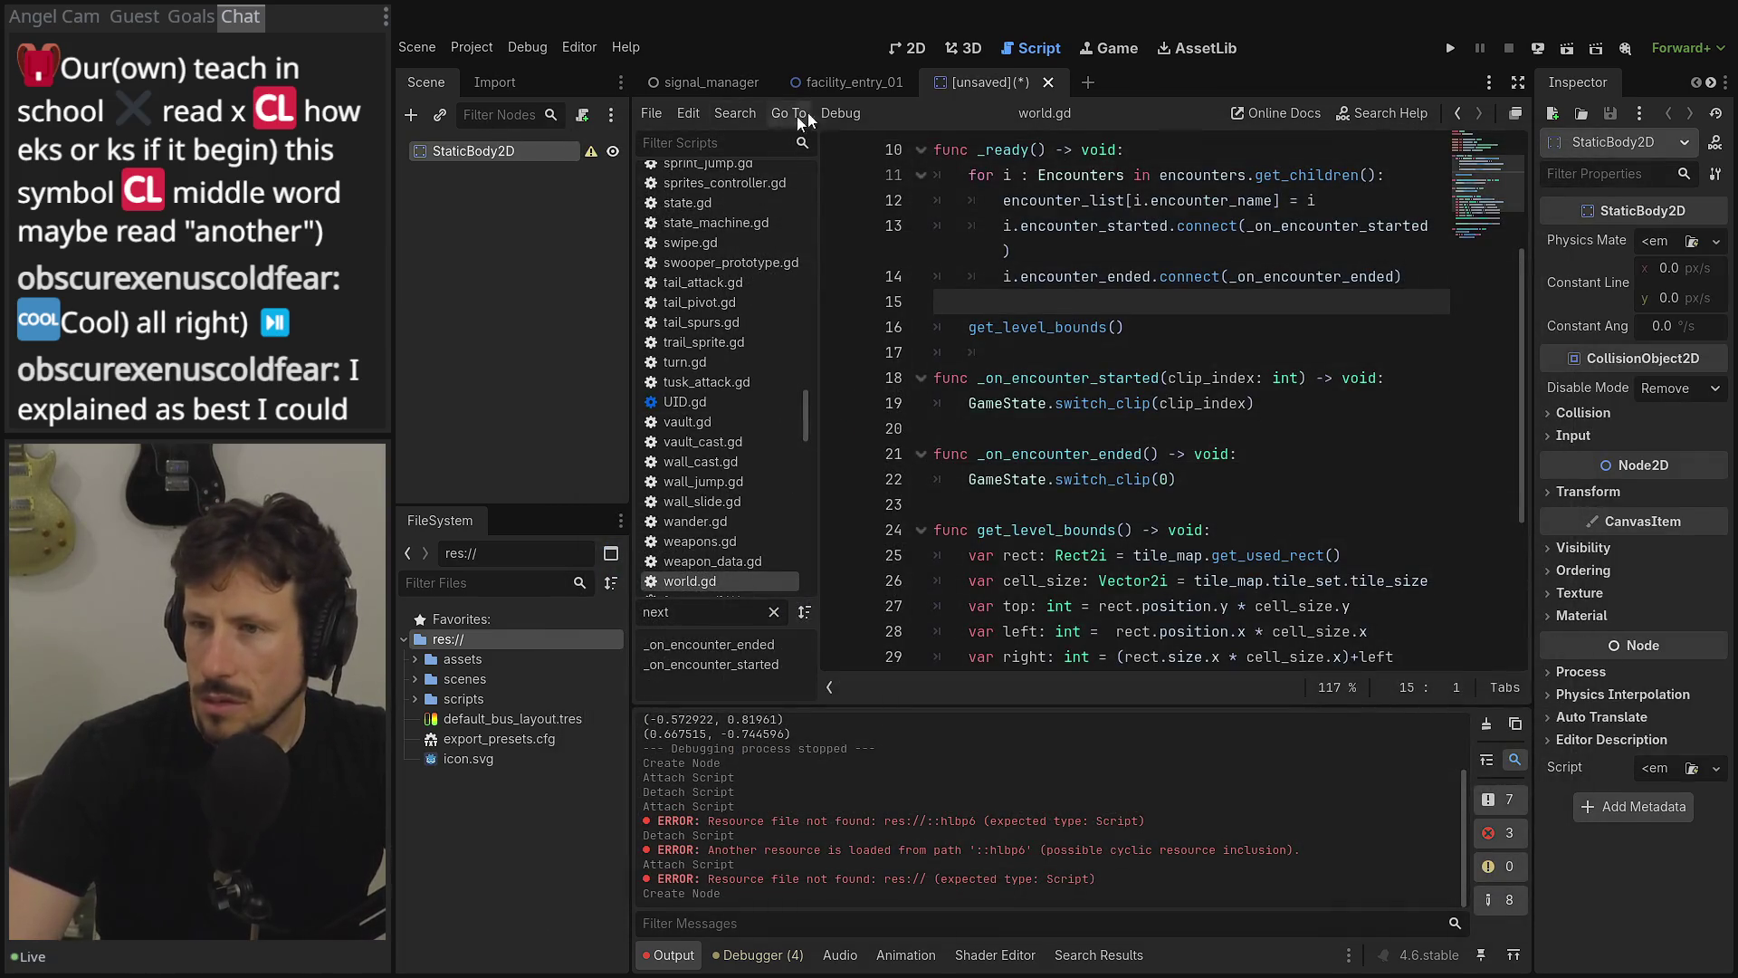
pyautogui.click(964, 52)
pyautogui.click(919, 49)
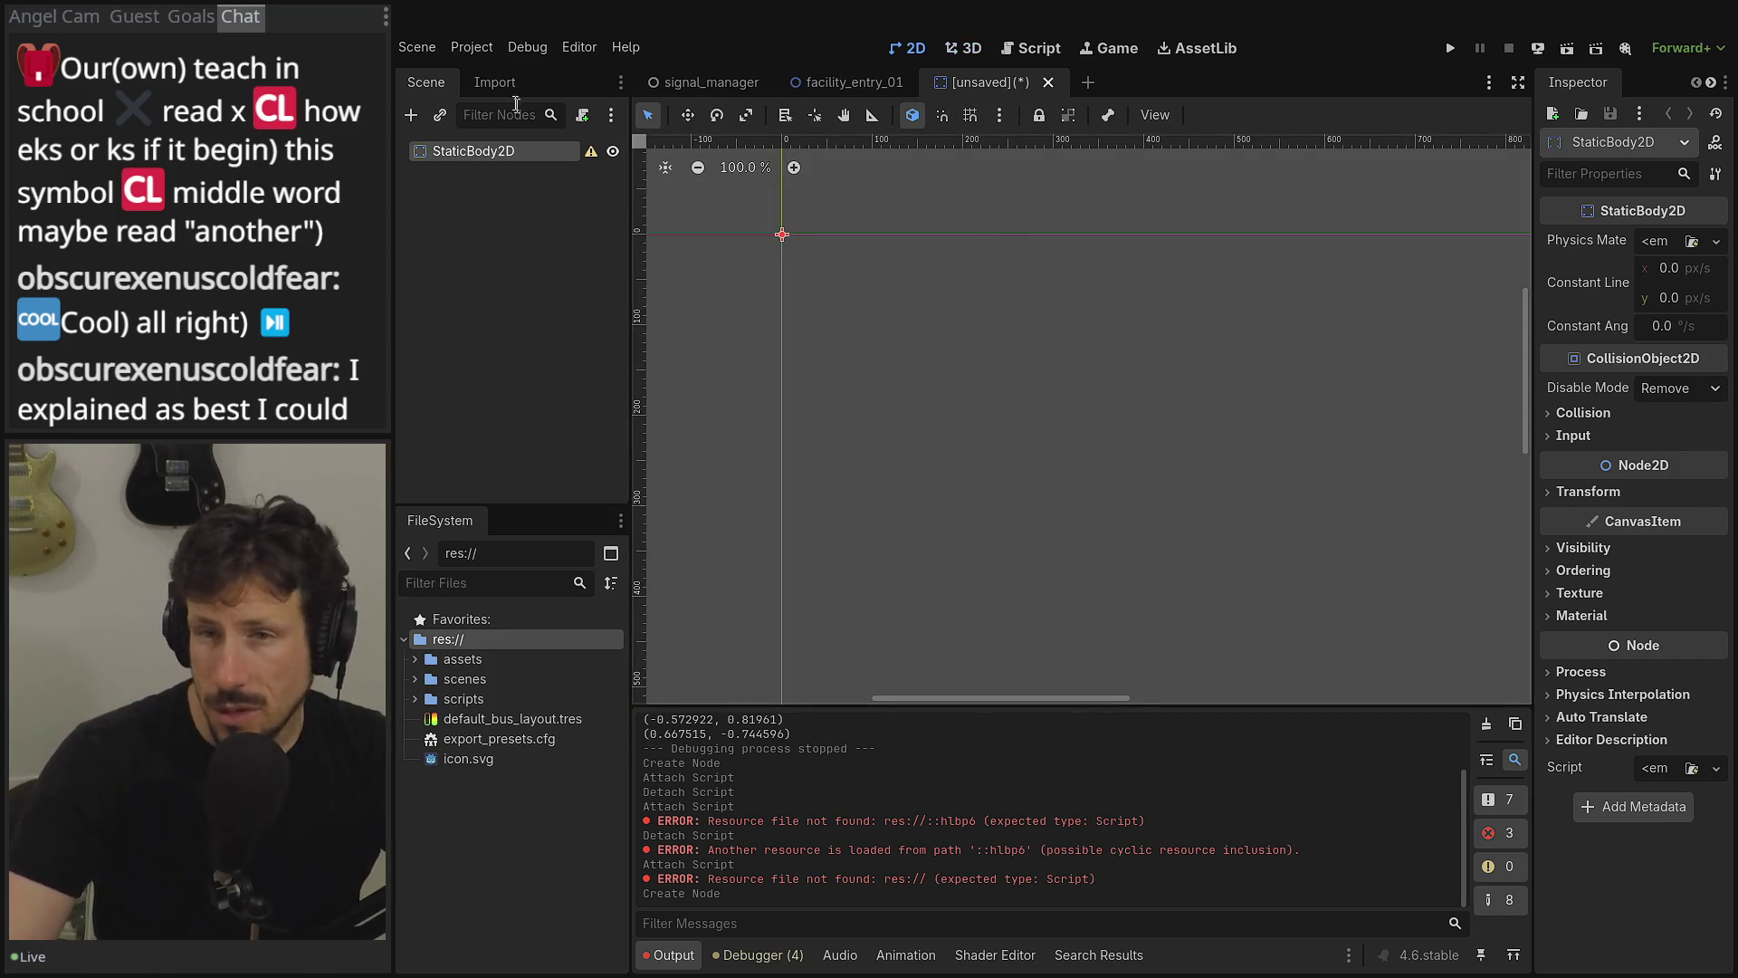
# - Rename the root node OfficeDrawerSteel and begin adding a child node
pyautogui.doubleClick(500, 149)
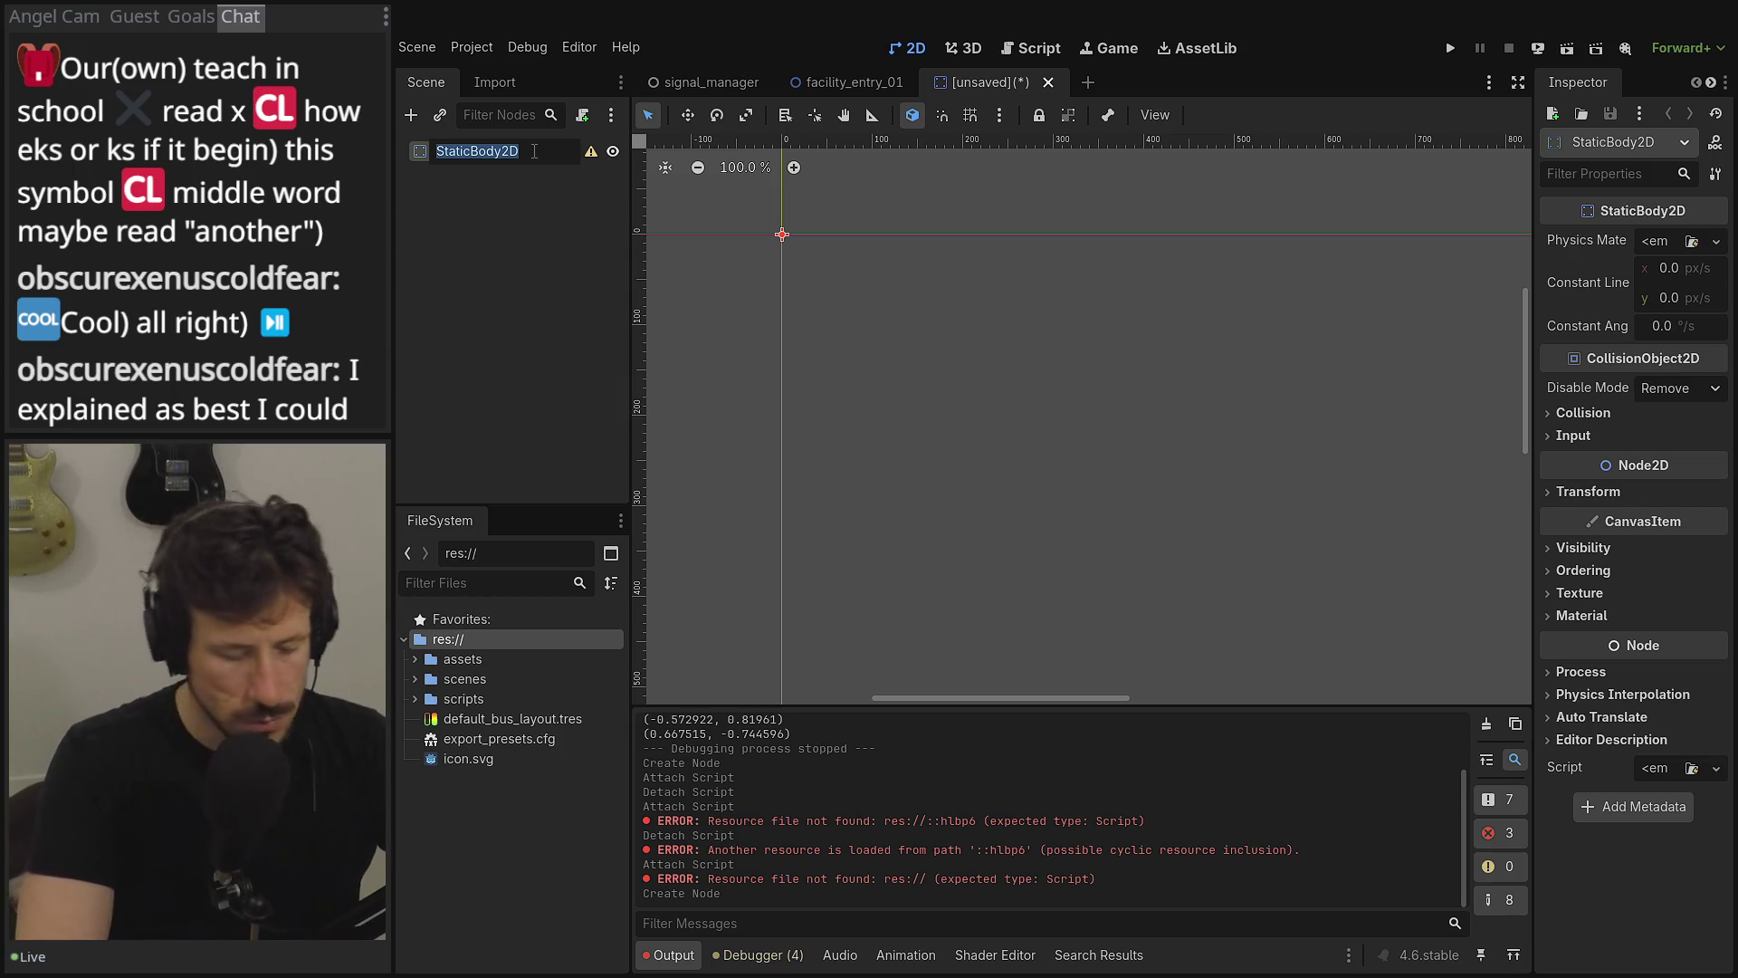
pyautogui.write('D')
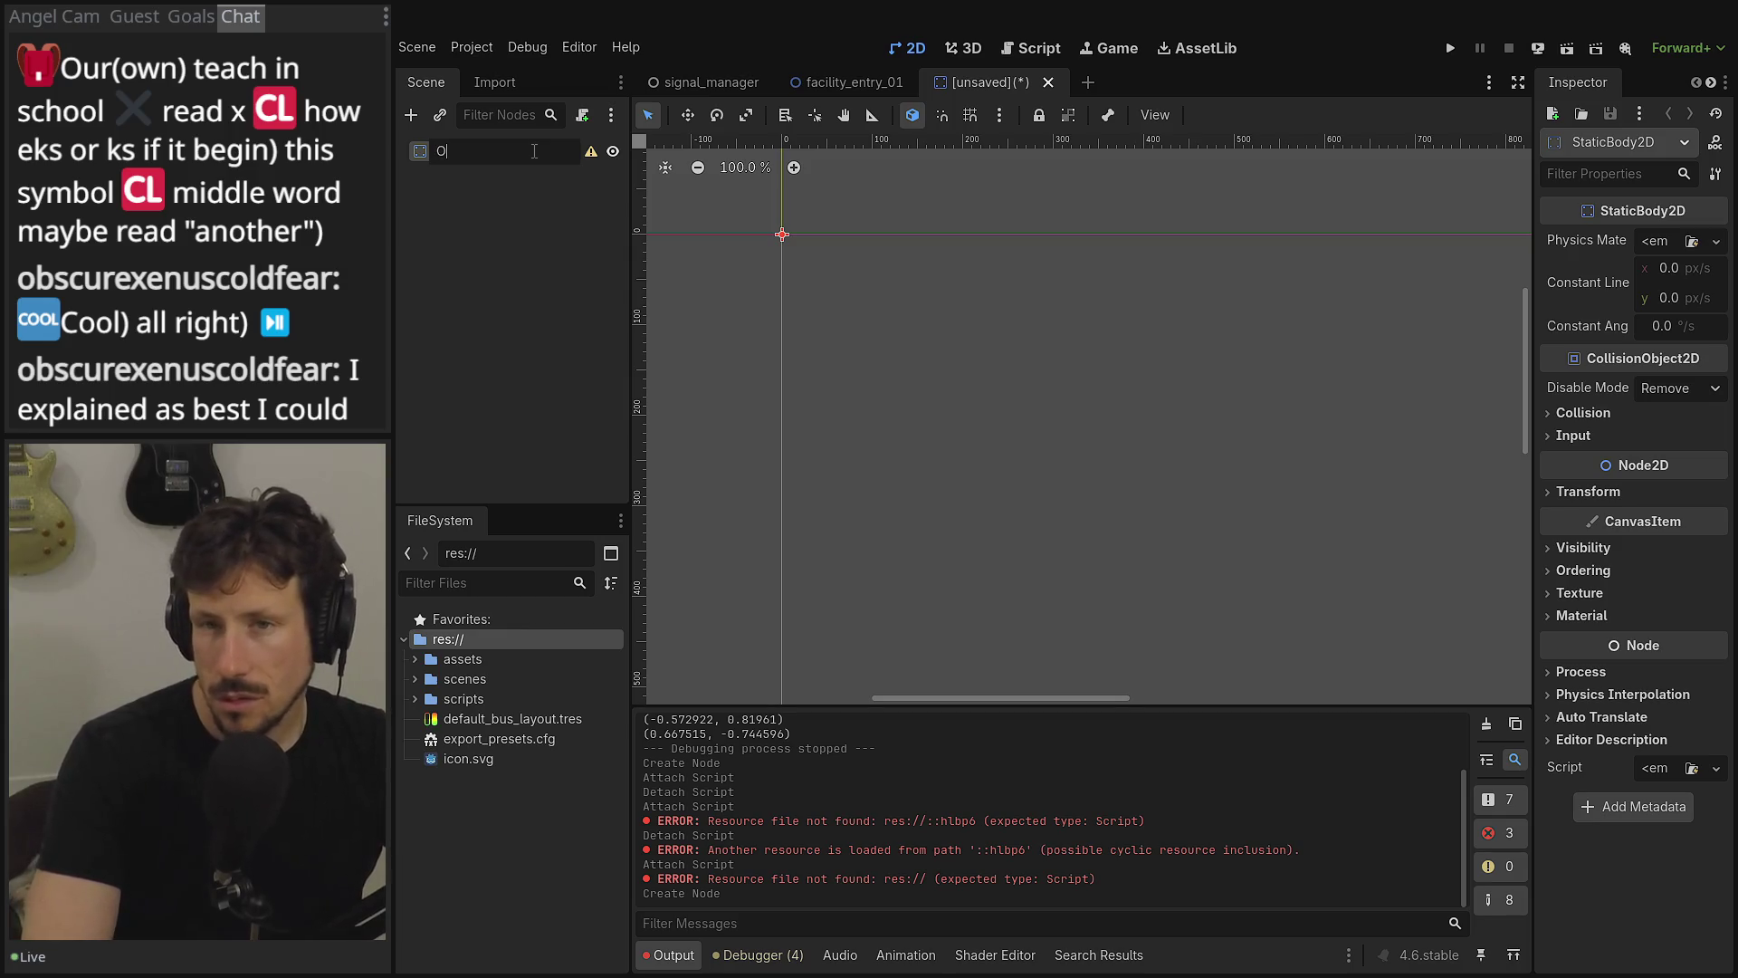
pyautogui.write('ficeD')
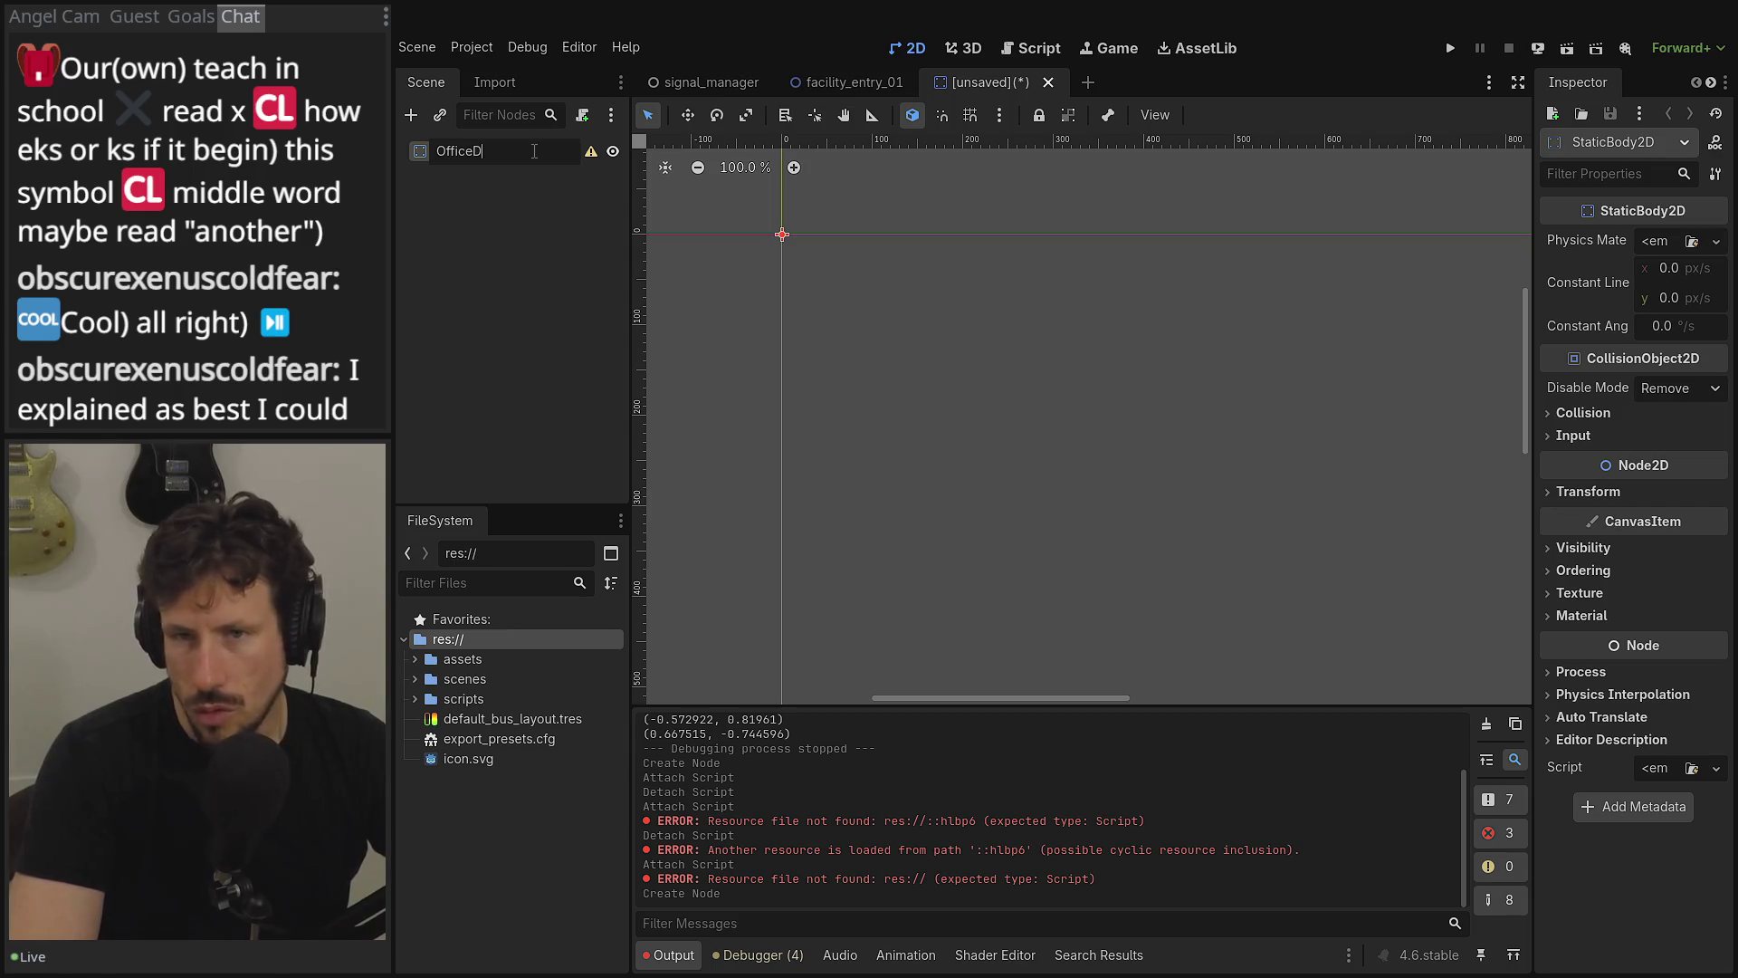
pyautogui.write('rawerS')
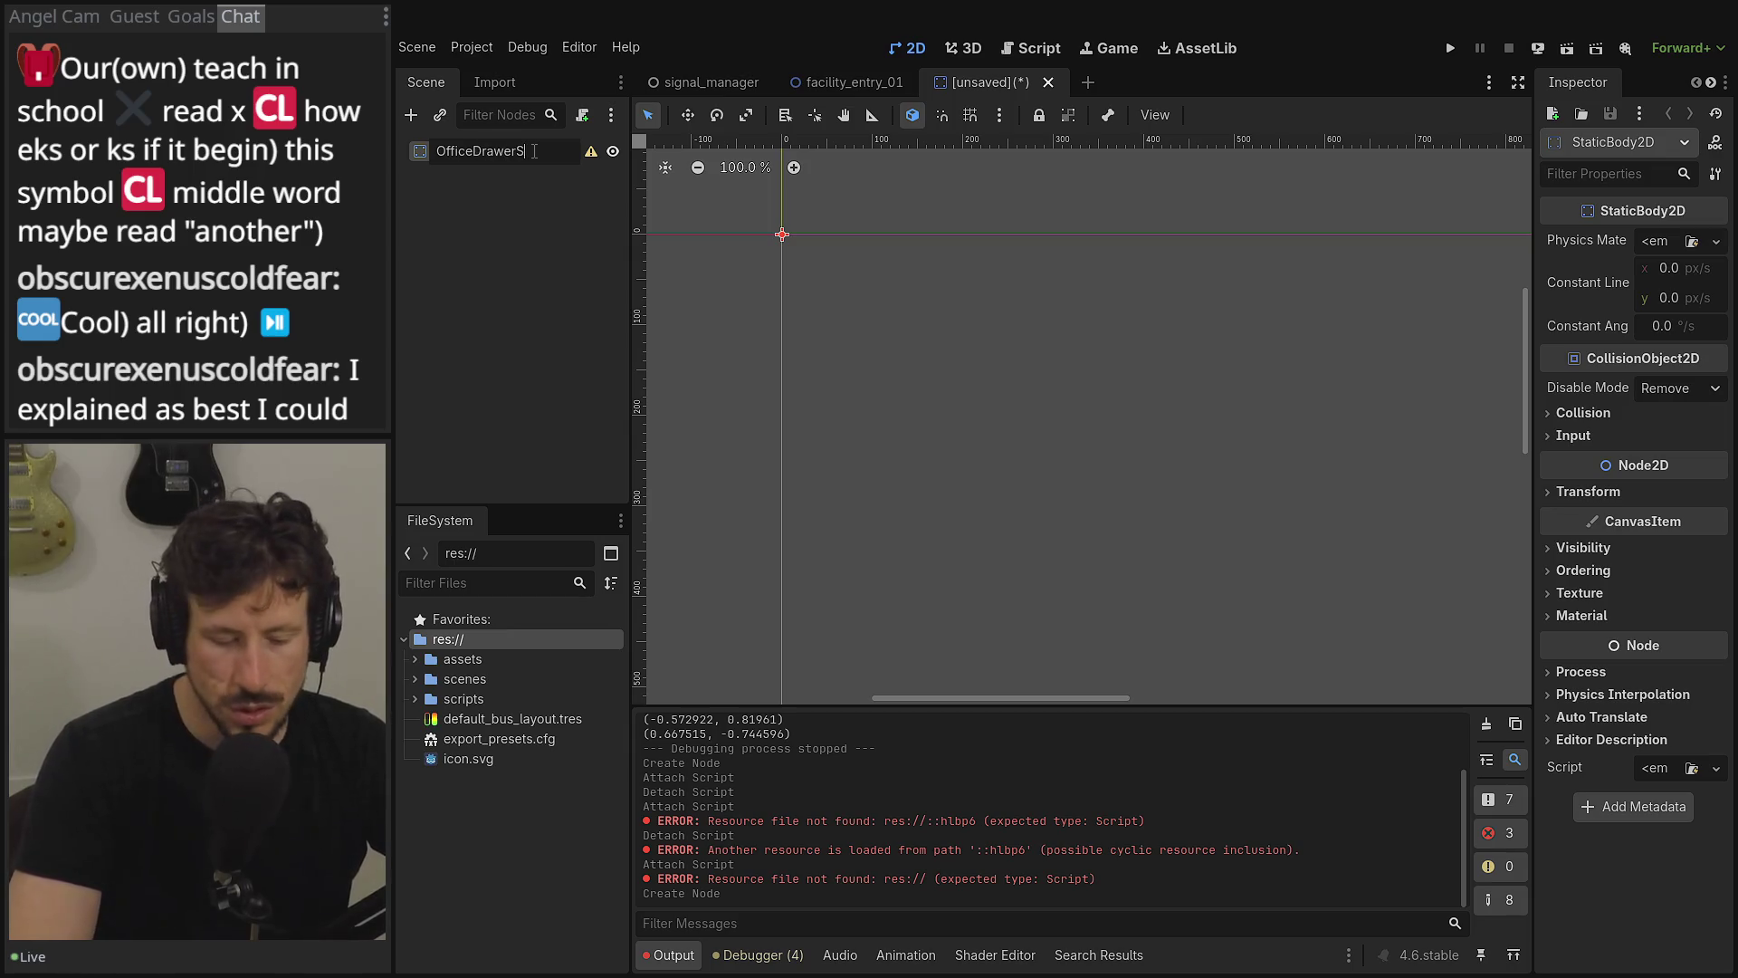
pyautogui.write('teel')
pyautogui.press('Return')
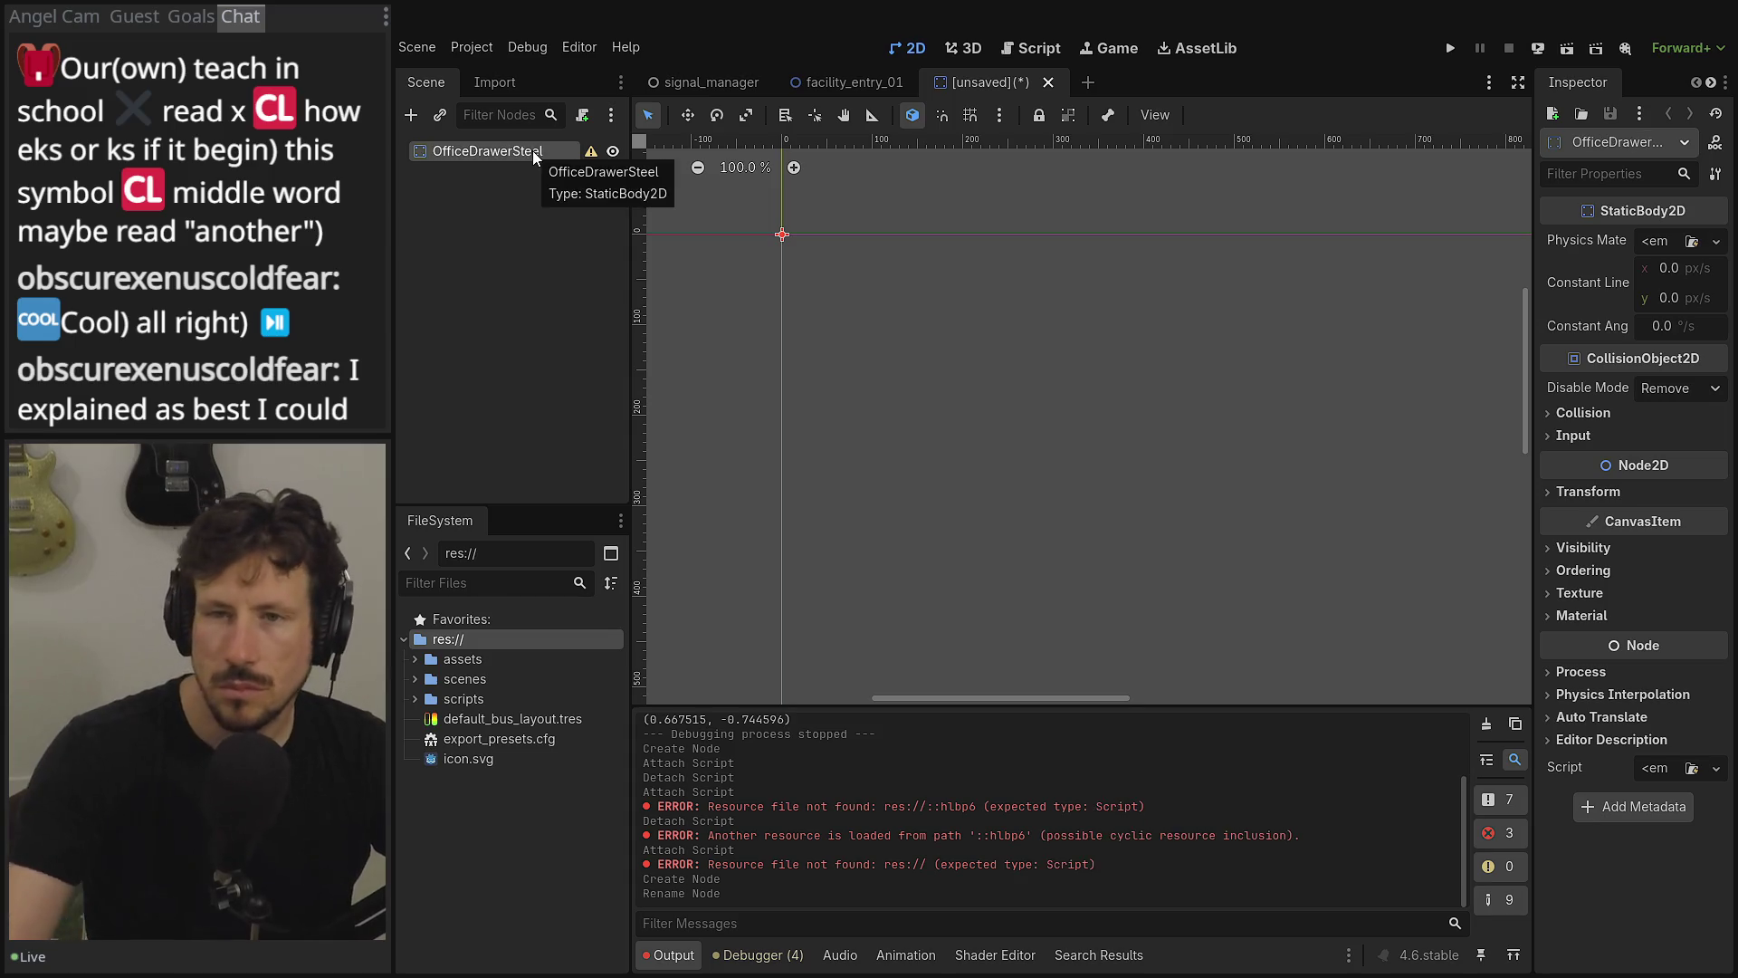
pyautogui.click(412, 115)
# - Add a Sprite2D child and give its Texture a new AtlasTexture
pyautogui.write('s')
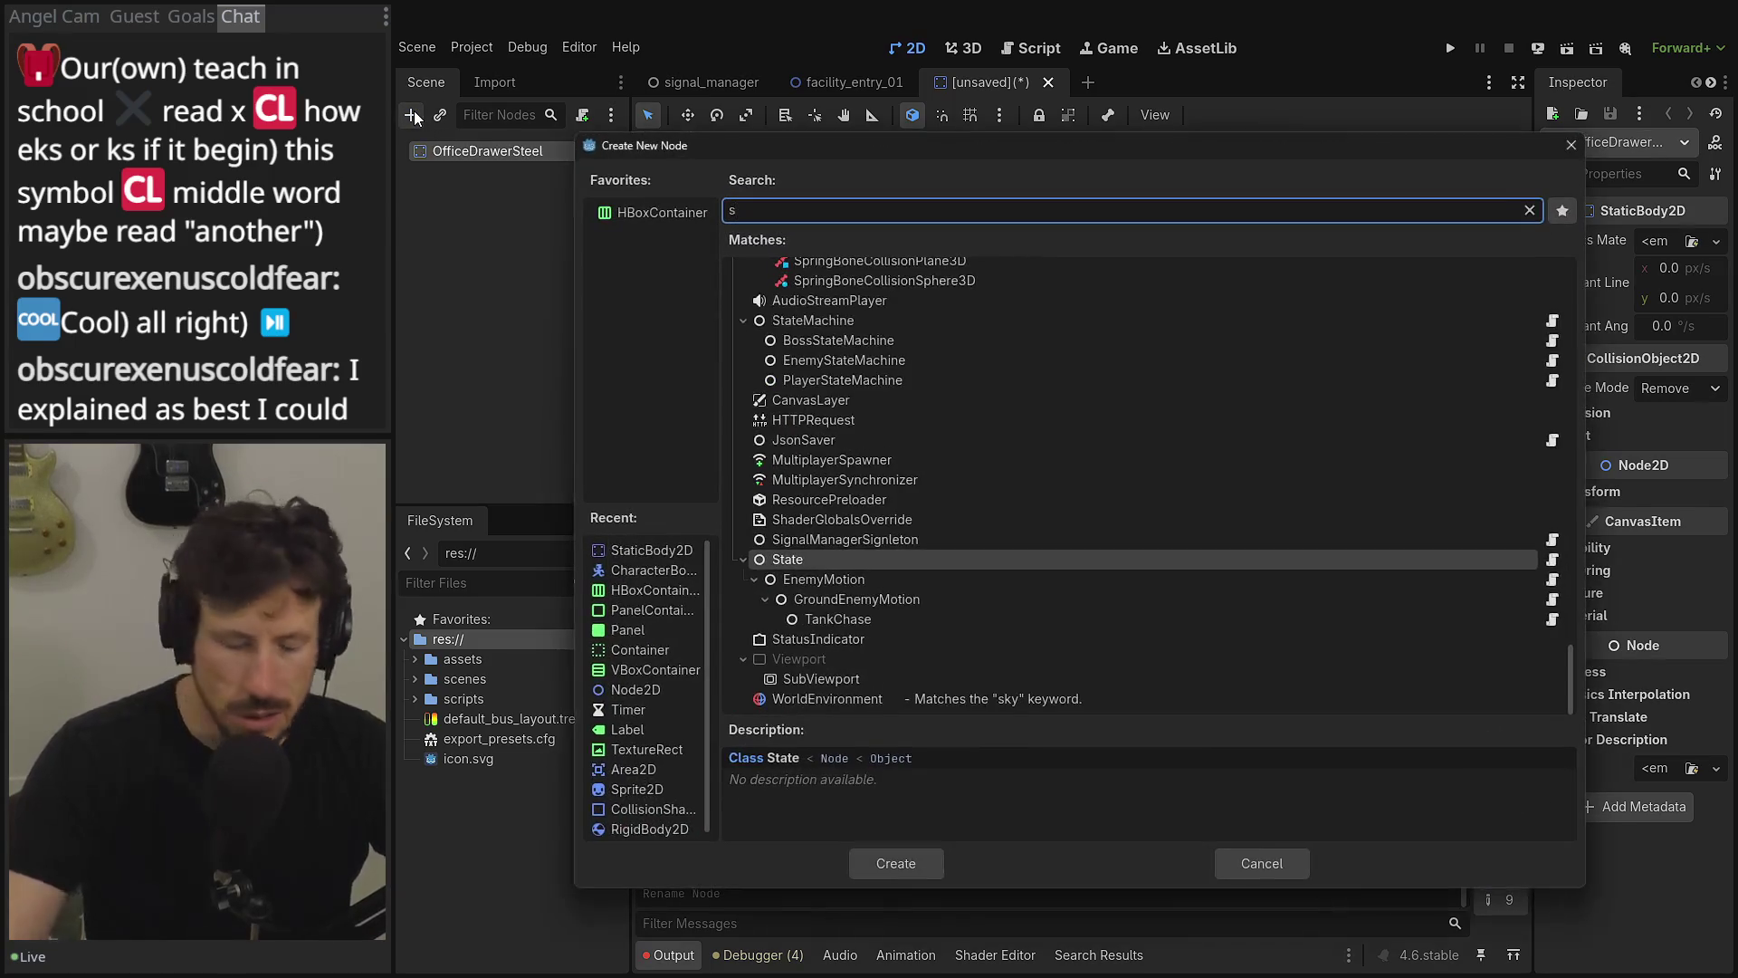
pyautogui.write('prite')
pyautogui.press('Return')
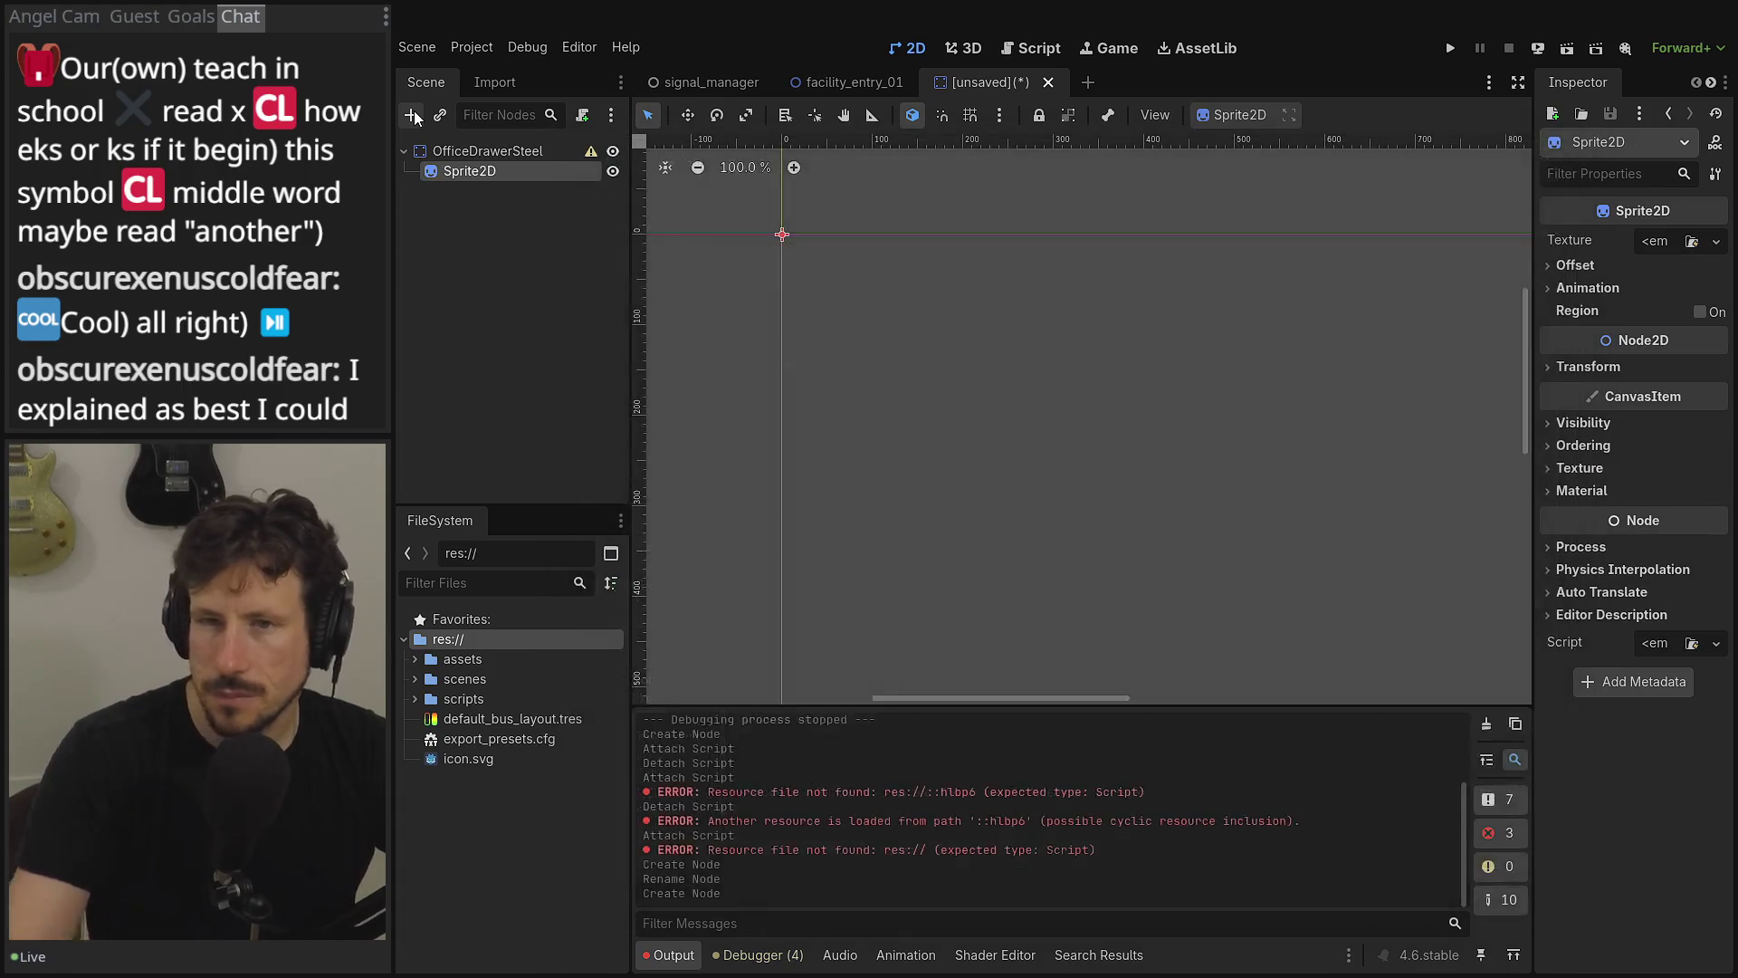
pyautogui.click(474, 580)
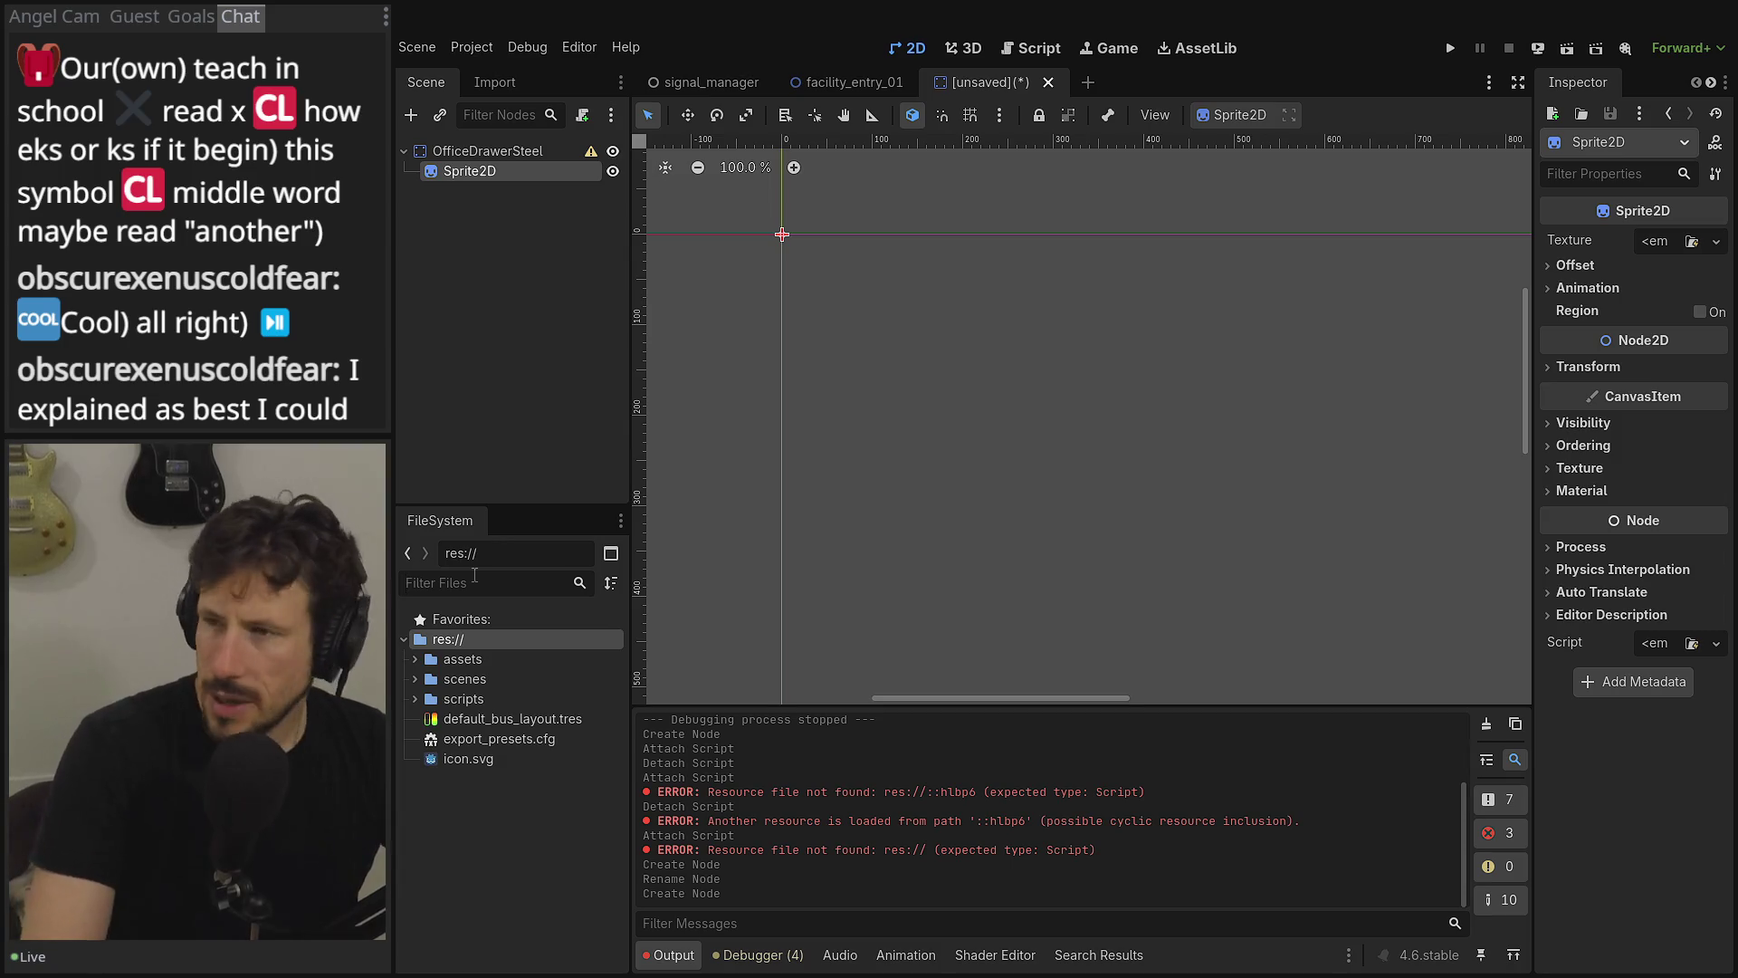
pyautogui.click(1717, 240)
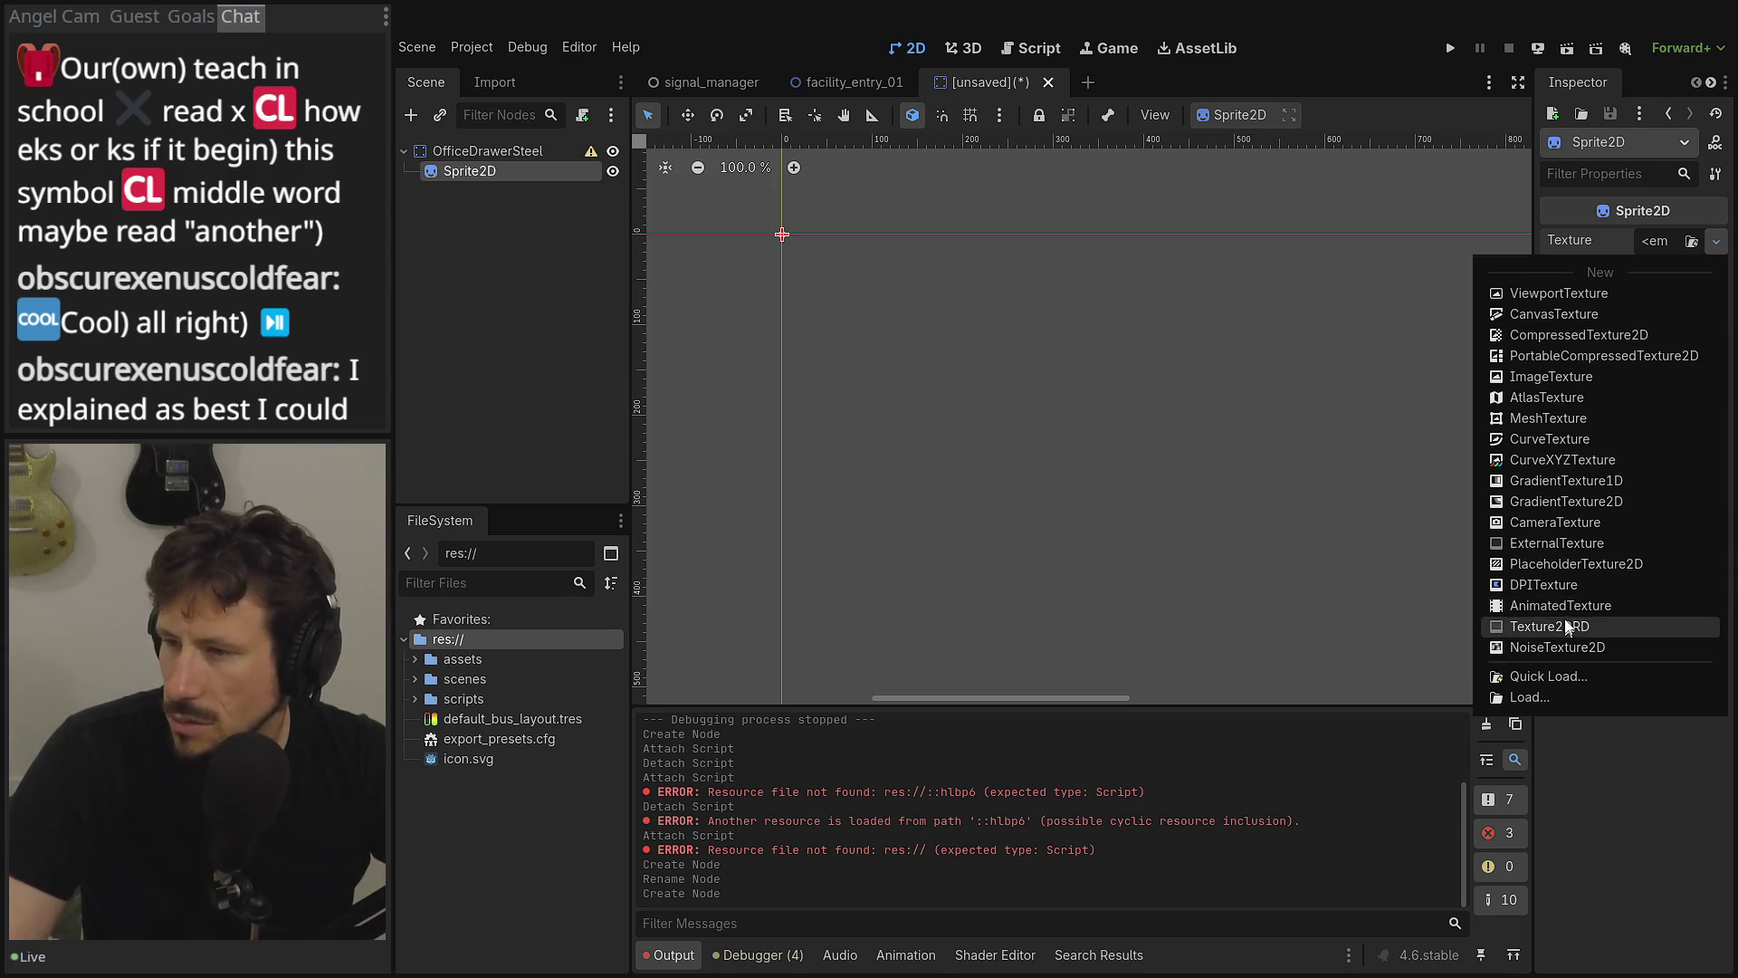
pyautogui.click(1561, 398)
pyautogui.click(1668, 241)
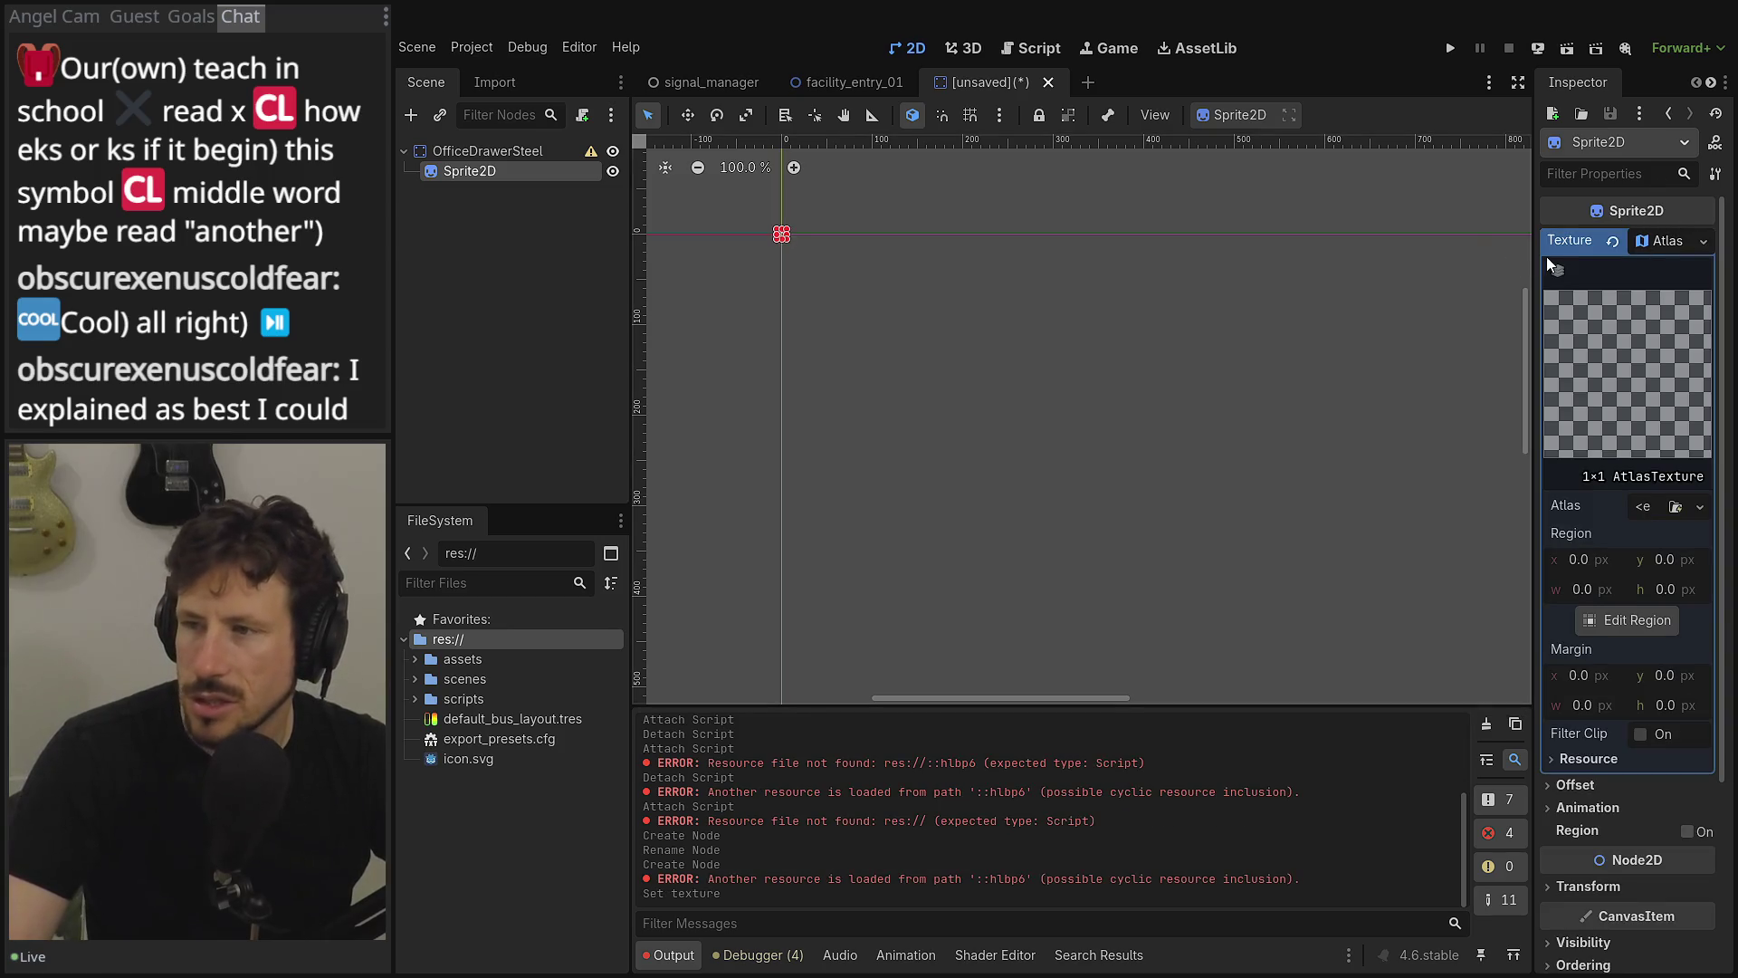
pyautogui.moveTo(1535, 271); pyautogui.dragTo(1397, 271)
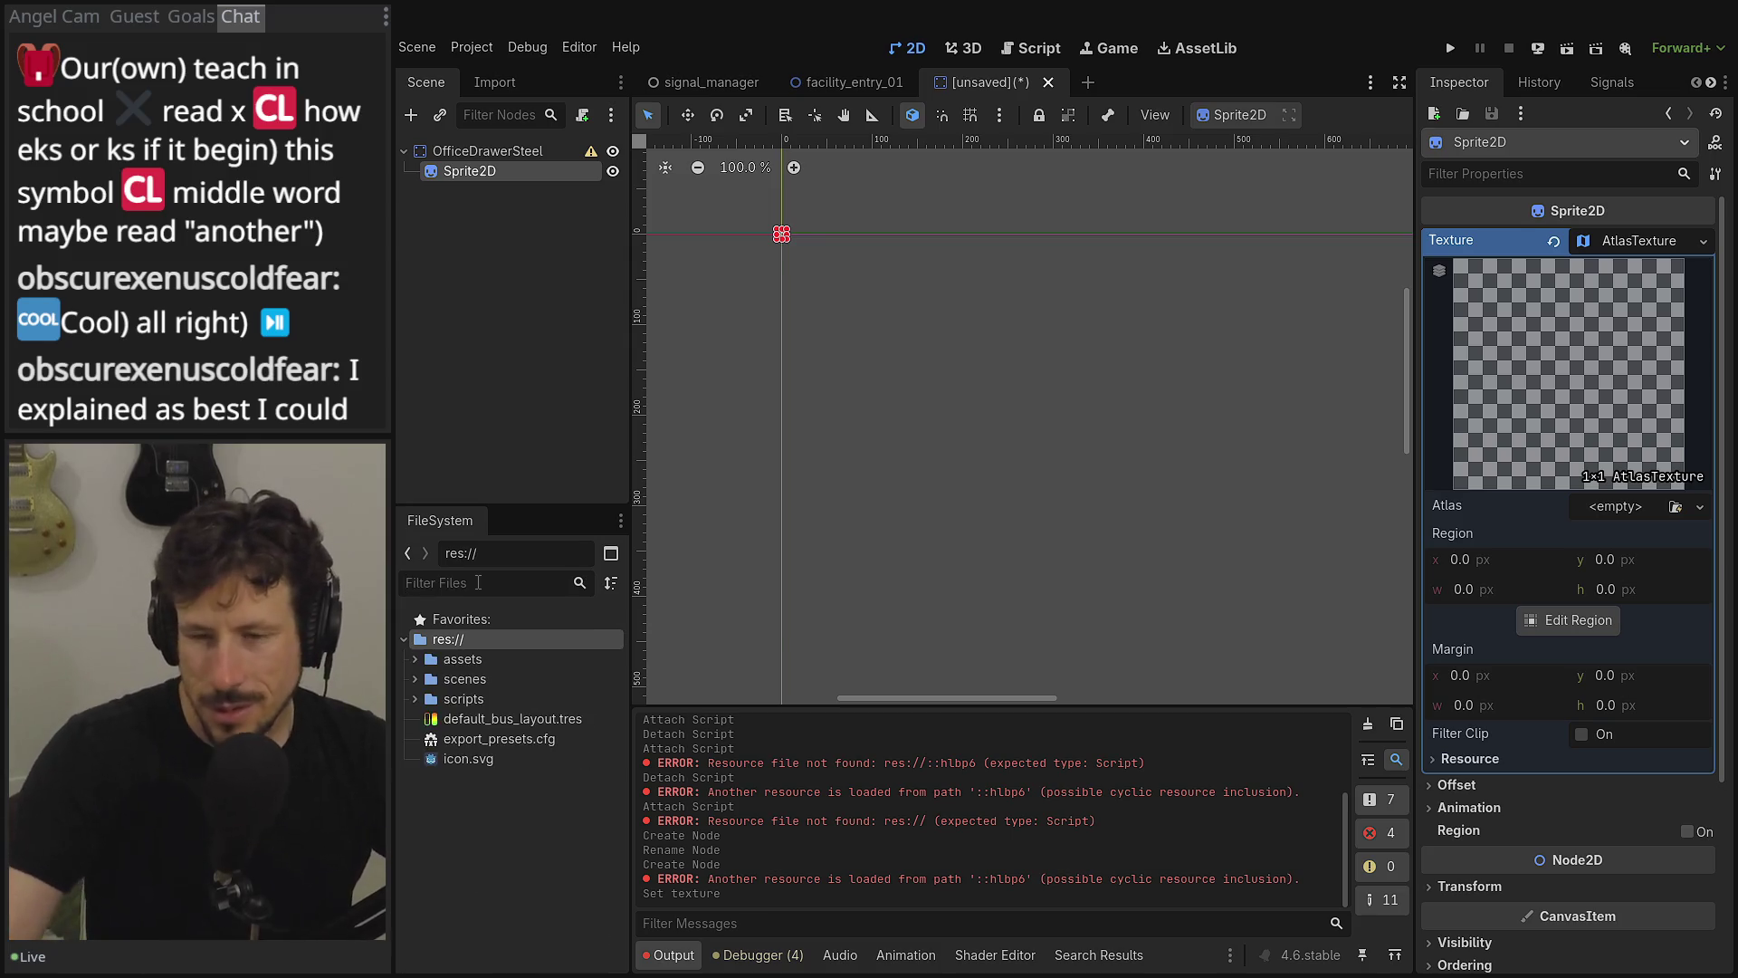
# - Assign the destructible_objects PNG from DestuctibleObjects as the AtlasTexture's atlas
pyautogui.click(419, 661)
pyautogui.click(425, 699)
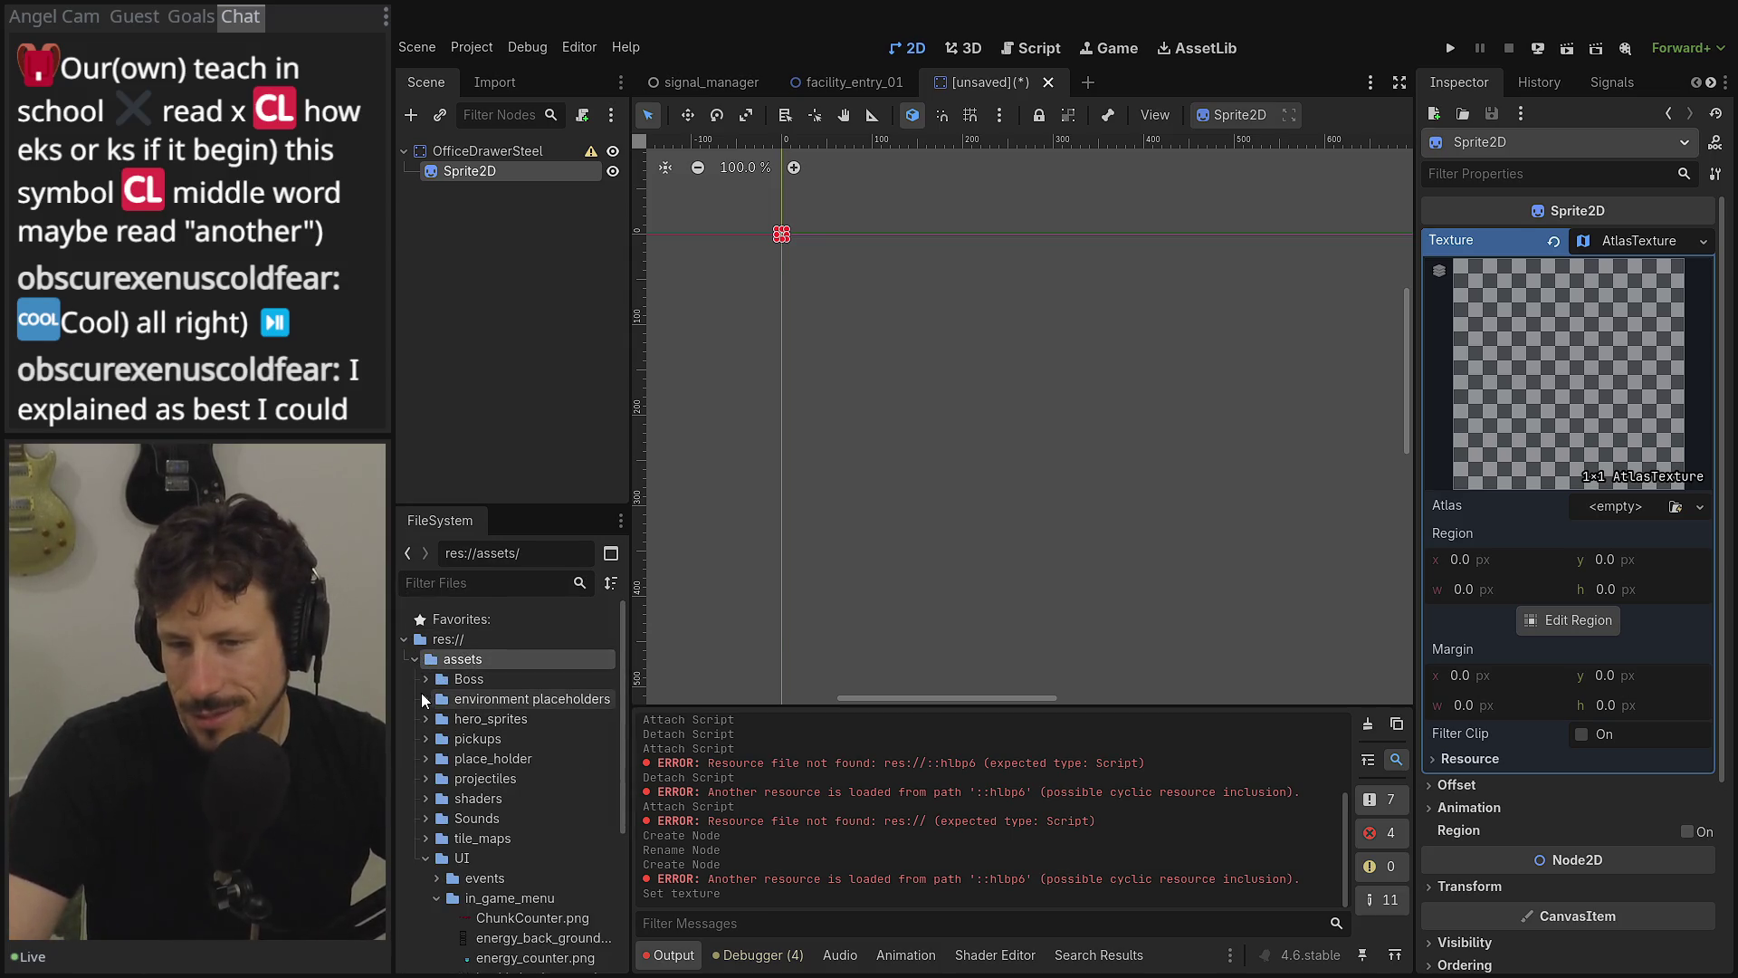
pyautogui.click(432, 719)
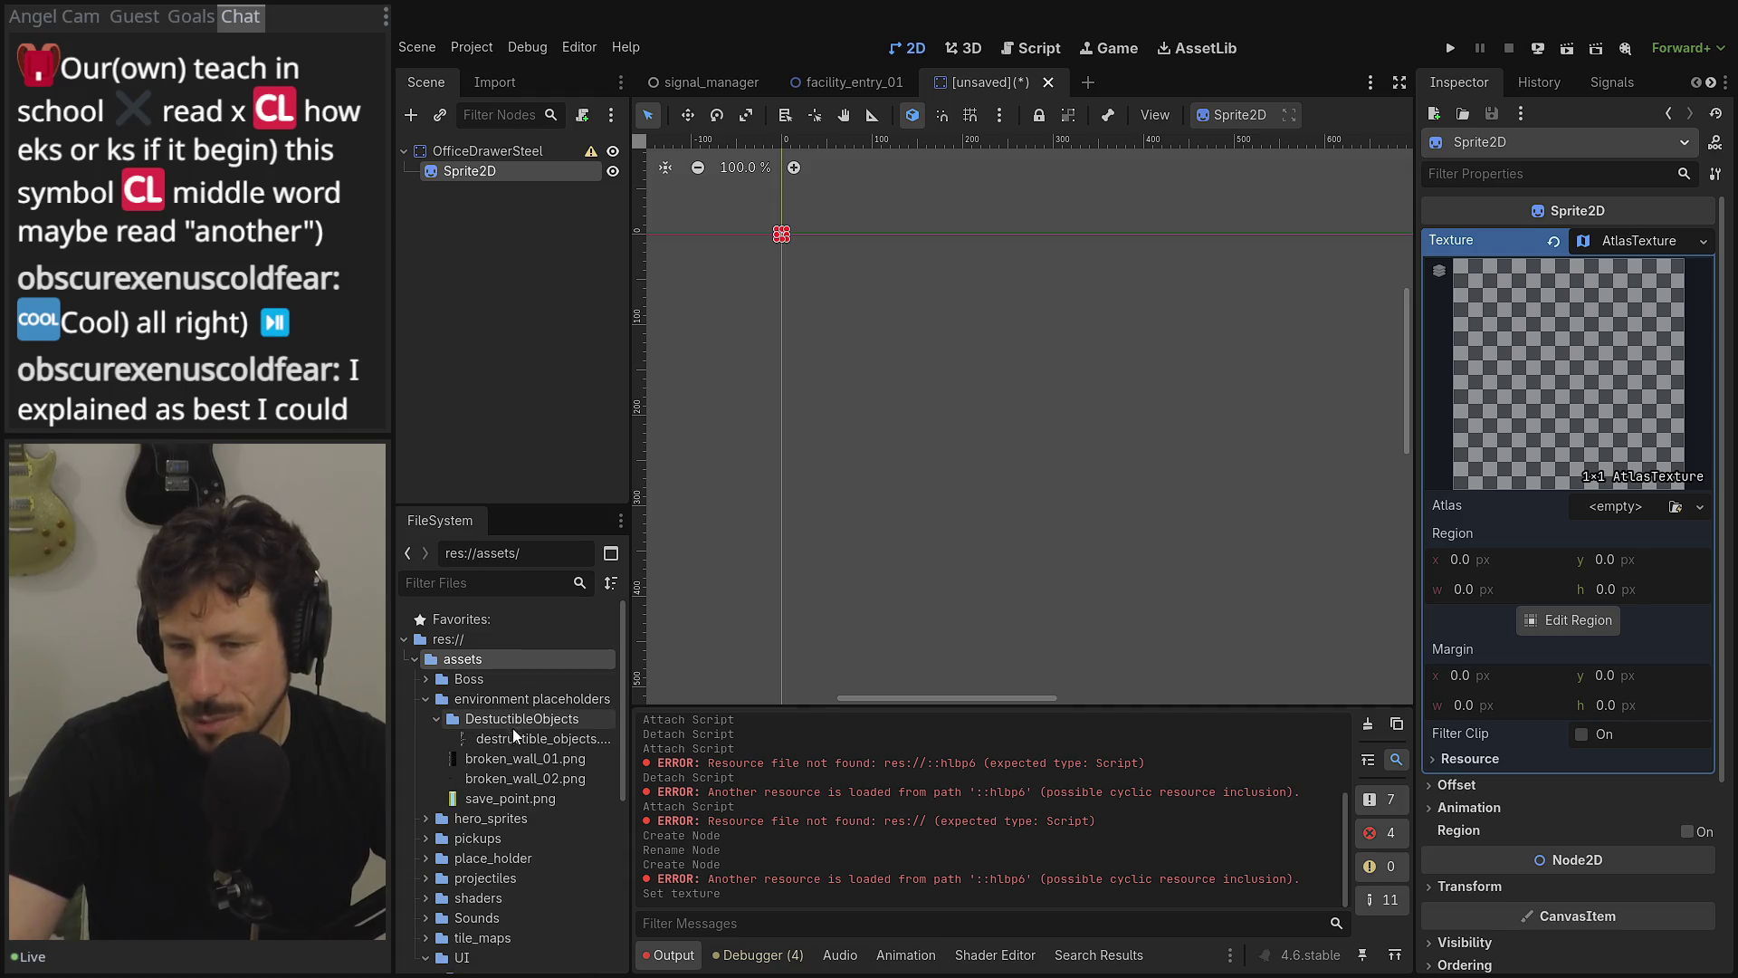
pyautogui.moveTo(507, 738)
pyautogui.mouseDown()
pyautogui.moveTo(1492, 616)
pyautogui.moveTo(1617, 517)
pyautogui.mouseUp()
pyautogui.scroll(6, 1030, 340)
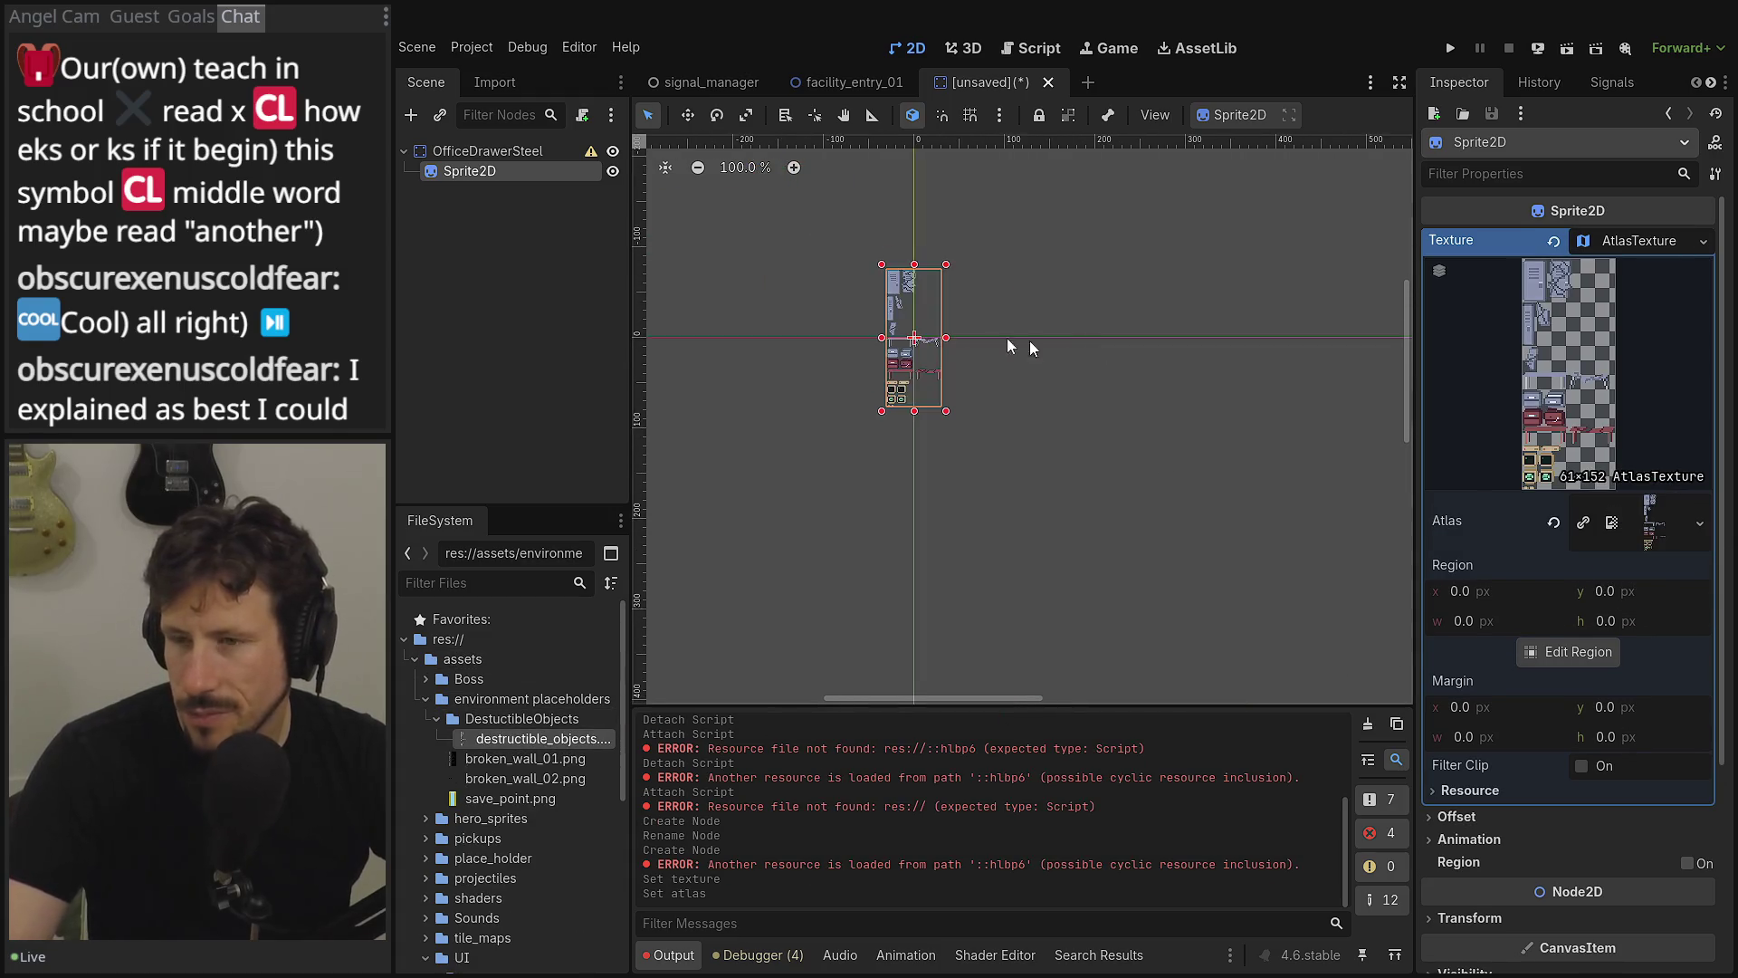
# - Set the region grid step to 16 px and drag a box around the locker frame
pyautogui.click(1578, 652)
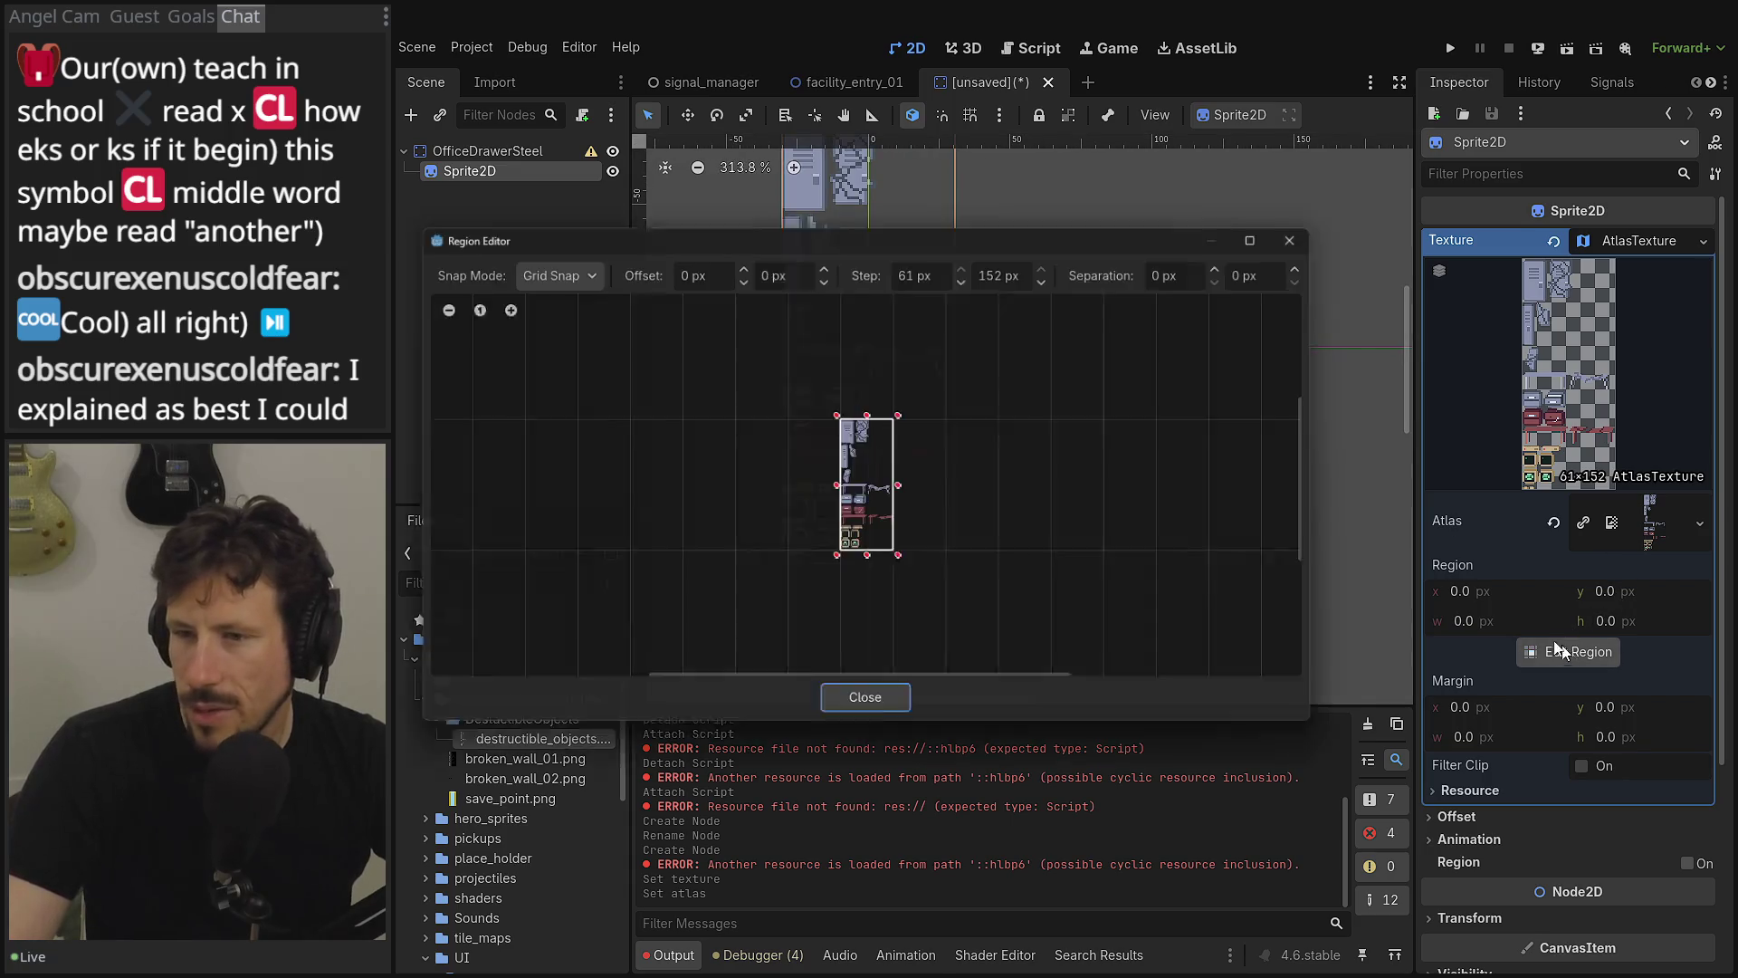
pyautogui.scroll(1, 846, 503)
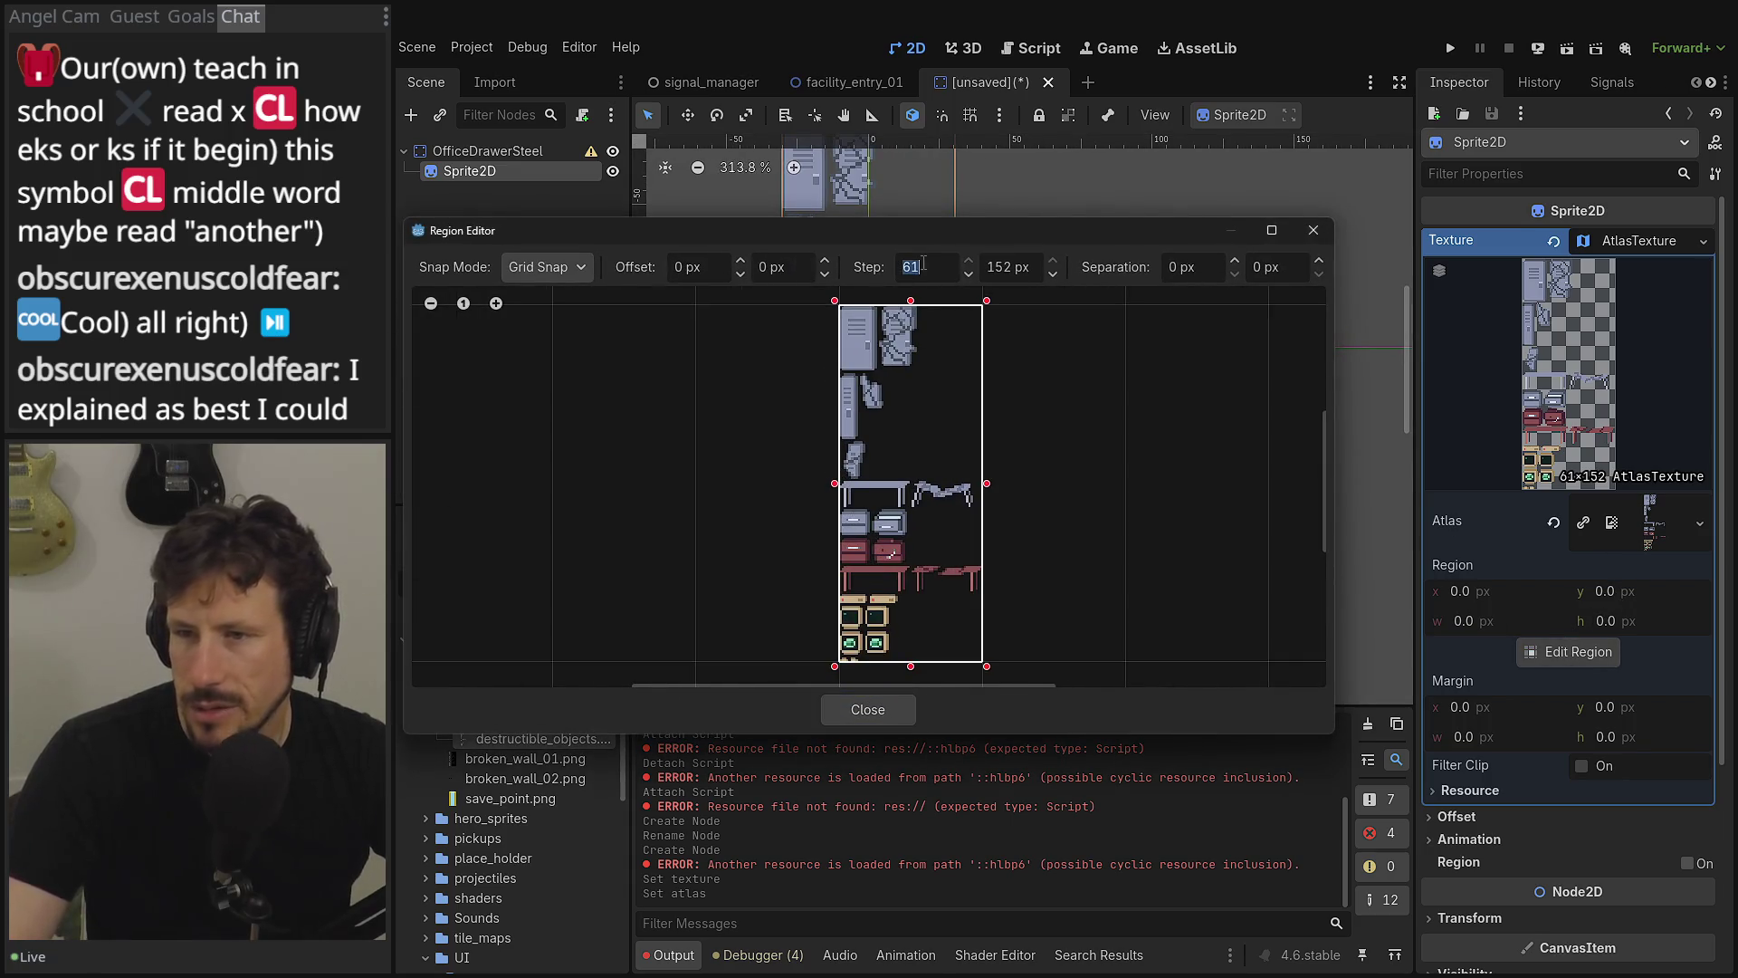
pyautogui.doubleClick(923, 266)
pyautogui.write('15')
pyautogui.press('BackSpace')
pyautogui.write('6')
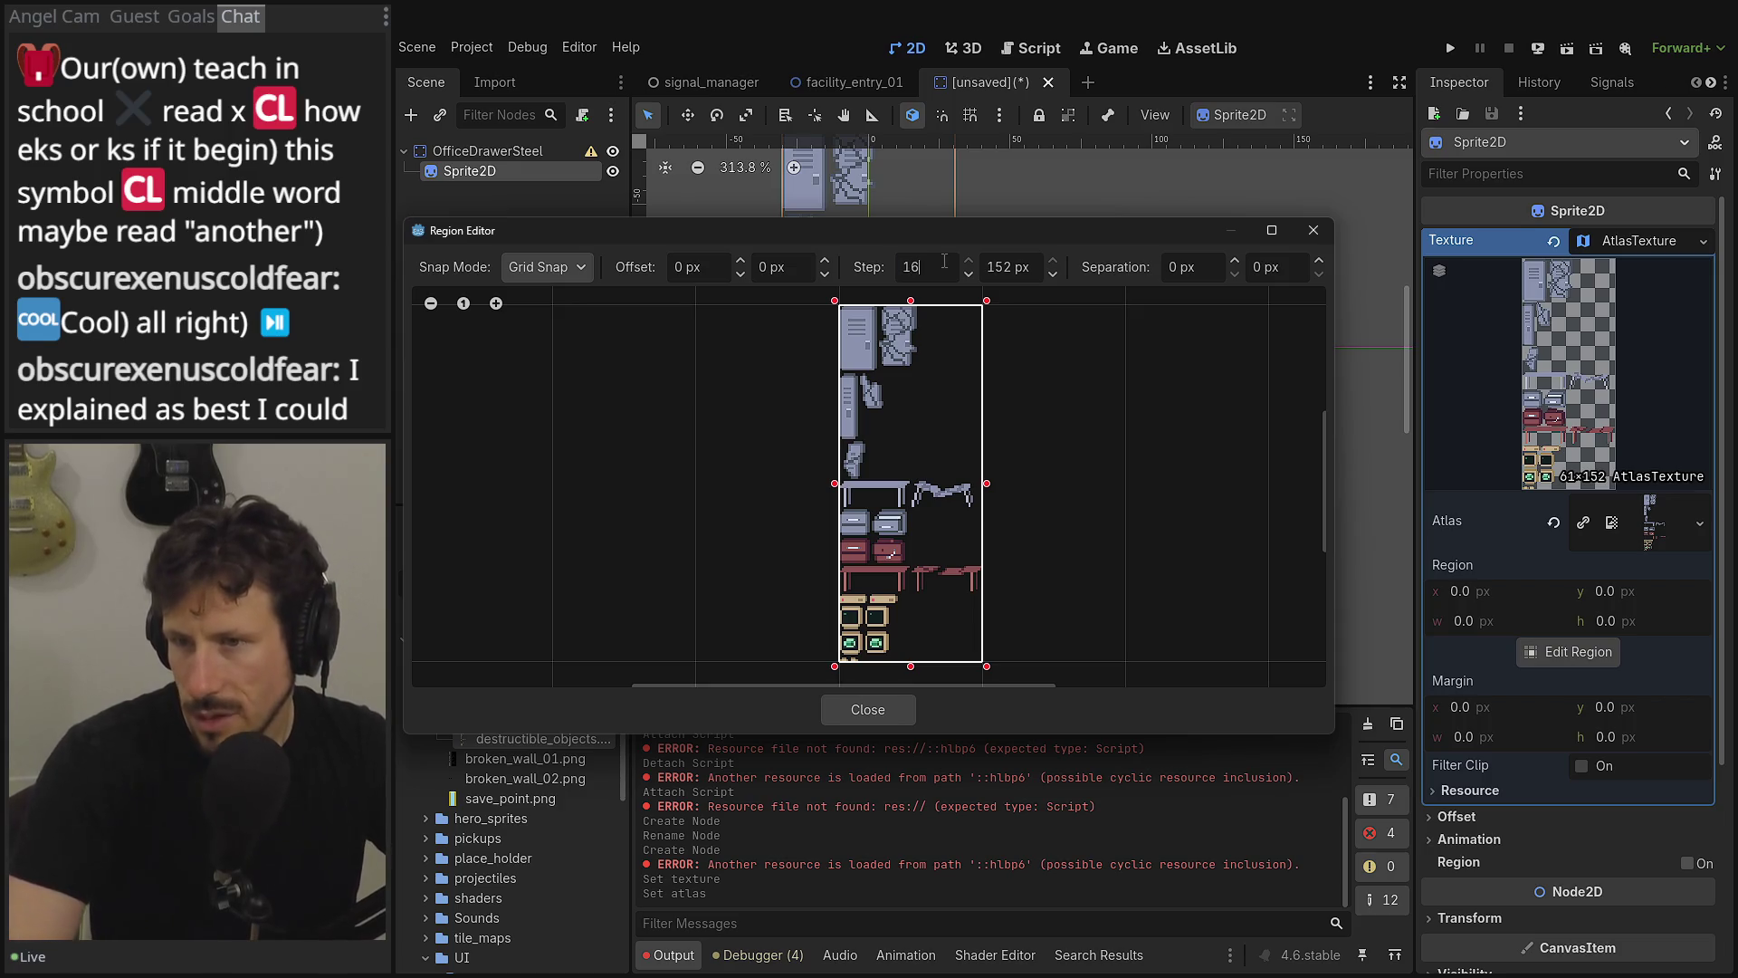
pyautogui.press('Tab')
pyautogui.write('16')
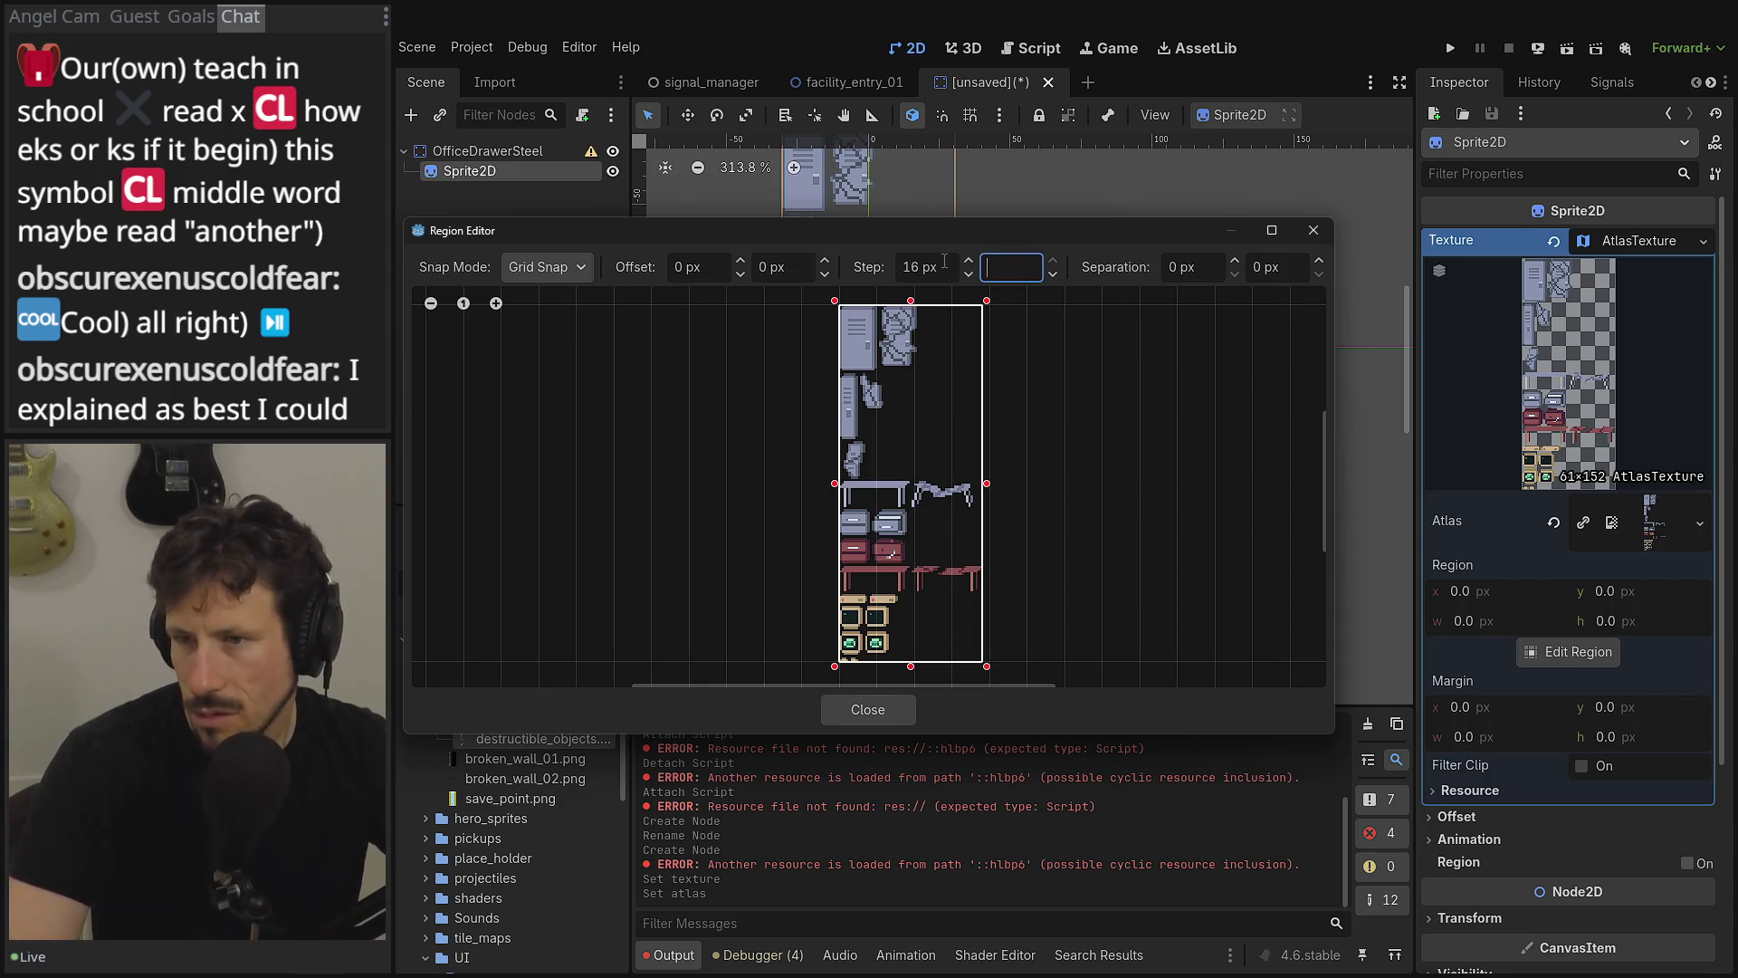
pyautogui.press('Tab')
pyautogui.write('q')
pyautogui.scroll(1, 901, 341)
pyautogui.scroll(1, 901, 341)
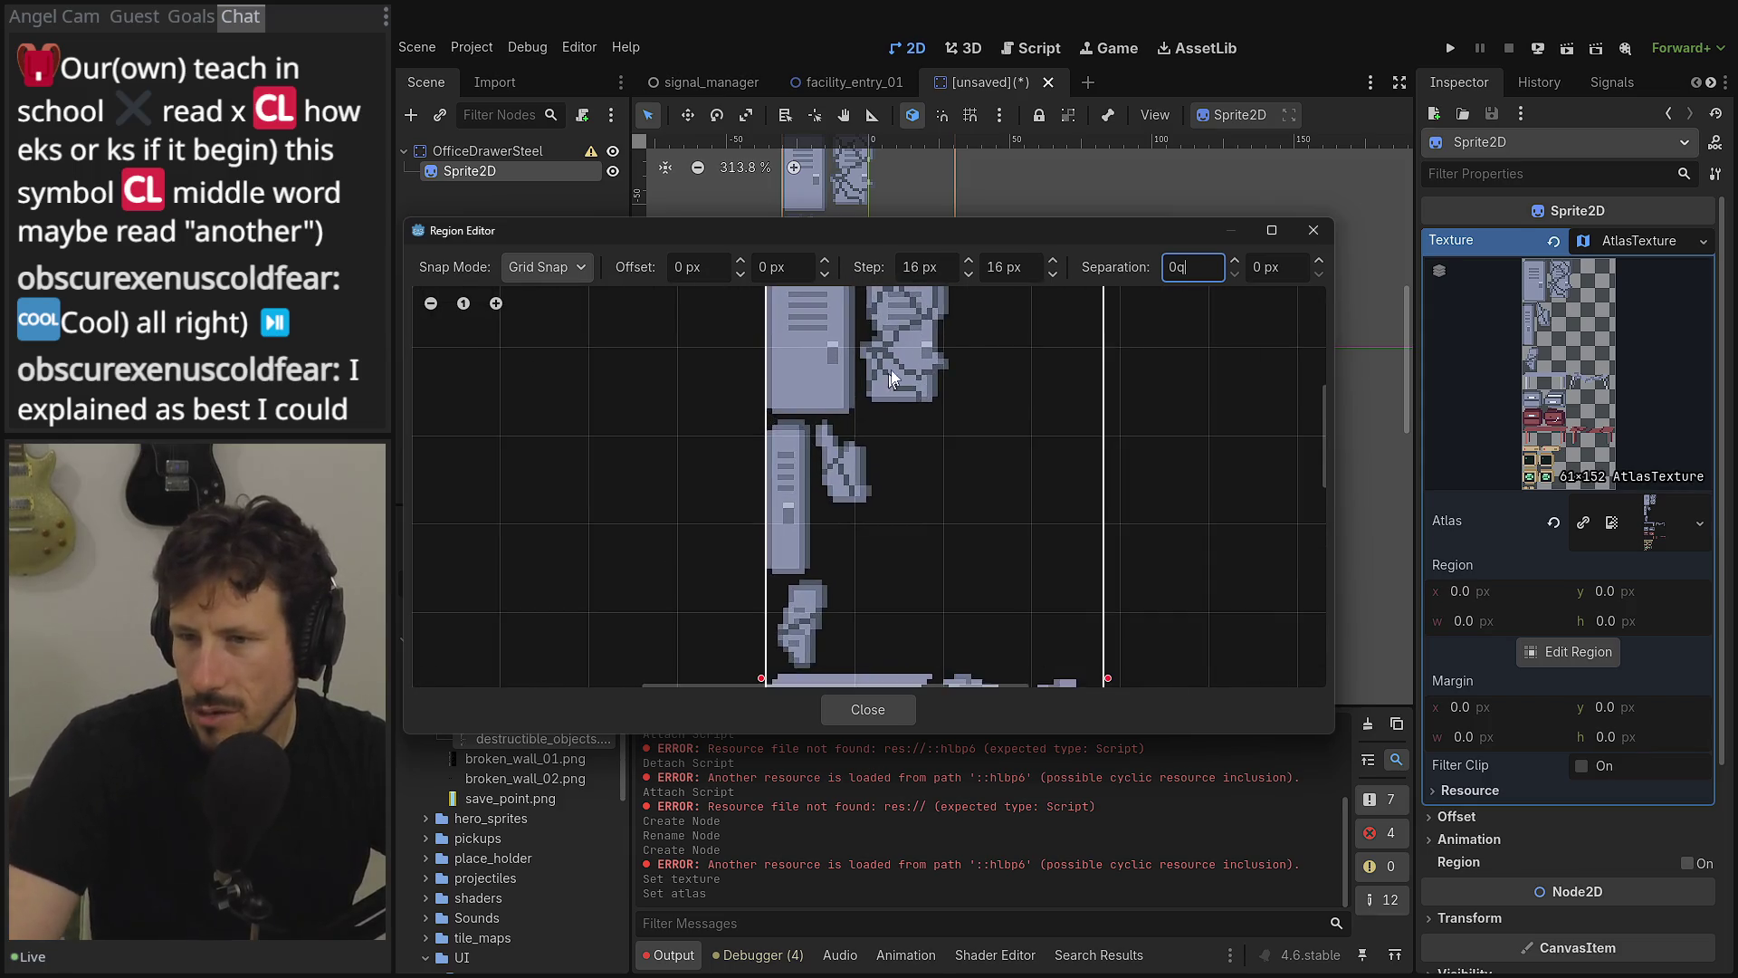
pyautogui.scroll(1, 880, 396)
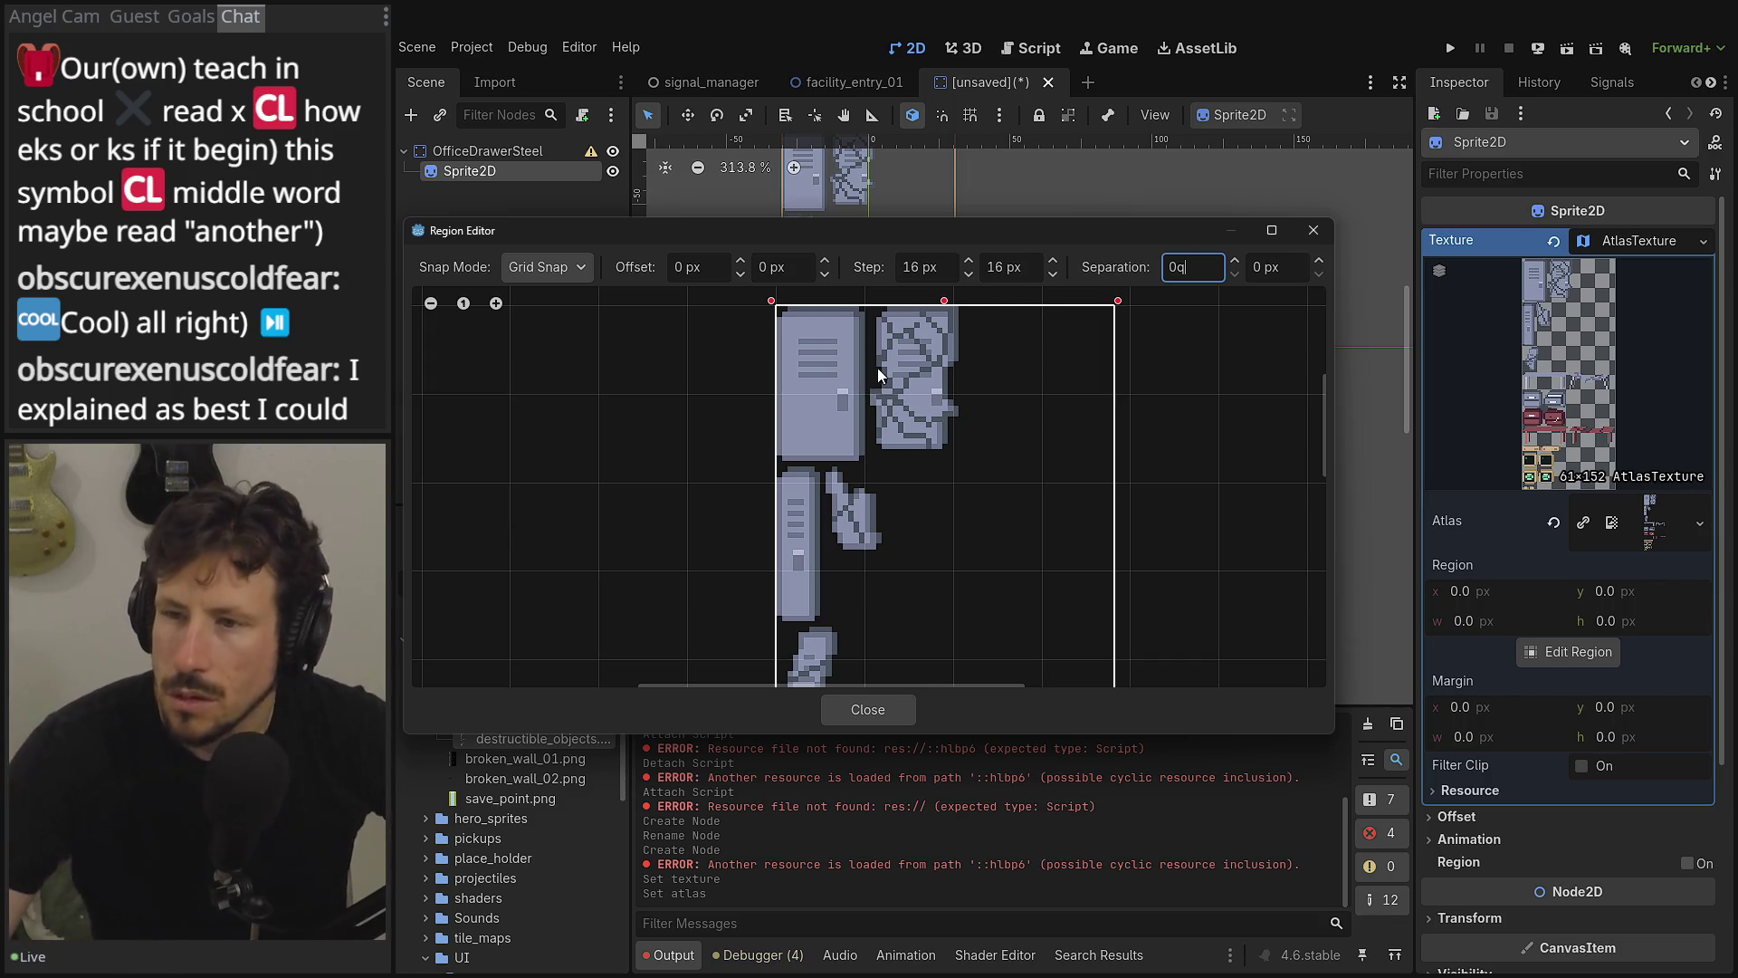
pyautogui.moveTo(781, 310)
pyautogui.mouseDown()
pyautogui.moveTo(847, 399)
pyautogui.moveTo(848, 457)
pyautogui.mouseUp()
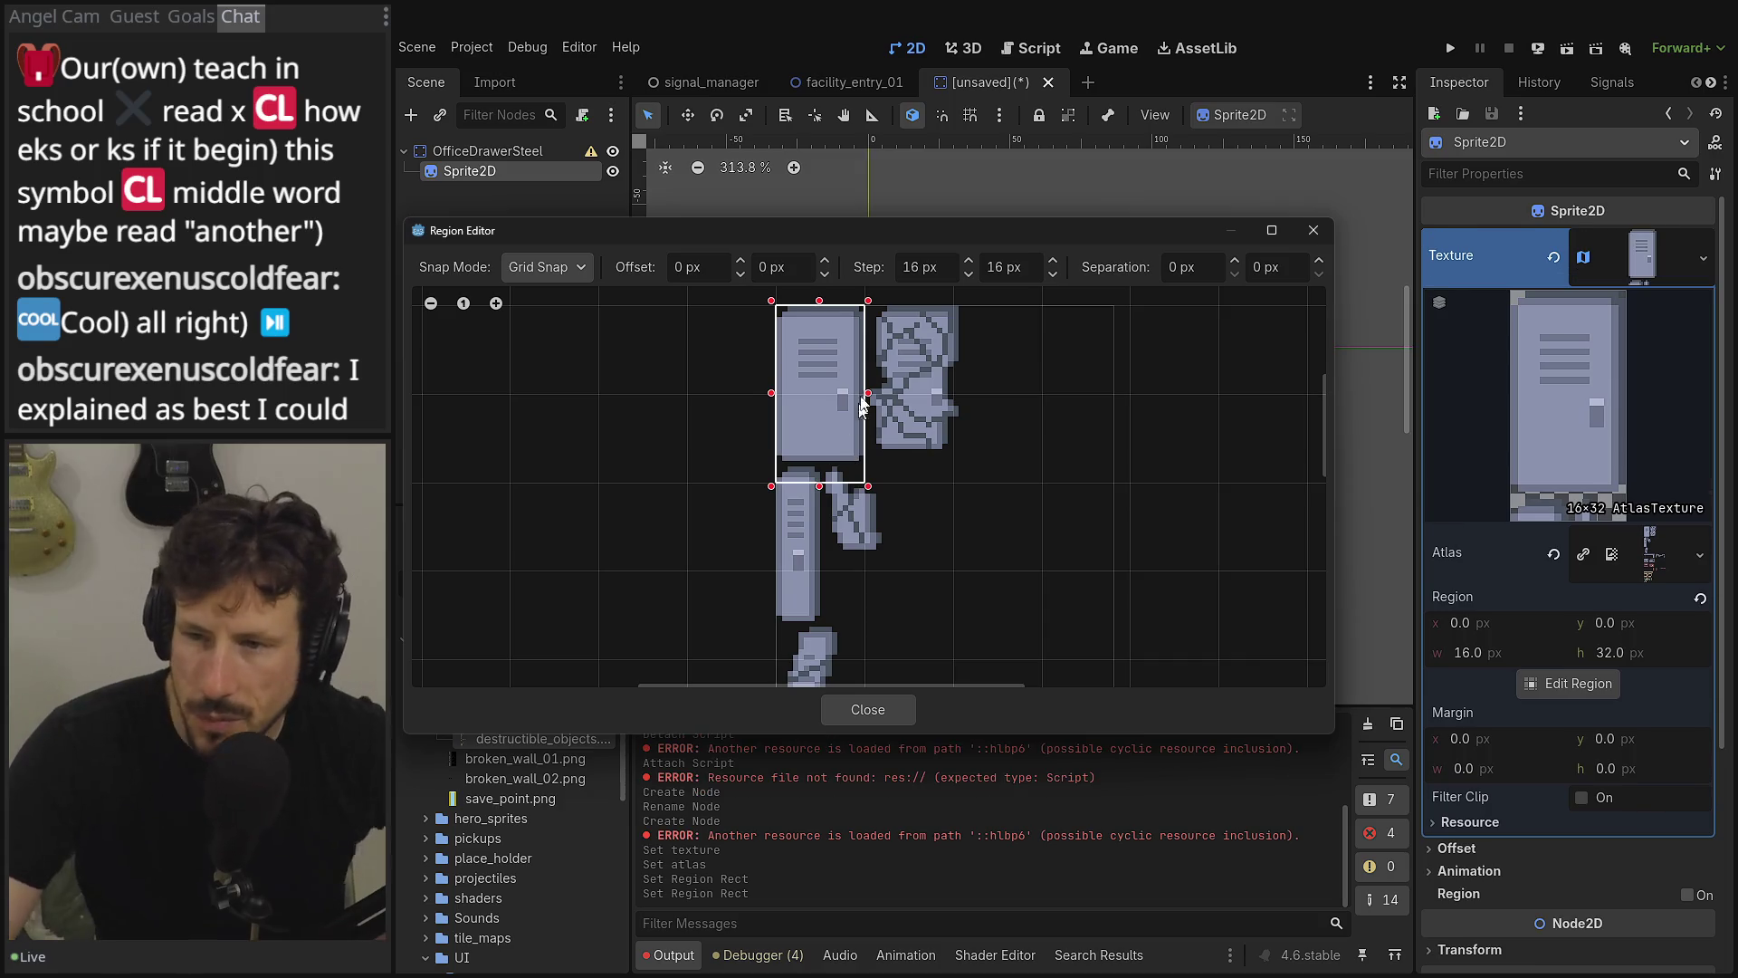
# - Change the grid step to 14 by 14 px and reselect the locker frame
pyautogui.click(925, 267)
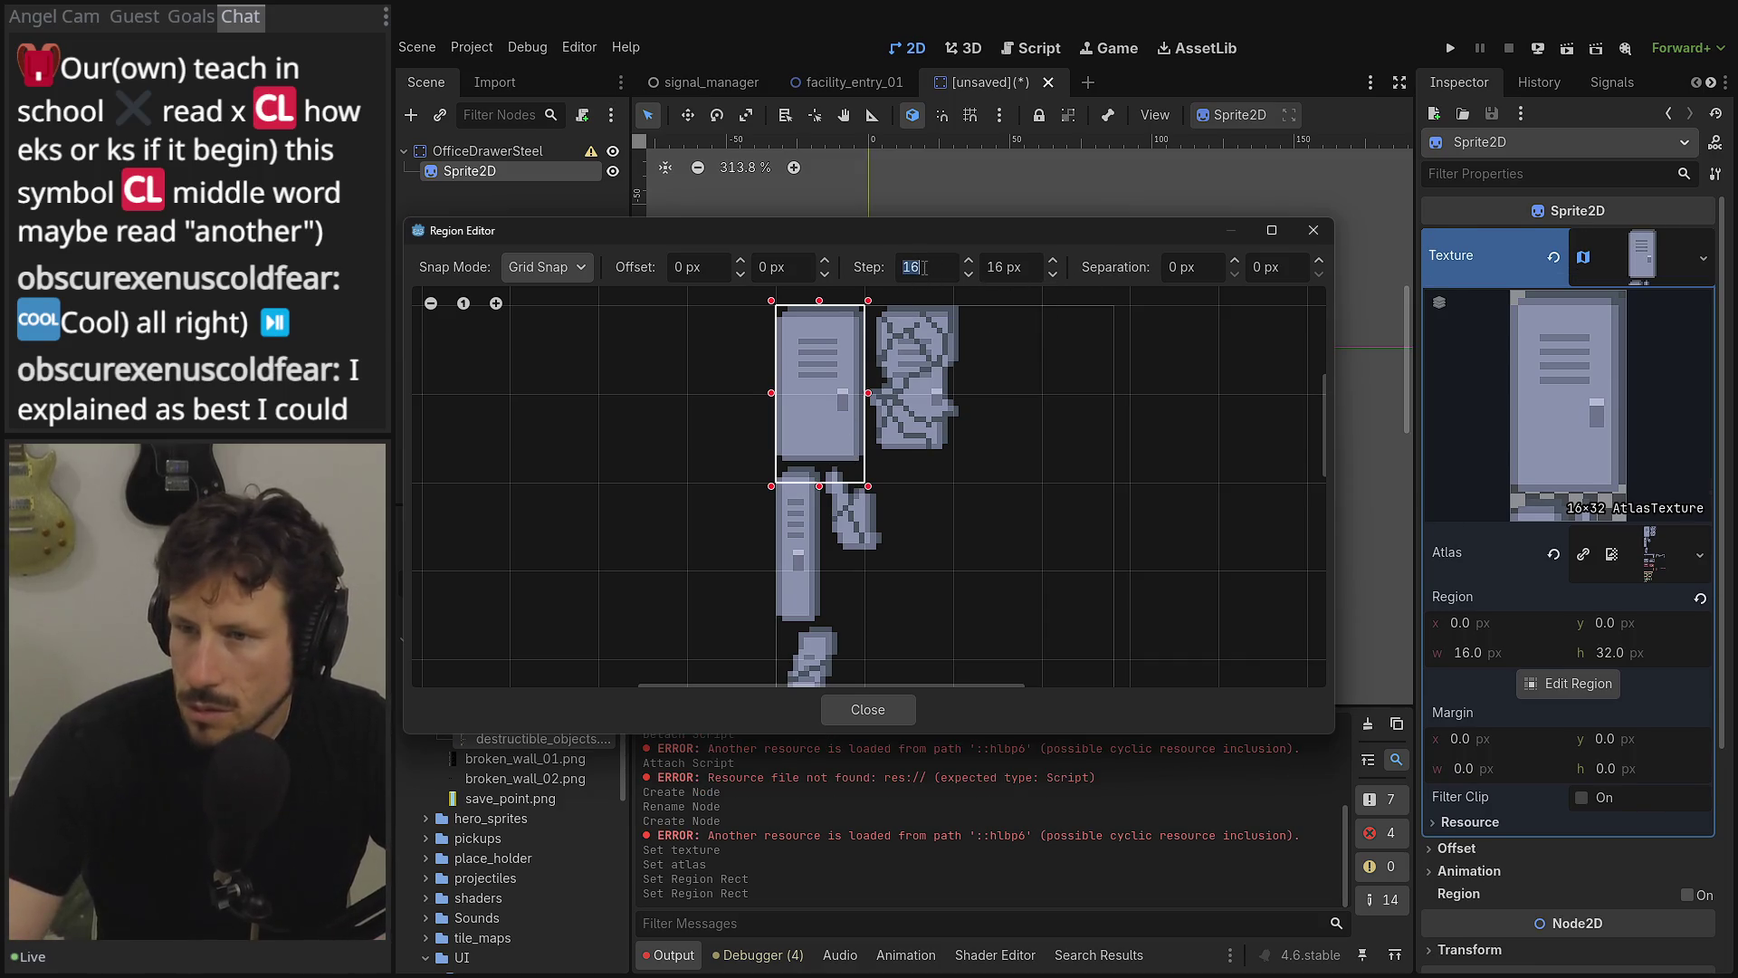
pyautogui.write('14')
pyautogui.press('Tab')
pyautogui.write('14')
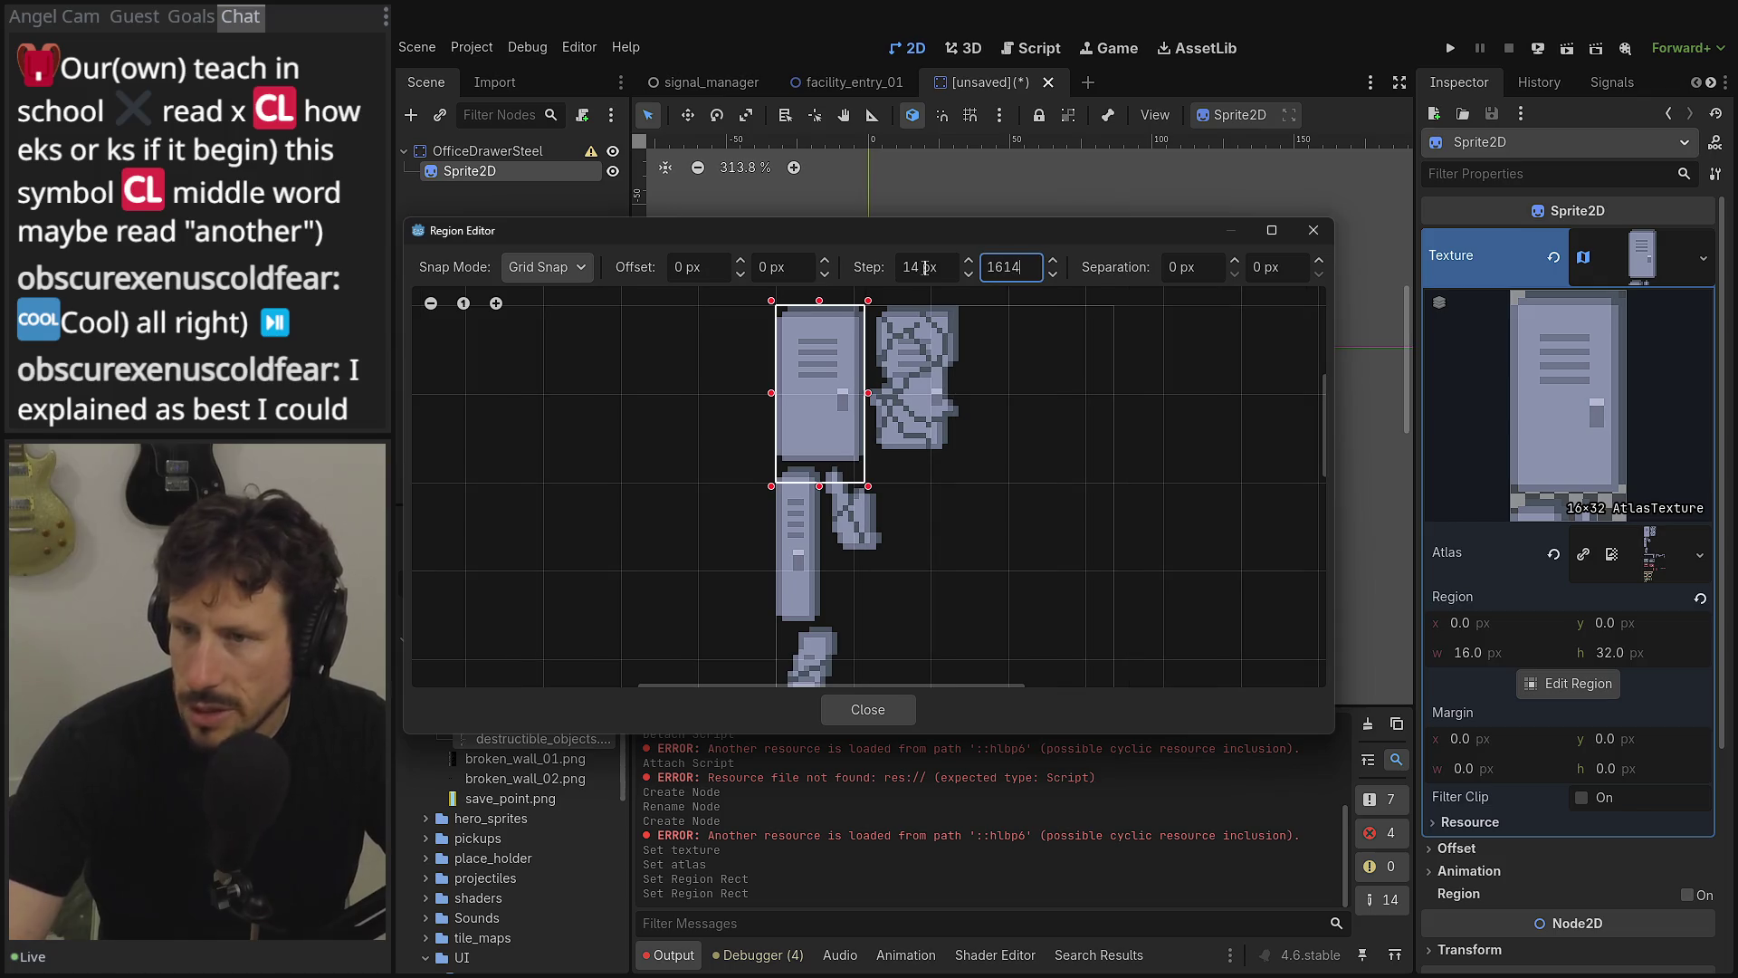
pyautogui.press('Home')
pyautogui.press('Delete')
pyautogui.press('Delete')
pyautogui.press('Return')
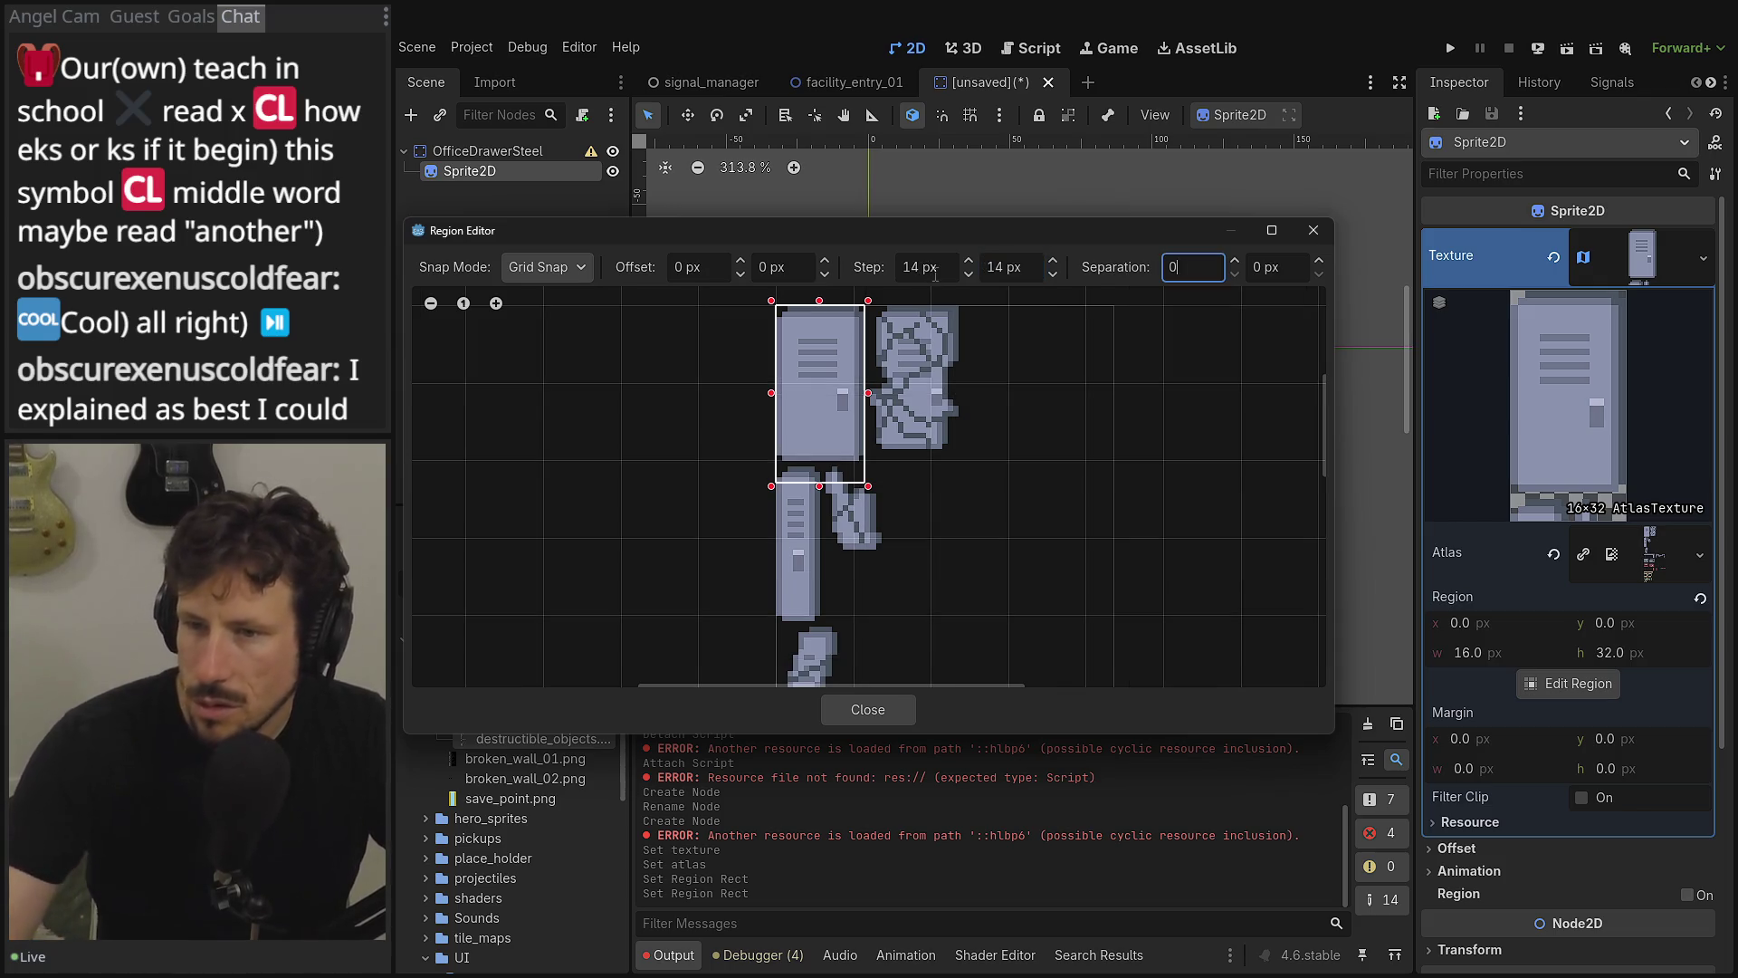
pyautogui.moveTo(853, 382)
pyautogui.mouseDown()
pyautogui.moveTo(894, 416)
pyautogui.moveTo(824, 315)
pyautogui.moveTo(808, 432)
pyautogui.mouseUp()
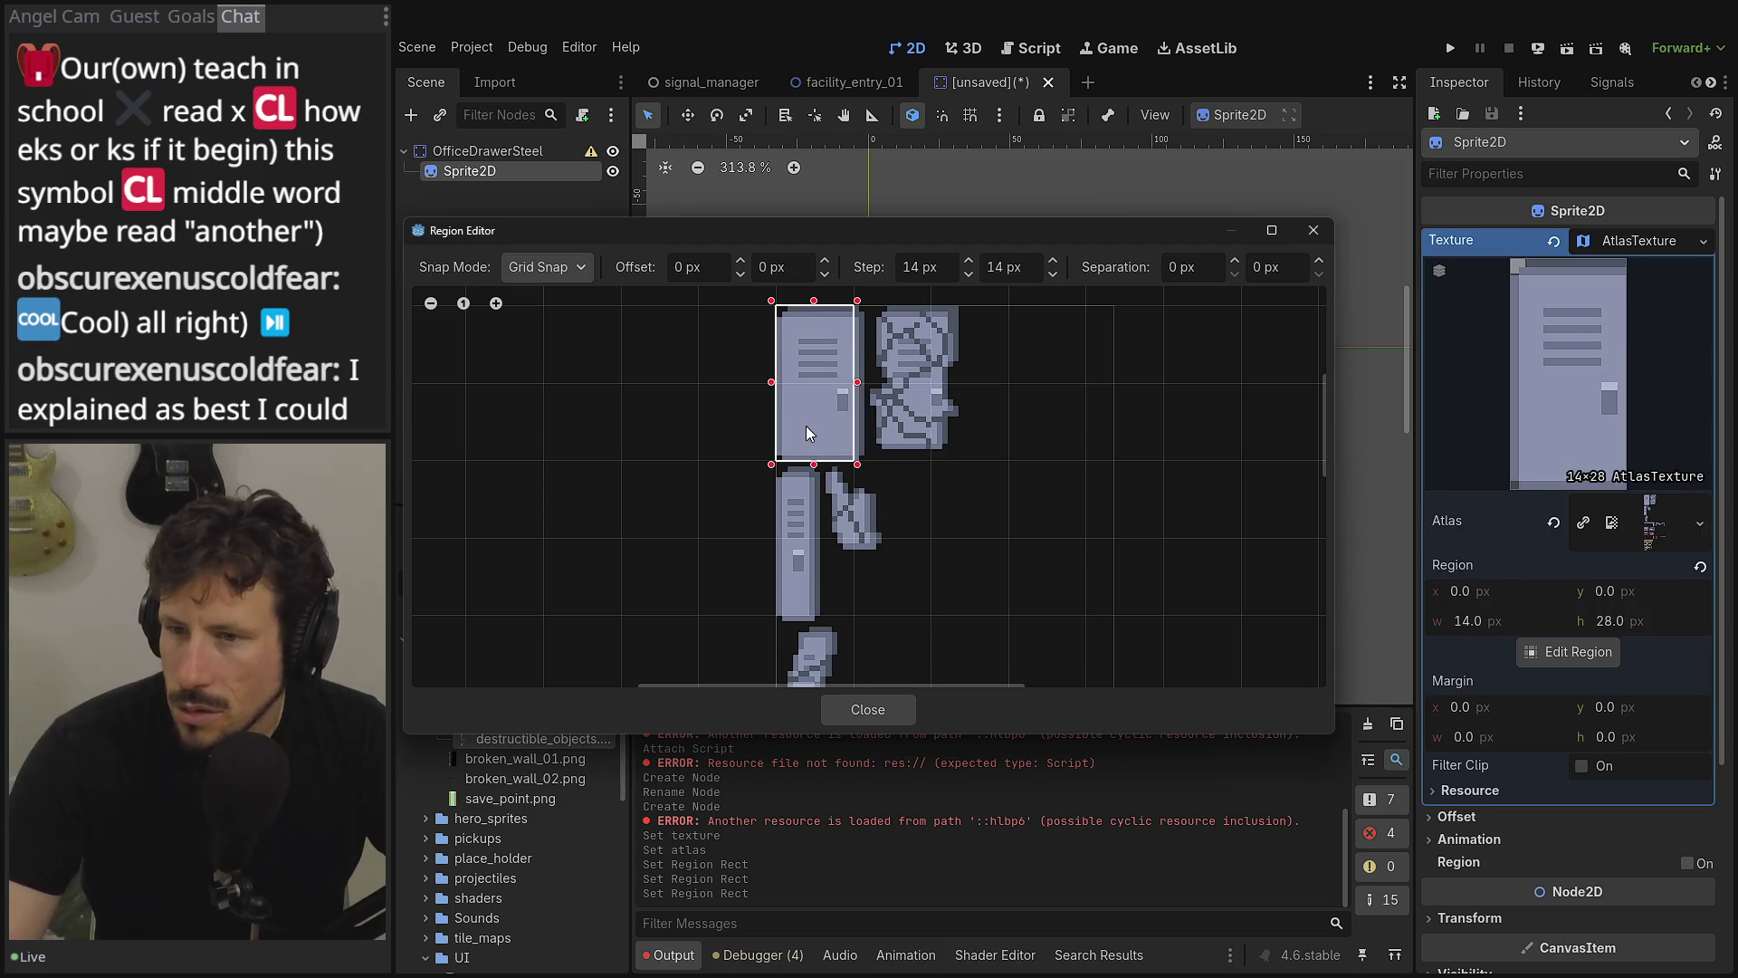
# - Restore a 16 px horizontal step and select the locker as a 16×28 region
pyautogui.doubleClick(919, 266)
pyautogui.write('1')
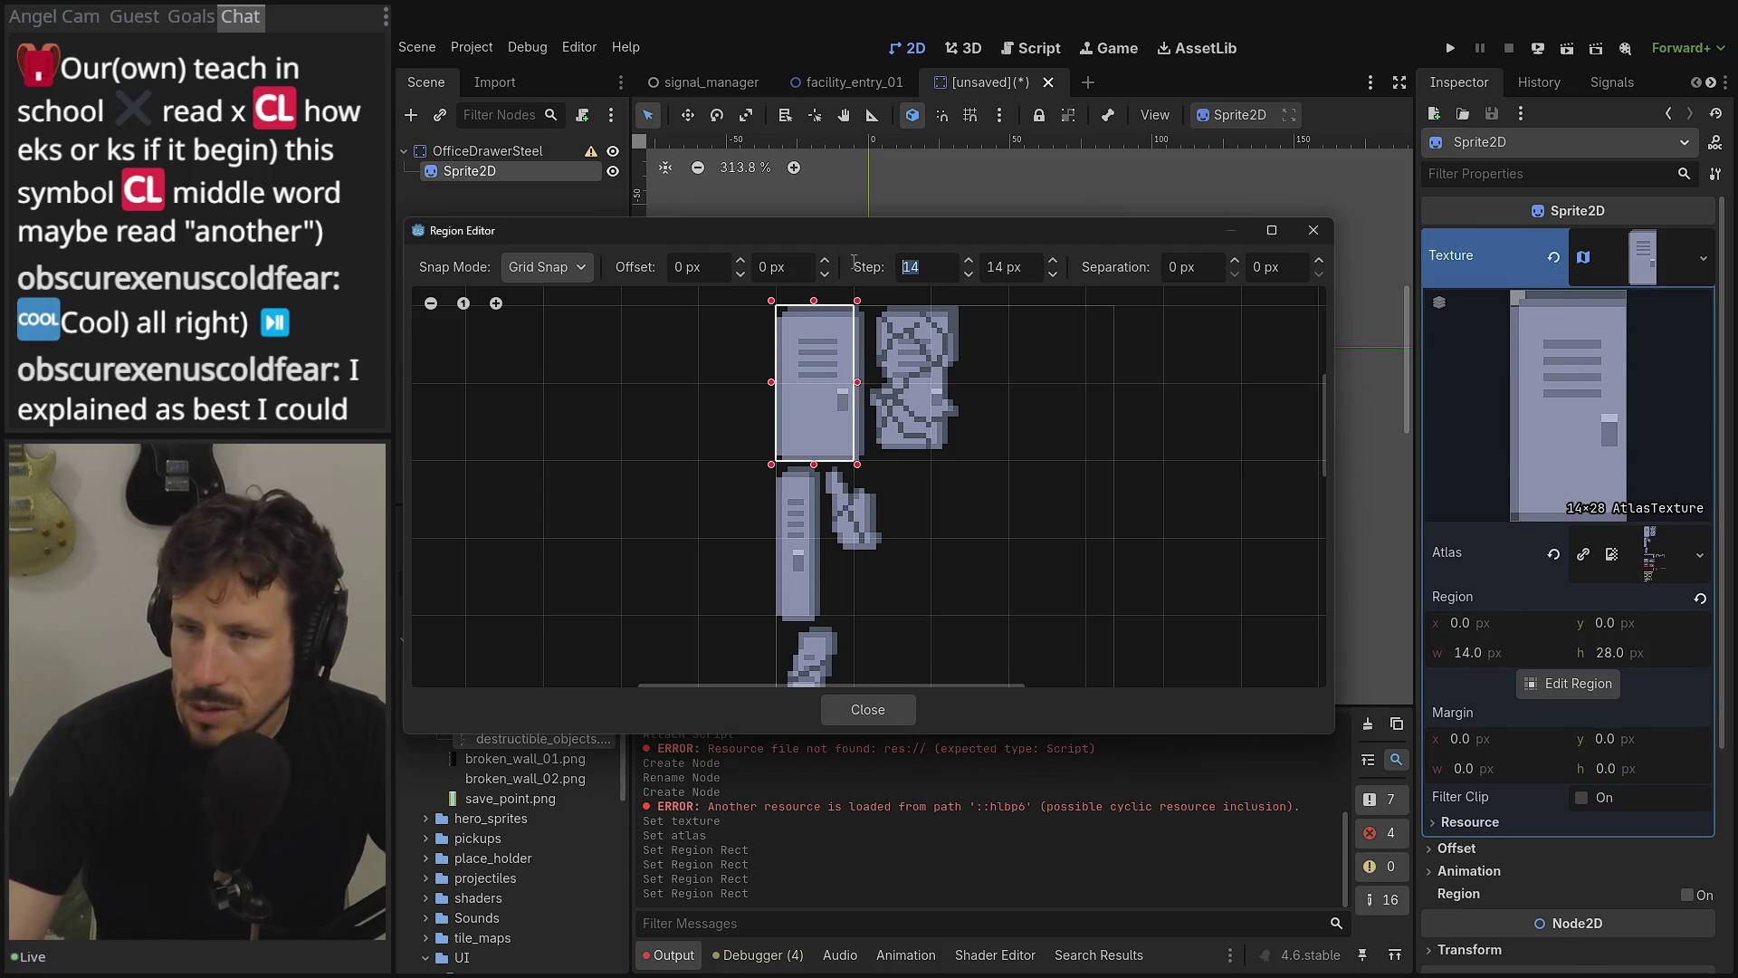
pyautogui.write('6')
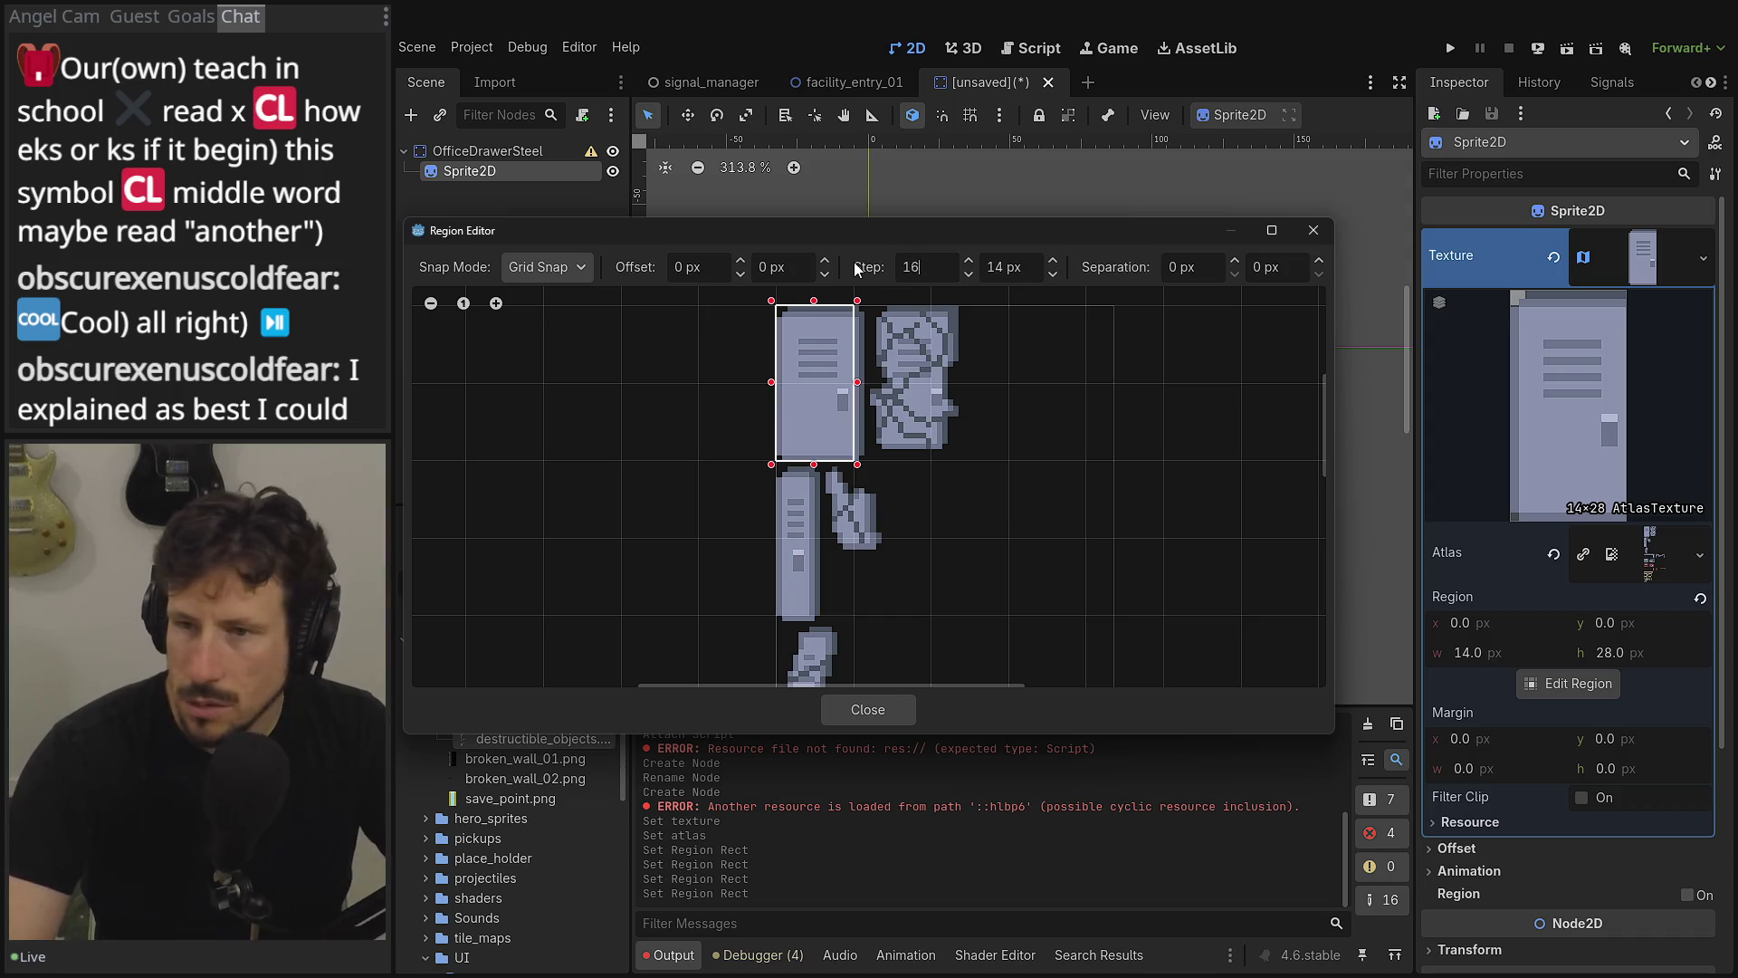
pyautogui.press('Tab')
pyautogui.moveTo(800, 338)
pyautogui.mouseDown()
pyautogui.moveTo(819, 367)
pyautogui.moveTo(860, 364)
pyautogui.moveTo(862, 432)
pyautogui.mouseUp()
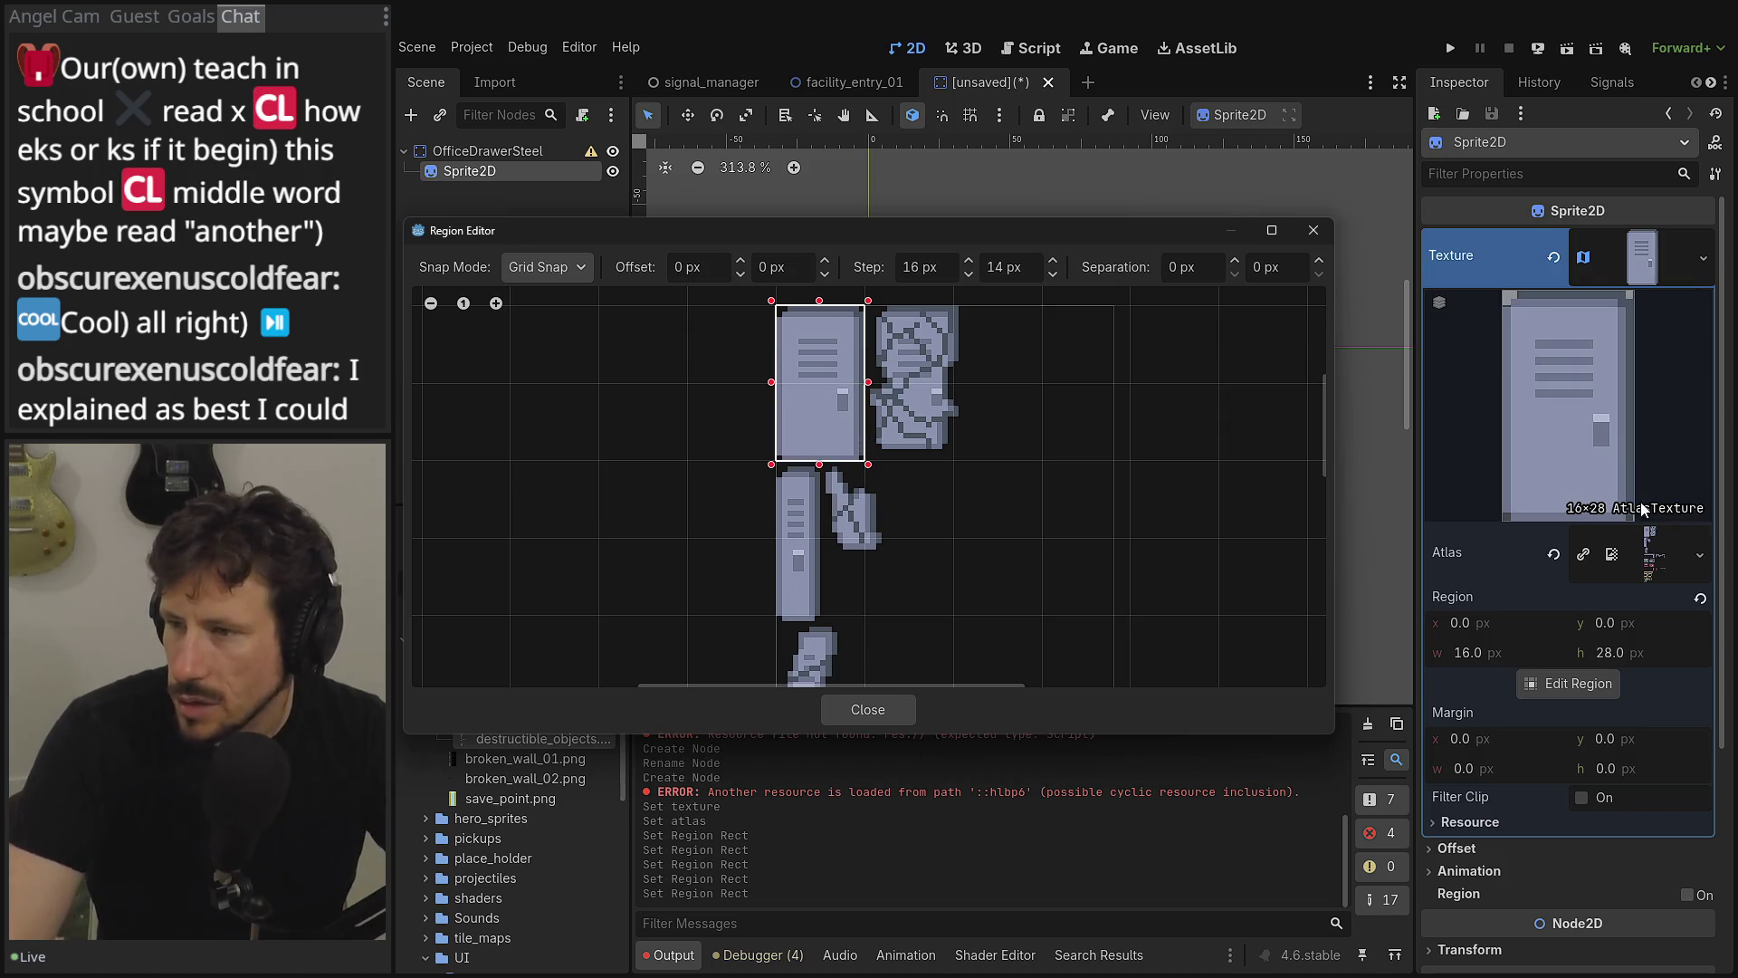
pyautogui.scroll(1, 833, 425)
pyautogui.scroll(-2, 829, 420)
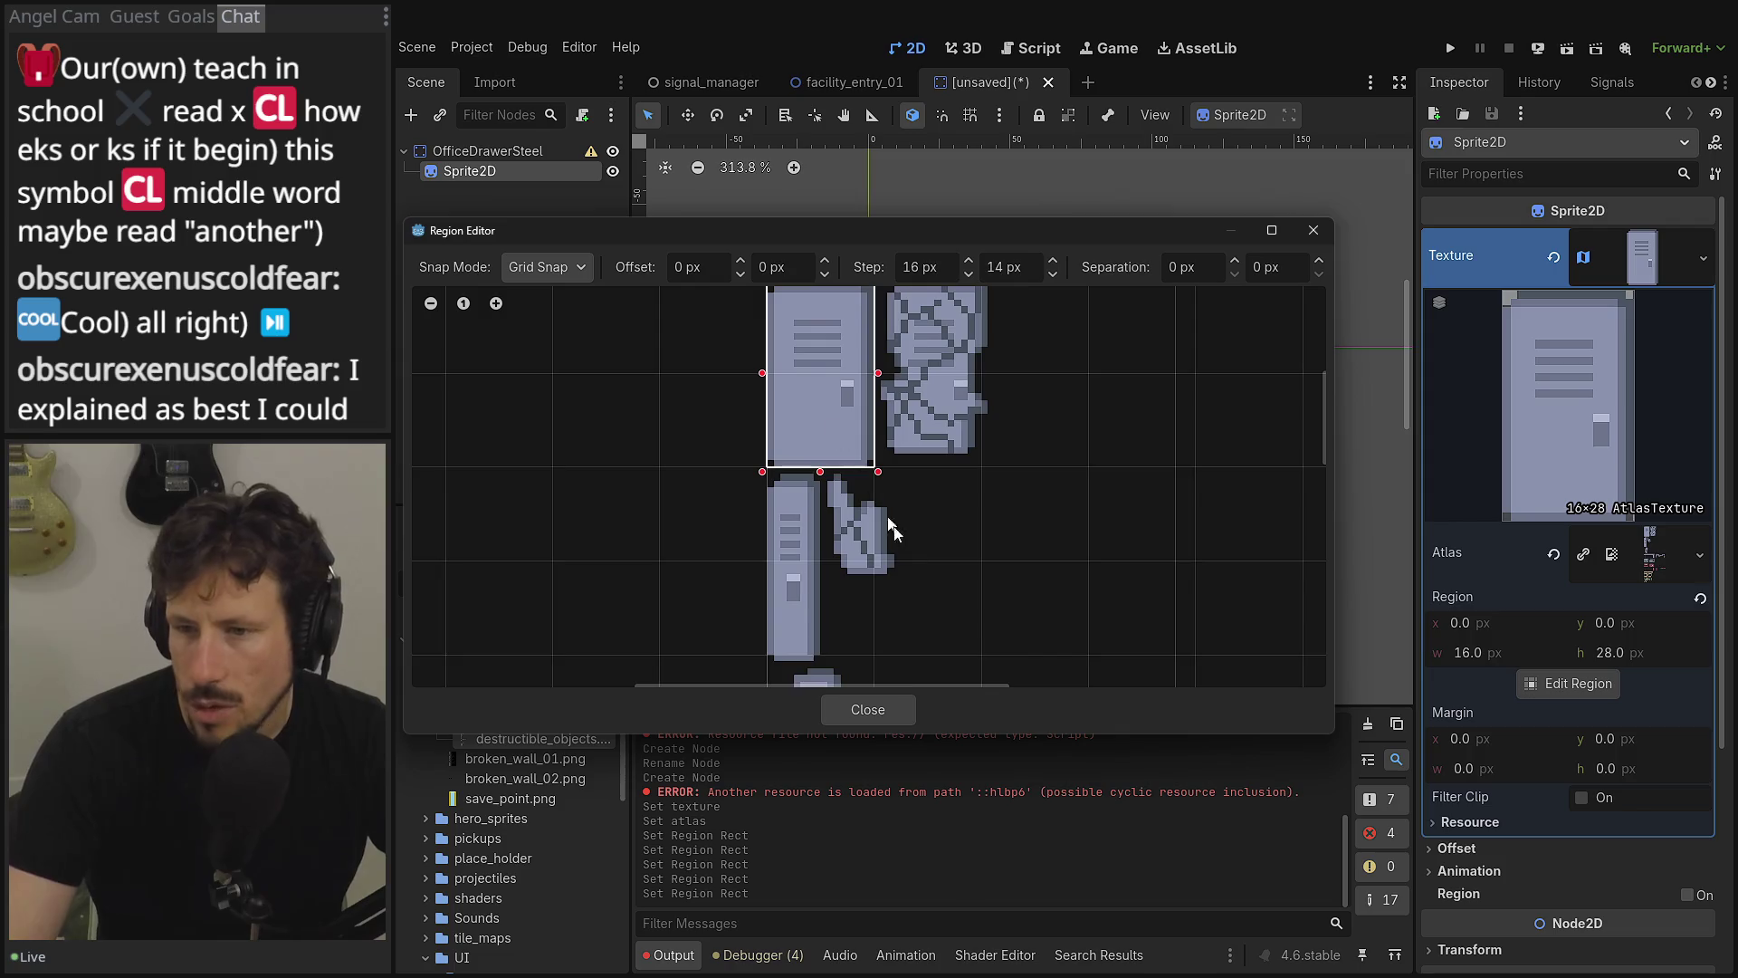
pyautogui.scroll(-3, 890, 525)
pyautogui.scroll(3, 784, 617)
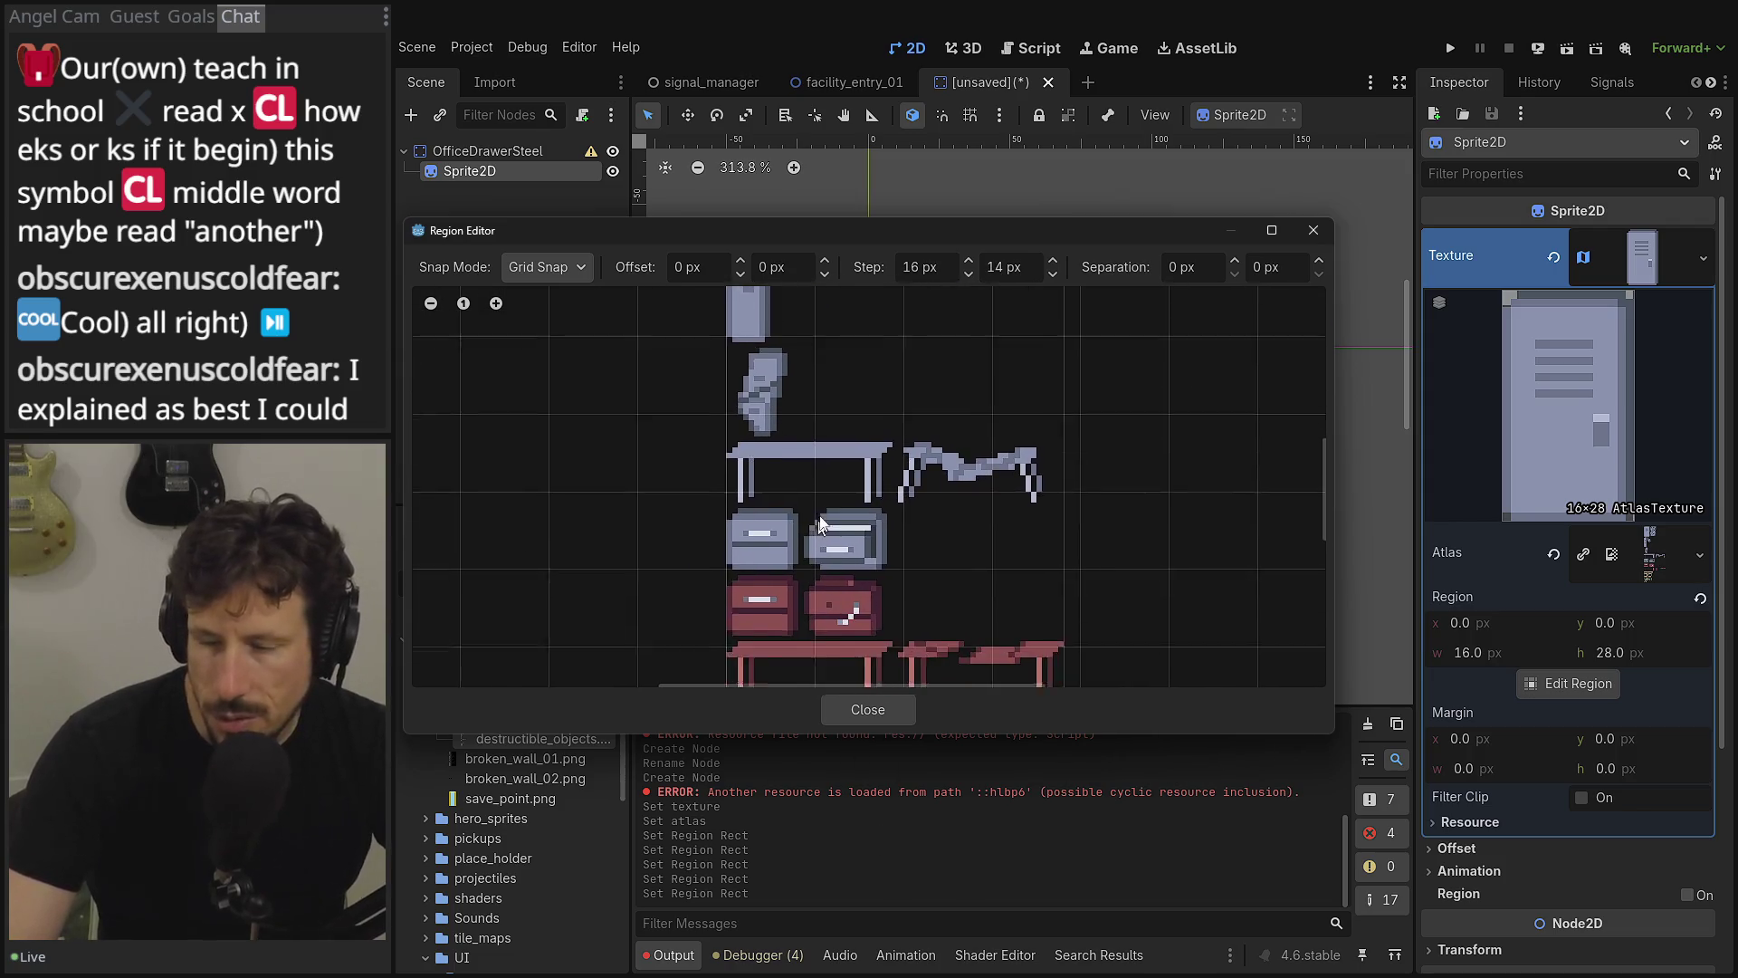
# - Select the top grey drawer as the region and set the vertical grid step to 16 px
pyautogui.moveTo(785, 458); pyautogui.dragTo(735, 525)
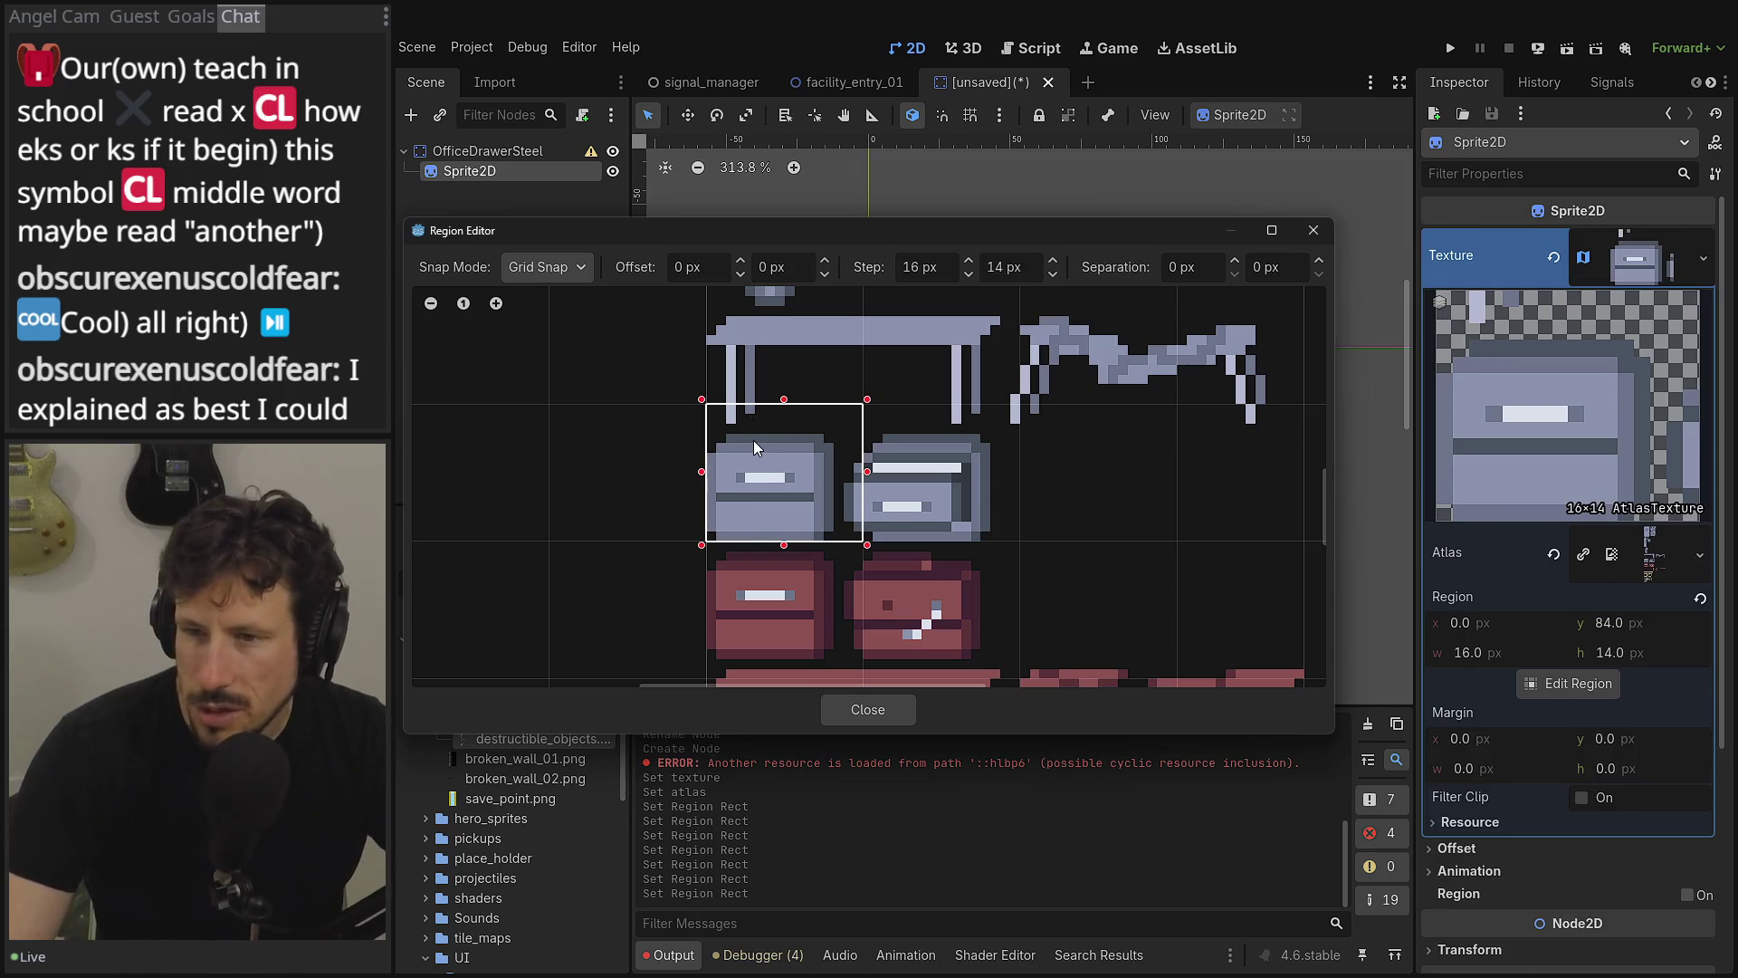
pyautogui.click(1030, 260)
pyautogui.press('BackSpace')
pyautogui.write('6')
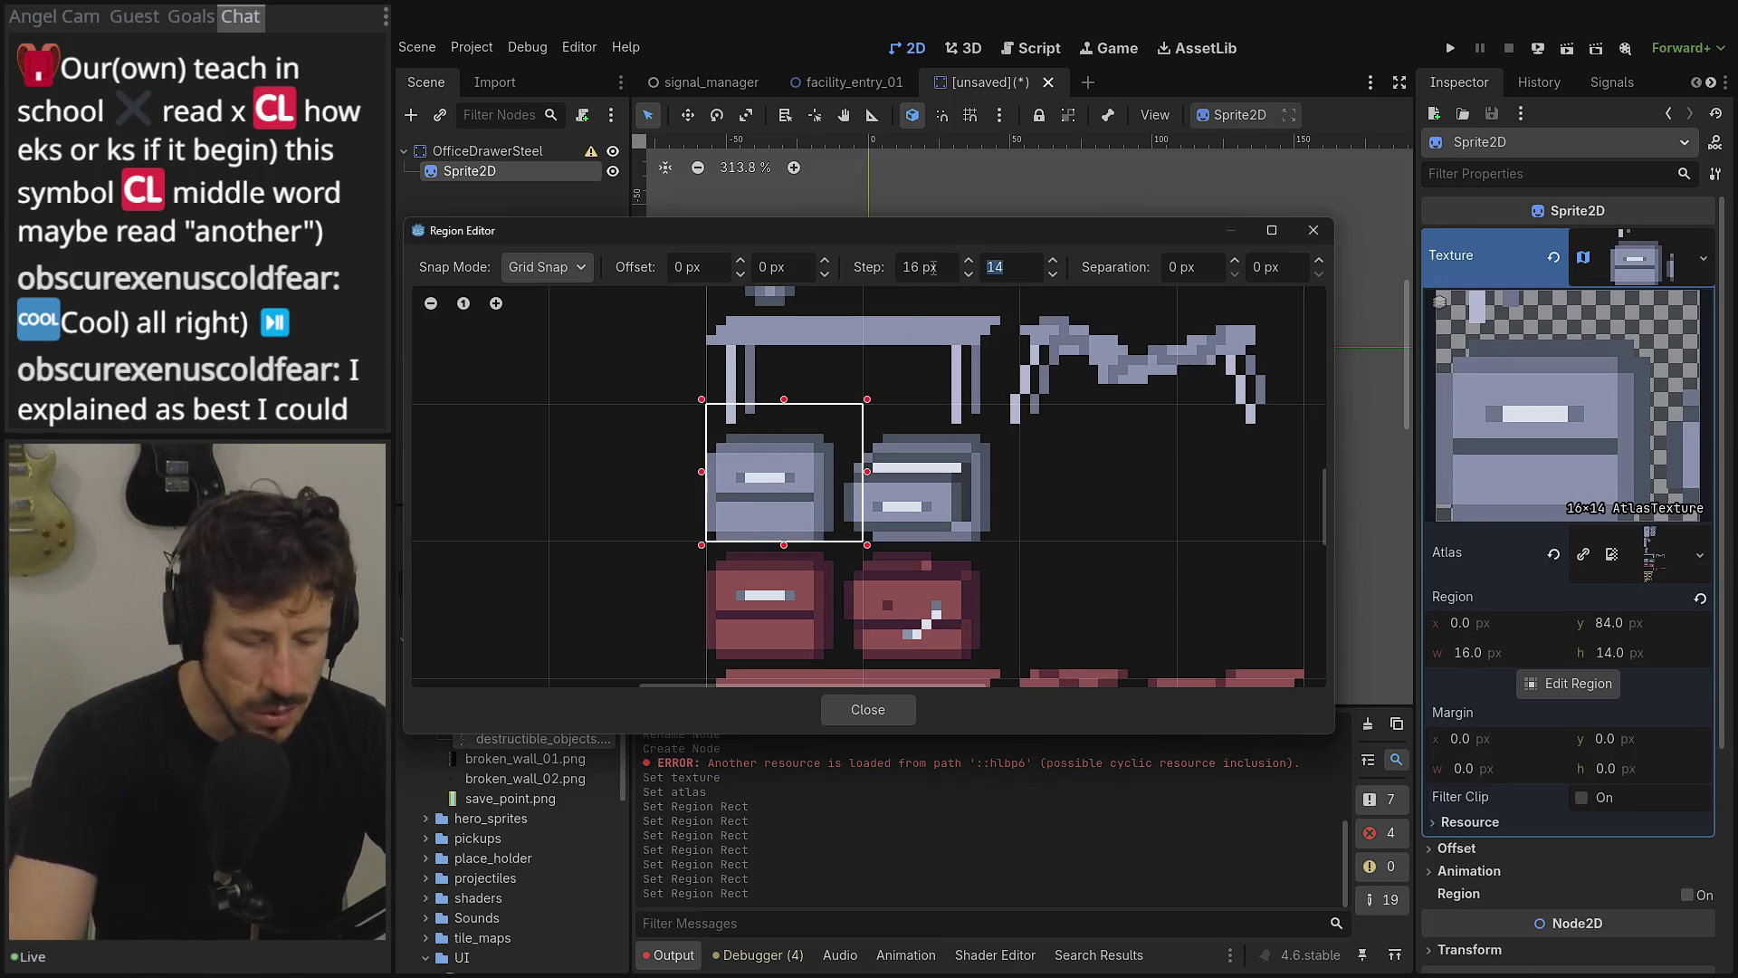
pyautogui.press('Tab')
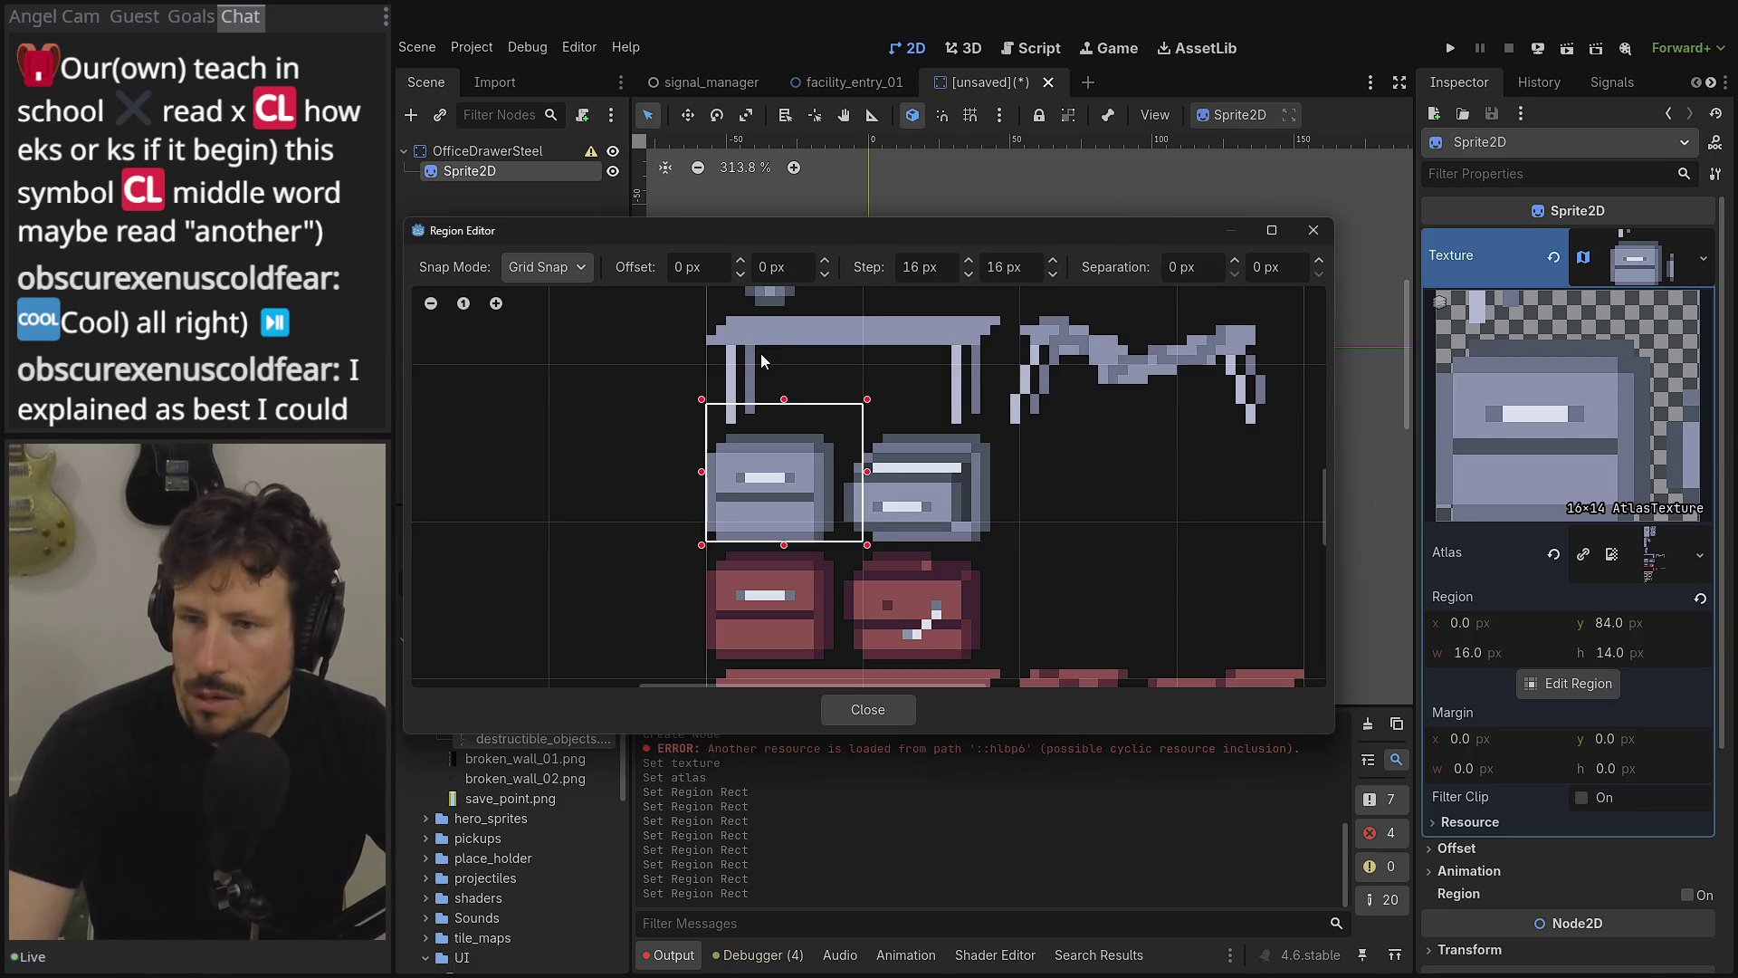
pyautogui.click(767, 368)
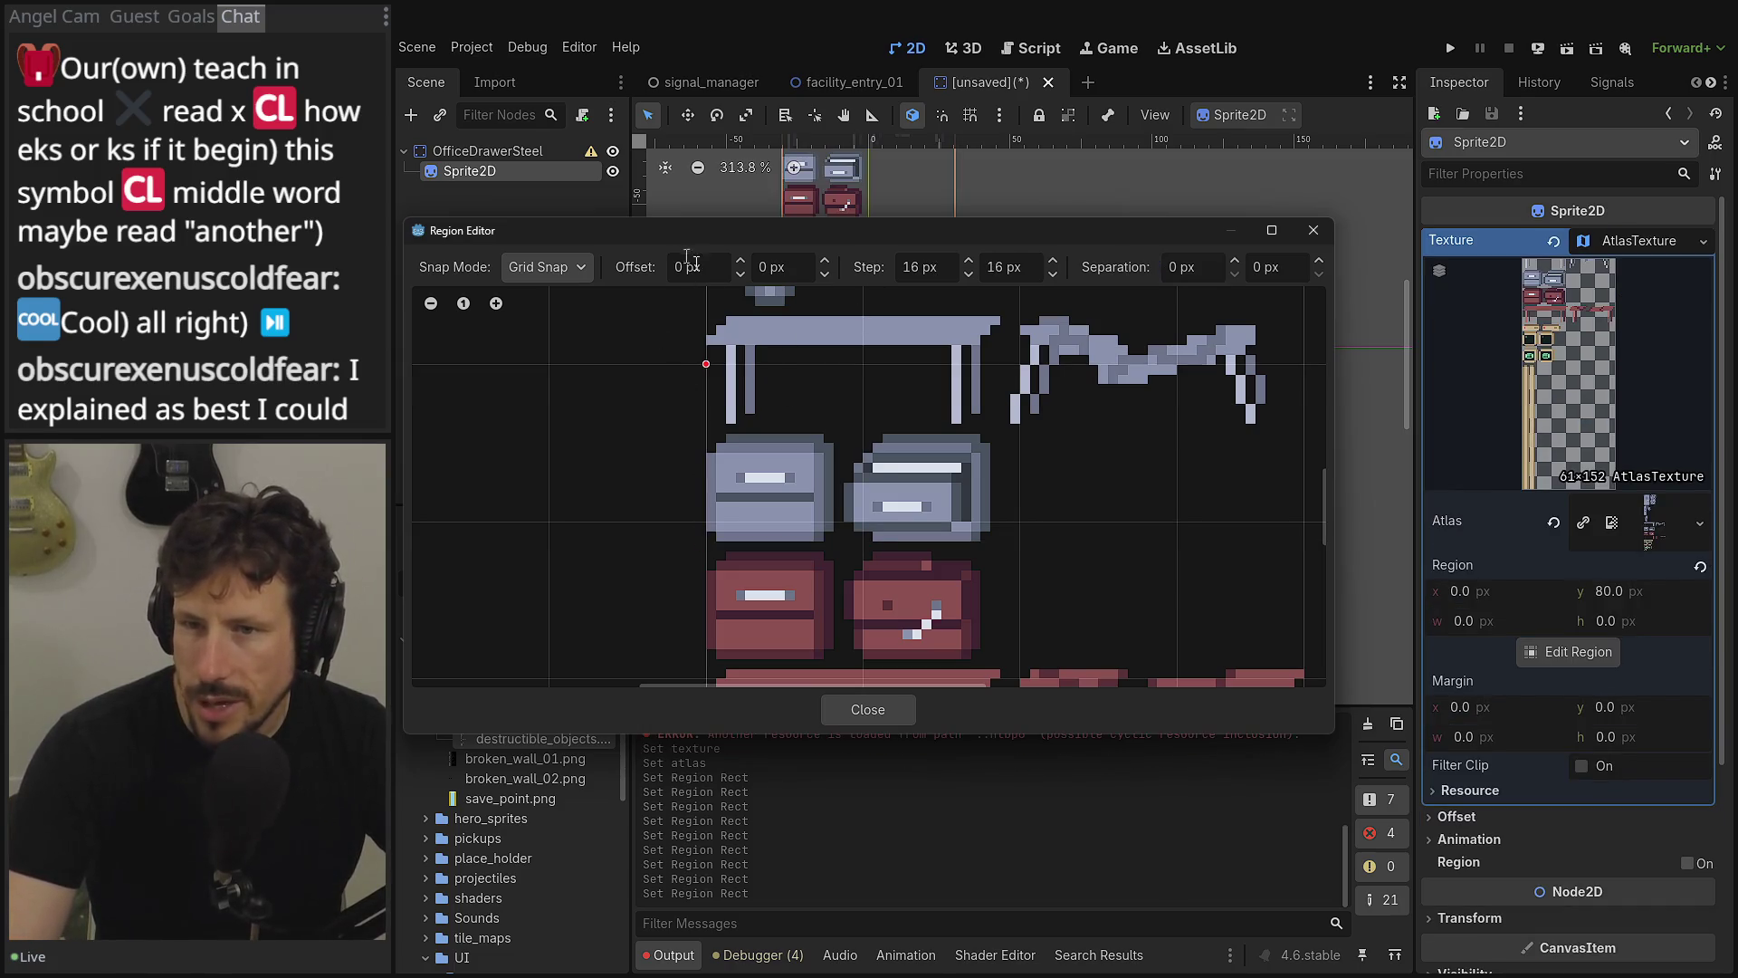
# - Try vertical grid offsets of 8 then 7 px and set the horizontal step to 14 px
pyautogui.click(691, 269)
pyautogui.press('Tab')
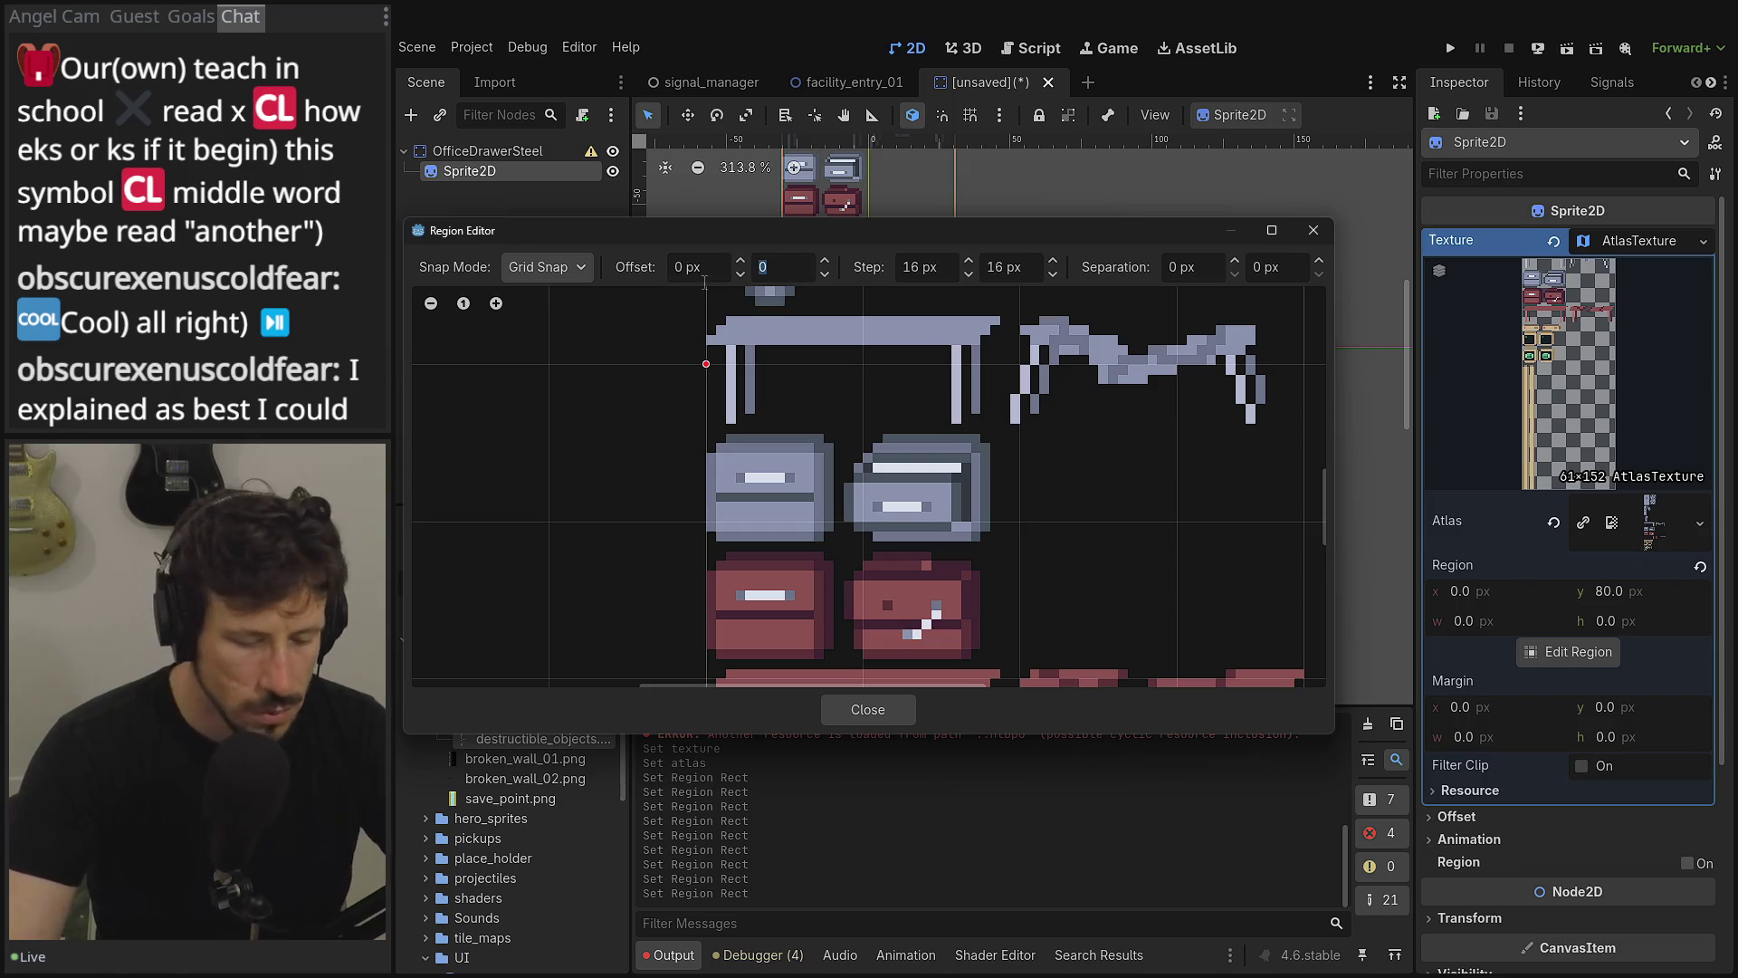
pyautogui.write('8')
pyautogui.press('Tab')
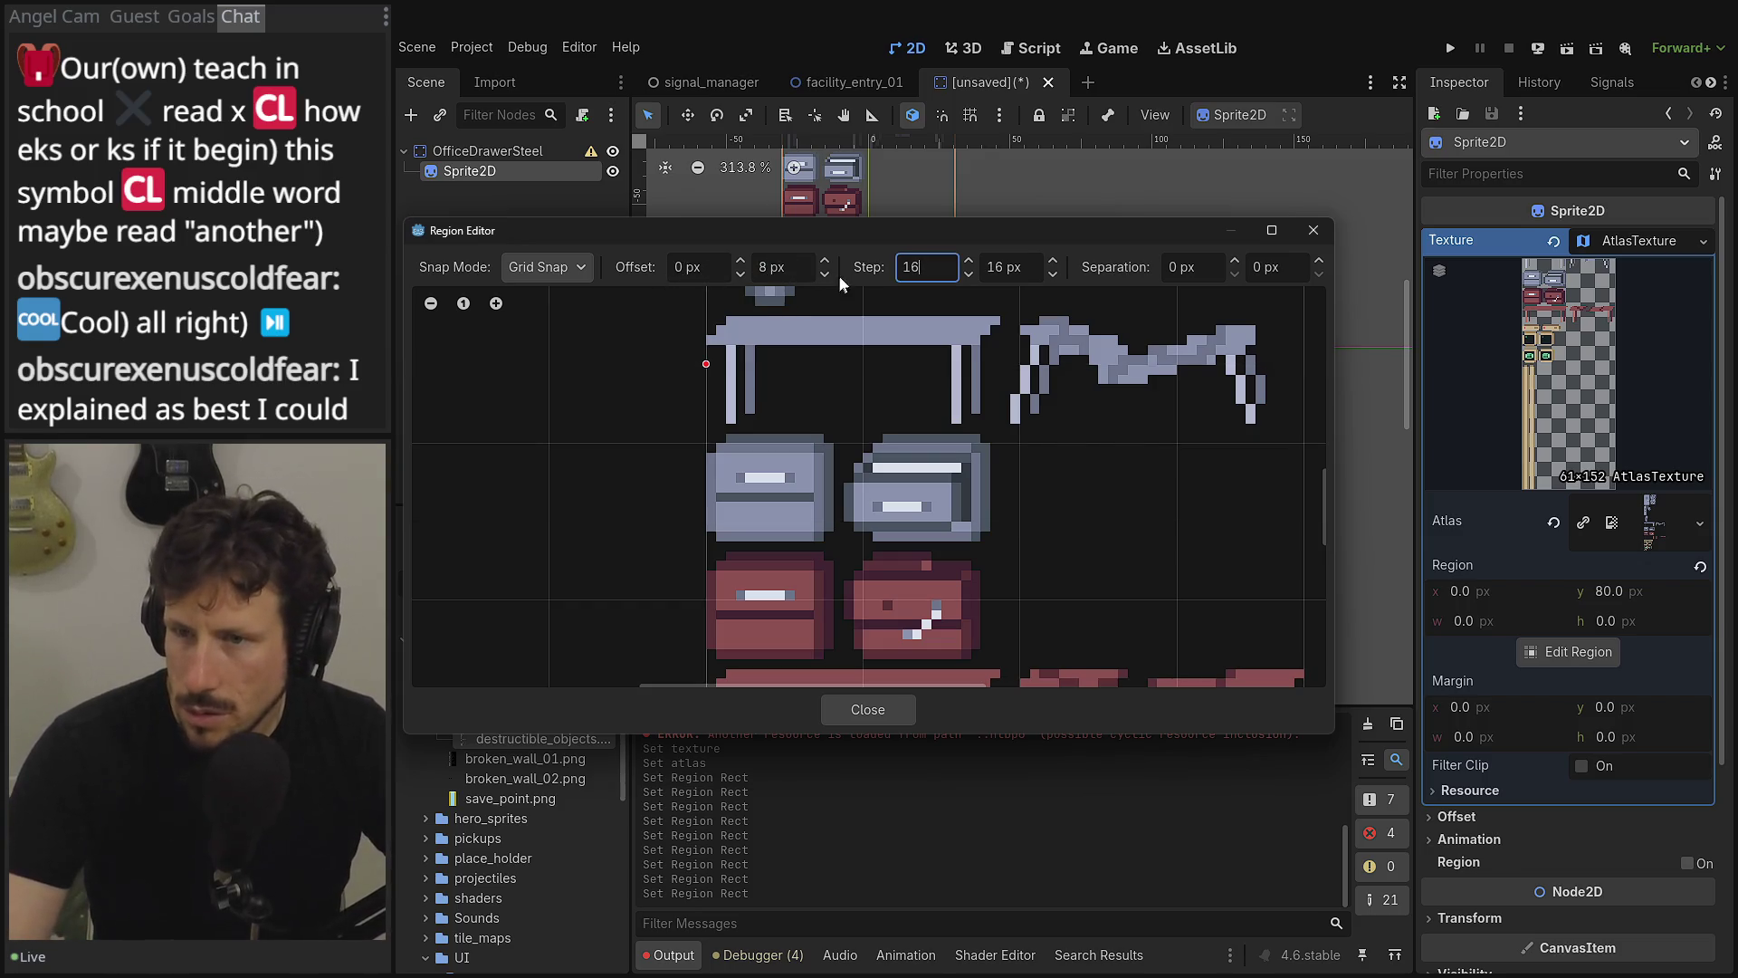
pyautogui.click(762, 270)
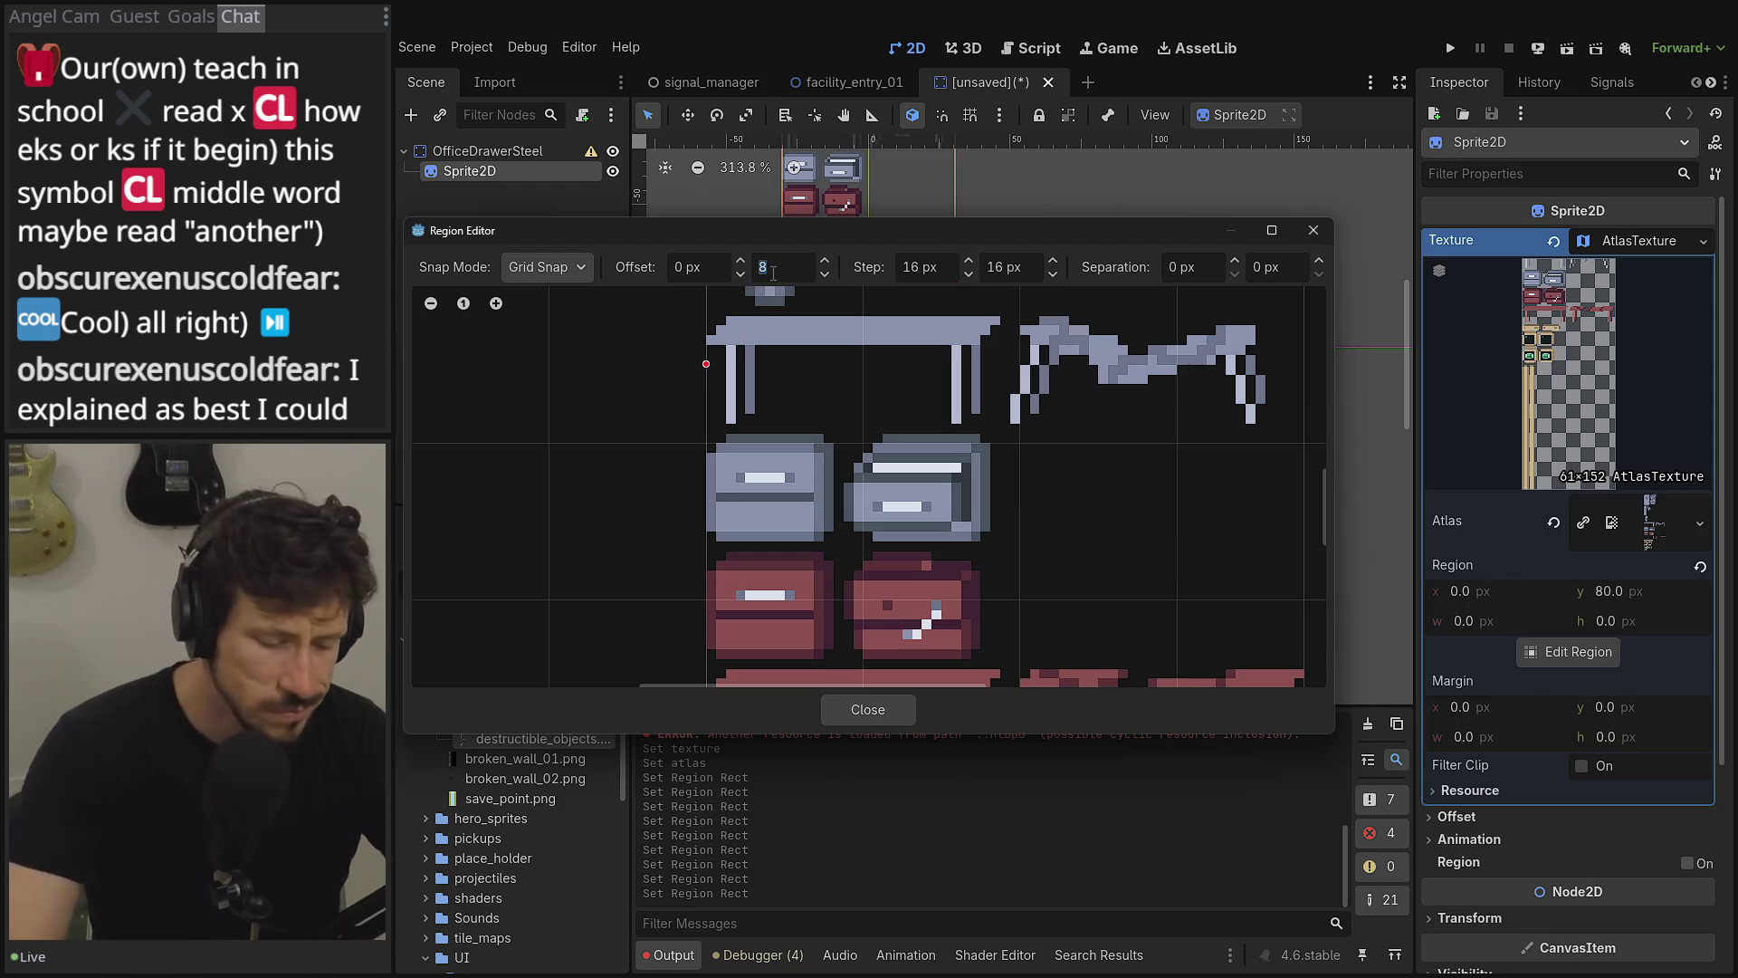
pyautogui.write('7')
pyautogui.press('Tab')
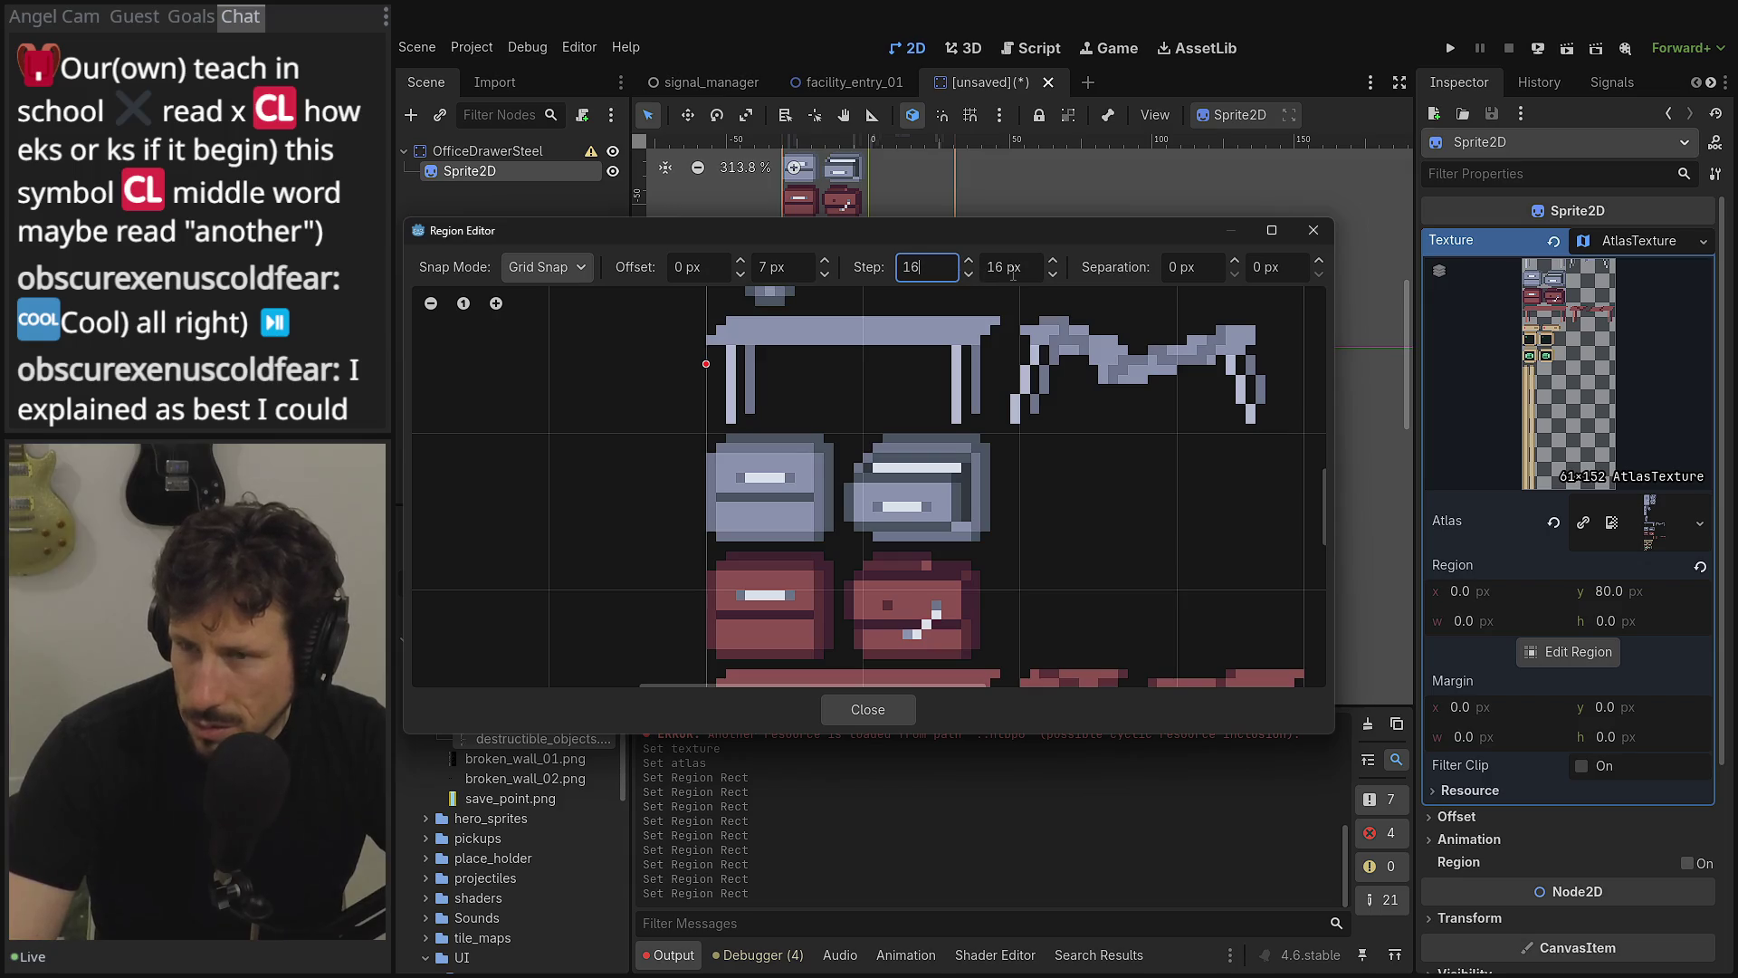
pyautogui.write('14')
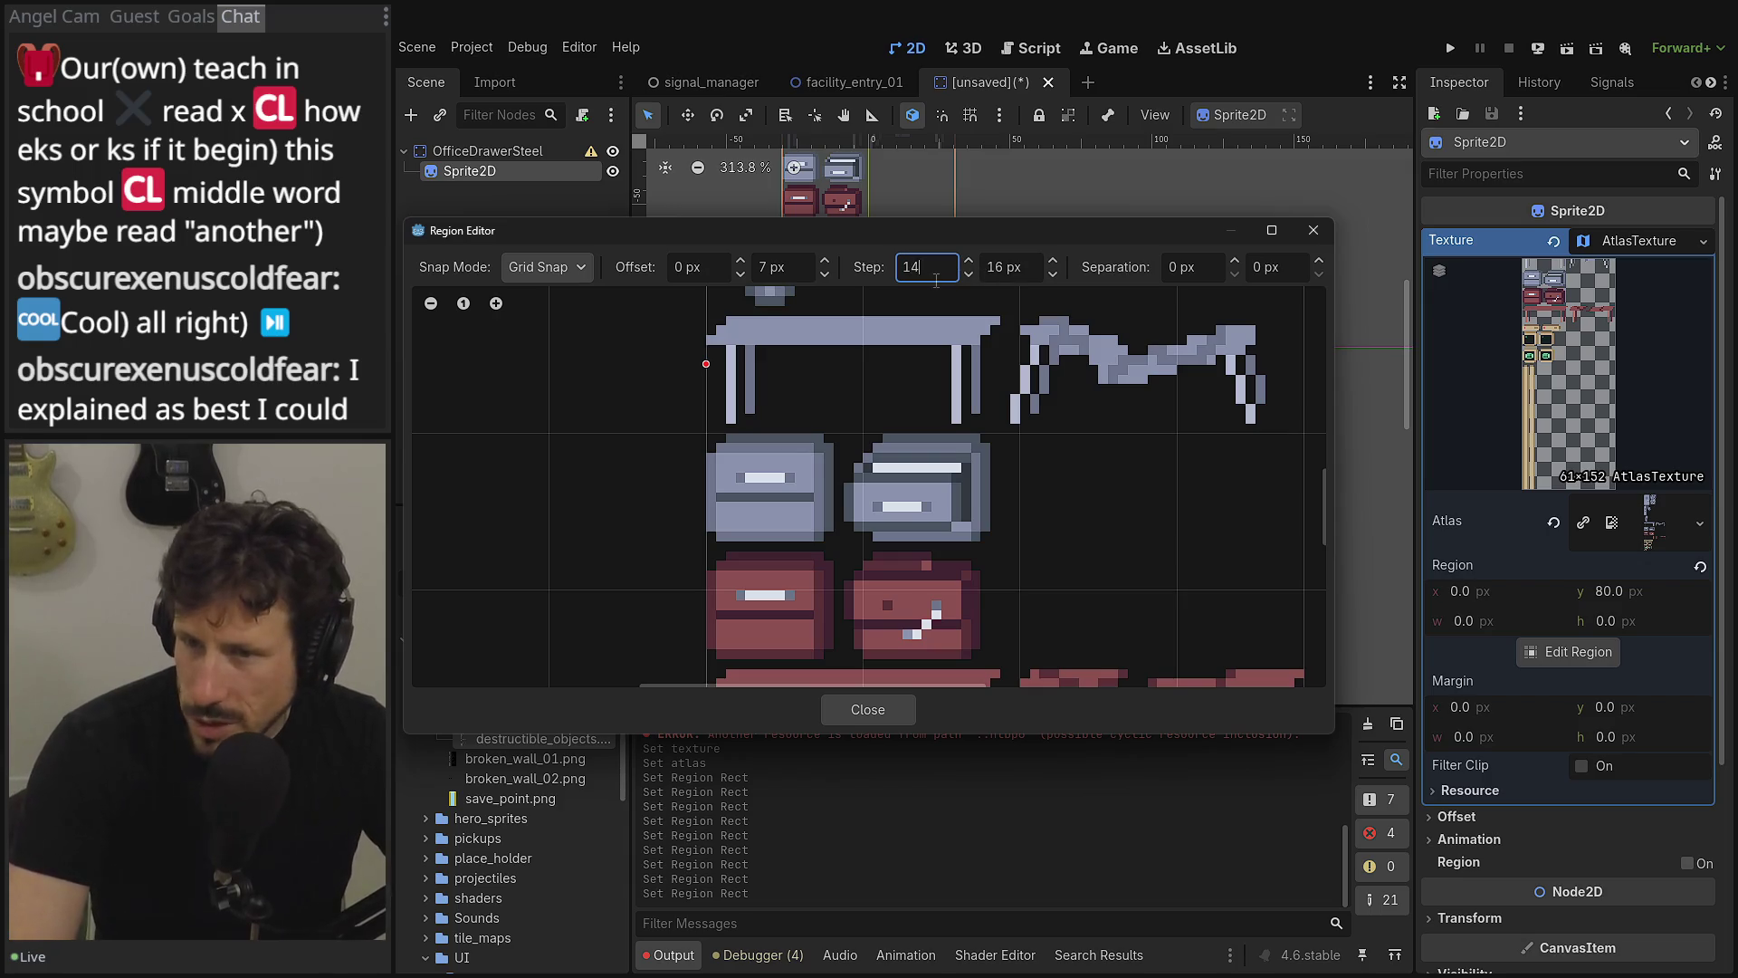
pyautogui.press('Tab')
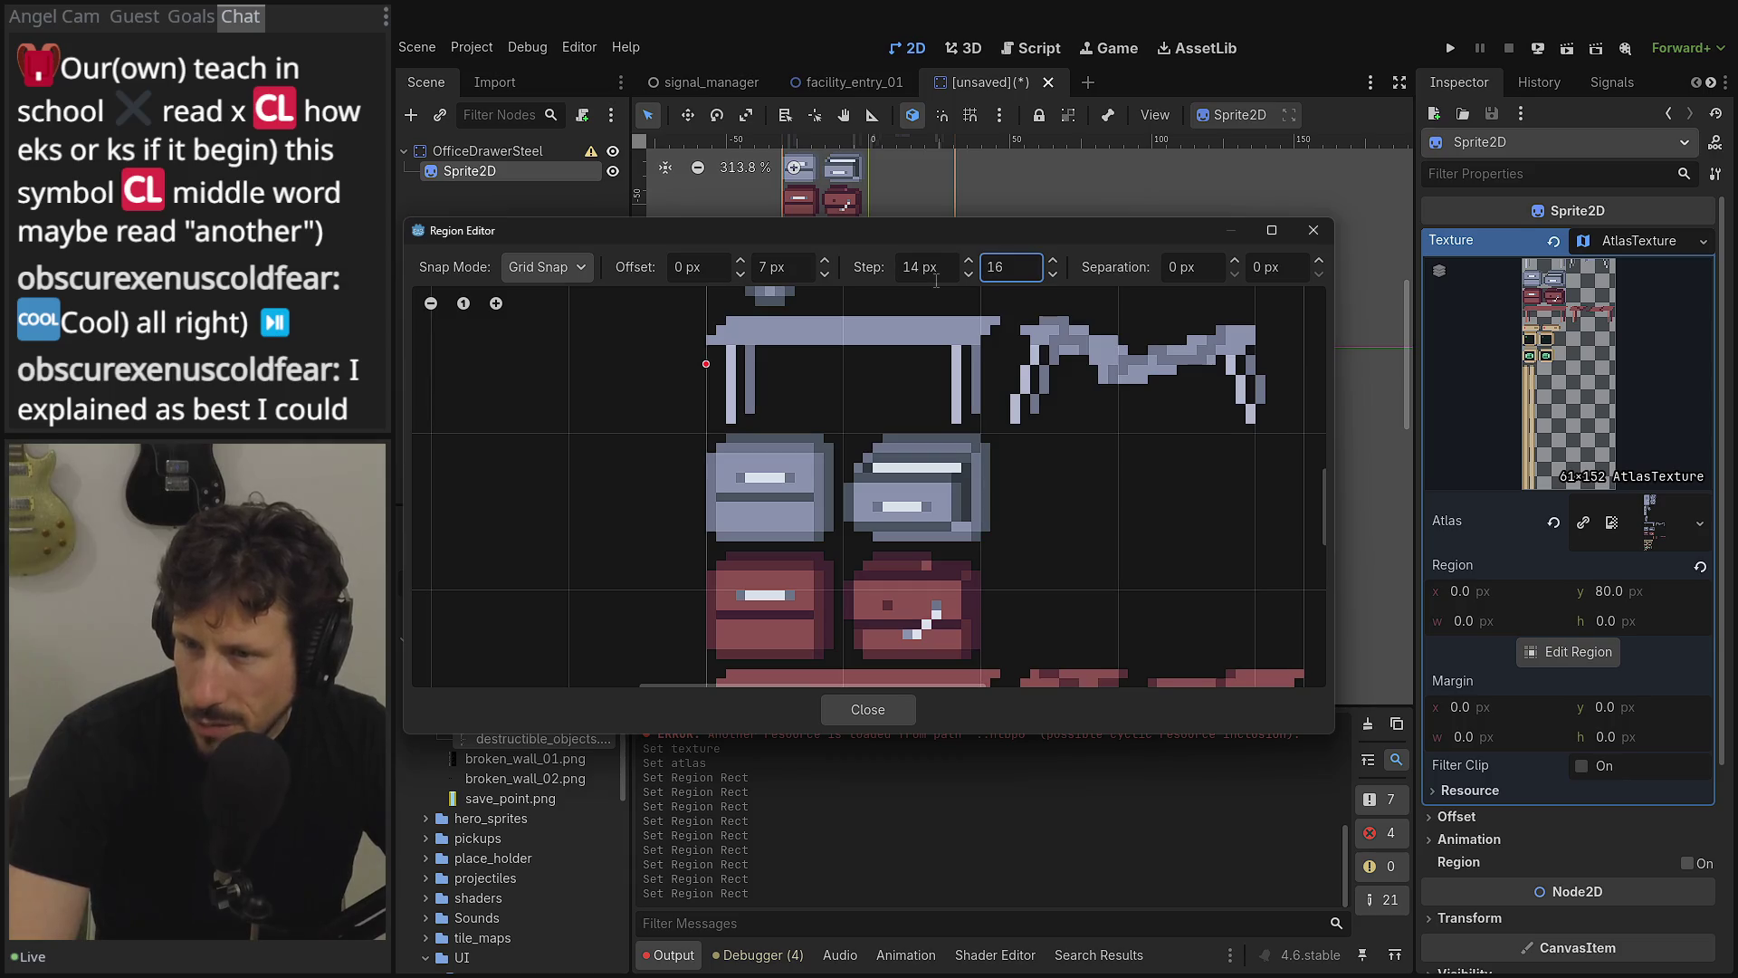
# - Set the vertical step to 14 px, lower the vertical offset to 2, then step to 13
pyautogui.press('BackSpace')
pyautogui.write('4')
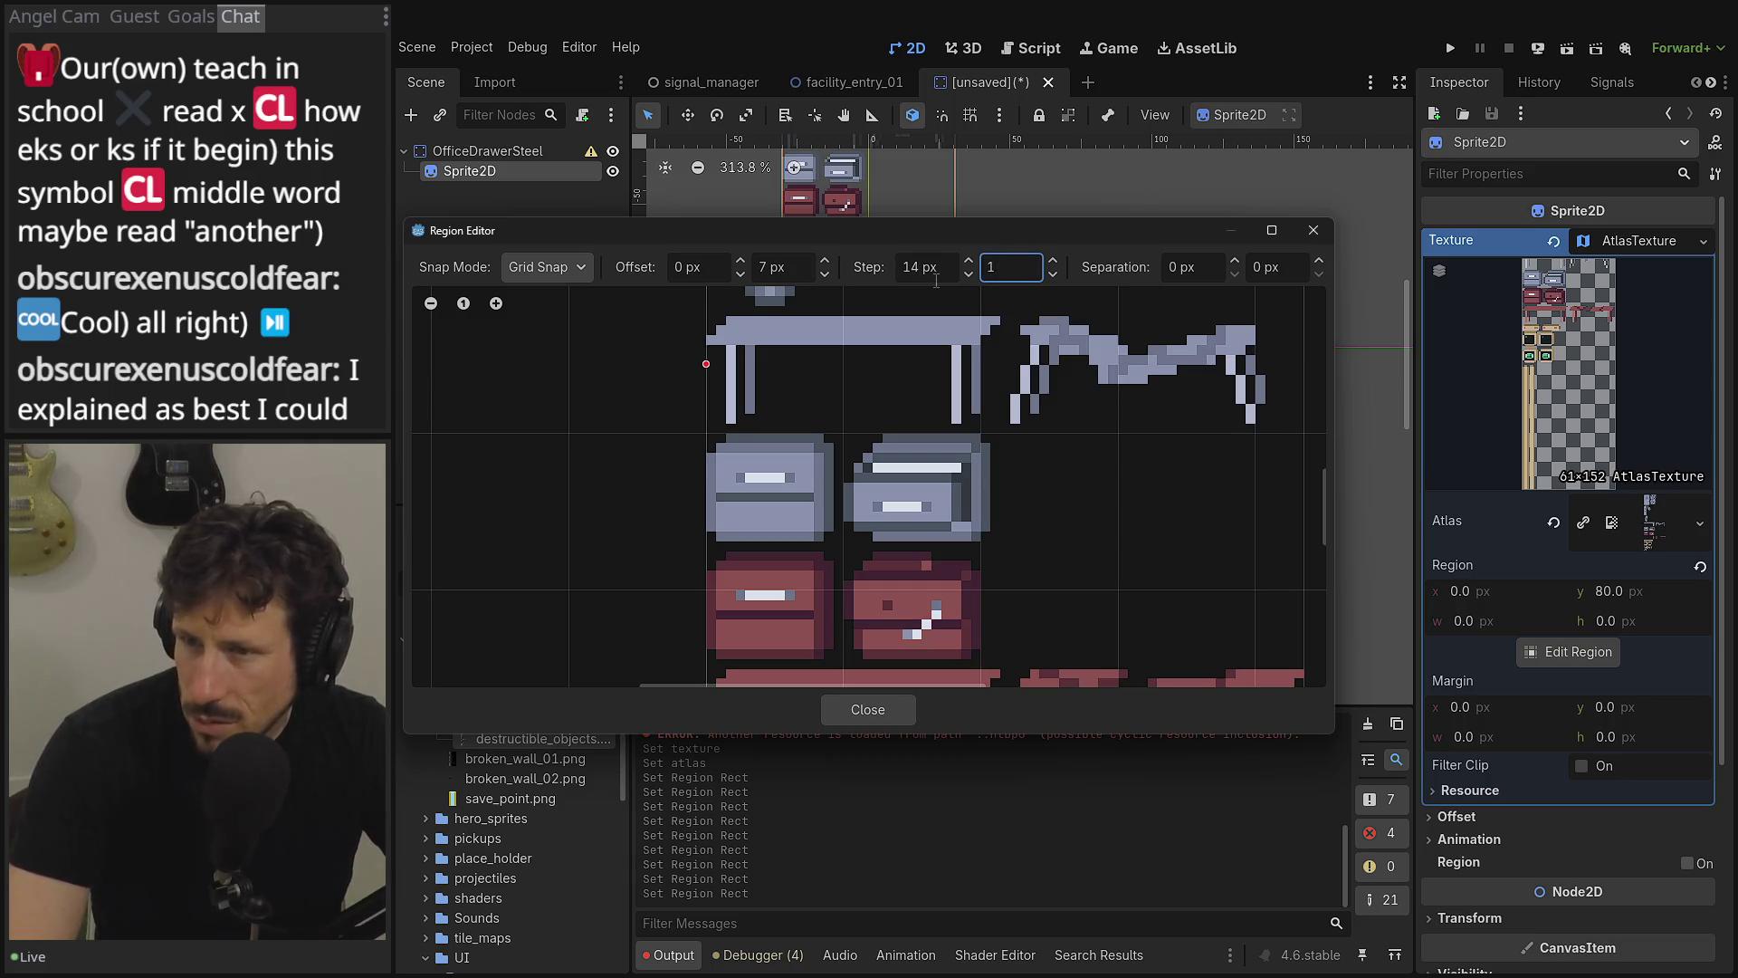
pyautogui.press('Tab')
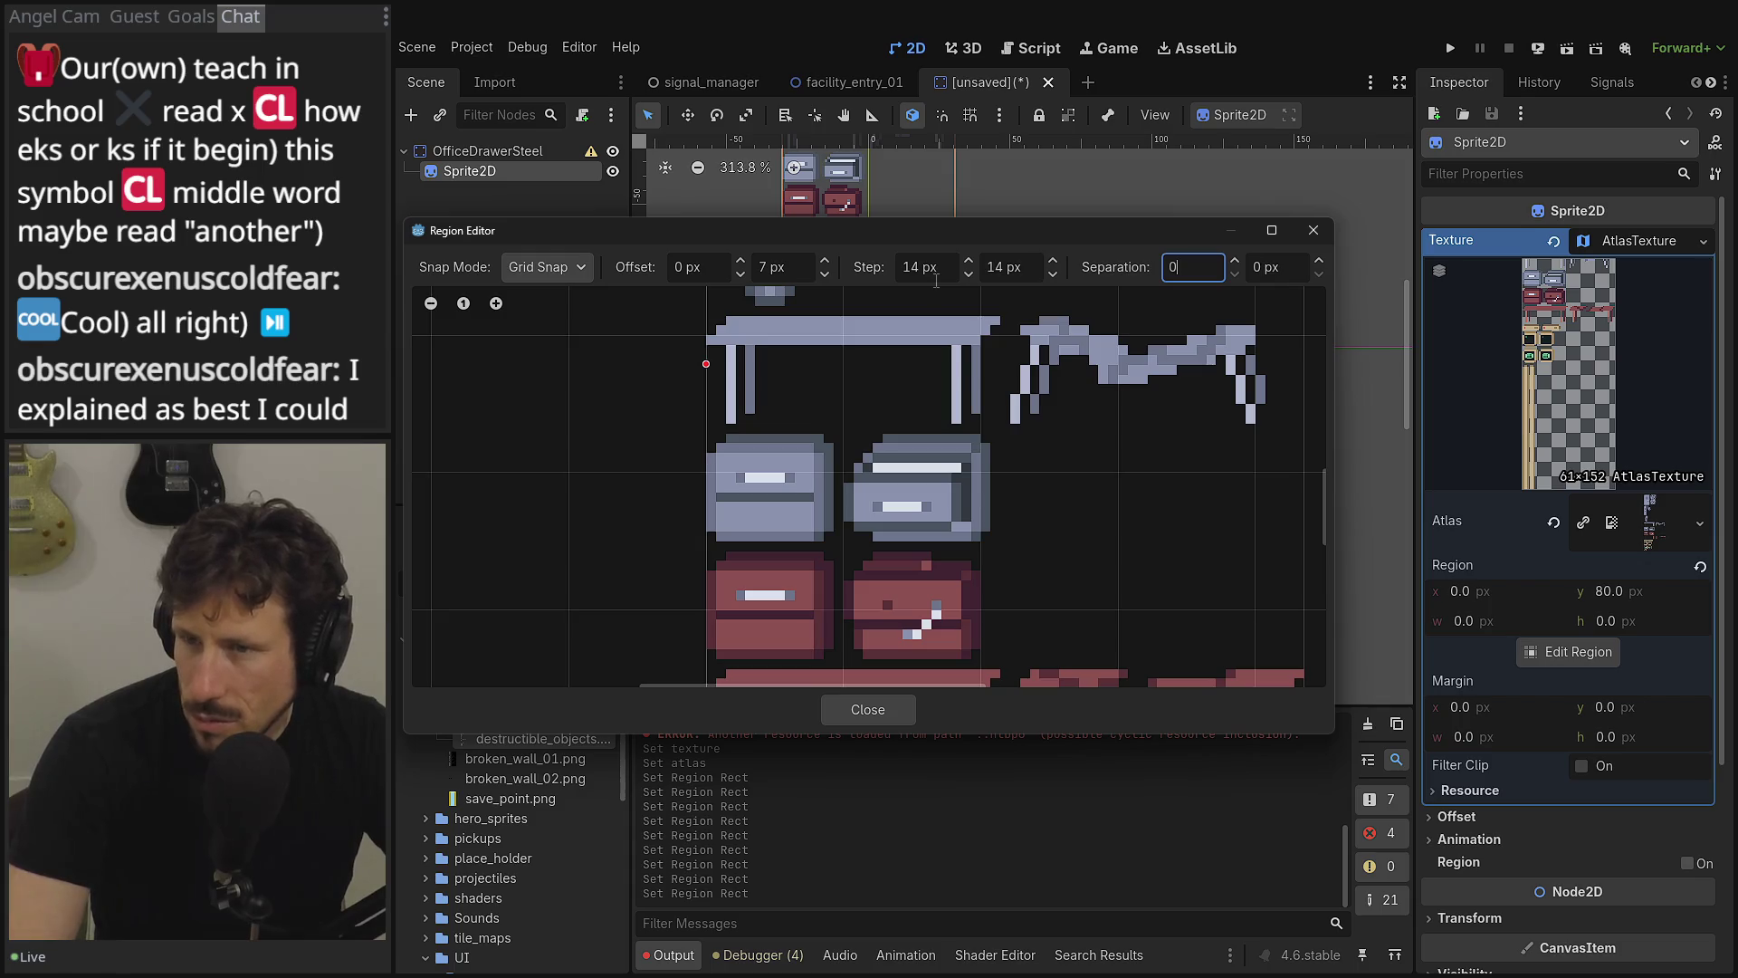
pyautogui.click(829, 277)
pyautogui.click(830, 277)
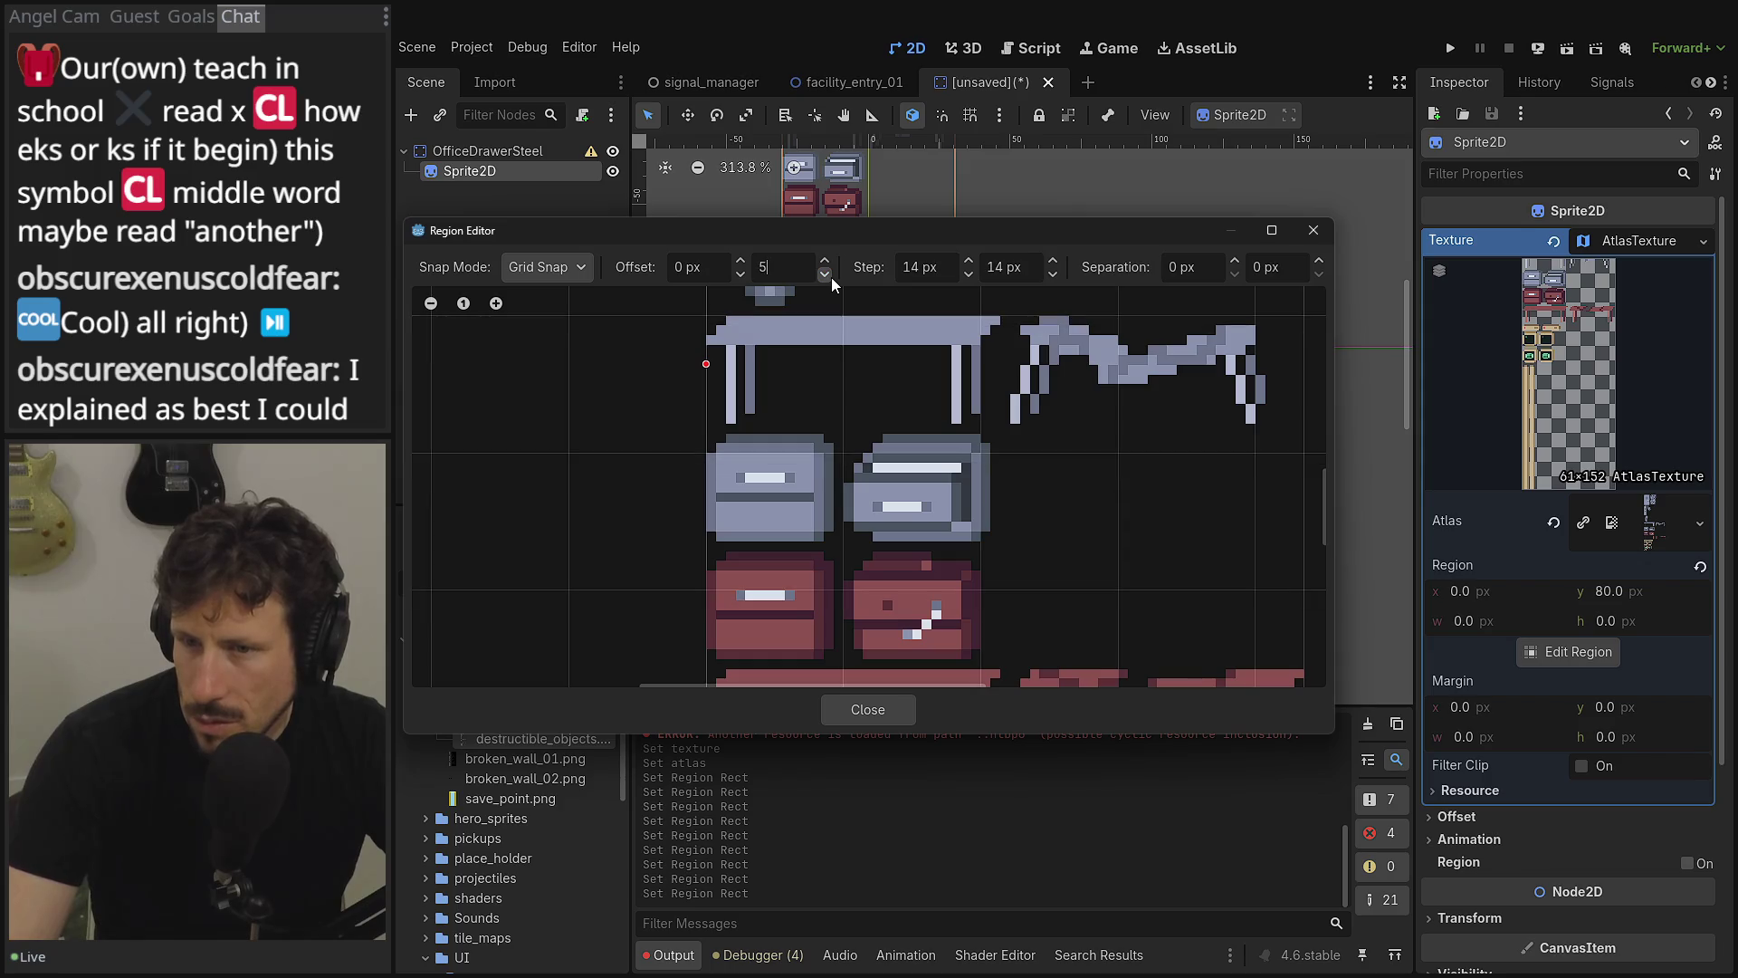
pyautogui.click(831, 276)
pyautogui.click(832, 276)
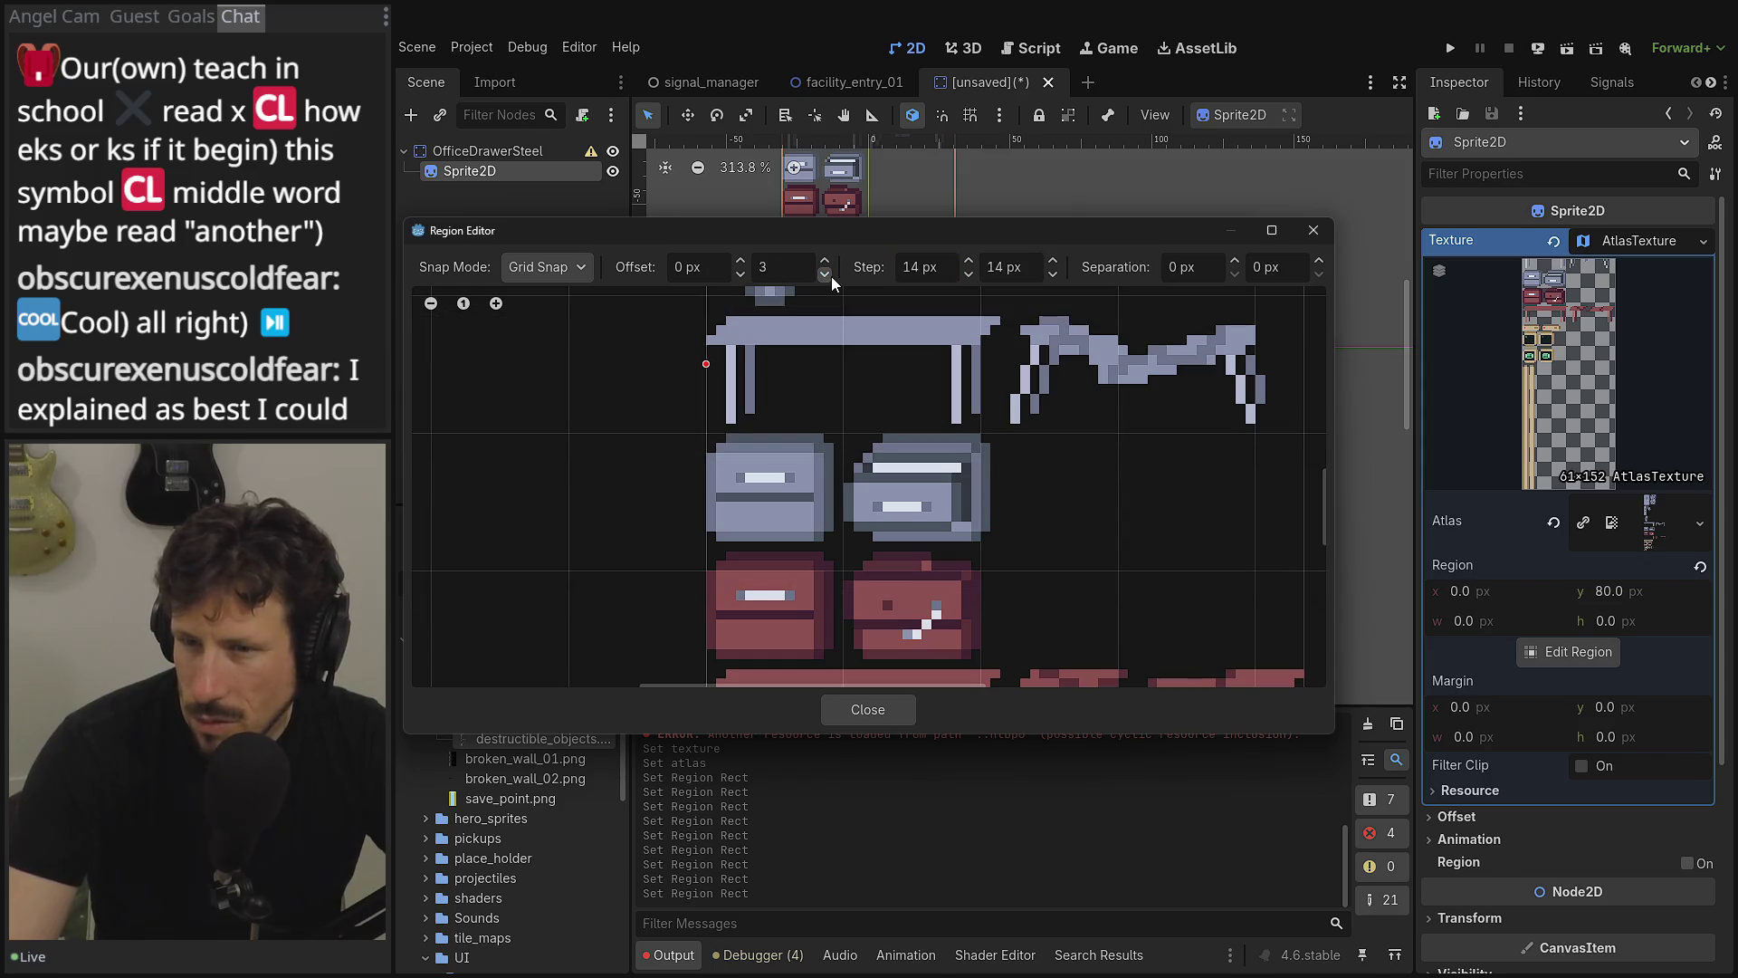
pyautogui.click(825, 274)
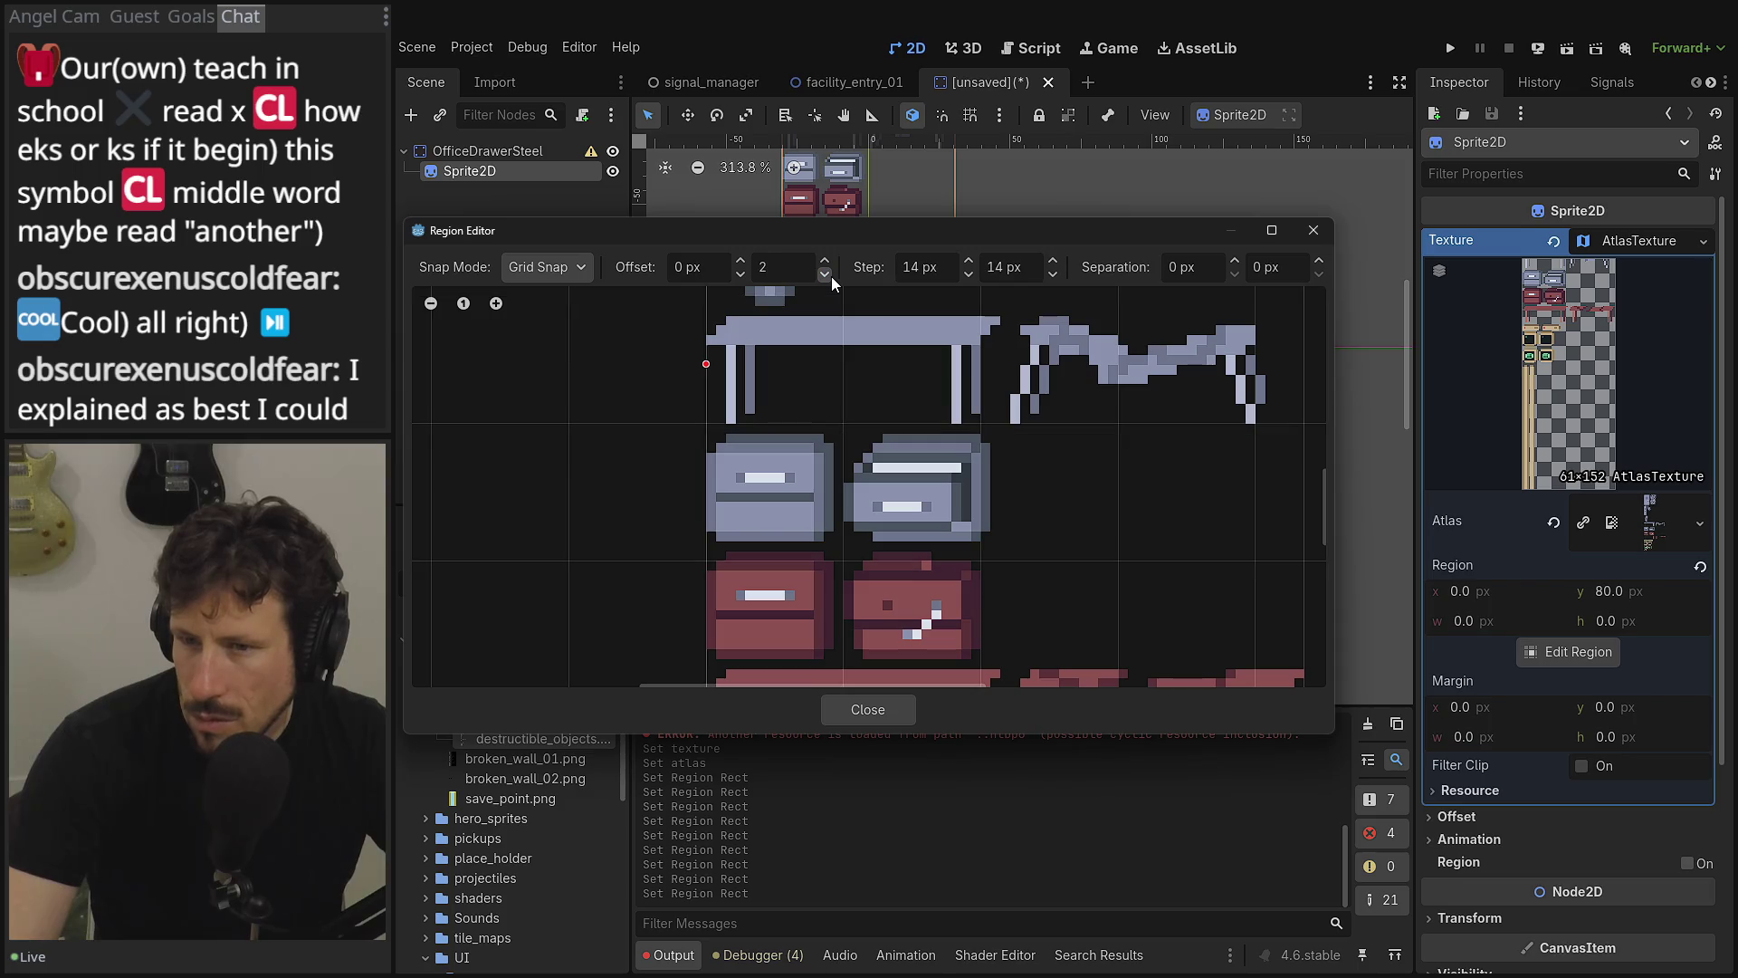
pyautogui.click(1052, 274)
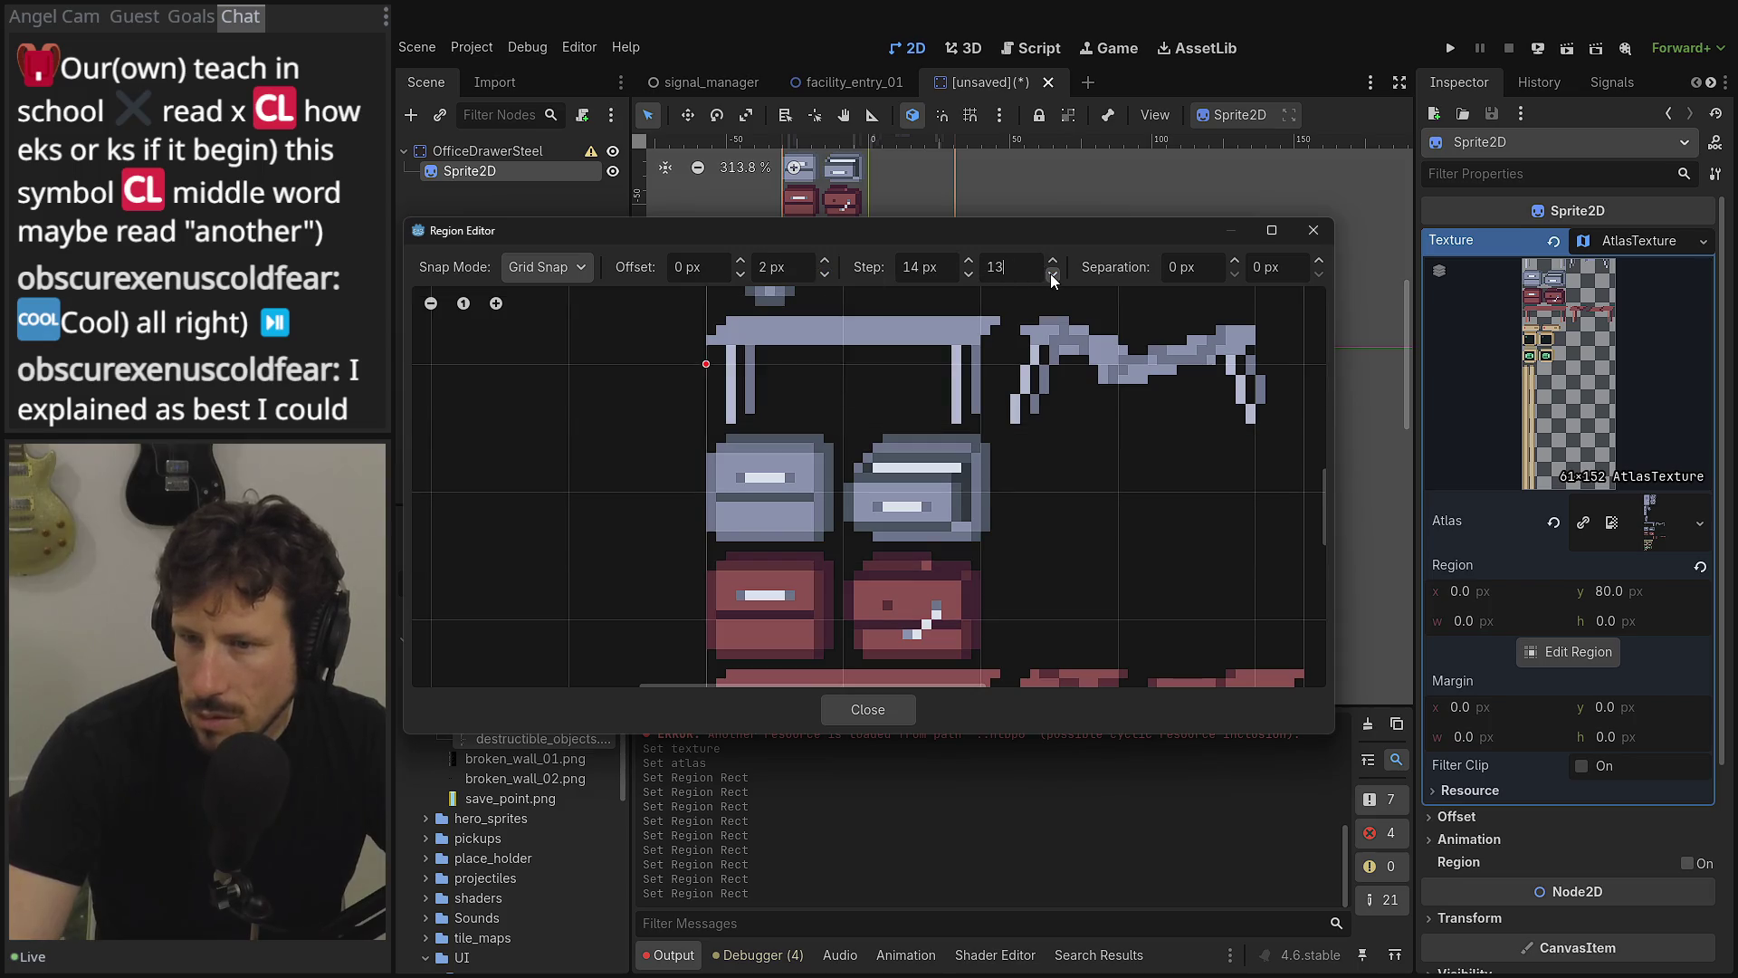
# - Push the vertical offset below zero, set the vertical step to 11 px, and settle offset at -1
pyautogui.click(828, 277)
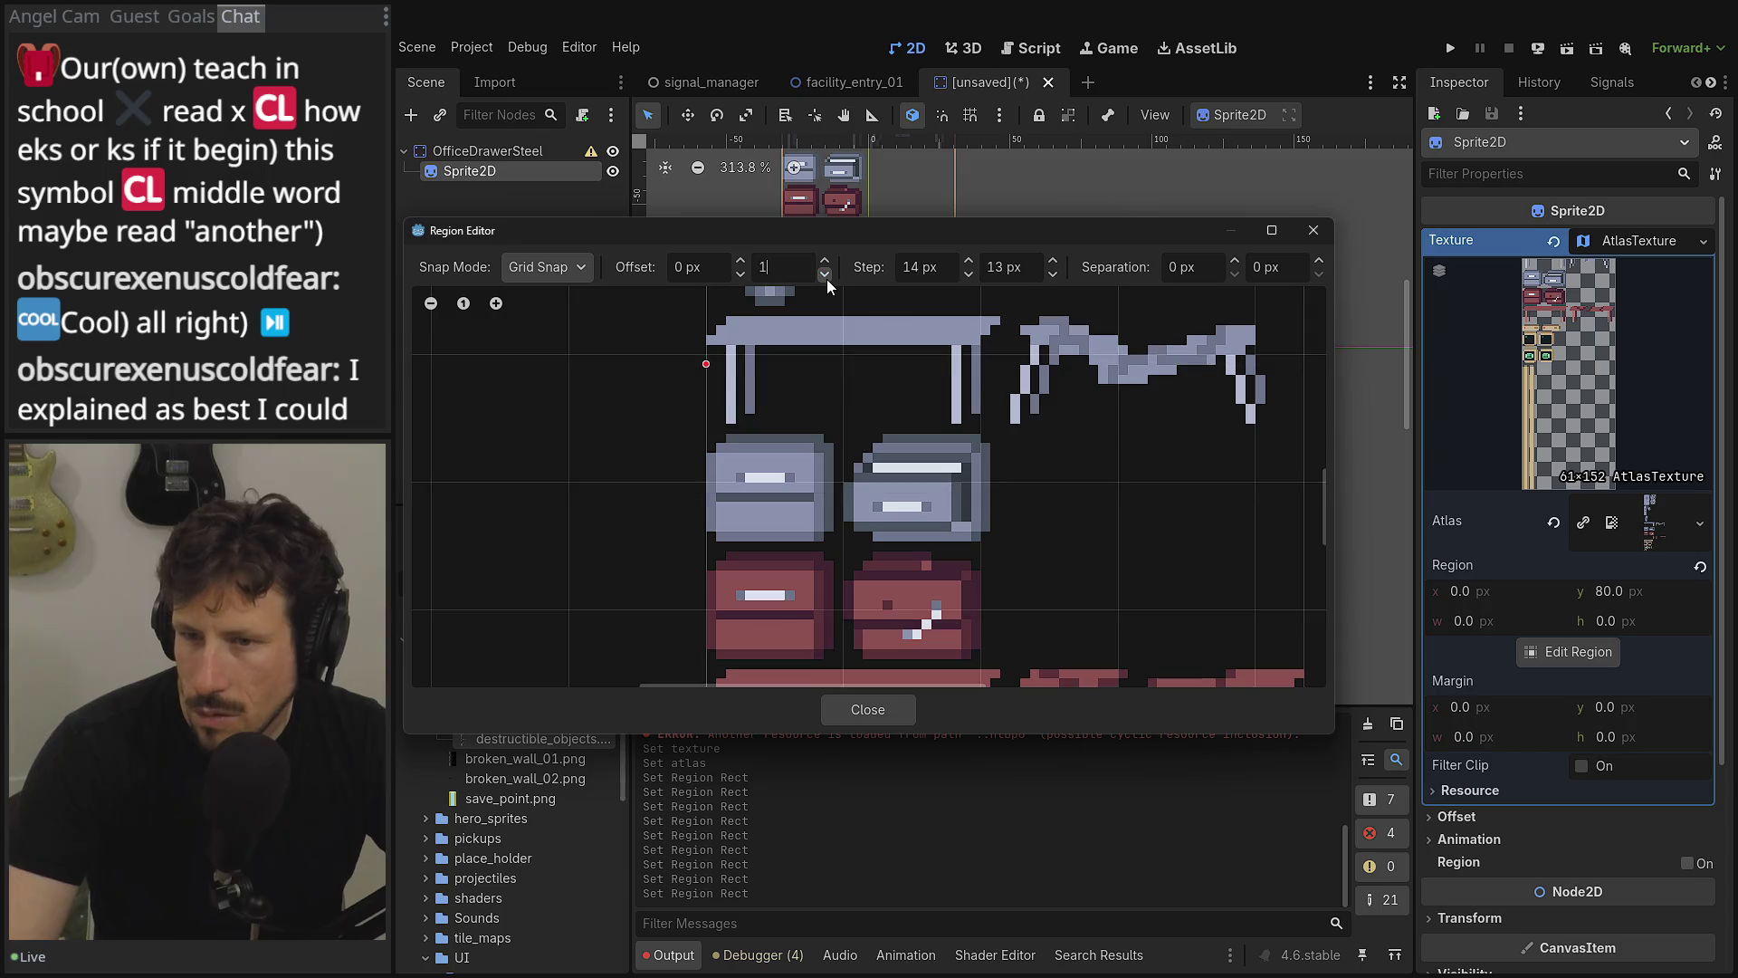
pyautogui.click(828, 277)
pyautogui.click(827, 277)
pyautogui.click(829, 277)
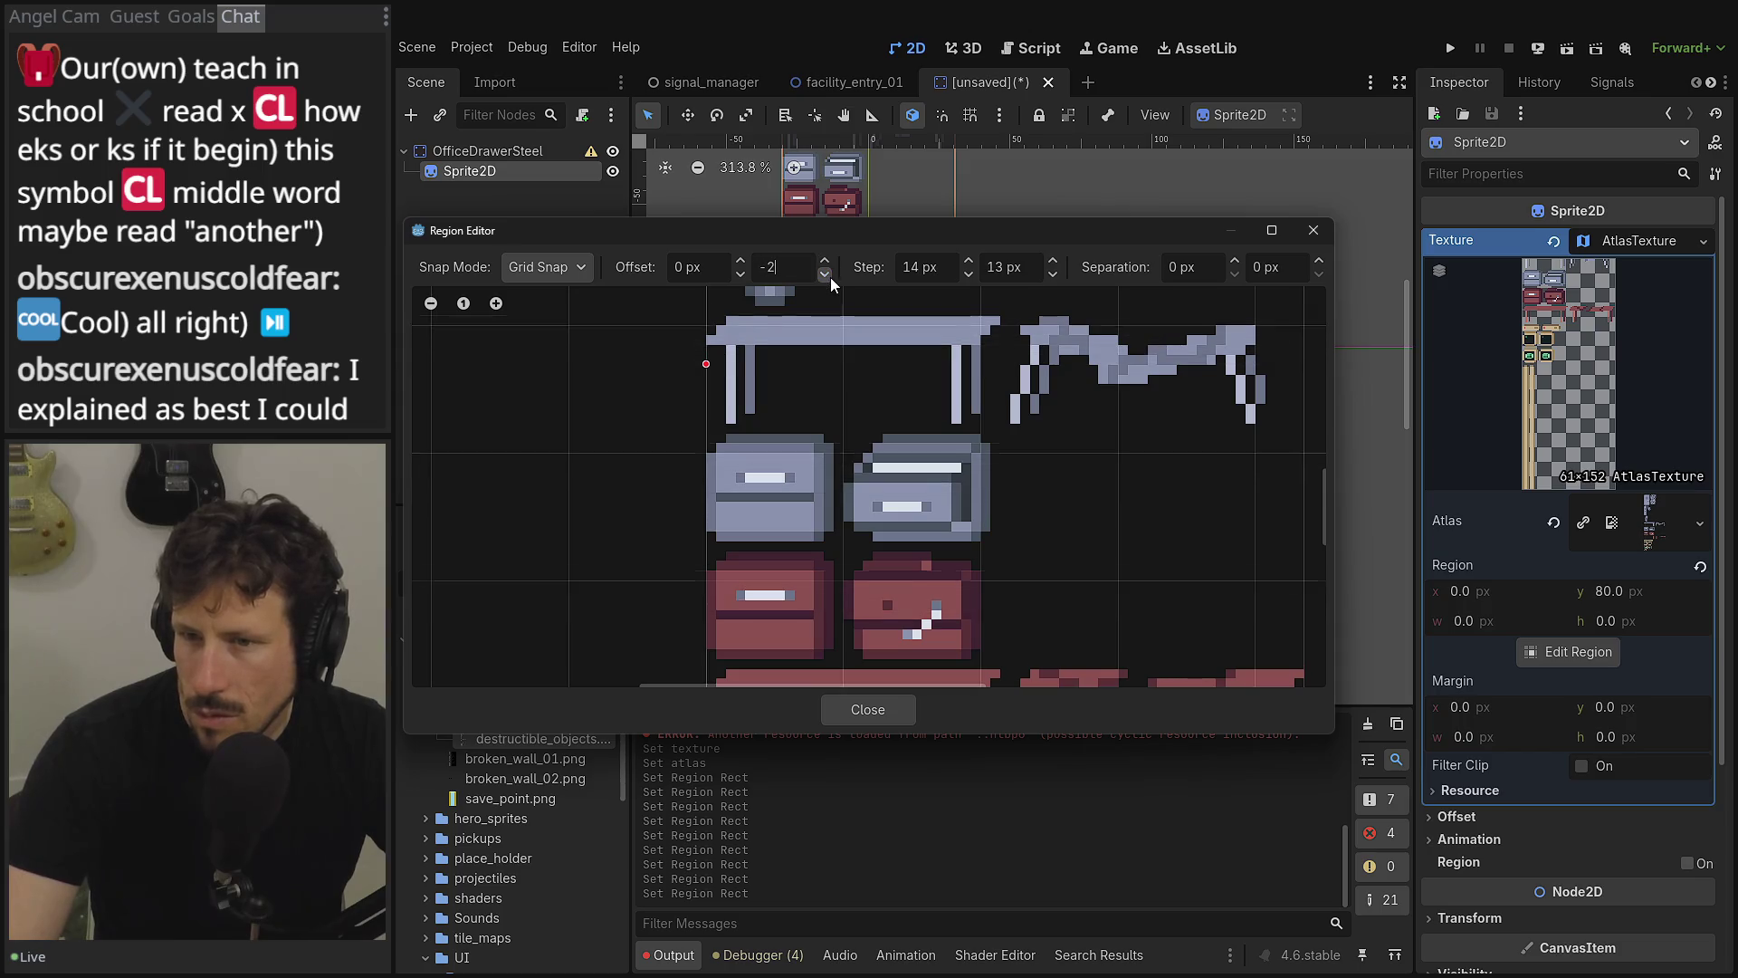
pyautogui.click(830, 277)
pyautogui.click(829, 277)
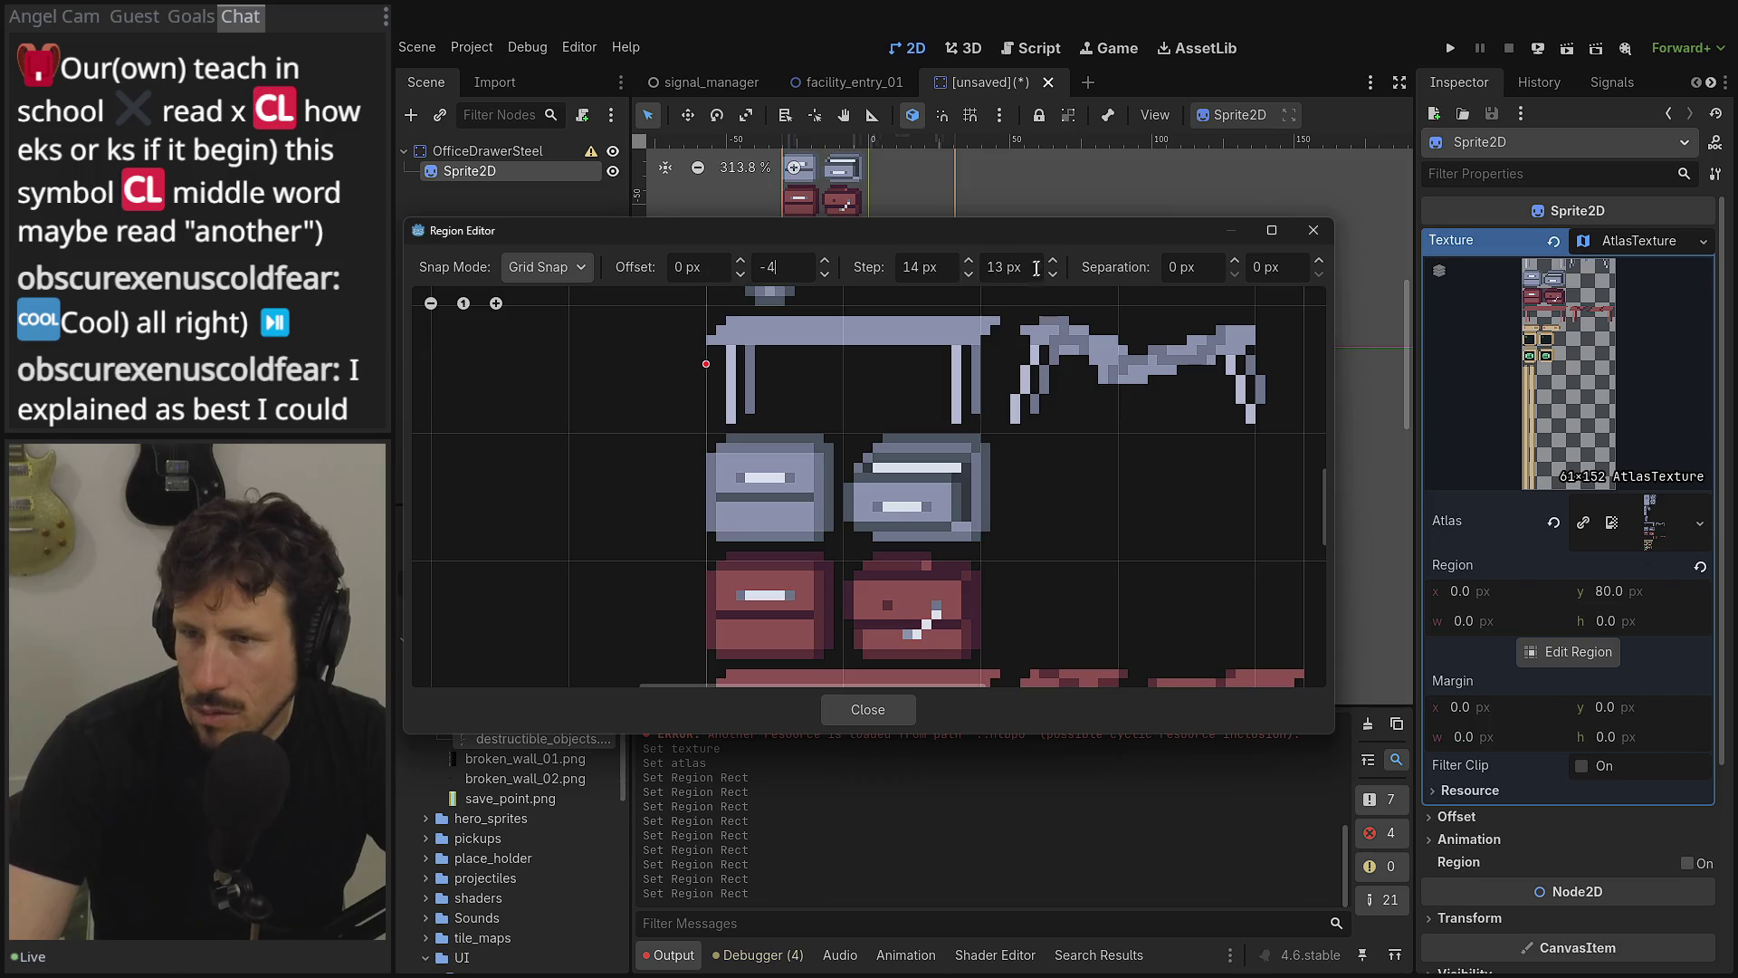
pyautogui.click(1053, 275)
pyautogui.click(1053, 275)
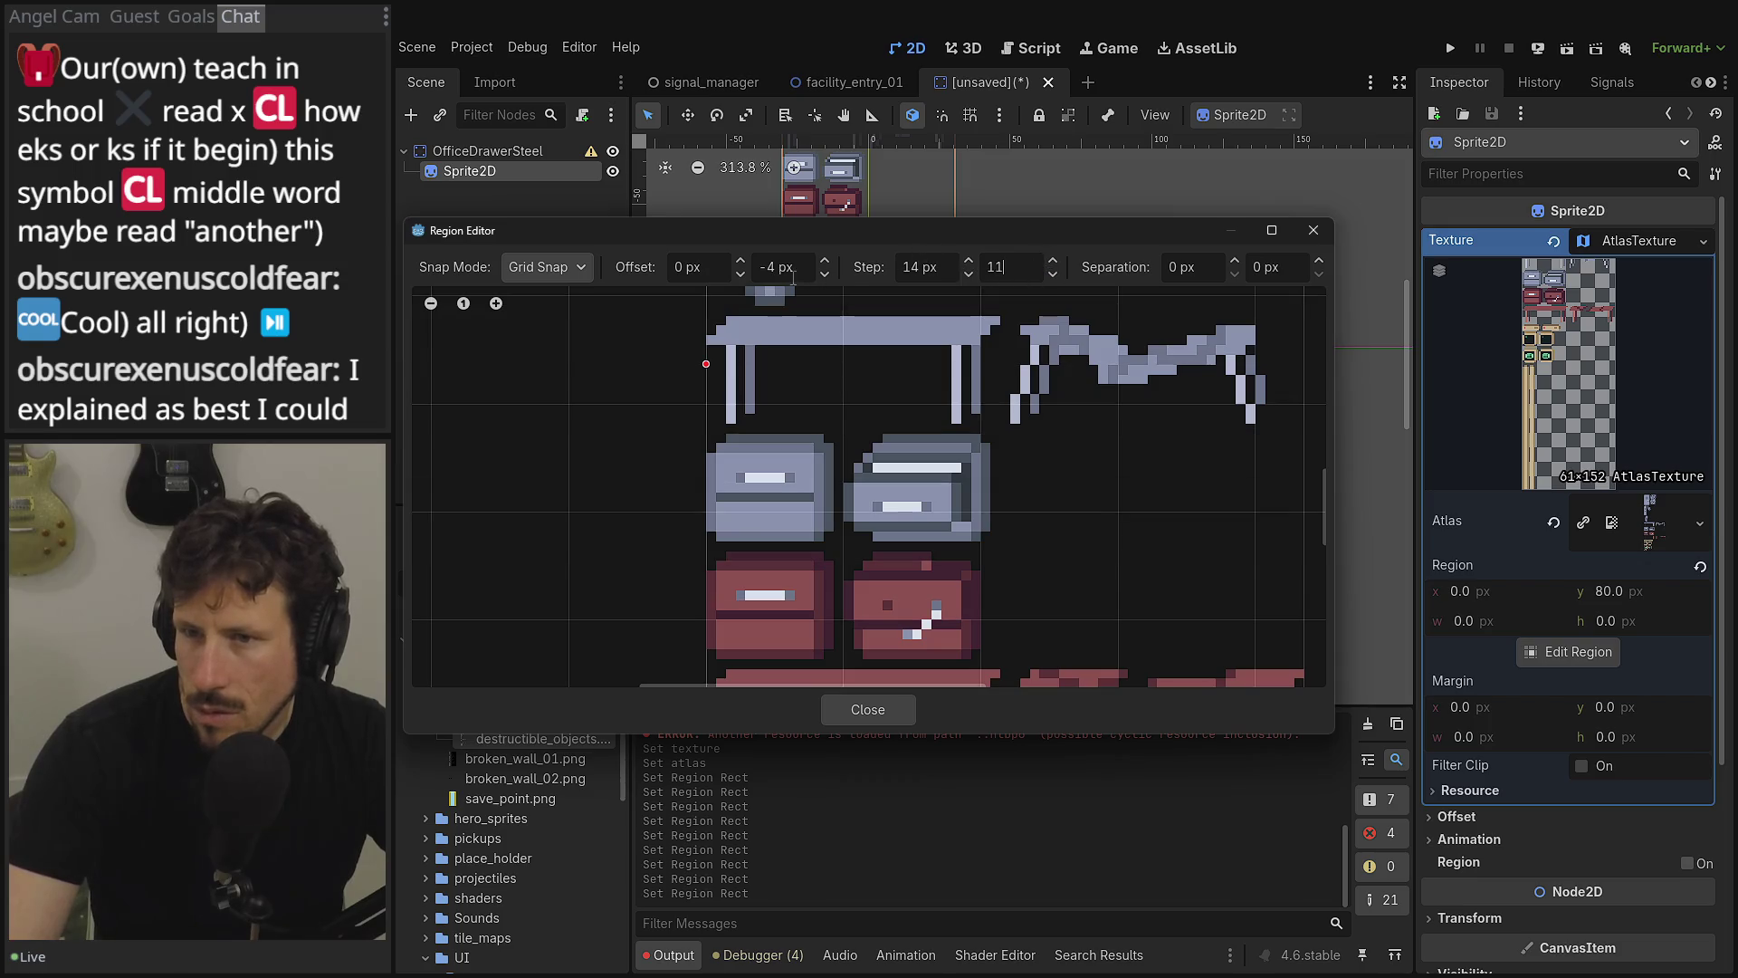
pyautogui.click(824, 261)
pyautogui.click(824, 261)
pyautogui.click(824, 261)
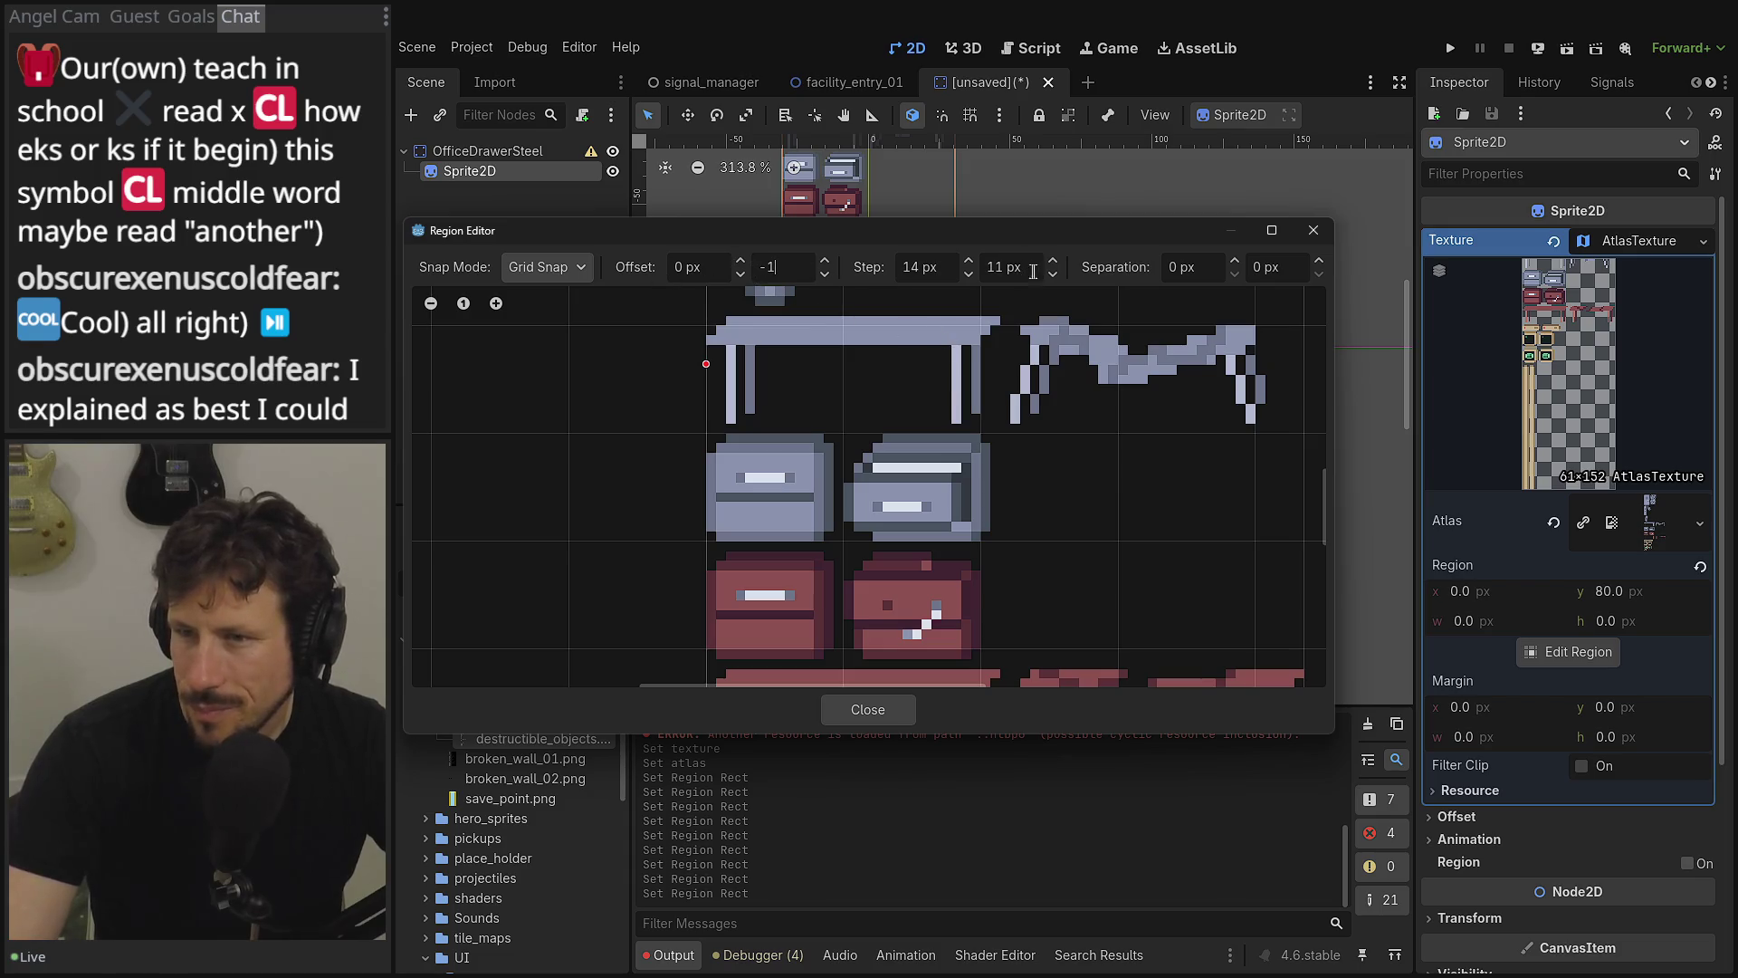
# - Draw a region around the first grey drawer, trying 13 and 15 px horizontal steps with 11 px vertical
pyautogui.moveTo(724, 443); pyautogui.dragTo(883, 498)
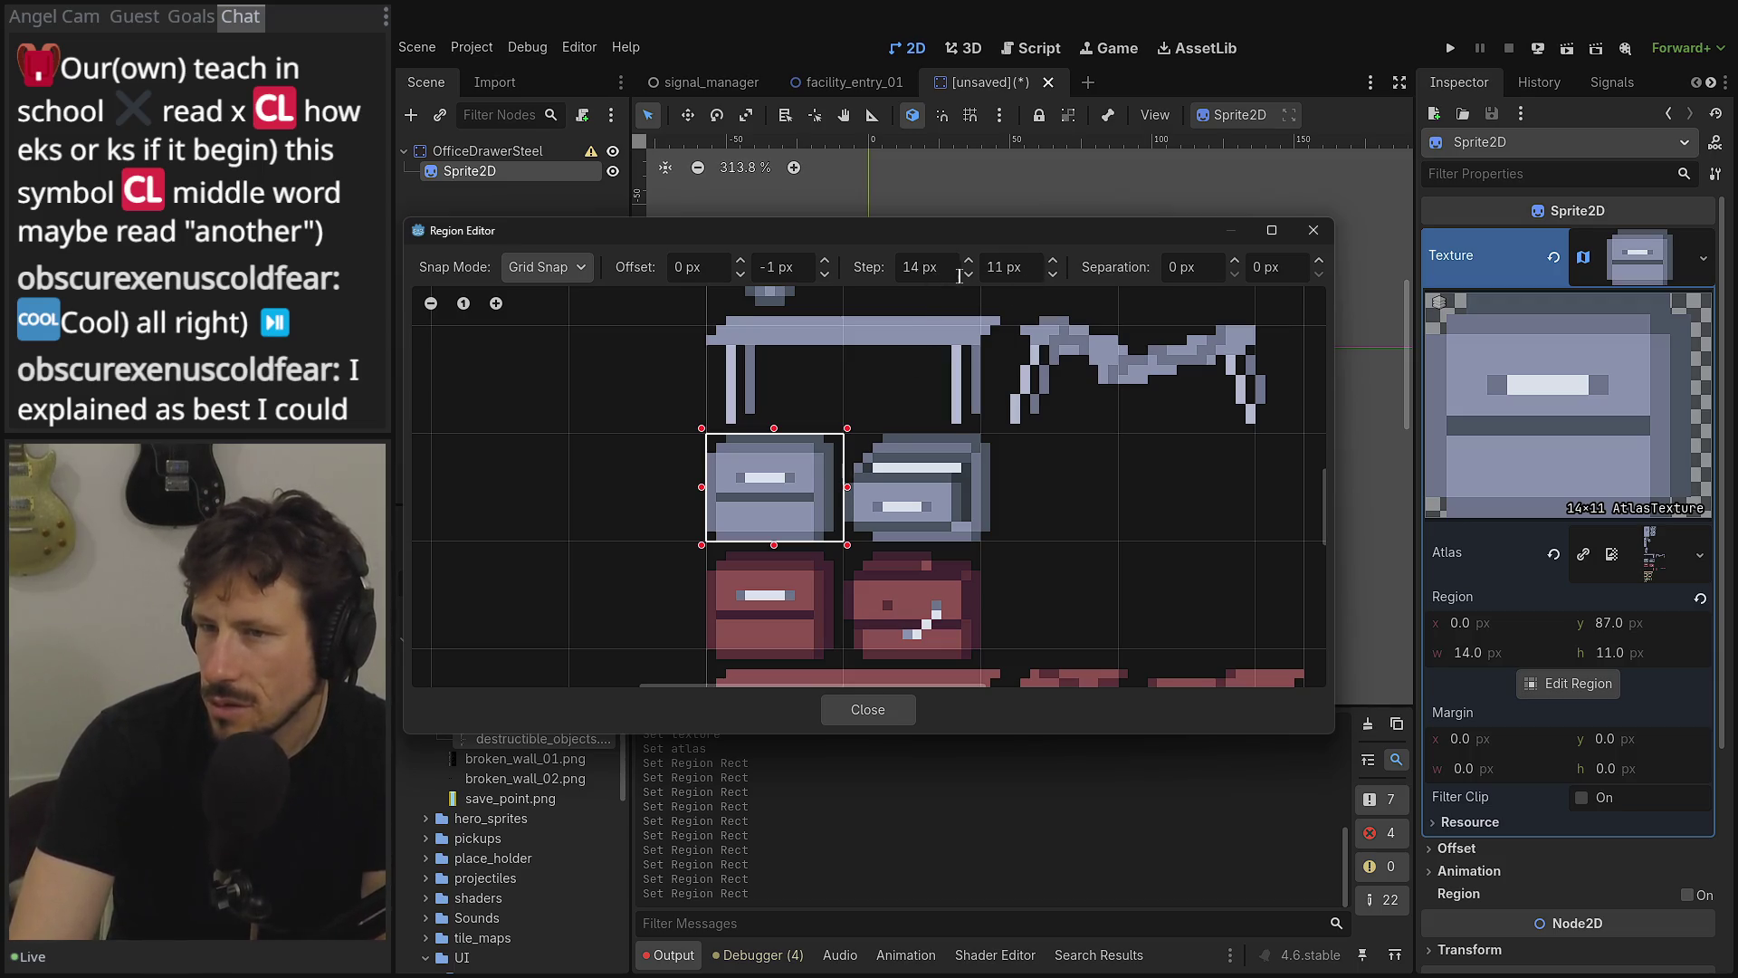
pyautogui.click(969, 273)
pyautogui.click(773, 471)
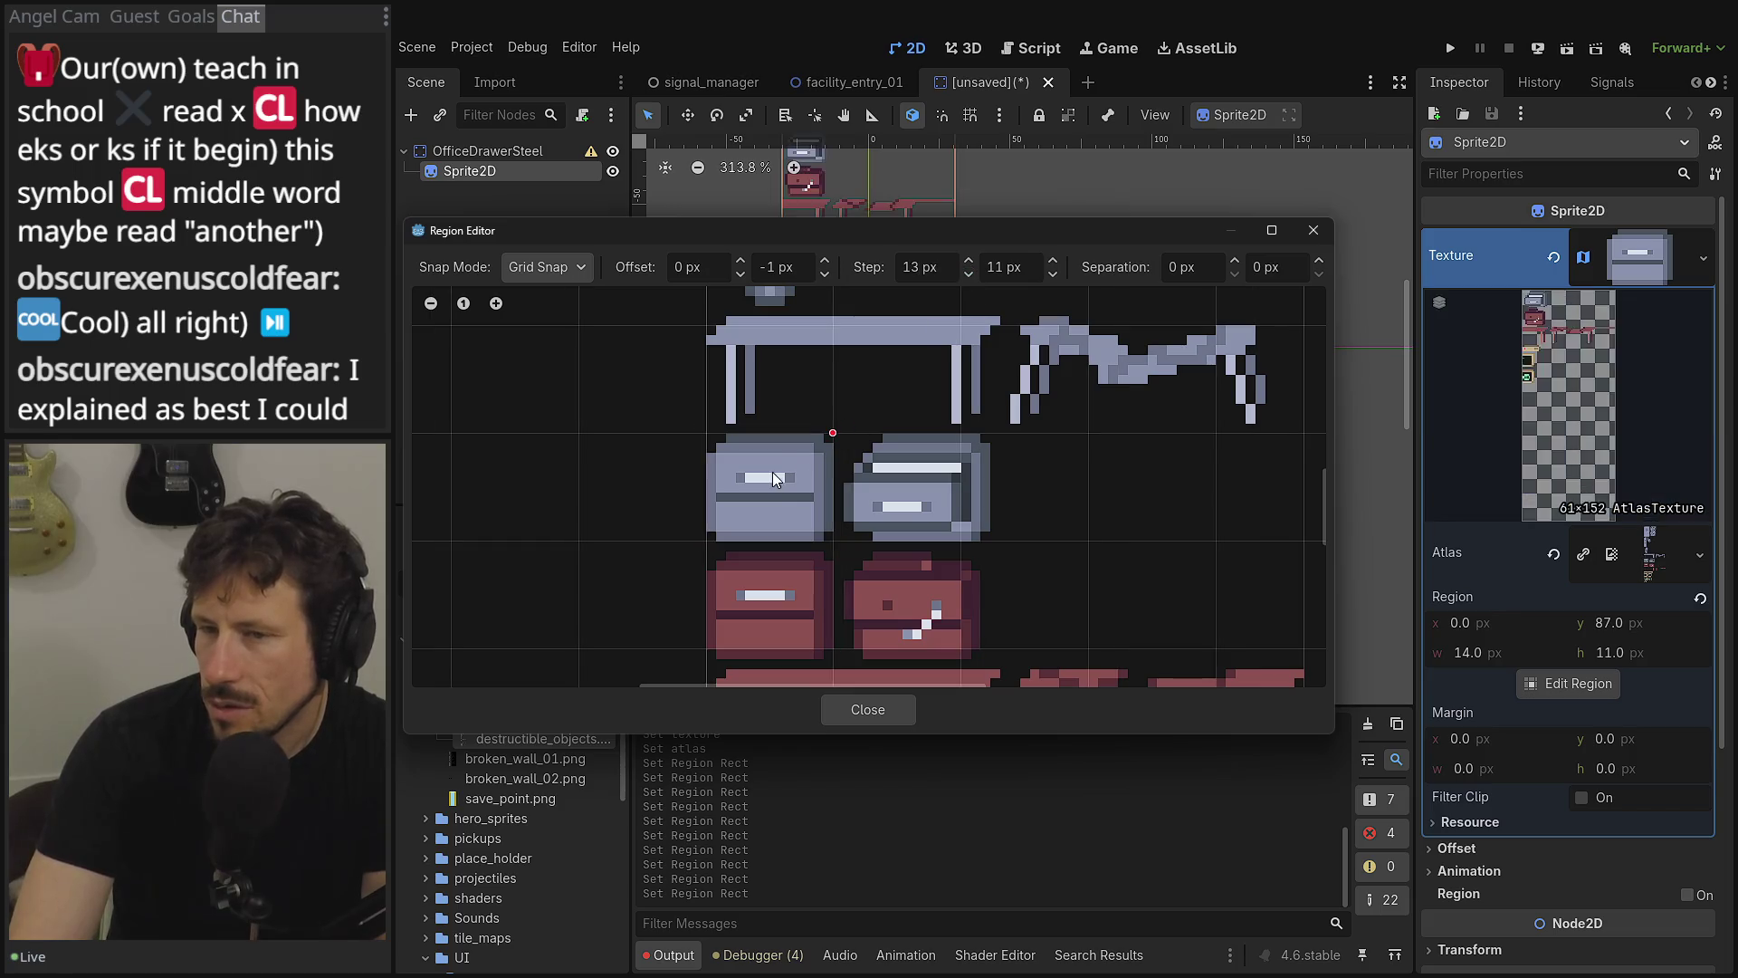
pyautogui.click(712, 507)
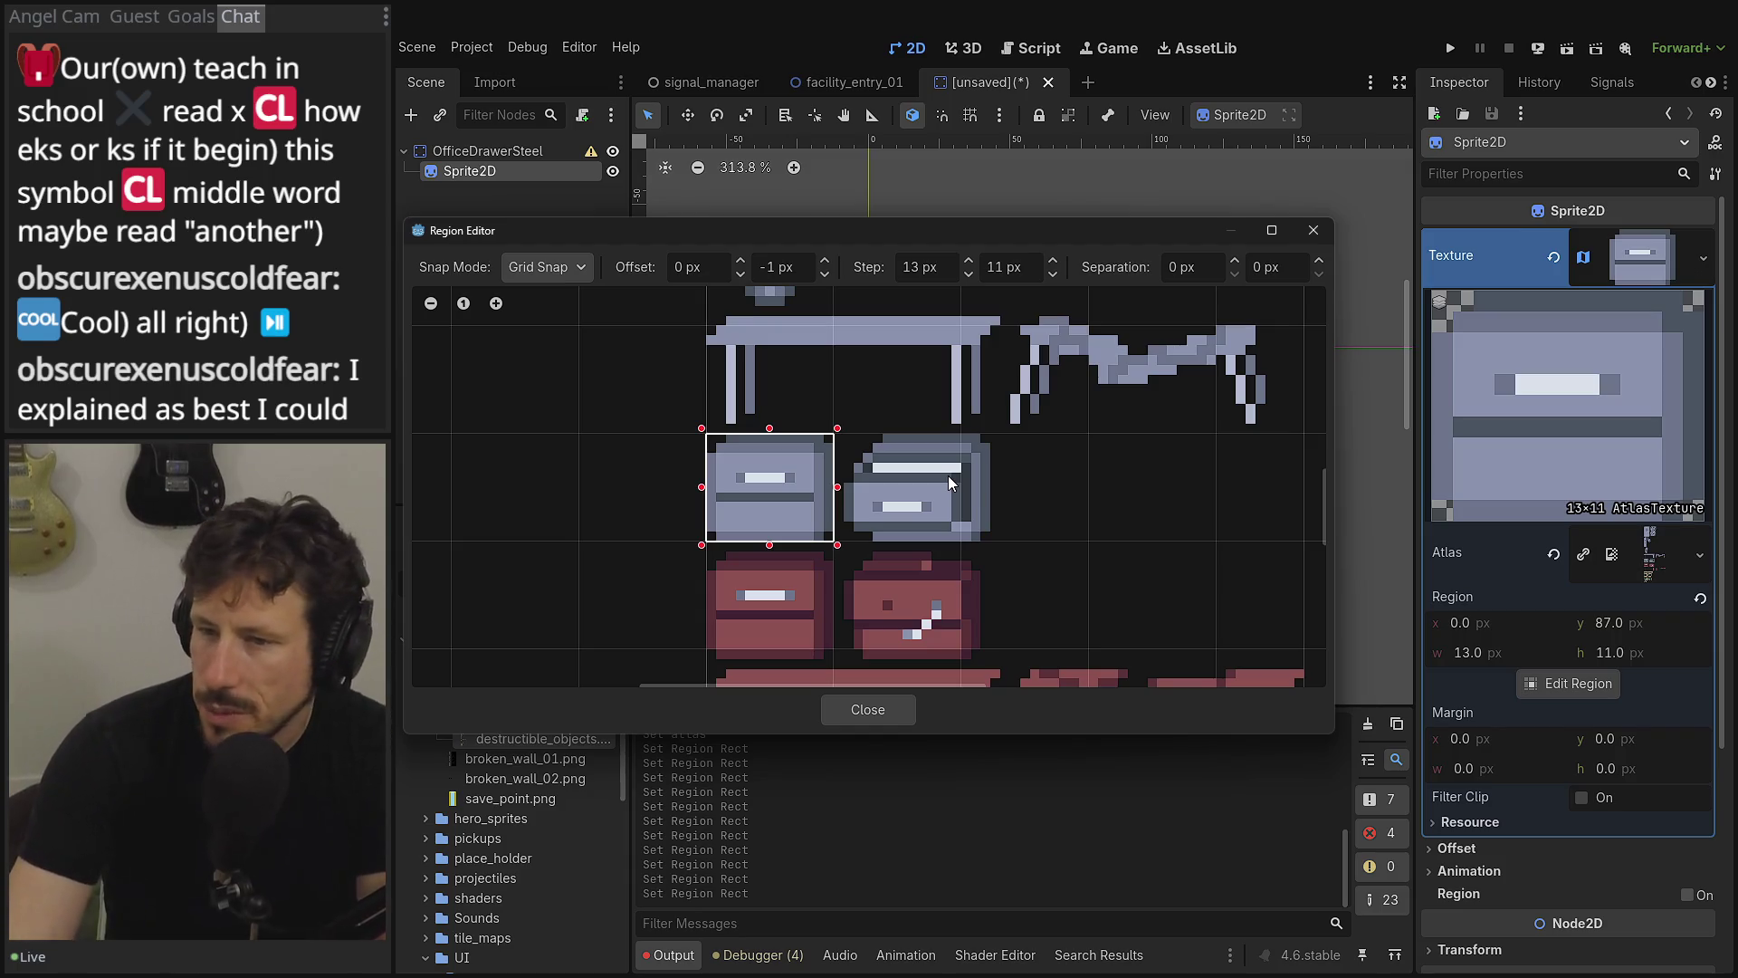
pyautogui.click(1053, 261)
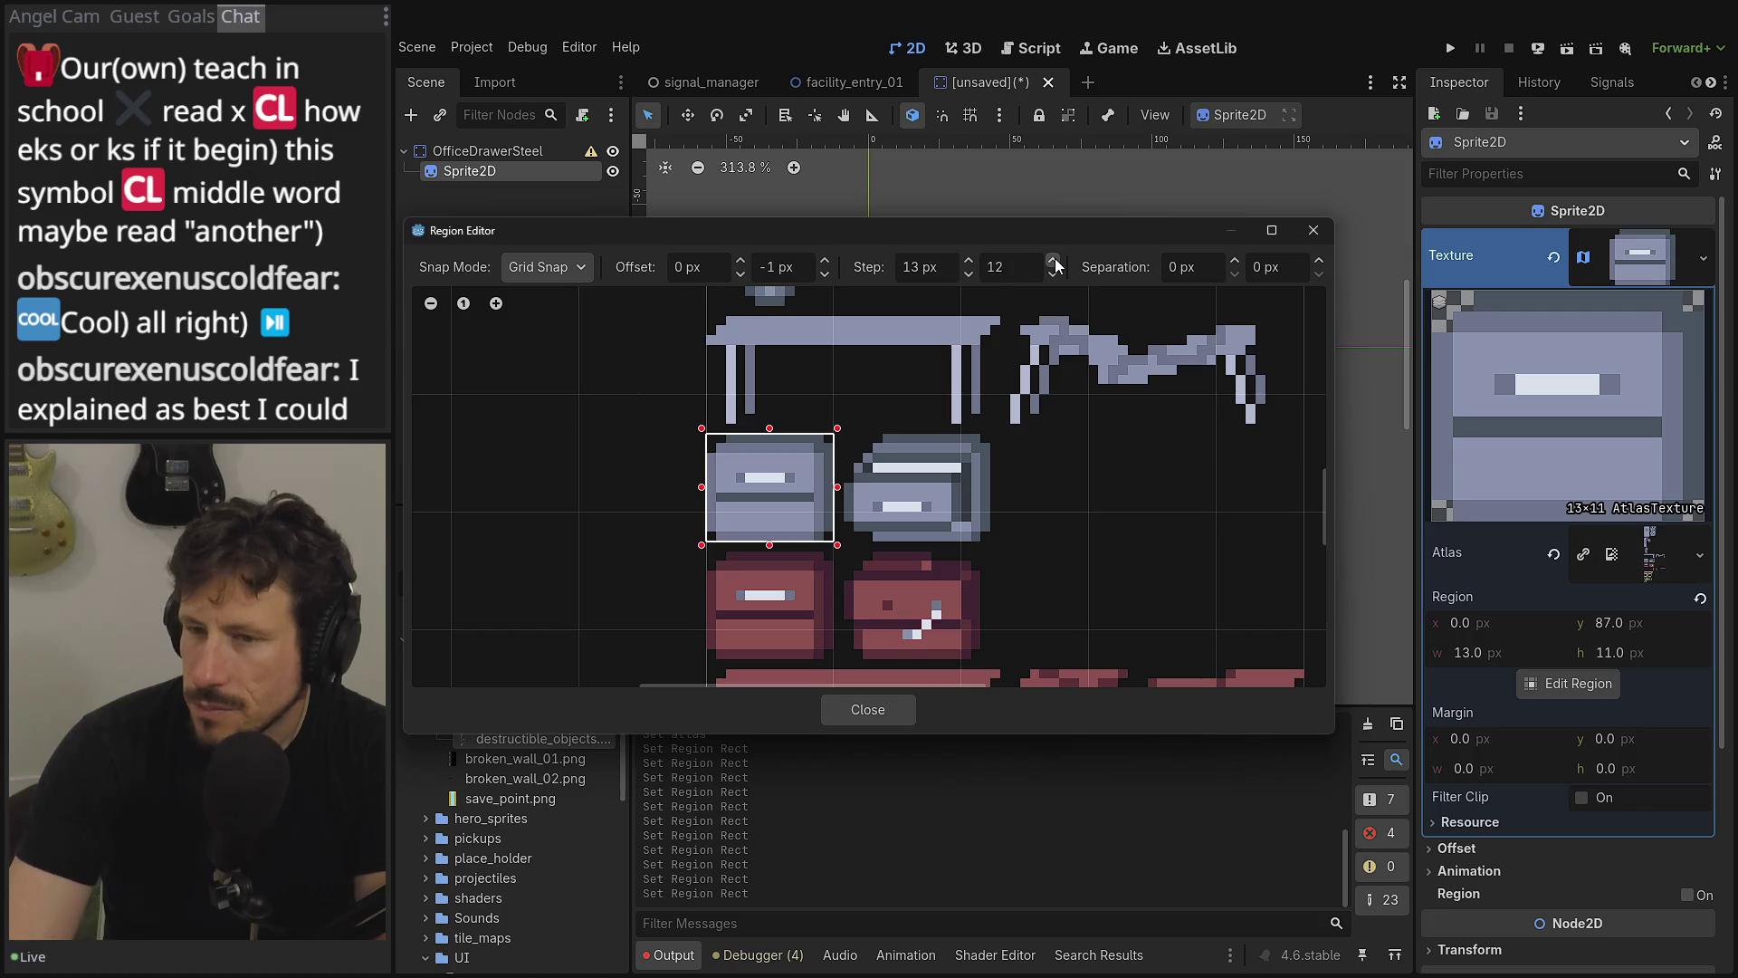
pyautogui.click(1053, 273)
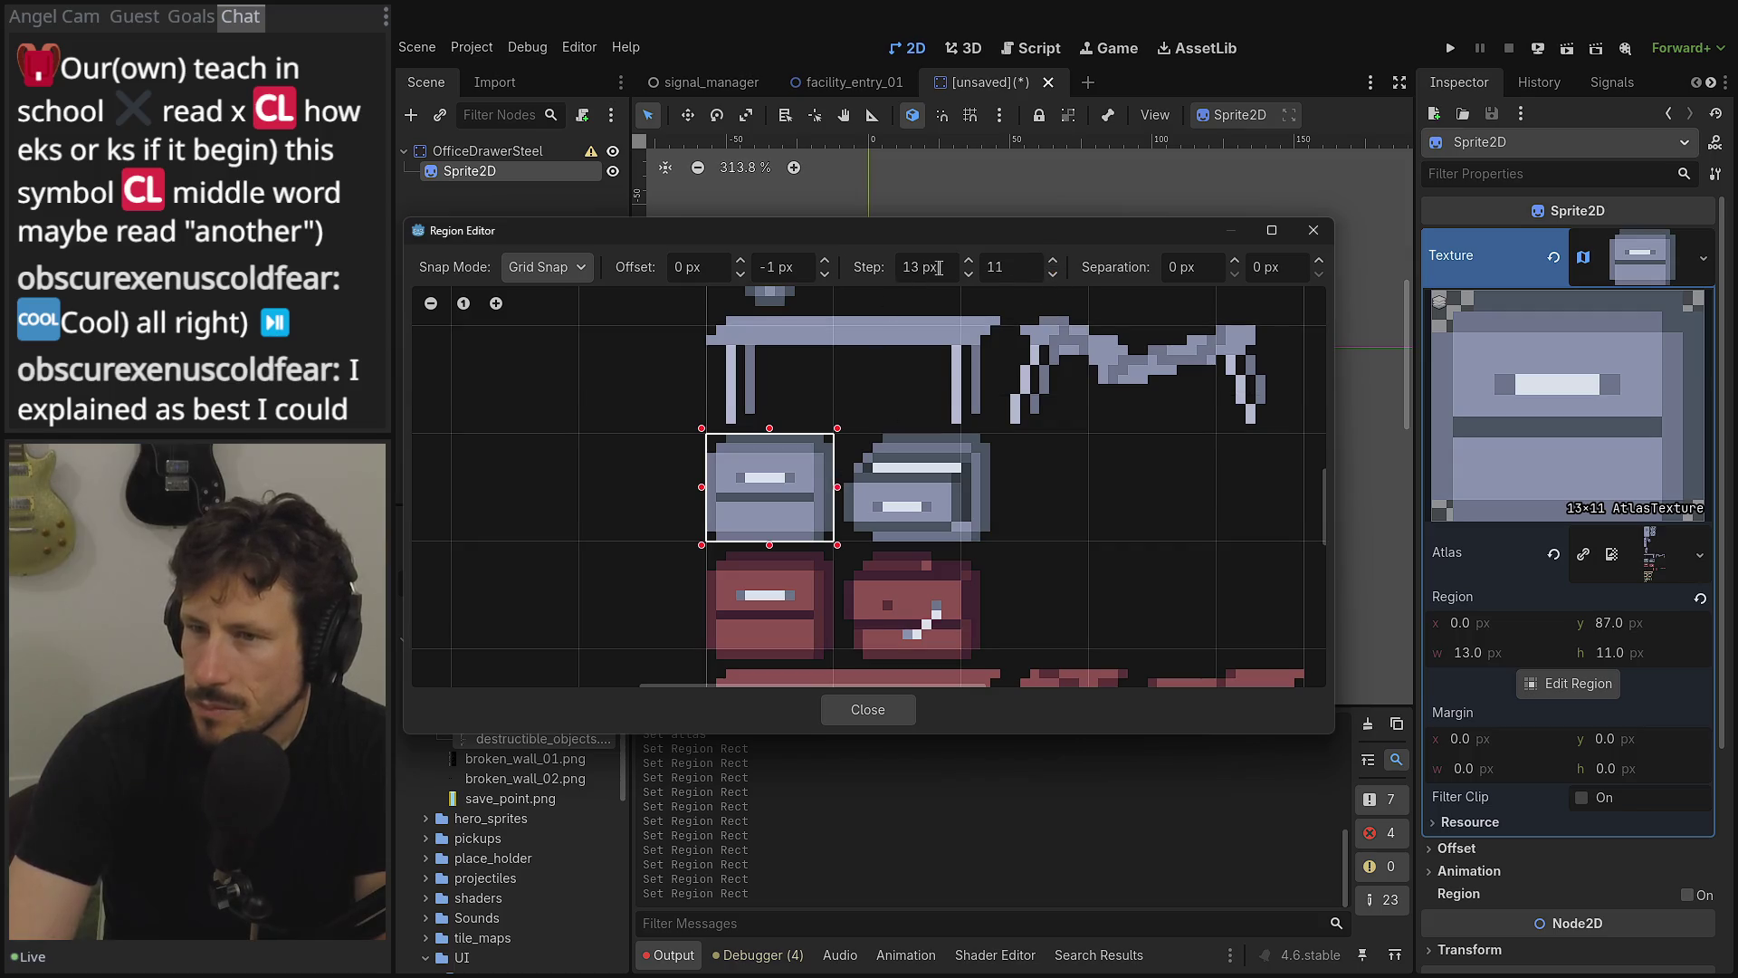
pyautogui.click(967, 262)
pyautogui.click(968, 261)
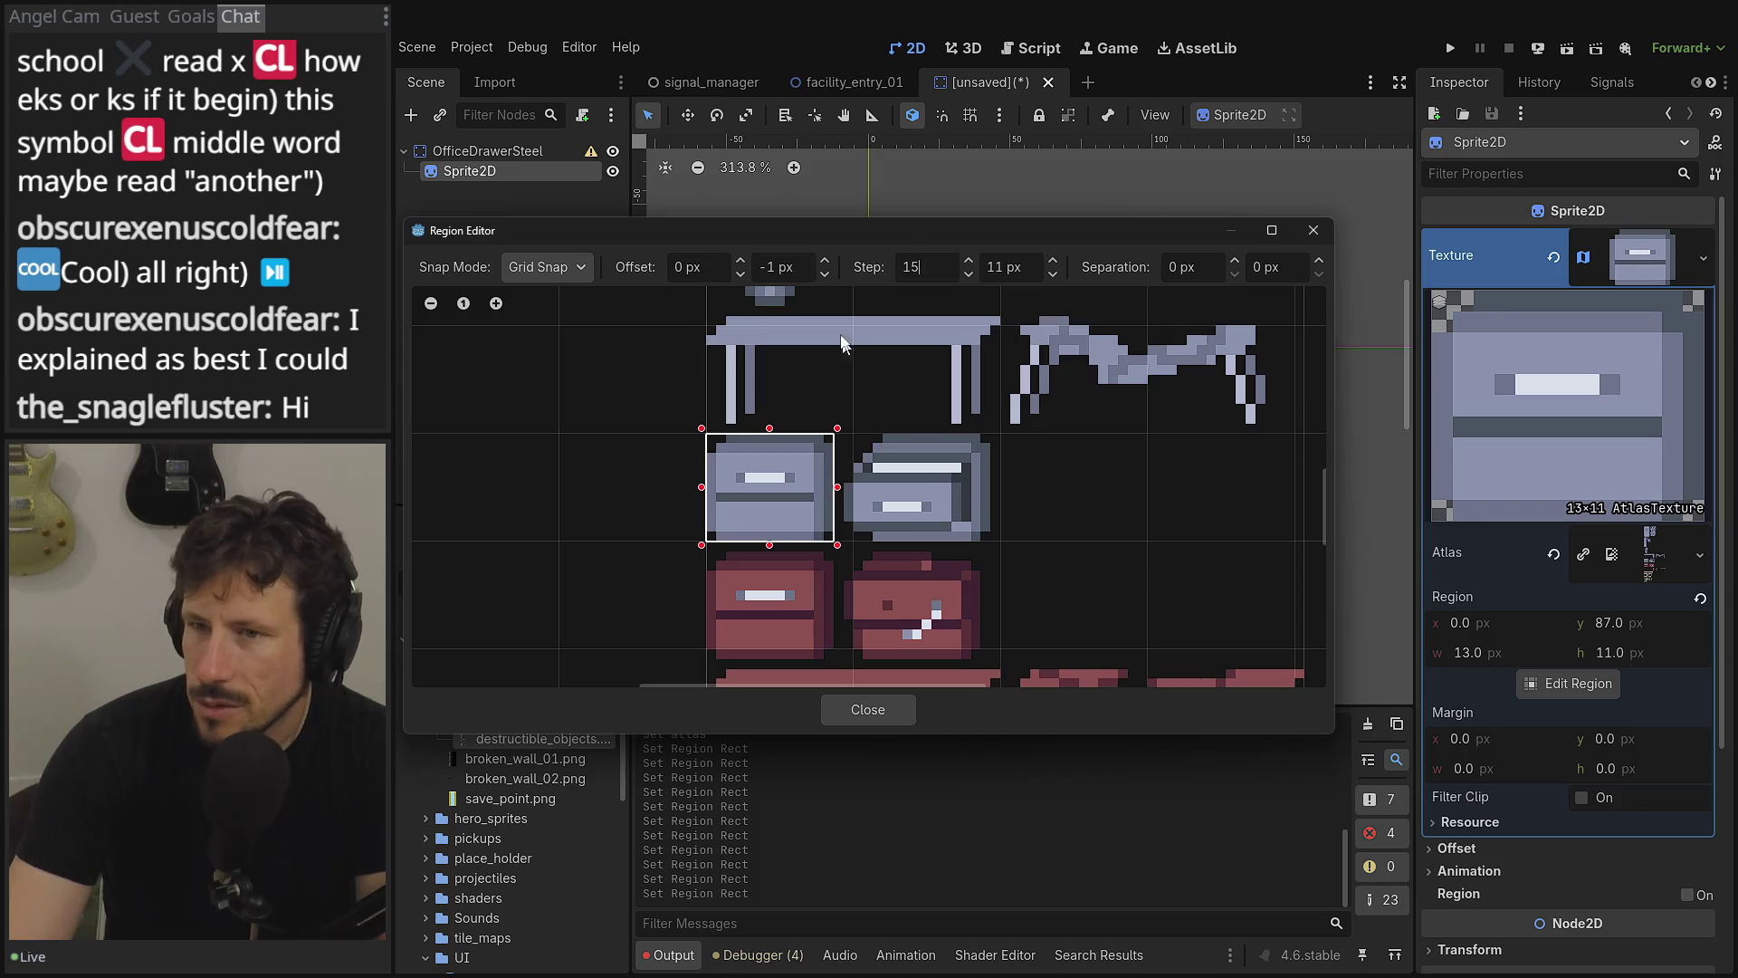
# - Shift the horizontal grid offset to -1 px and draw a 15×11 region over the left drawer
pyautogui.click(741, 261)
pyautogui.click(652, 489)
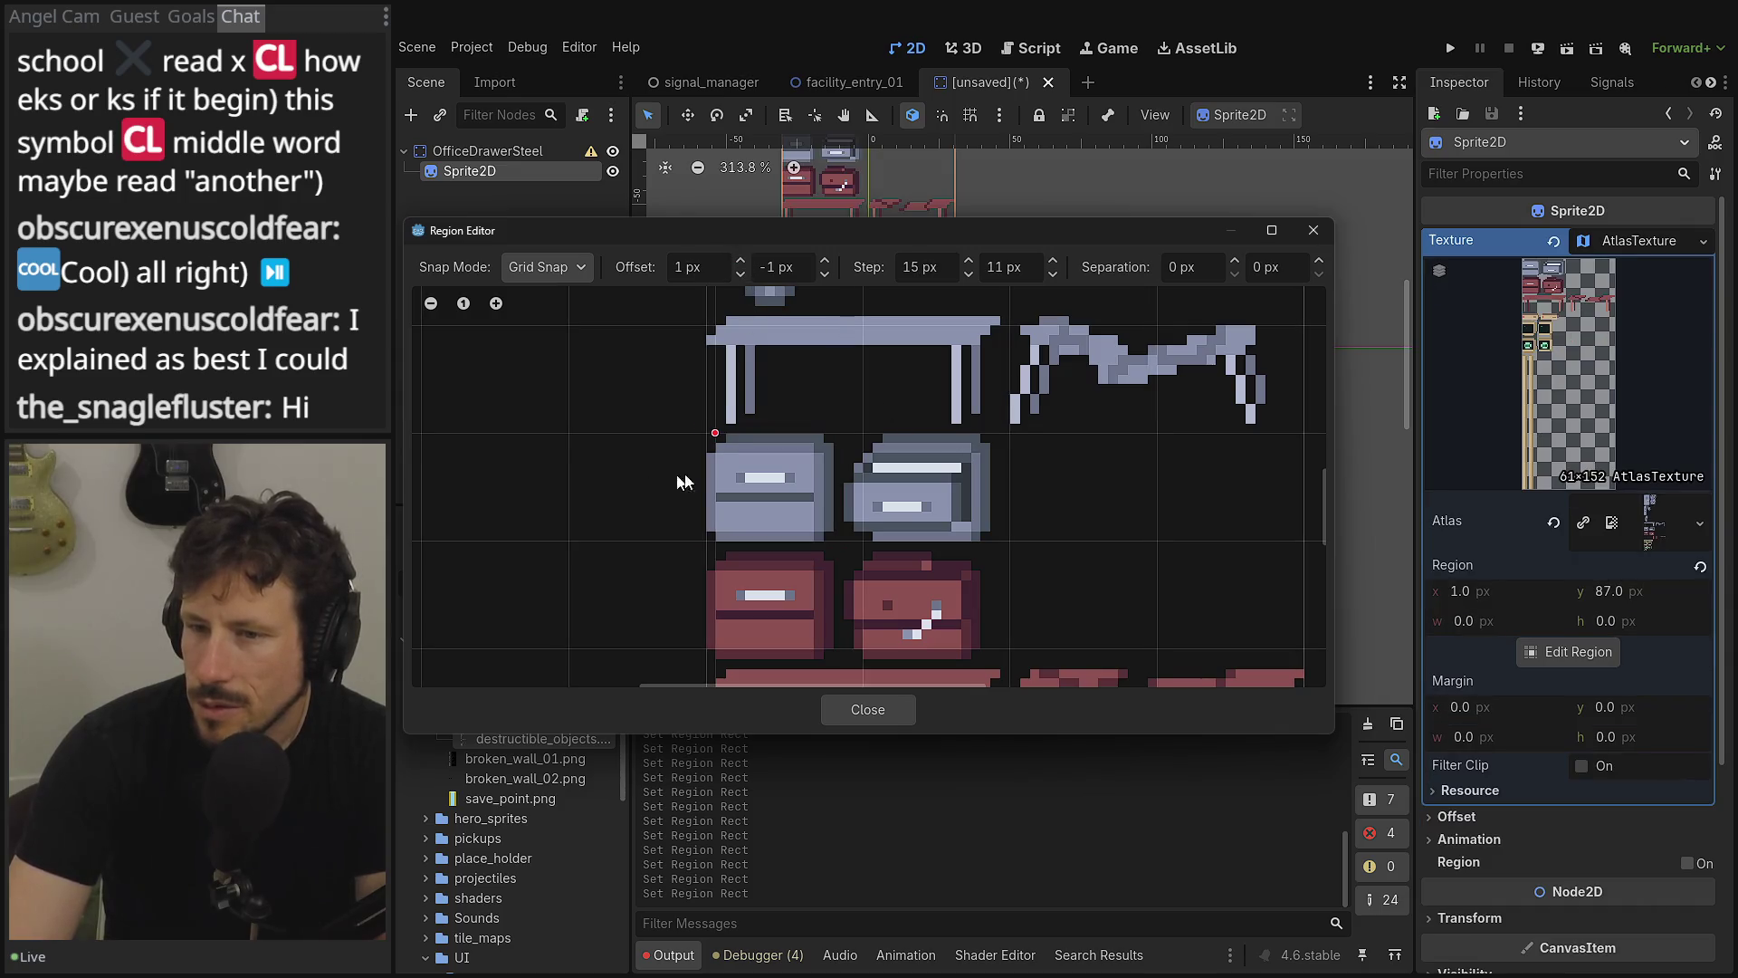
pyautogui.moveTo(721, 460); pyautogui.dragTo(829, 523)
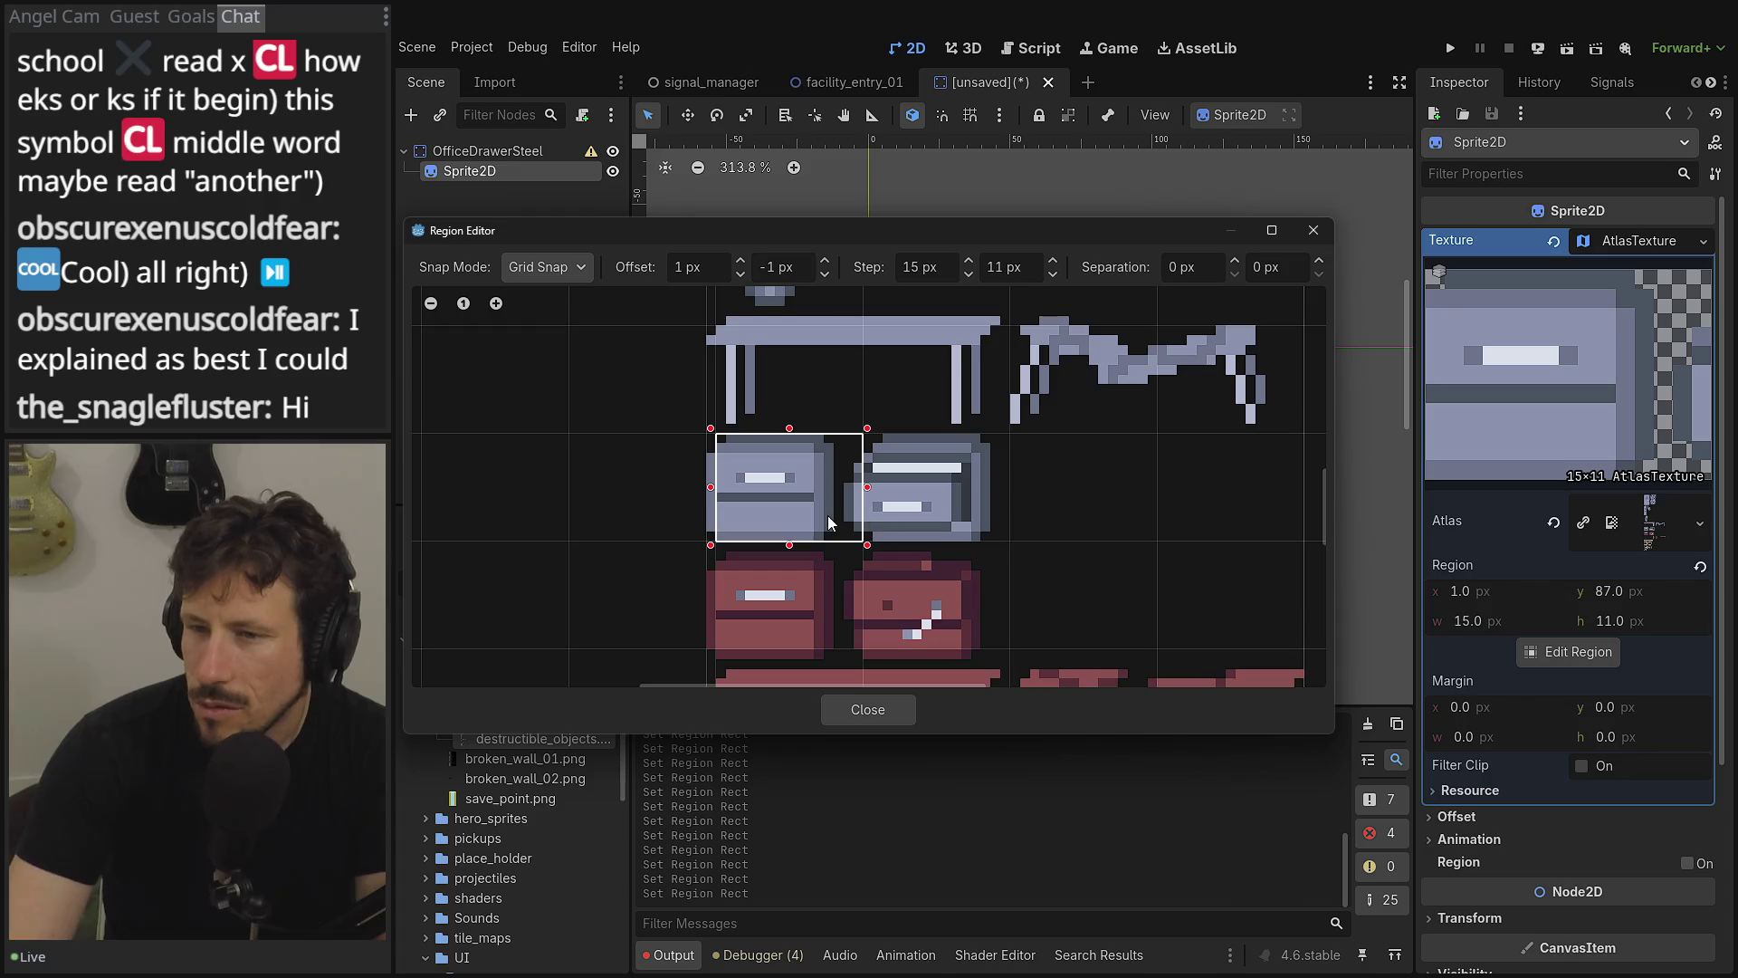
pyautogui.click(741, 273)
pyautogui.click(740, 273)
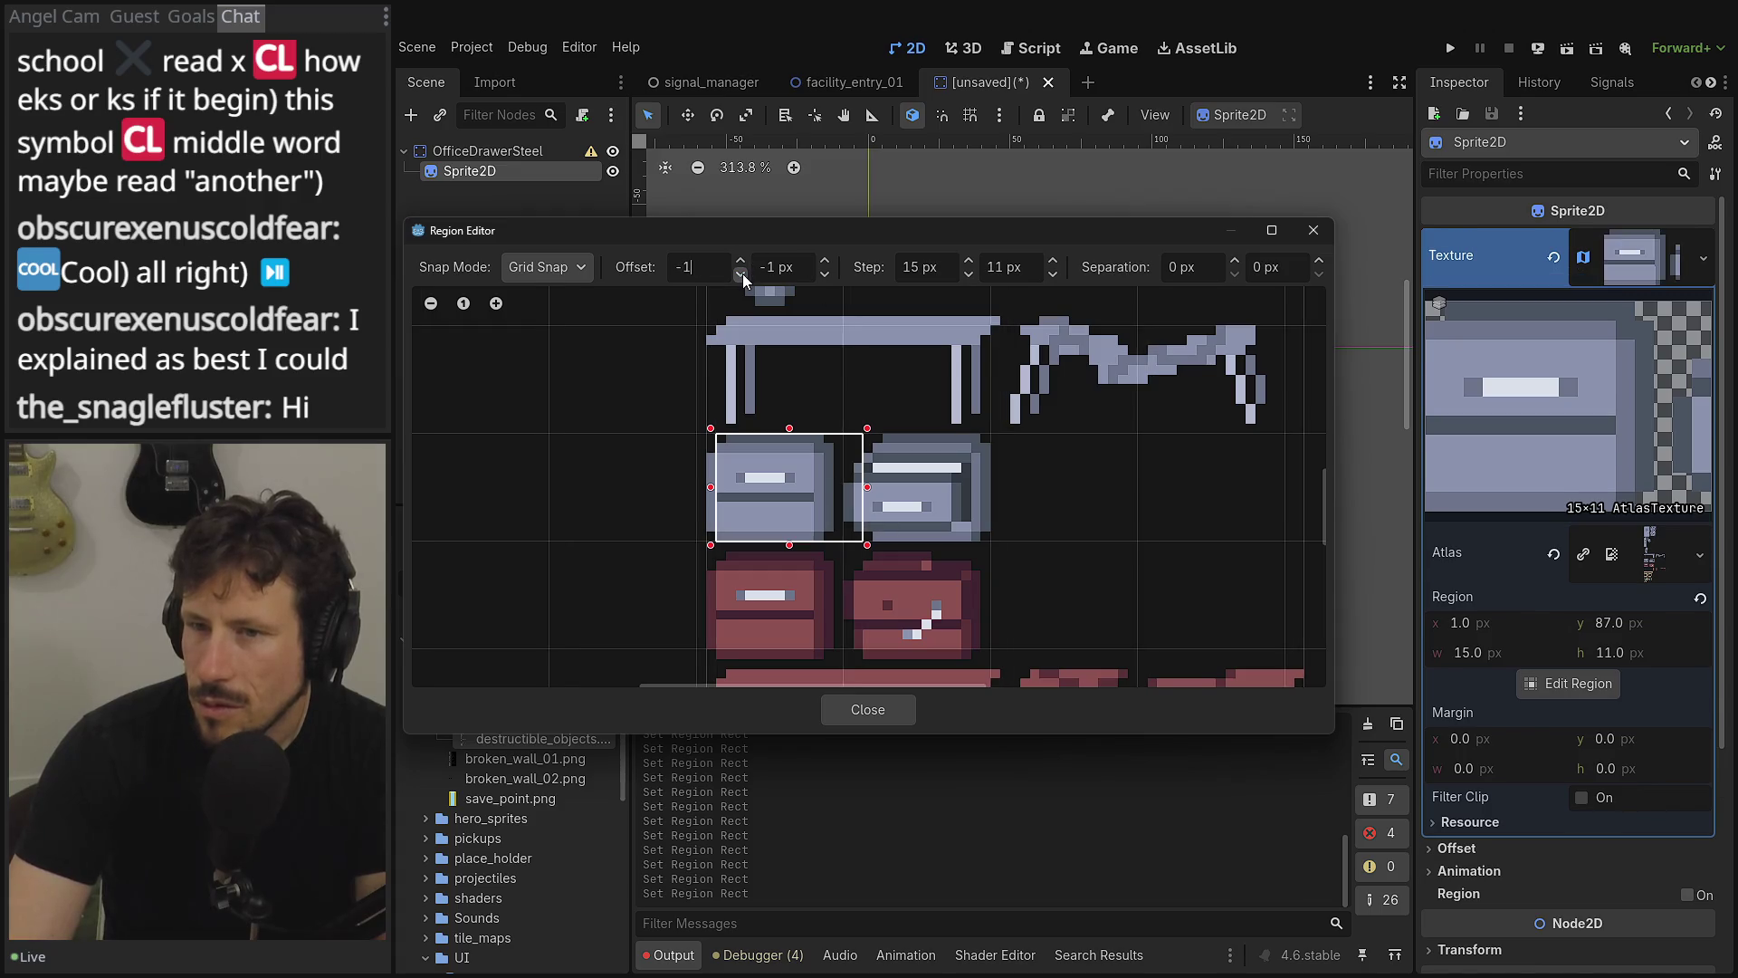
pyautogui.moveTo(732, 496); pyautogui.dragTo(790, 532)
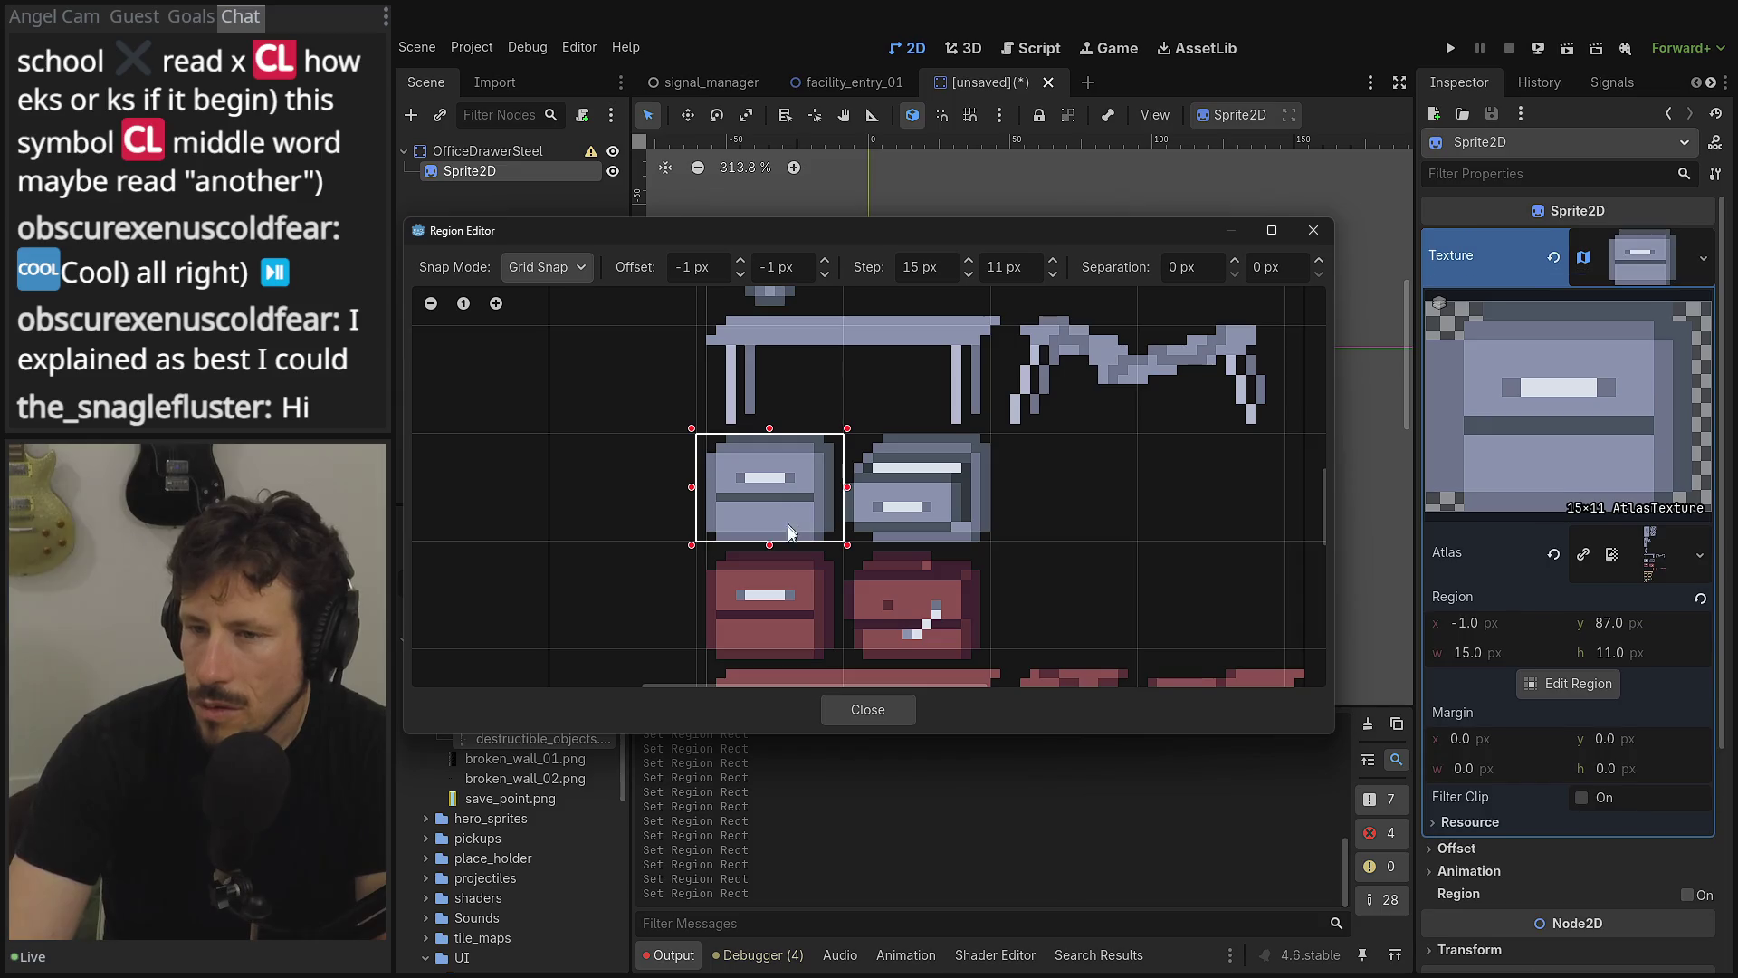
# - Test the region on the right grey drawer, then return it to the left drawer at -1,87
pyautogui.moveTo(875, 481); pyautogui.dragTo(960, 525)
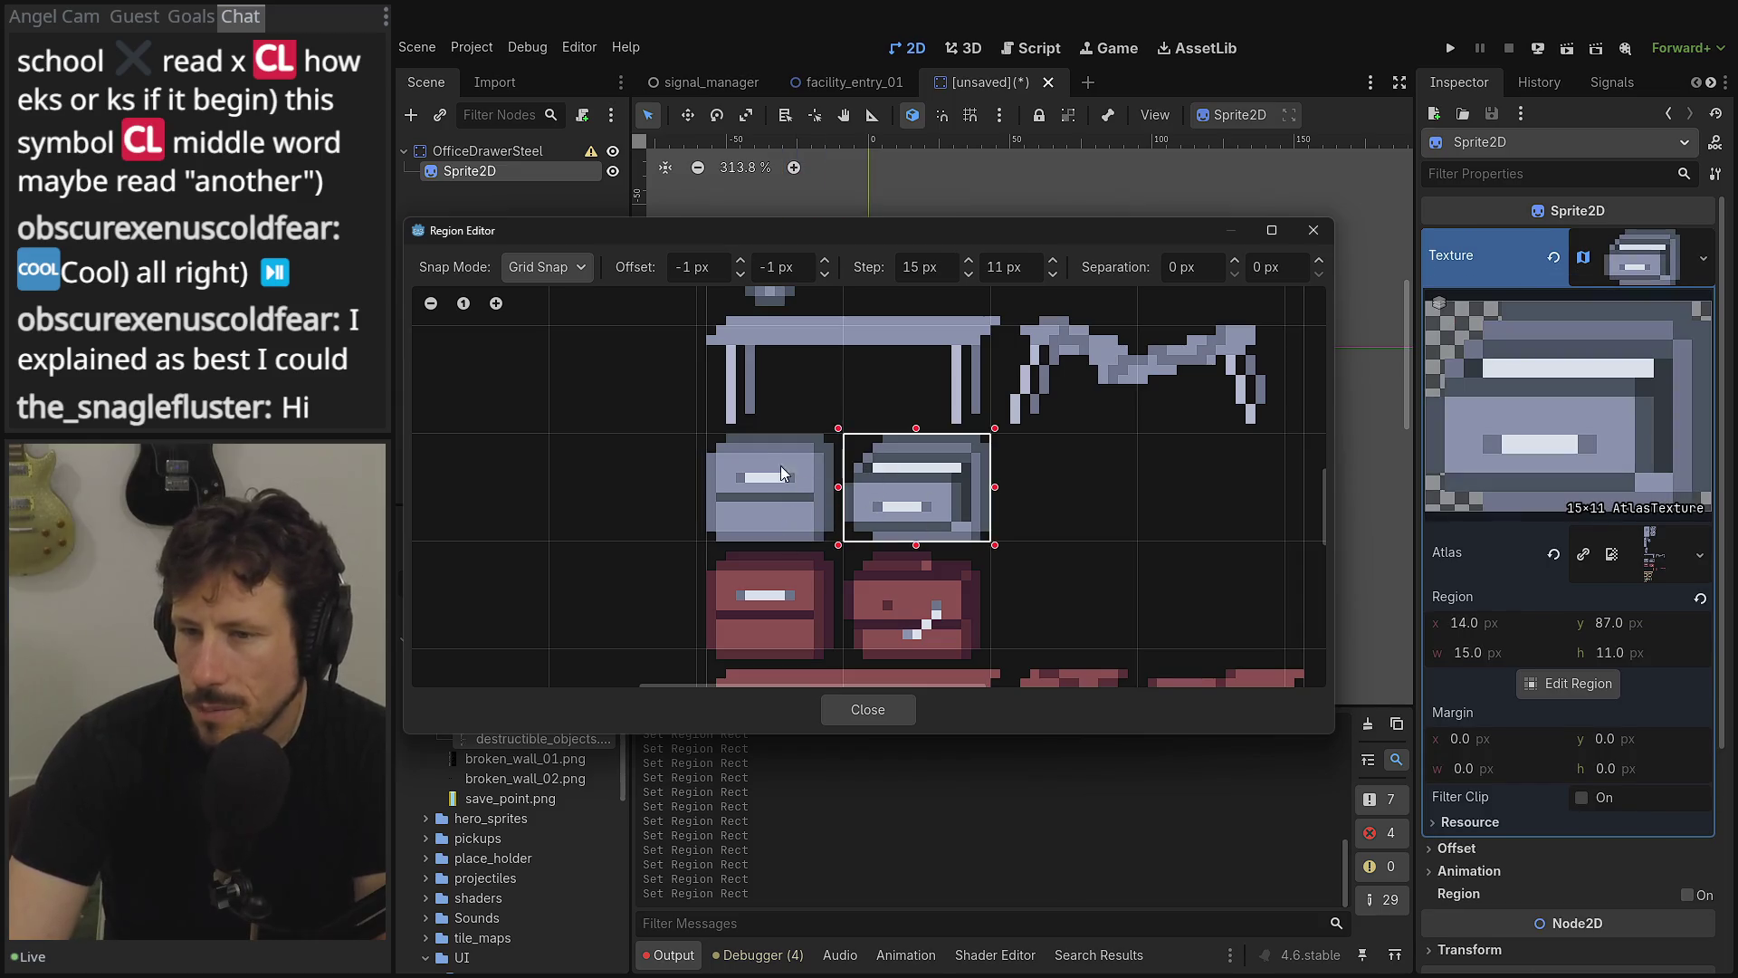
pyautogui.moveTo(730, 454); pyautogui.dragTo(807, 515)
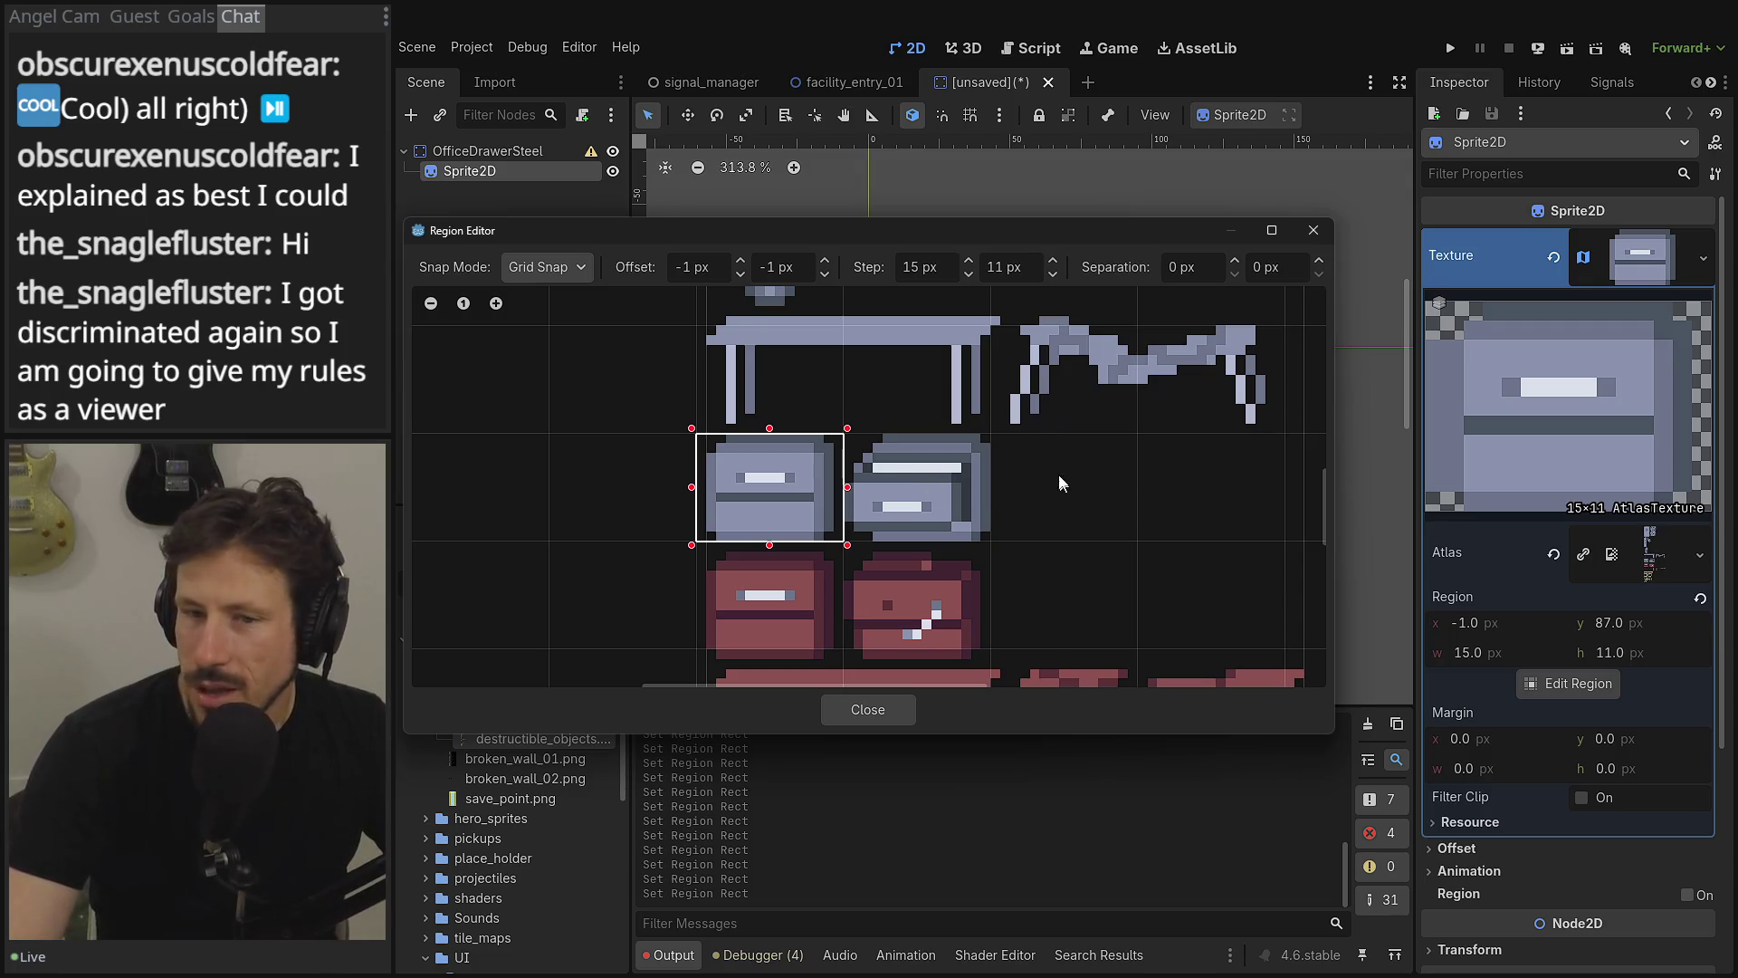
pyautogui.click(960, 505)
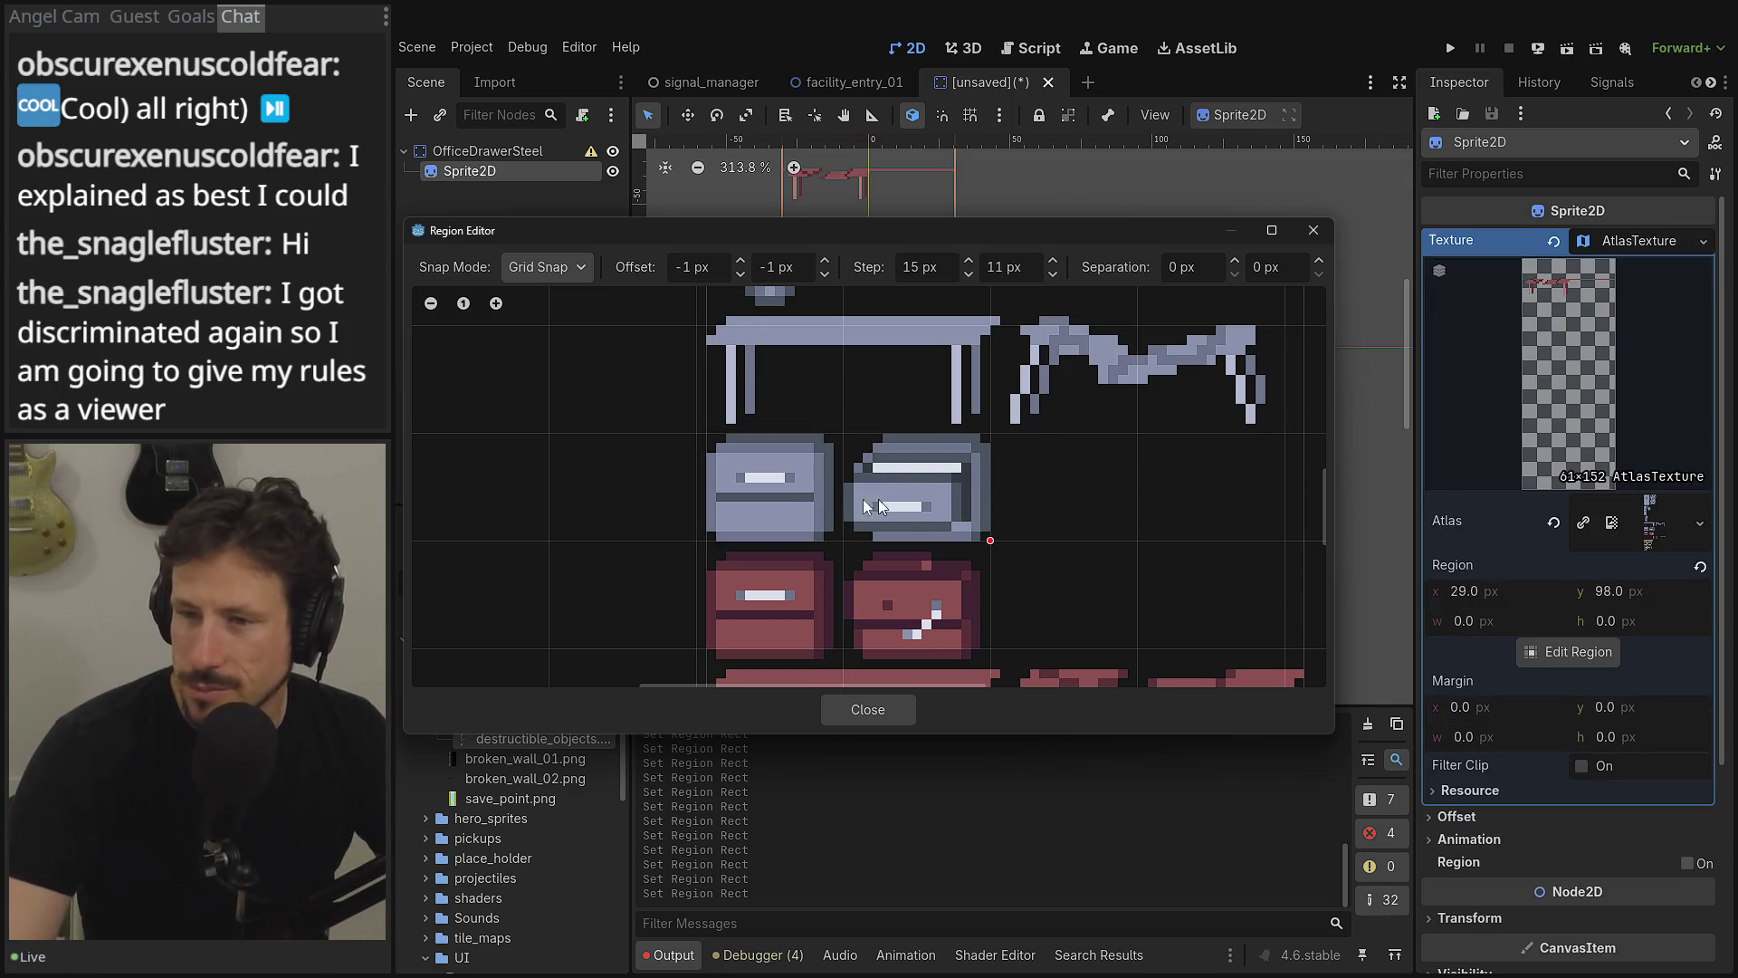
pyautogui.moveTo(862, 498); pyautogui.dragTo(878, 411)
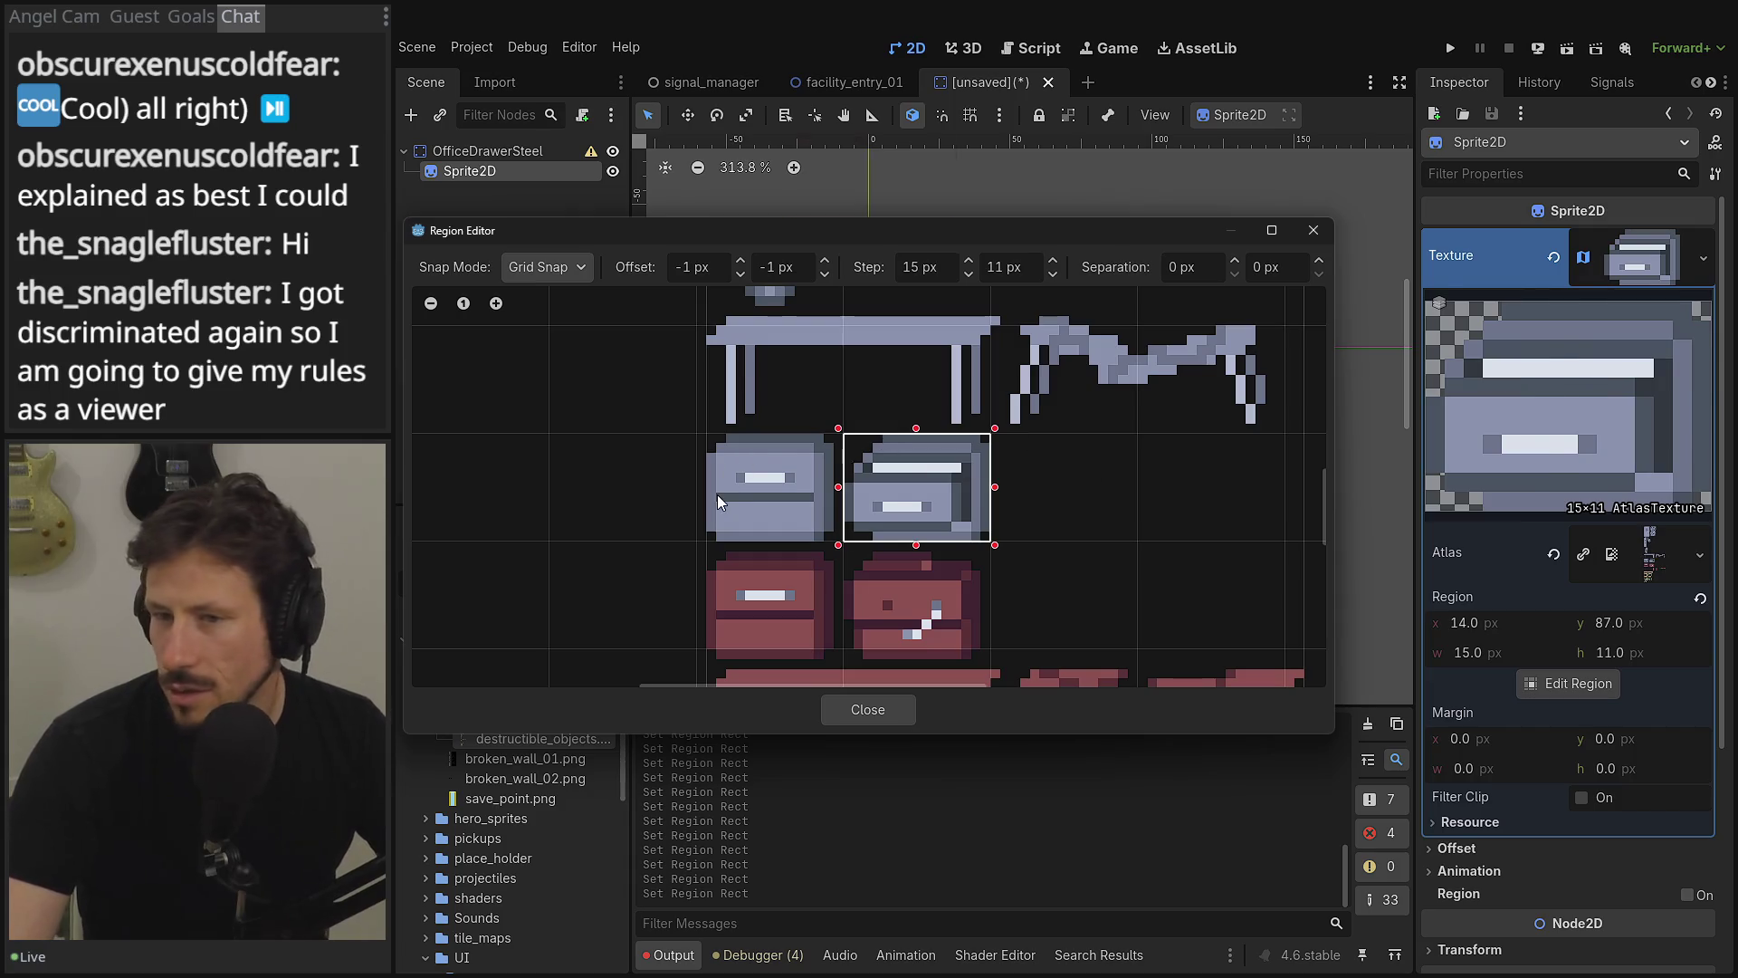
pyautogui.moveTo(717, 494)
pyautogui.mouseDown()
pyautogui.moveTo(919, 470)
pyautogui.moveTo(825, 483)
pyautogui.mouseUp()
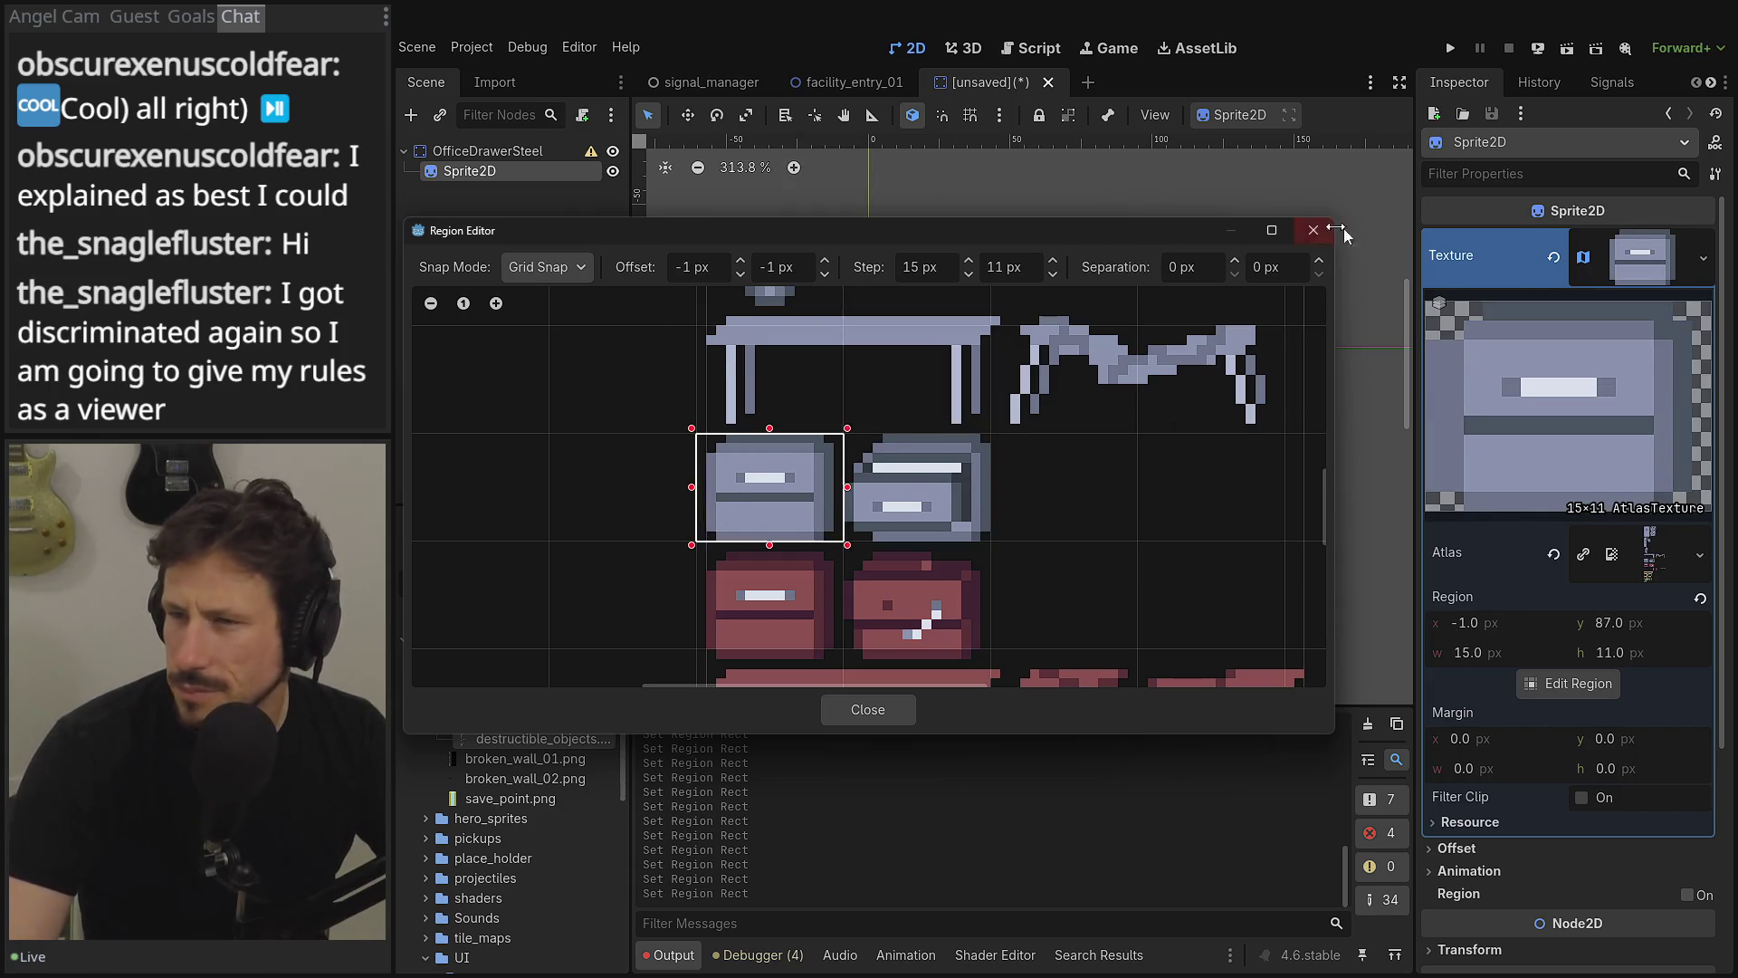
# - Close the Region Editor, zoom the 2D viewport onto the cropped drawer sprite, and switch to Aseprite
pyautogui.click(1312, 232)
pyautogui.scroll(11, 860, 344)
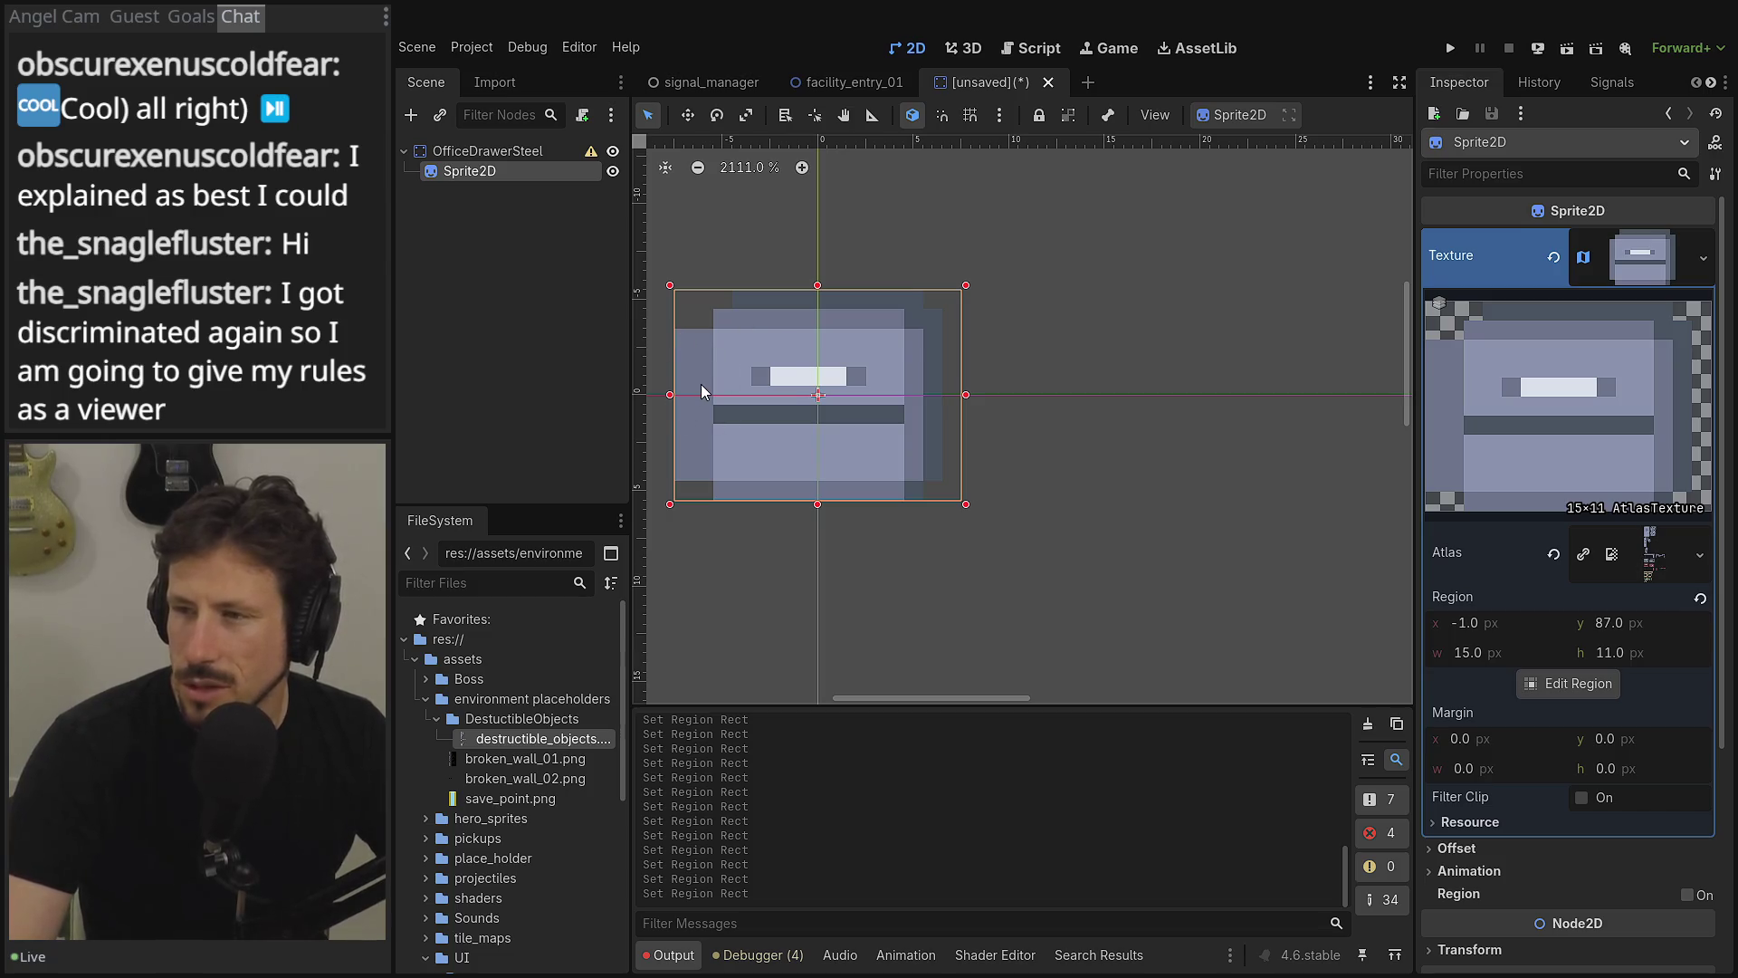
pyautogui.hscroll(-2, 857, 389)
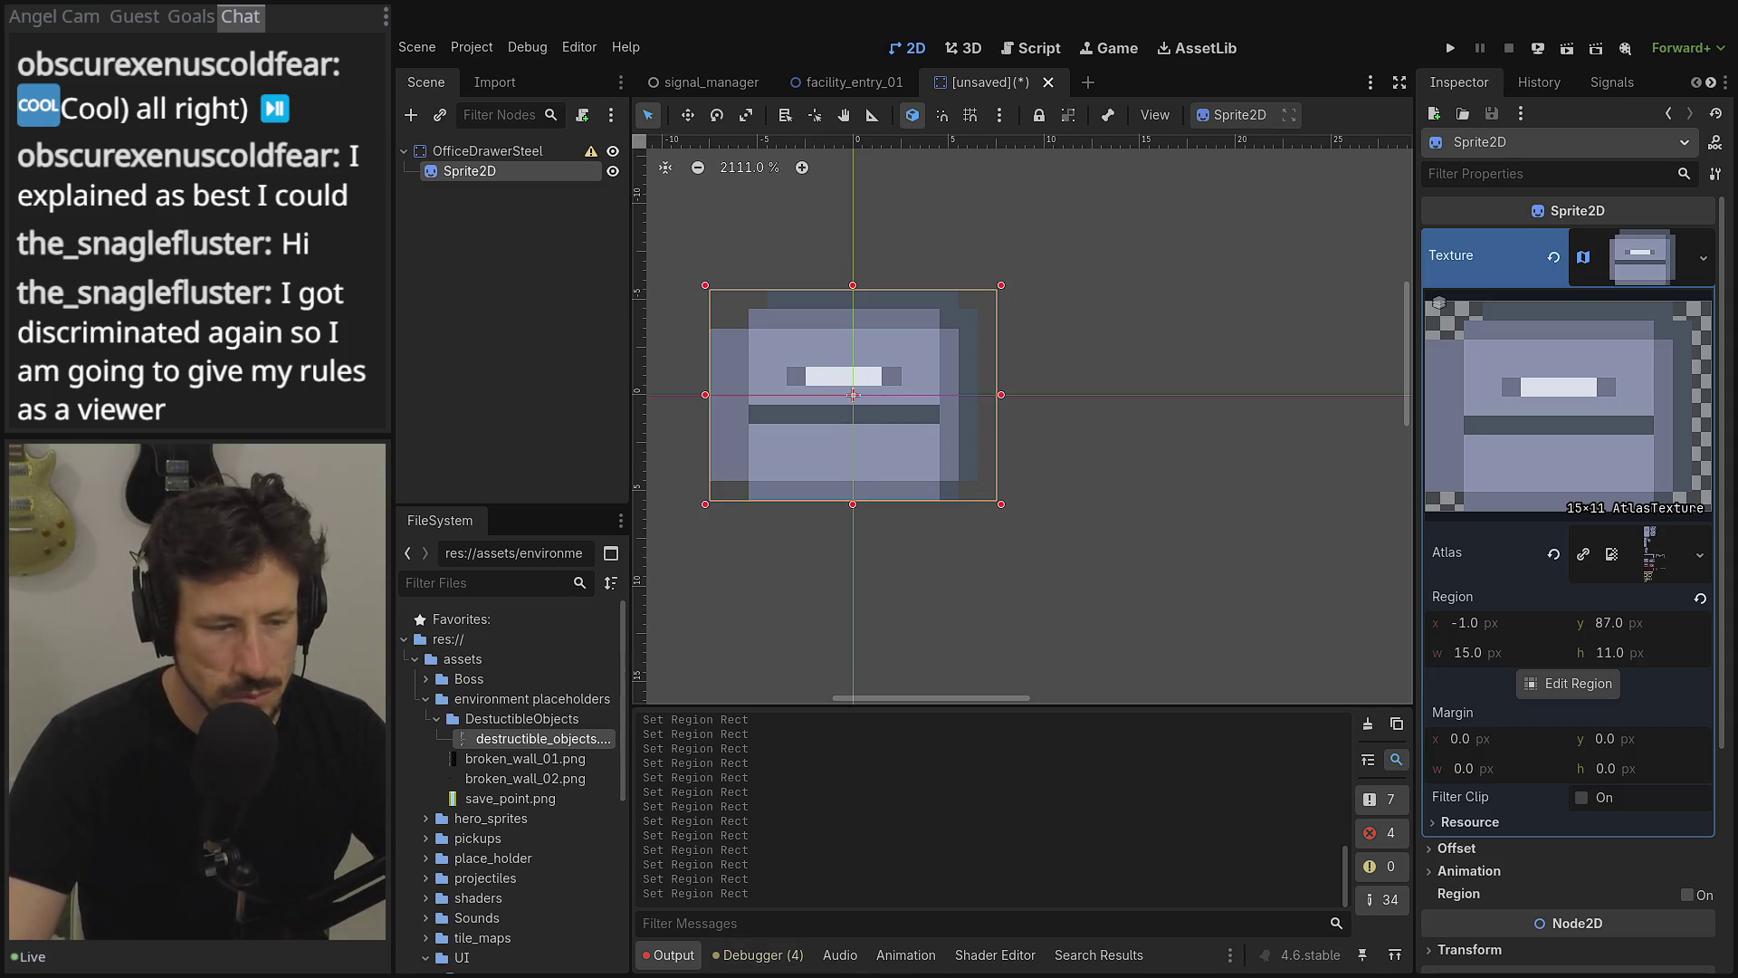
pyautogui.hotkey('alt', 'Tab')
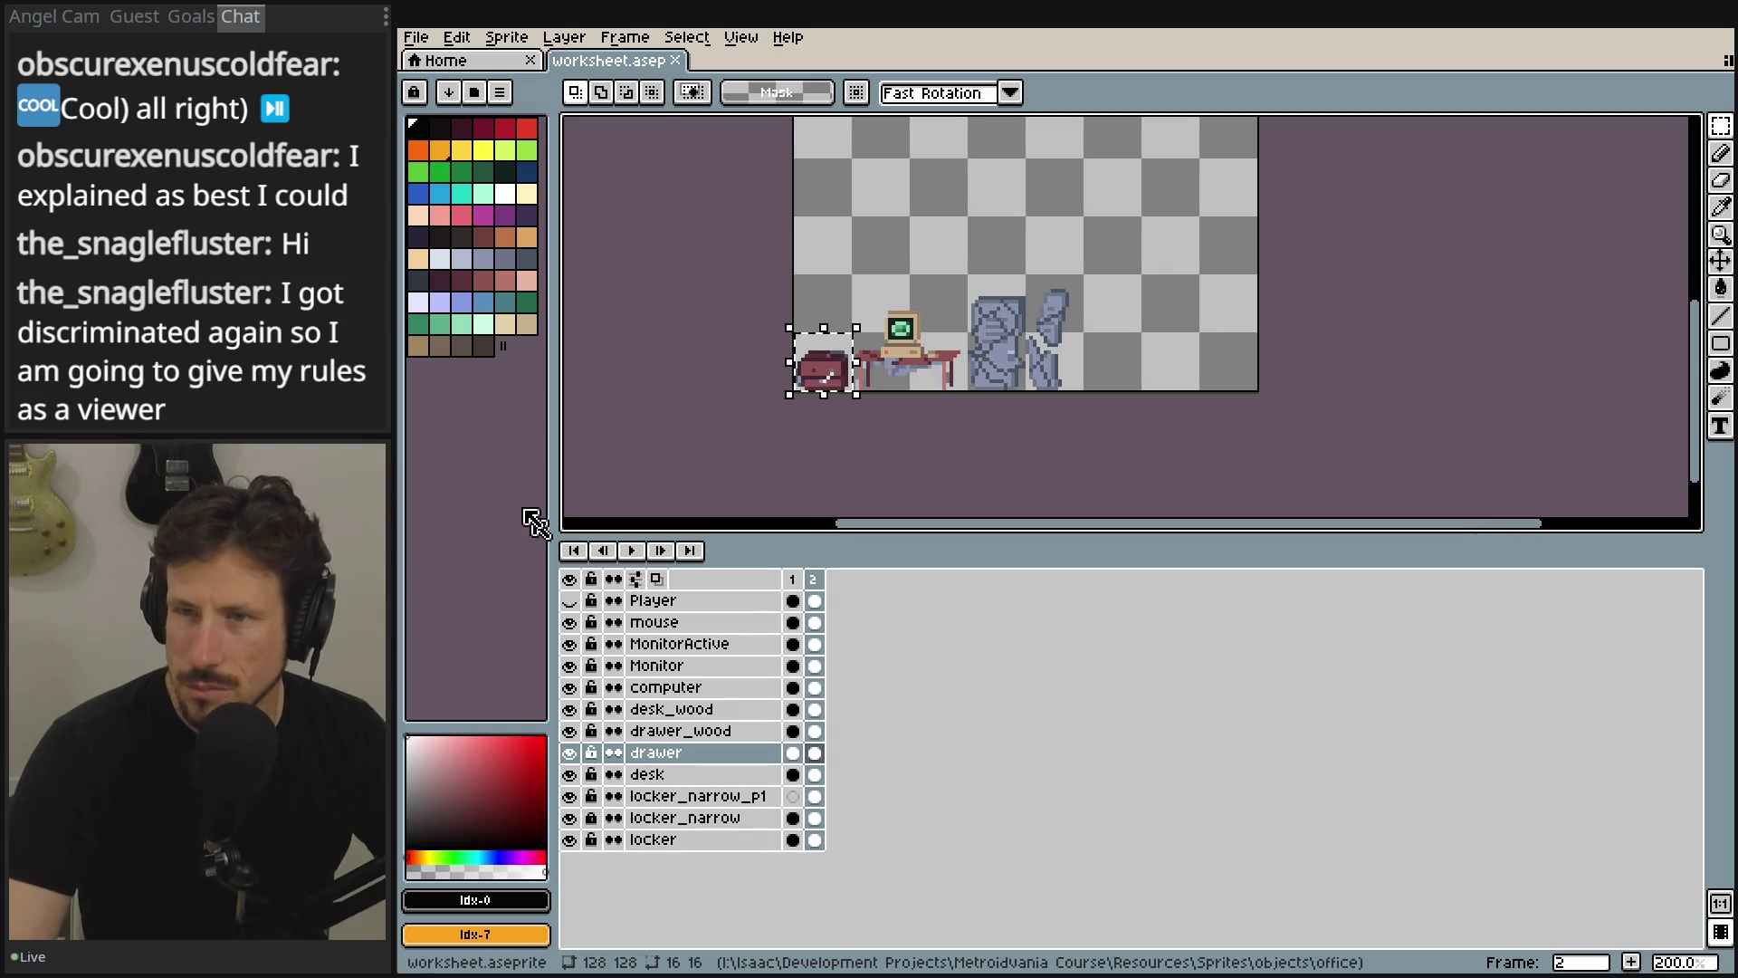
# - Inspect the drawer frames in the Export Sprite Sheet preview, then cancel the export
pyautogui.click(416, 37)
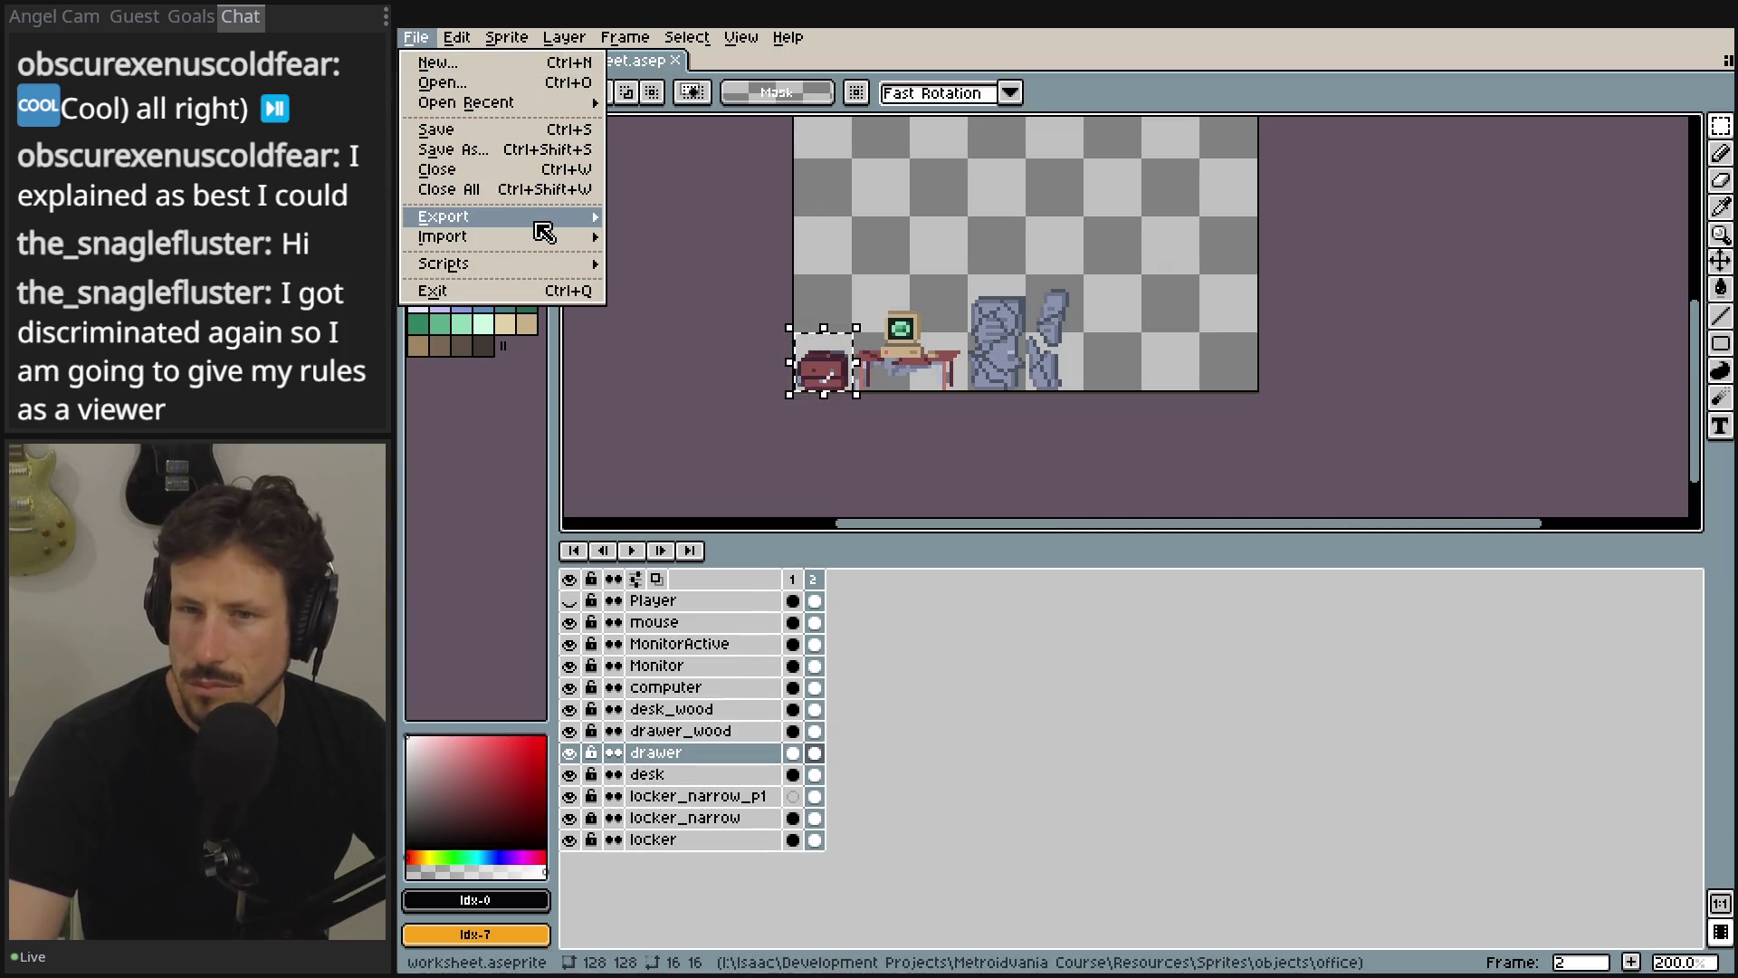
pyautogui.moveTo(543, 217)
pyautogui.click(718, 236)
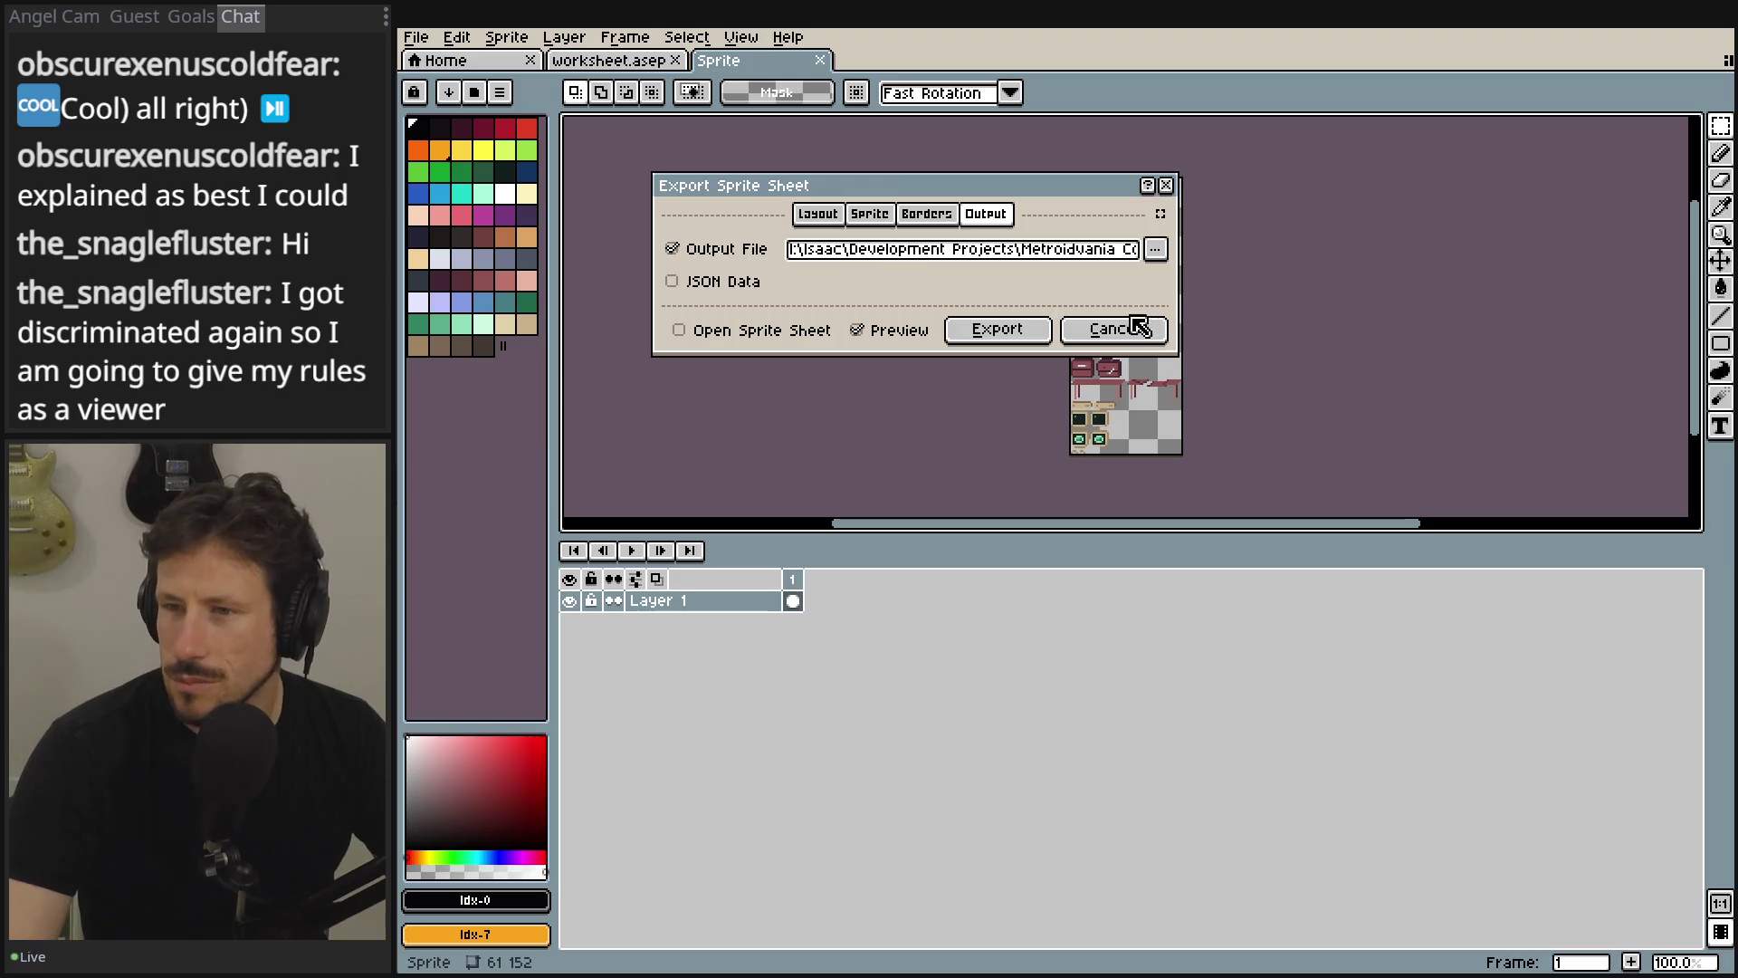
pyautogui.scroll(3, 1125, 489)
pyautogui.scroll(-1, 1126, 489)
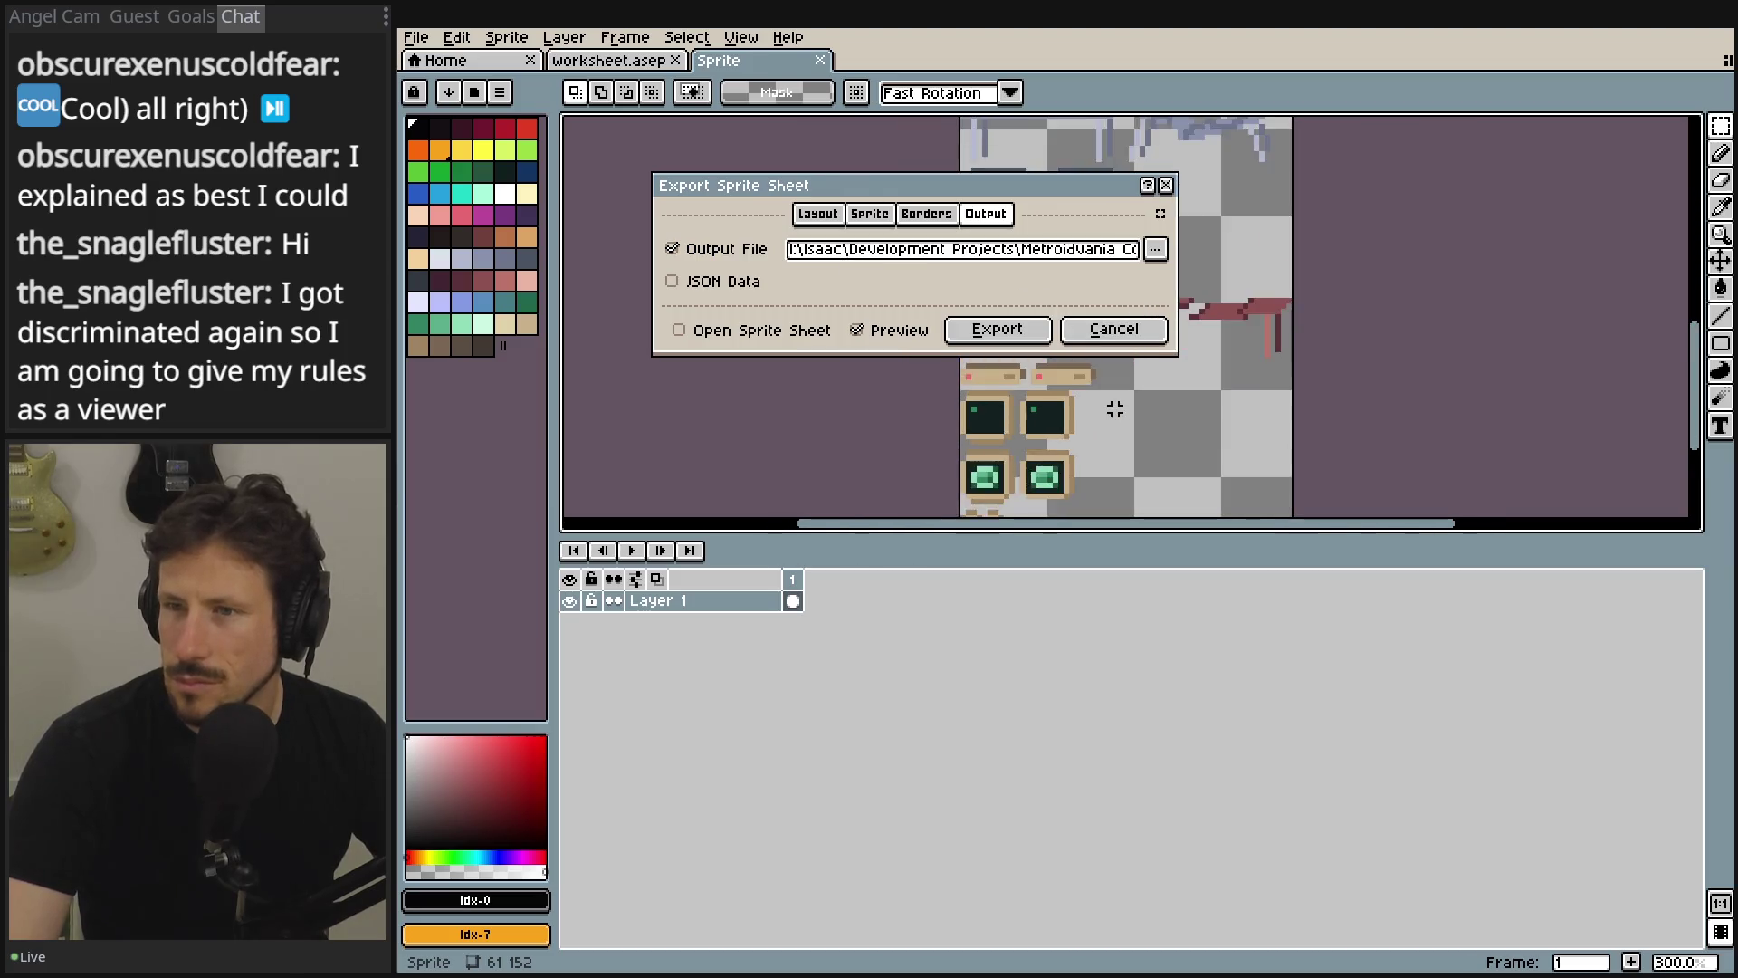
pyautogui.scroll(4, 1125, 489)
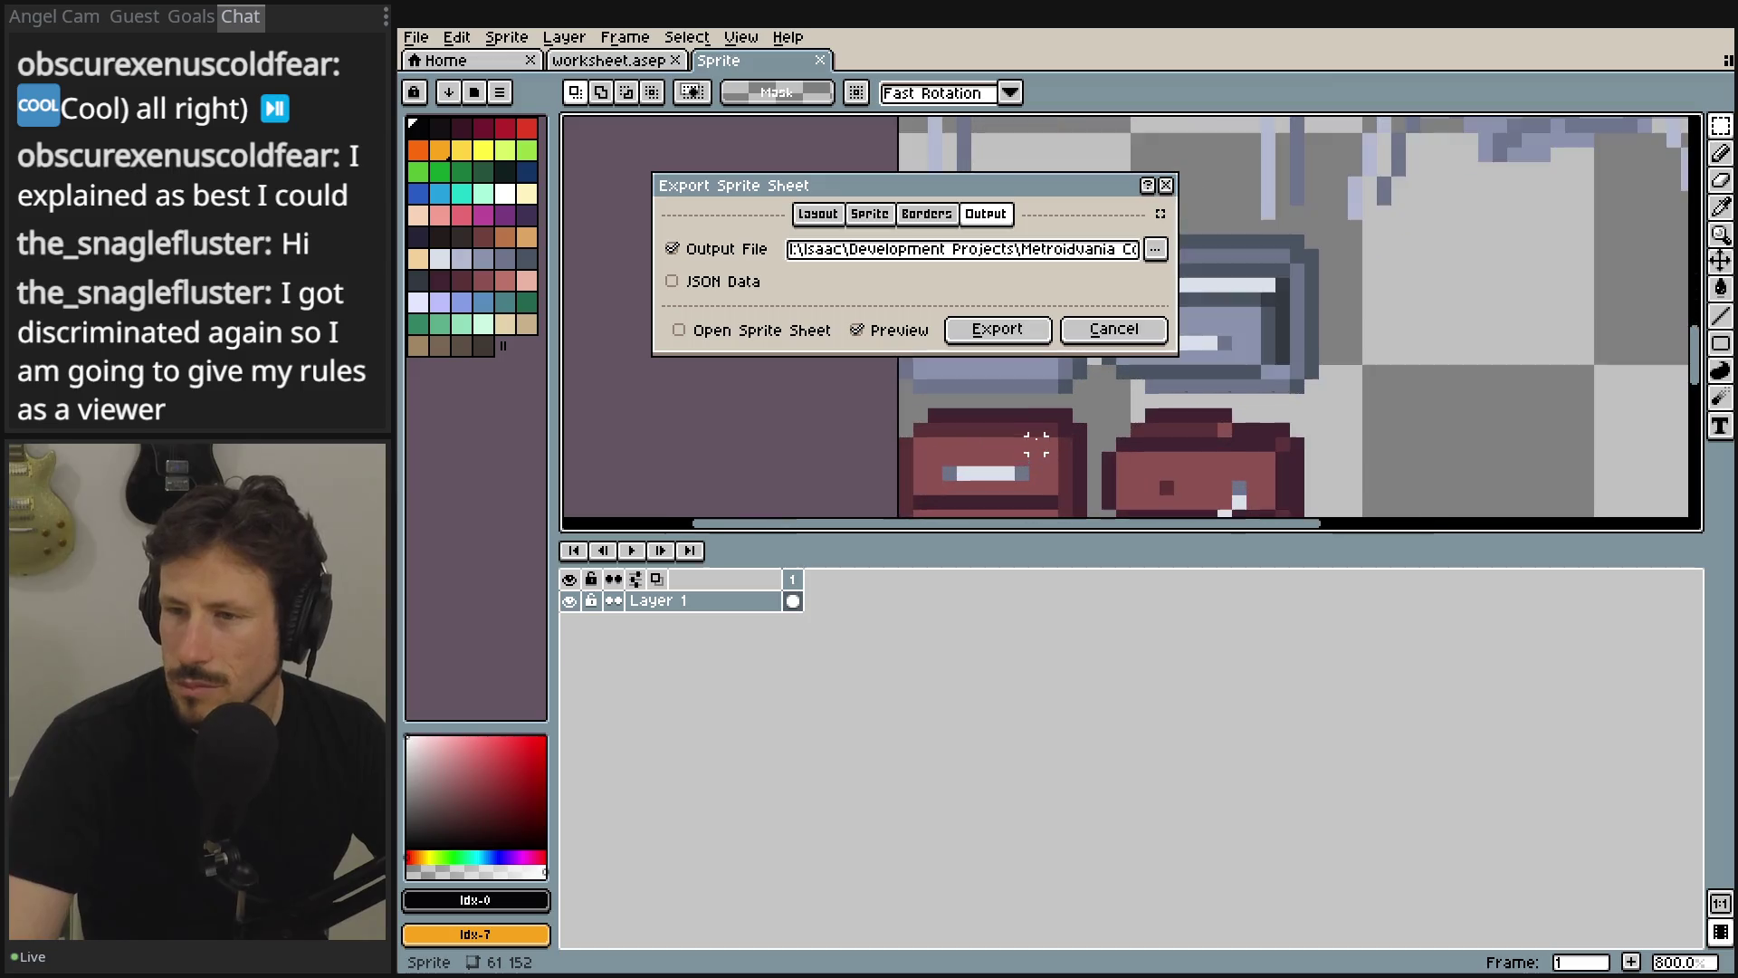
pyautogui.moveTo(1036, 484); pyautogui.dragTo(1056, 509)
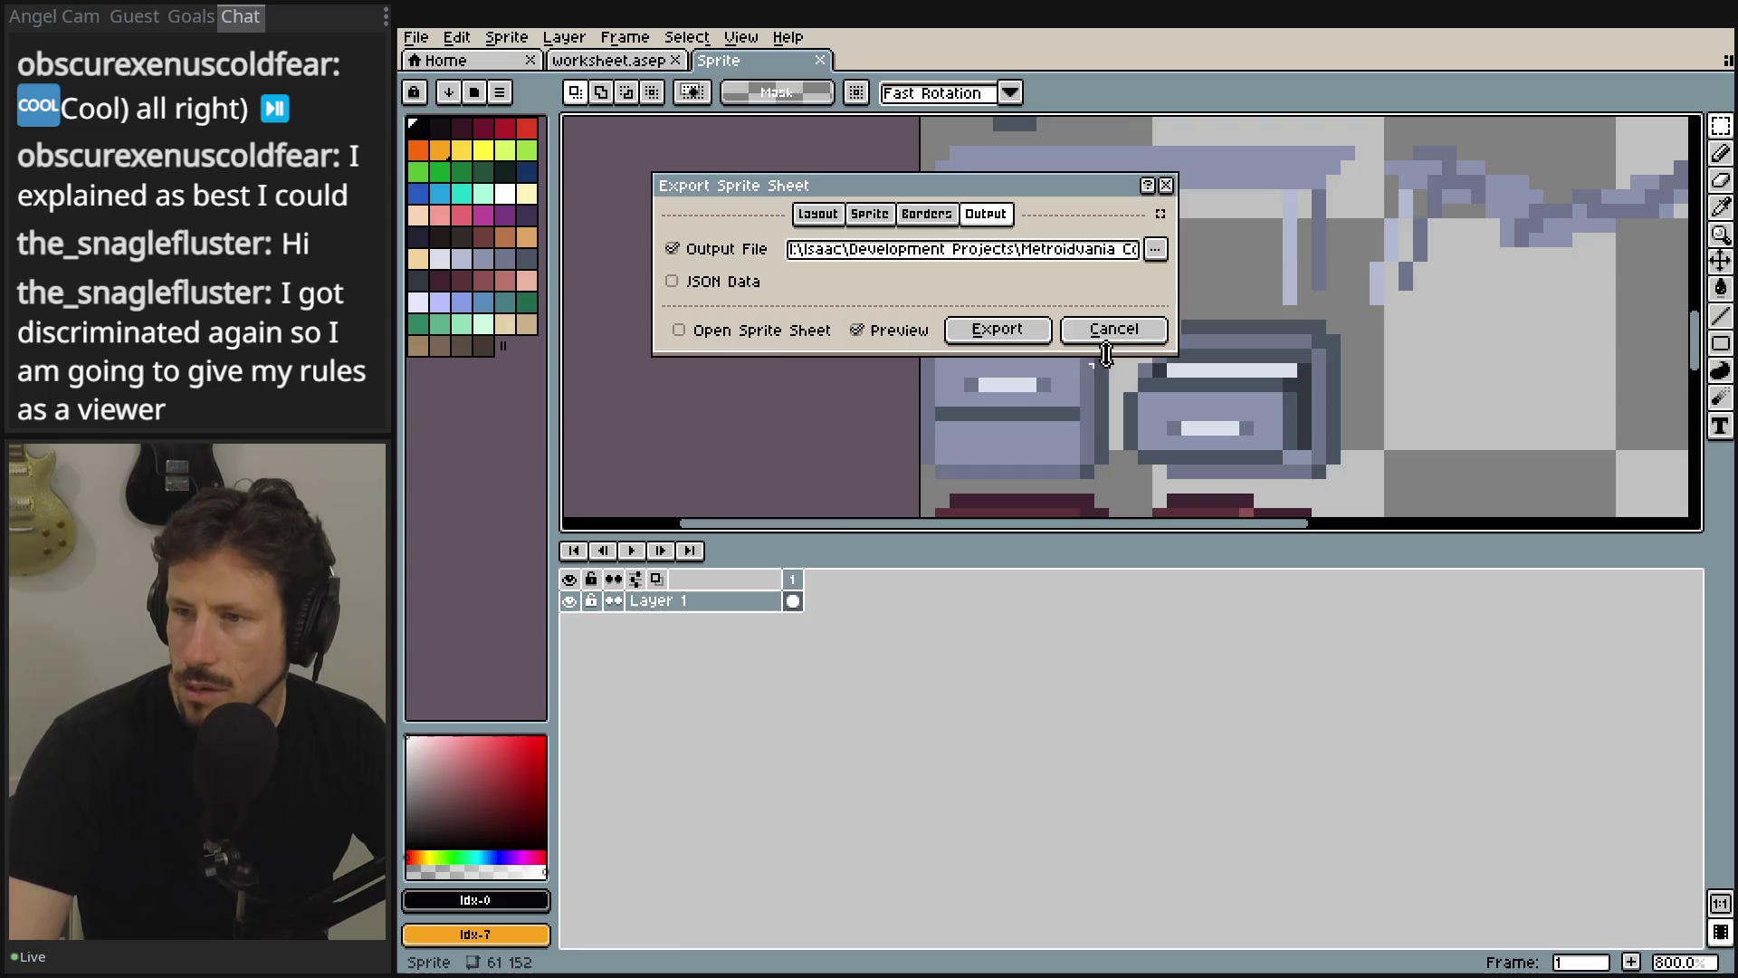
pyautogui.press('Escape')
# - Back in Godot, reopen Edit Region on the Sprite2D and zoom into the 15×11 drawer region
pyautogui.hotkey('alt', 'Tab')
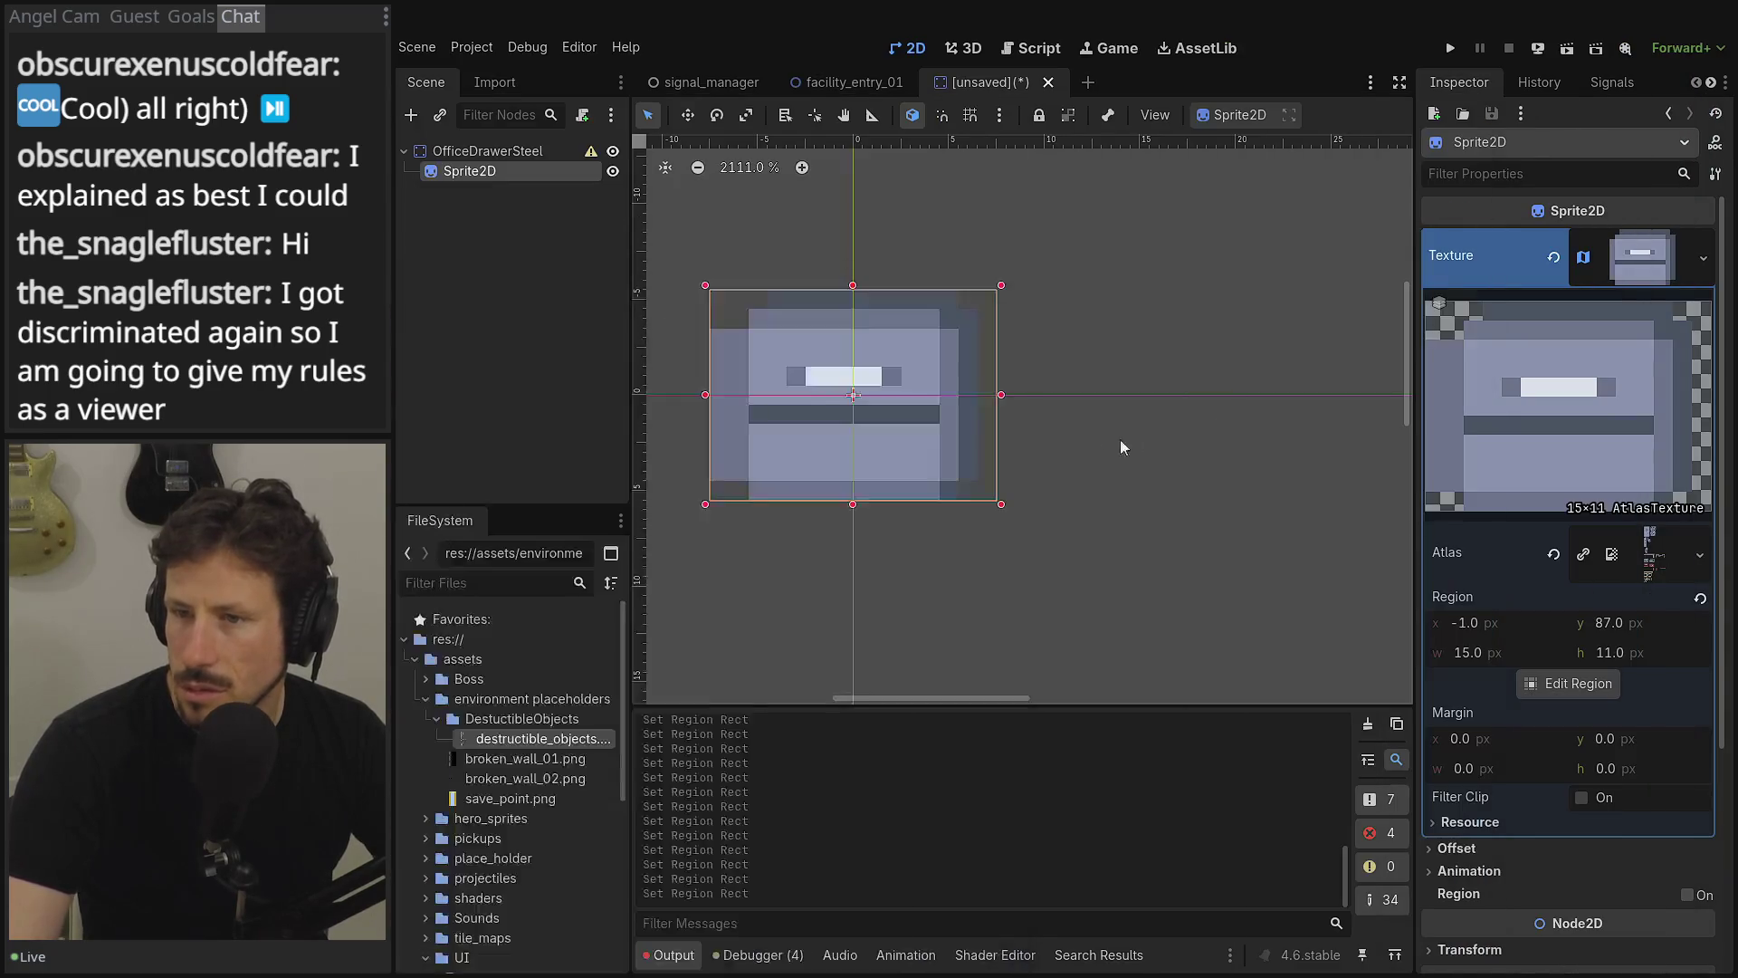
pyautogui.click(1570, 694)
pyautogui.scroll(2, 707, 467)
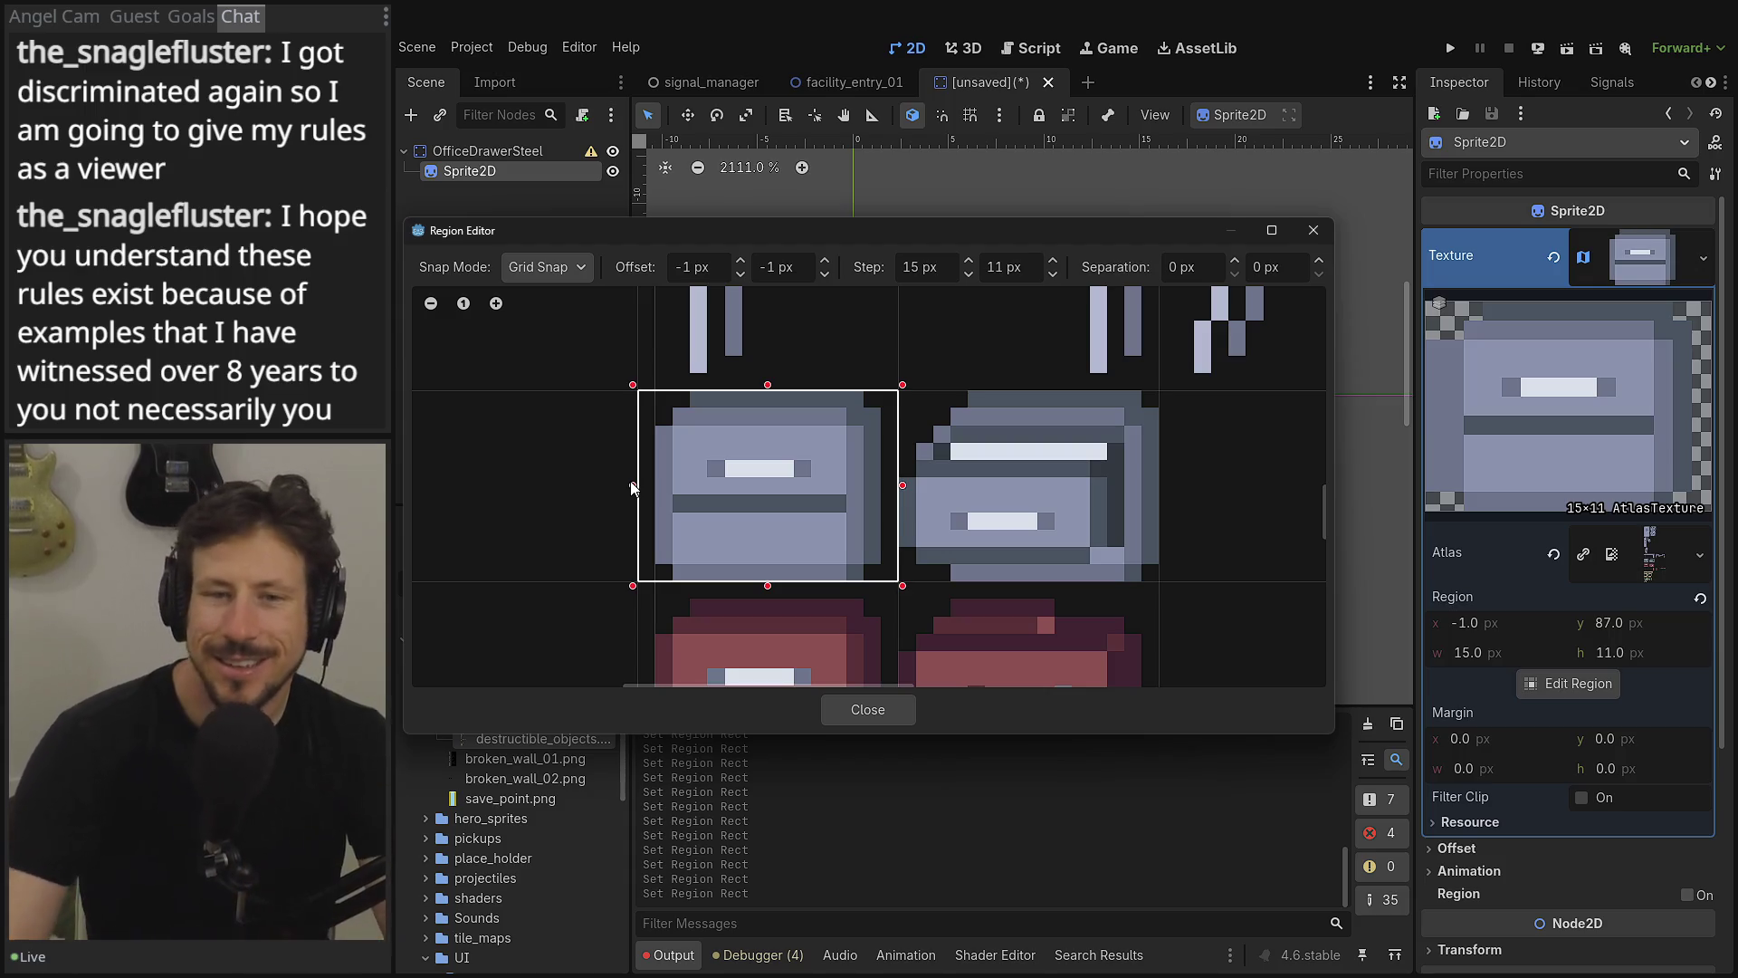
# - Redraw a 15×11 region around the left drawer and raise the horizontal grid offset to 0 px
pyautogui.click(1042, 459)
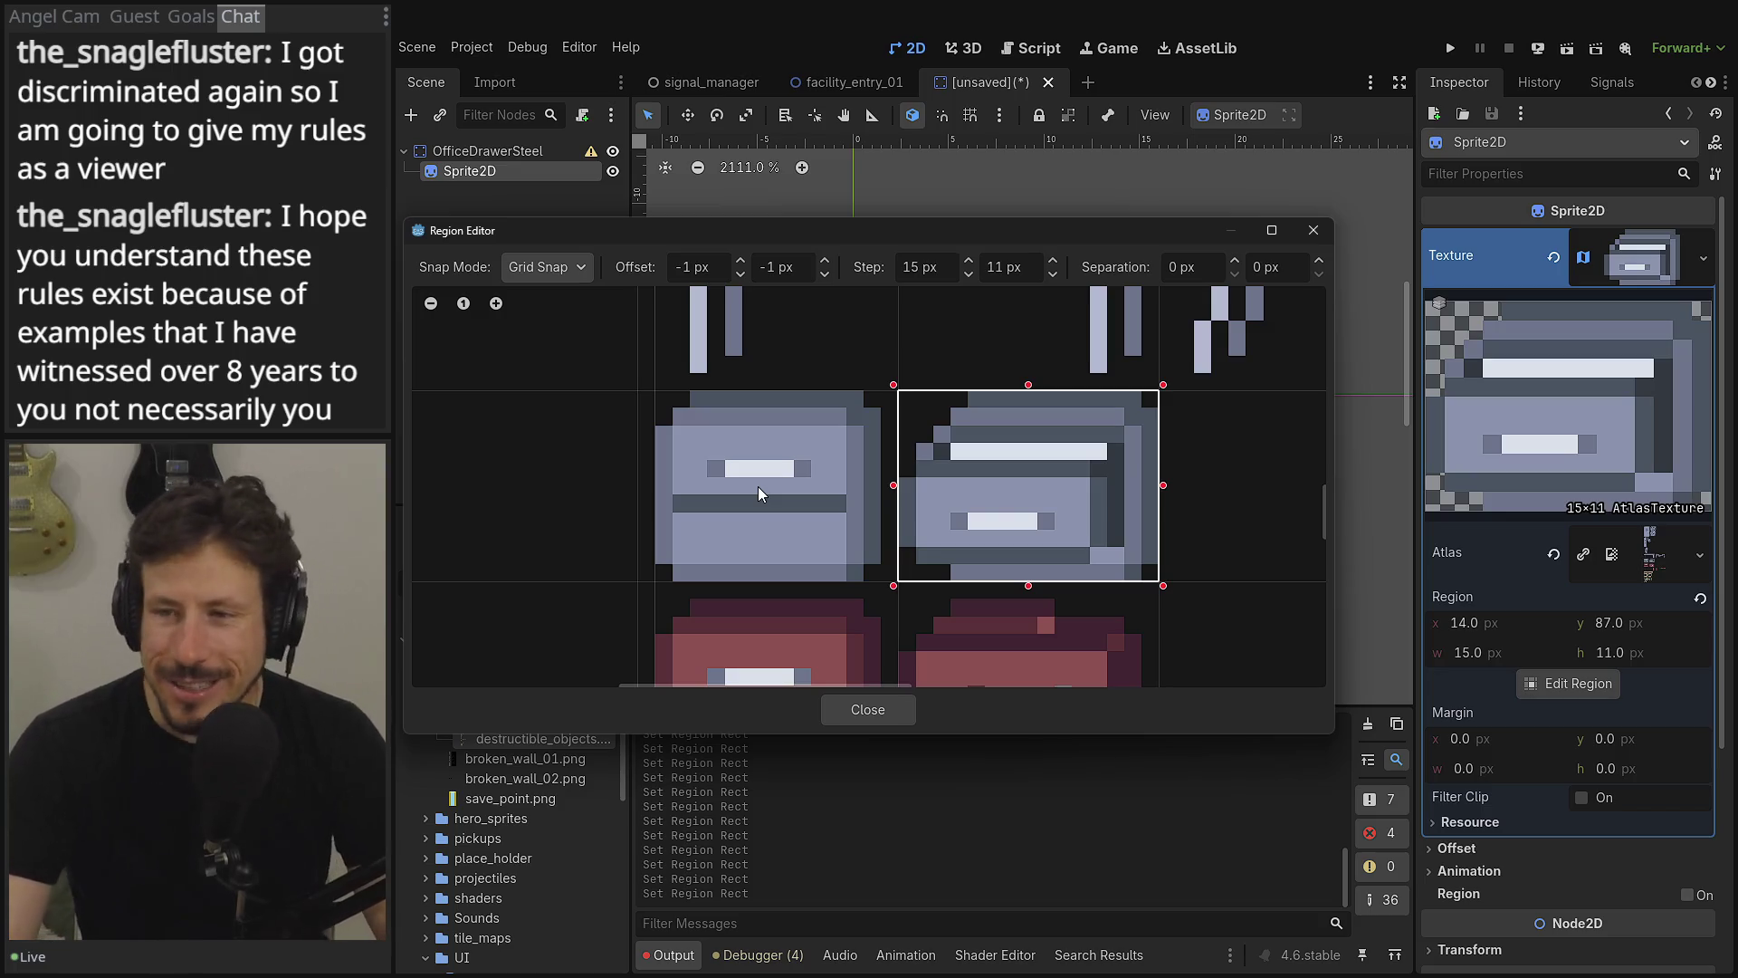
pyautogui.click(612, 471)
pyautogui.moveTo(612, 471); pyautogui.dragTo(861, 546)
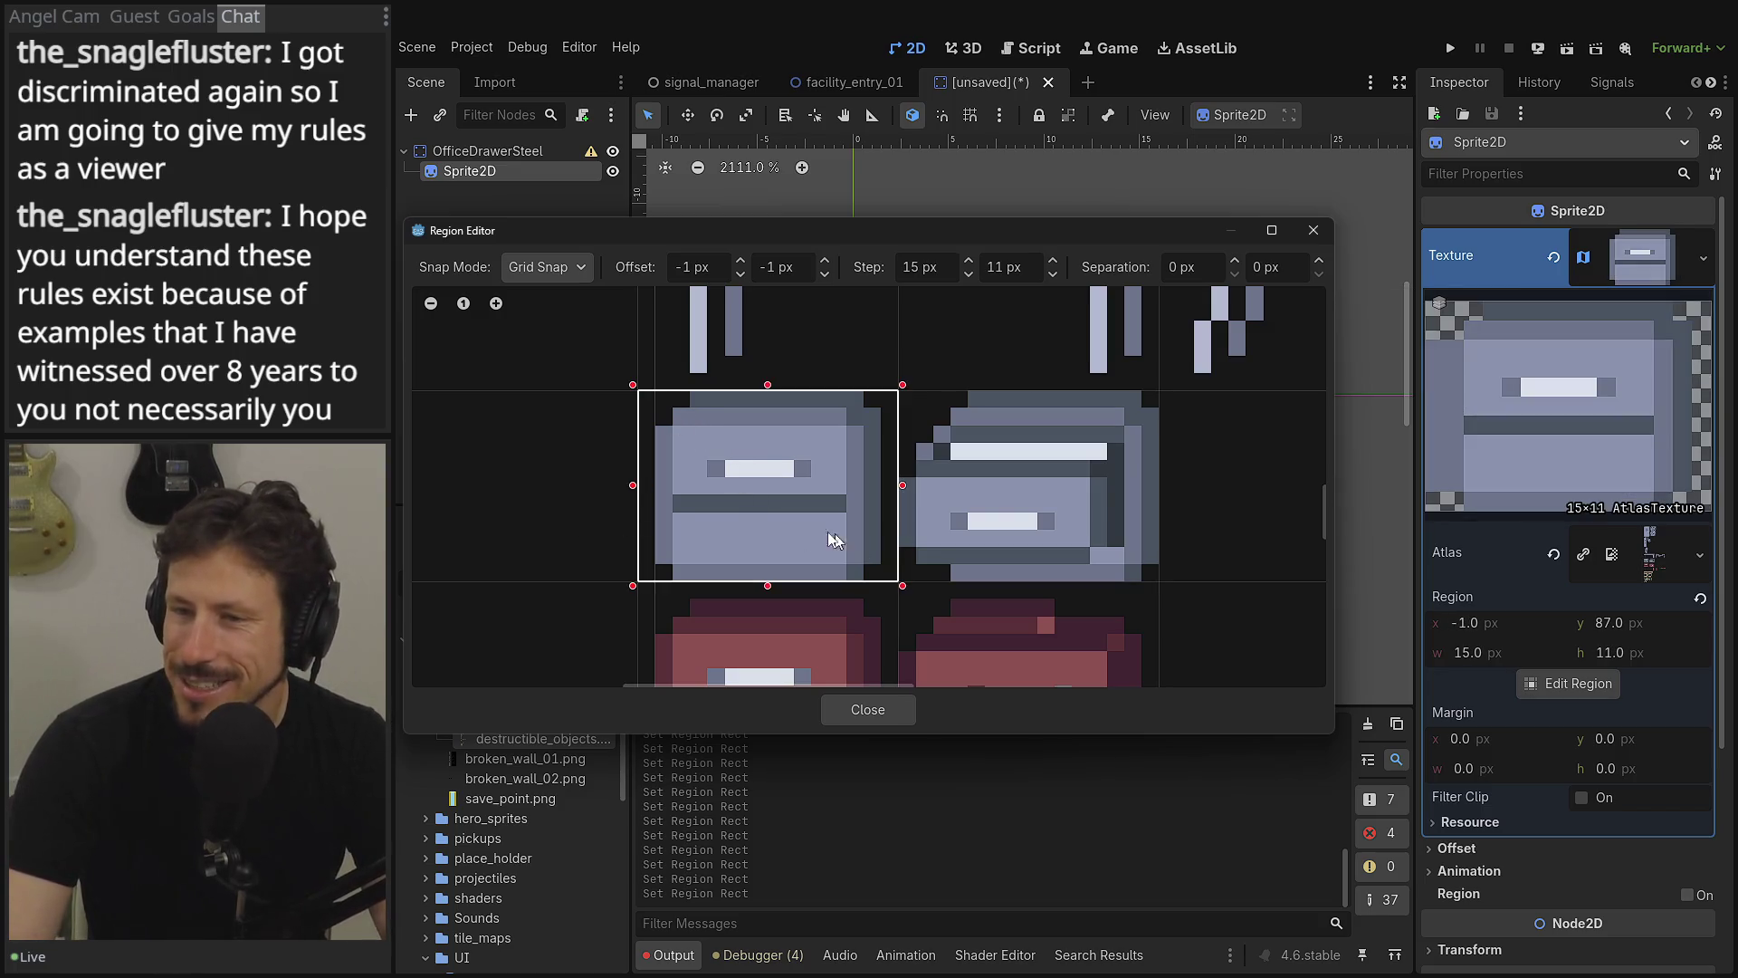
pyautogui.click(739, 261)
pyautogui.moveTo(590, 477); pyautogui.dragTo(920, 503)
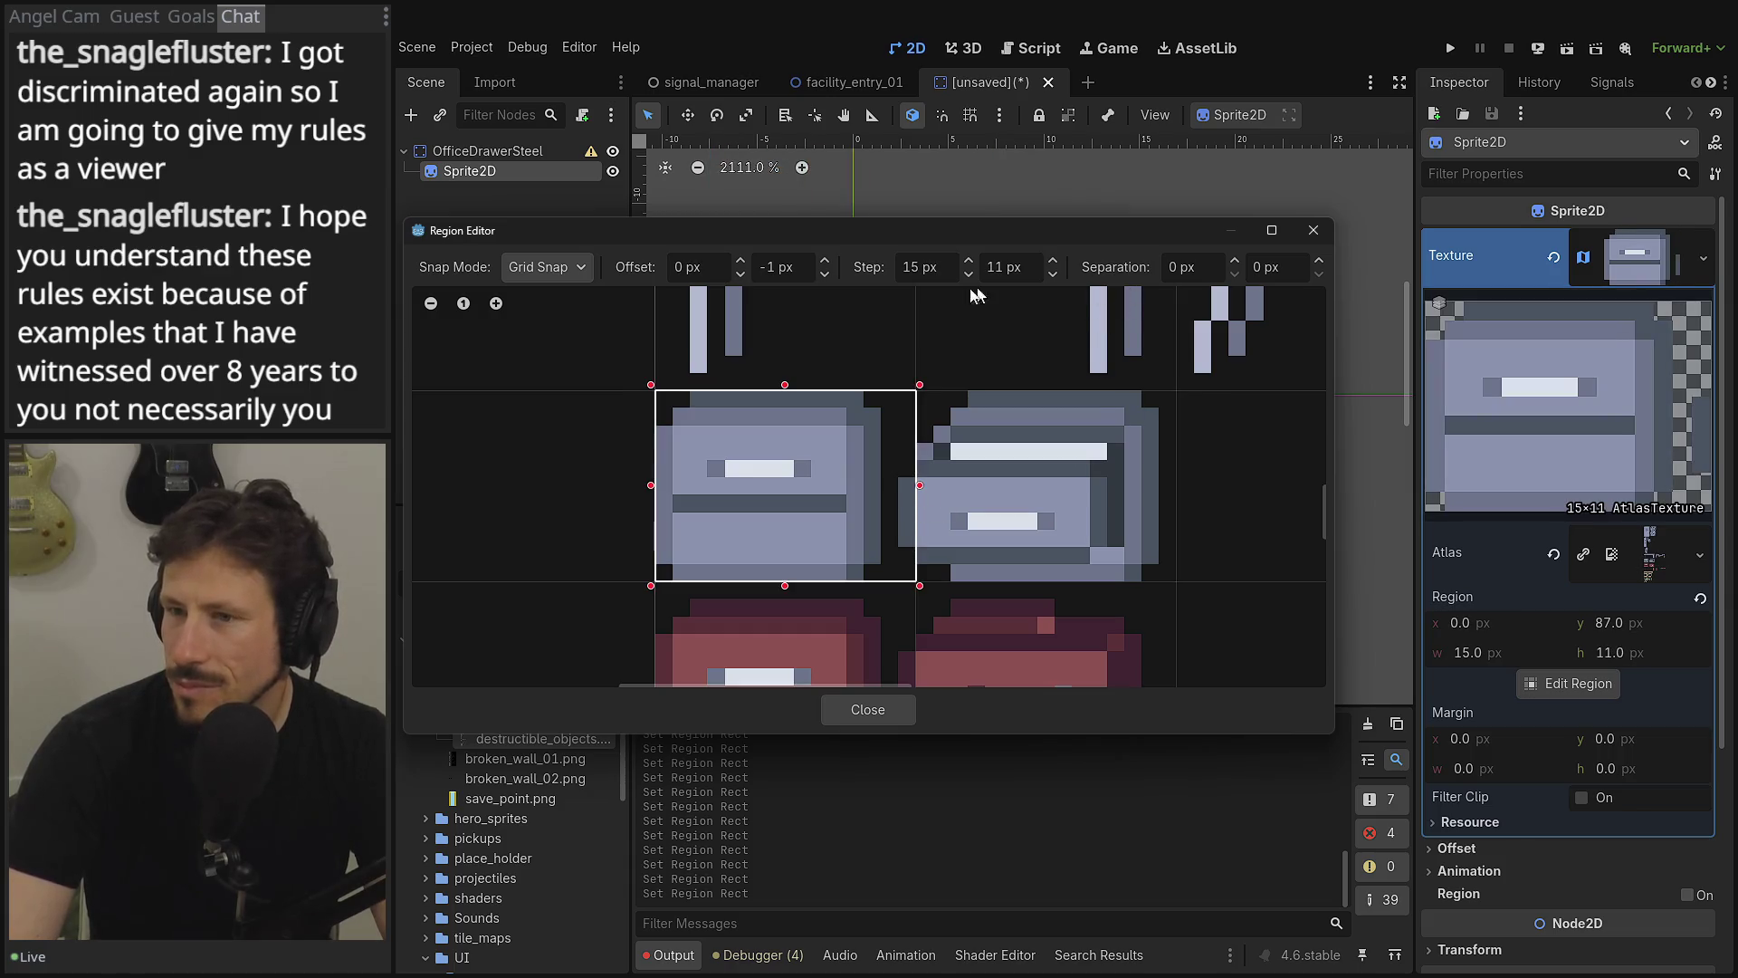
# - Try vertical steps of 10 and 9 px, add 1 px horizontal separation, and reselect the drawer cell
pyautogui.click(1053, 273)
pyautogui.moveTo(780, 421); pyautogui.dragTo(1005, 525)
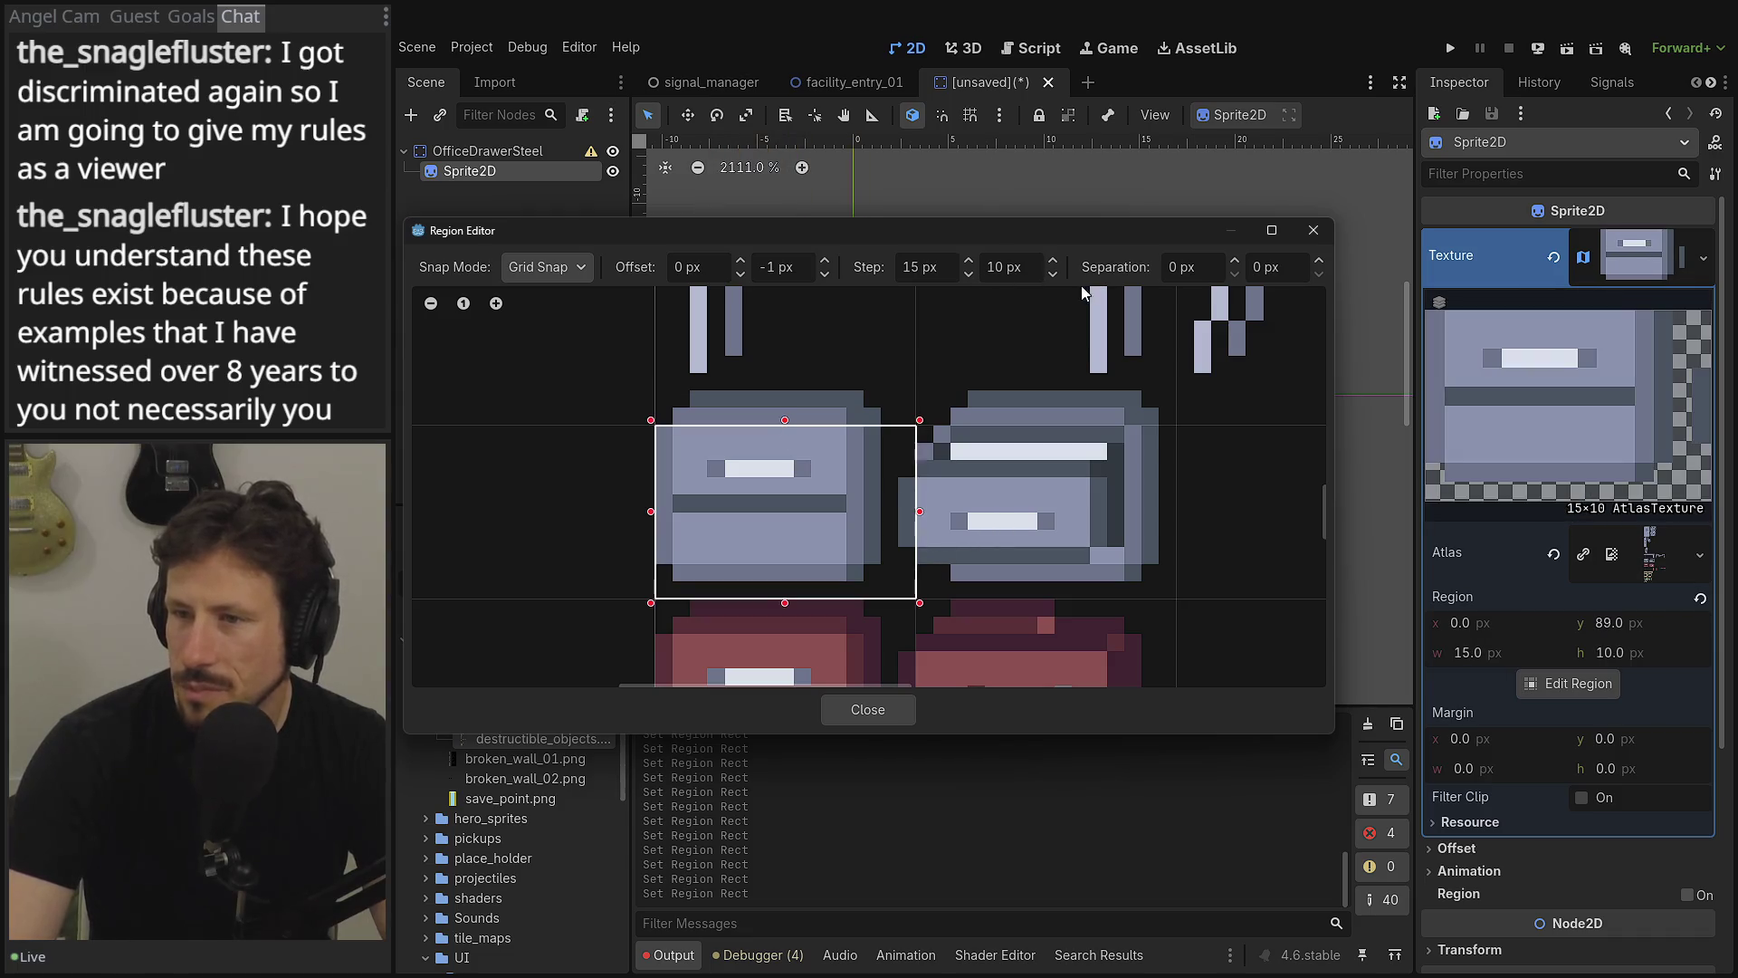
pyautogui.click(1059, 273)
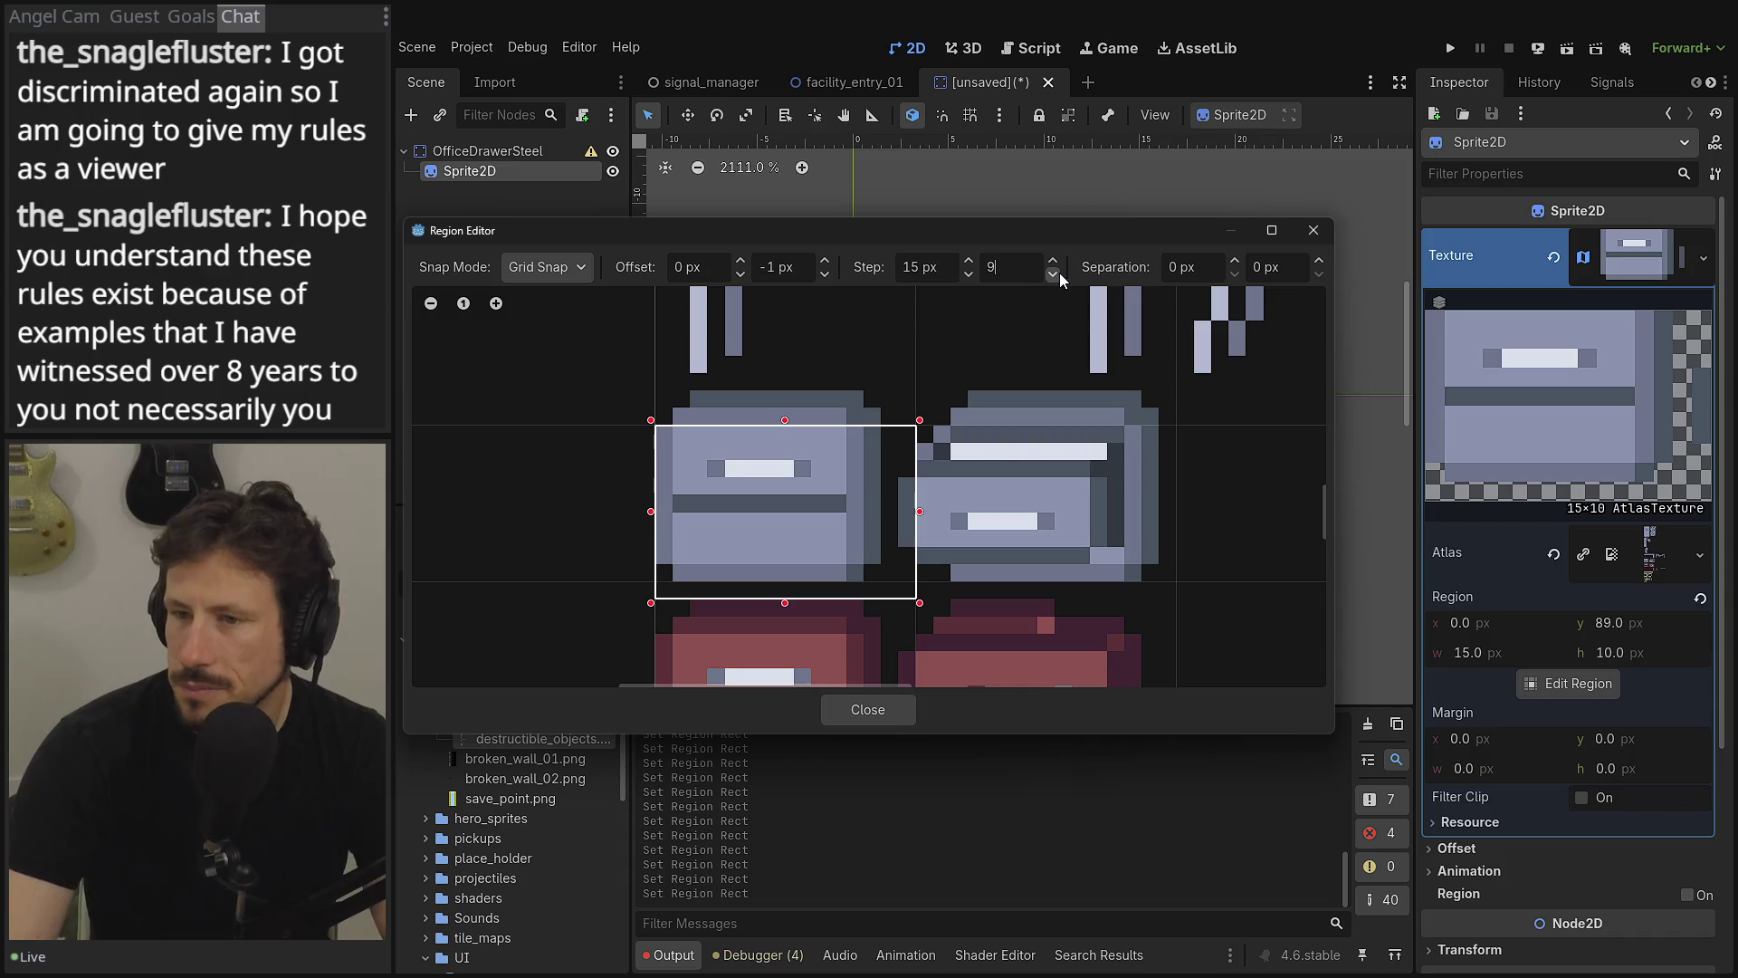
pyautogui.click(1242, 262)
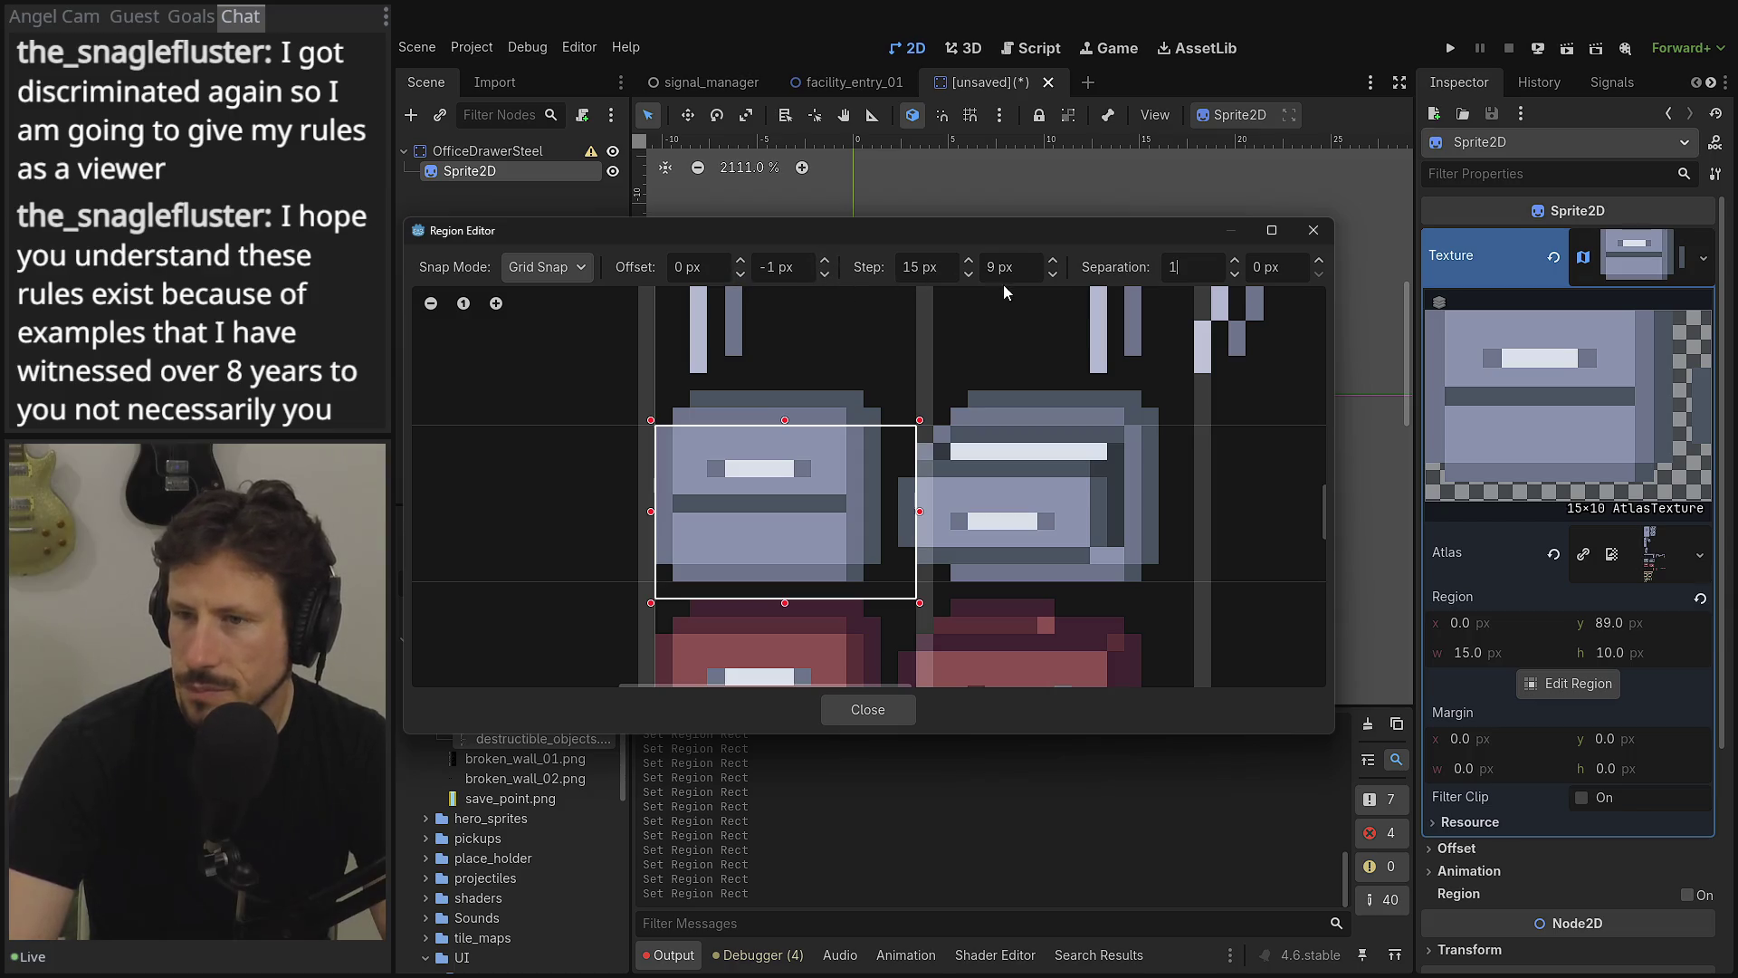
pyautogui.click(1056, 262)
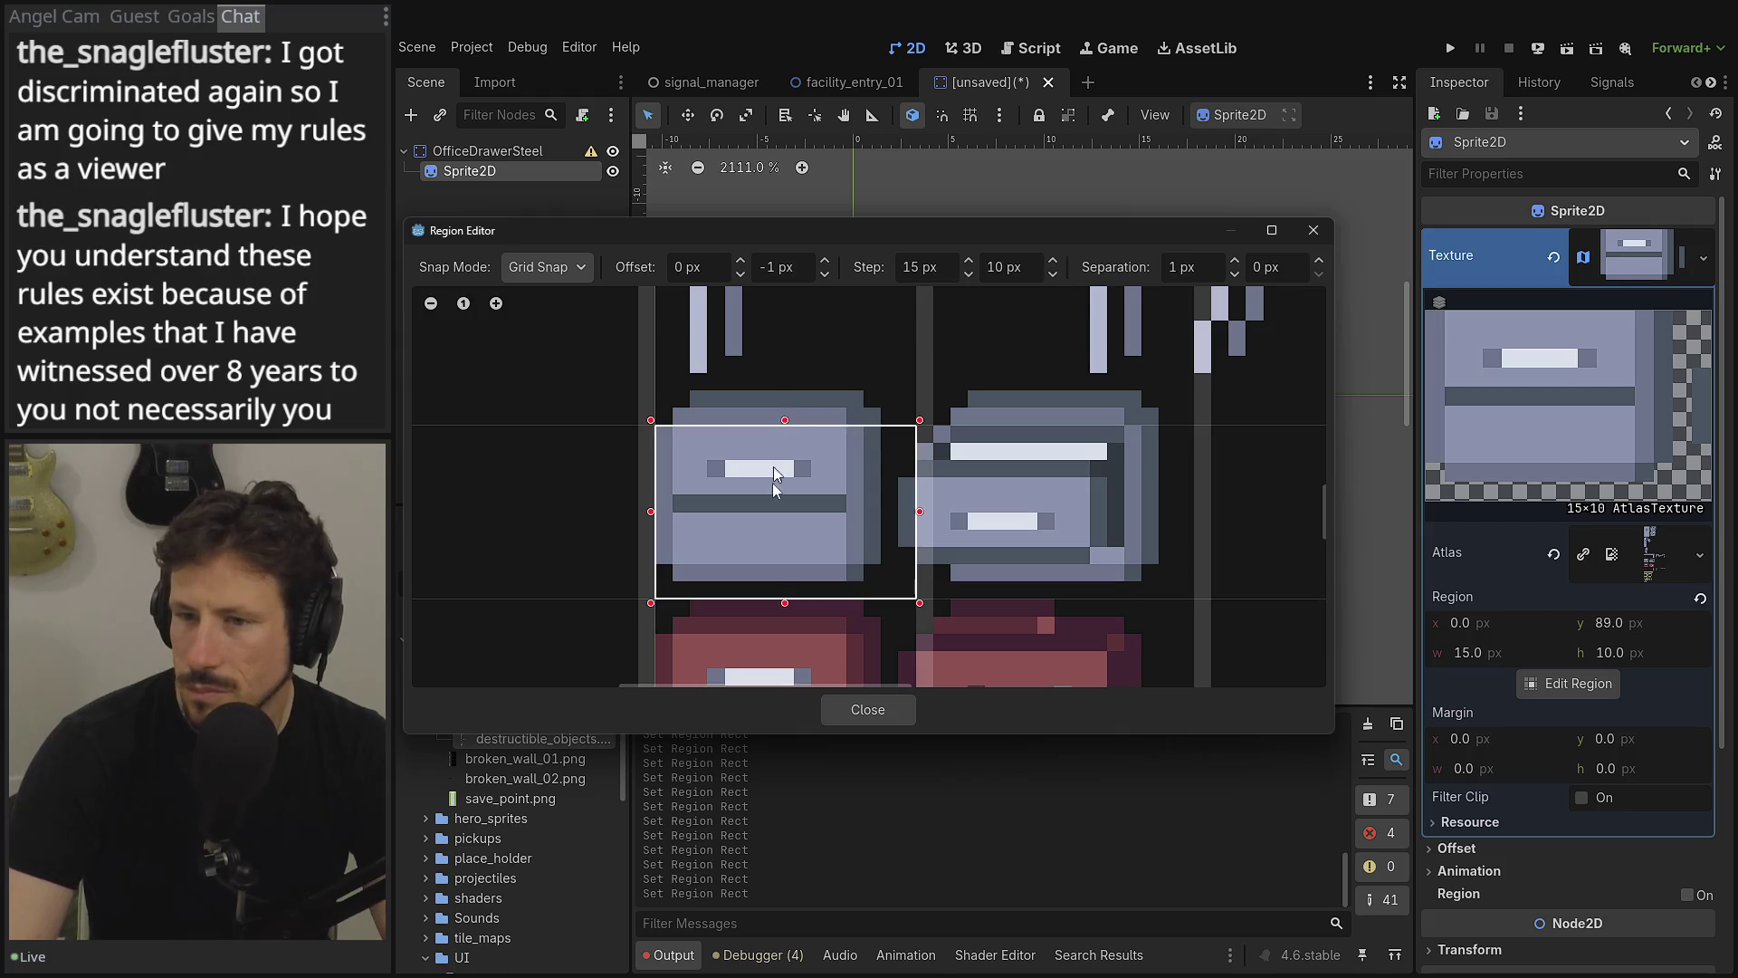
pyautogui.moveTo(774, 481); pyautogui.dragTo(776, 525)
# - Raise the vertical grid step to 12 then 13 px and snap the region to the 15×13 cell
pyautogui.click(1053, 261)
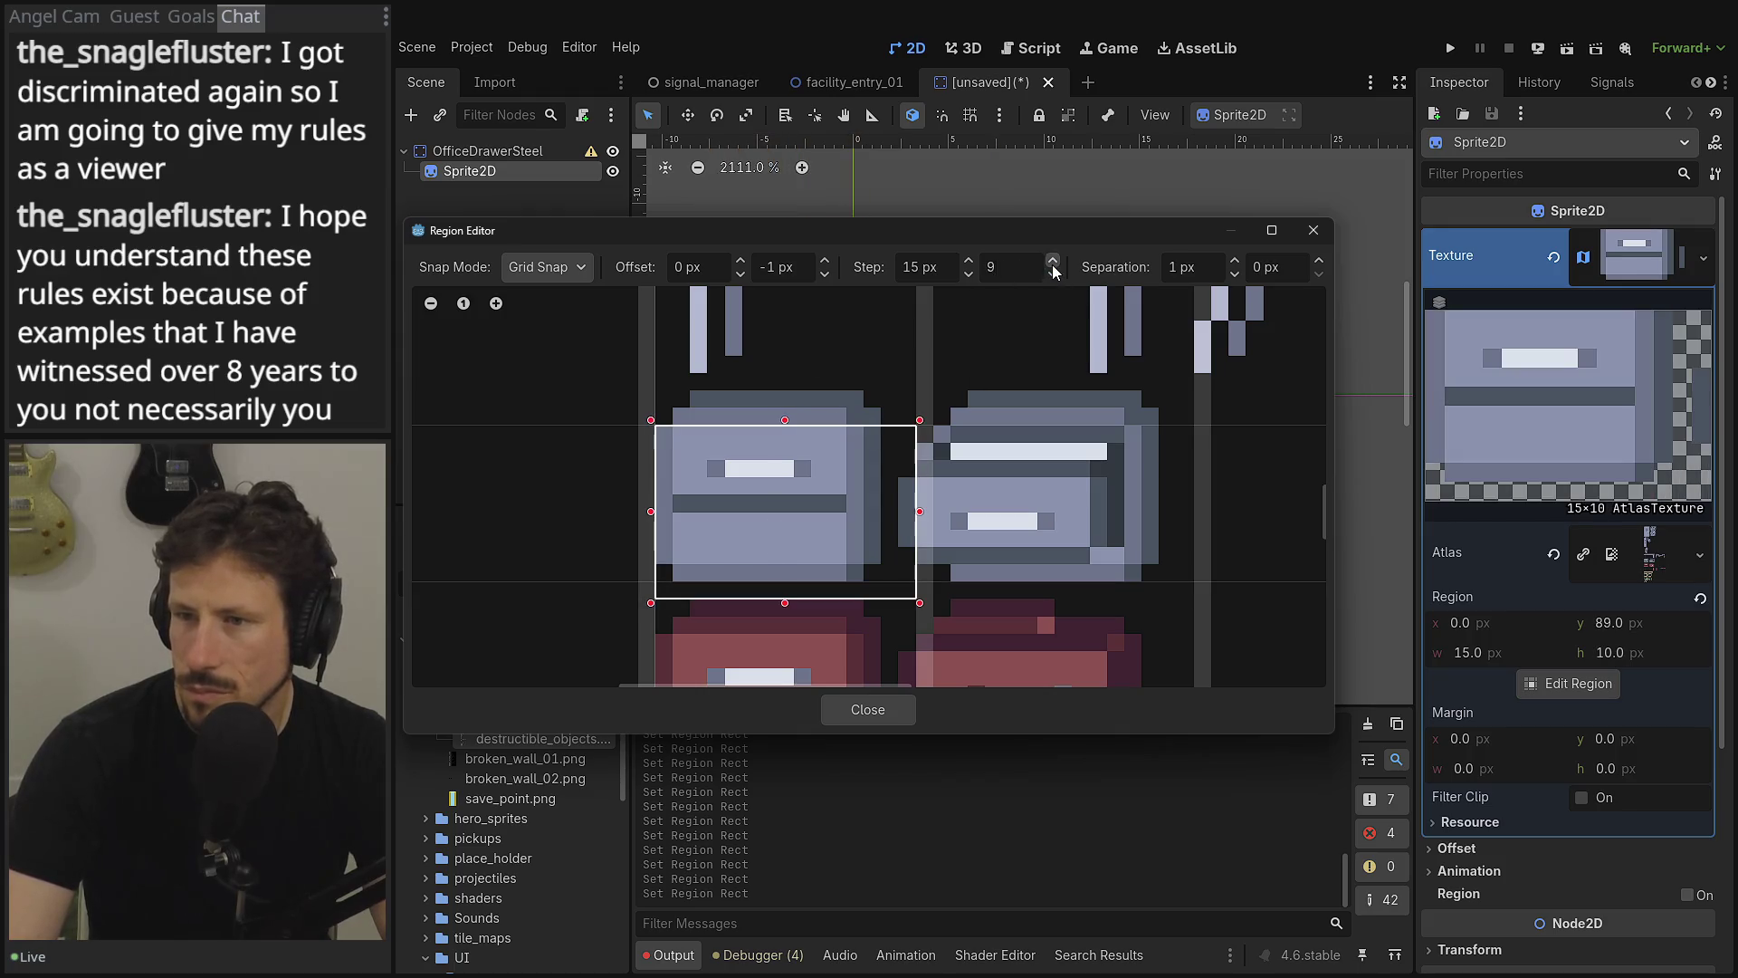
pyautogui.click(1053, 261)
pyautogui.click(751, 473)
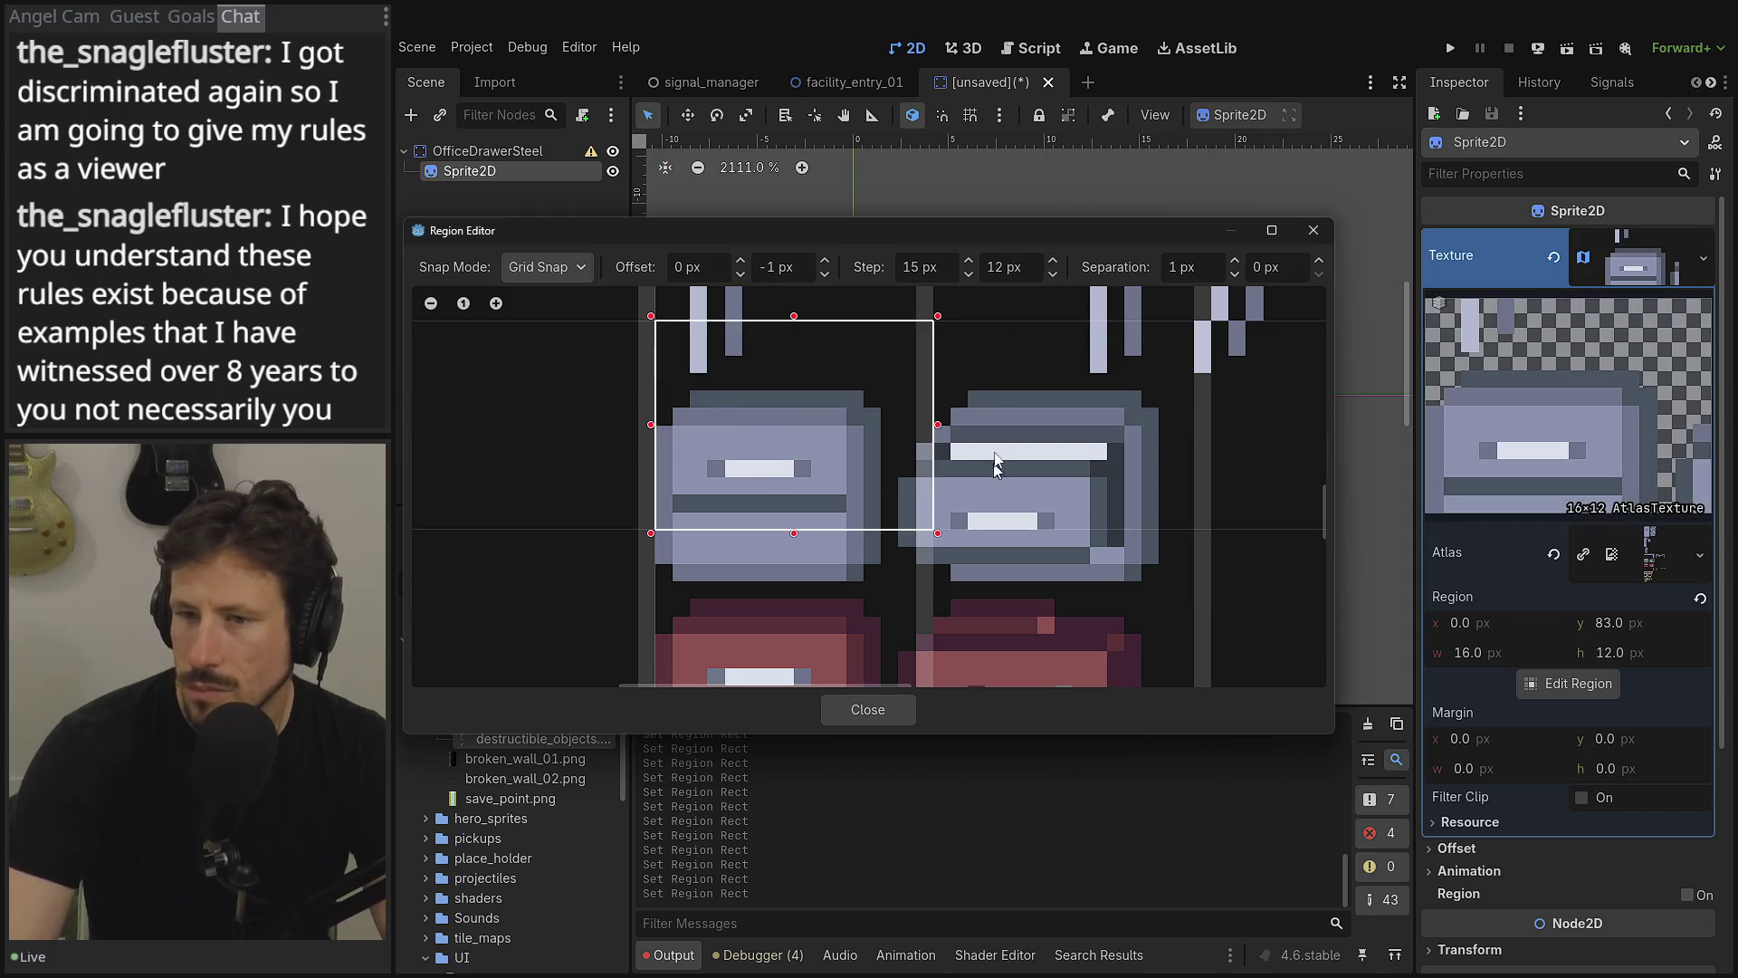
pyautogui.click(1055, 262)
pyautogui.moveTo(895, 500)
pyautogui.mouseDown()
pyautogui.moveTo(892, 583)
pyautogui.moveTo(664, 557)
pyautogui.mouseUp()
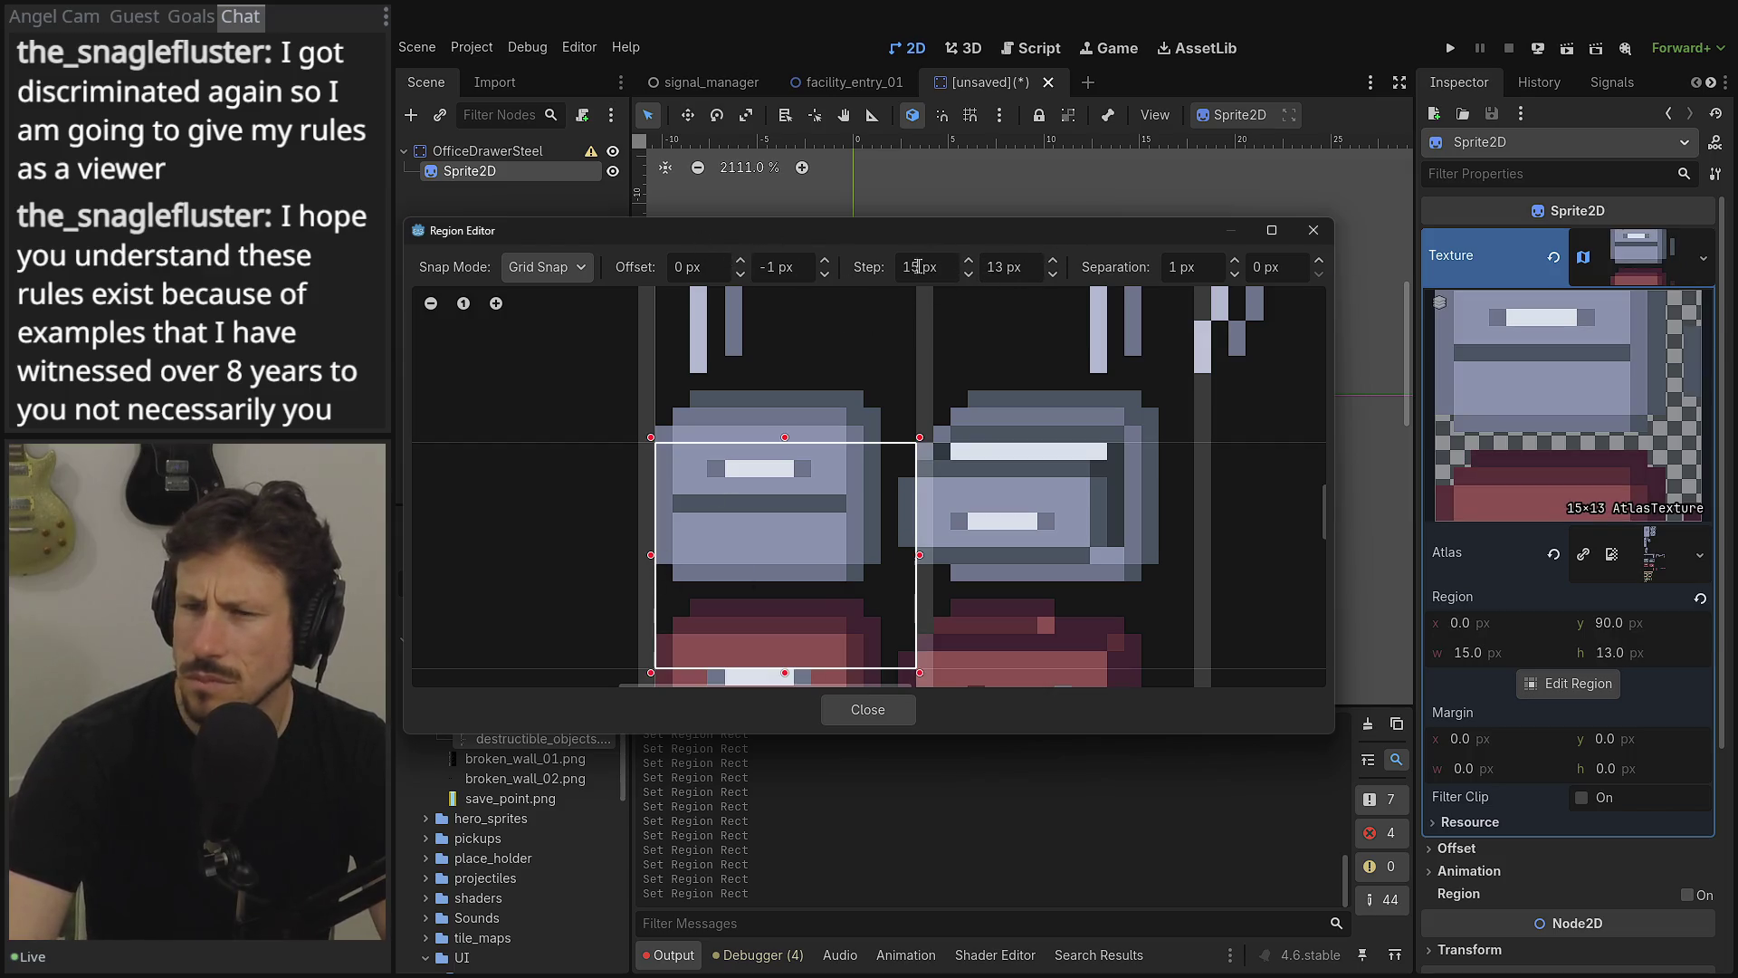
# - Lower the vertical offset to -9 with a 12 px vertical step and snap the 15×12 drawer cell
pyautogui.click(828, 274)
pyautogui.click(827, 273)
pyautogui.click(828, 274)
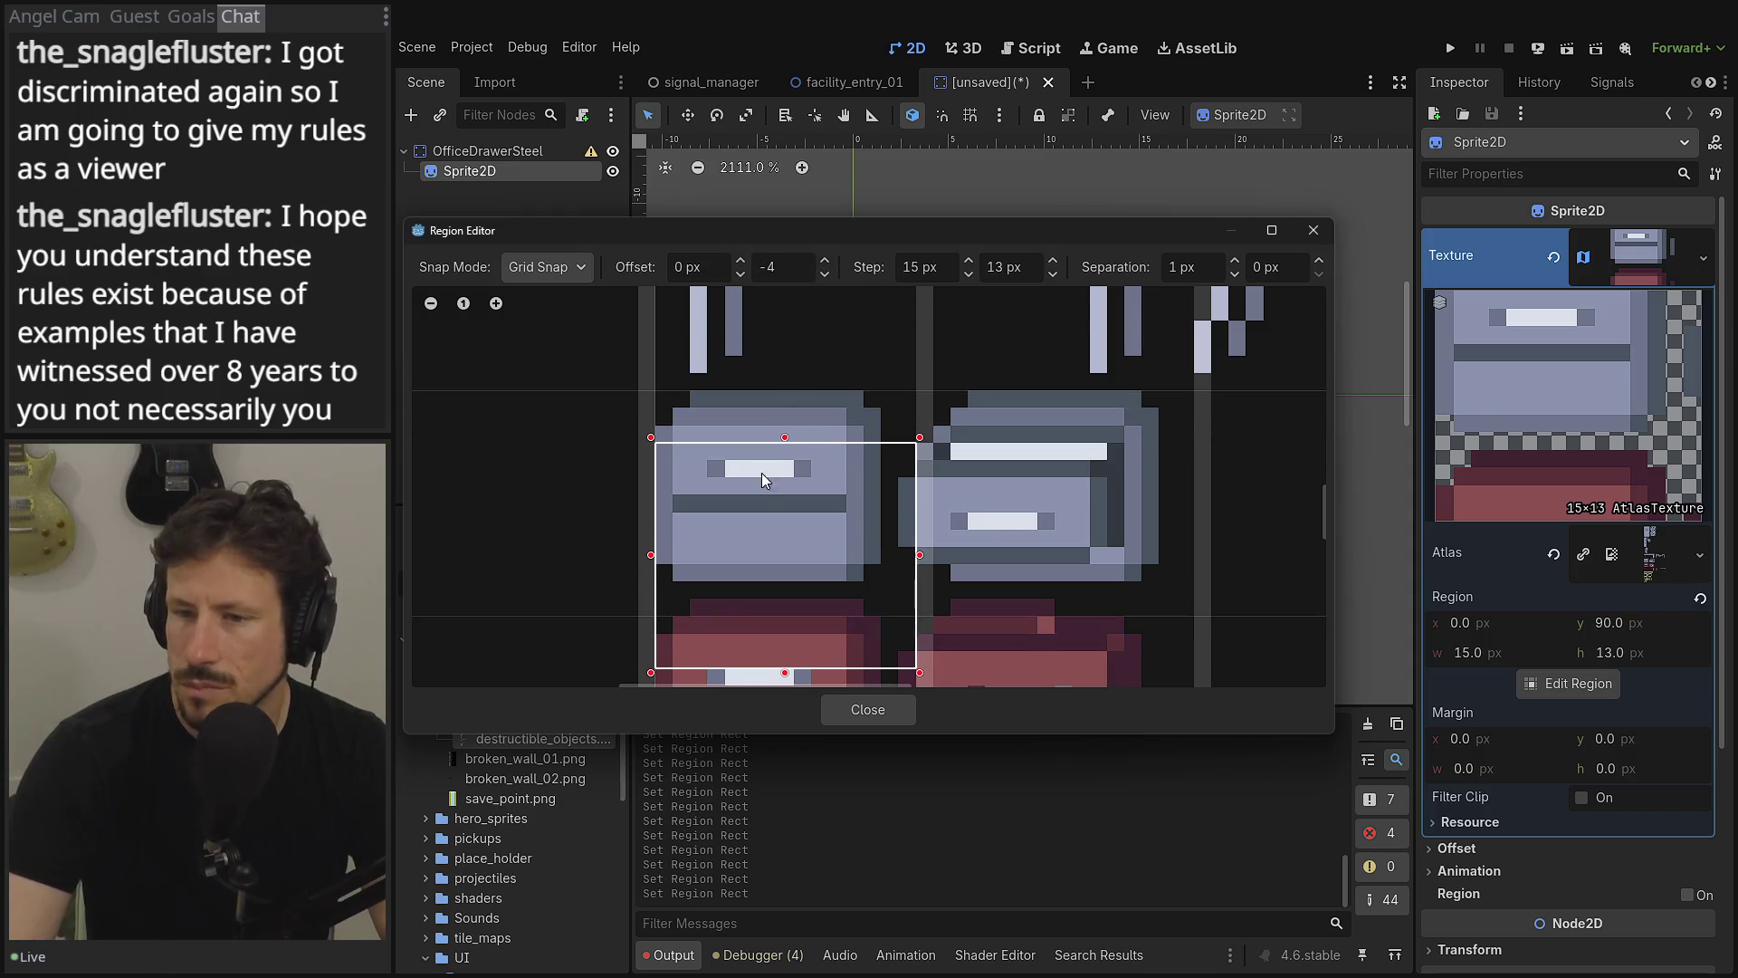
pyautogui.click(1053, 273)
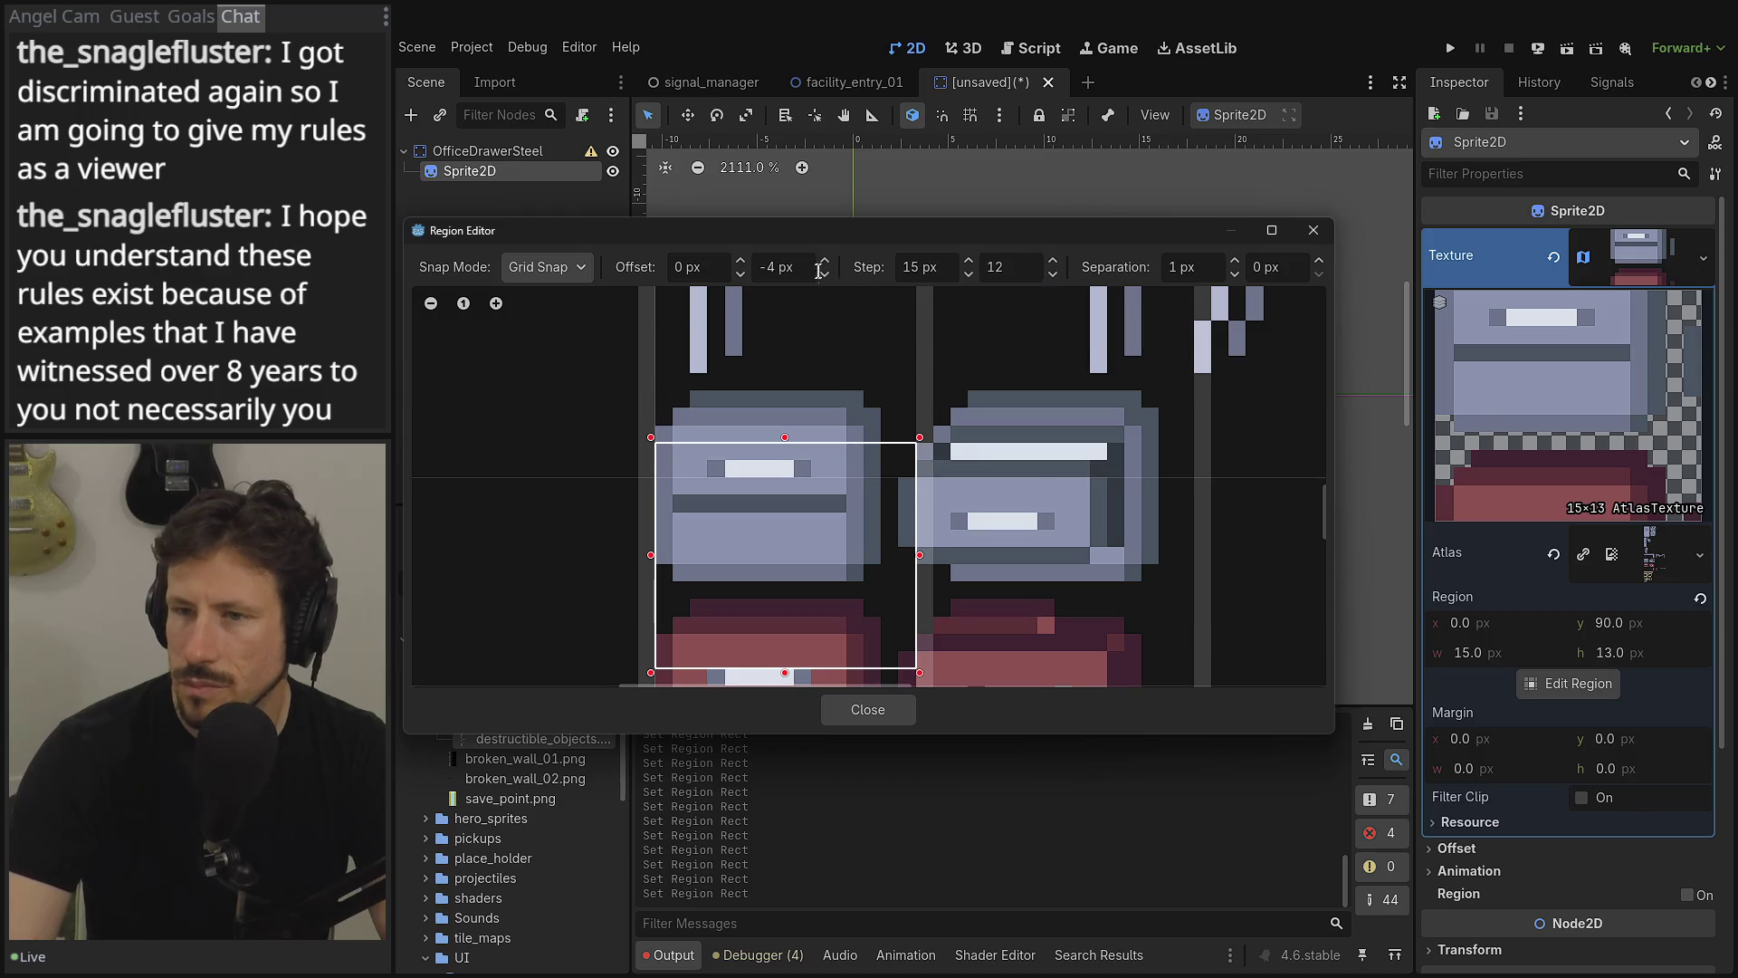
pyautogui.click(824, 274)
pyautogui.click(824, 273)
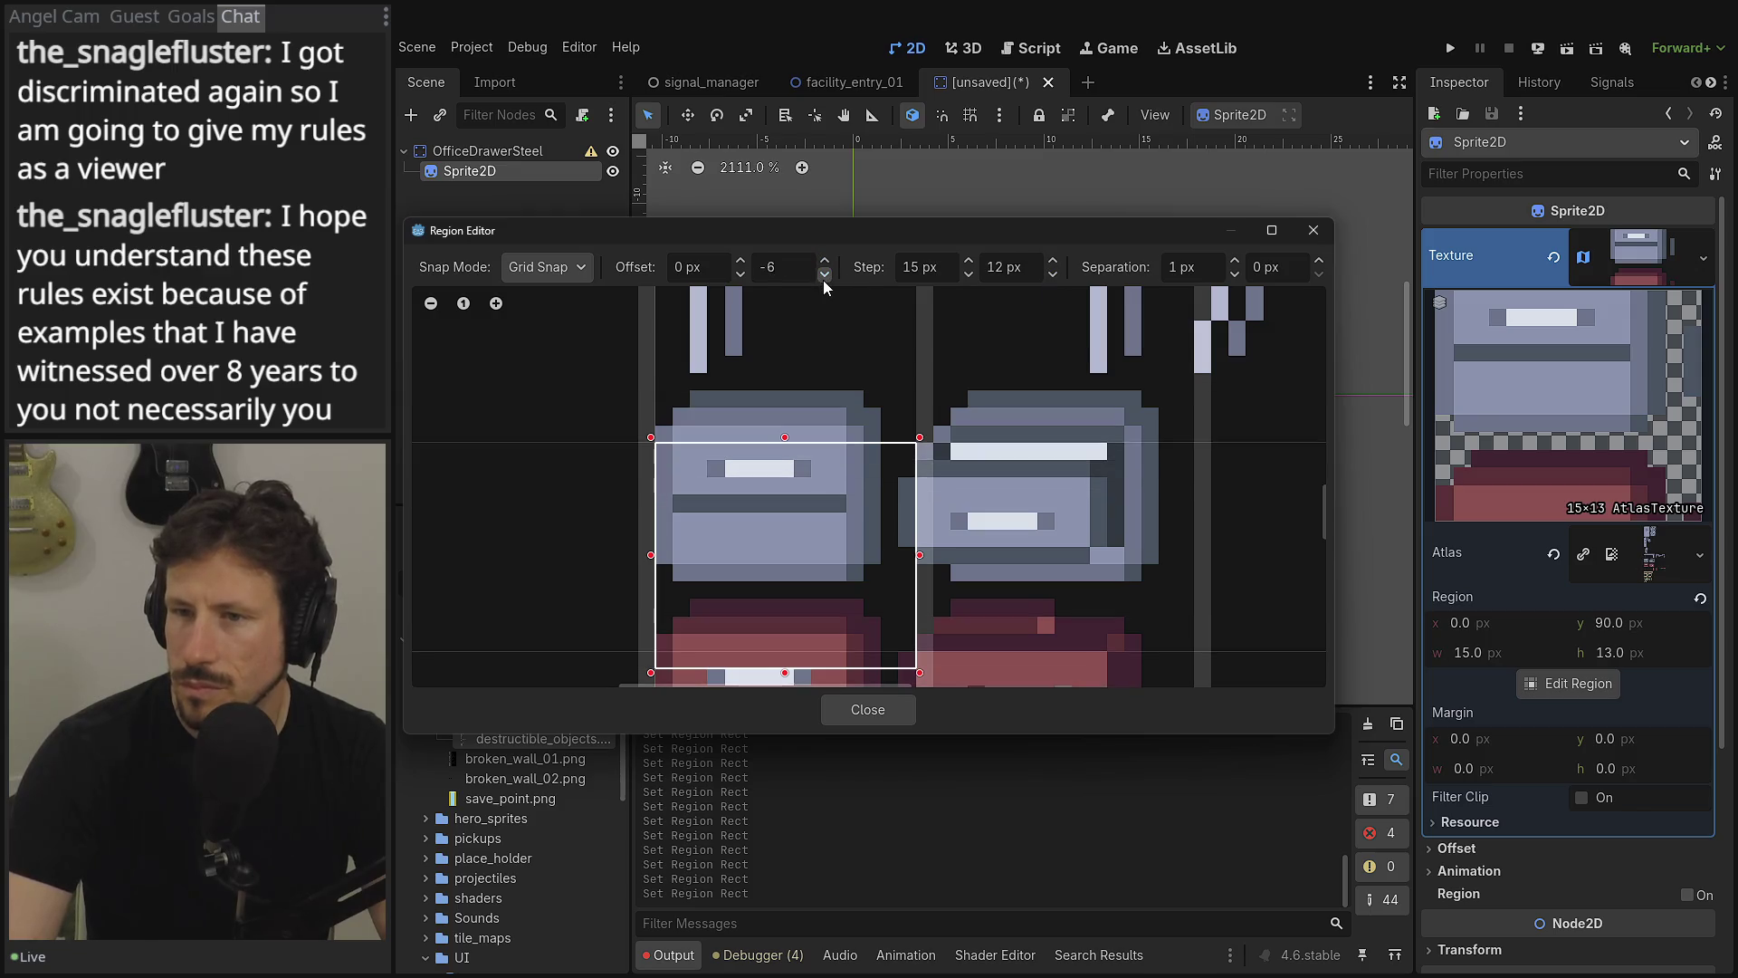
pyautogui.click(824, 278)
pyautogui.click(824, 278)
pyautogui.click(824, 278)
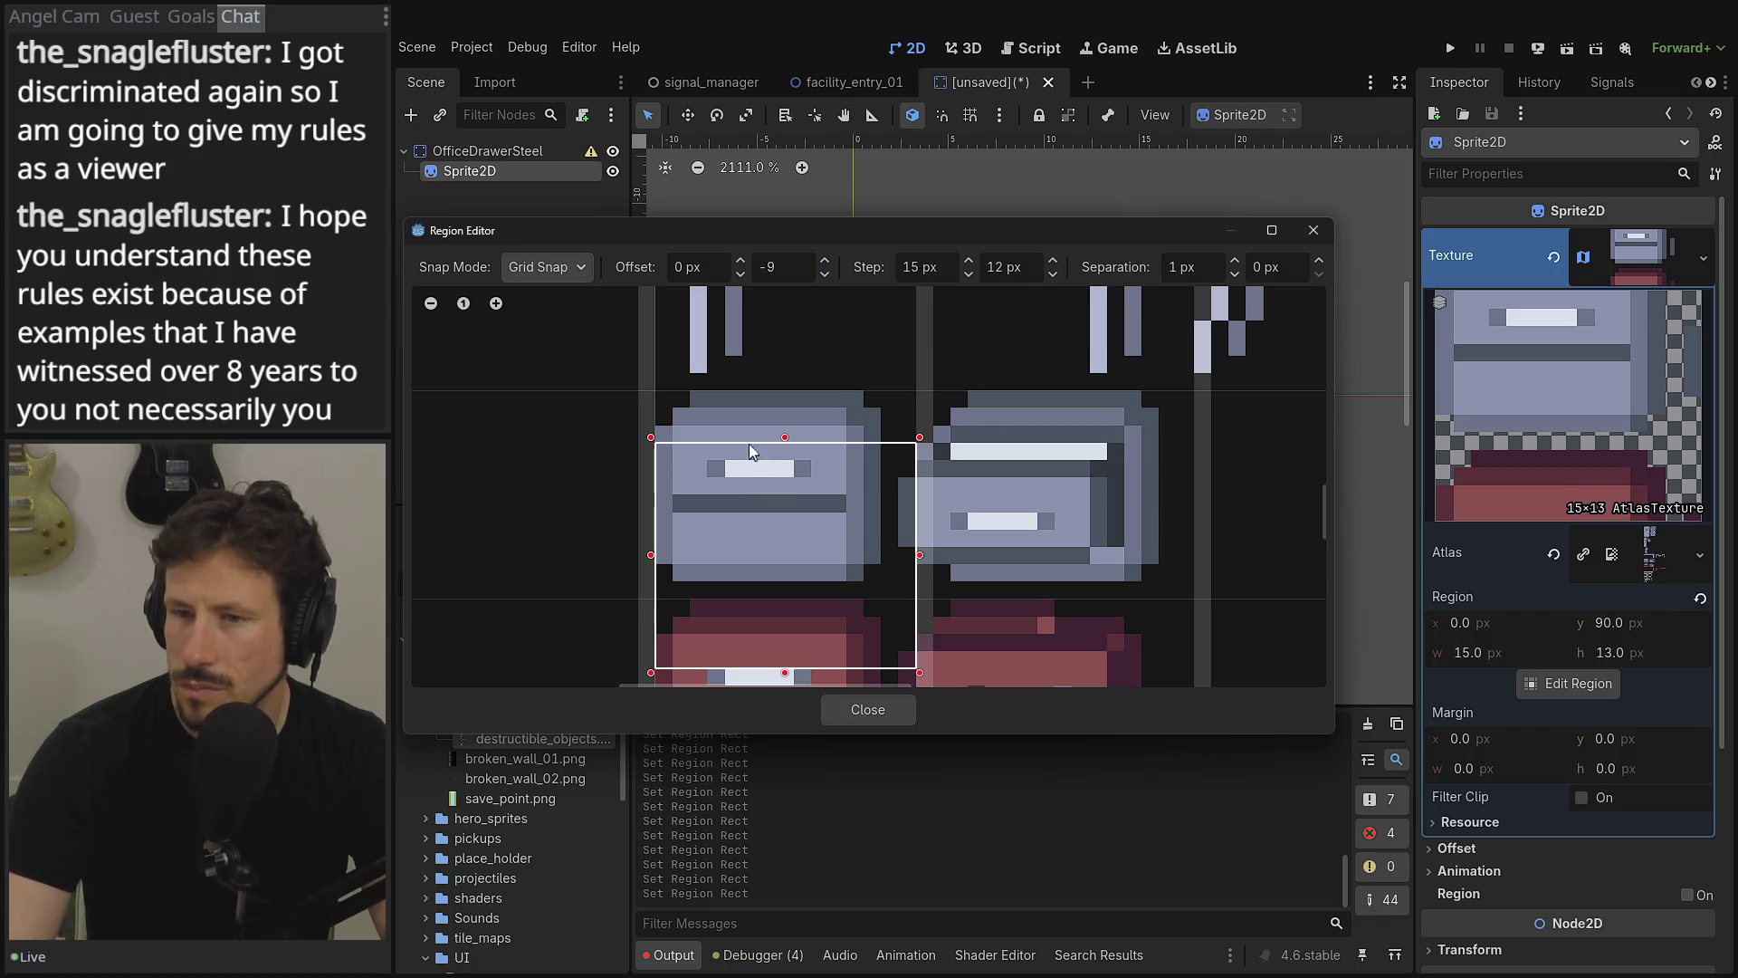
pyautogui.moveTo(741, 415)
pyautogui.mouseDown()
pyautogui.moveTo(840, 518)
pyautogui.moveTo(844, 547)
pyautogui.mouseUp()
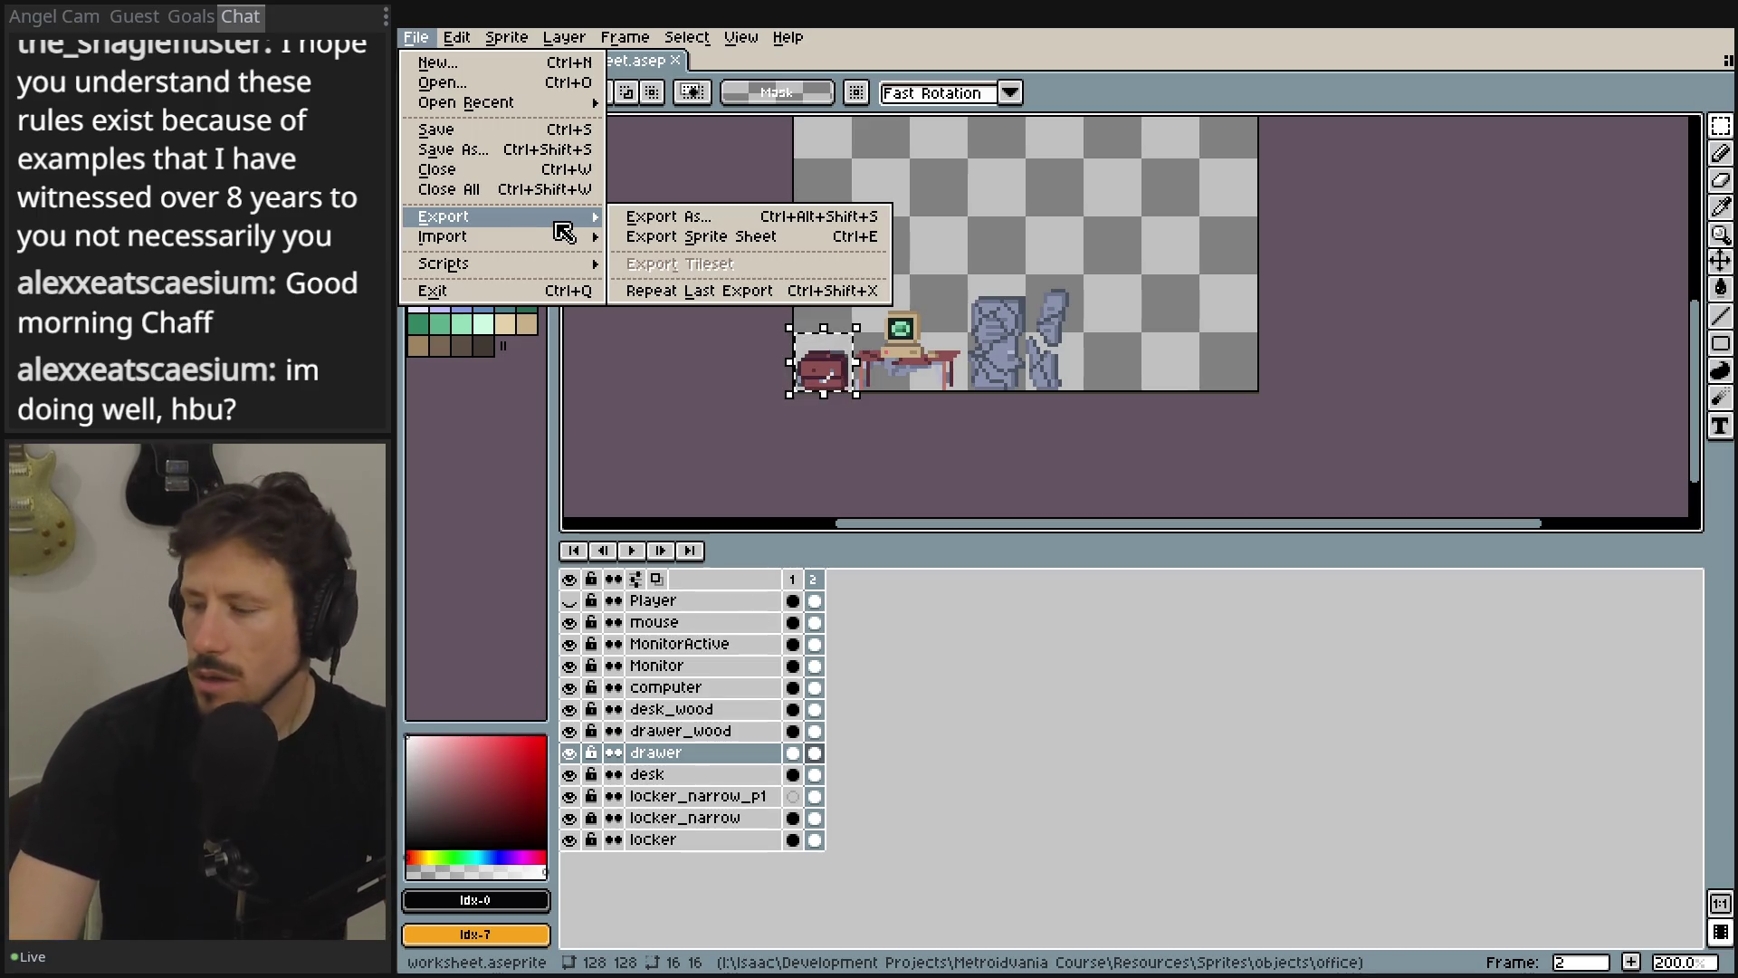
# - In the Export Sprite Sheet Borders options, try spacing values 0 and 1 while panning the preview
pyautogui.click(743, 243)
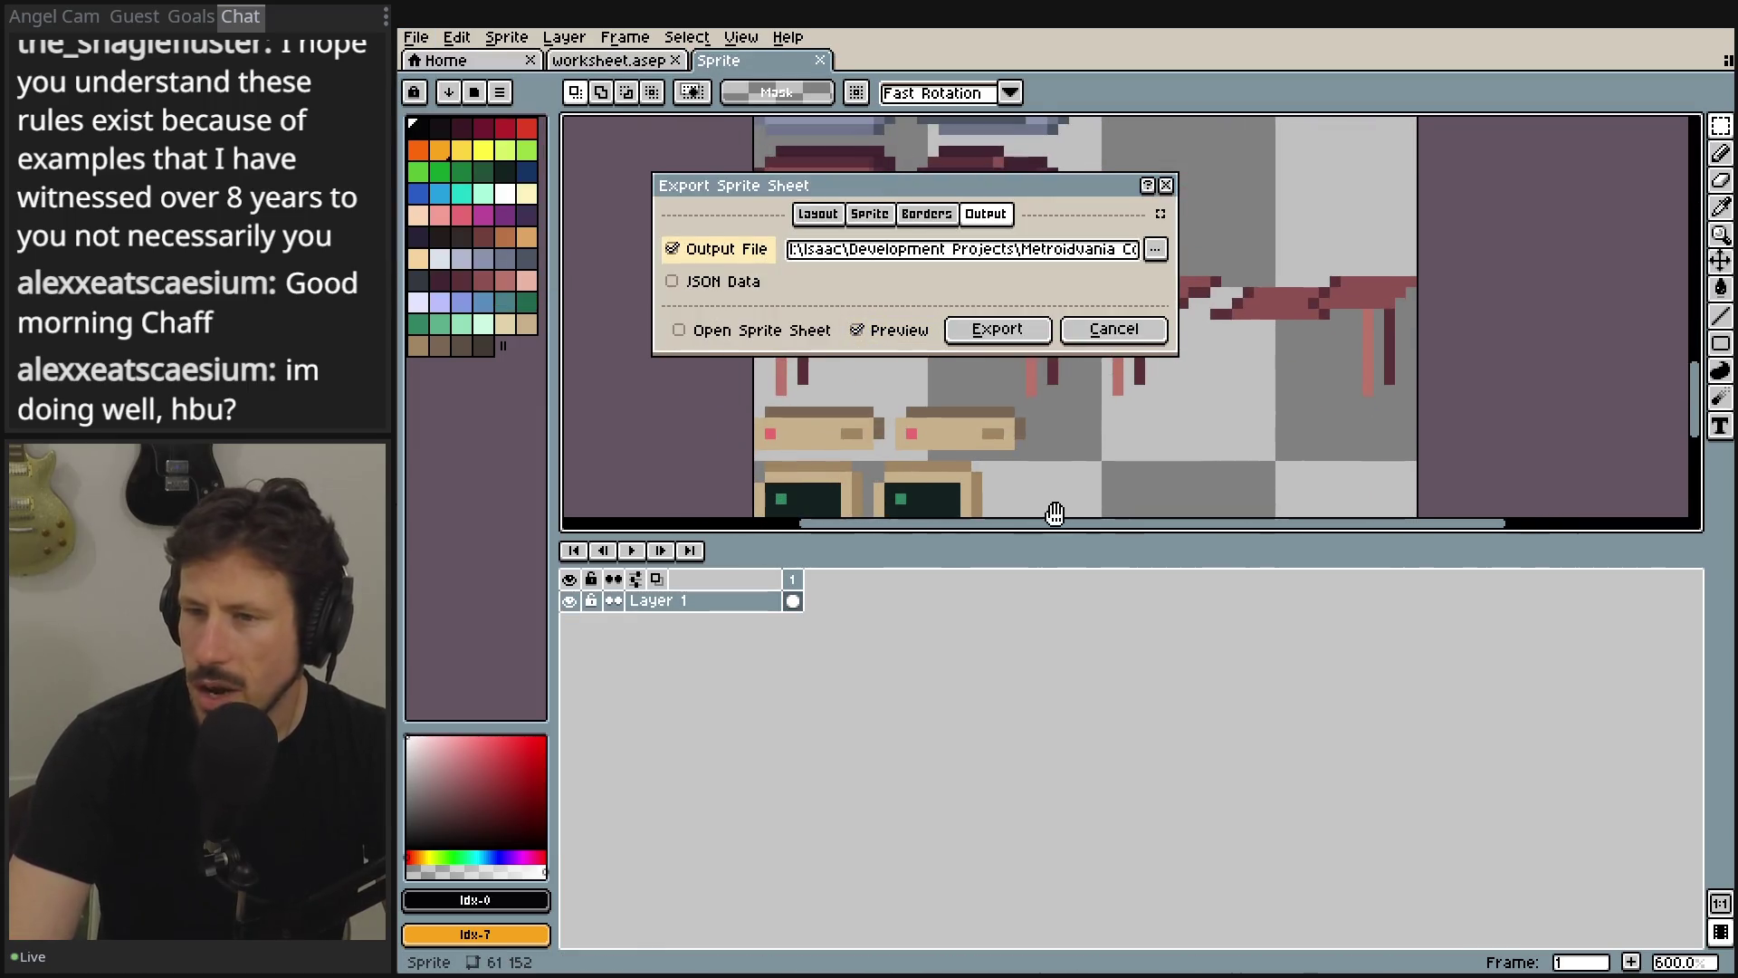
pyautogui.click(927, 217)
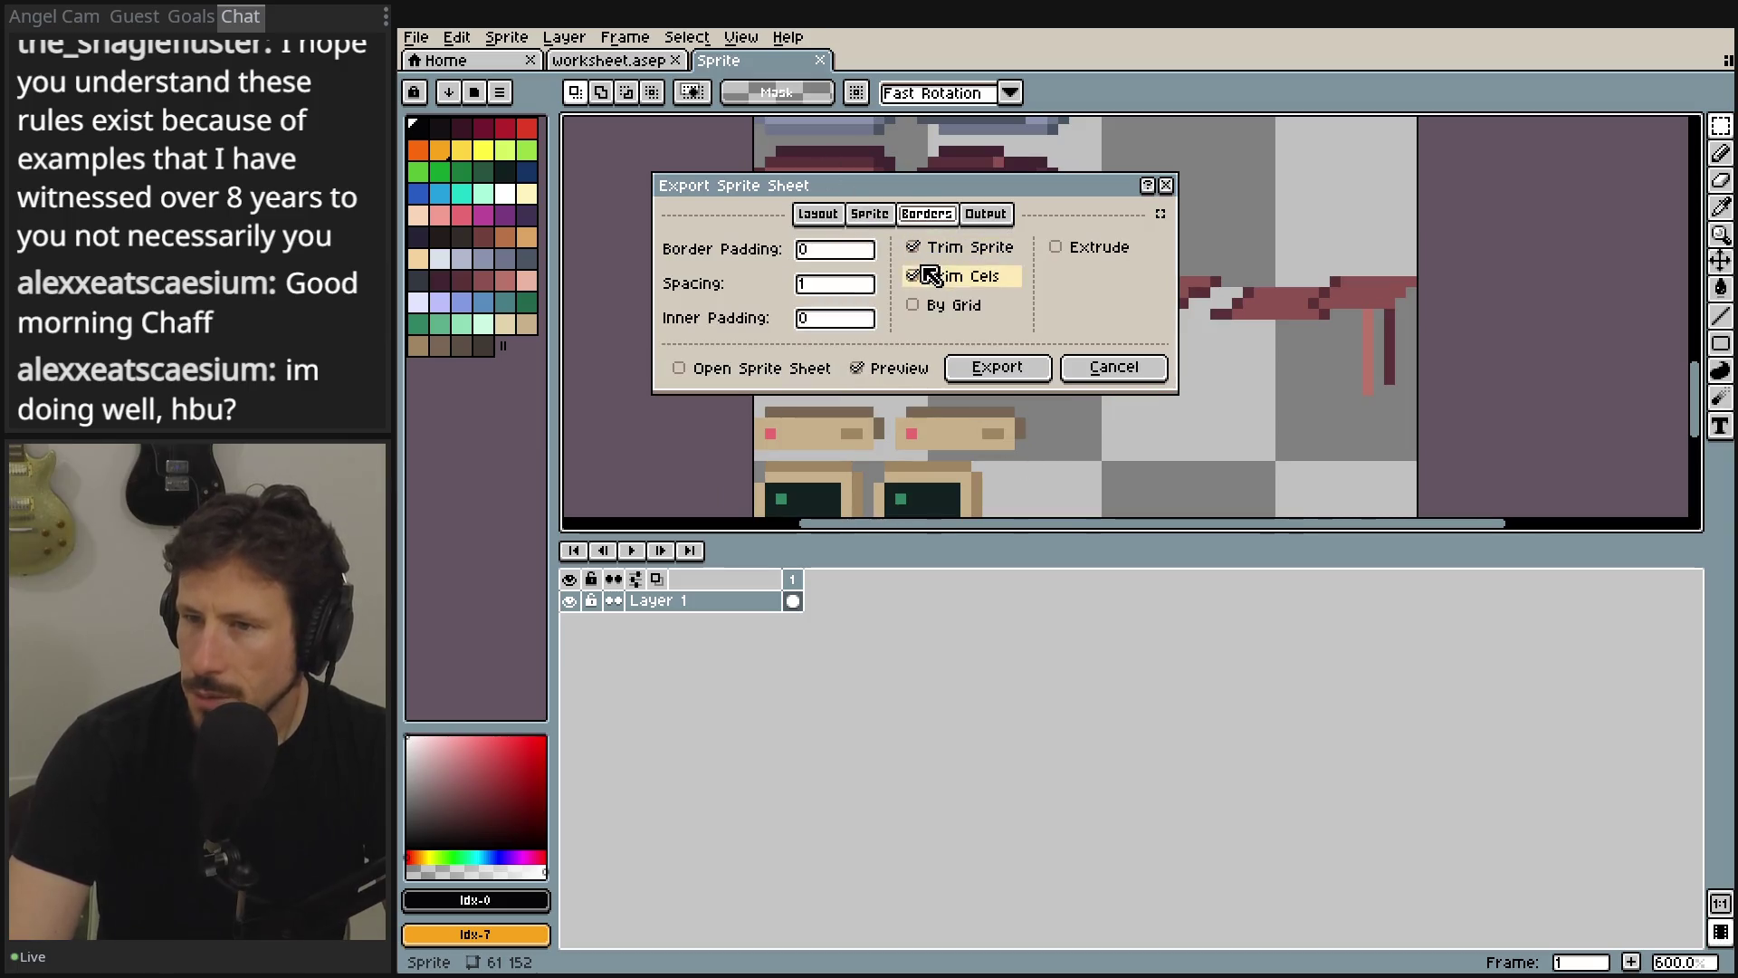
pyautogui.click(801, 284)
pyautogui.press('BackSpace')
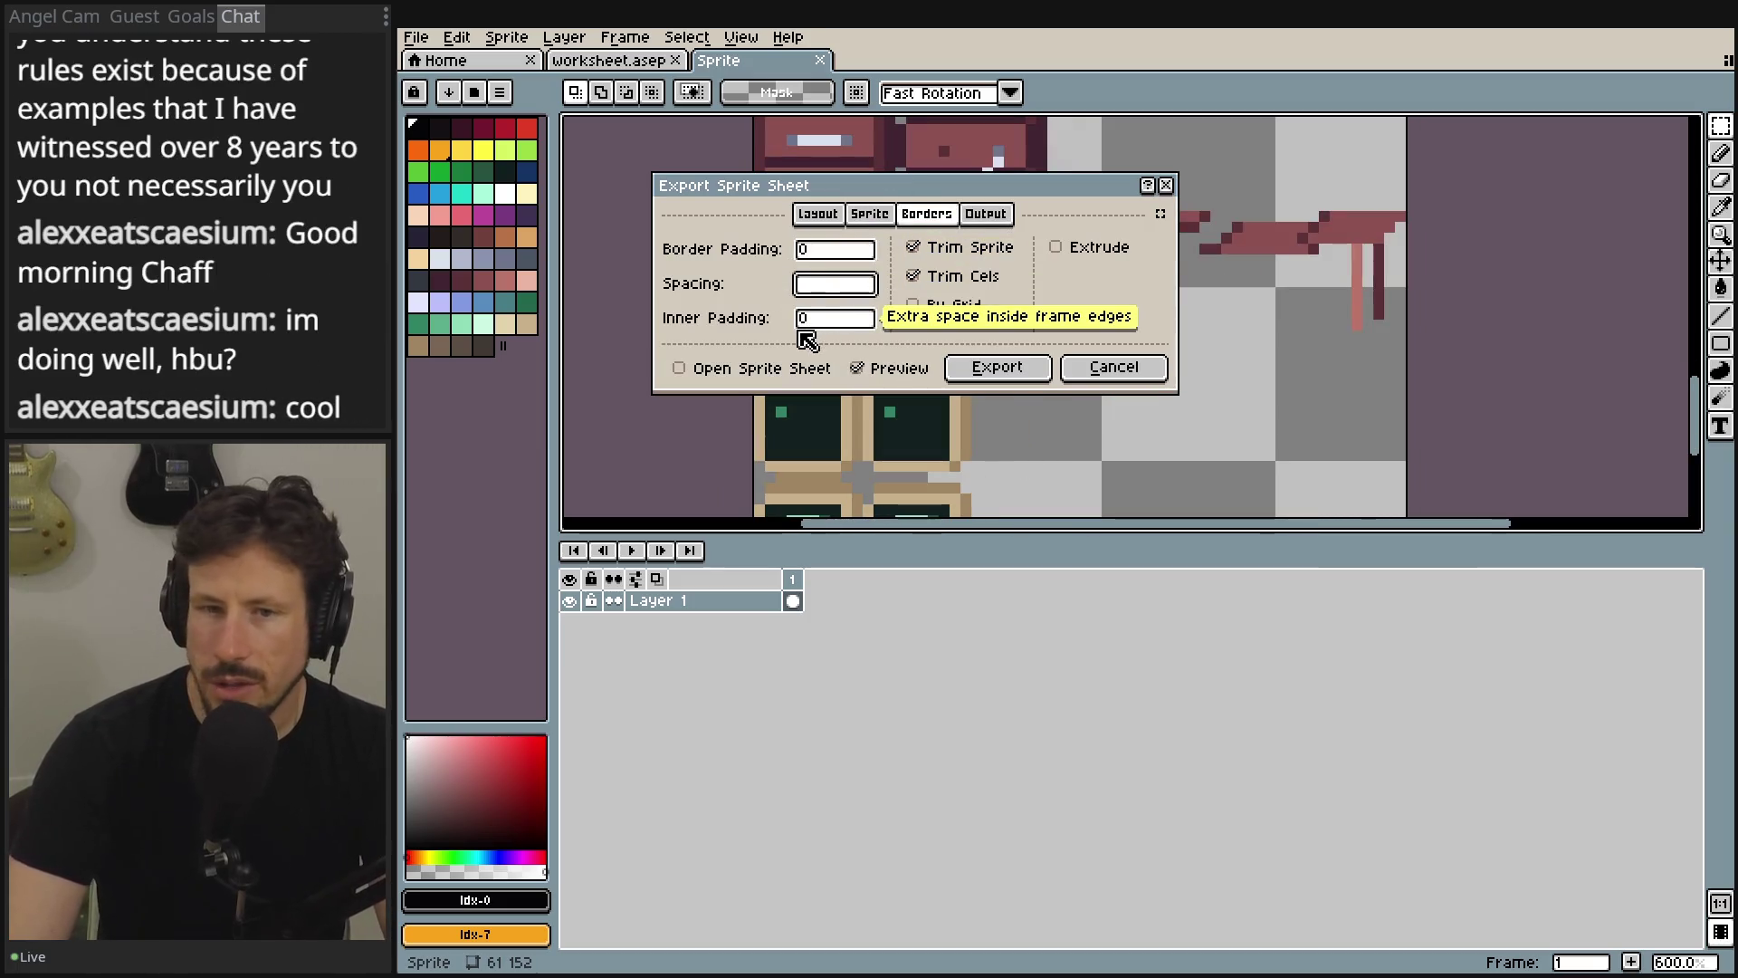
pyautogui.write('0')
pyautogui.moveTo(831, 462); pyautogui.dragTo(820, 501)
pyautogui.click(803, 285)
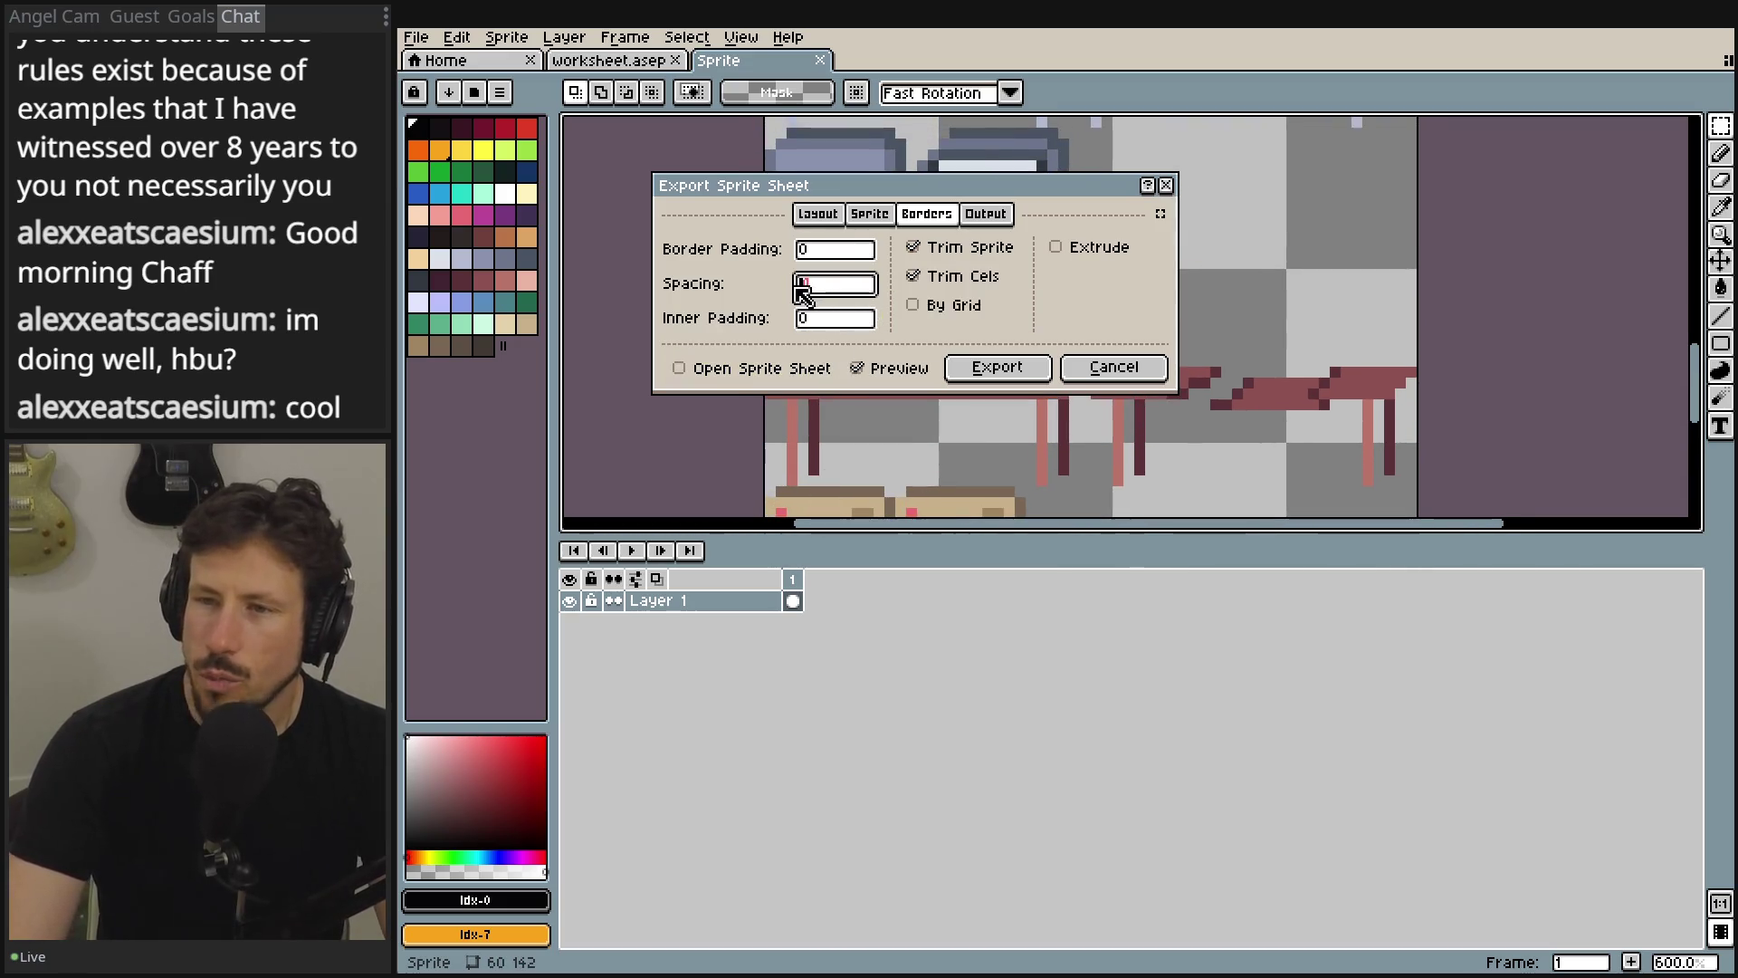
pyautogui.write('1')
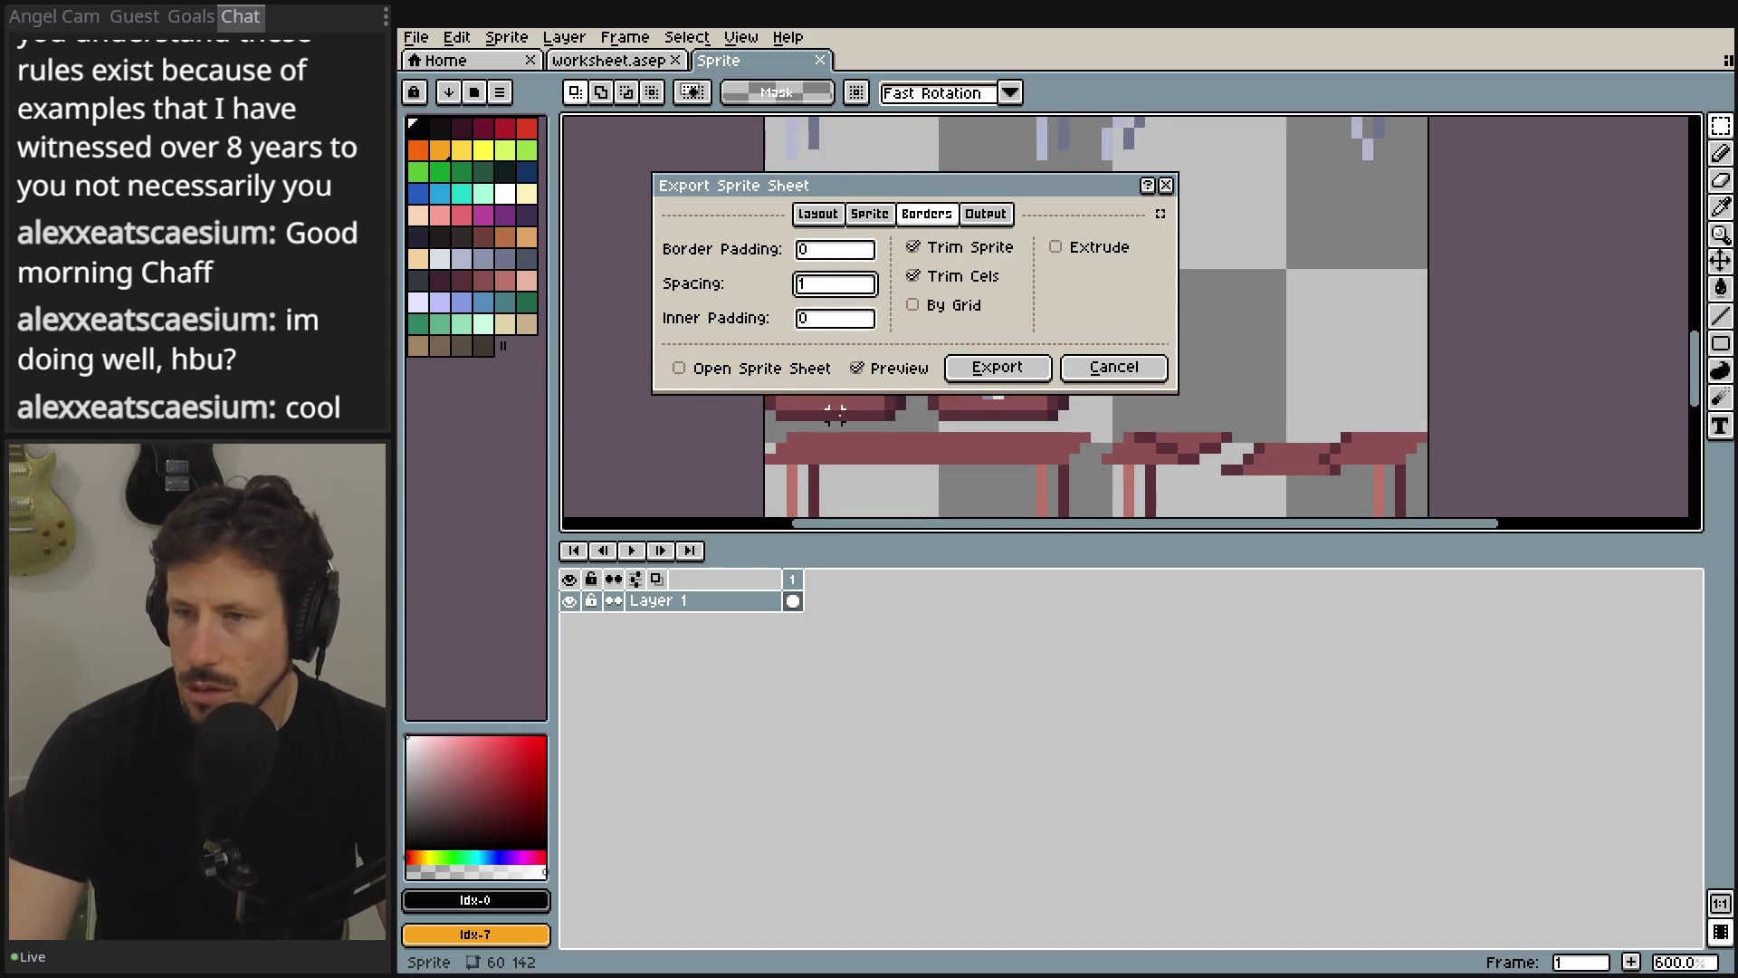
pyautogui.moveTo(840, 471); pyautogui.dragTo(838, 518)
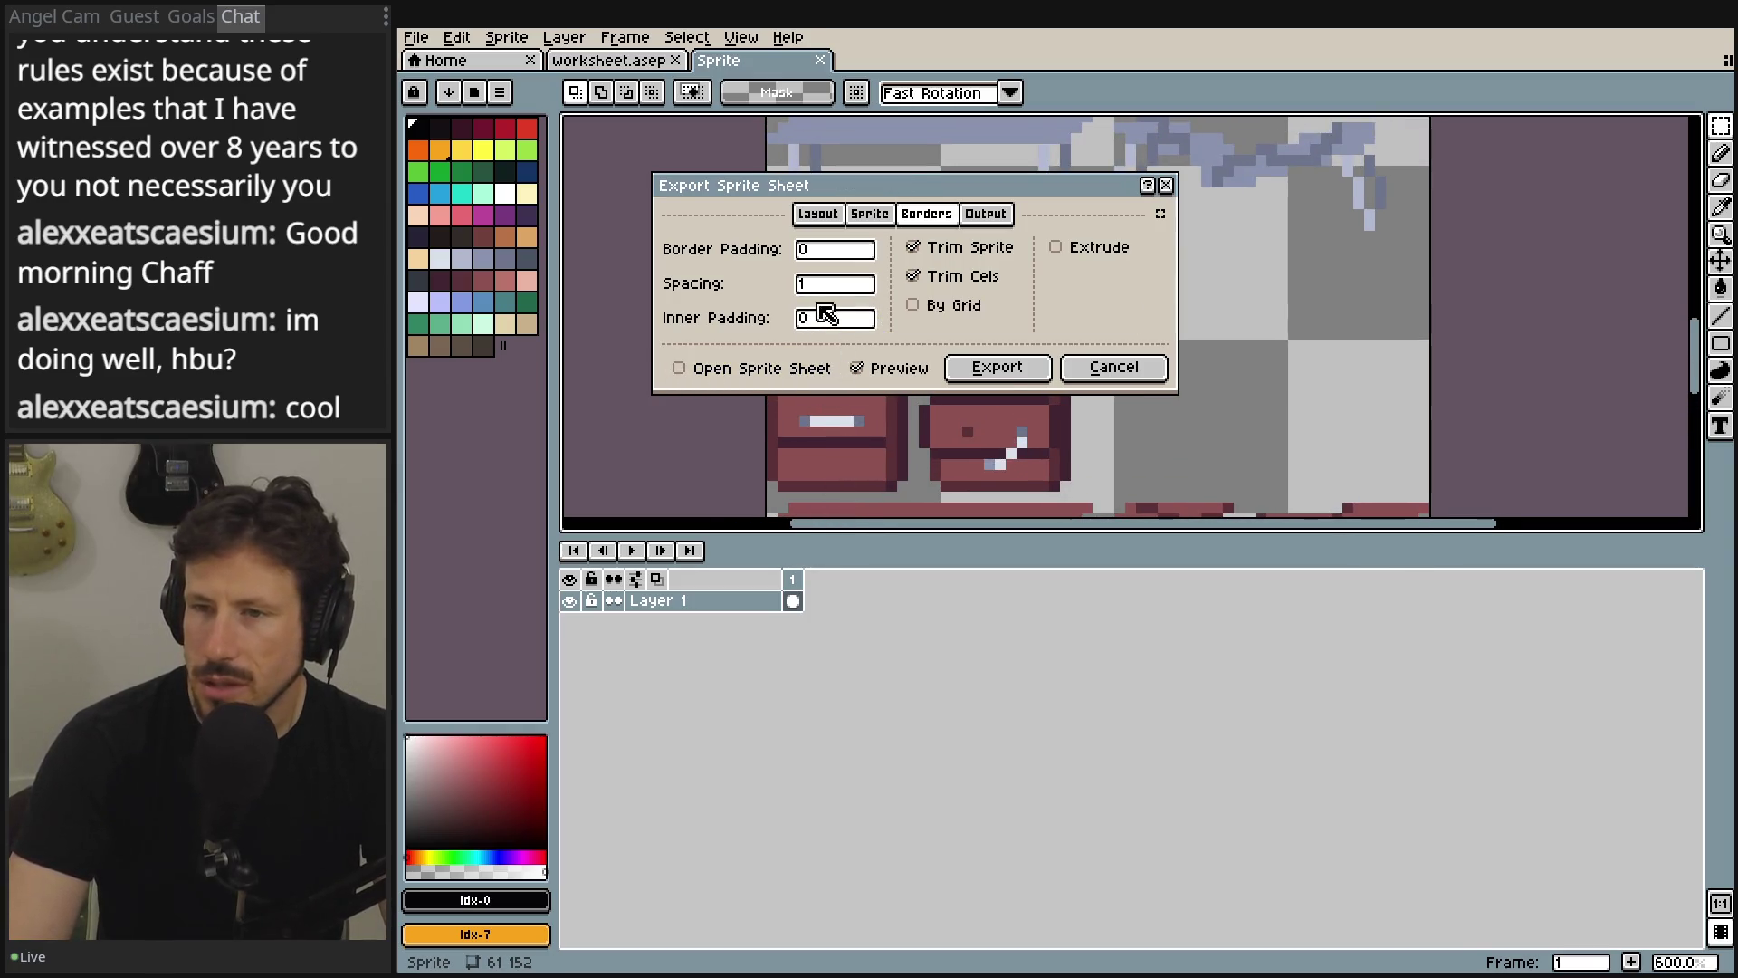
pyautogui.moveTo(644, 438); pyautogui.dragTo(702, 493)
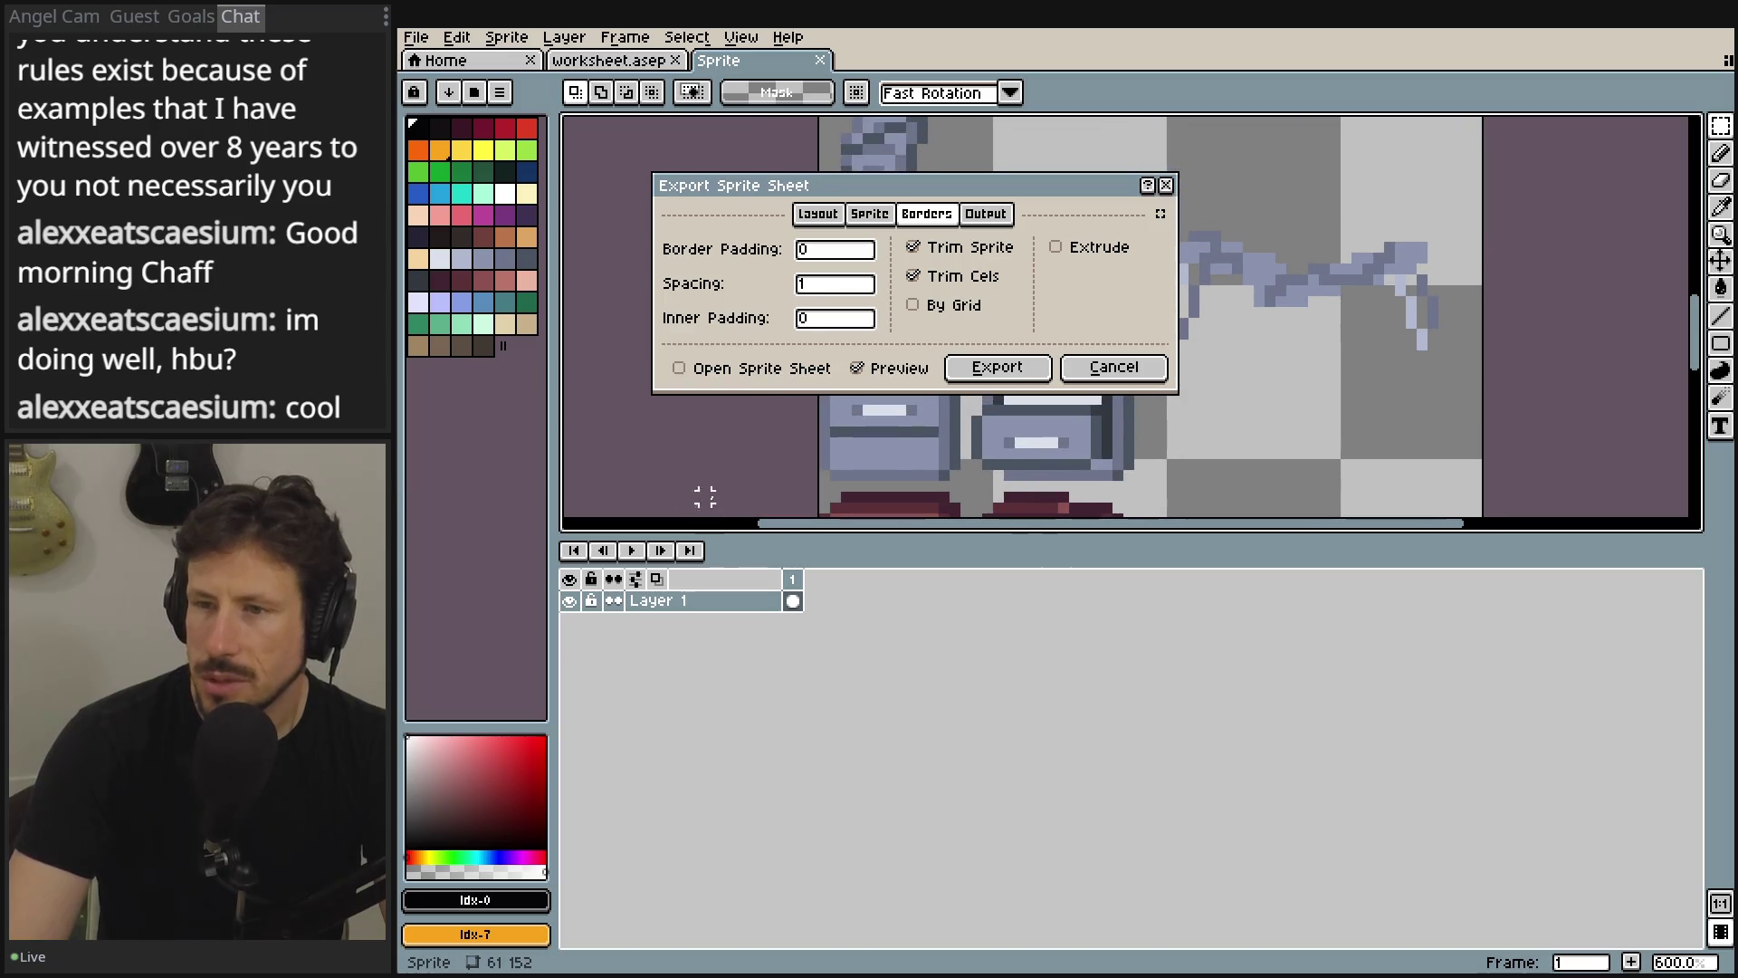
# - Turn off Trim Cels, erase the spacing value, and move the dialog away from the preview
pyautogui.click(969, 275)
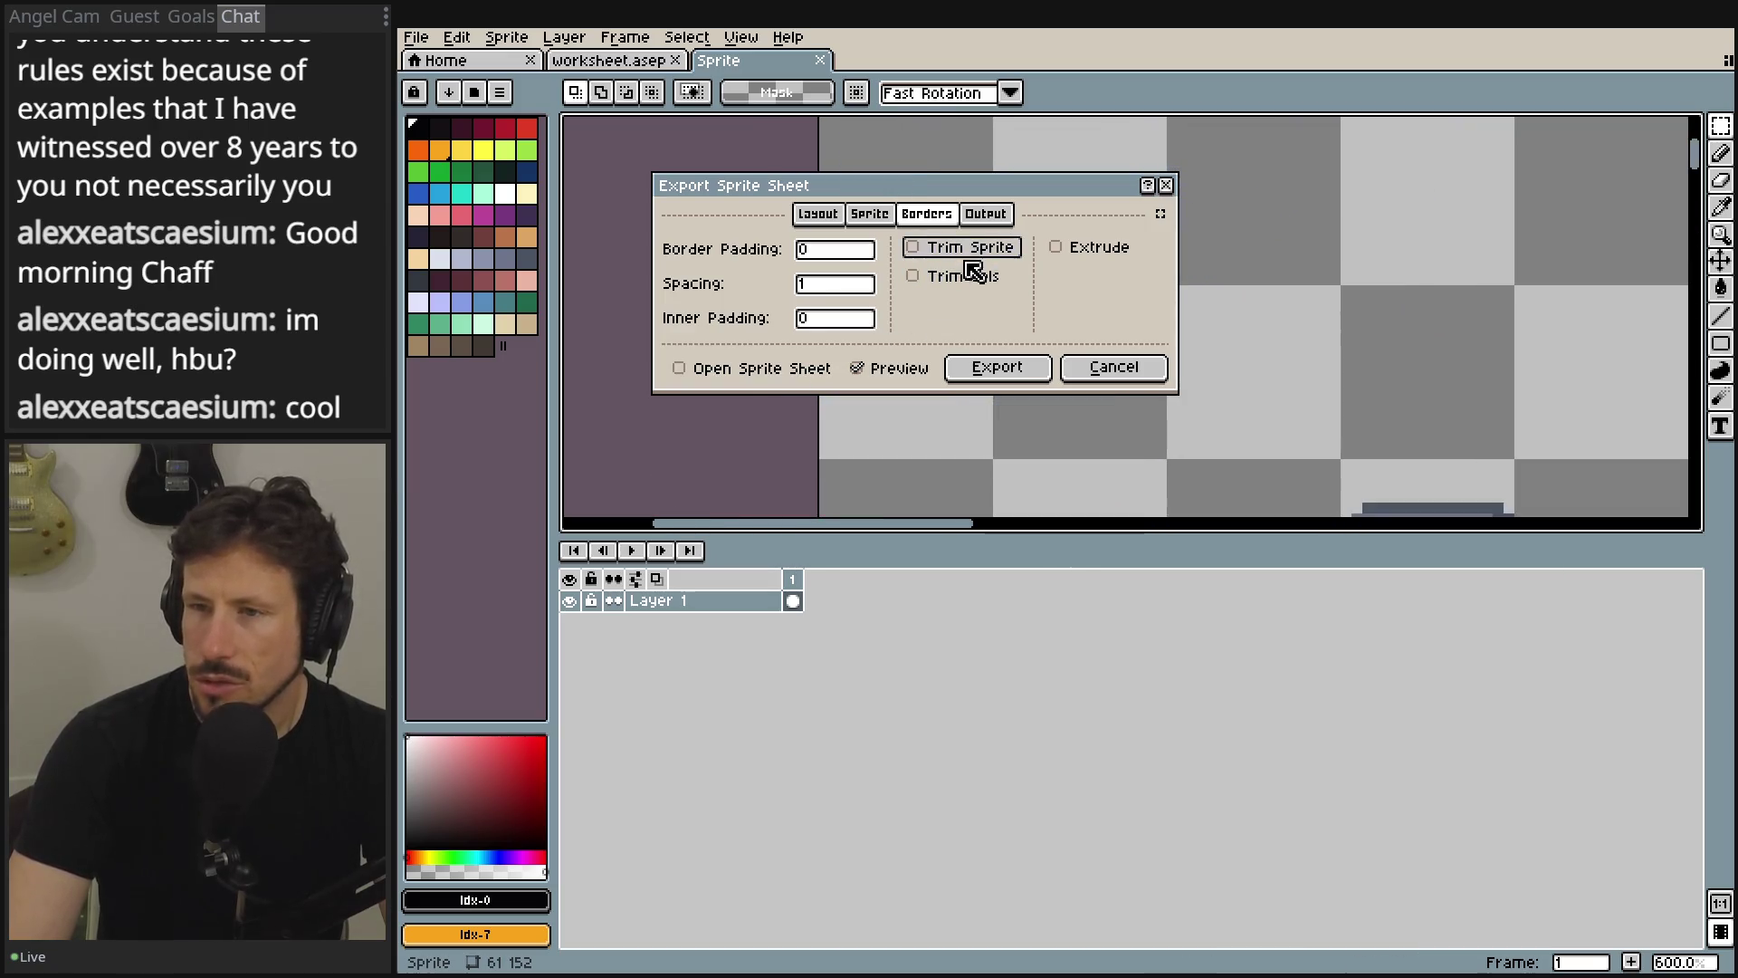
pyautogui.scroll(-7, 842, 367)
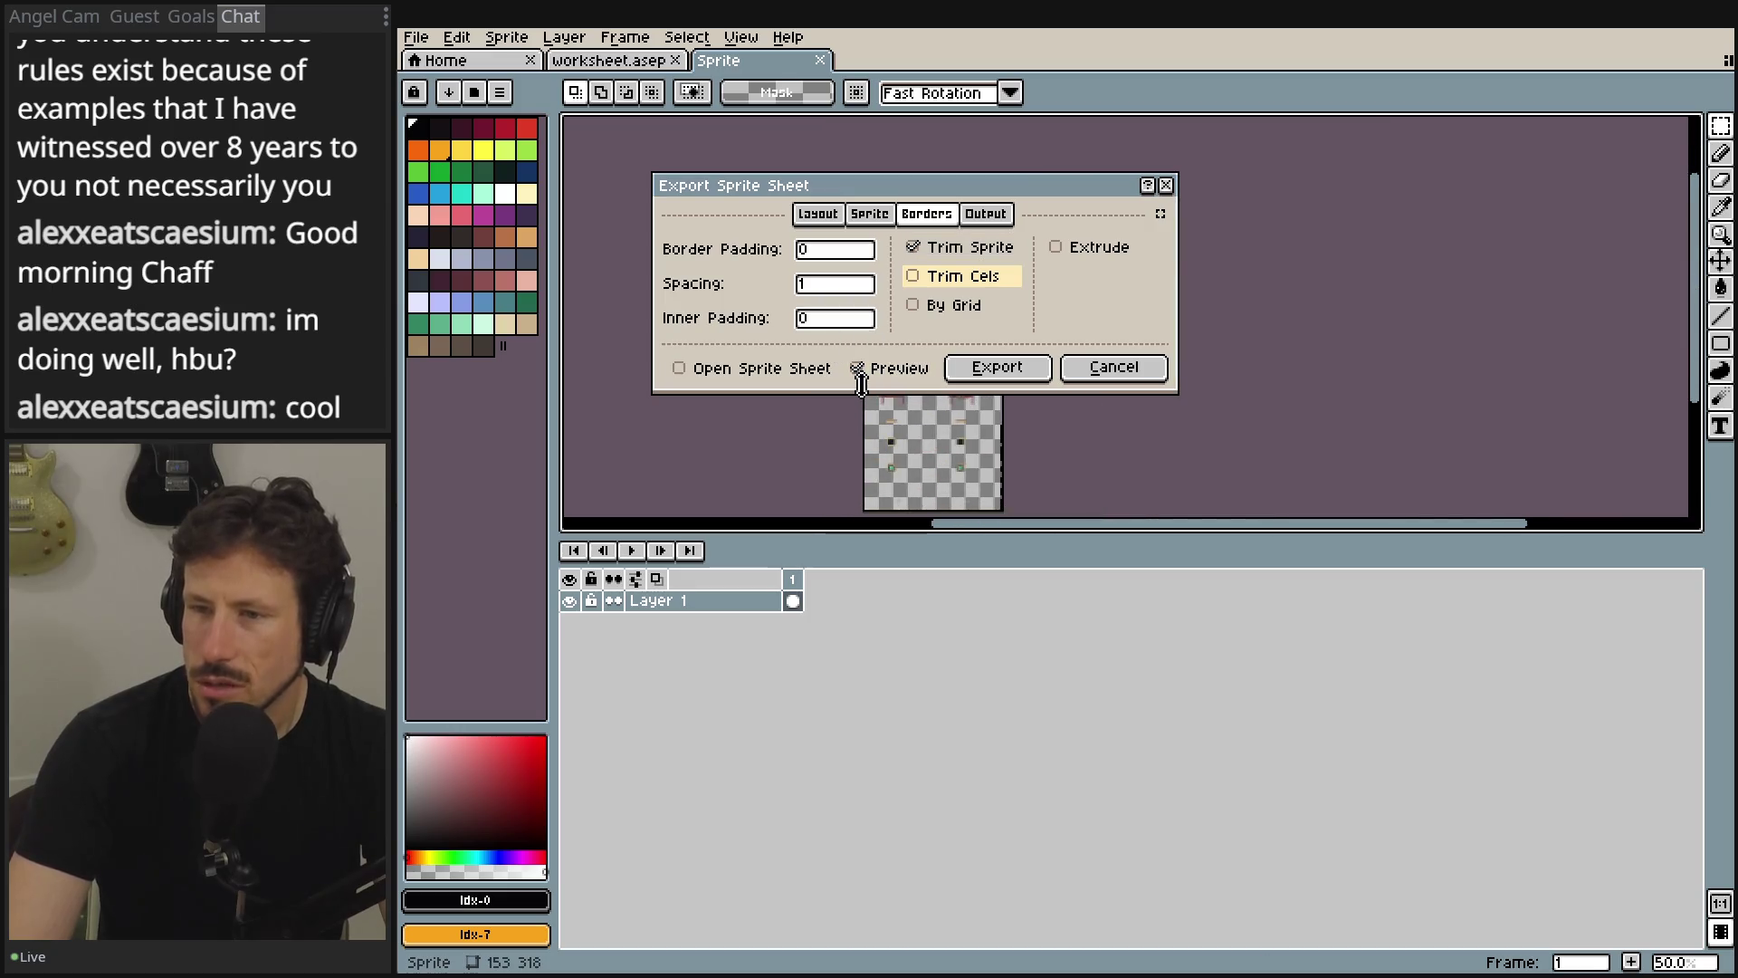
pyautogui.scroll(4, 897, 488)
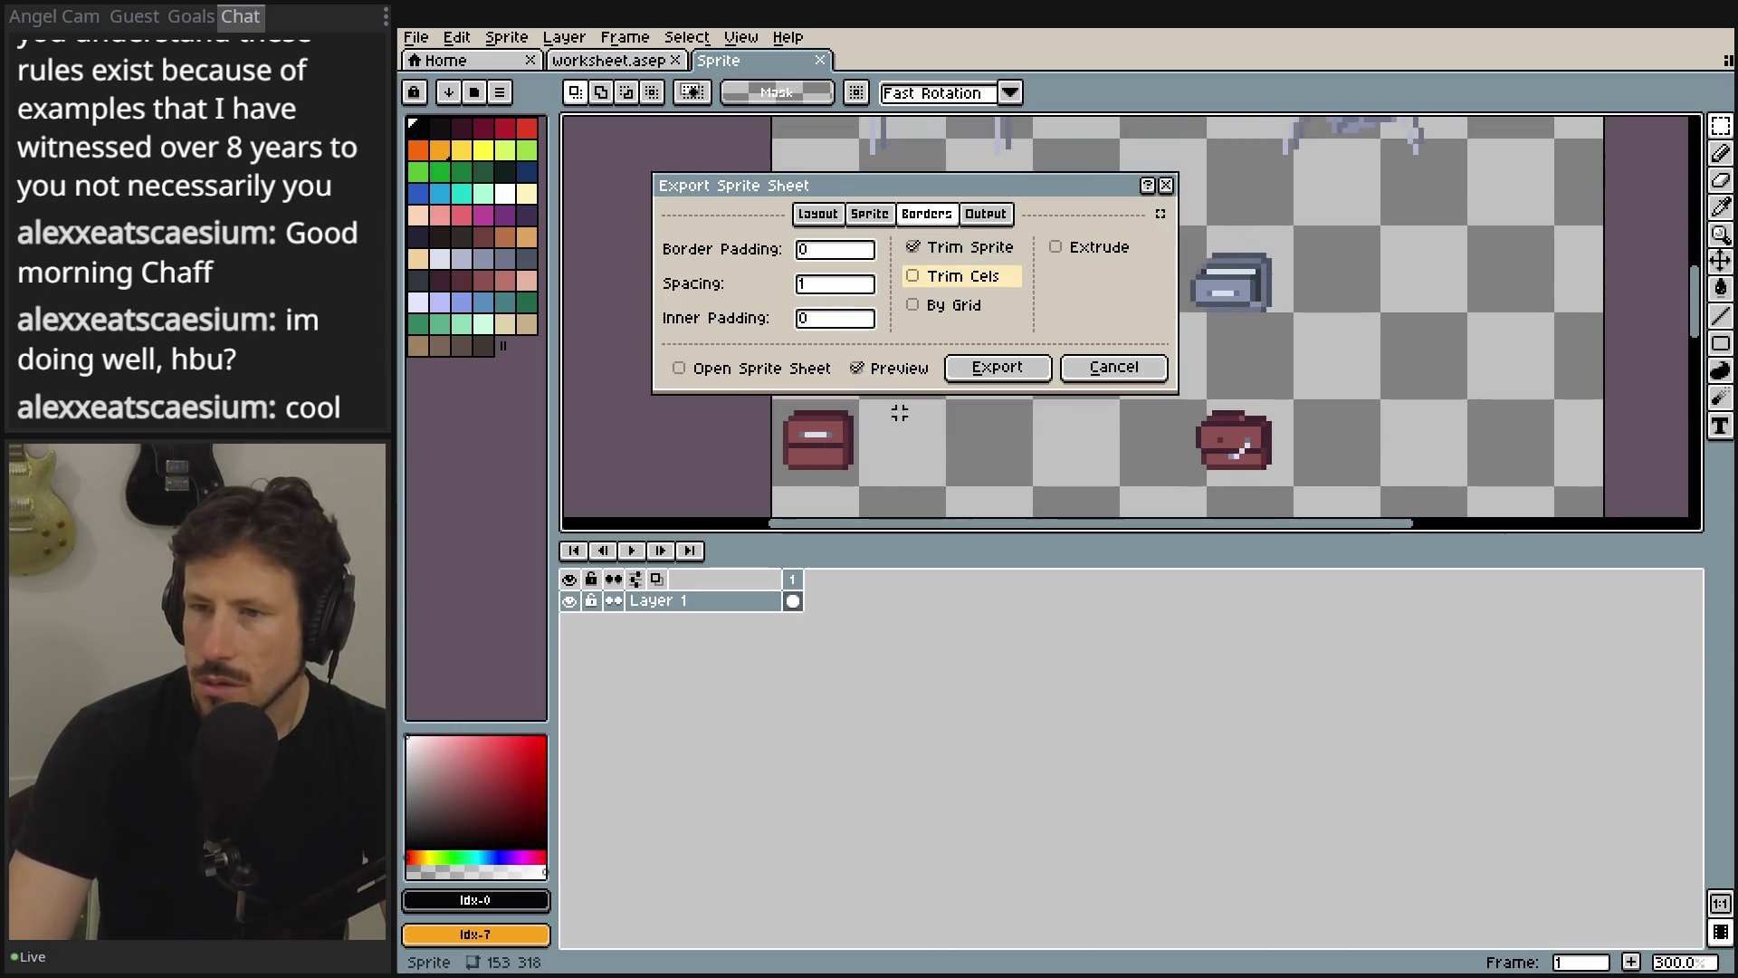
pyautogui.click(819, 284)
pyautogui.press('BackSpace')
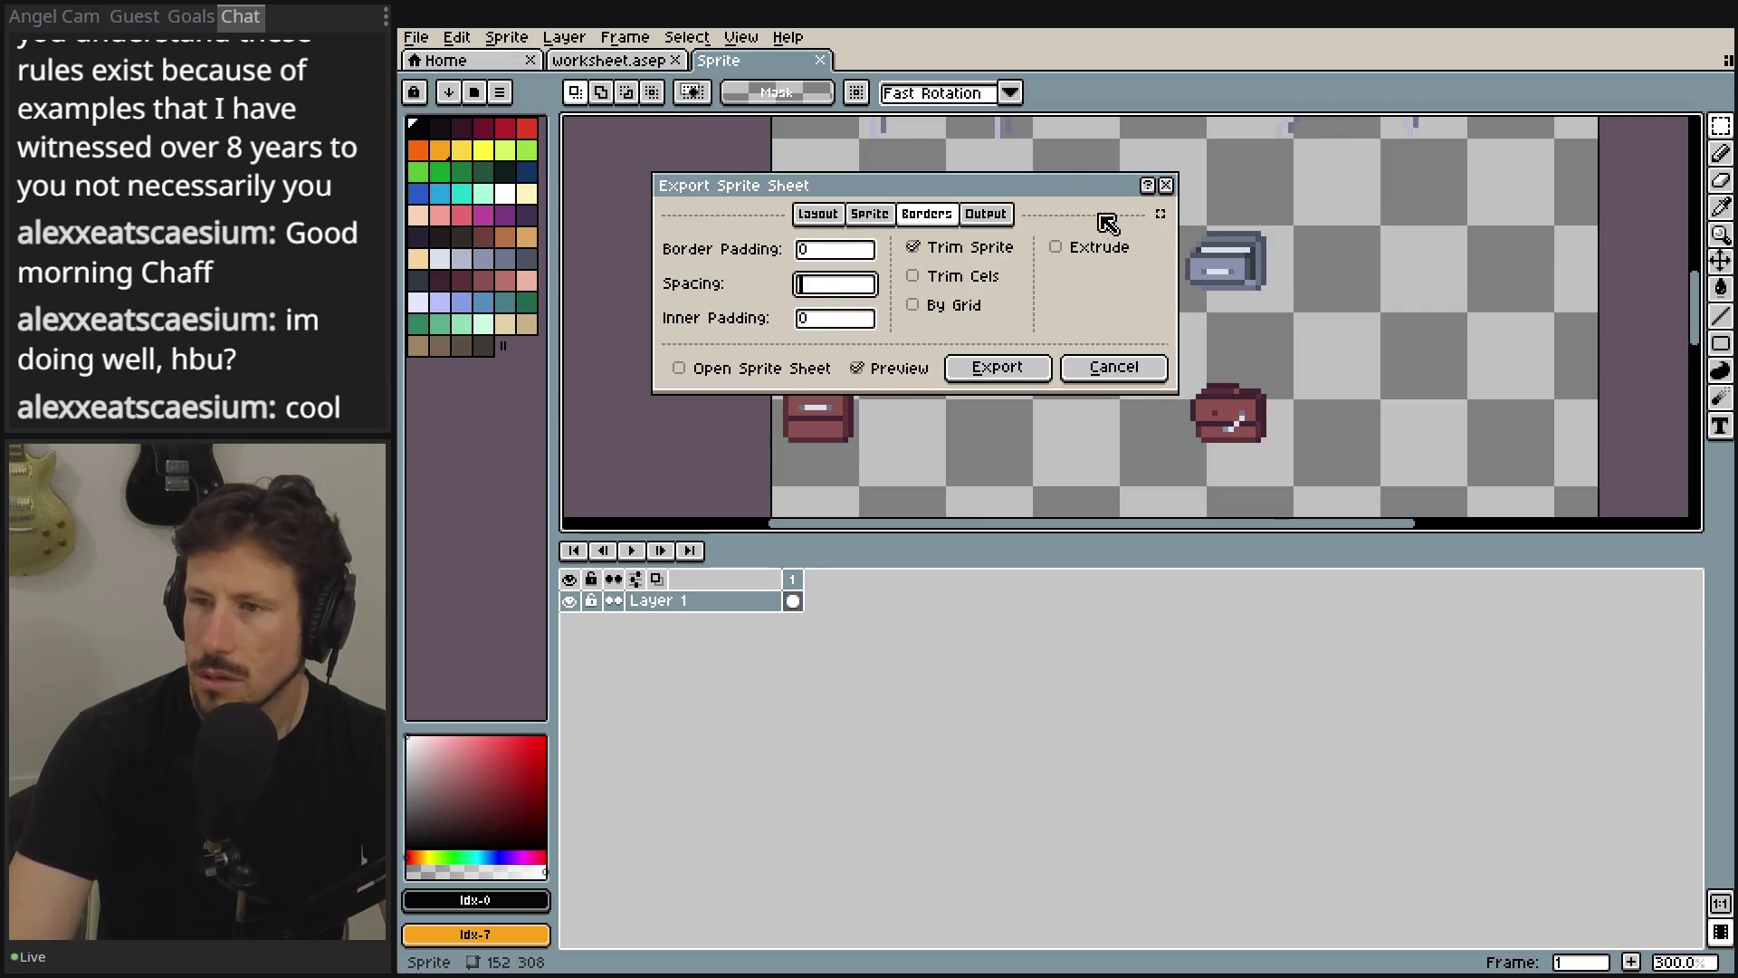
pyautogui.moveTo(1091, 192)
pyautogui.mouseDown()
pyautogui.moveTo(605, 304)
pyautogui.moveTo(1259, 456)
pyautogui.moveTo(1296, 367)
pyautogui.moveTo(1235, 340)
pyautogui.mouseUp()
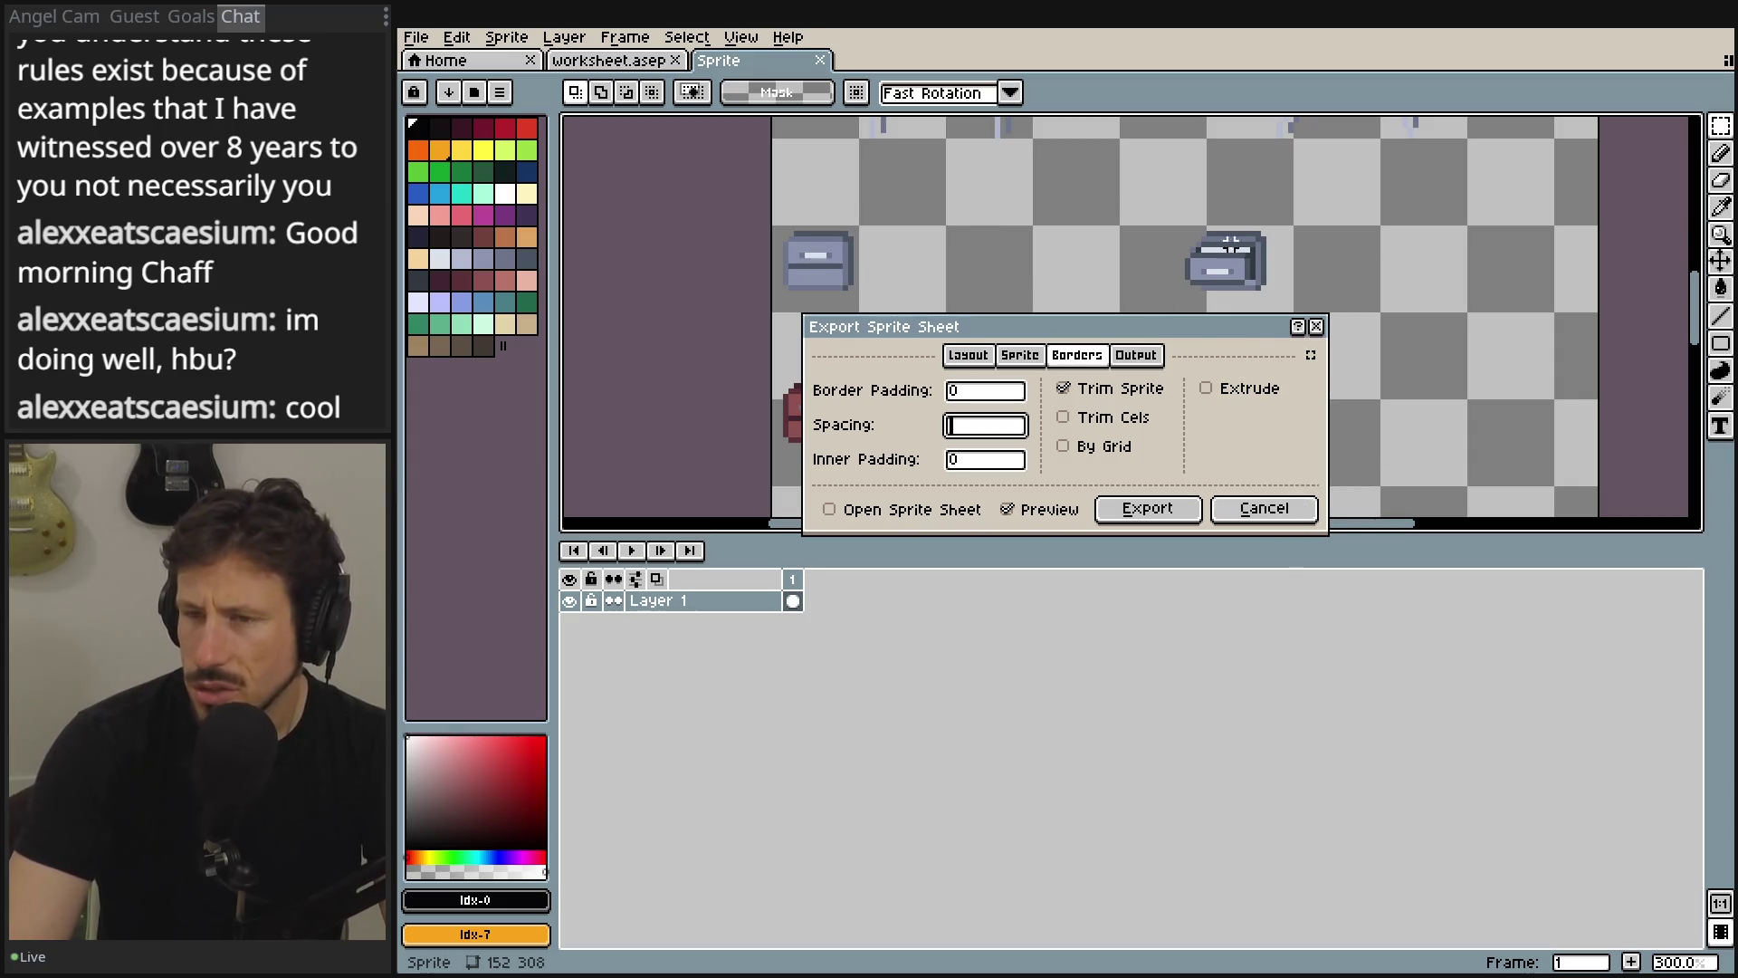
# - Close the export dialog, show only the drawer layer on frame 1, and drop the selection
pyautogui.click(1304, 509)
pyautogui.scroll(3, 830, 352)
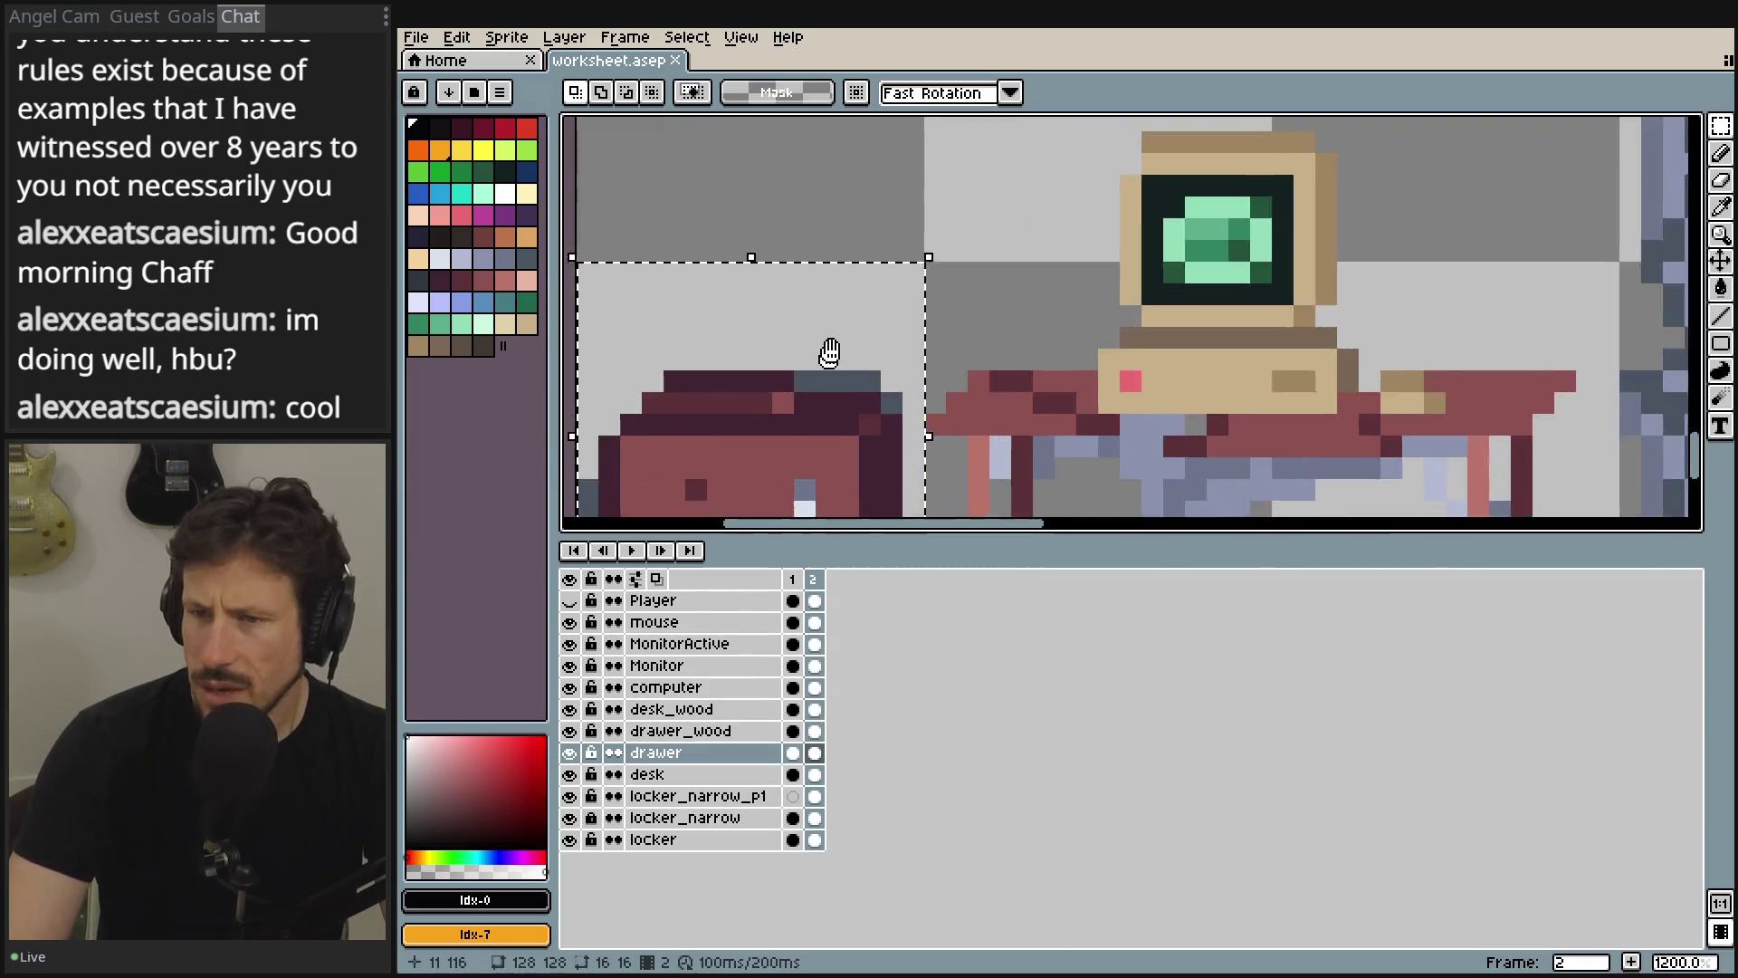
pyautogui.moveTo(829, 353)
pyautogui.mouseDown()
pyautogui.moveTo(904, 233)
pyautogui.moveTo(982, 329)
pyautogui.mouseUp()
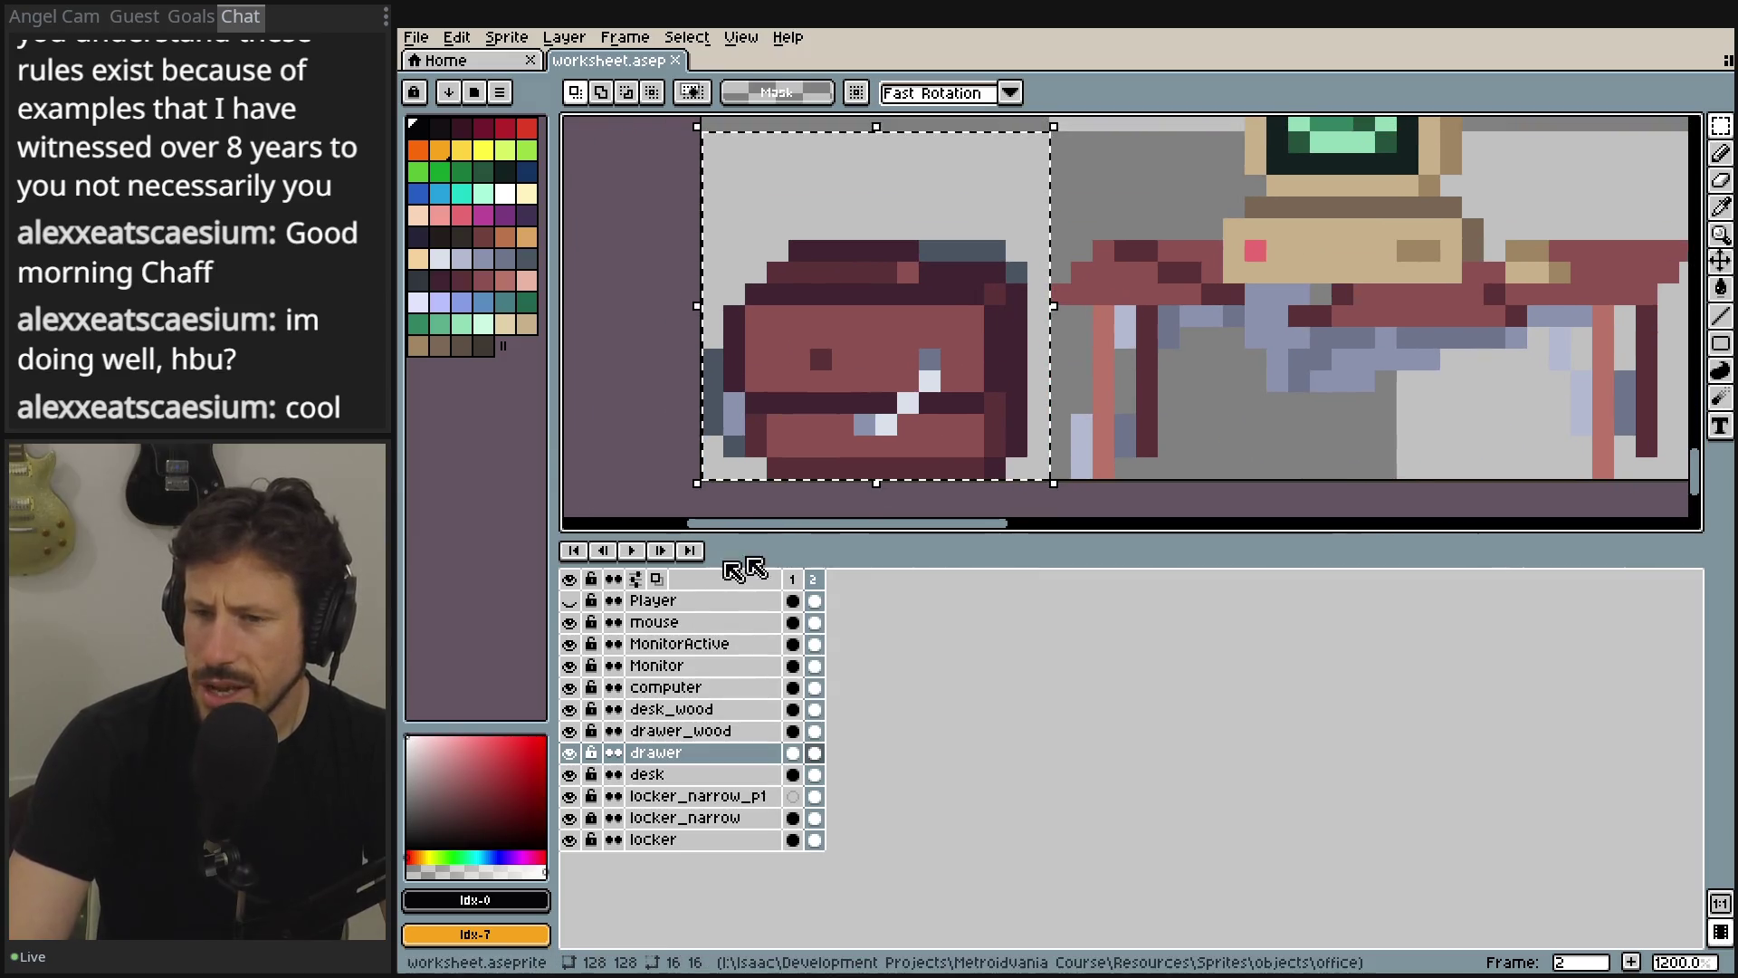
pyautogui.click(570, 580)
pyautogui.click(568, 752)
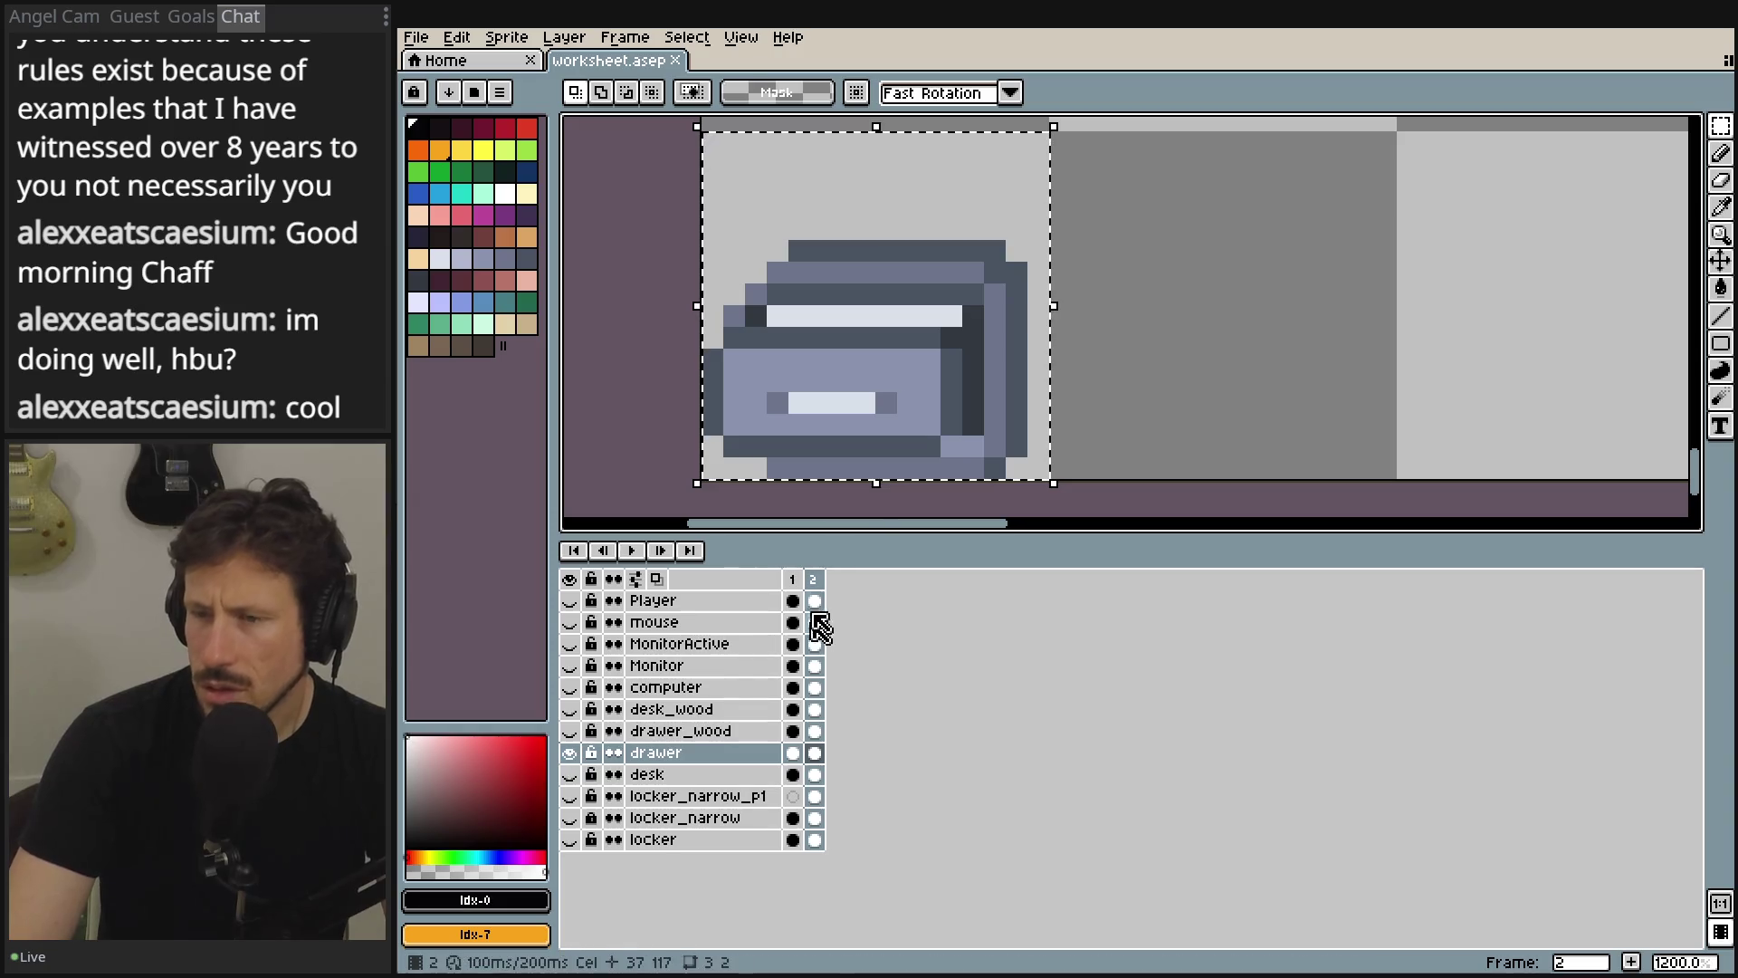
pyautogui.click(792, 580)
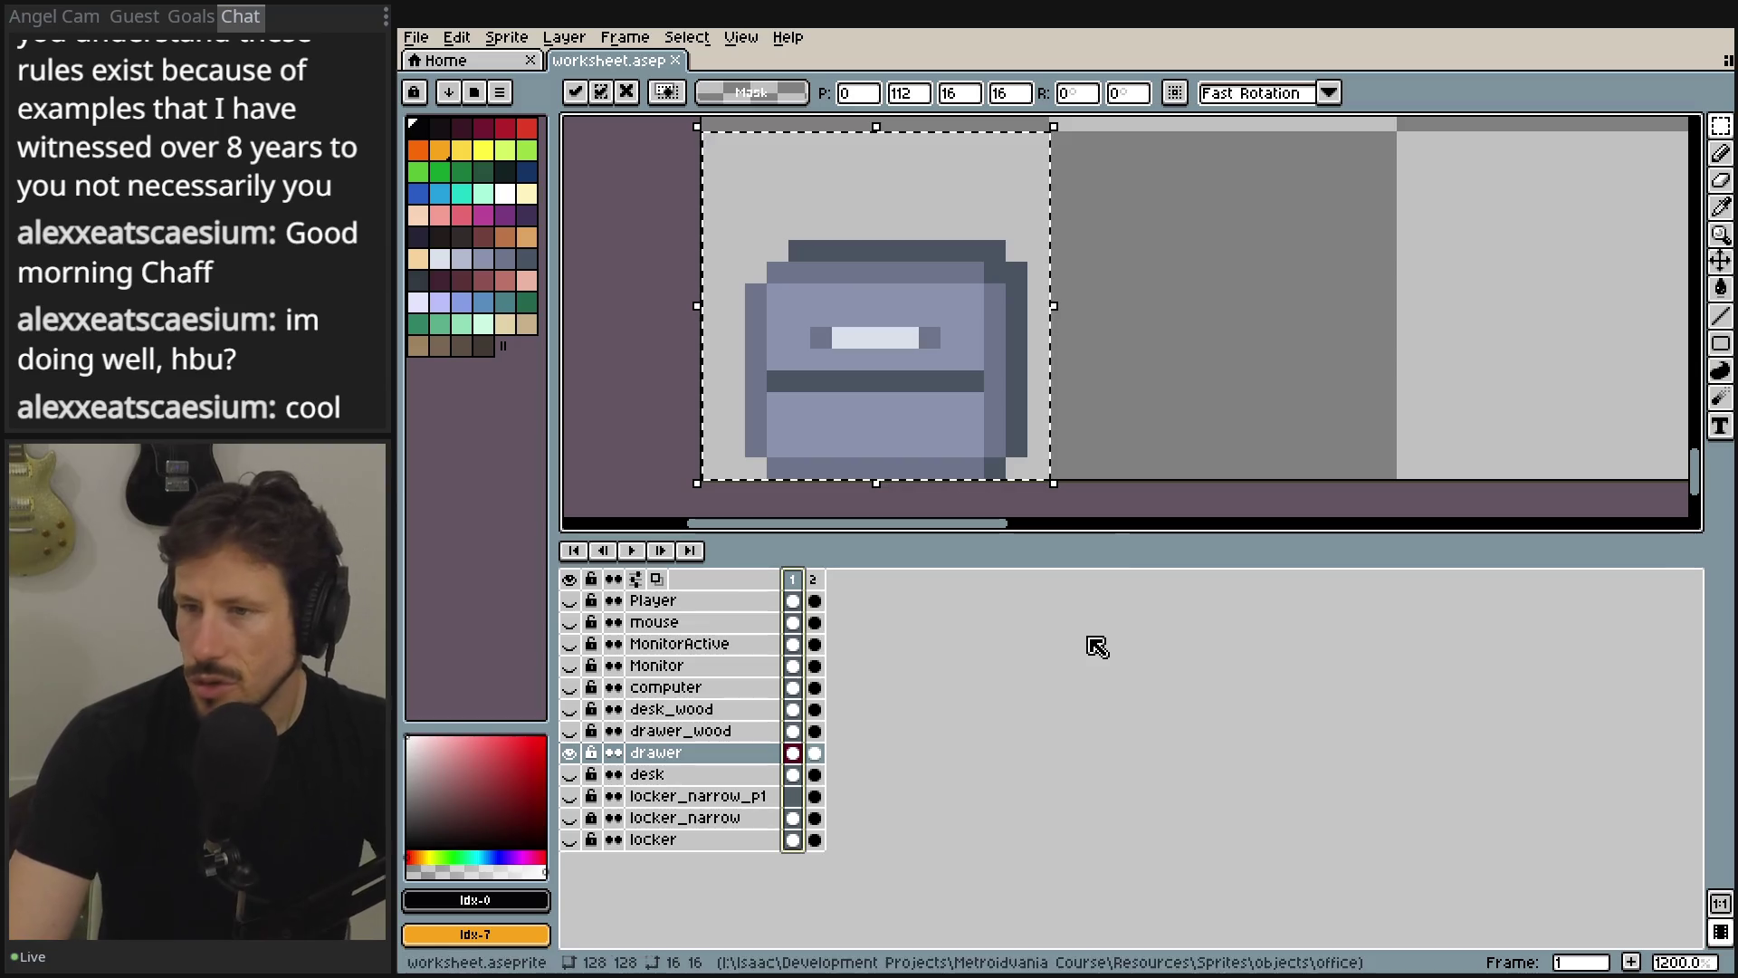
pyautogui.hotkey('ctrl', 'd')
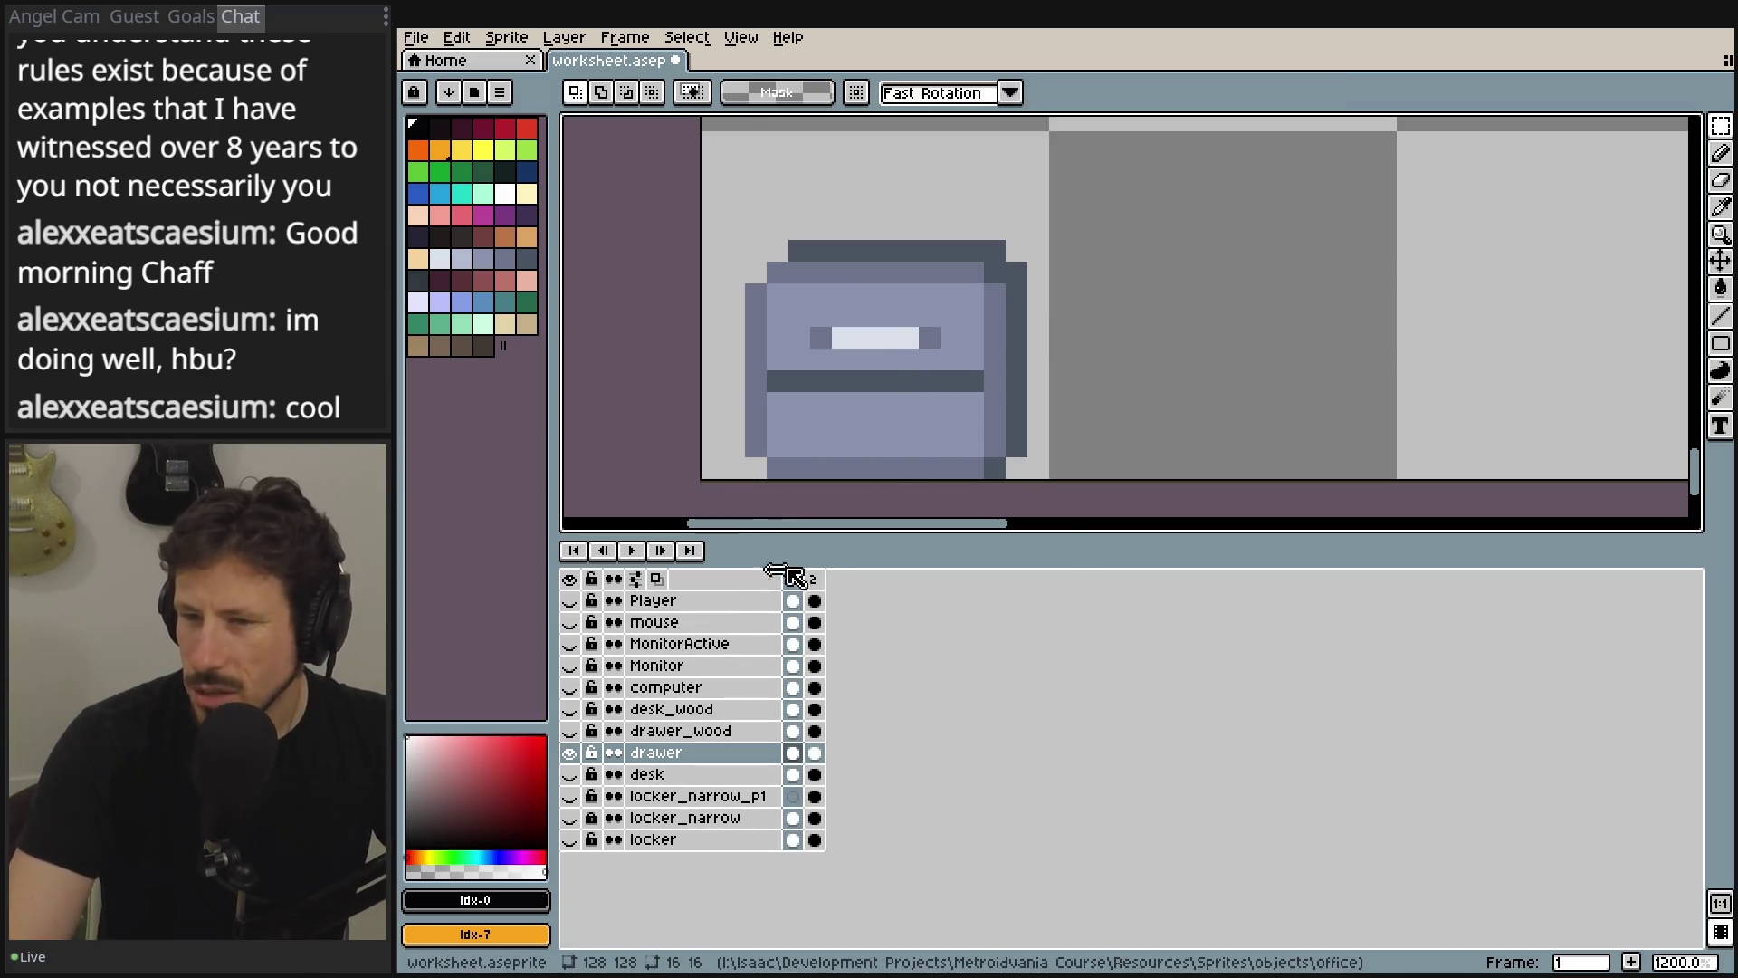
# - Play the drawer's two-frame opening animation and stop on frame 2 with the drawer pulled open
pyautogui.click(822, 579)
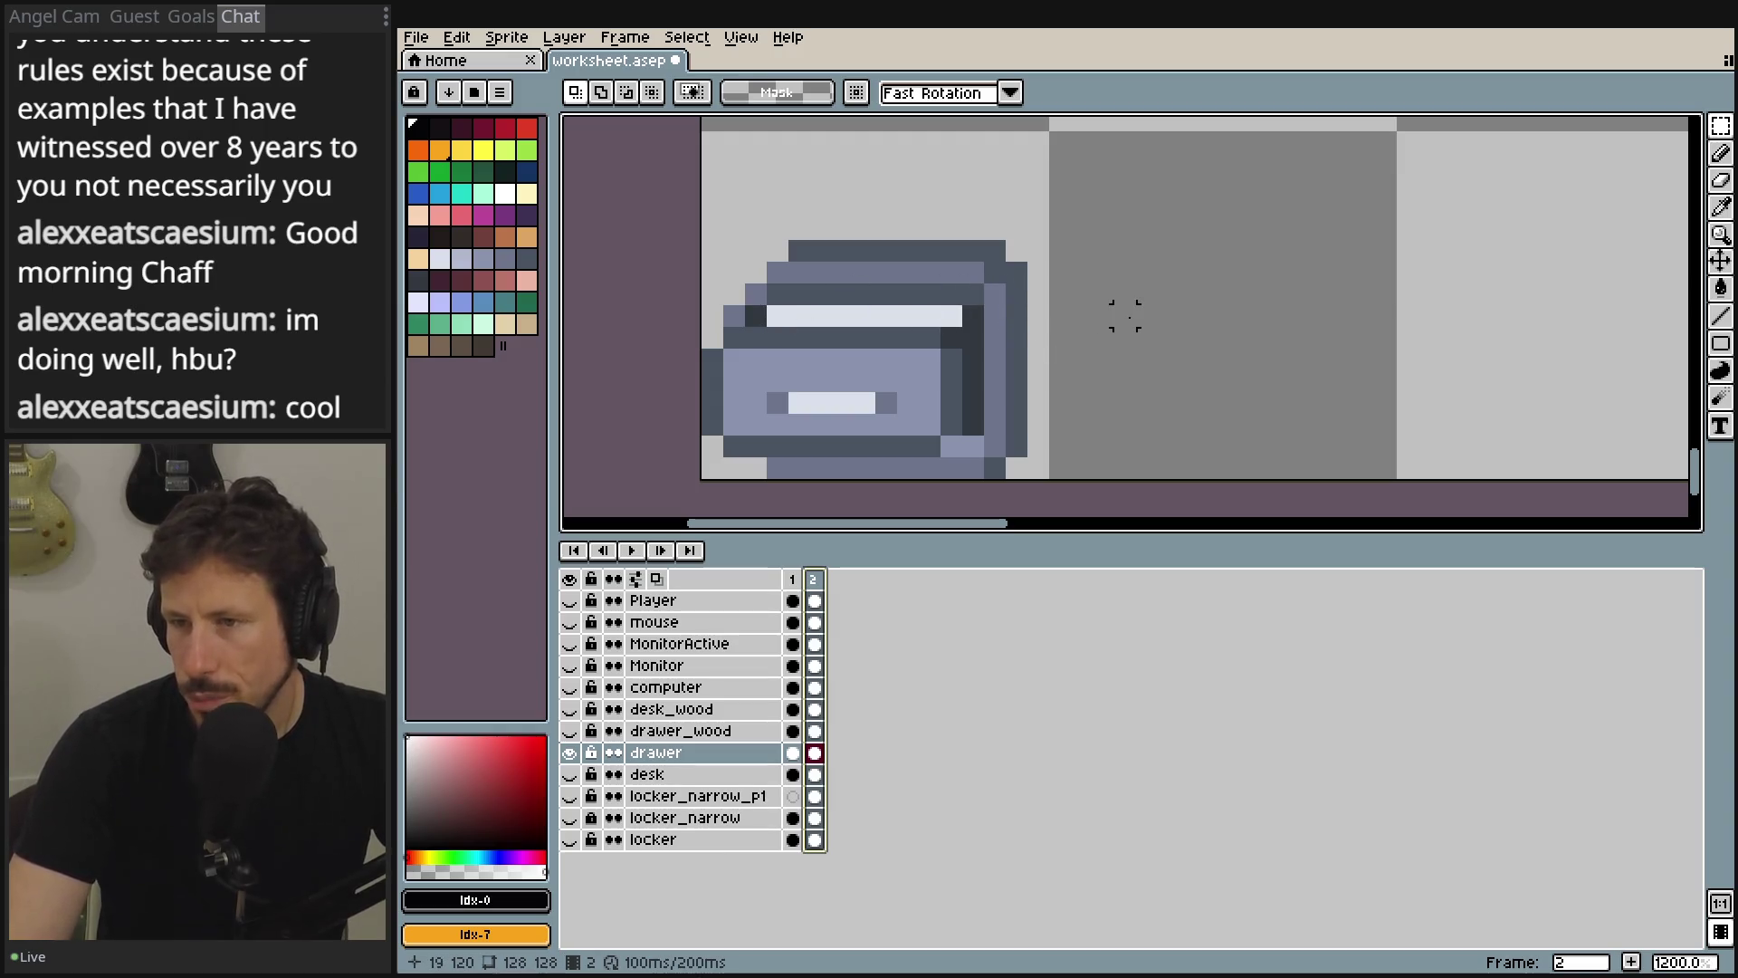
pyautogui.press('Return')
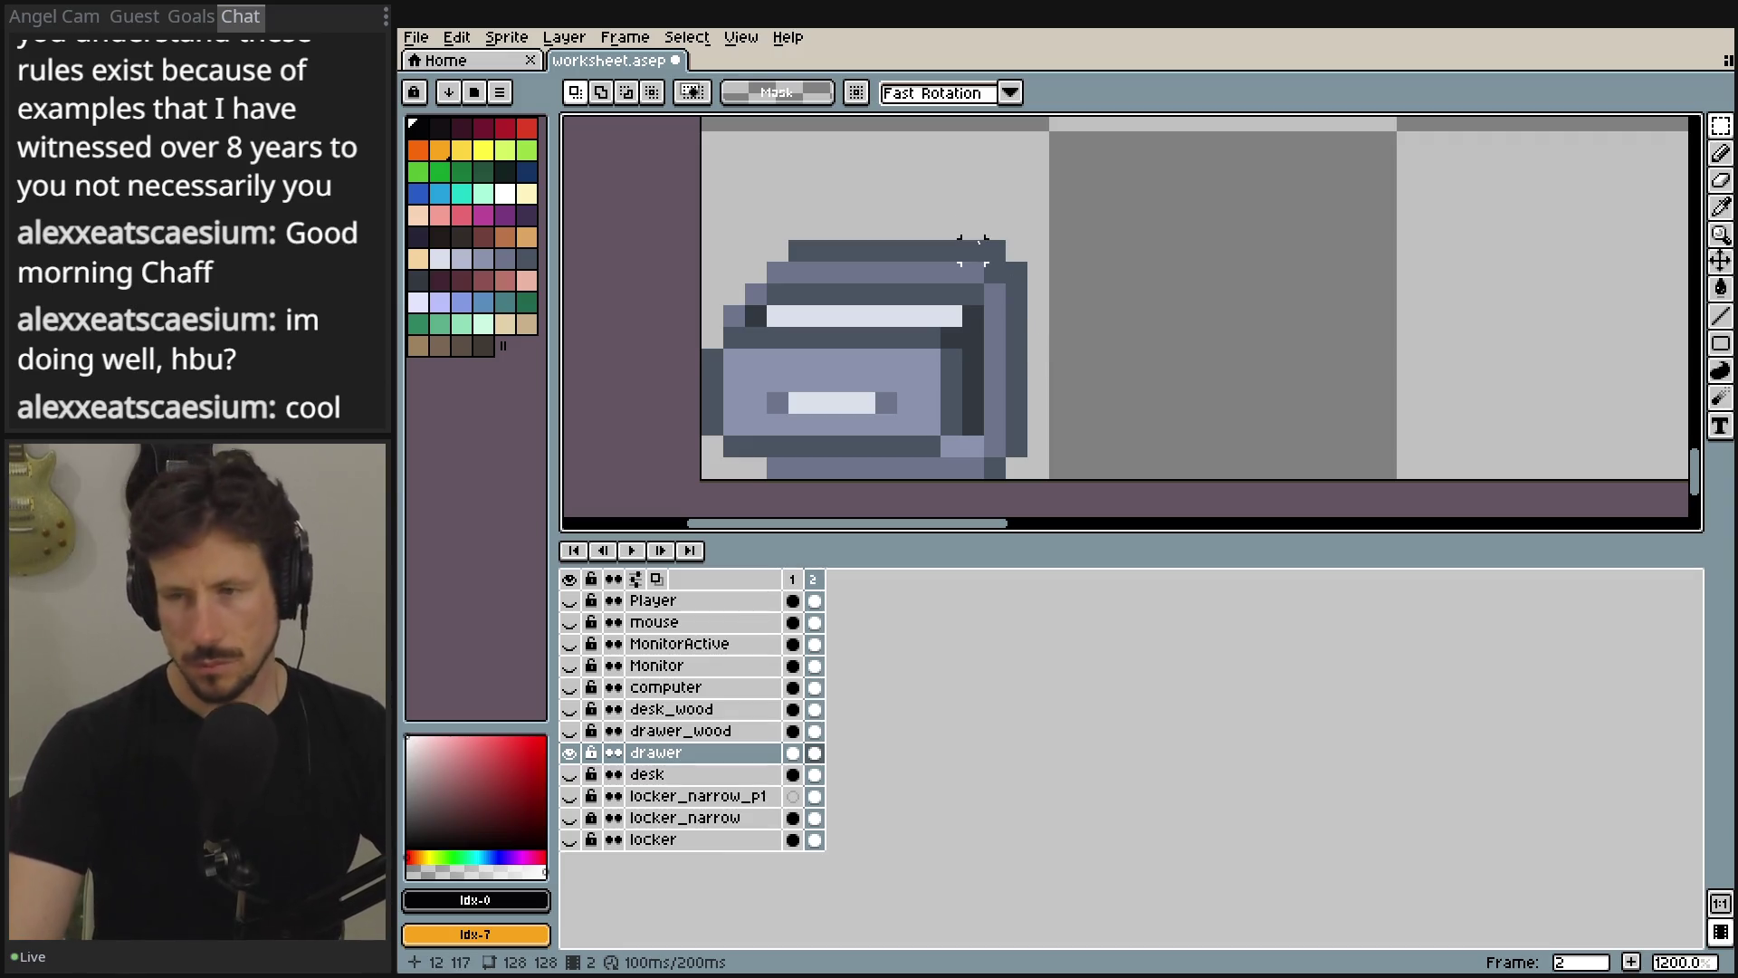
pyautogui.scroll(-5, 924, 177)
pyautogui.moveTo(885, 245); pyautogui.dragTo(930, 363)
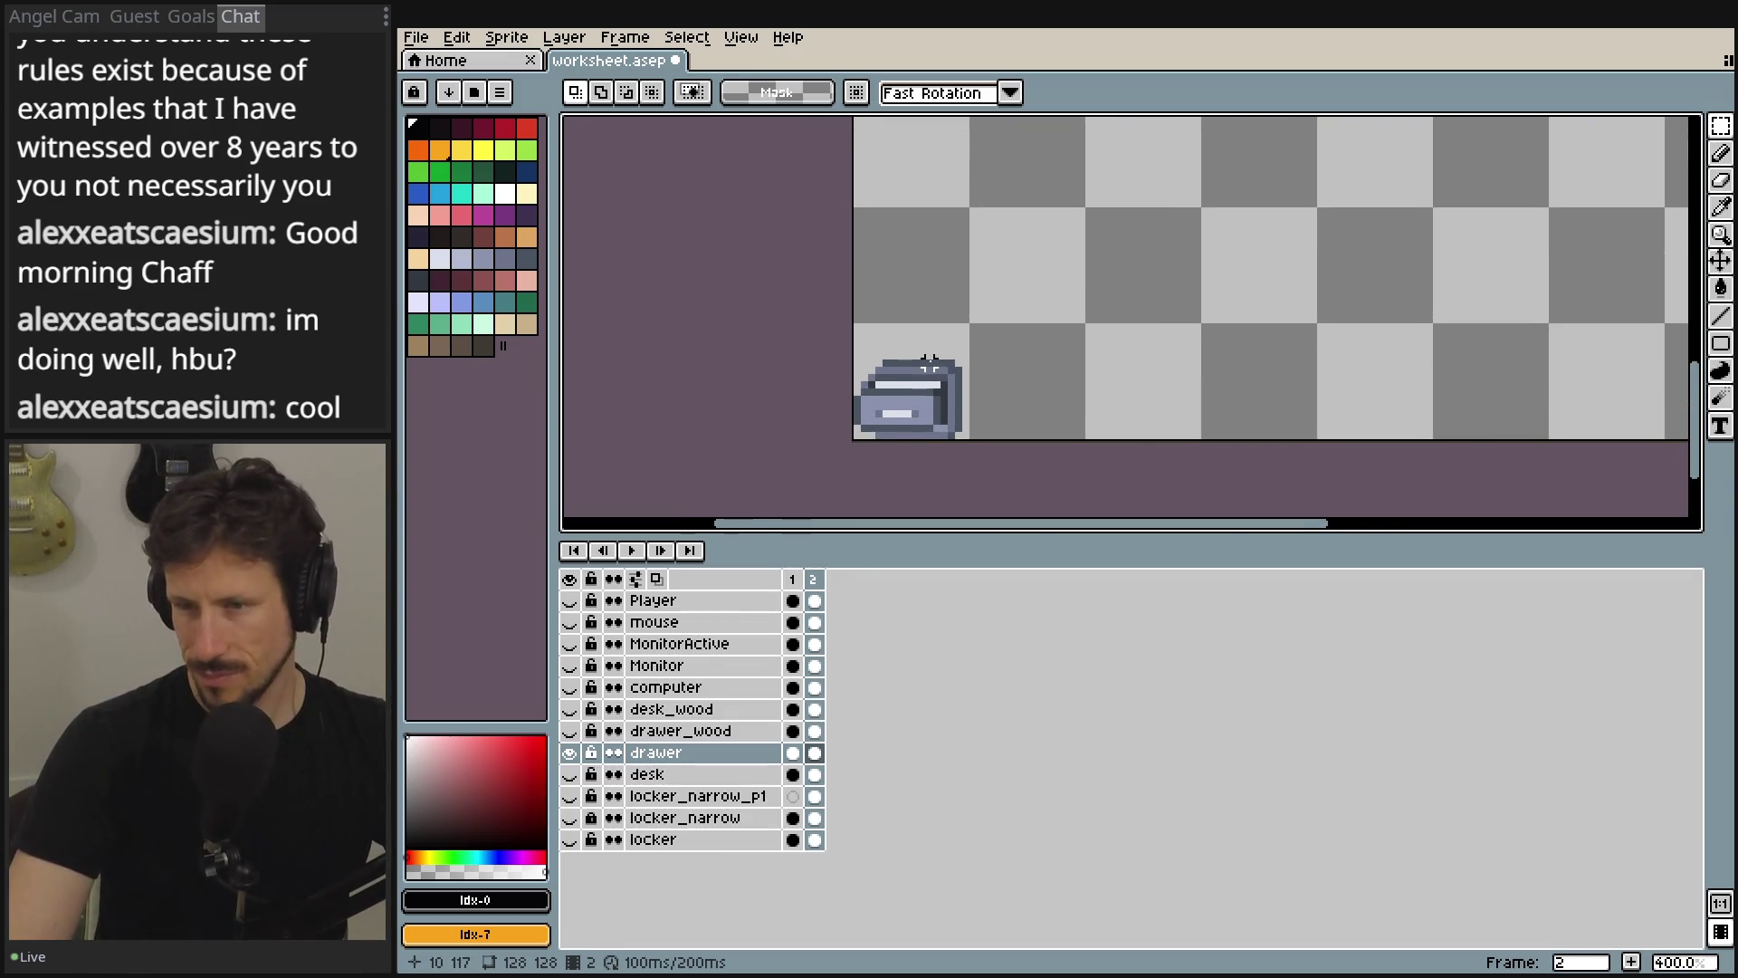
pyautogui.scroll(2, 930, 363)
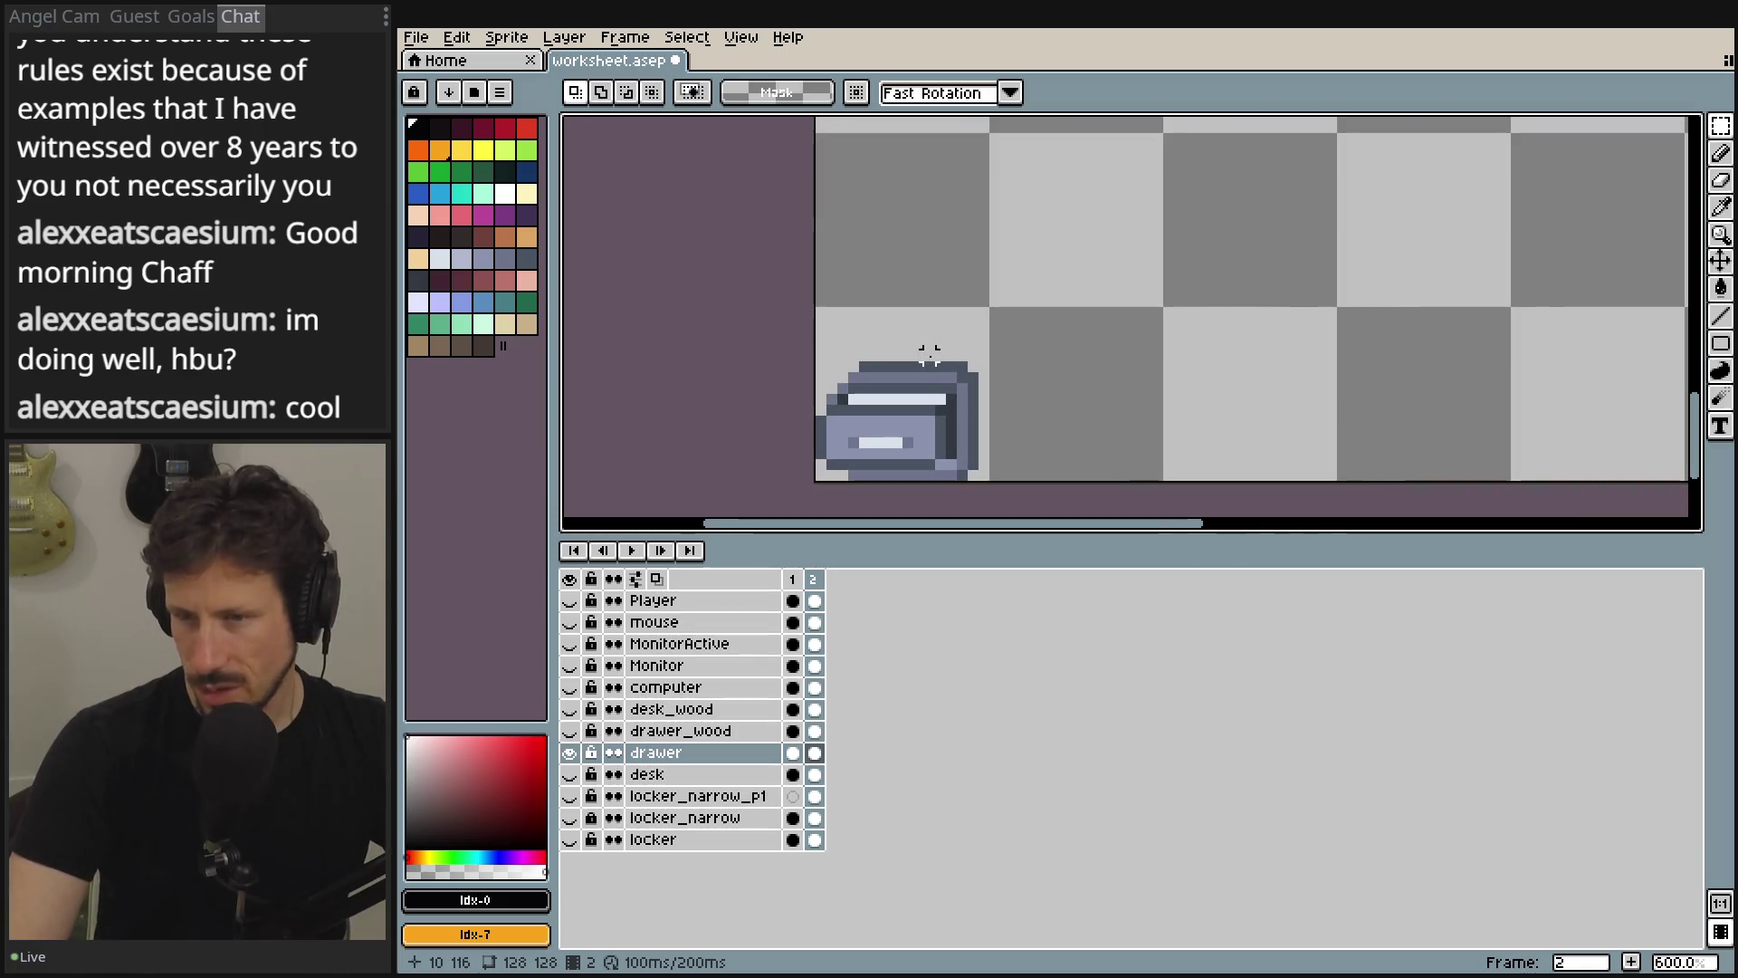
pyautogui.scroll(-2, 930, 354)
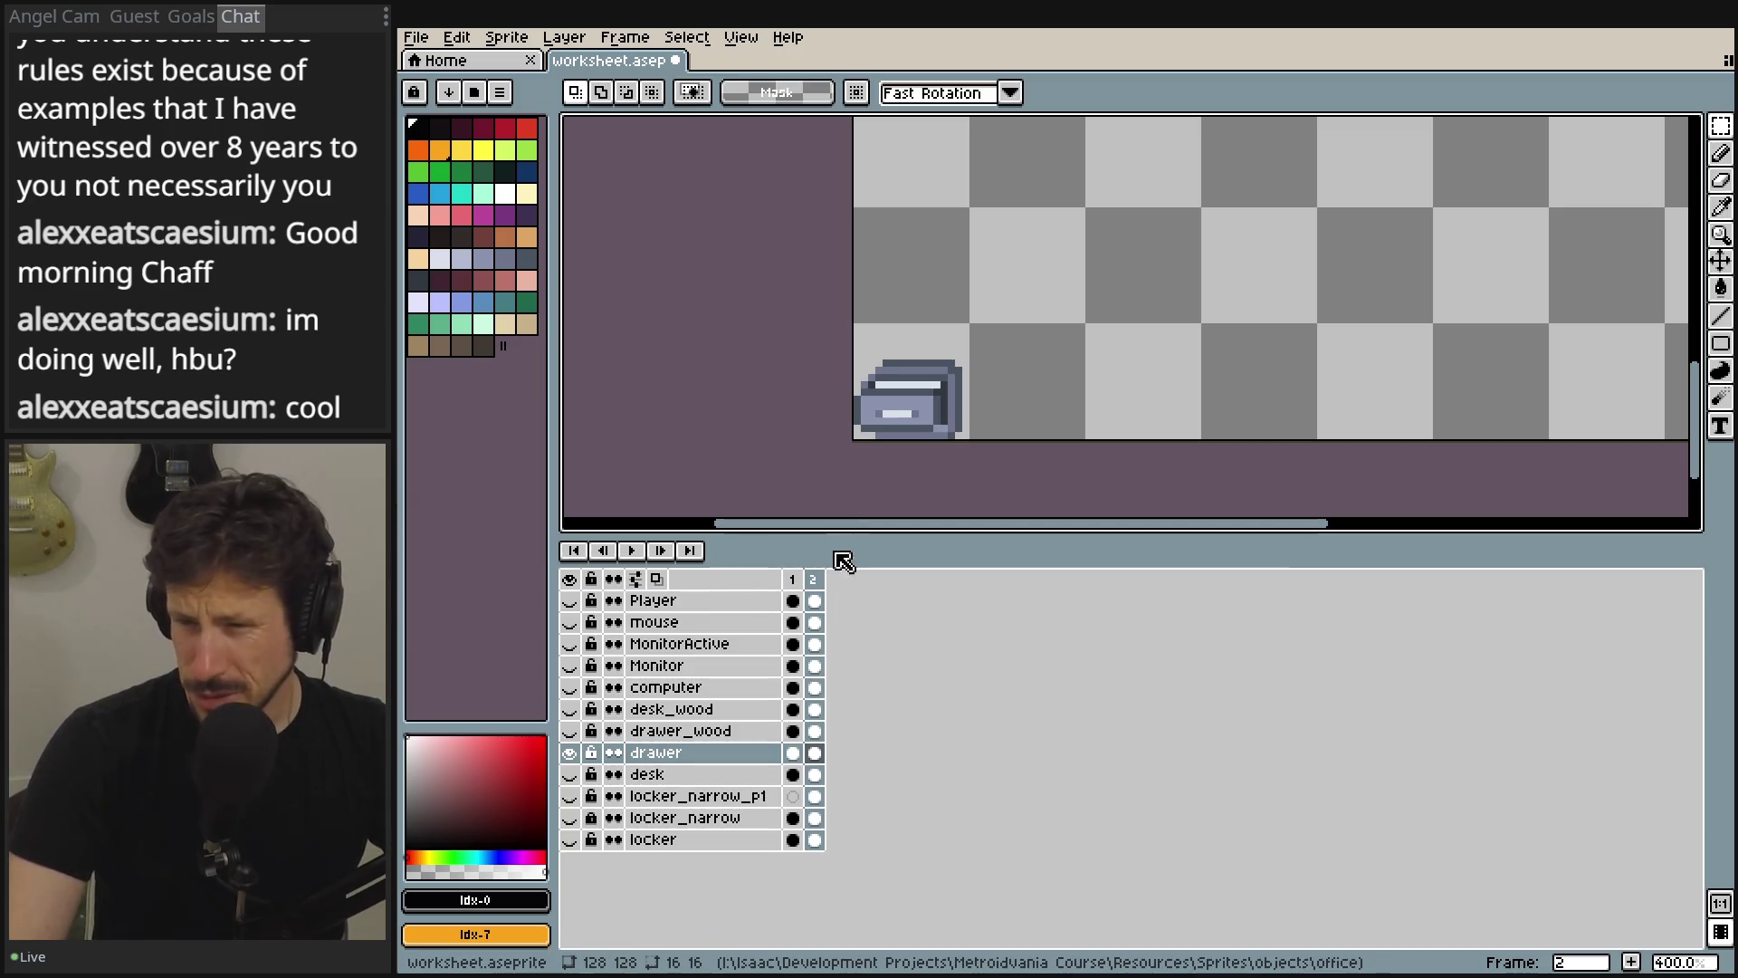
pyautogui.click(814, 753)
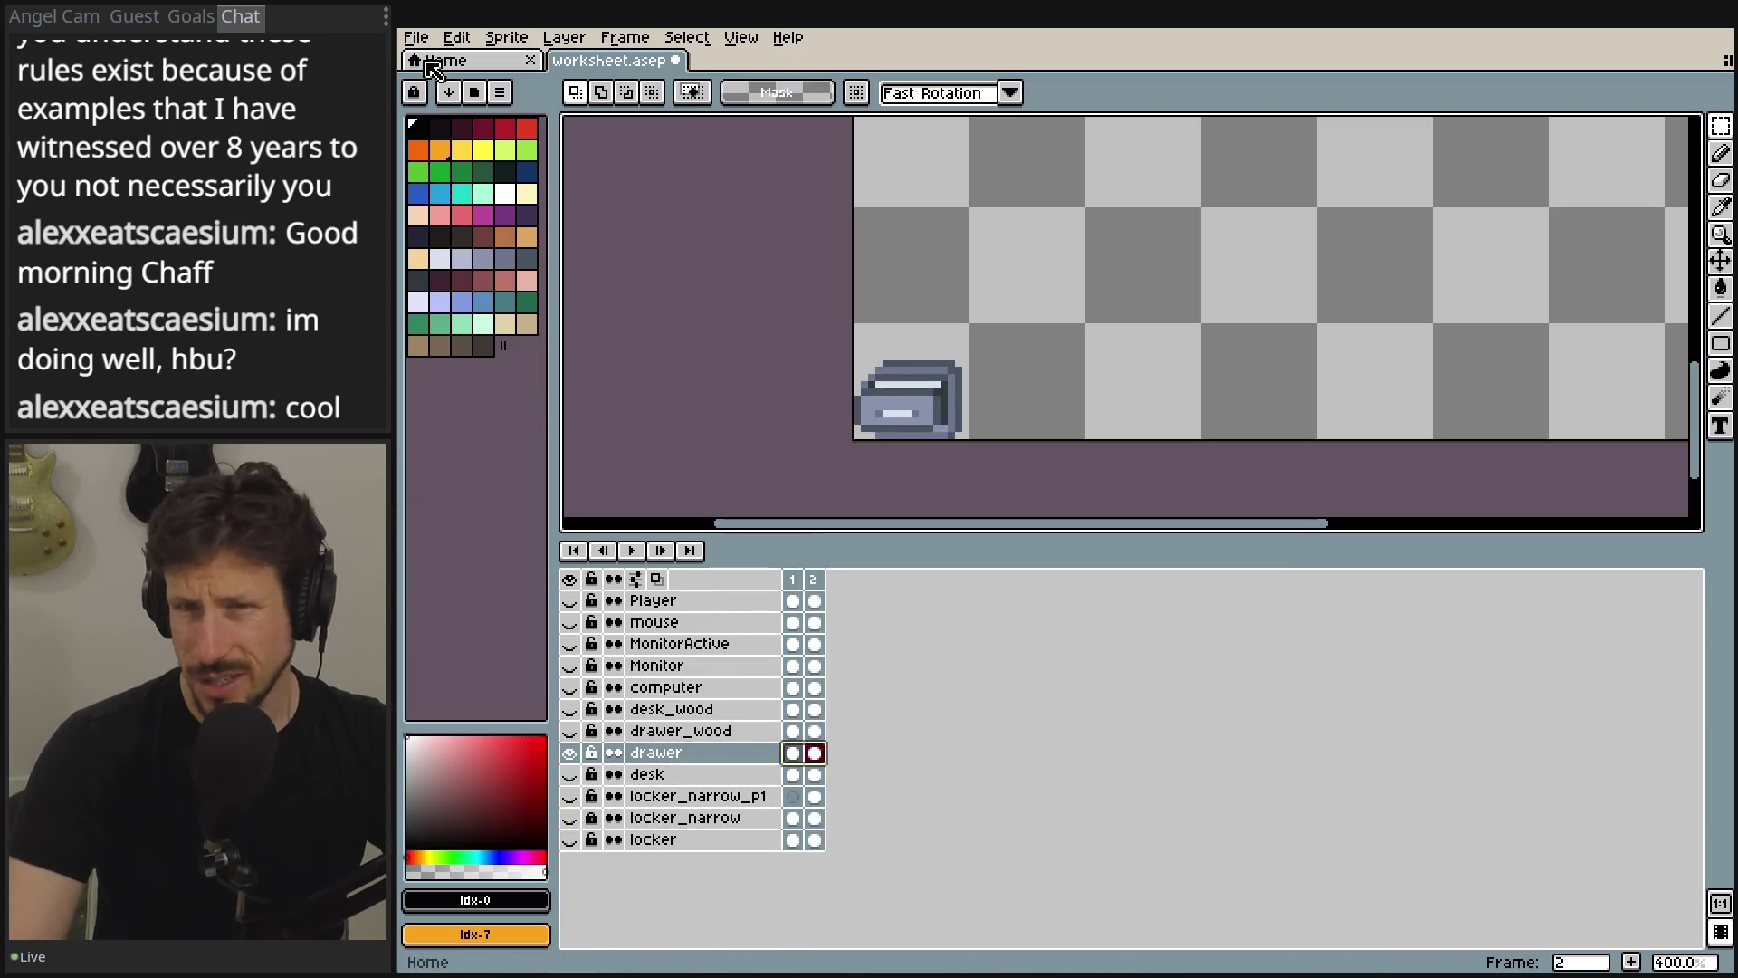
pyautogui.click(416, 37)
# - Start a sprite sheet export of the drawer frames and set the spacing to 1 pixel
pyautogui.moveTo(507, 219)
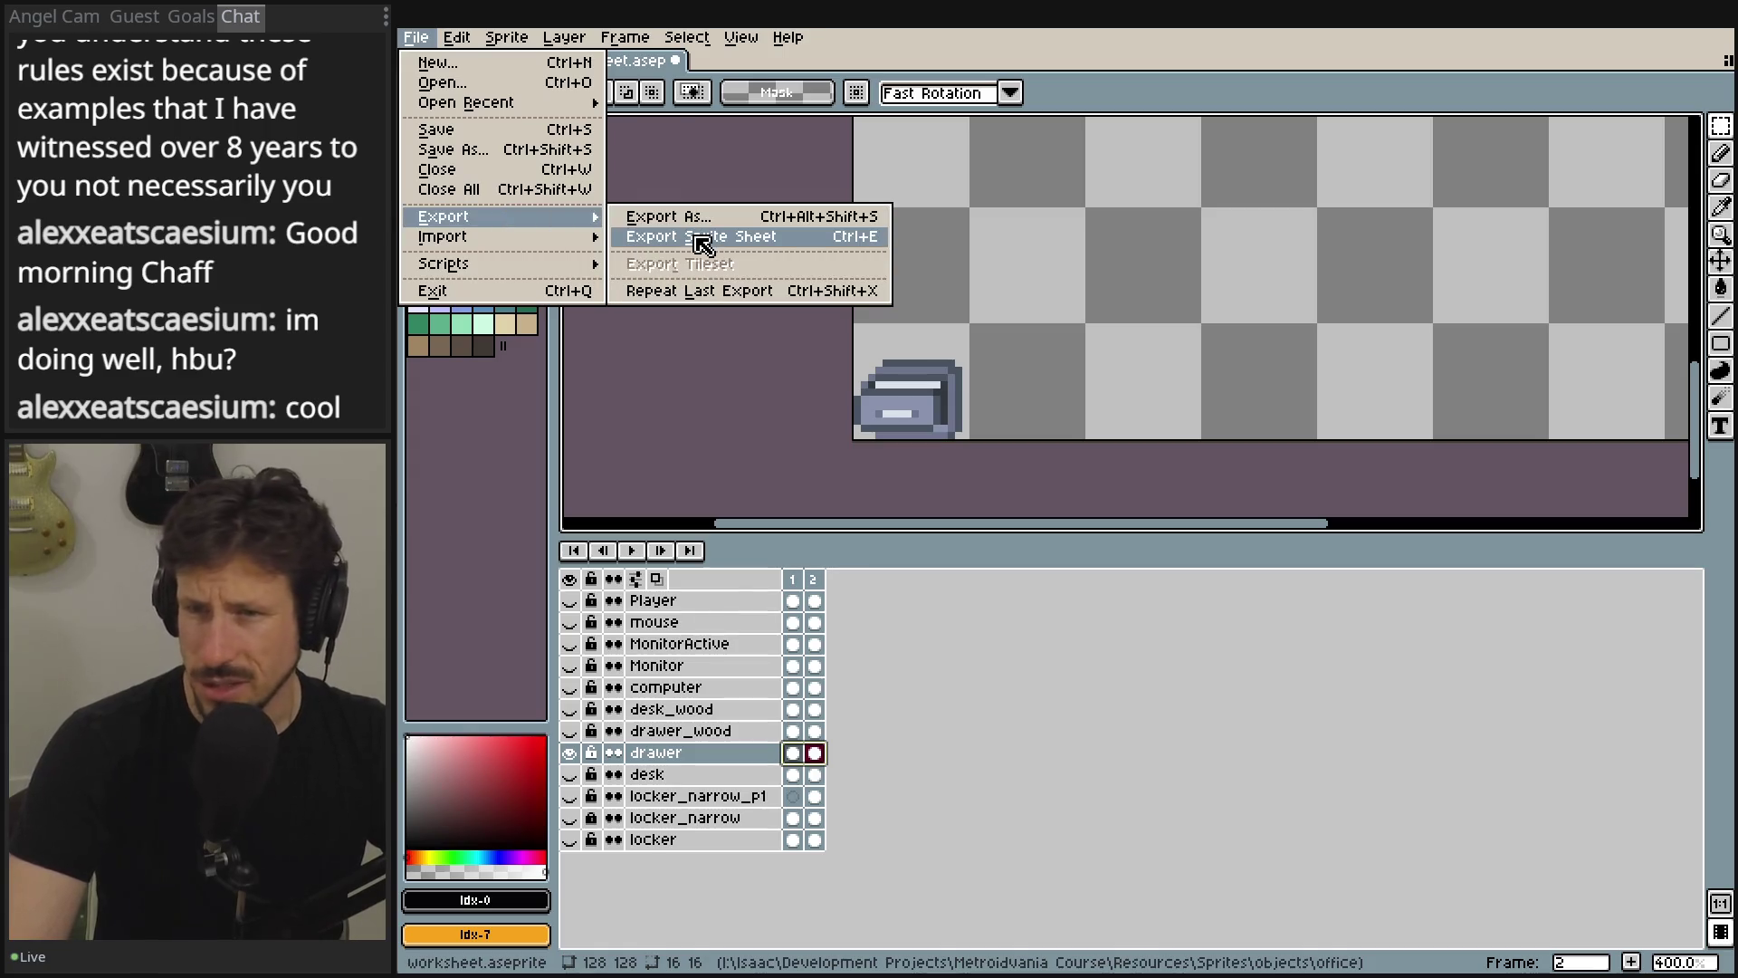
pyautogui.click(701, 237)
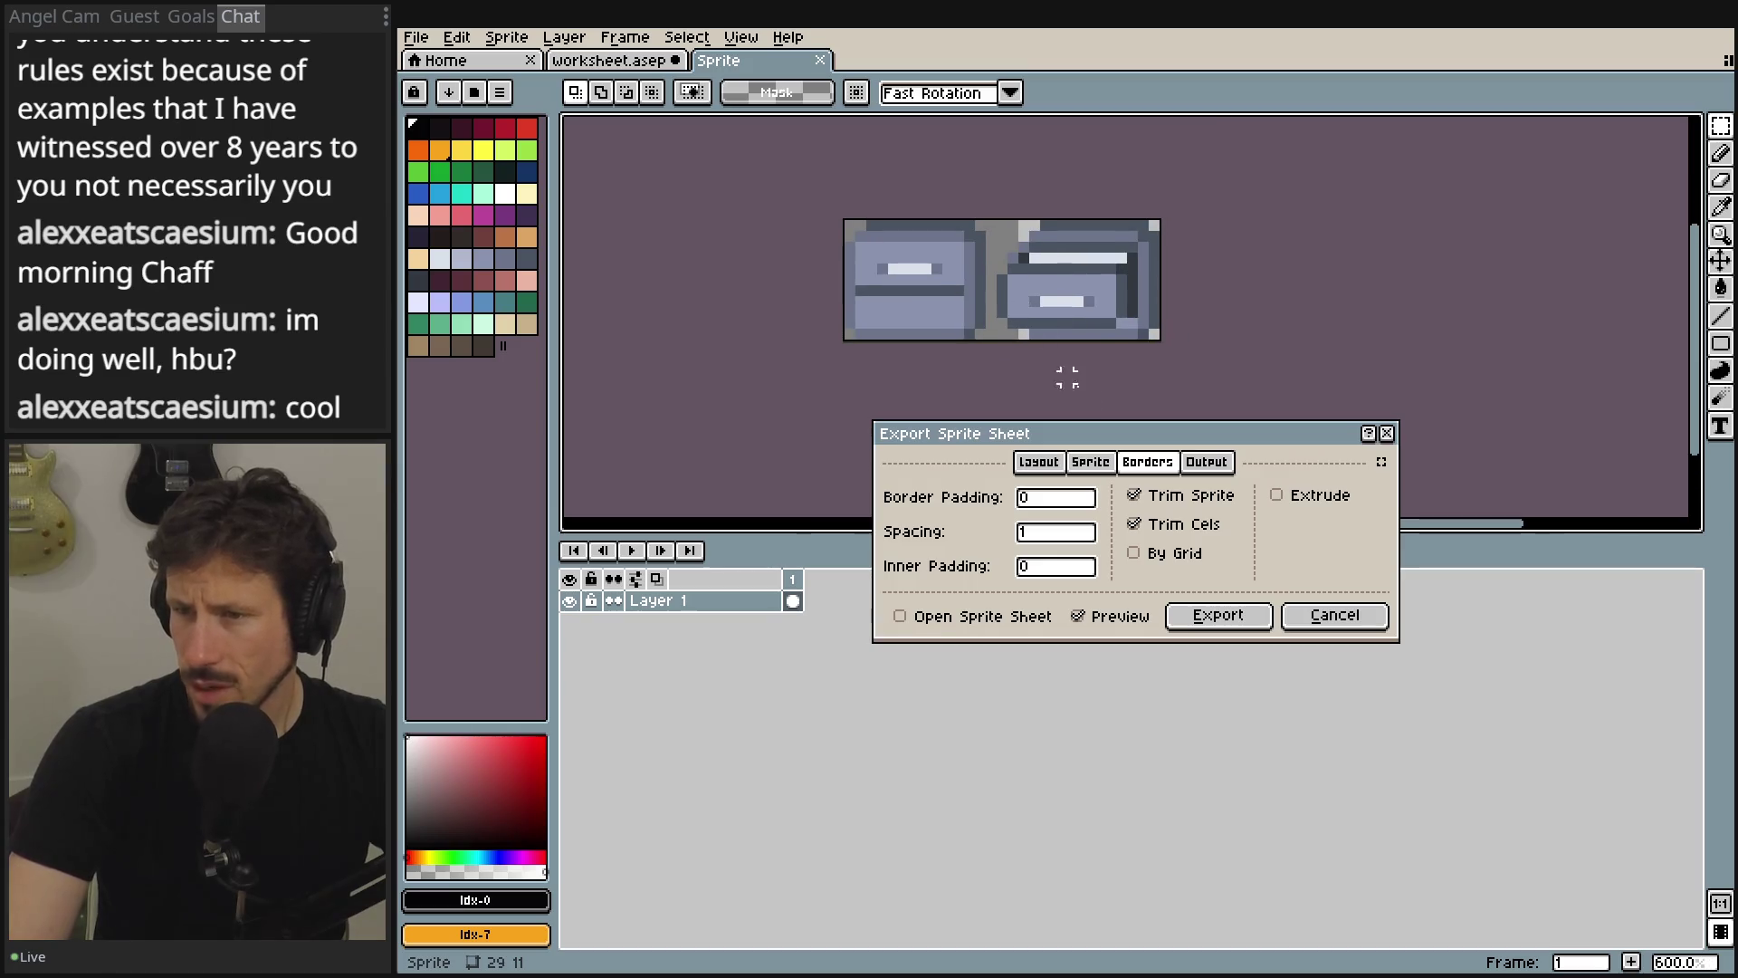
pyautogui.scroll(3, 913, 235)
pyautogui.scroll(-2, 873, 202)
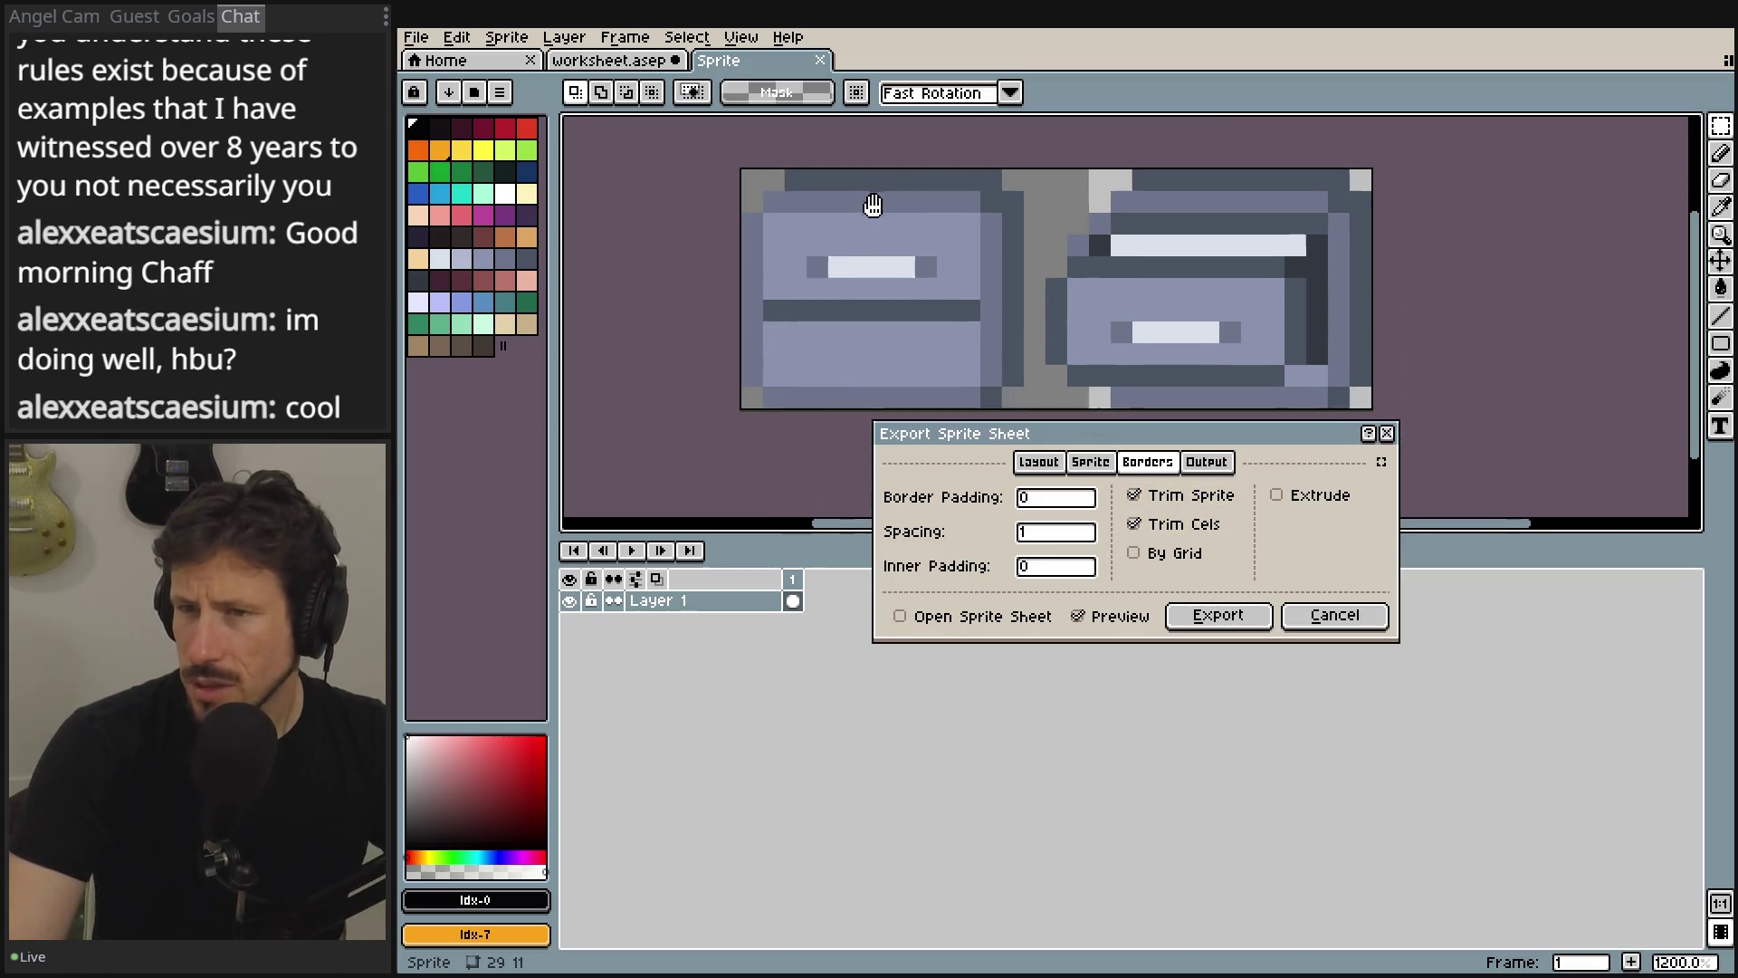
pyautogui.scroll(2, 689, 175)
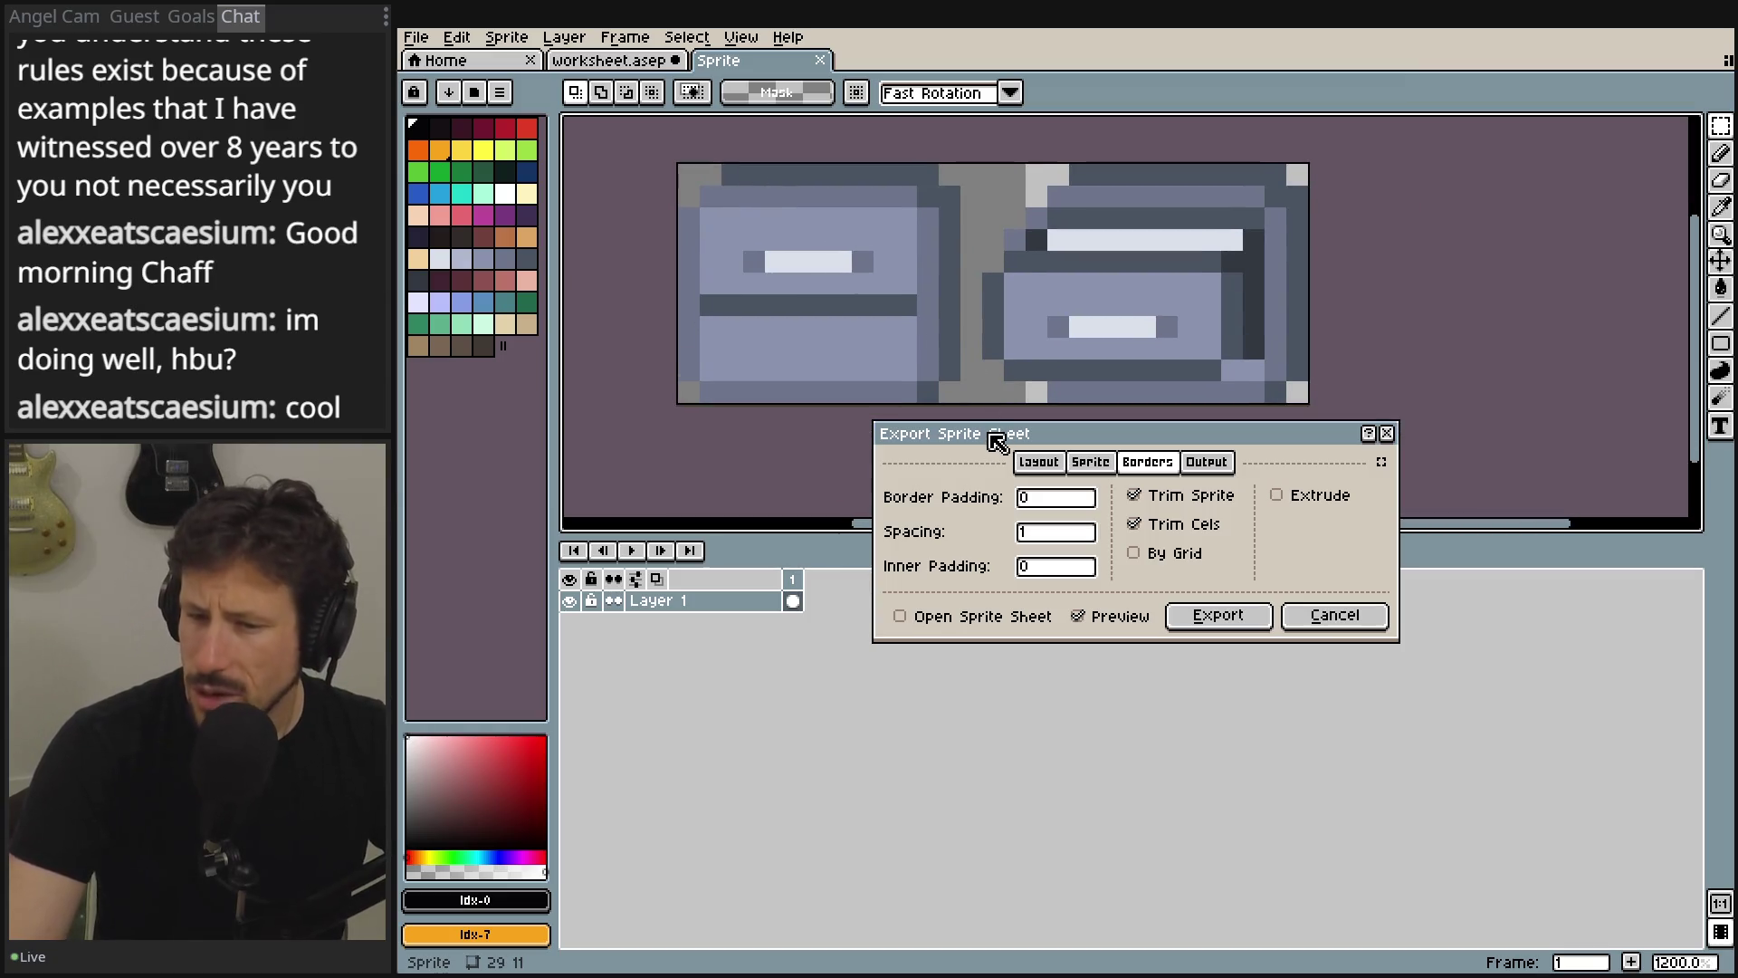
pyautogui.click(1057, 533)
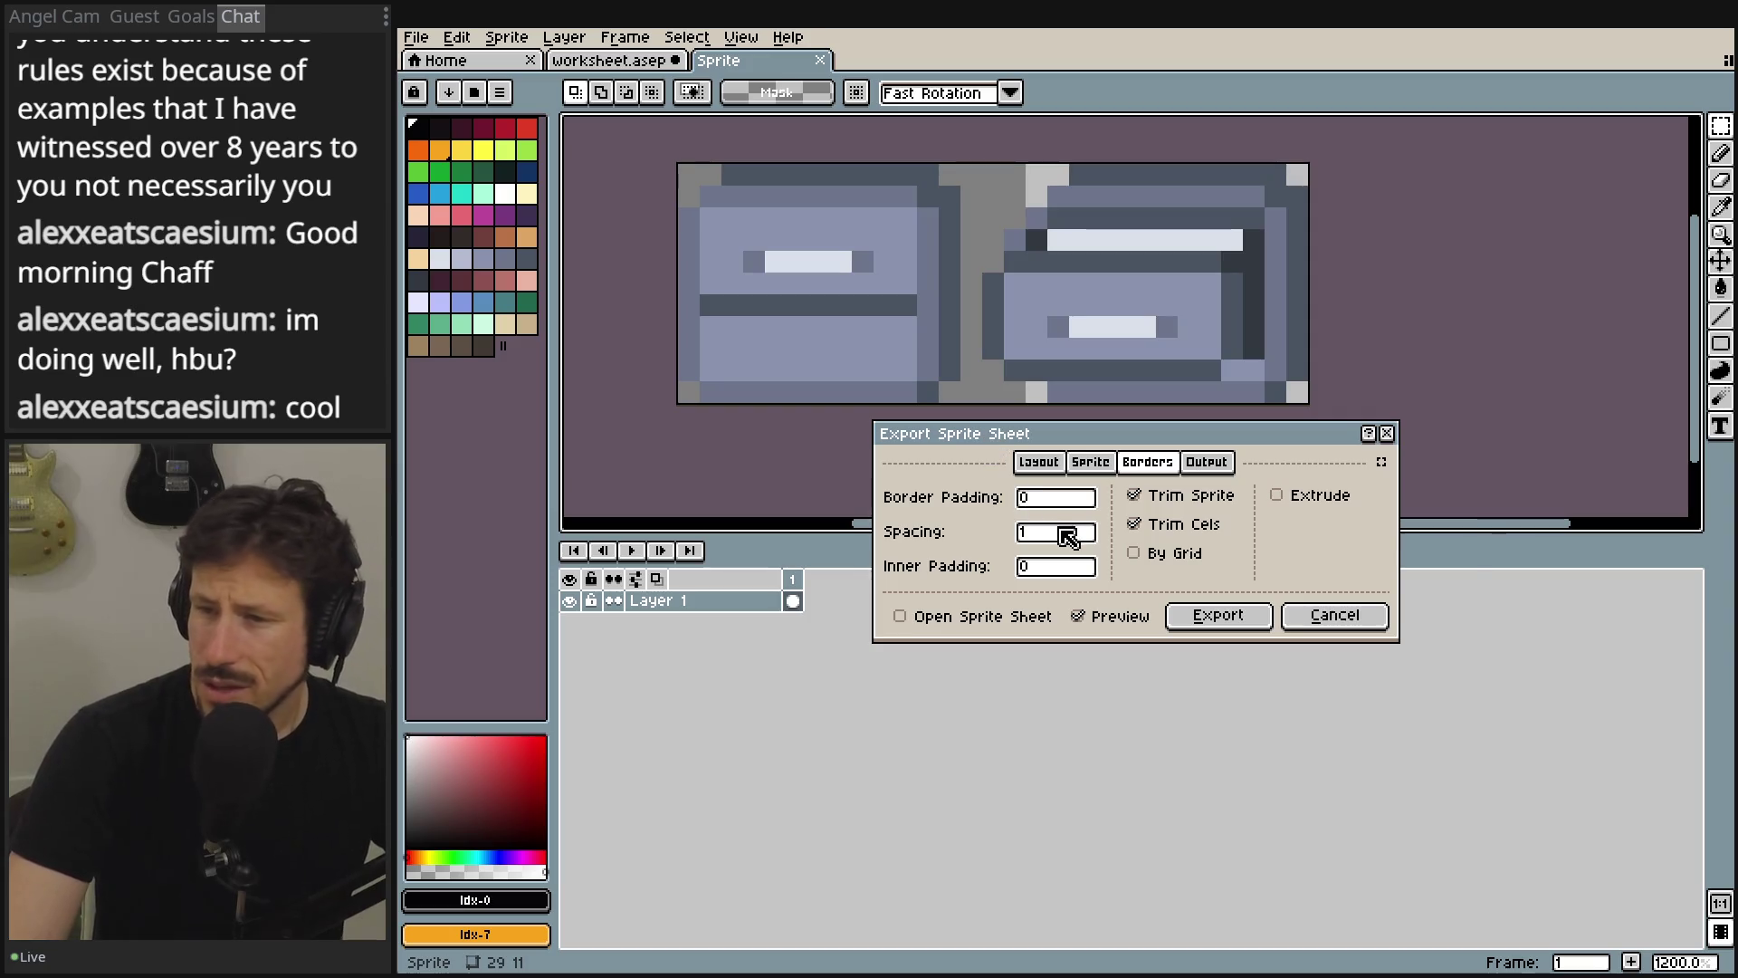
pyautogui.click(1179, 525)
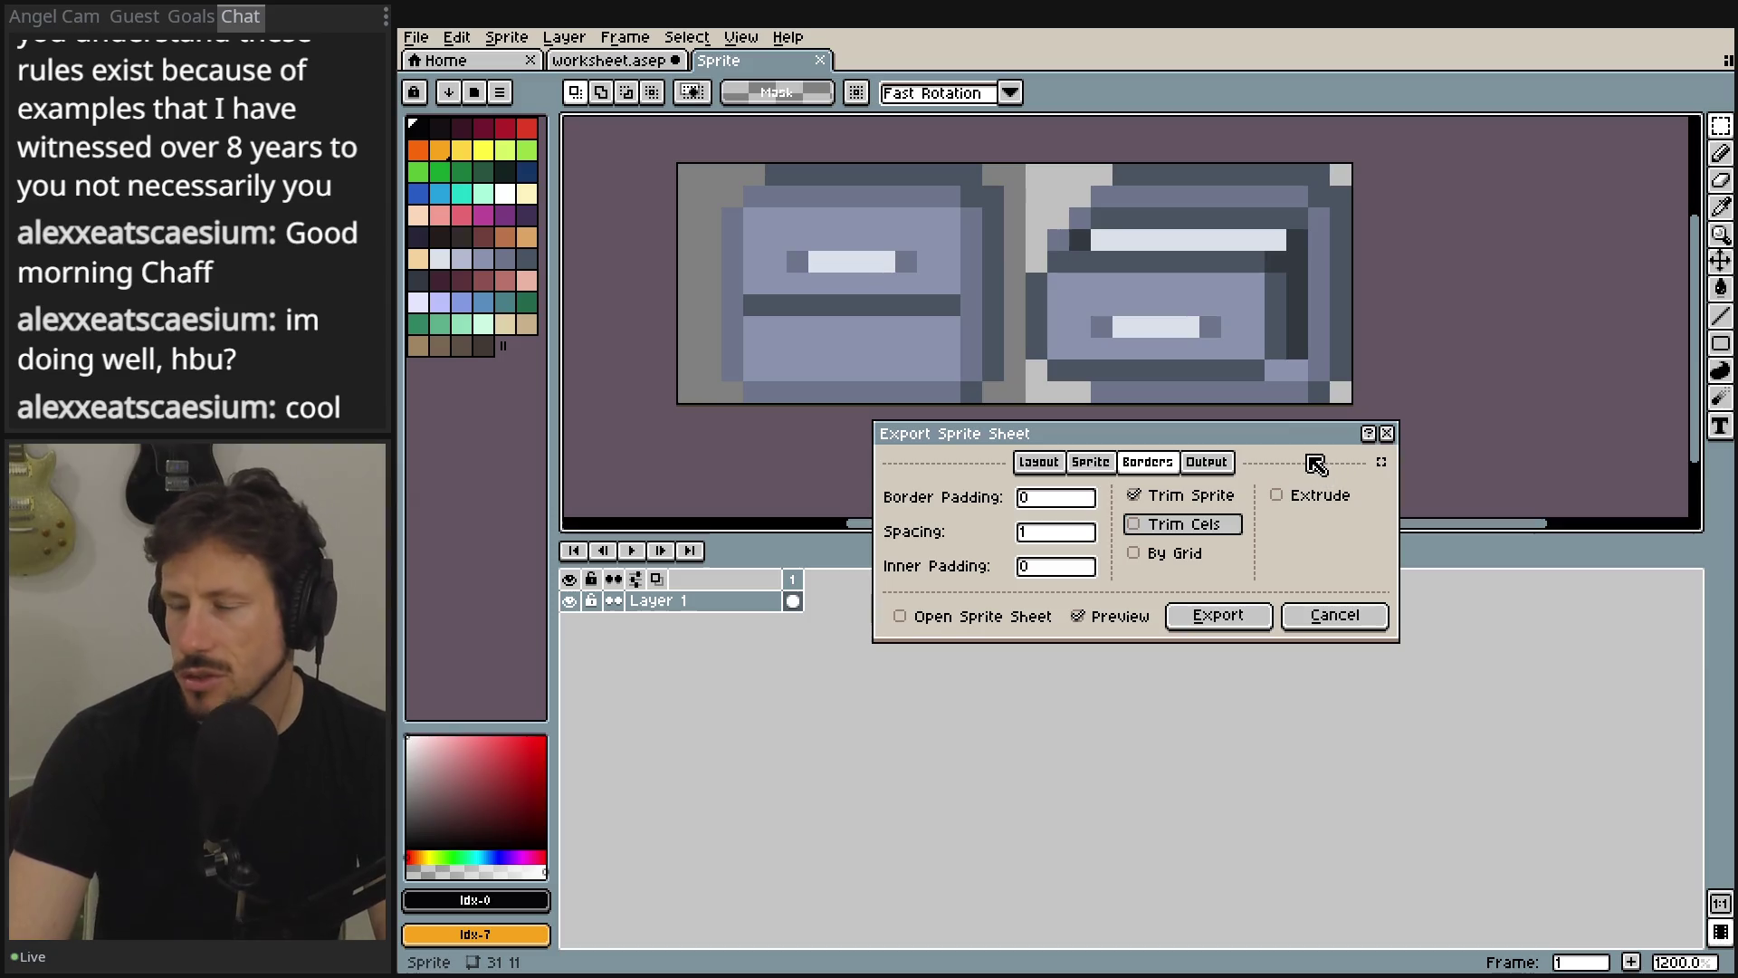
pyautogui.doubleClick(1086, 534)
pyautogui.press('BackSpace')
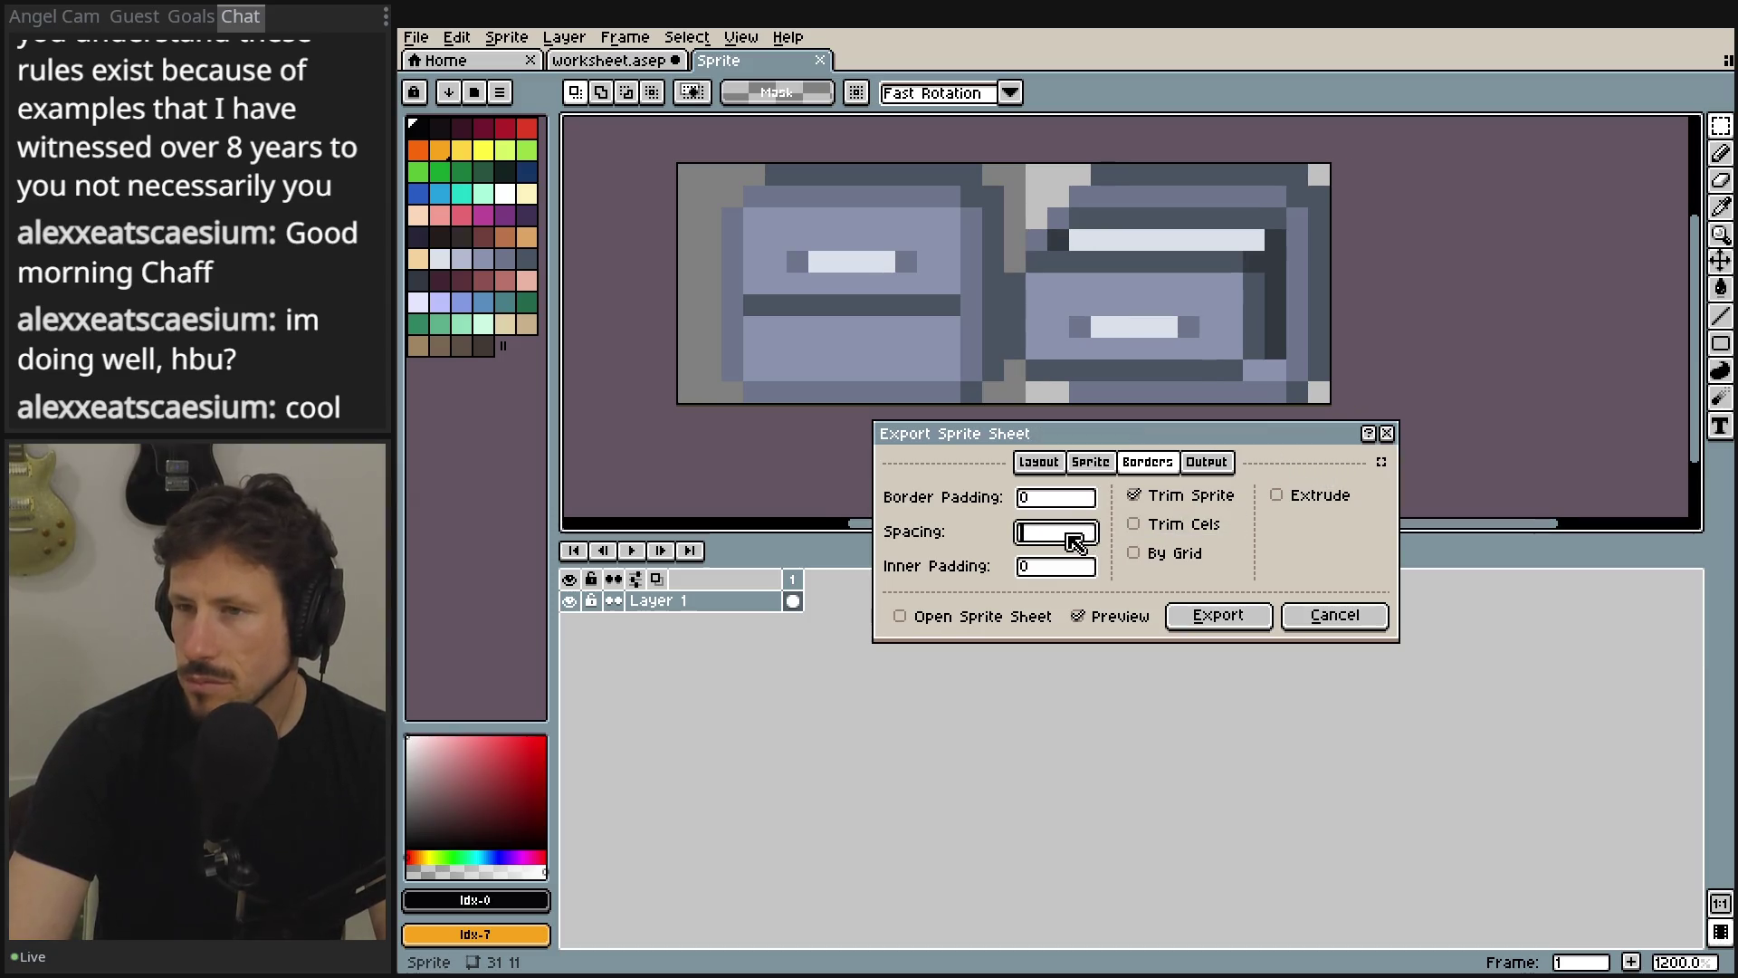
pyautogui.write('1')
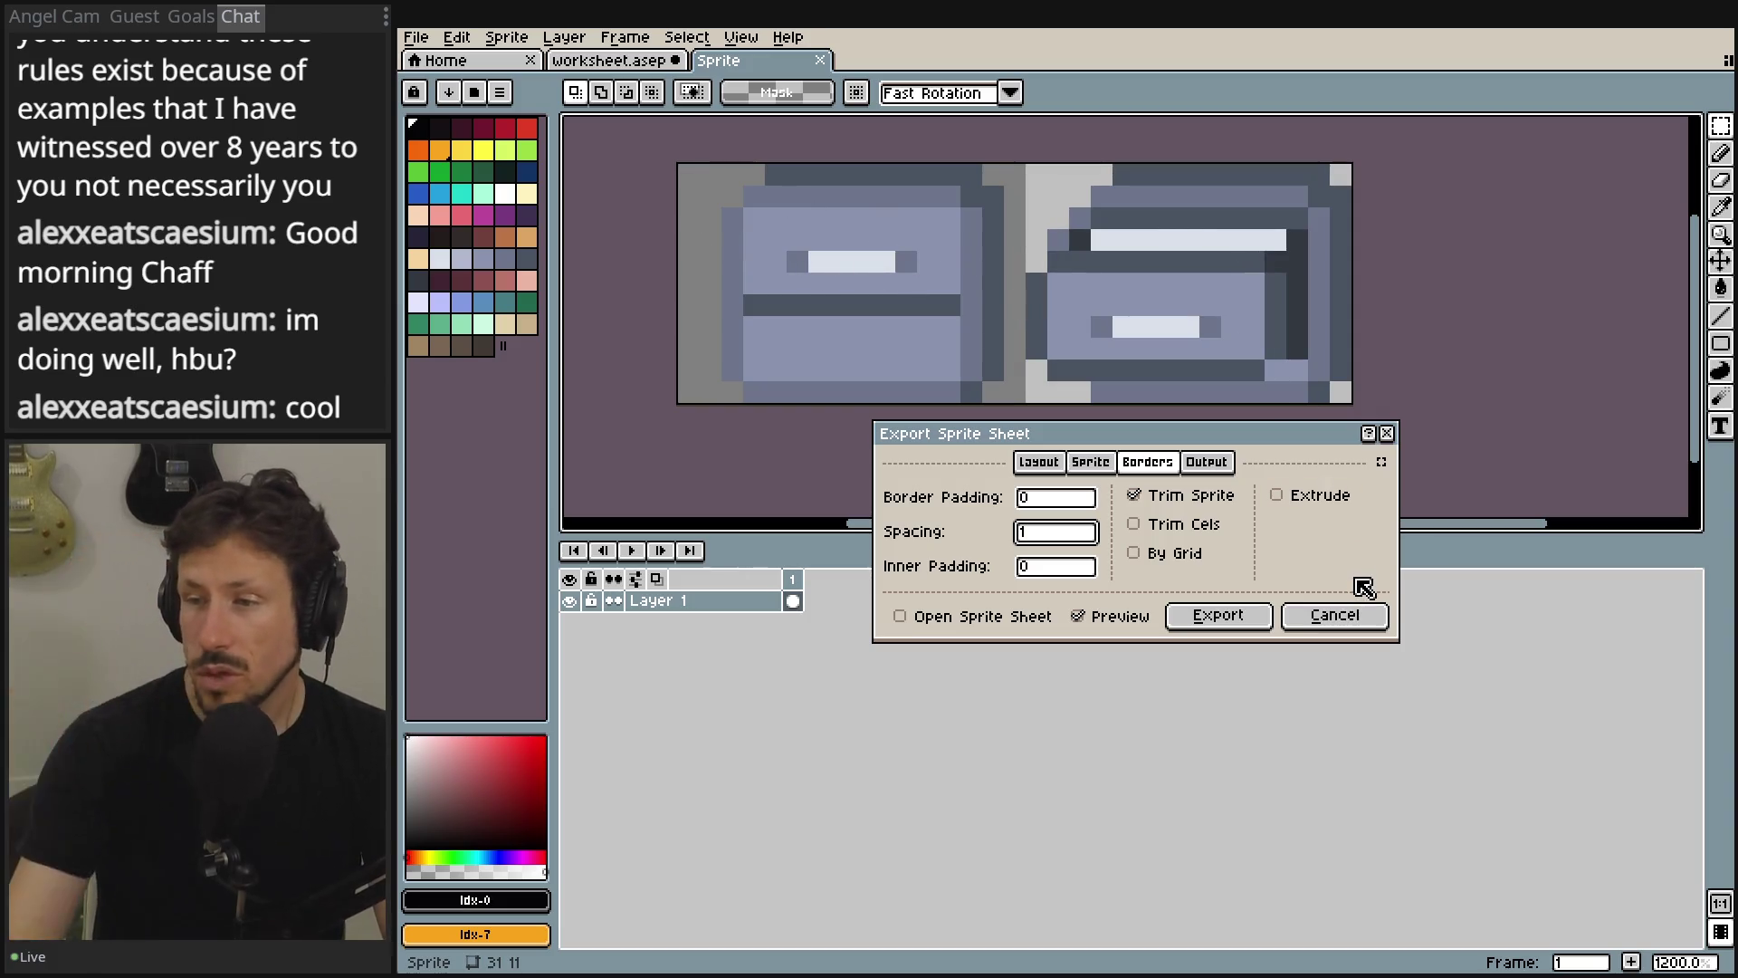
# - Compare the trim previews, finishing with both Trim Sprite and Trim Cels turned on
pyautogui.click(1197, 495)
pyautogui.click(1204, 527)
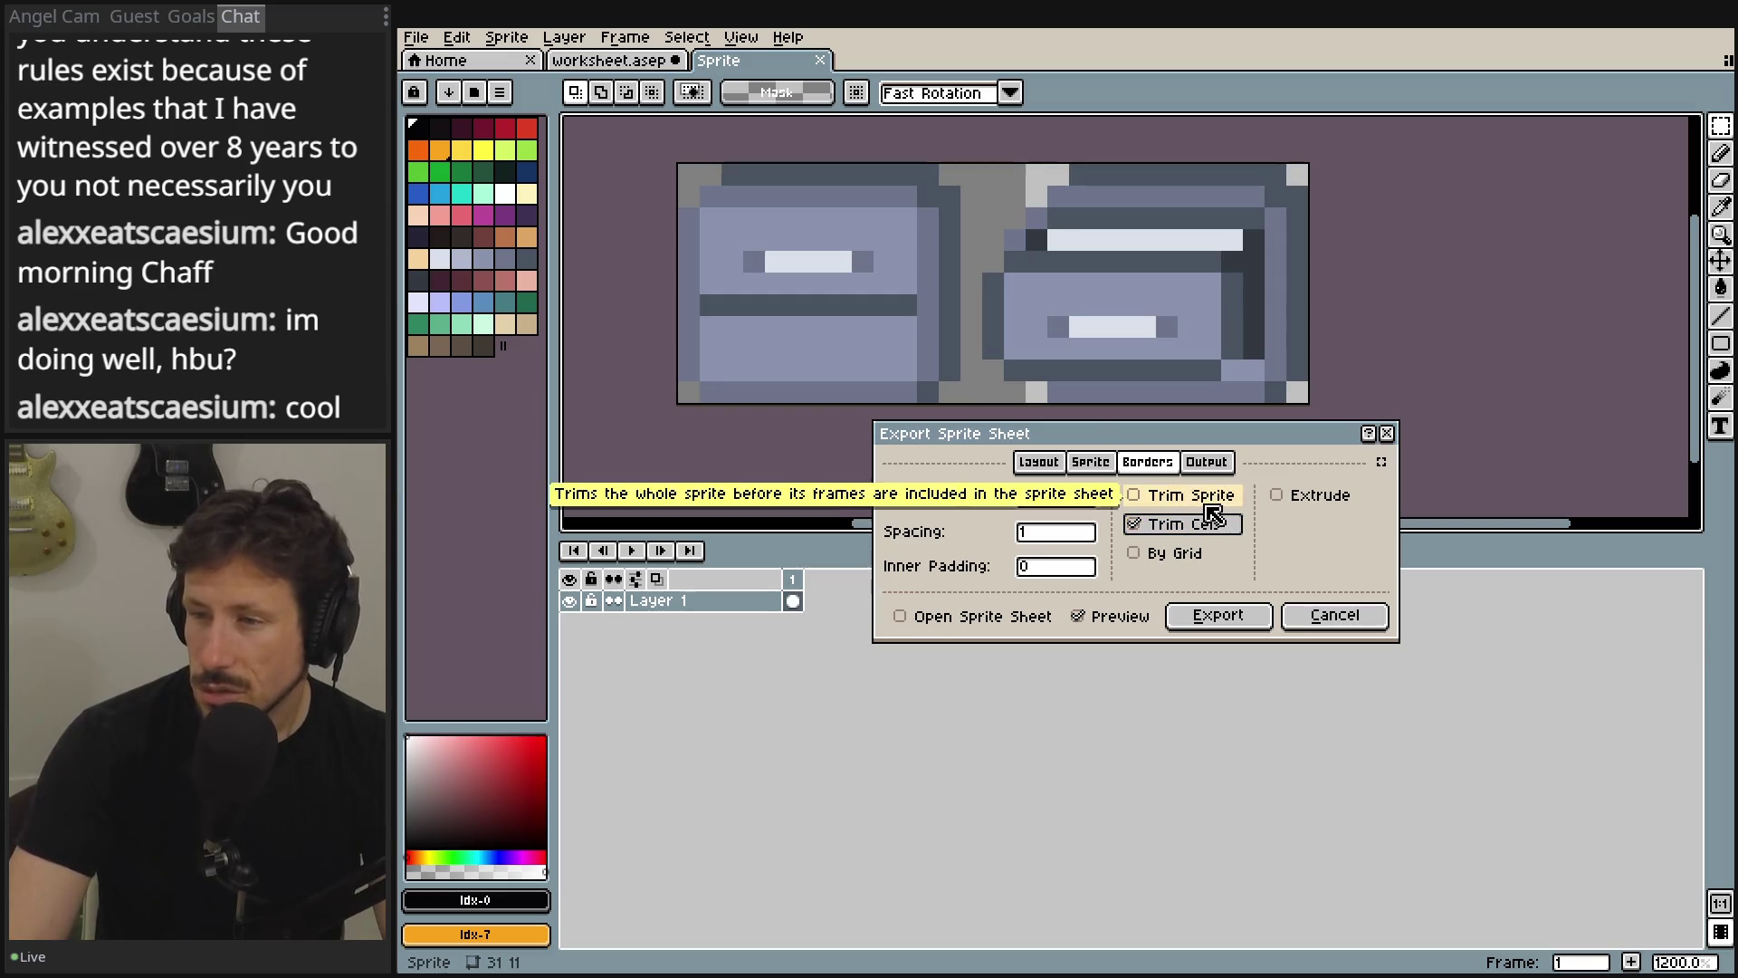
pyautogui.click(1211, 503)
pyautogui.click(1212, 500)
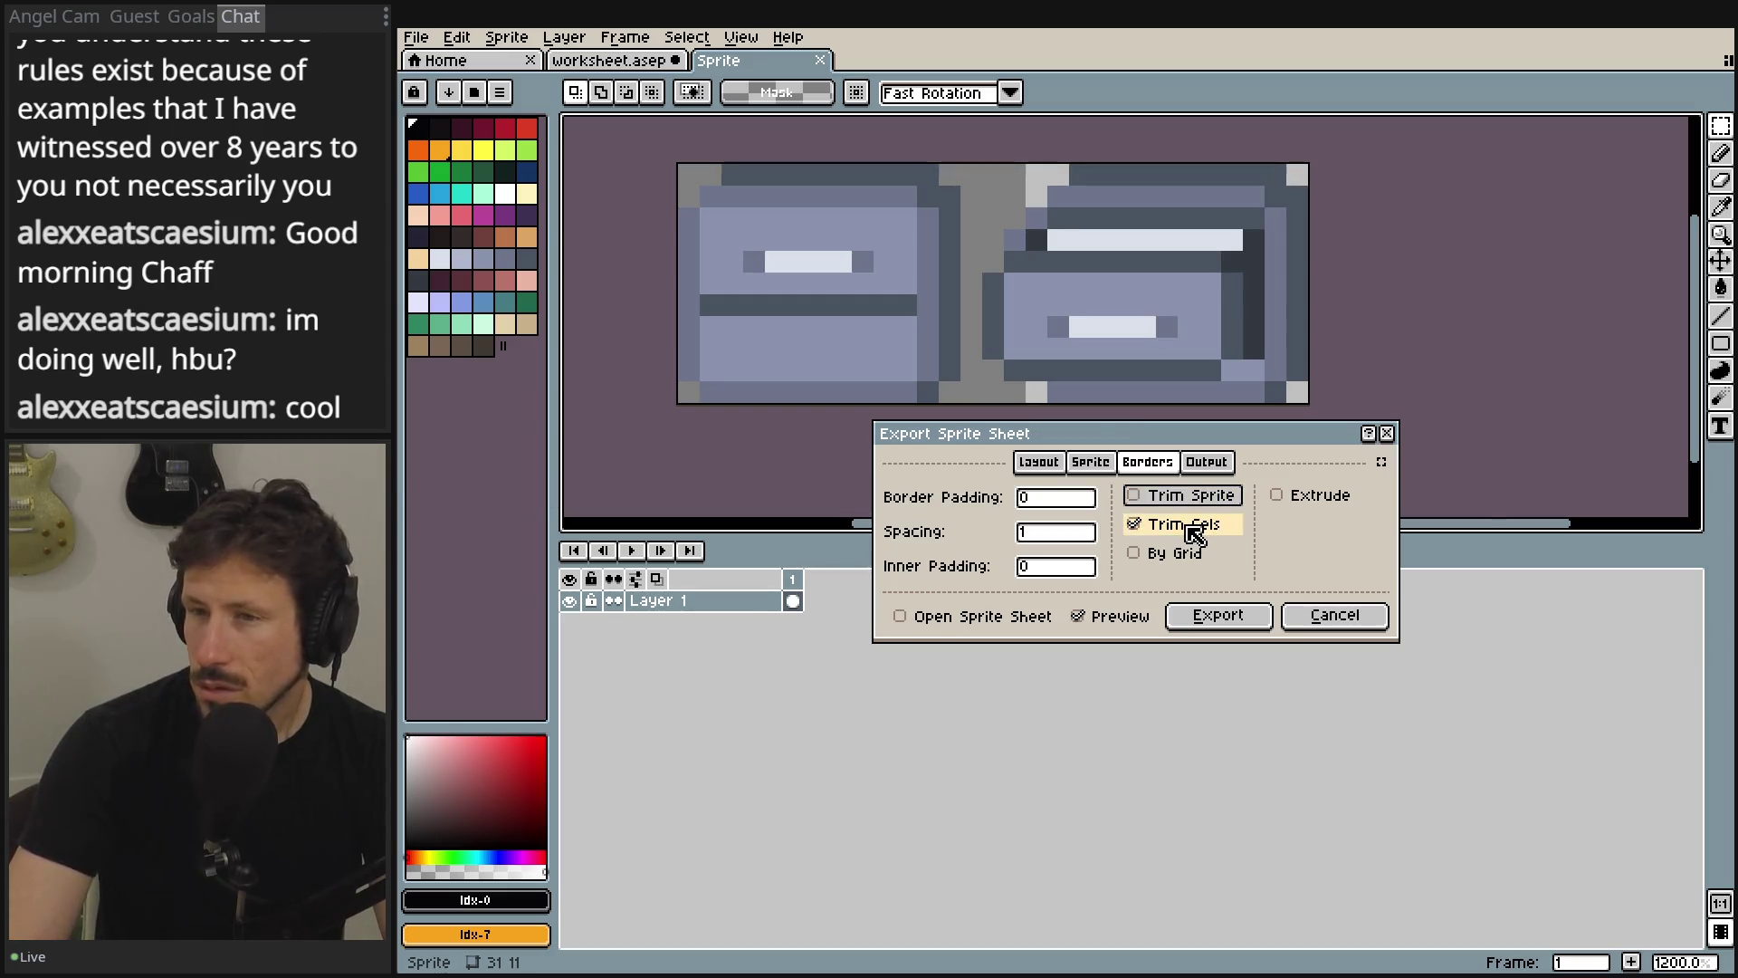
pyautogui.click(1195, 530)
pyautogui.click(1195, 533)
pyautogui.click(1195, 532)
pyautogui.click(1184, 495)
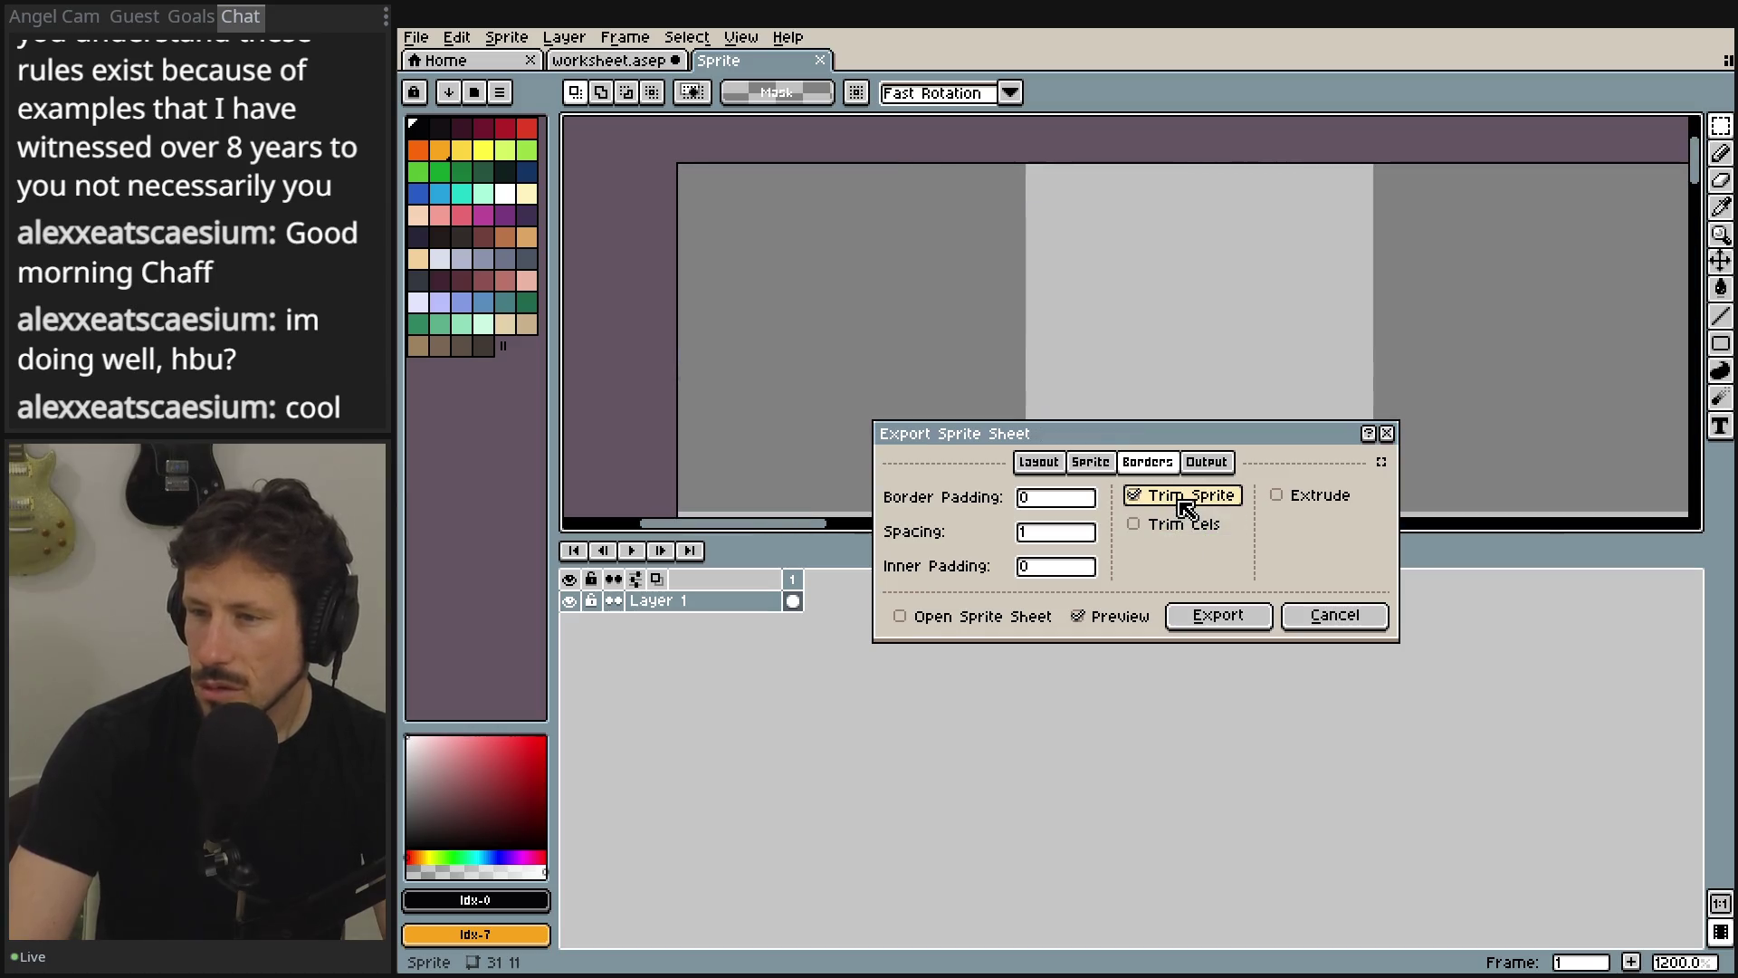
pyautogui.click(1175, 528)
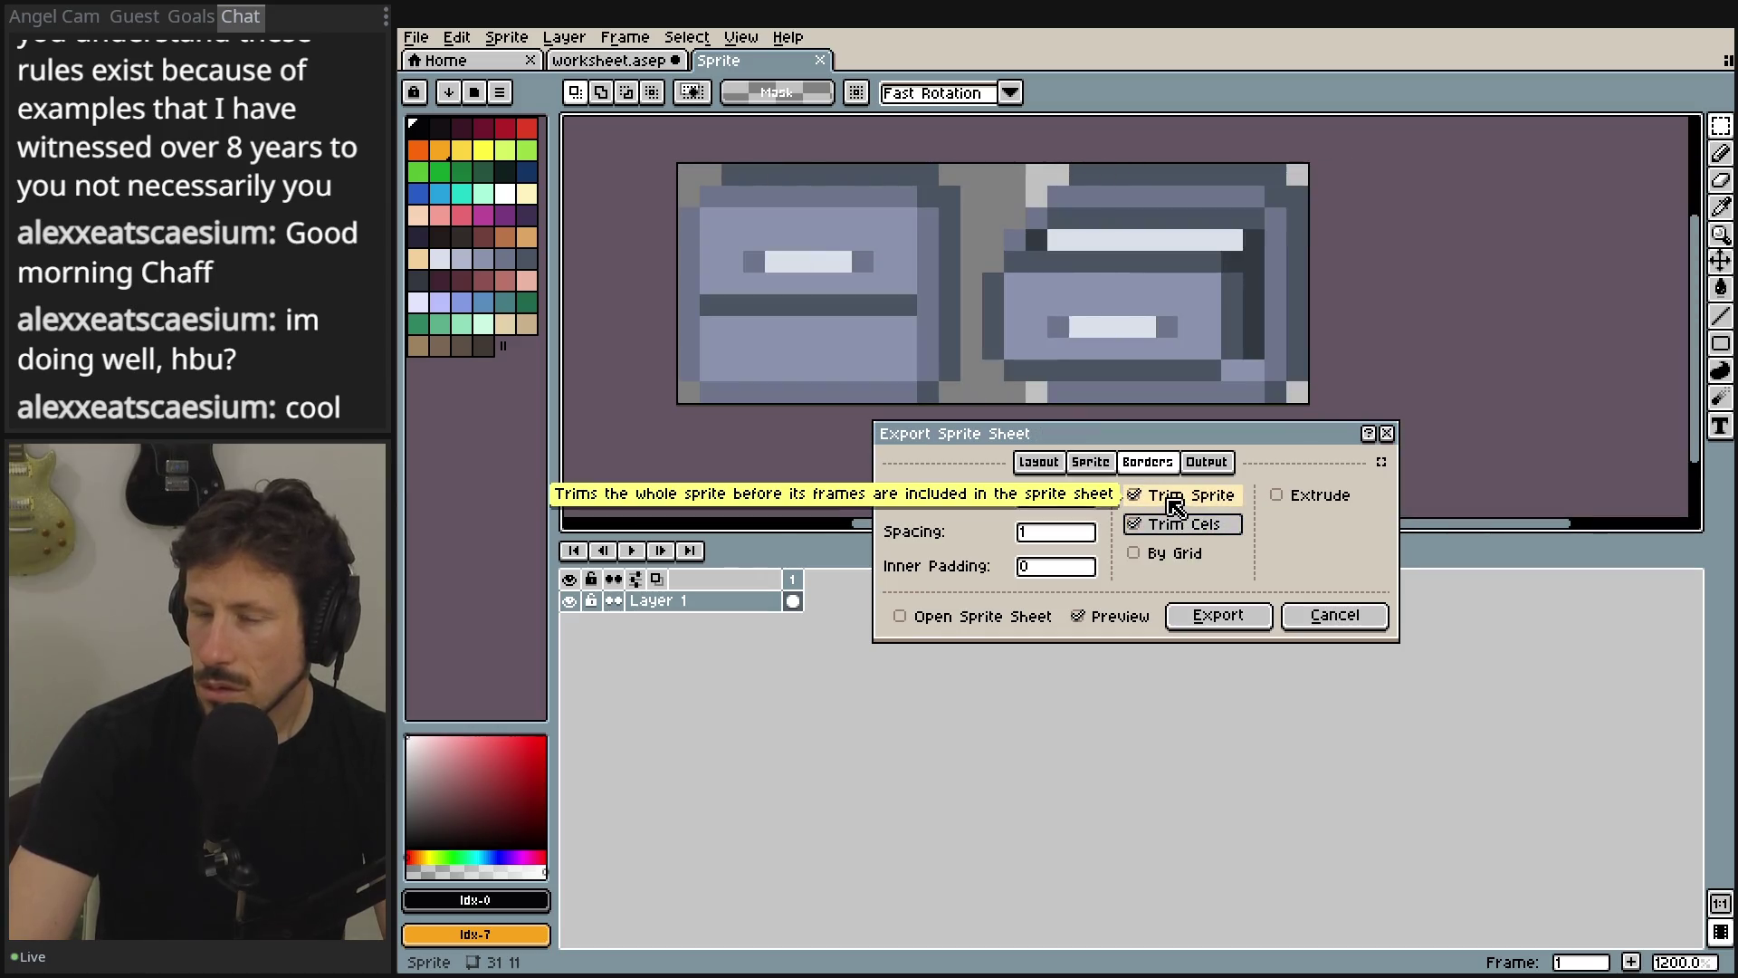
pyautogui.click(1173, 498)
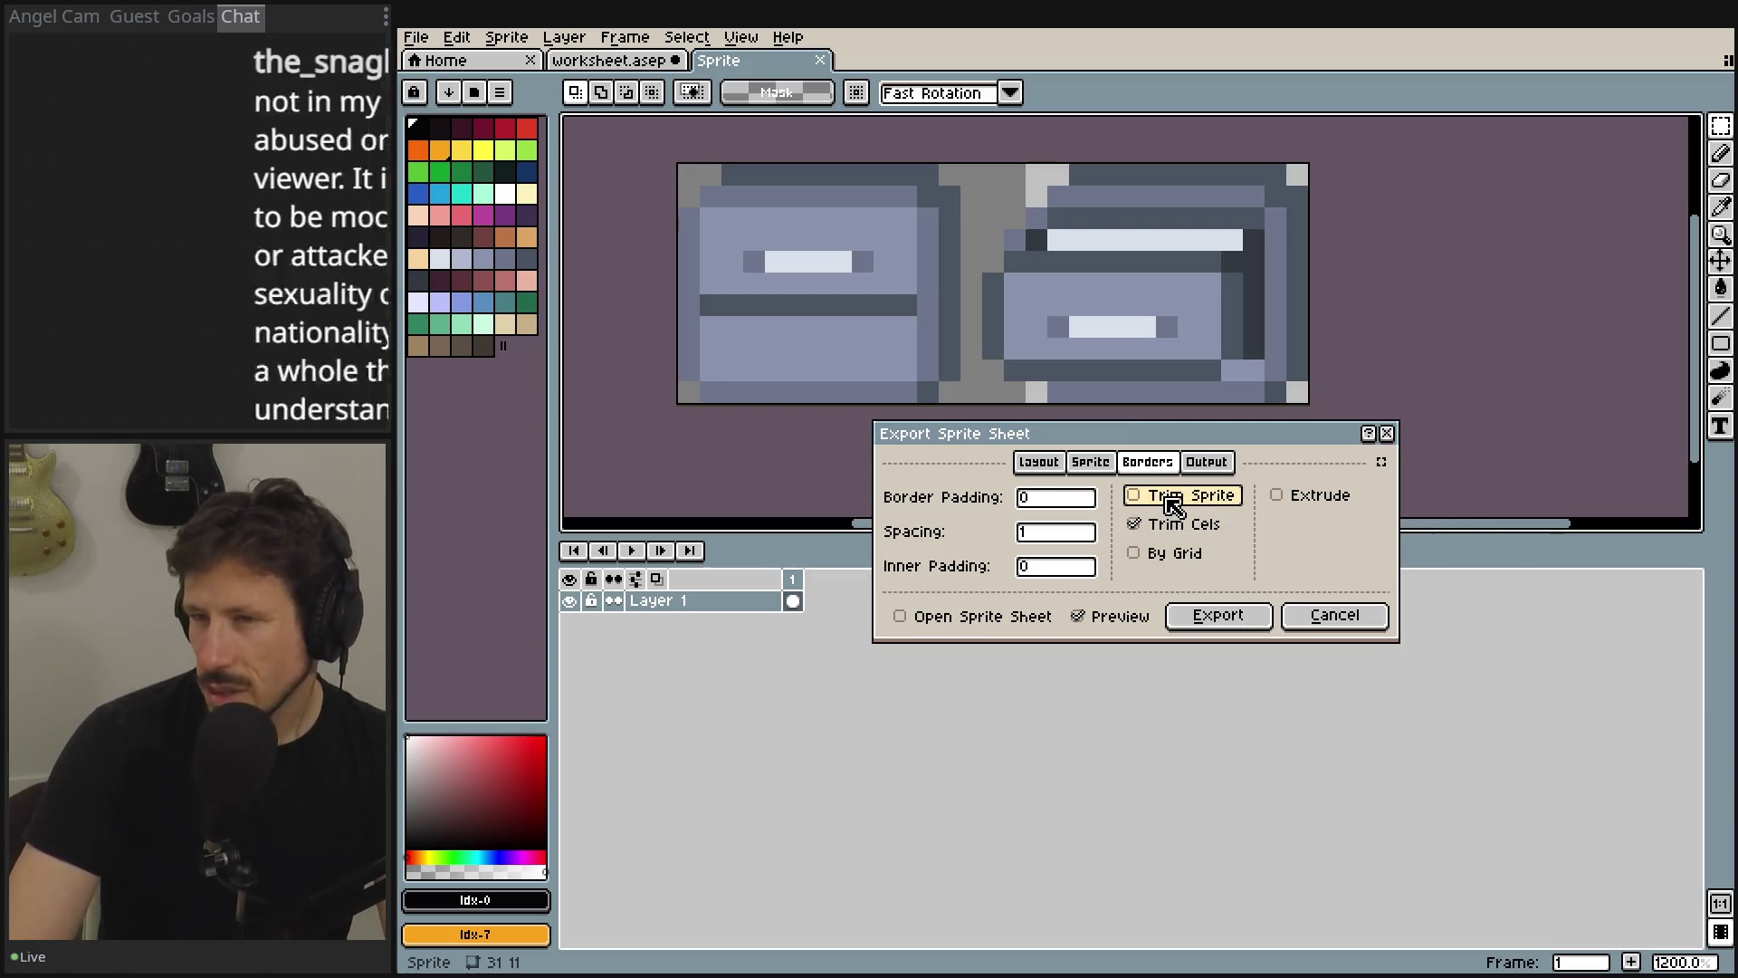
pyautogui.click(1174, 503)
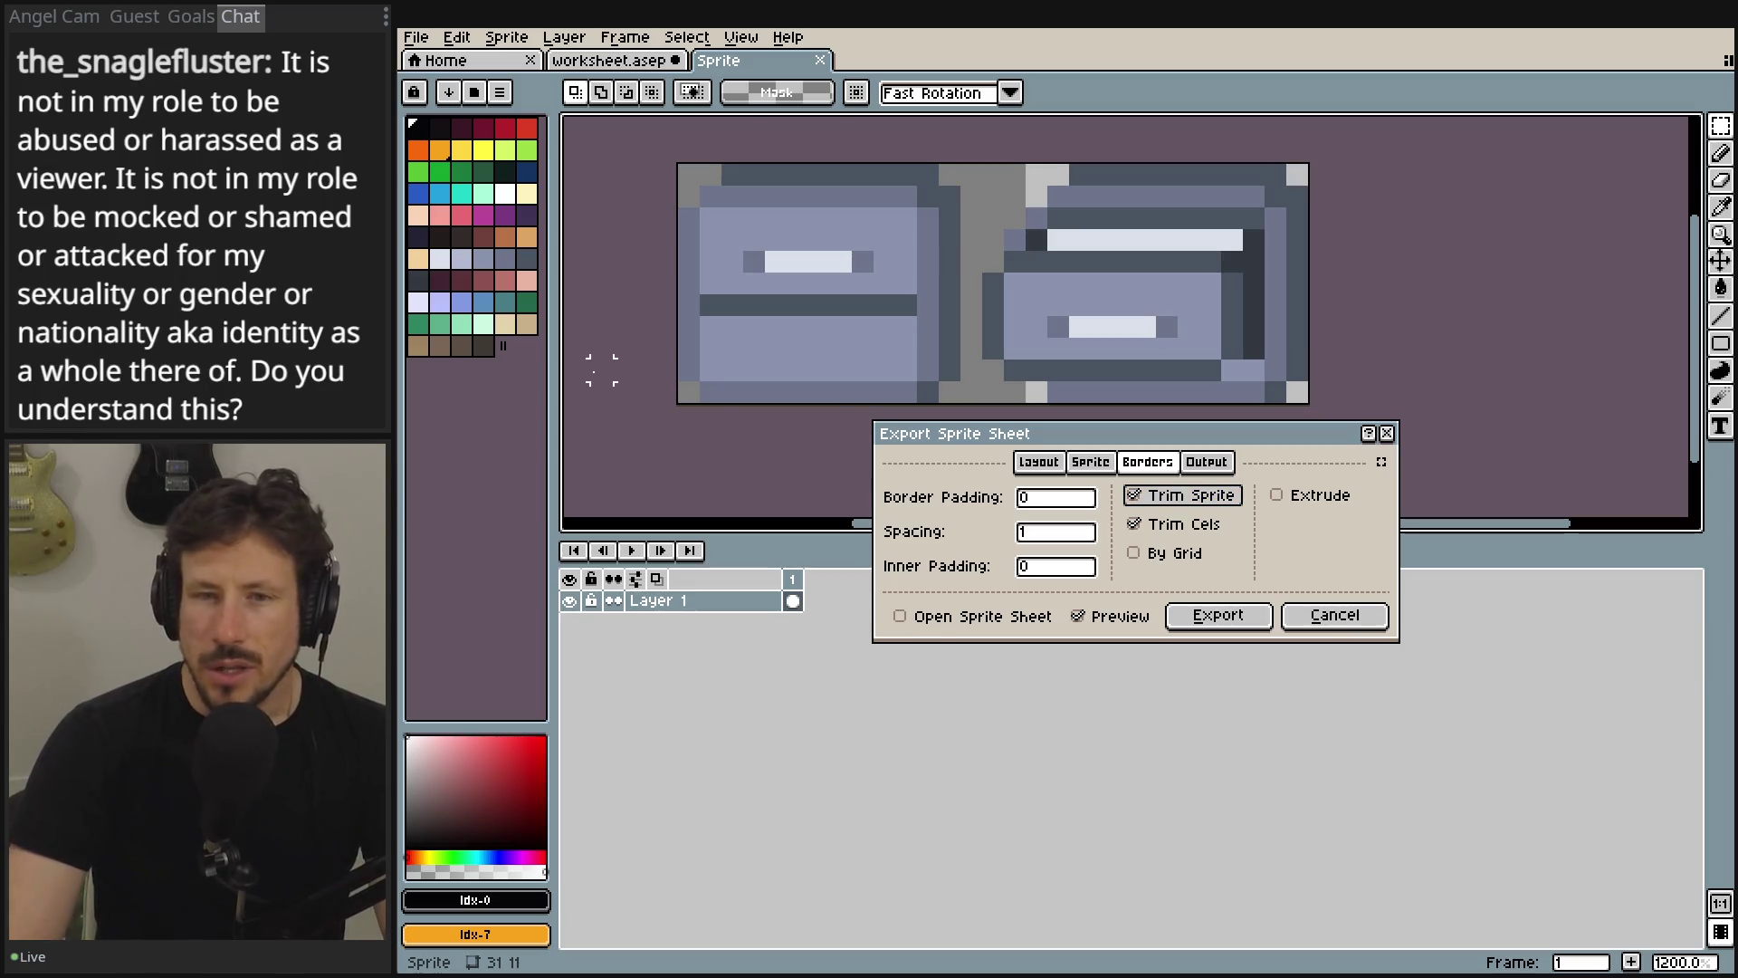
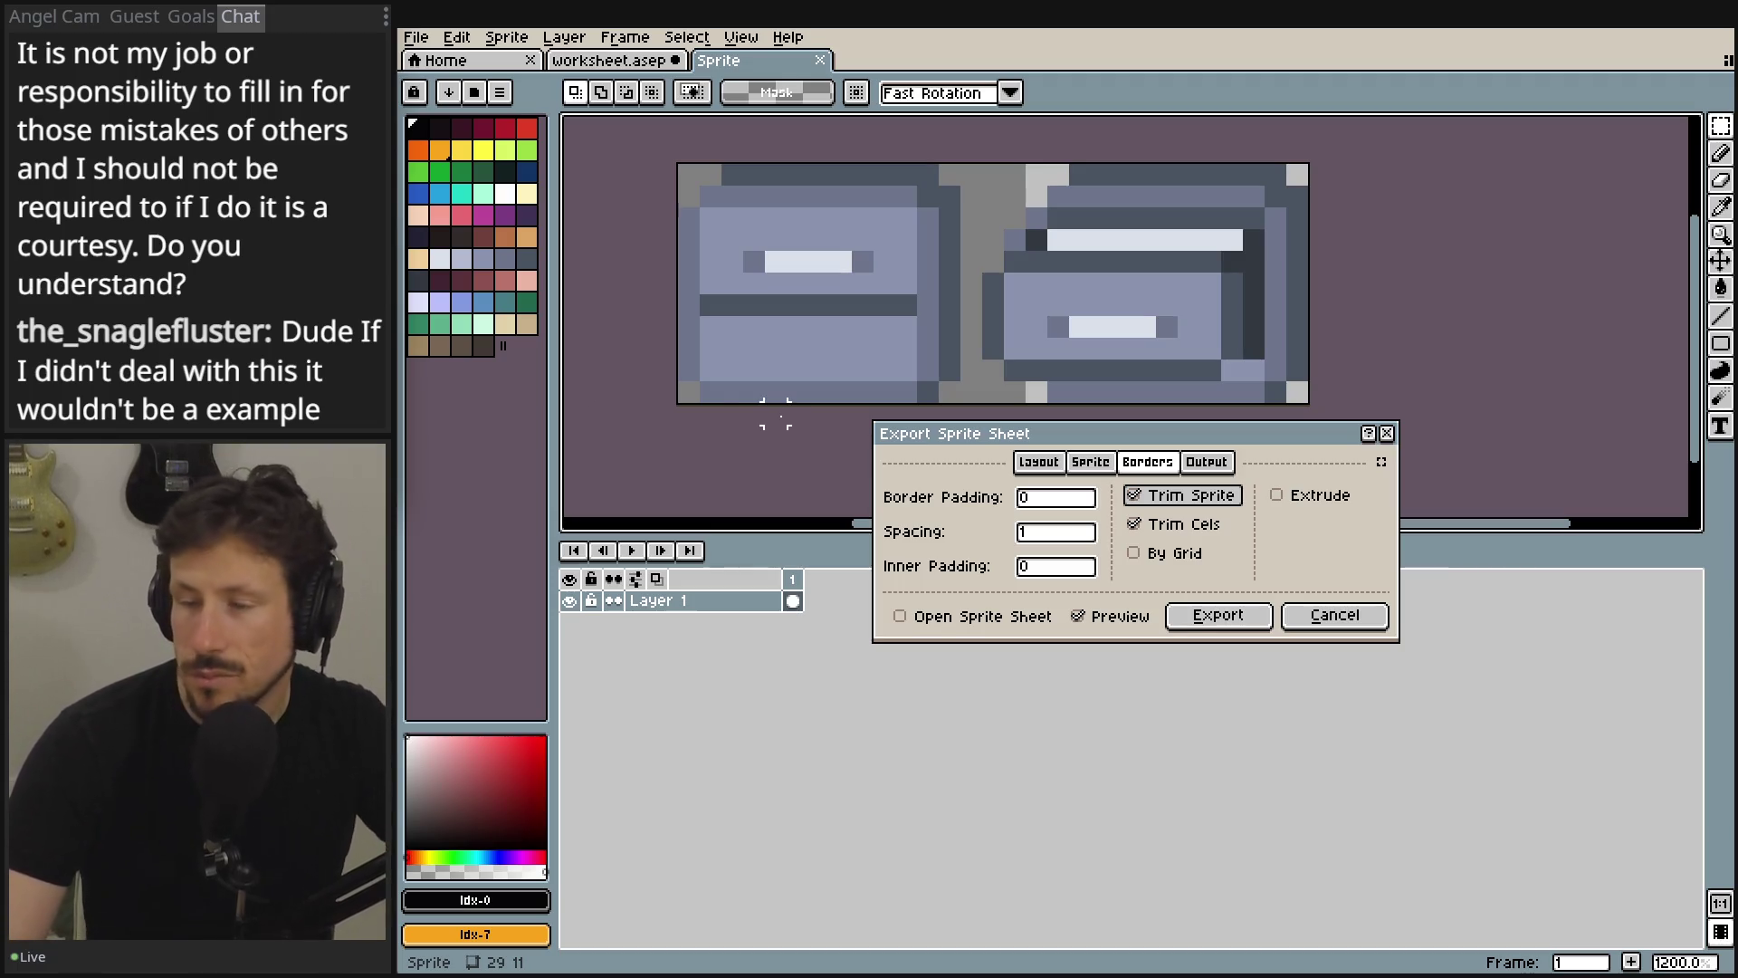
# - Move the Export Sprite Sheet dialog off the drawer art and bring up the Output File location options
pyautogui.moveTo(1031, 444)
pyautogui.mouseDown()
pyautogui.moveTo(1070, 443)
pyautogui.moveTo(1030, 505)
pyautogui.moveTo(843, 424)
pyautogui.moveTo(955, 457)
pyautogui.moveTo(1054, 456)
pyautogui.moveTo(1032, 431)
pyautogui.moveTo(816, 432)
pyautogui.moveTo(919, 494)
pyautogui.moveTo(878, 493)
pyautogui.moveTo(828, 441)
pyautogui.moveTo(1021, 497)
pyautogui.moveTo(819, 504)
pyautogui.moveTo(739, 438)
pyautogui.mouseUp()
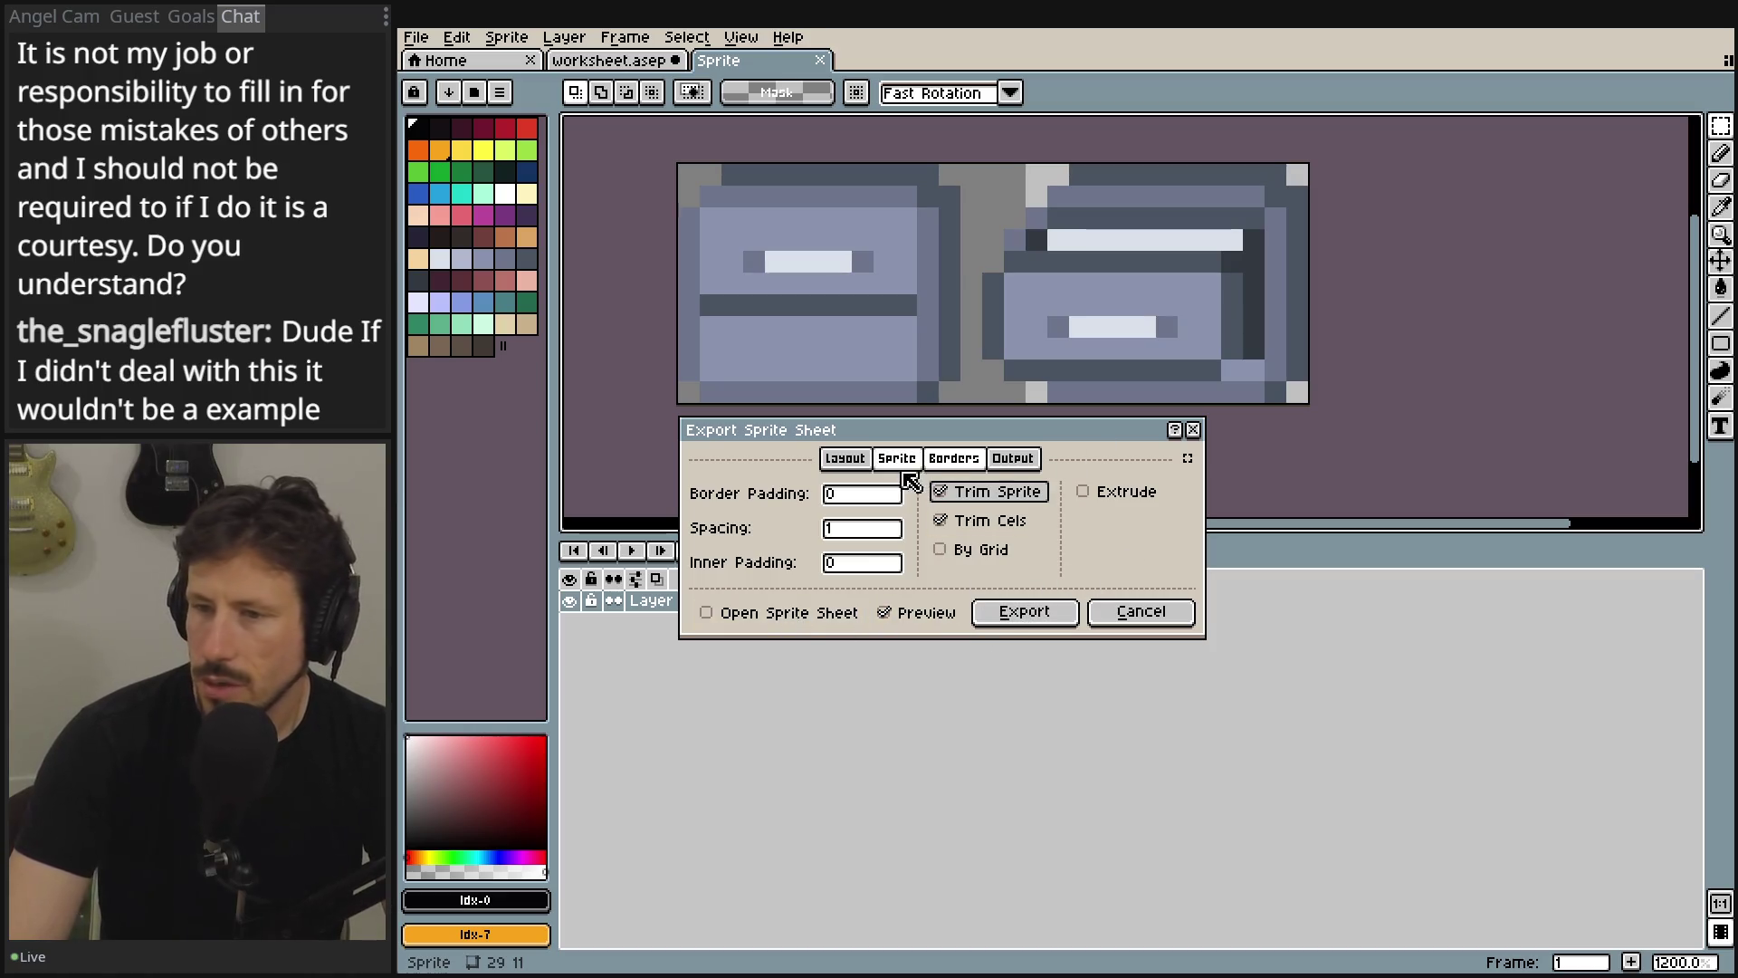
pyautogui.click(1014, 458)
pyautogui.click(1180, 493)
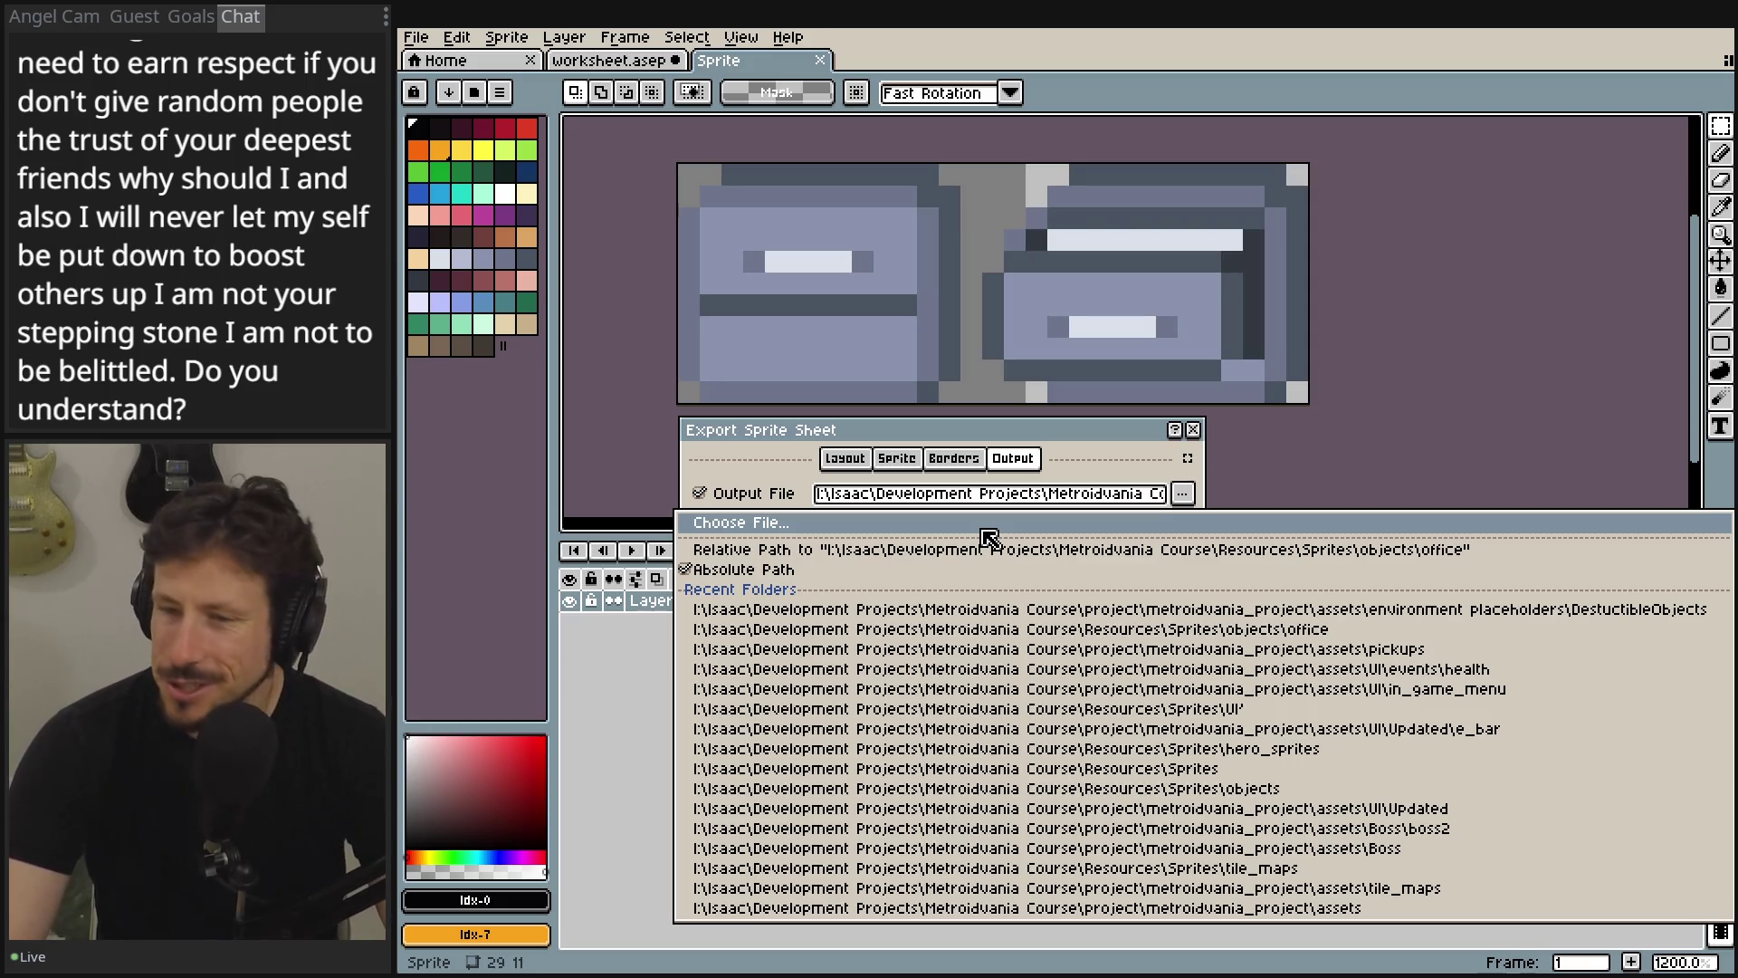
# - Open the save window in DestuctibleObjects and clear the old 'destructible_objects' file name
pyautogui.click(981, 528)
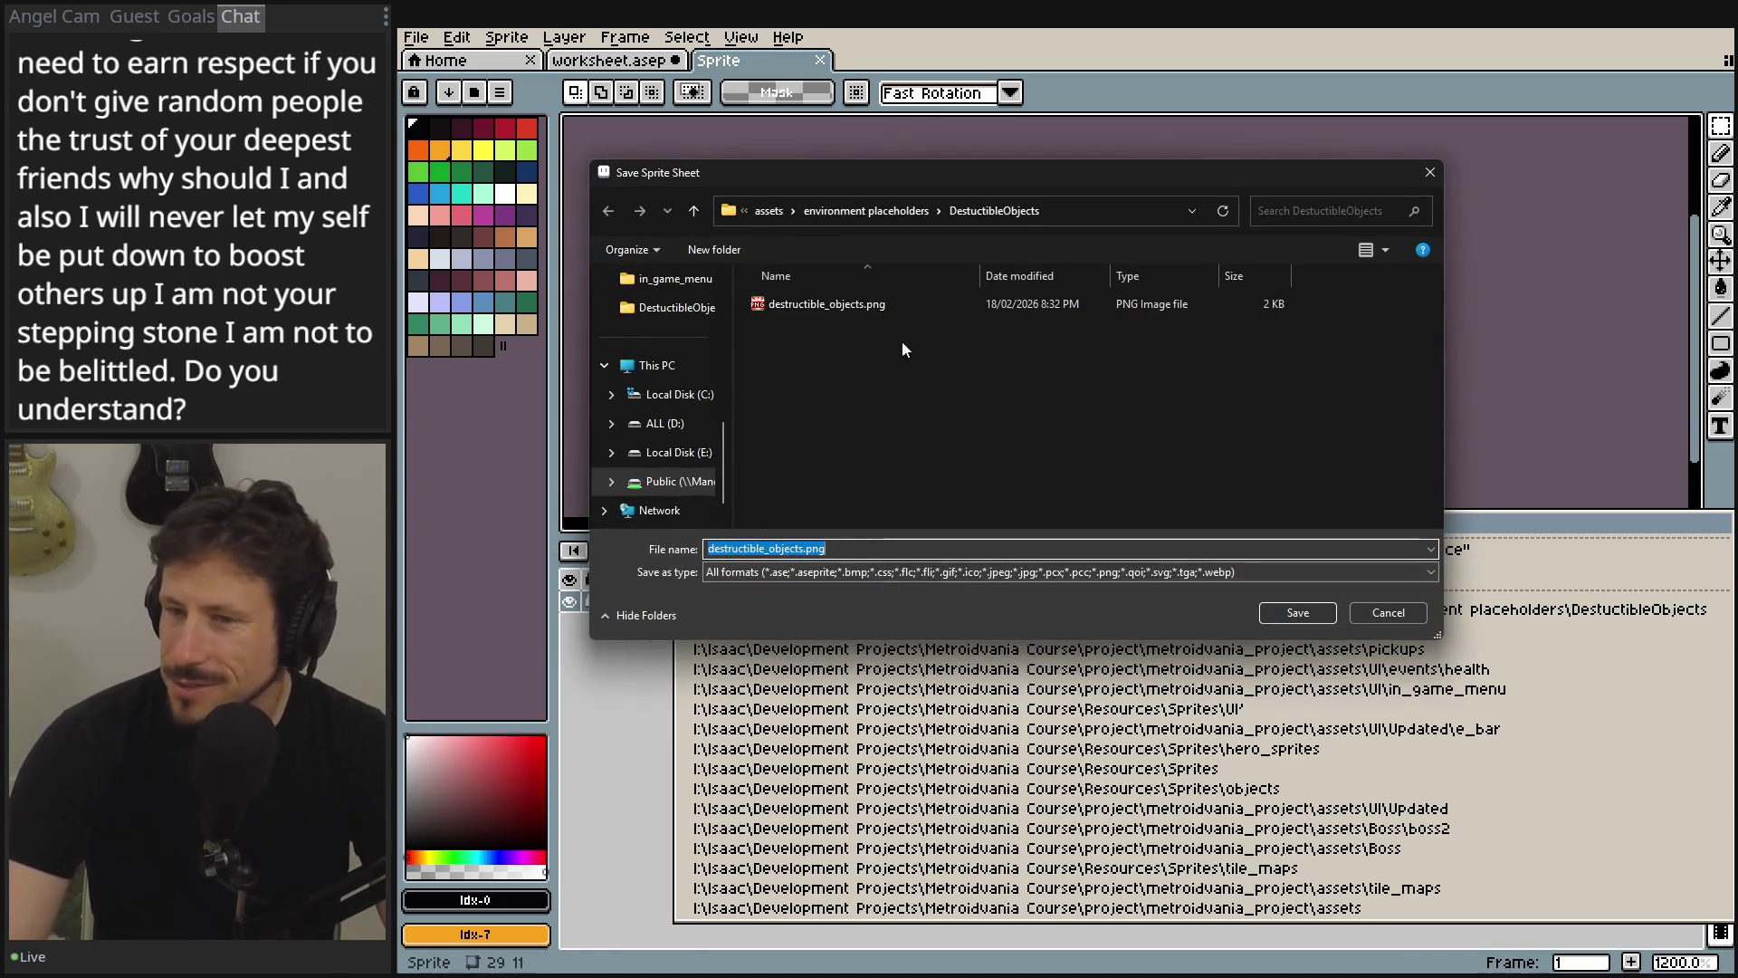
pyautogui.click(798, 549)
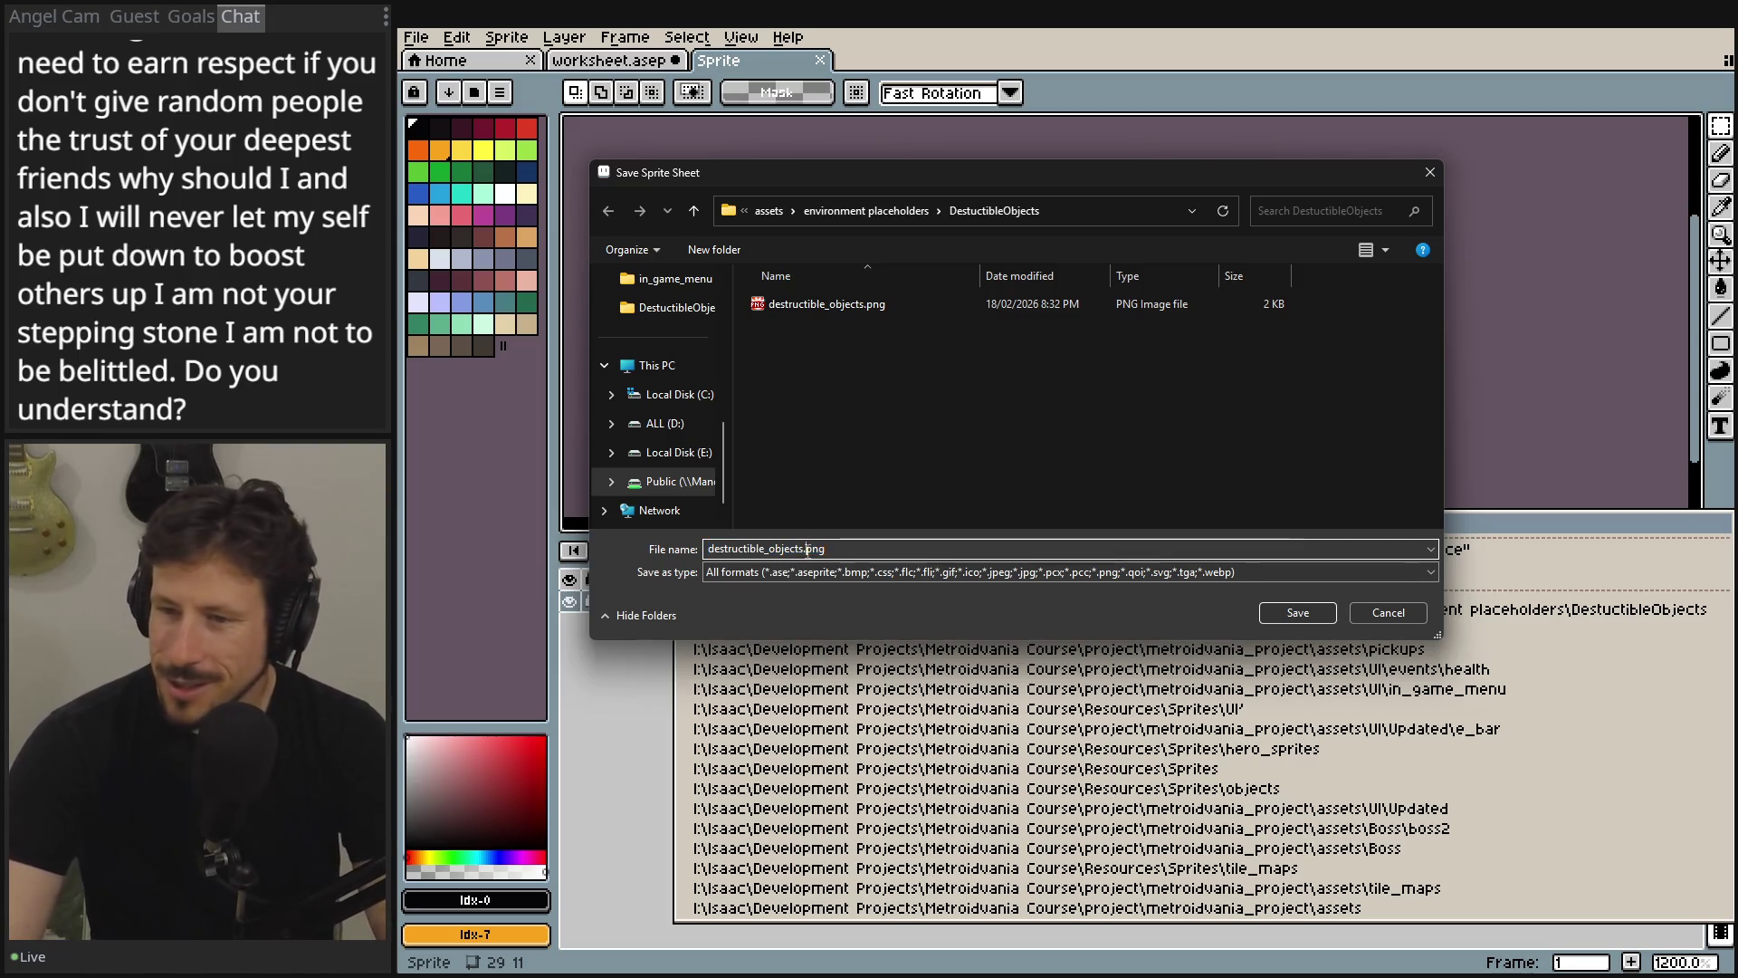
pyautogui.doubleClick(799, 549)
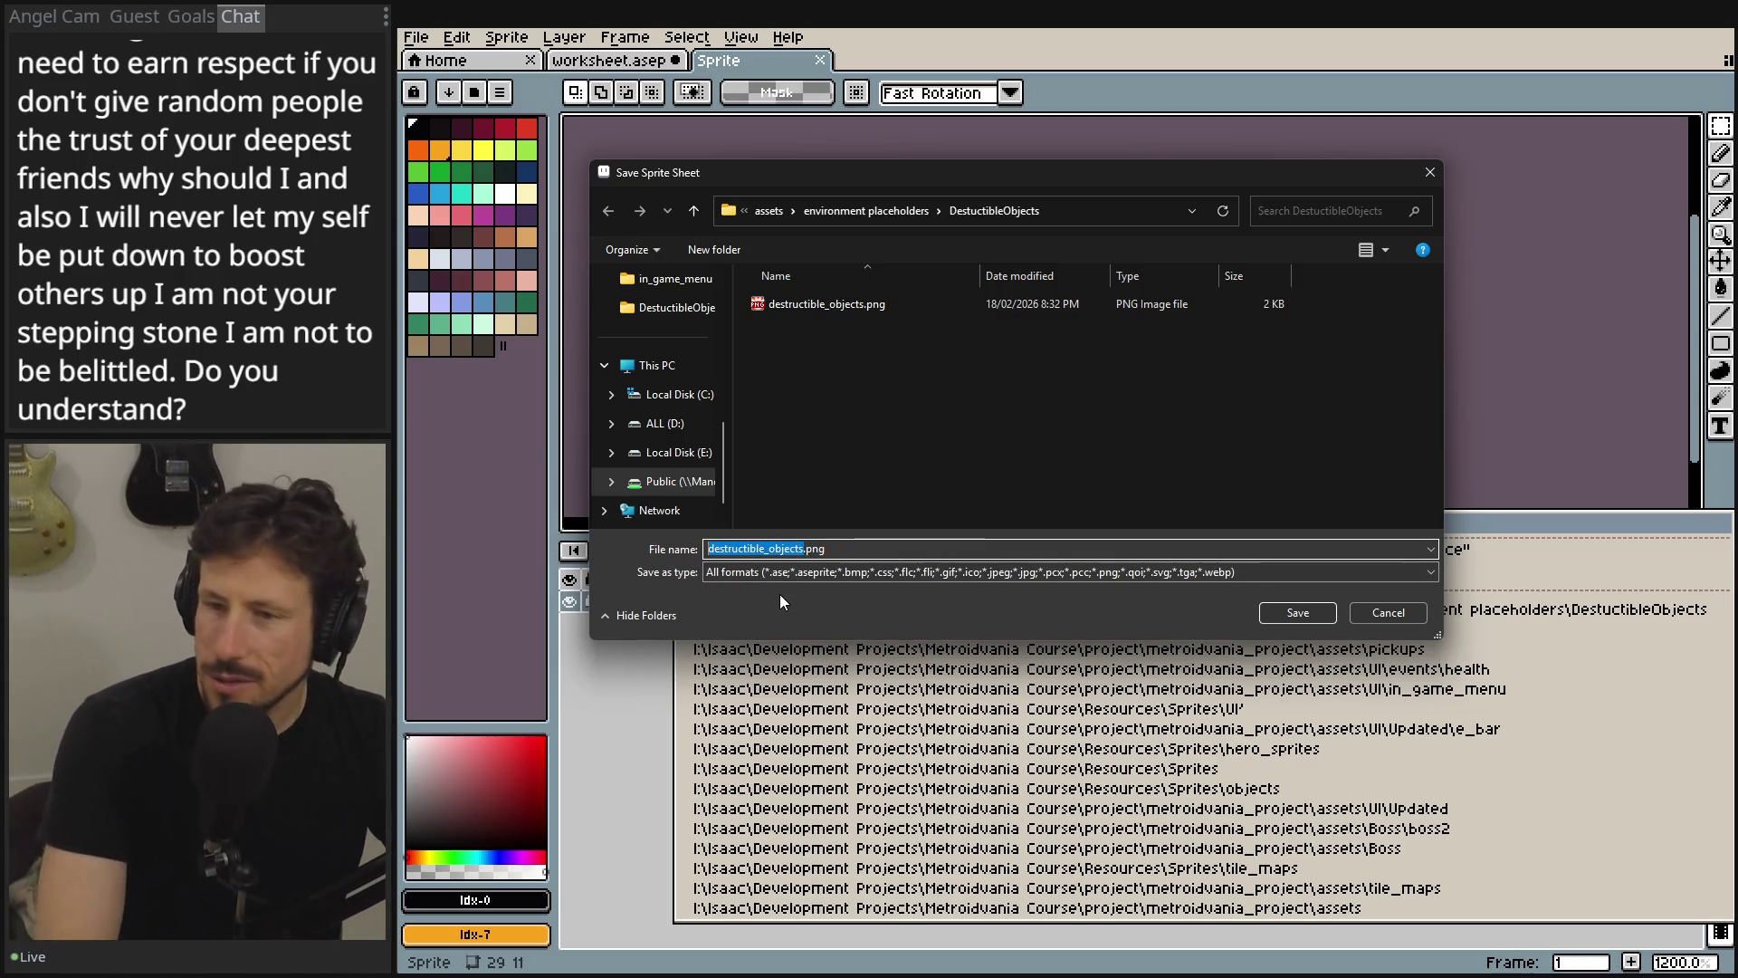
pyautogui.press('BackSpace')
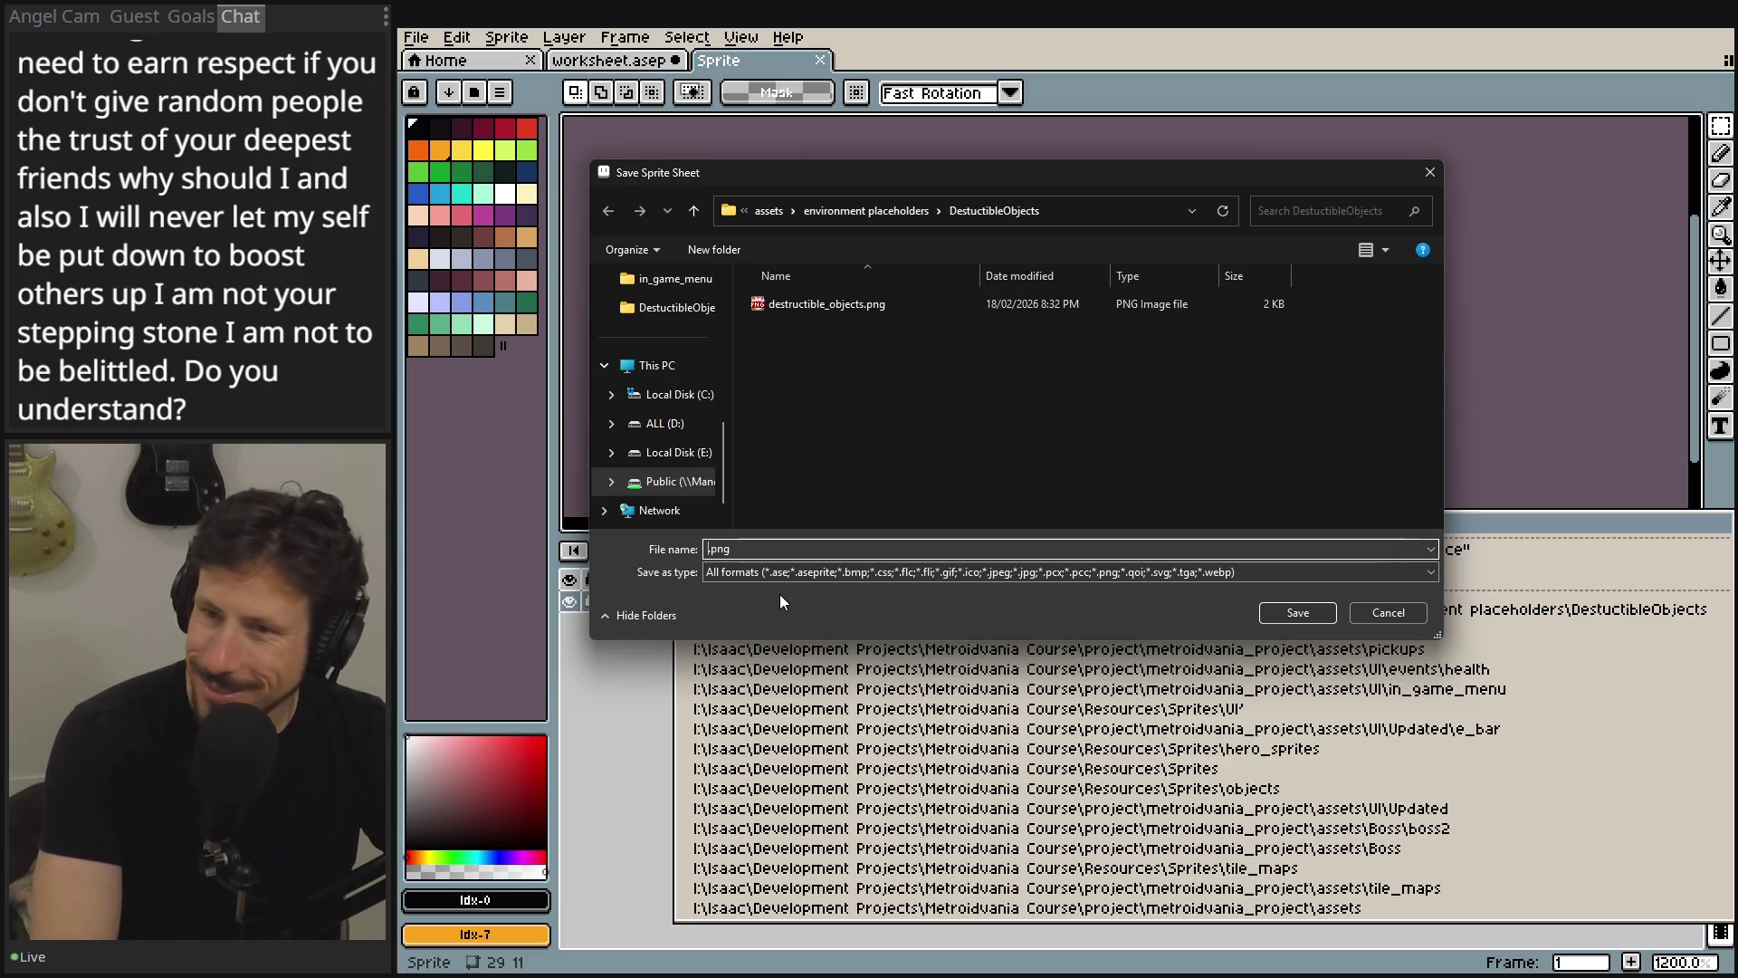
# - Type 'chair' as the new sprite sheet file name before .png
pyautogui.write('c')
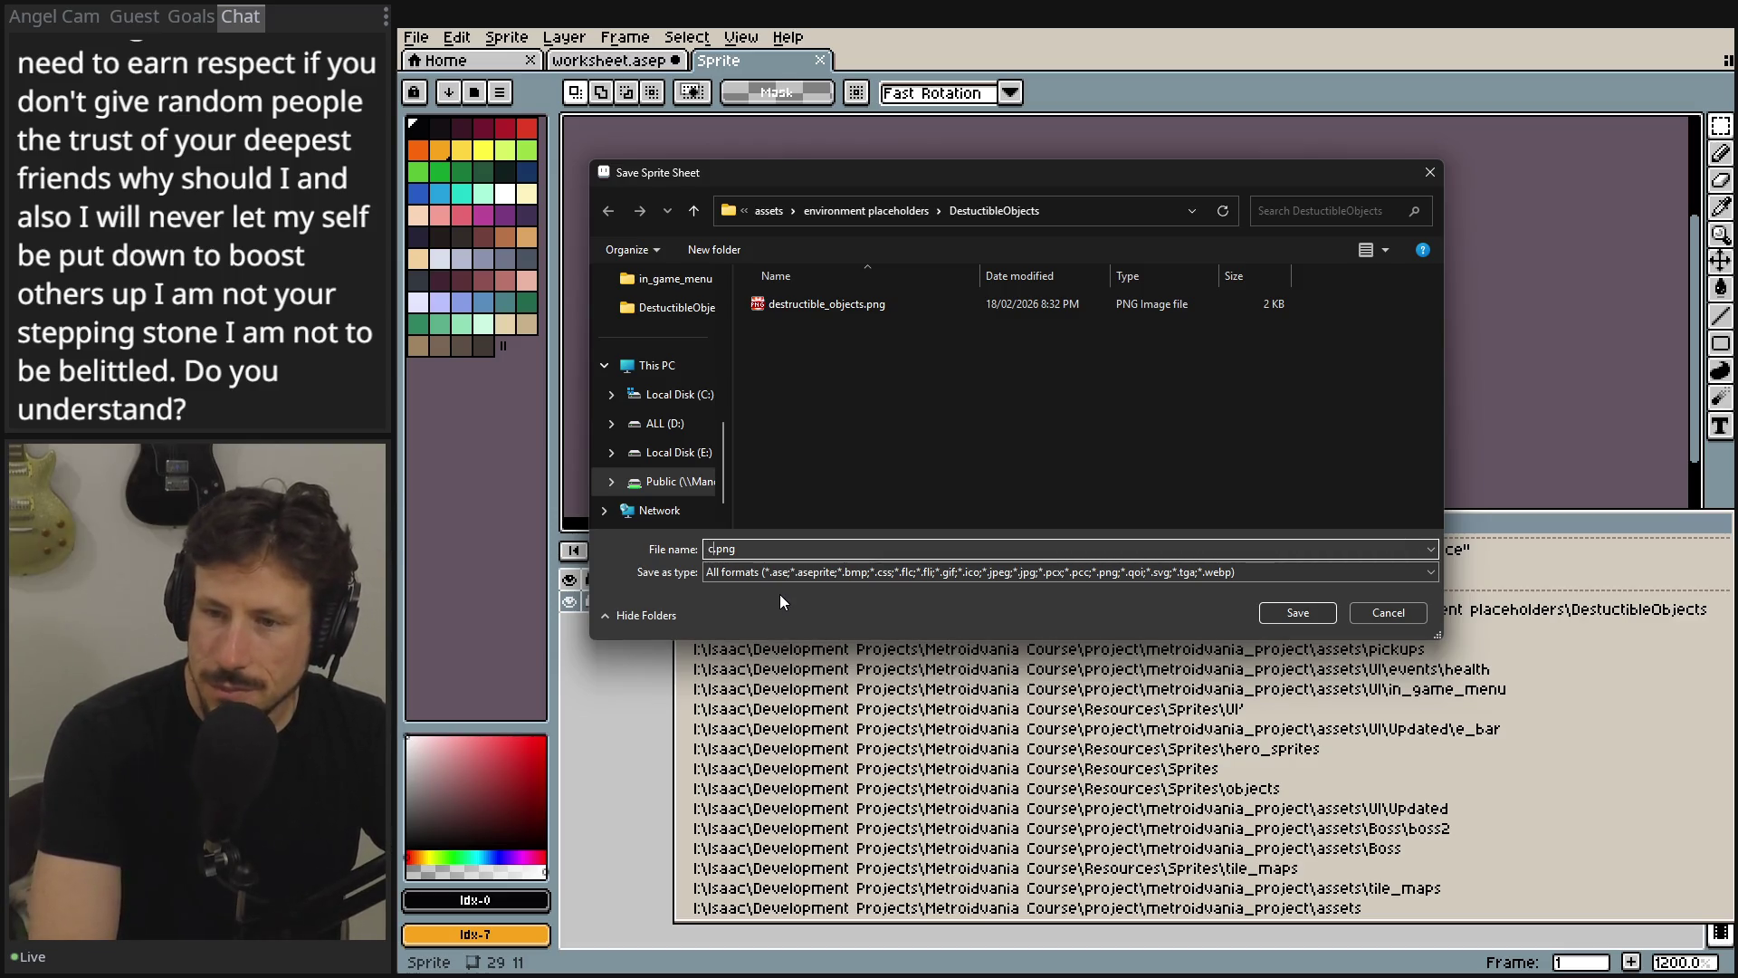
pyautogui.press('BackSpace')
pyautogui.write('off')
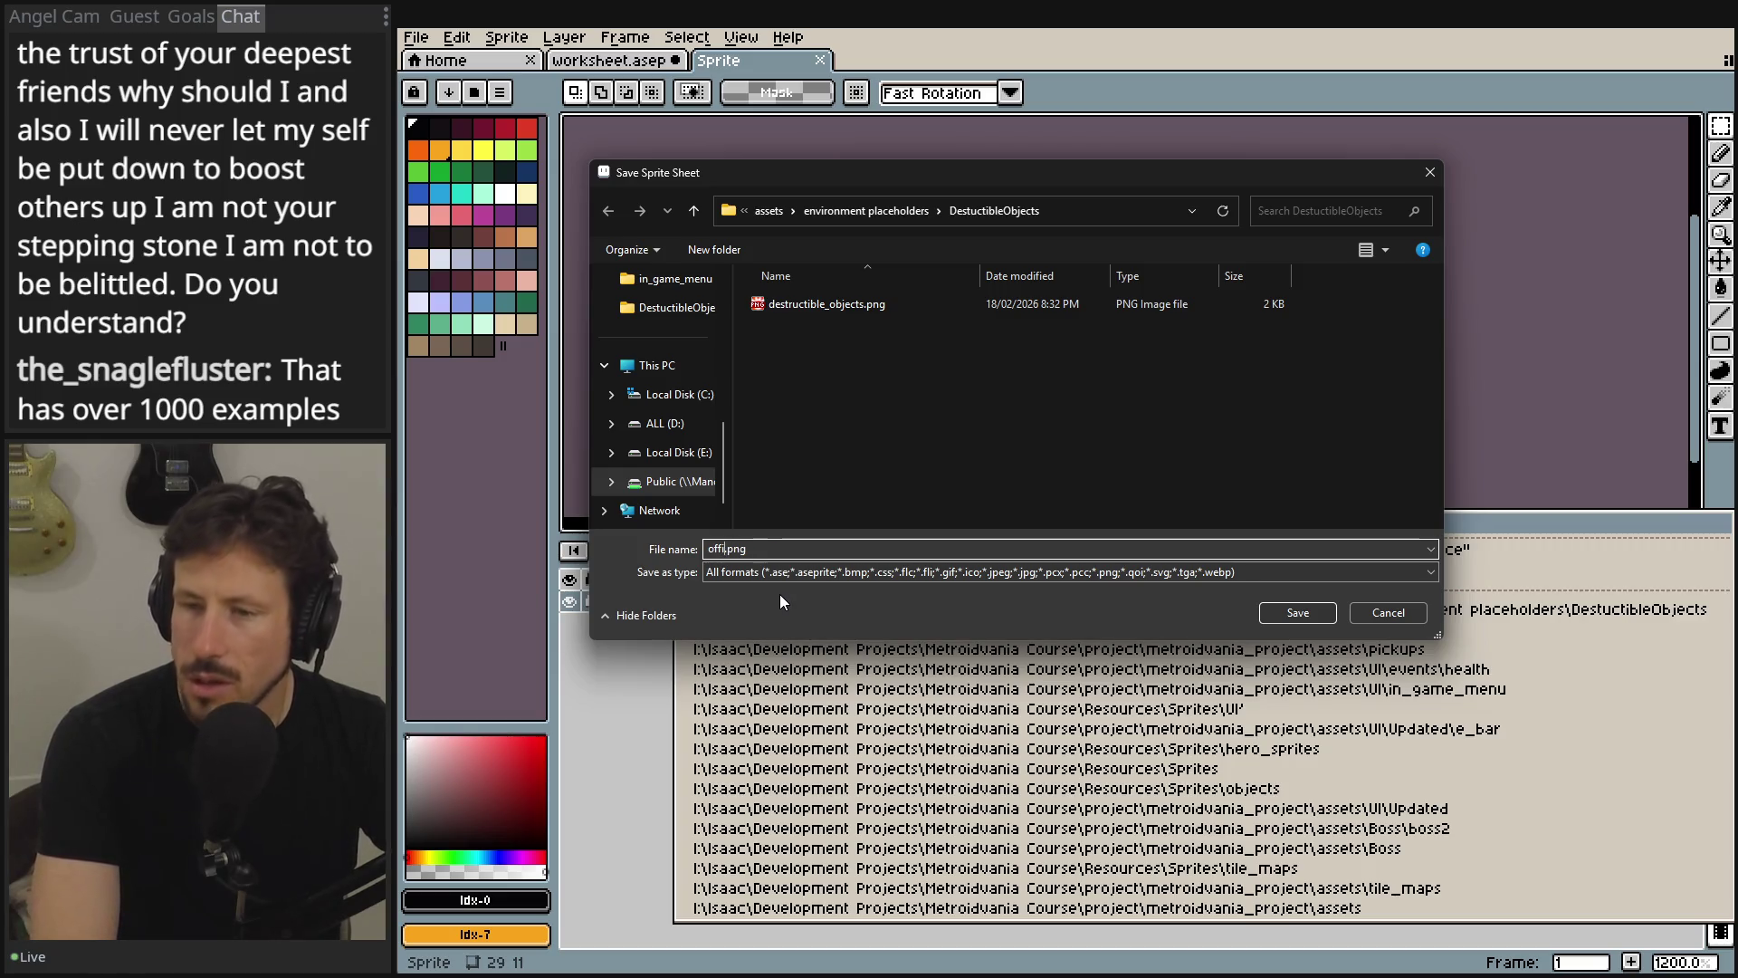
pyautogui.press('BackSpace')
pyautogui.press('BackSpace')
pyautogui.press('BackSpace')
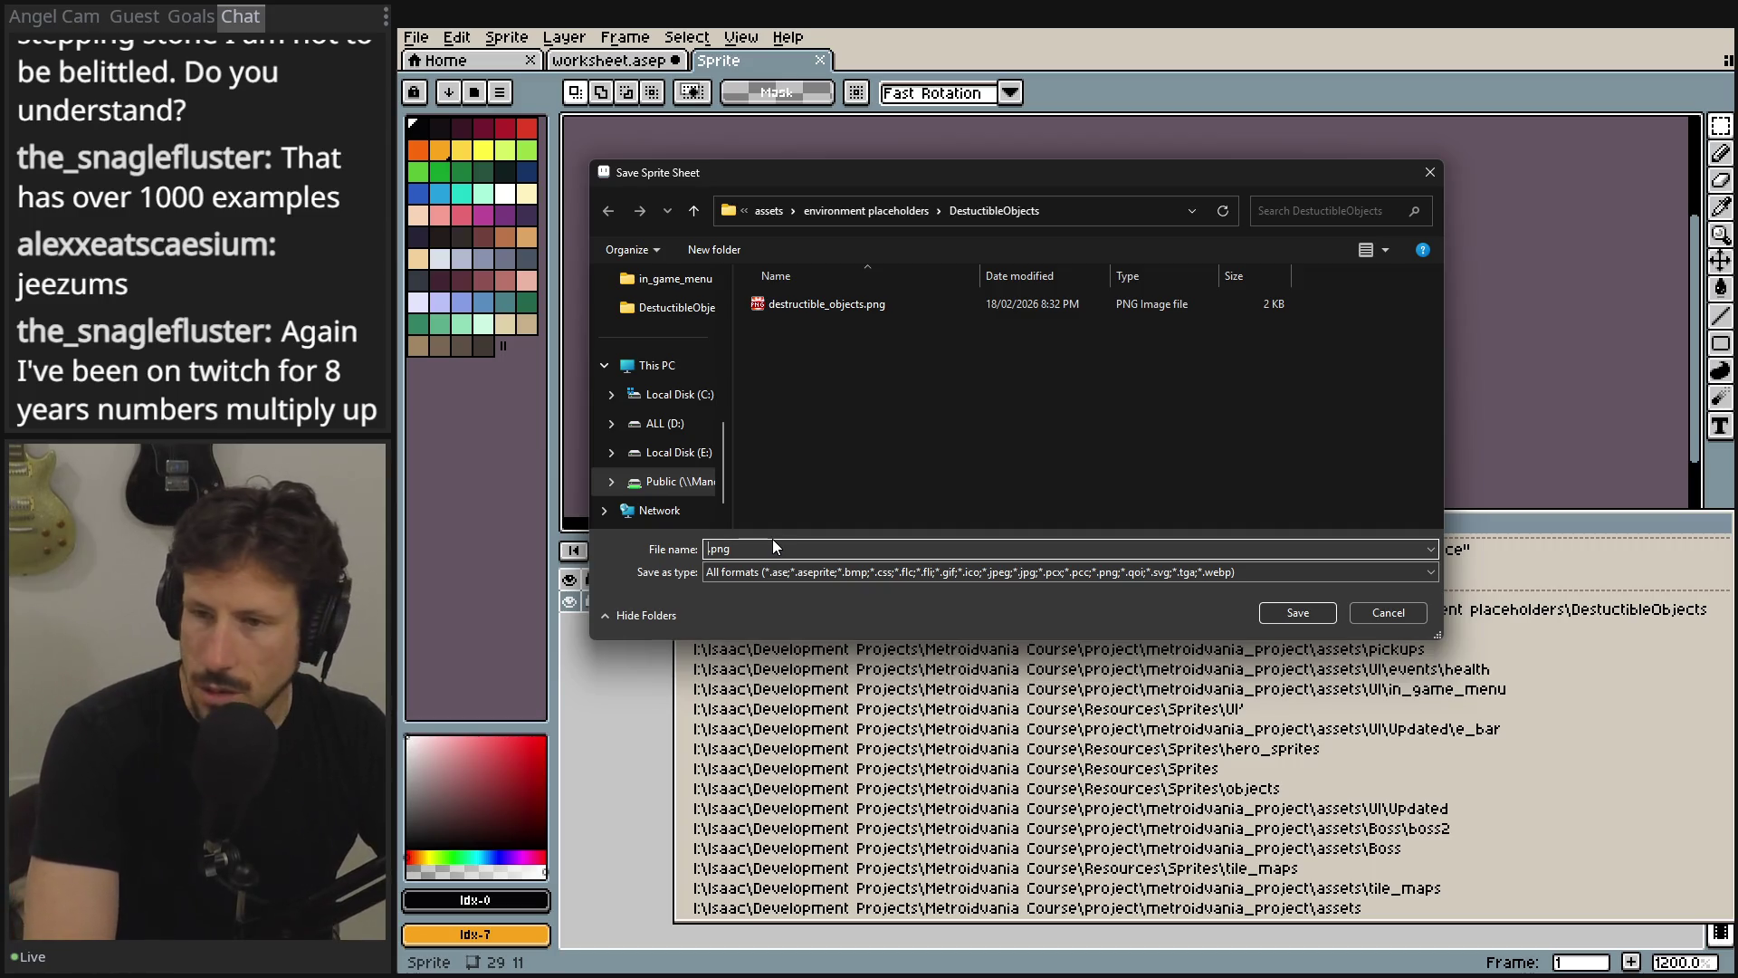
pyautogui.write('ch')
pyautogui.write('at')
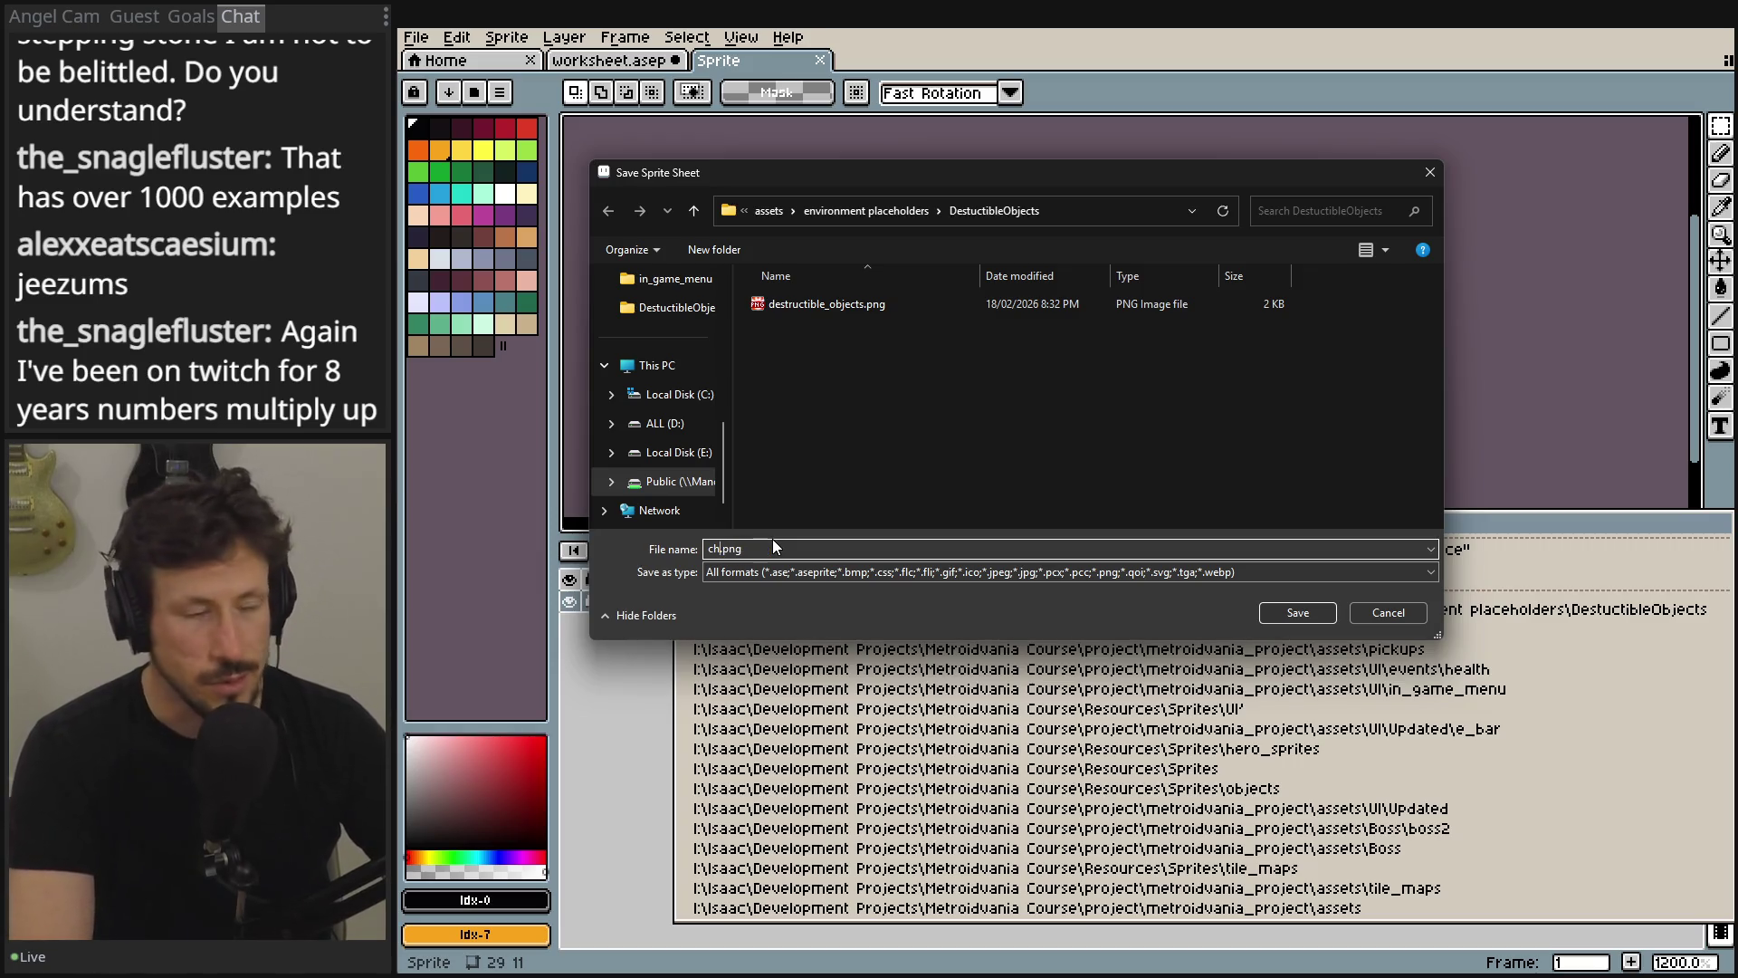
pyautogui.press('BackSpace')
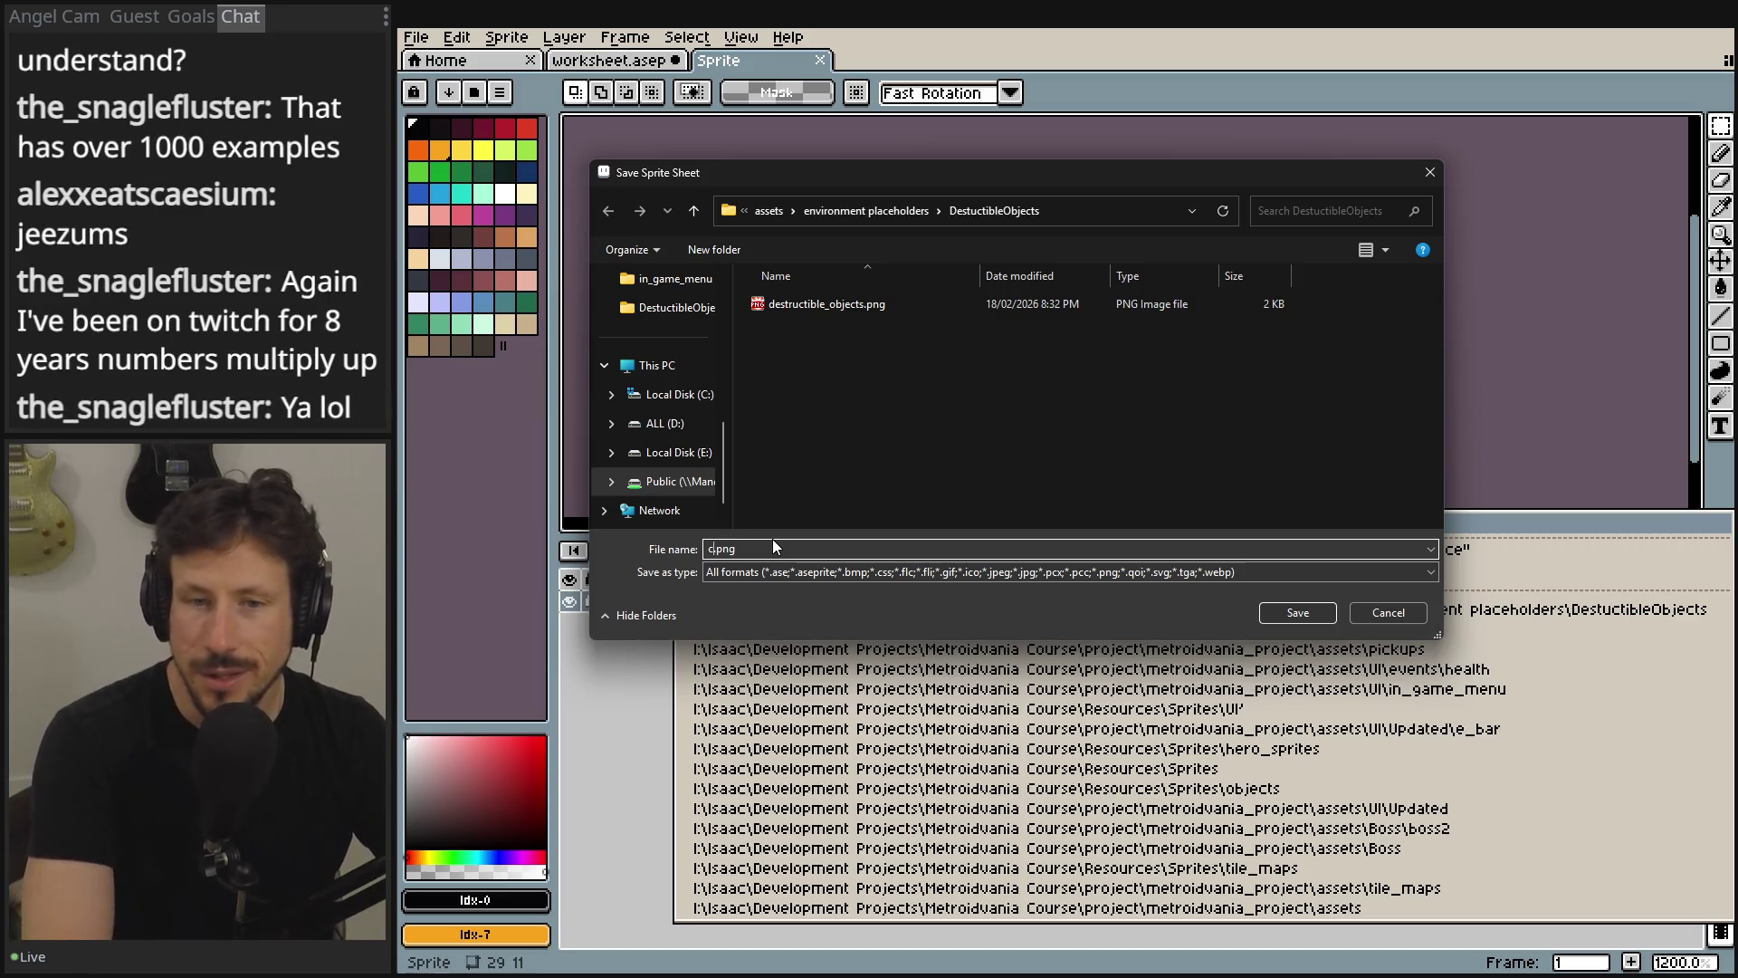
pyautogui.write('hair_')
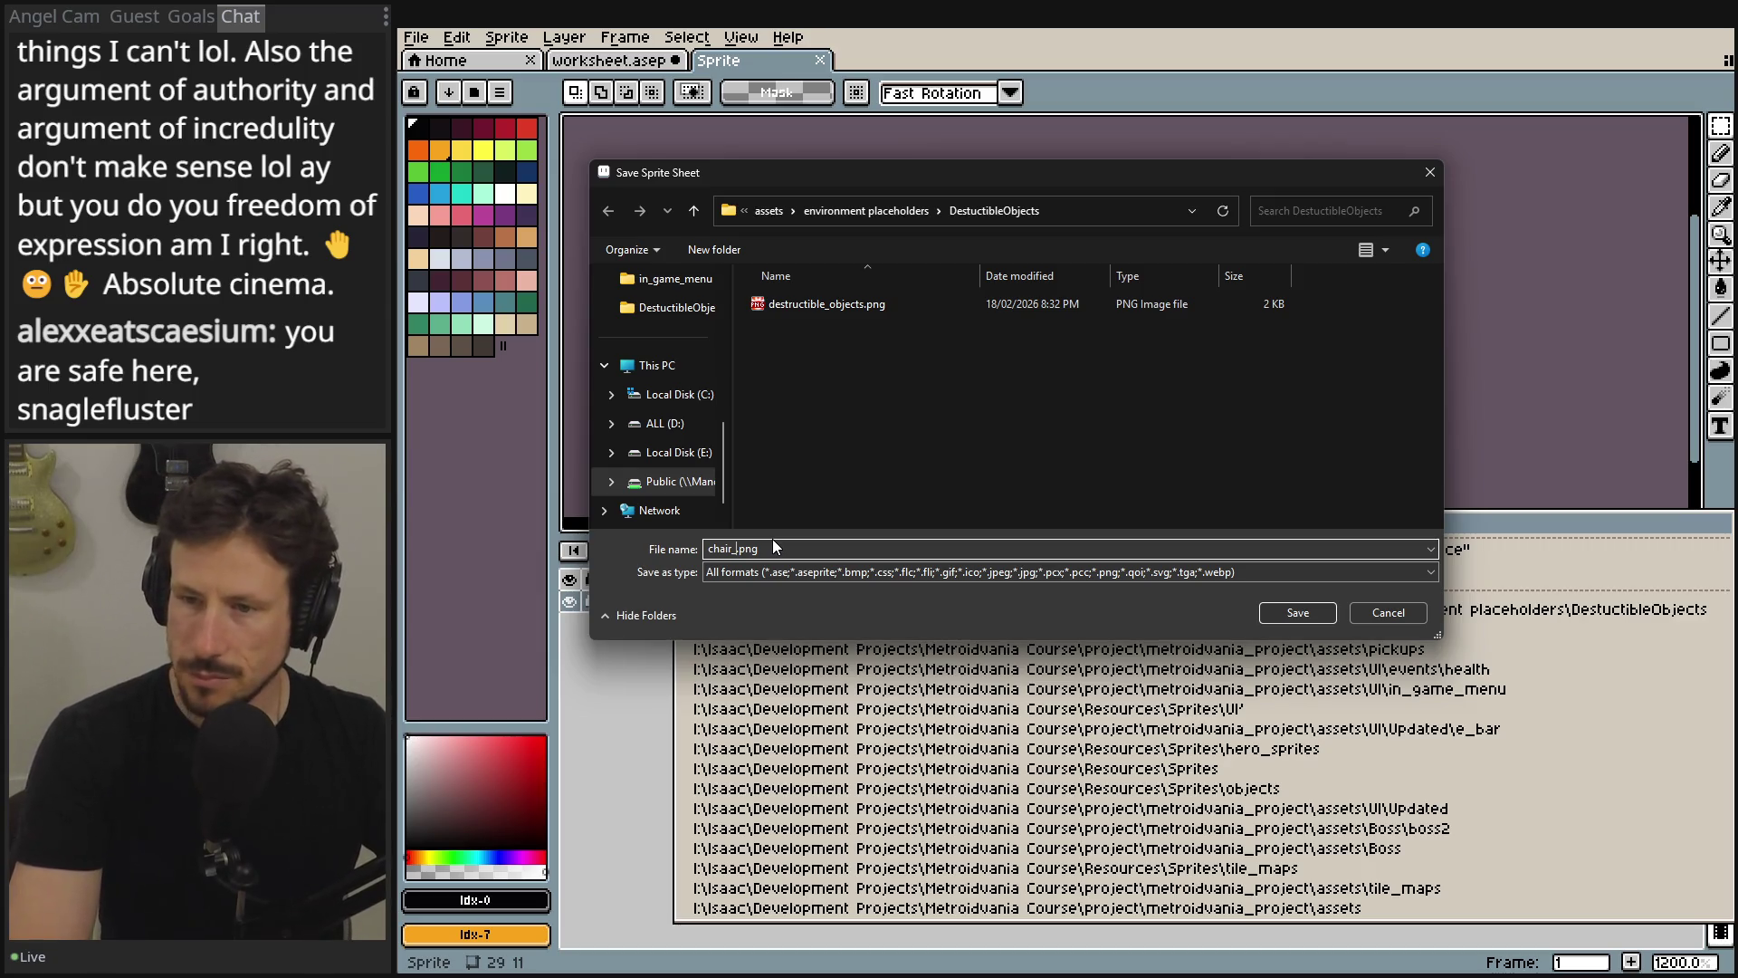
# - Replace 'chair' with 'office_drawer' so the file name reads office_drawer.png
pyautogui.press('BackSpace')
pyautogui.press('BackSpace')
pyautogui.press('BackSpace')
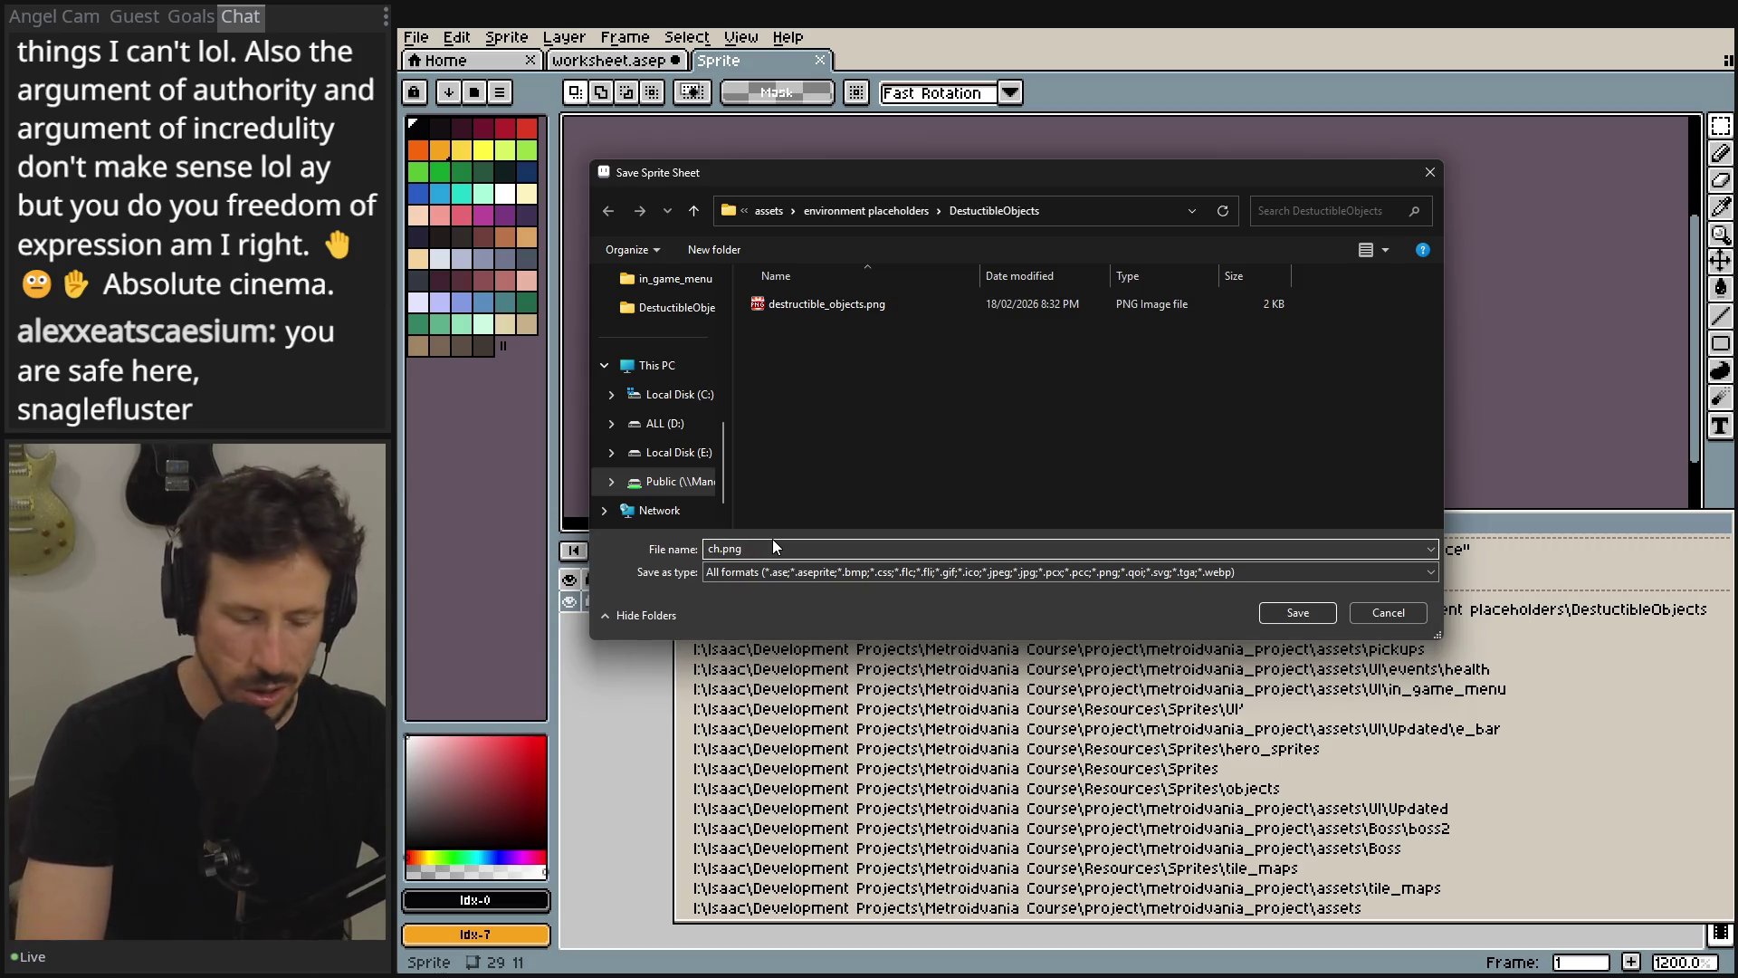
pyautogui.press('BackSpace')
pyautogui.press('BackSpace')
pyautogui.write('office')
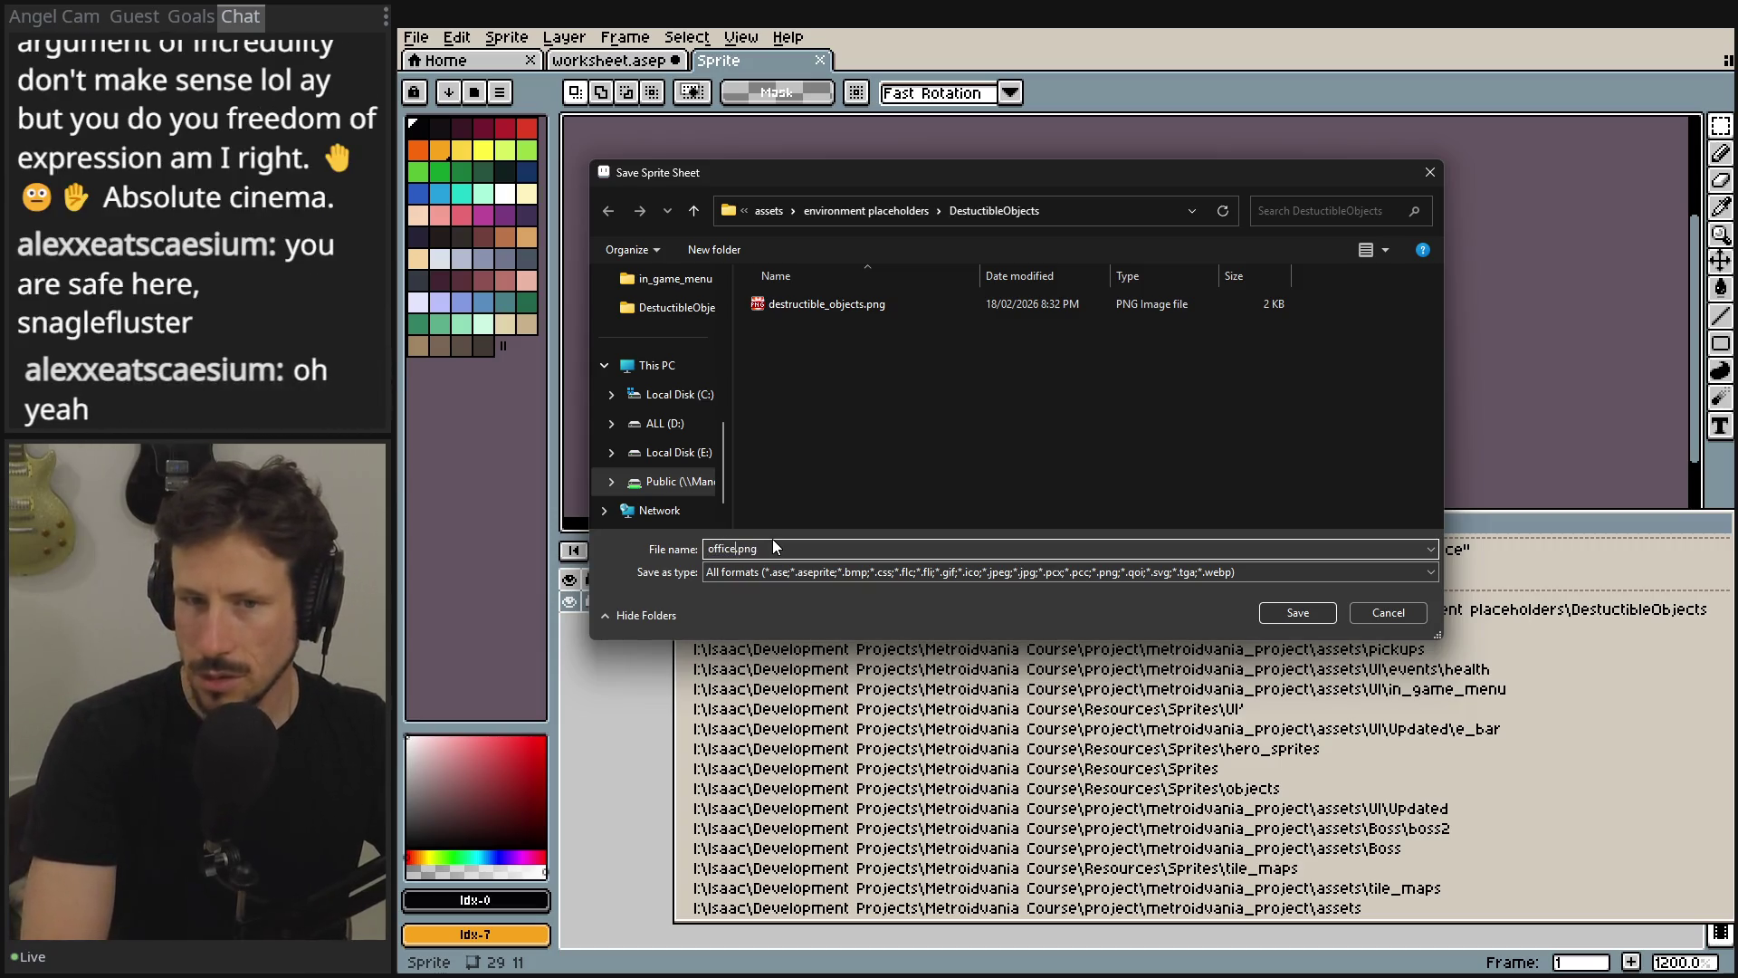
pyautogui.write('_drawe')
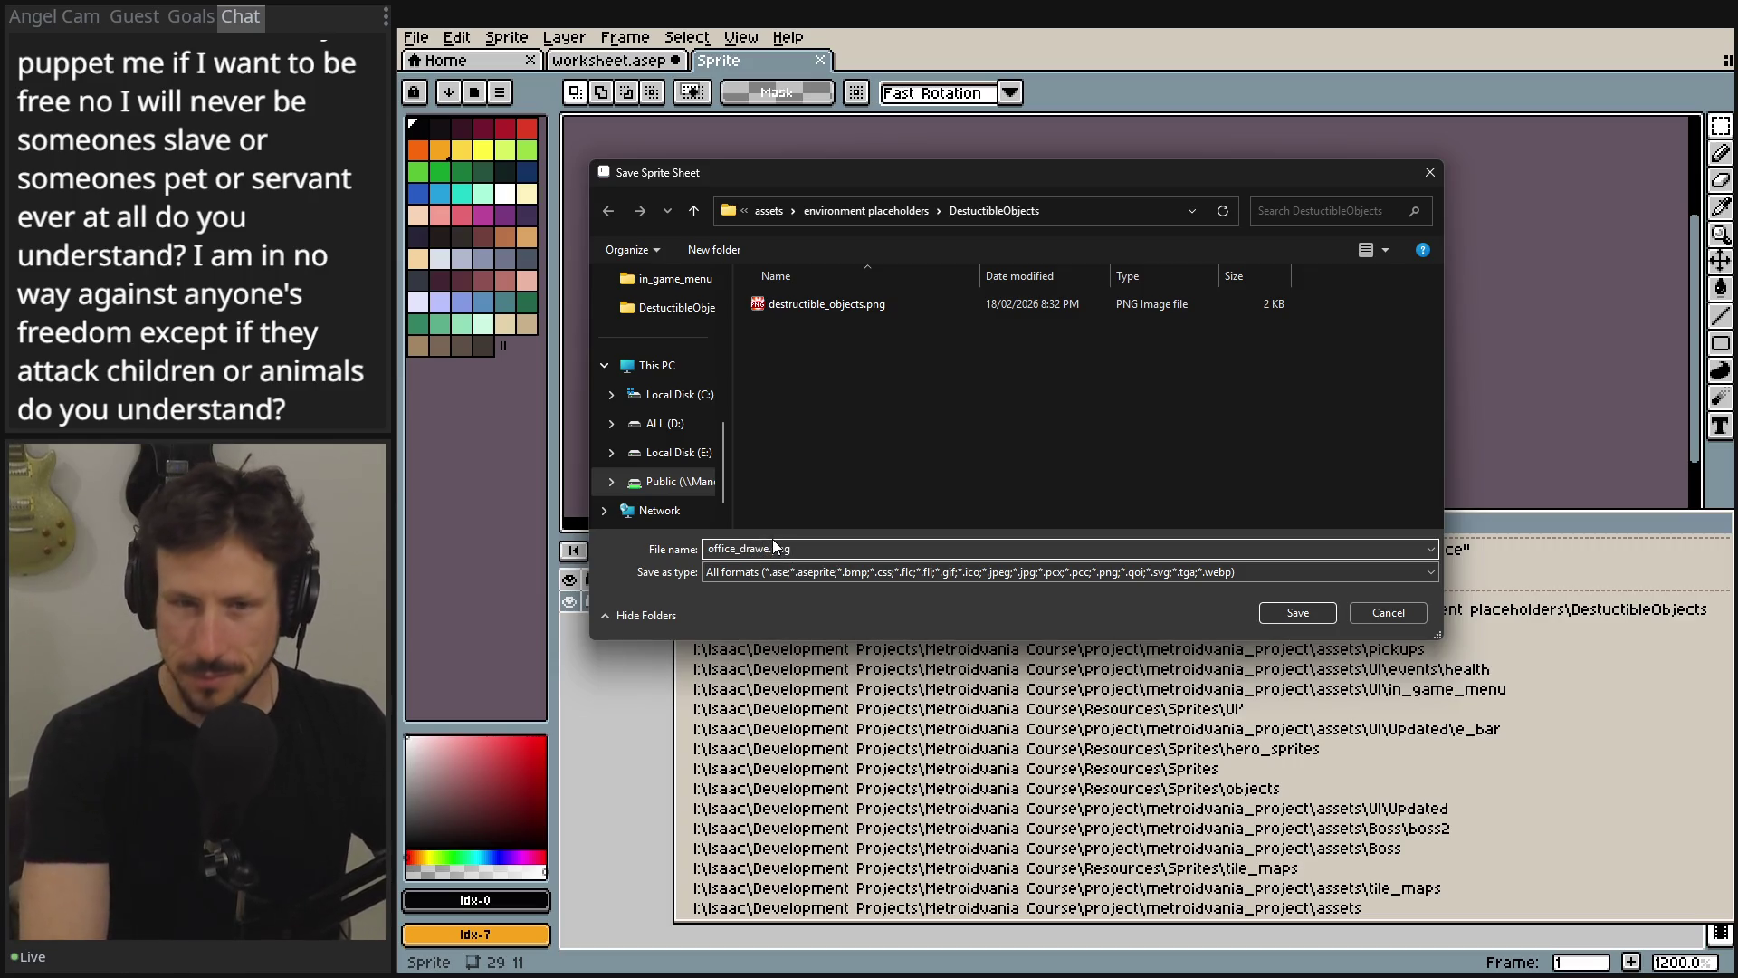
pyautogui.write('r')
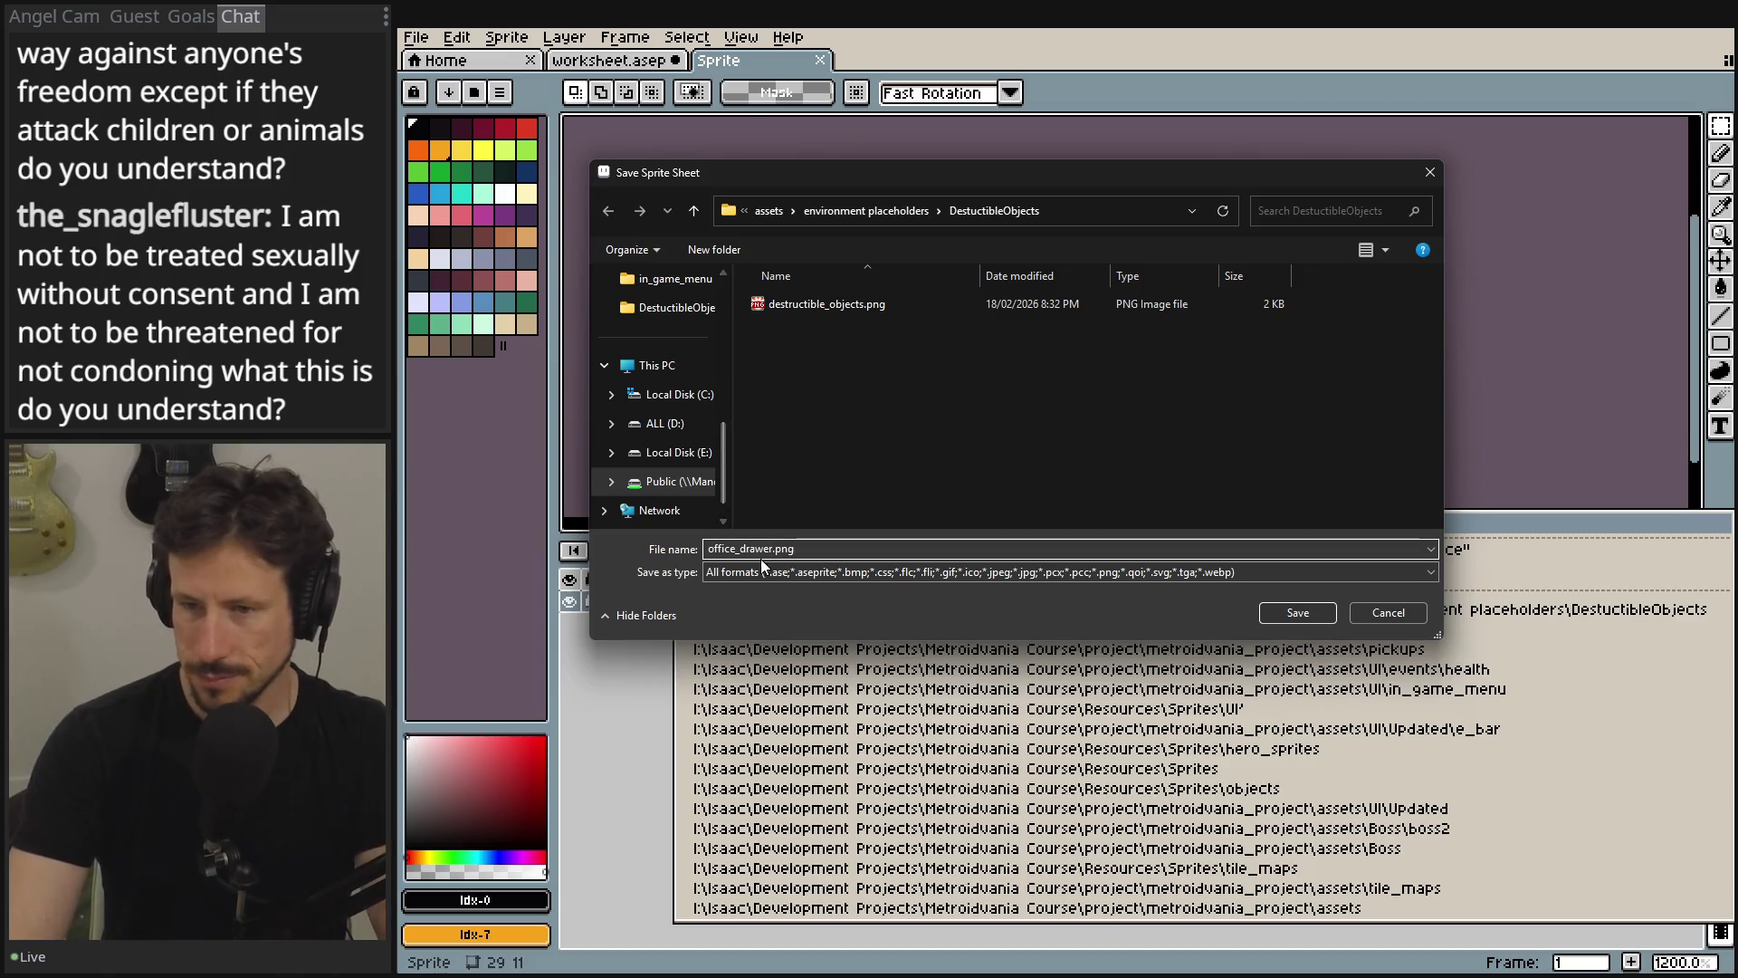
# - Save the office_drawer.png output path and export the drawer sprite sheet
pyautogui.click(1267, 611)
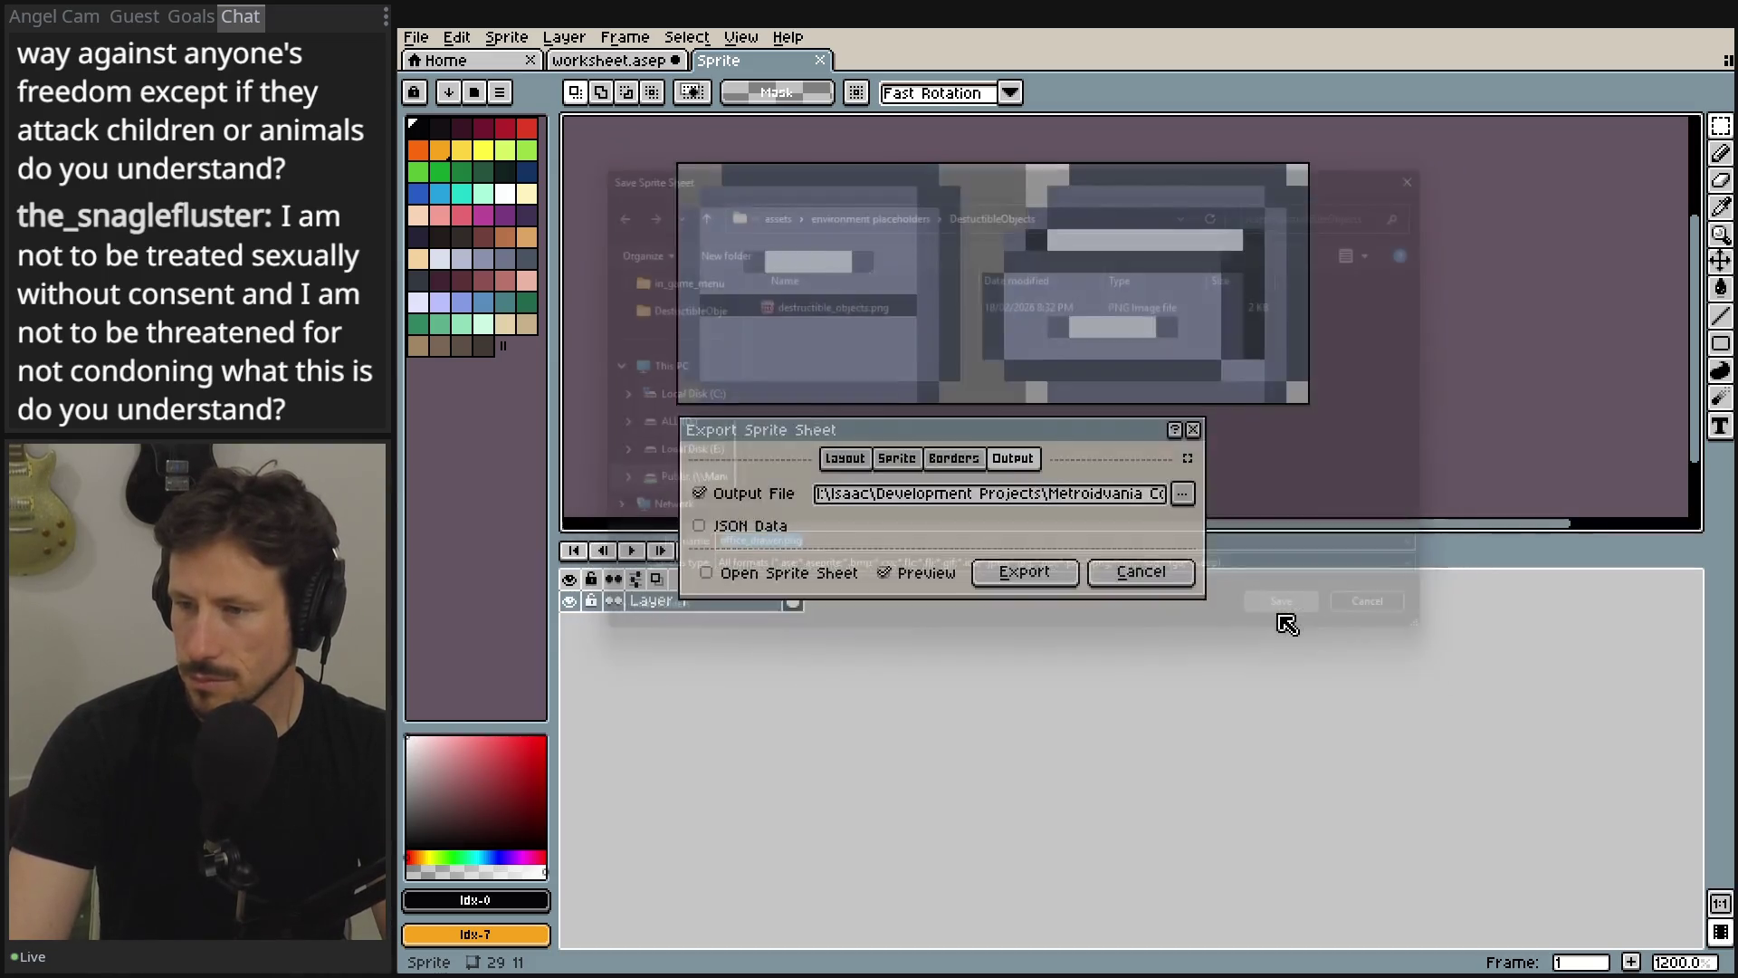
pyautogui.click(1019, 584)
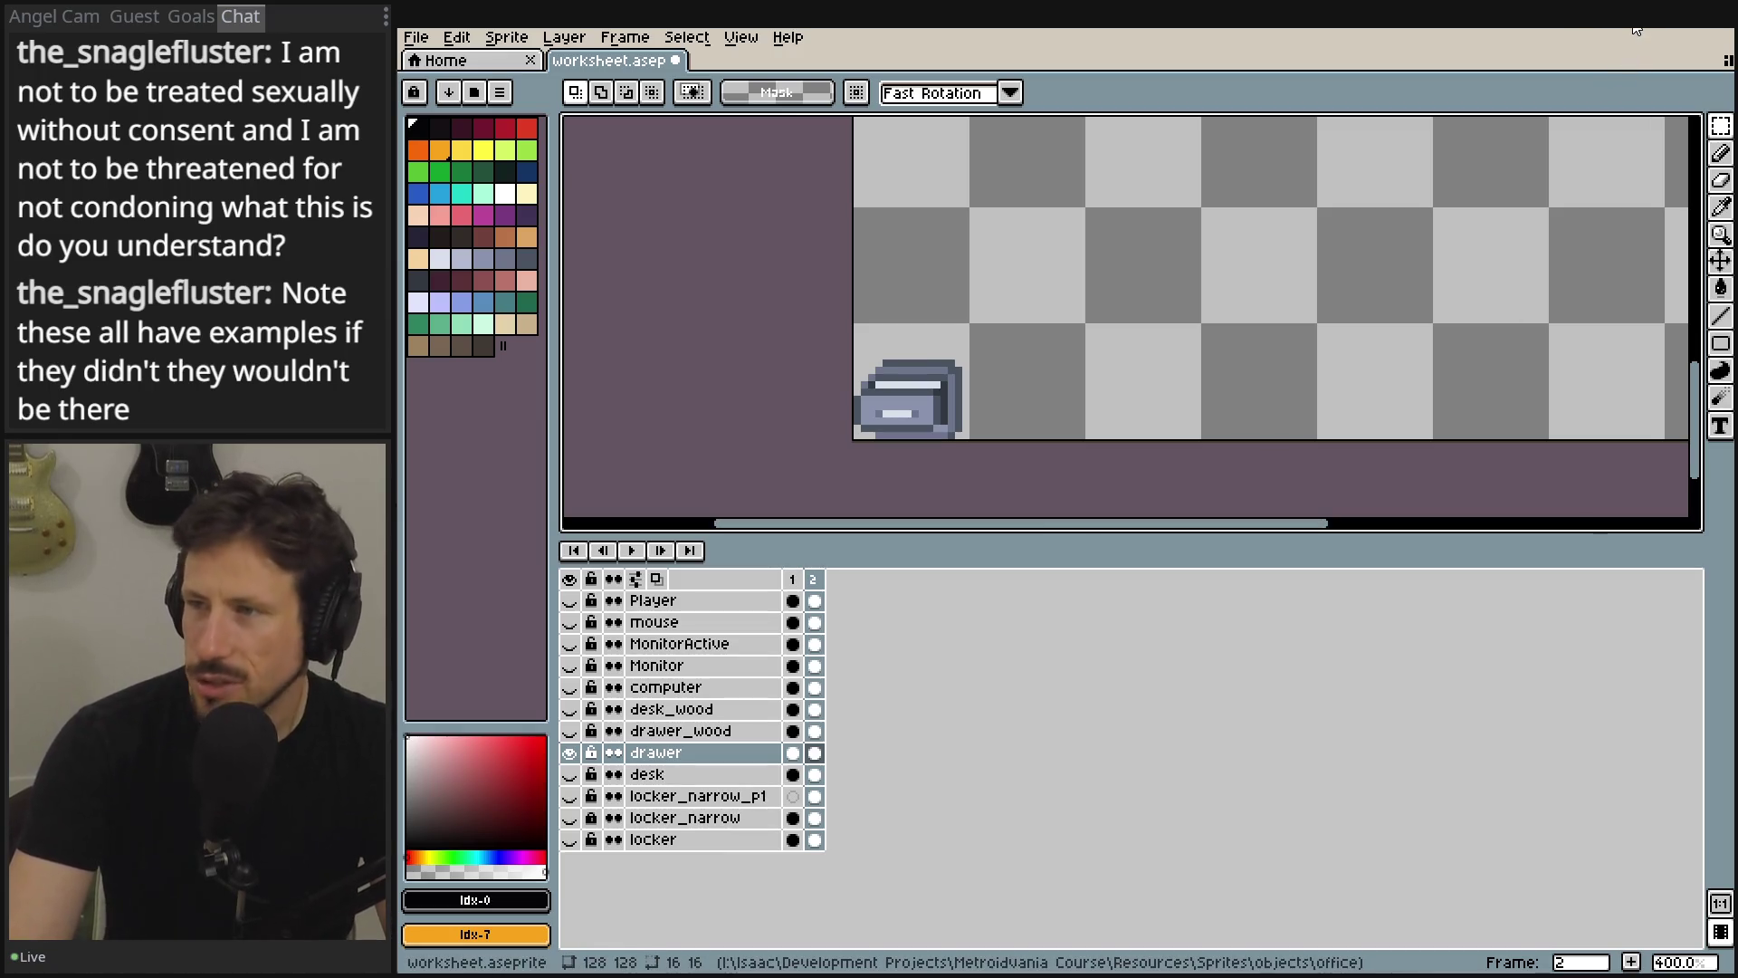
# - In Godot, drag office_drawer.png onto the Sprite2D Atlas slot and open its Region Editor
pyautogui.hotkey('alt', 'Tab')
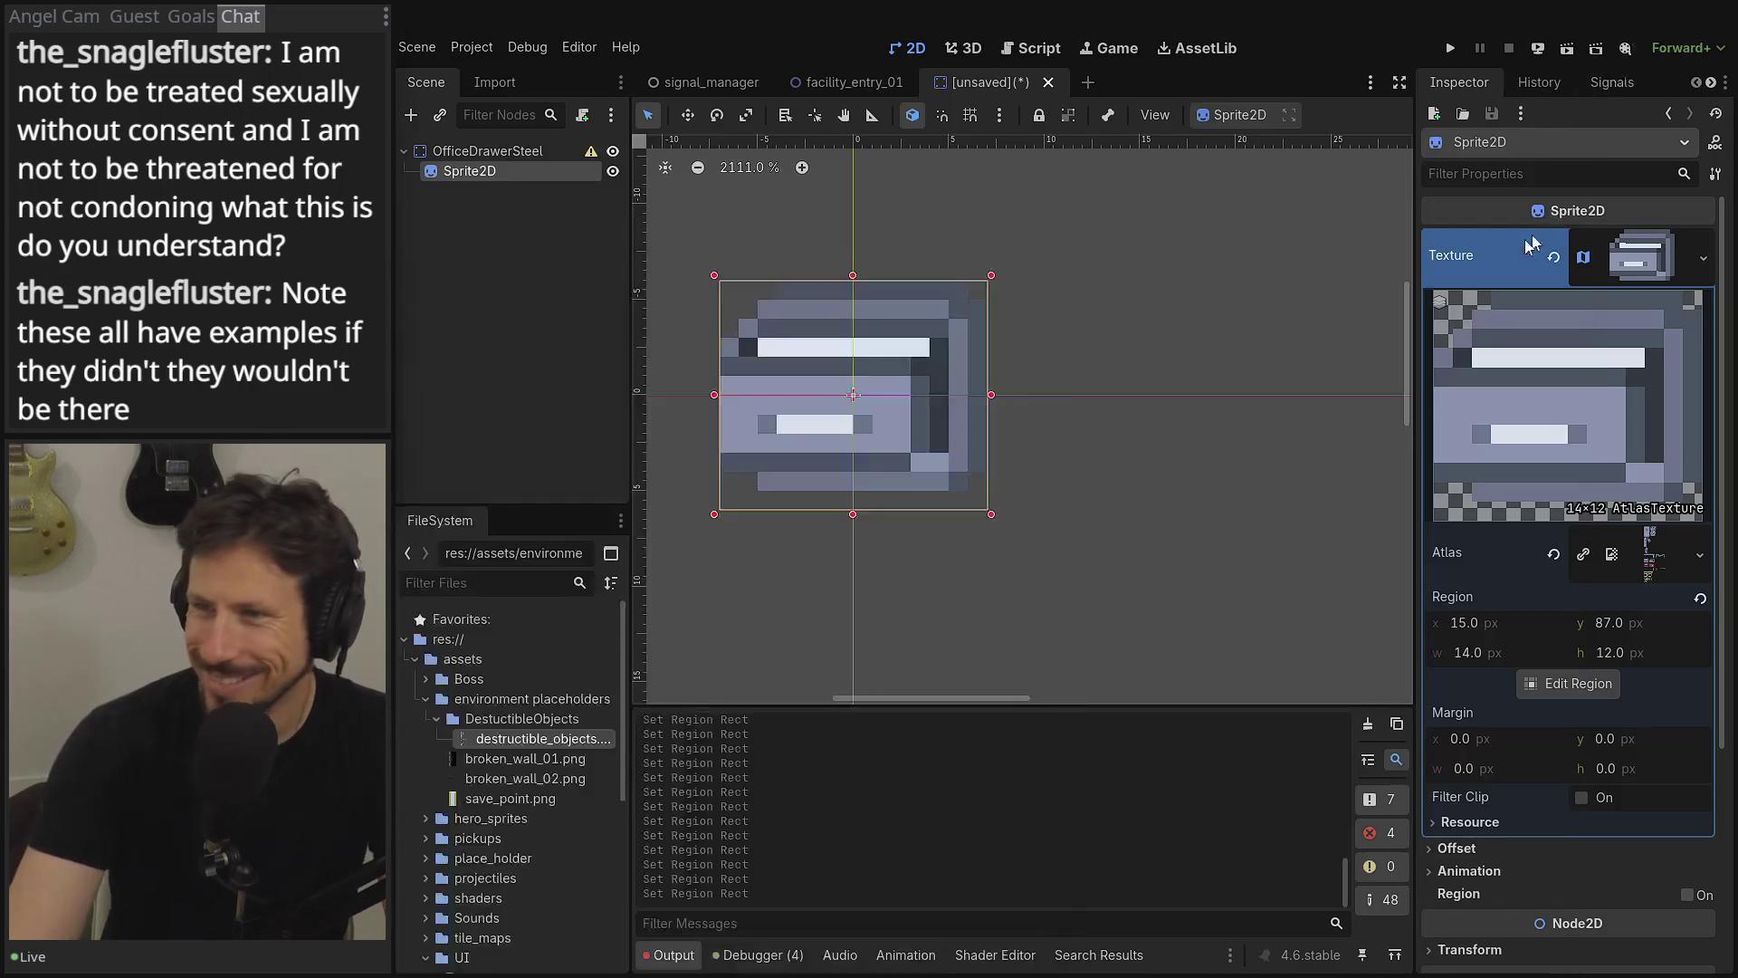
pyautogui.hscroll(-3, 903, 355)
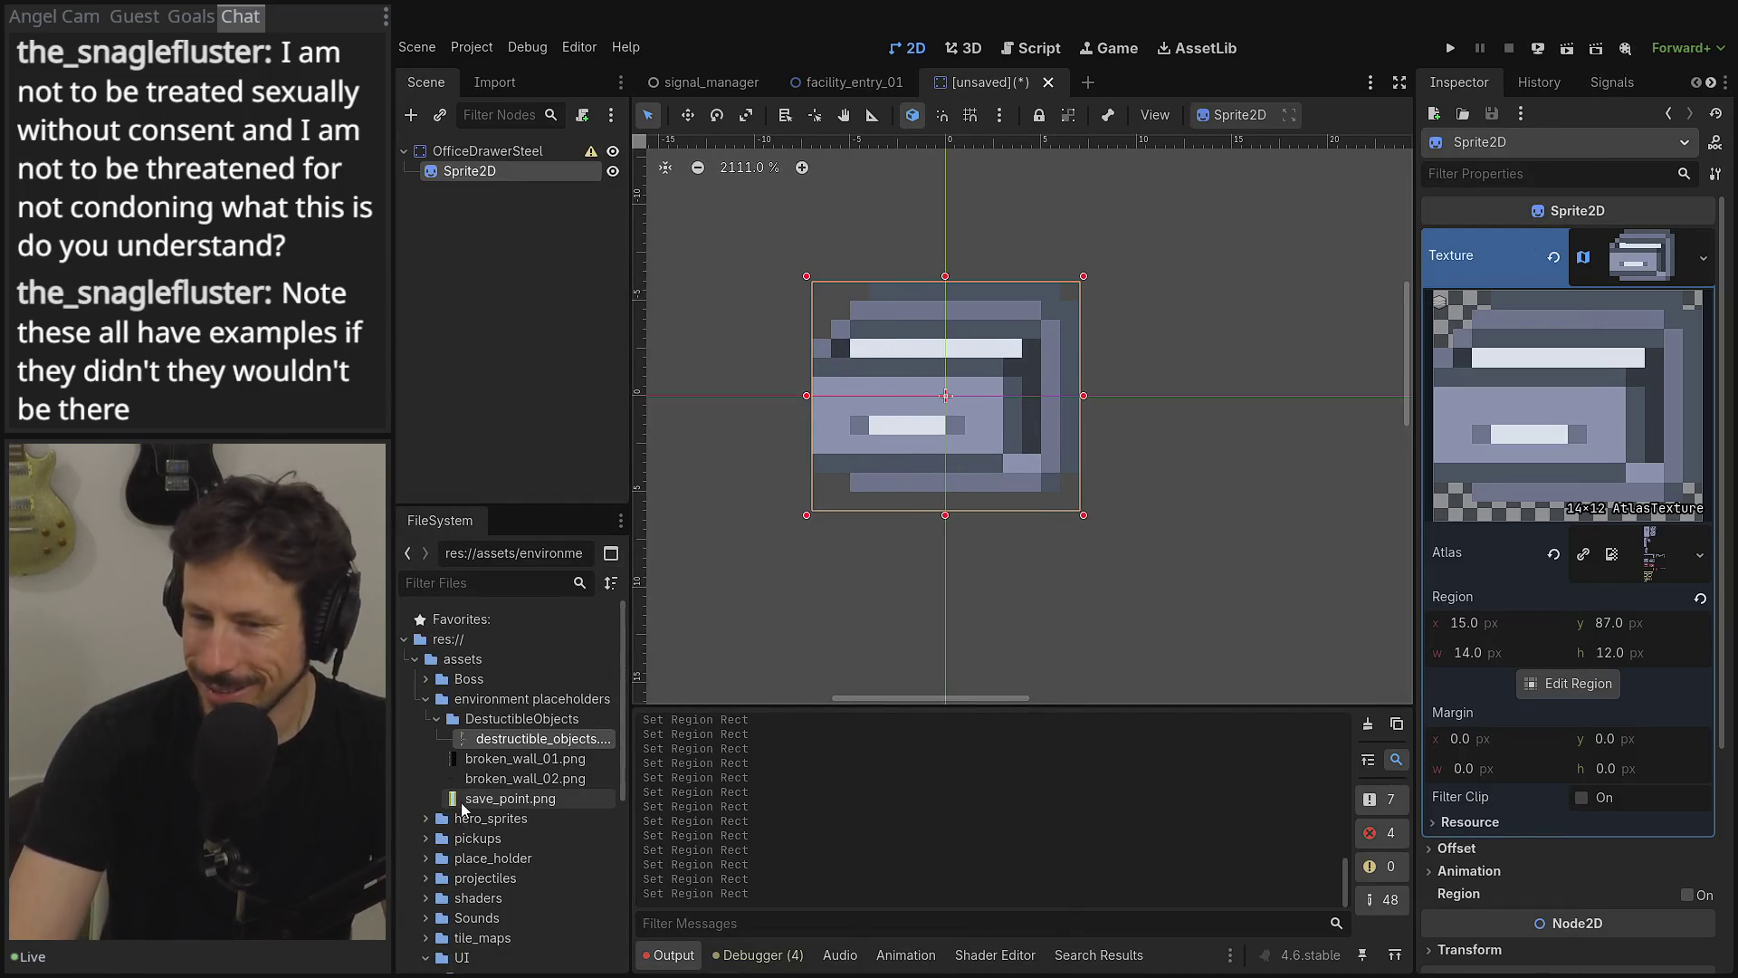
pyautogui.click(493, 780)
pyautogui.moveTo(507, 760)
pyautogui.mouseDown()
pyautogui.moveTo(1217, 644)
pyautogui.moveTo(1594, 303)
pyautogui.moveTo(1573, 546)
pyautogui.mouseUp()
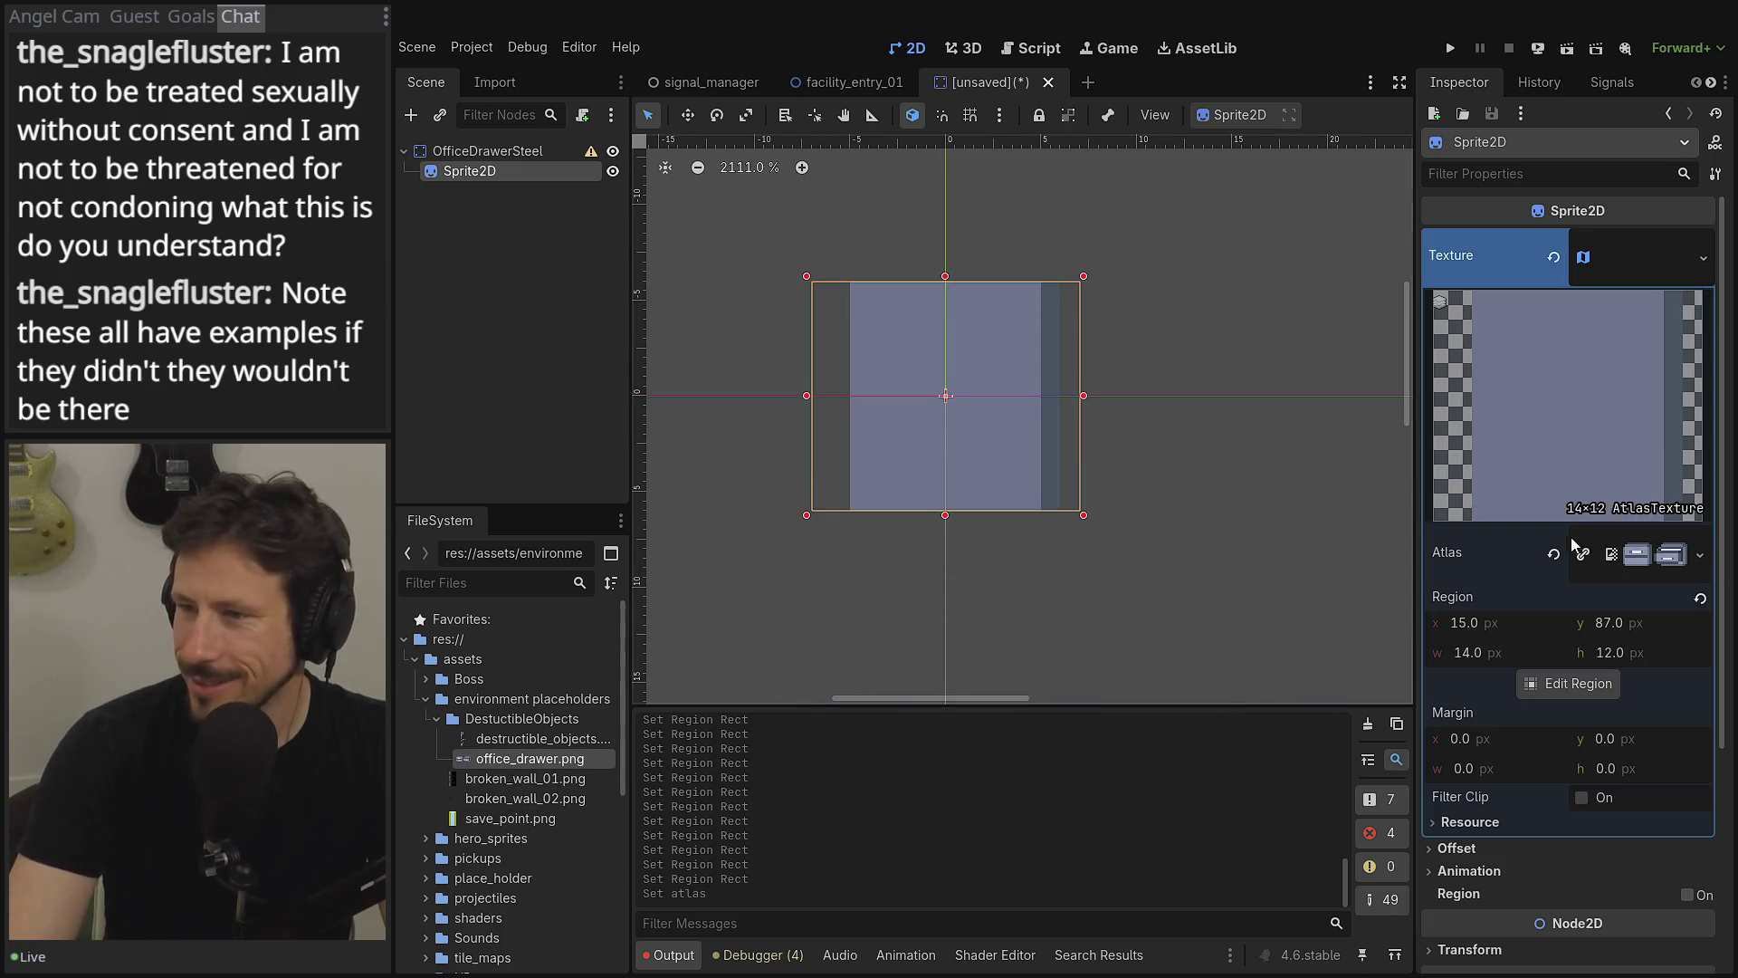
pyautogui.click(1550, 688)
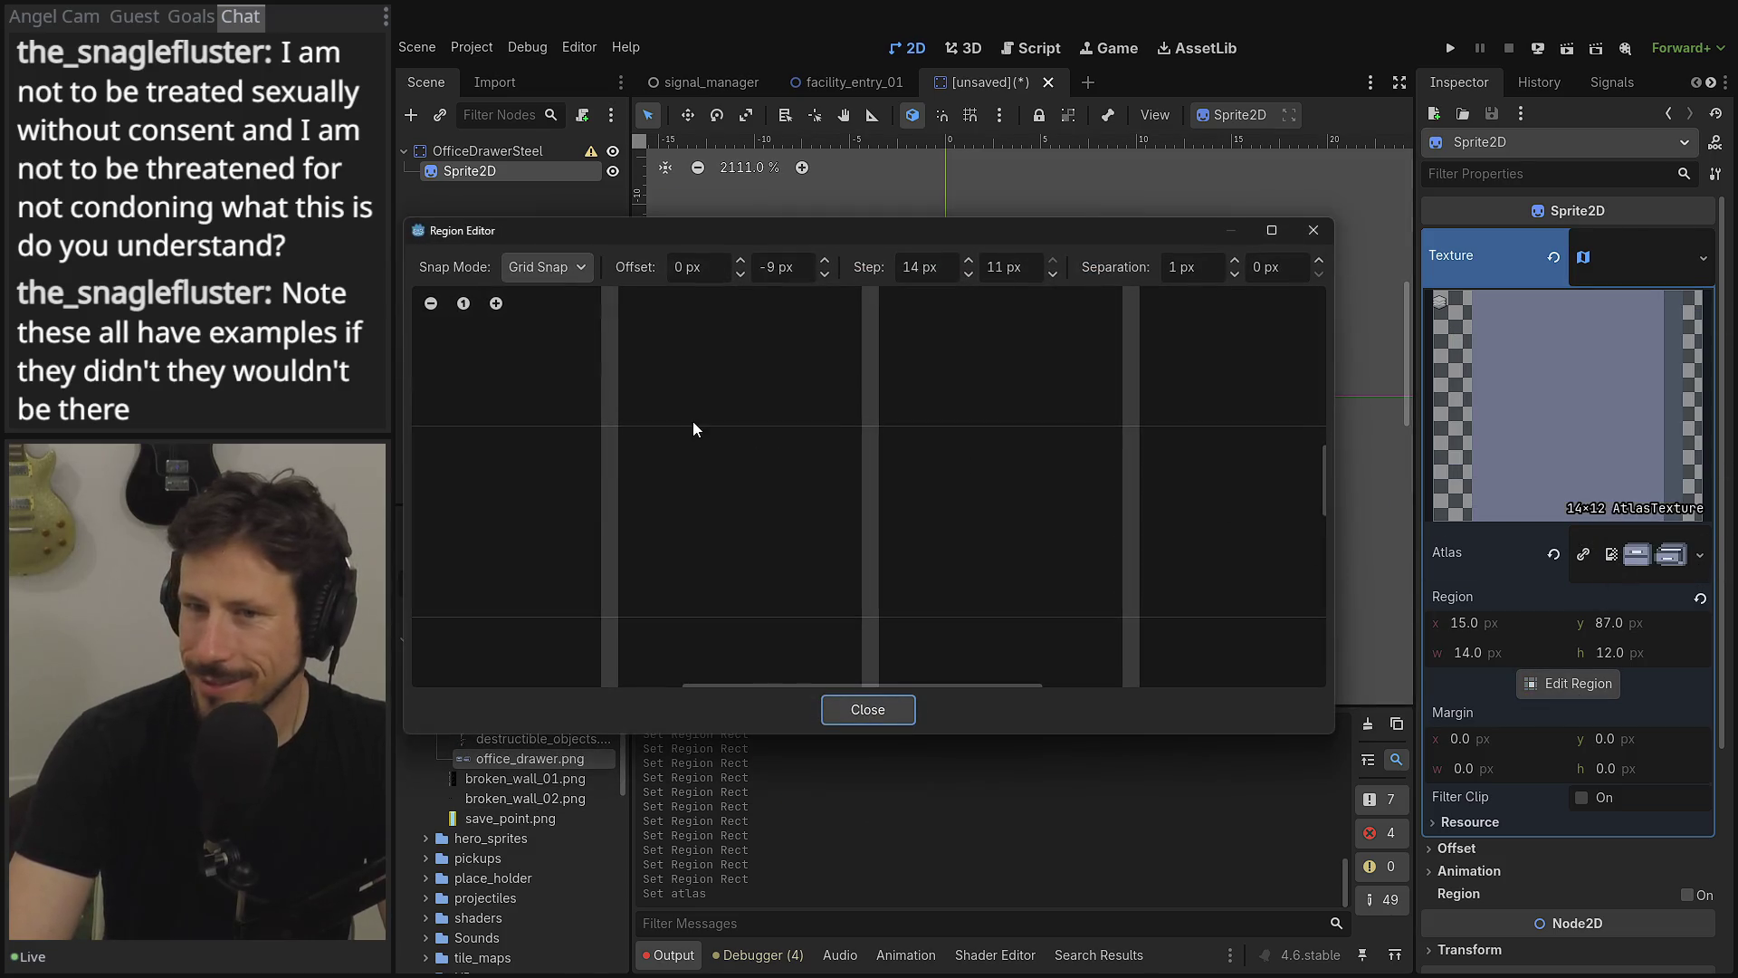
# - Set the region grid's vertical offset to 0
pyautogui.scroll(5, 694, 426)
pyautogui.scroll(3, 760, 390)
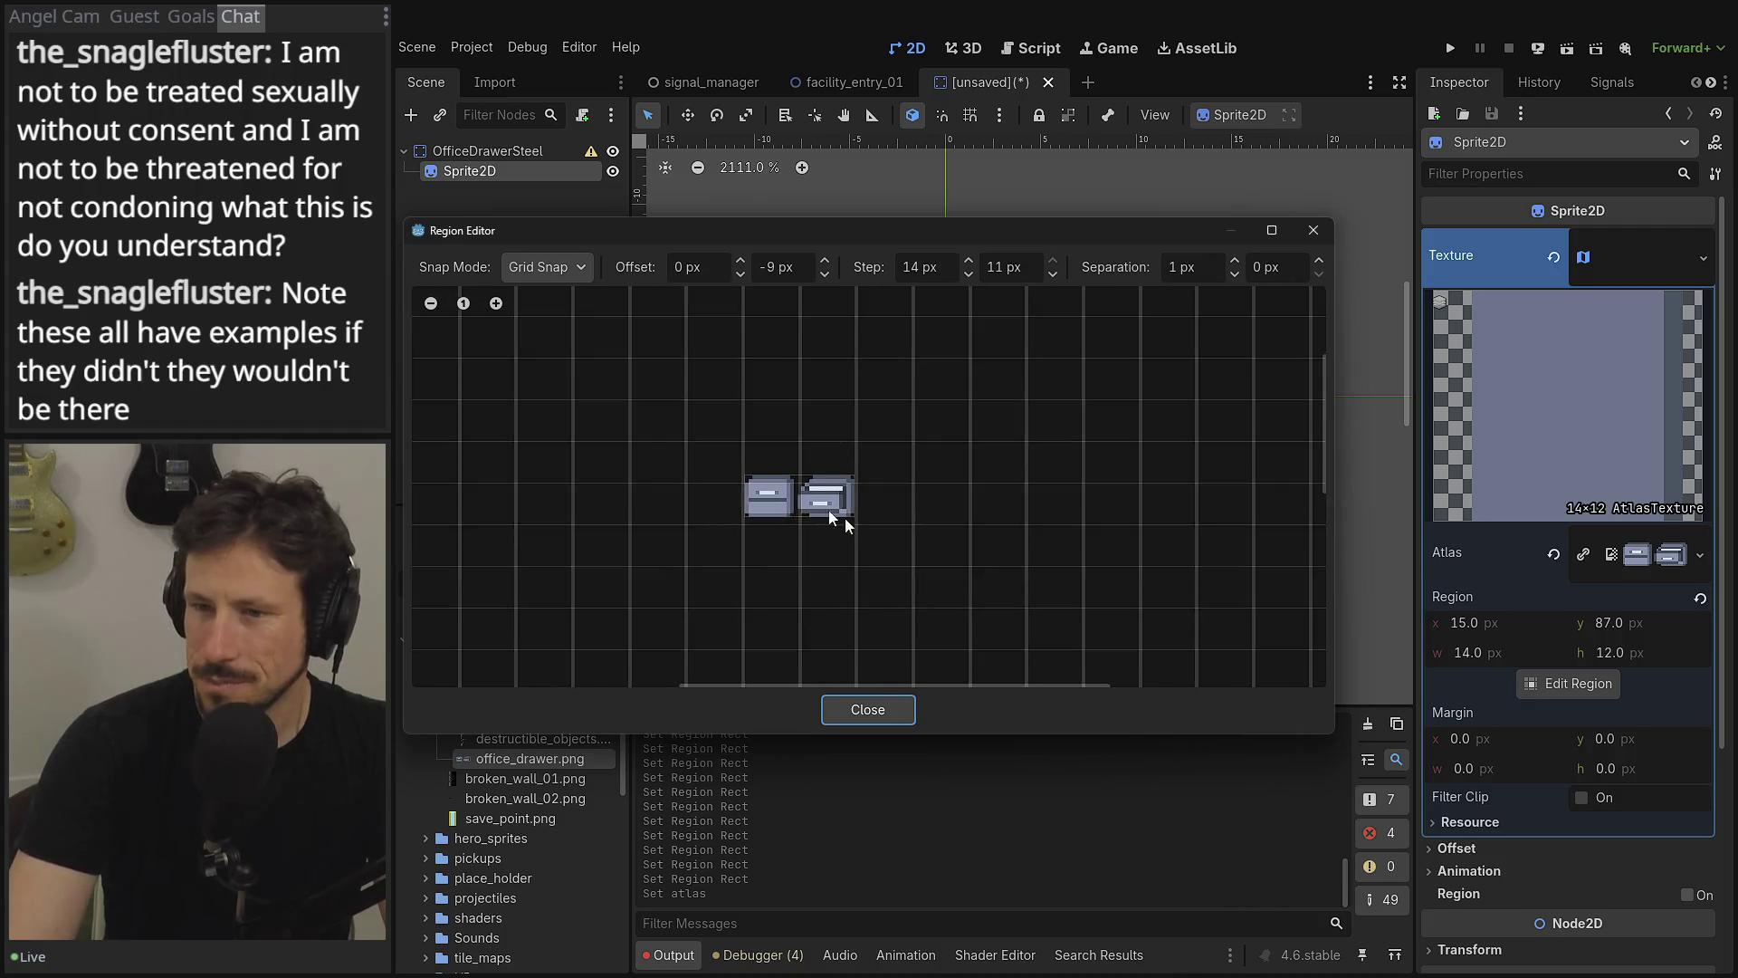
pyautogui.scroll(4, 798, 494)
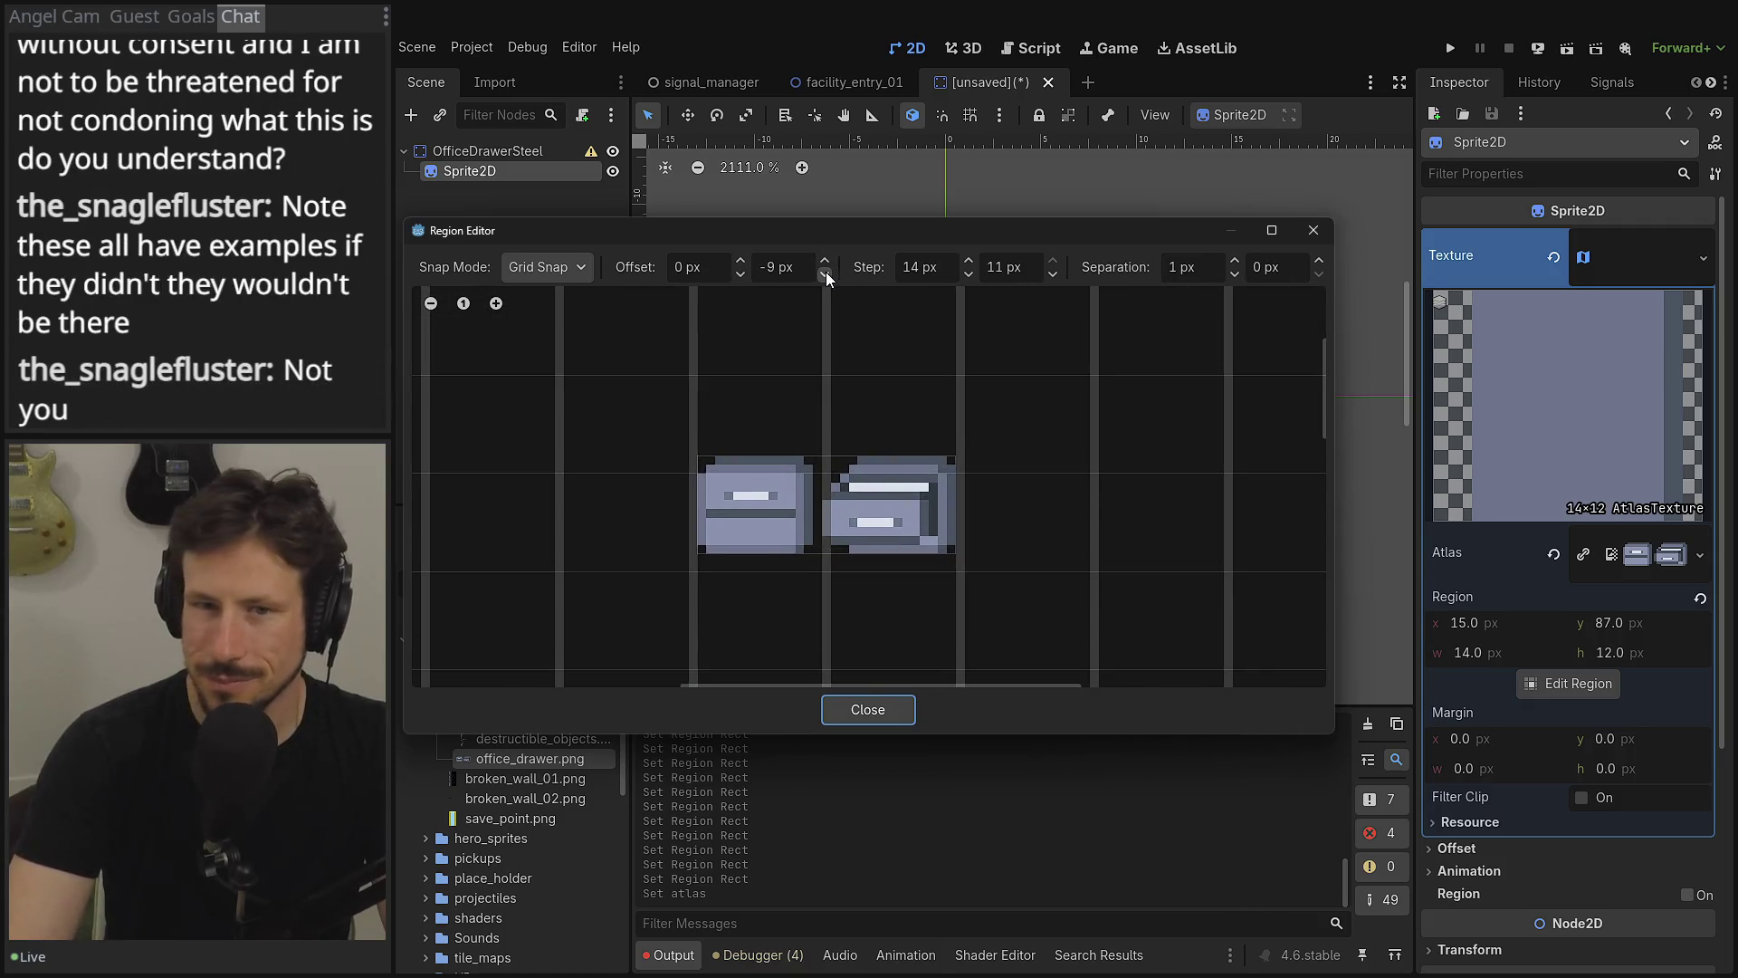
pyautogui.click(796, 270)
pyautogui.hotkey('ctrl', 'a')
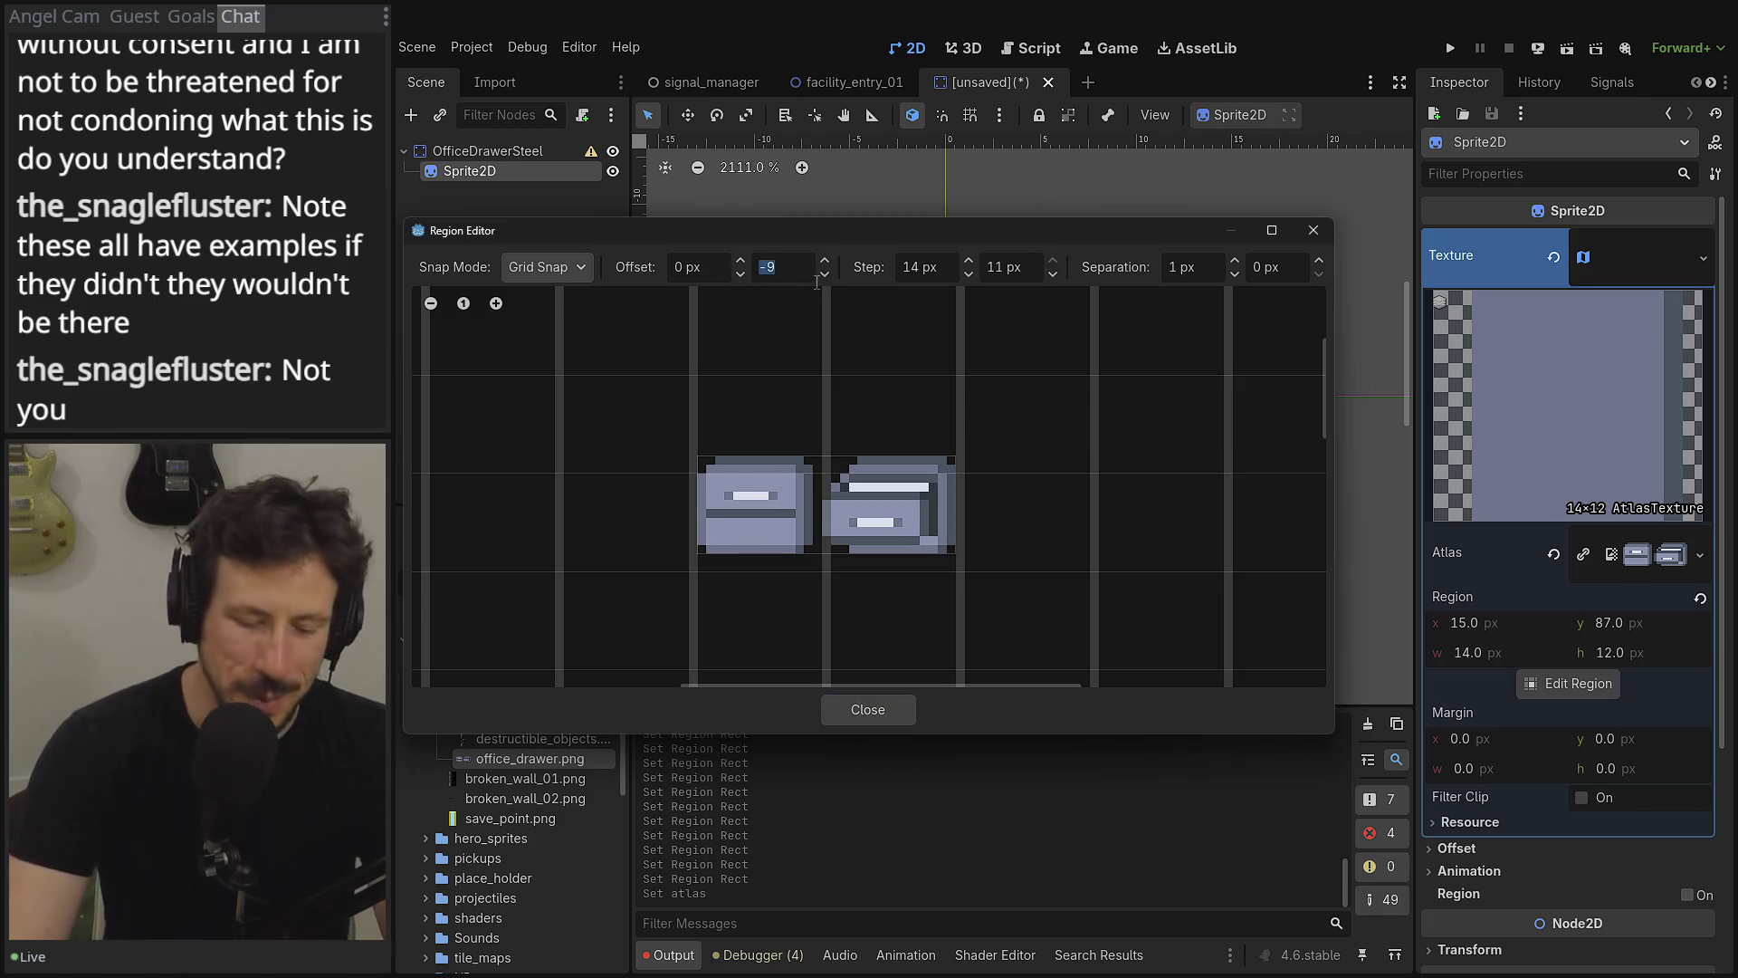
pyautogui.write('0')
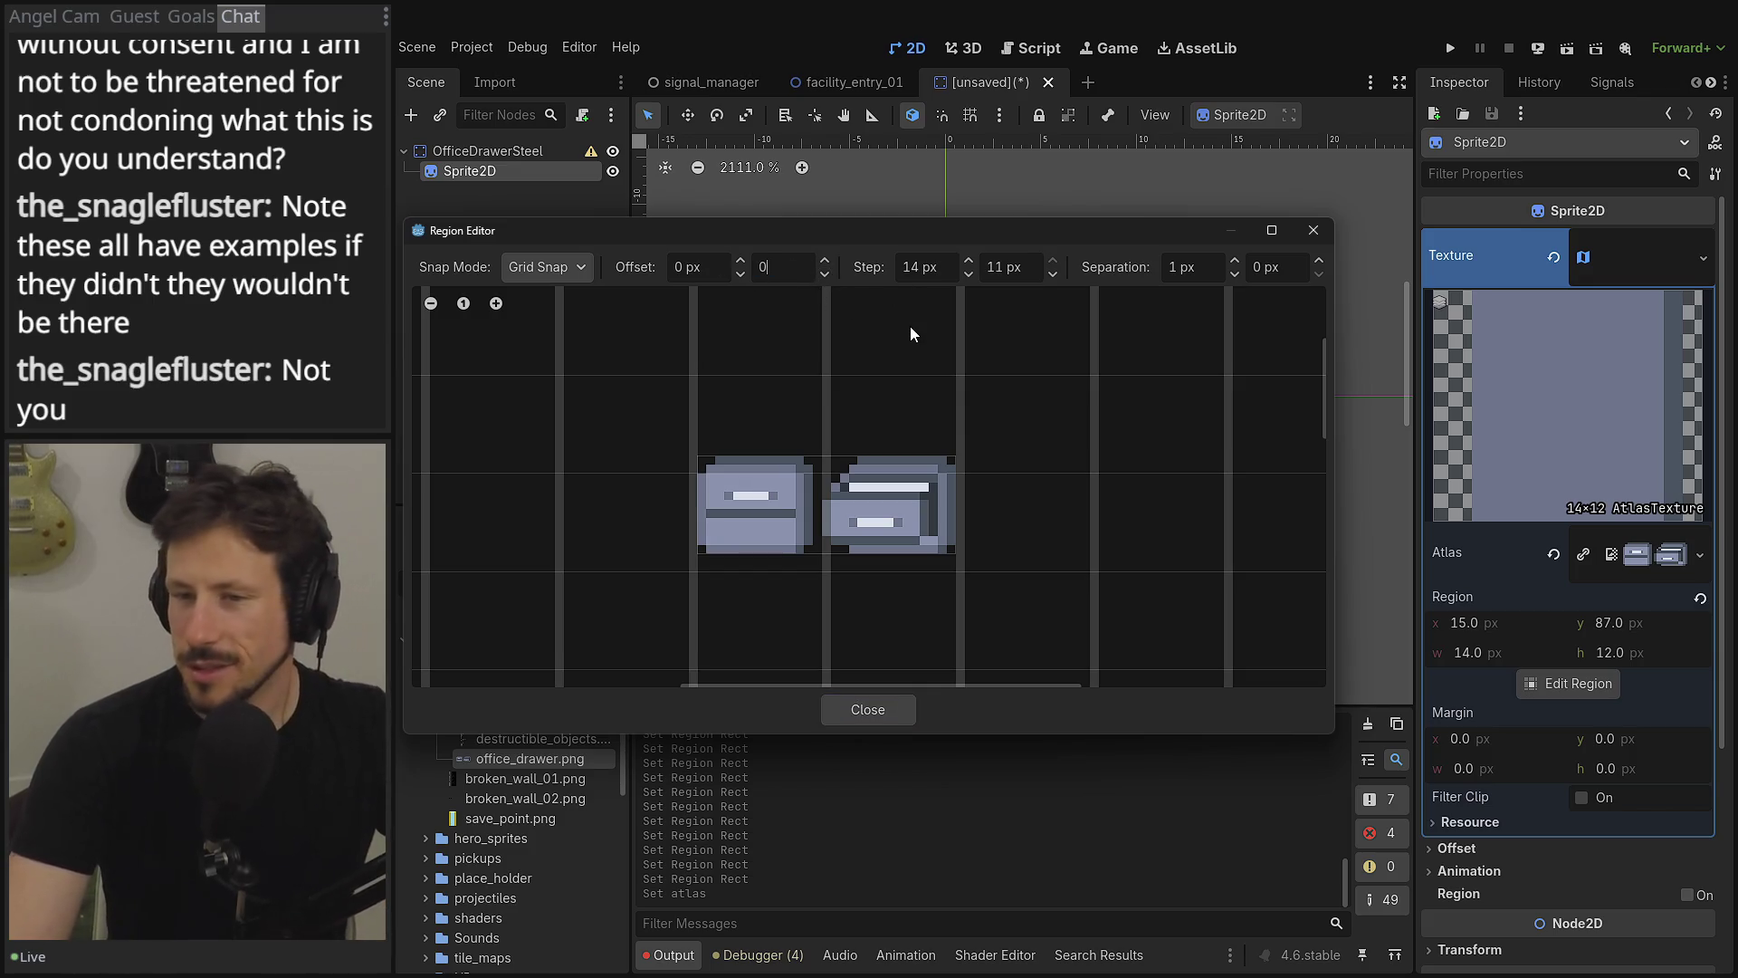
pyautogui.press('Tab')
# - Select a 14×11 region over the second drawer, with horizontal grid separation at 0
pyautogui.scroll(1, 727, 514)
pyautogui.click(727, 514)
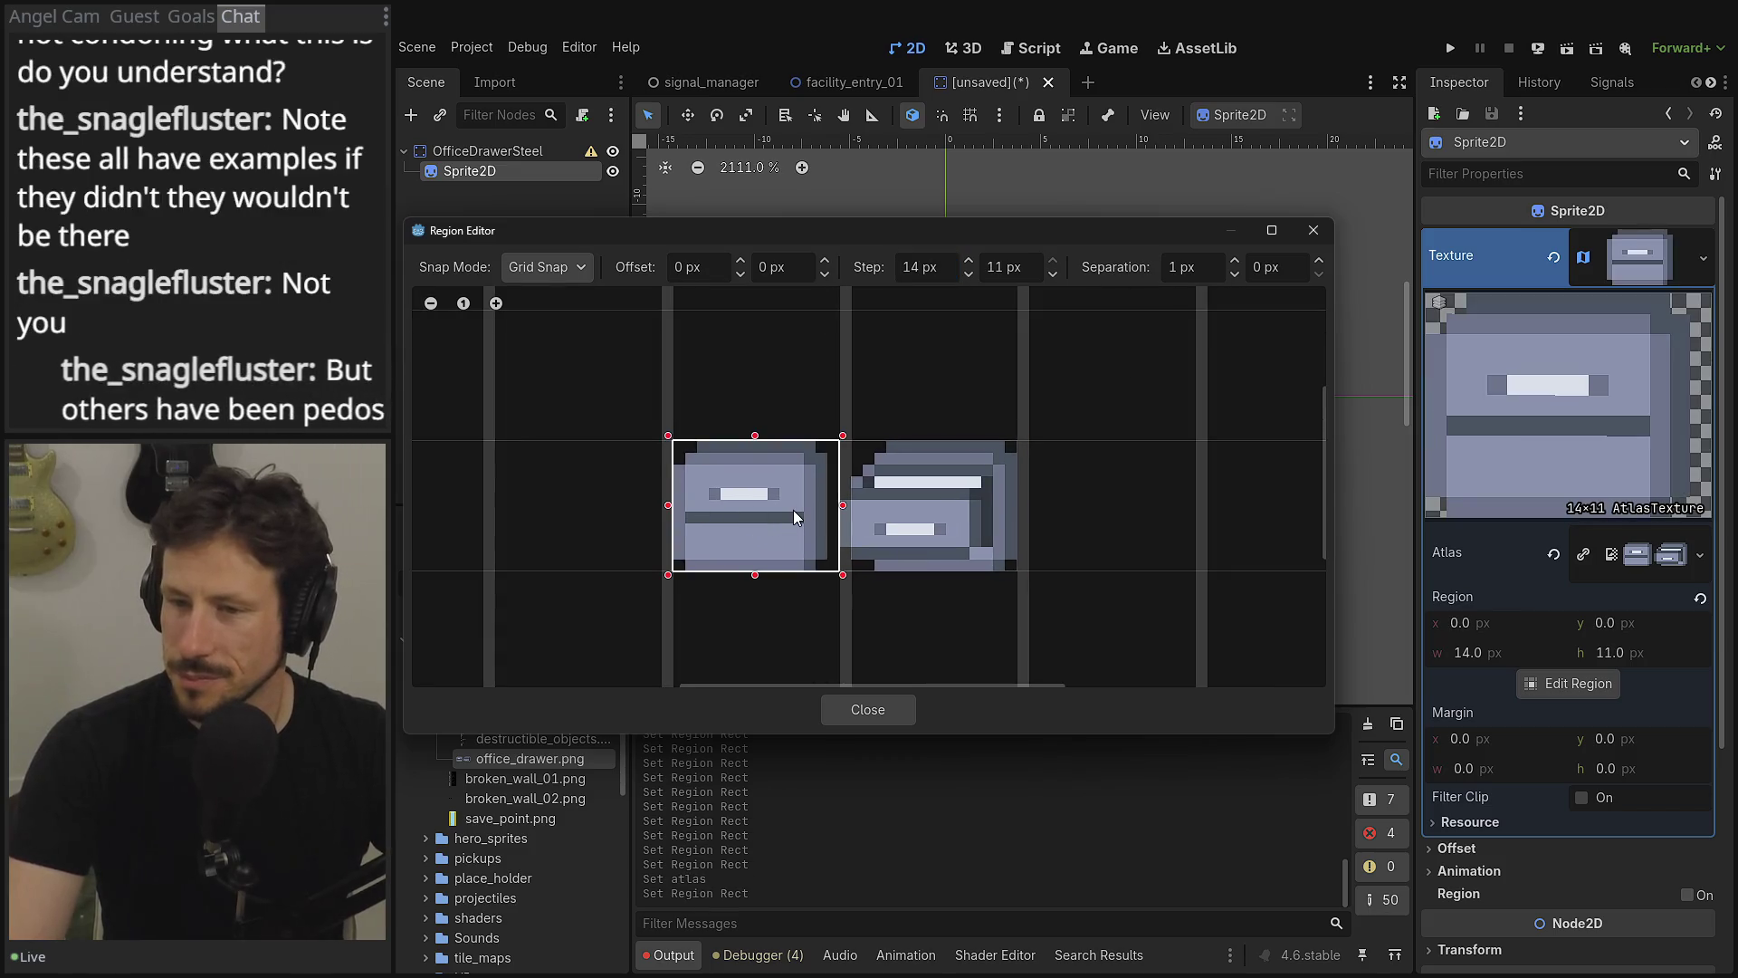
pyautogui.click(962, 509)
pyautogui.moveTo(963, 510); pyautogui.dragTo(942, 555)
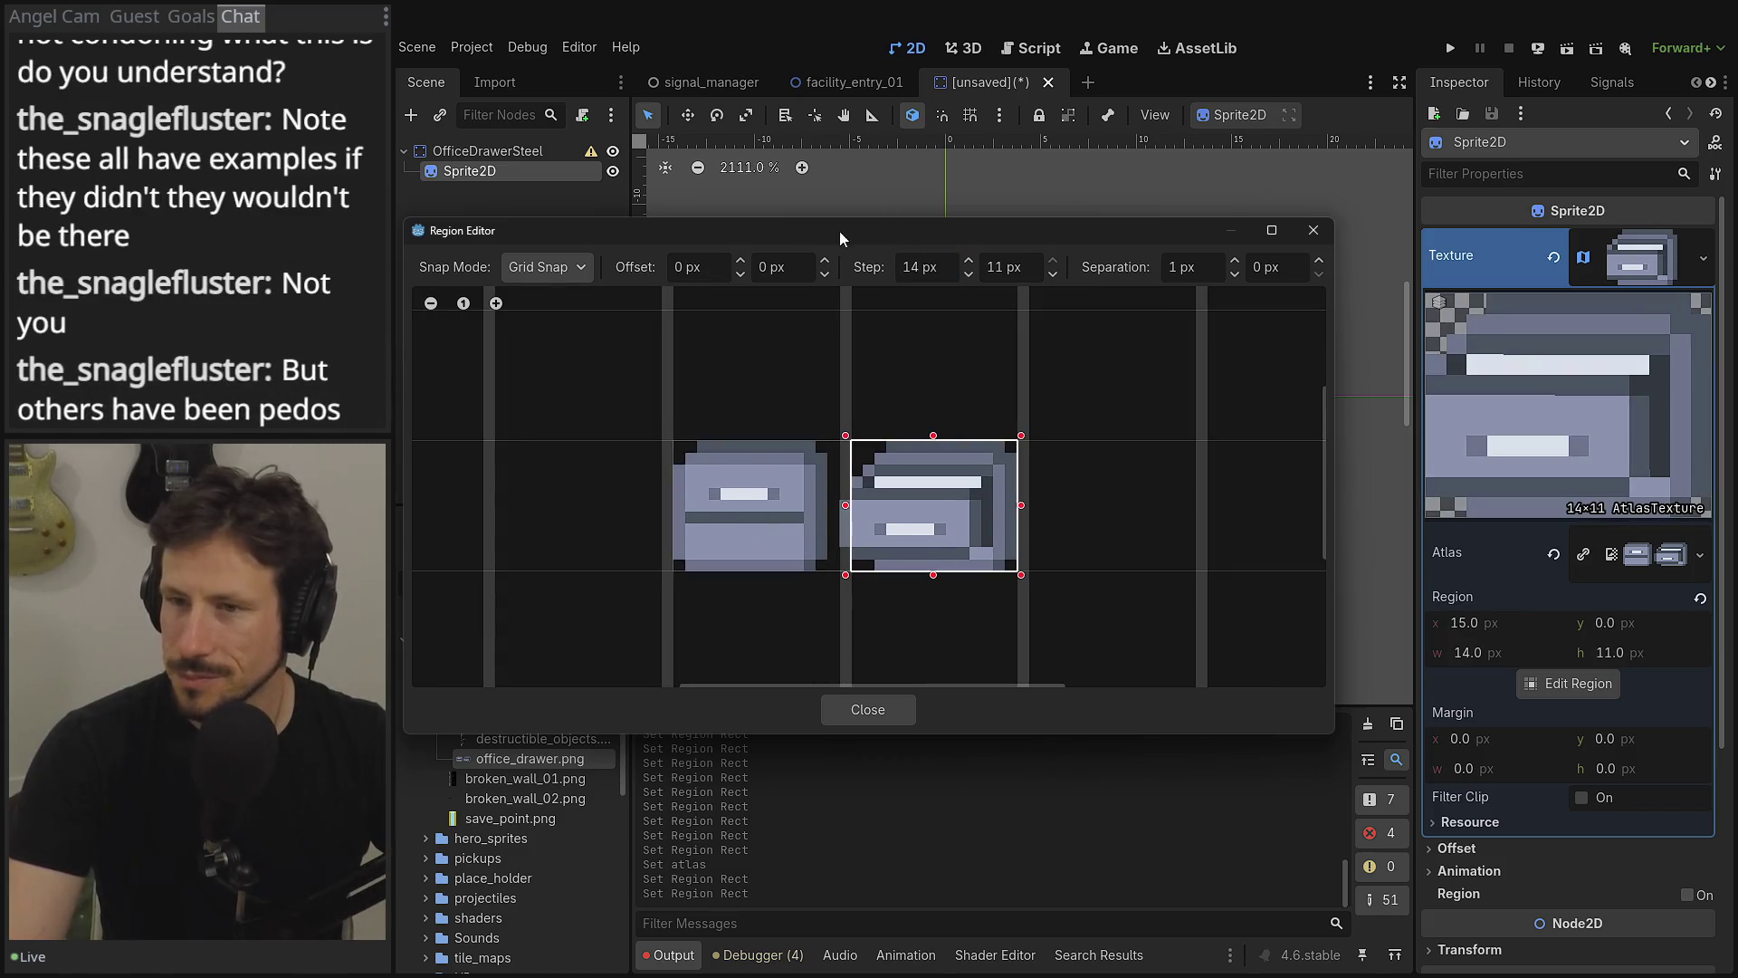
pyautogui.scroll(5, 829, 371)
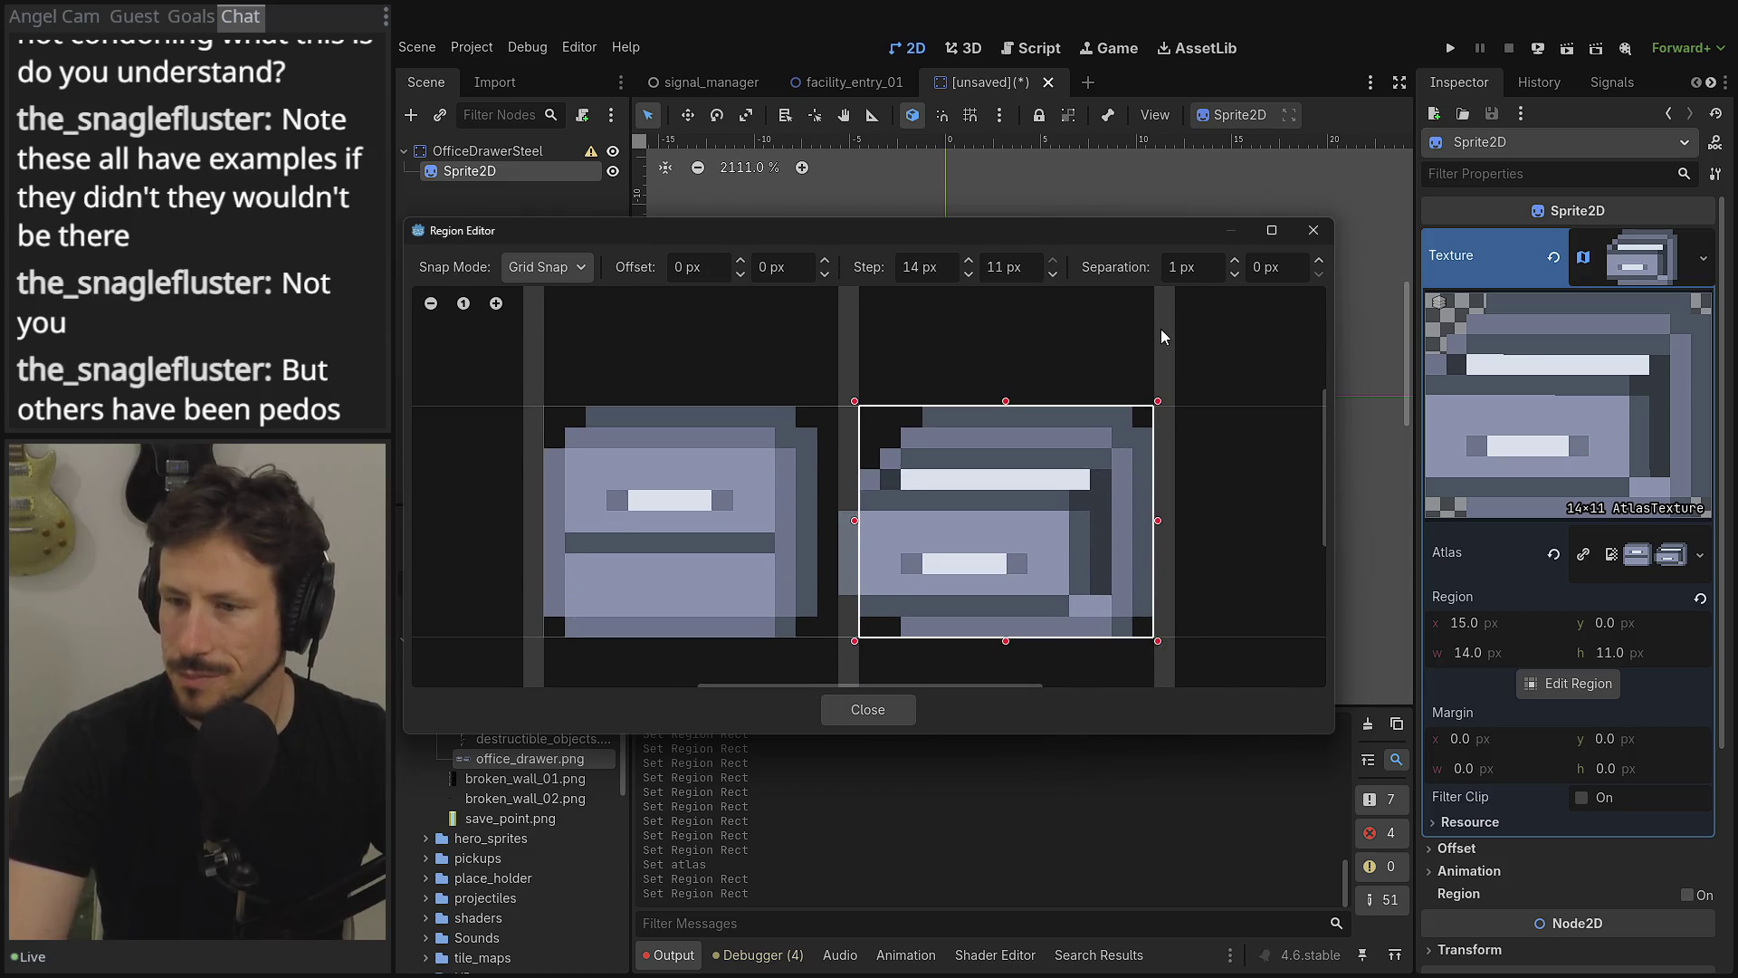
pyautogui.click(1235, 274)
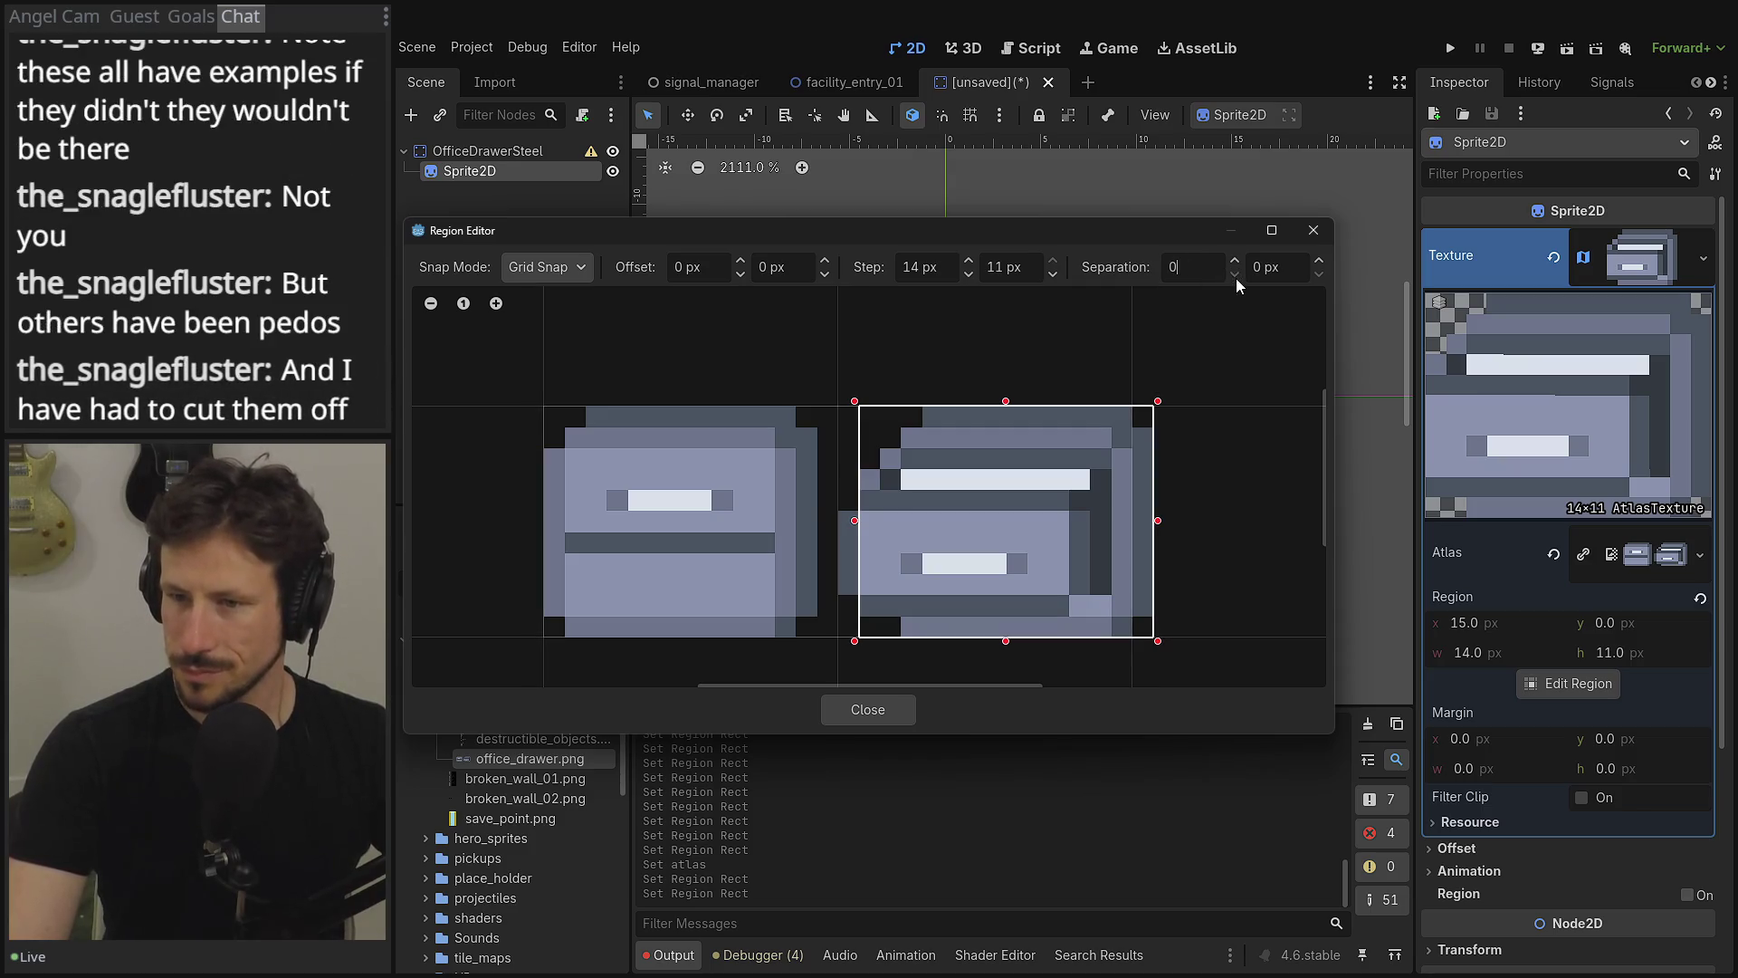
pyautogui.moveTo(866, 439)
pyautogui.mouseDown()
pyautogui.moveTo(1024, 458)
pyautogui.moveTo(1121, 531)
pyautogui.moveTo(1120, 556)
pyautogui.mouseUp()
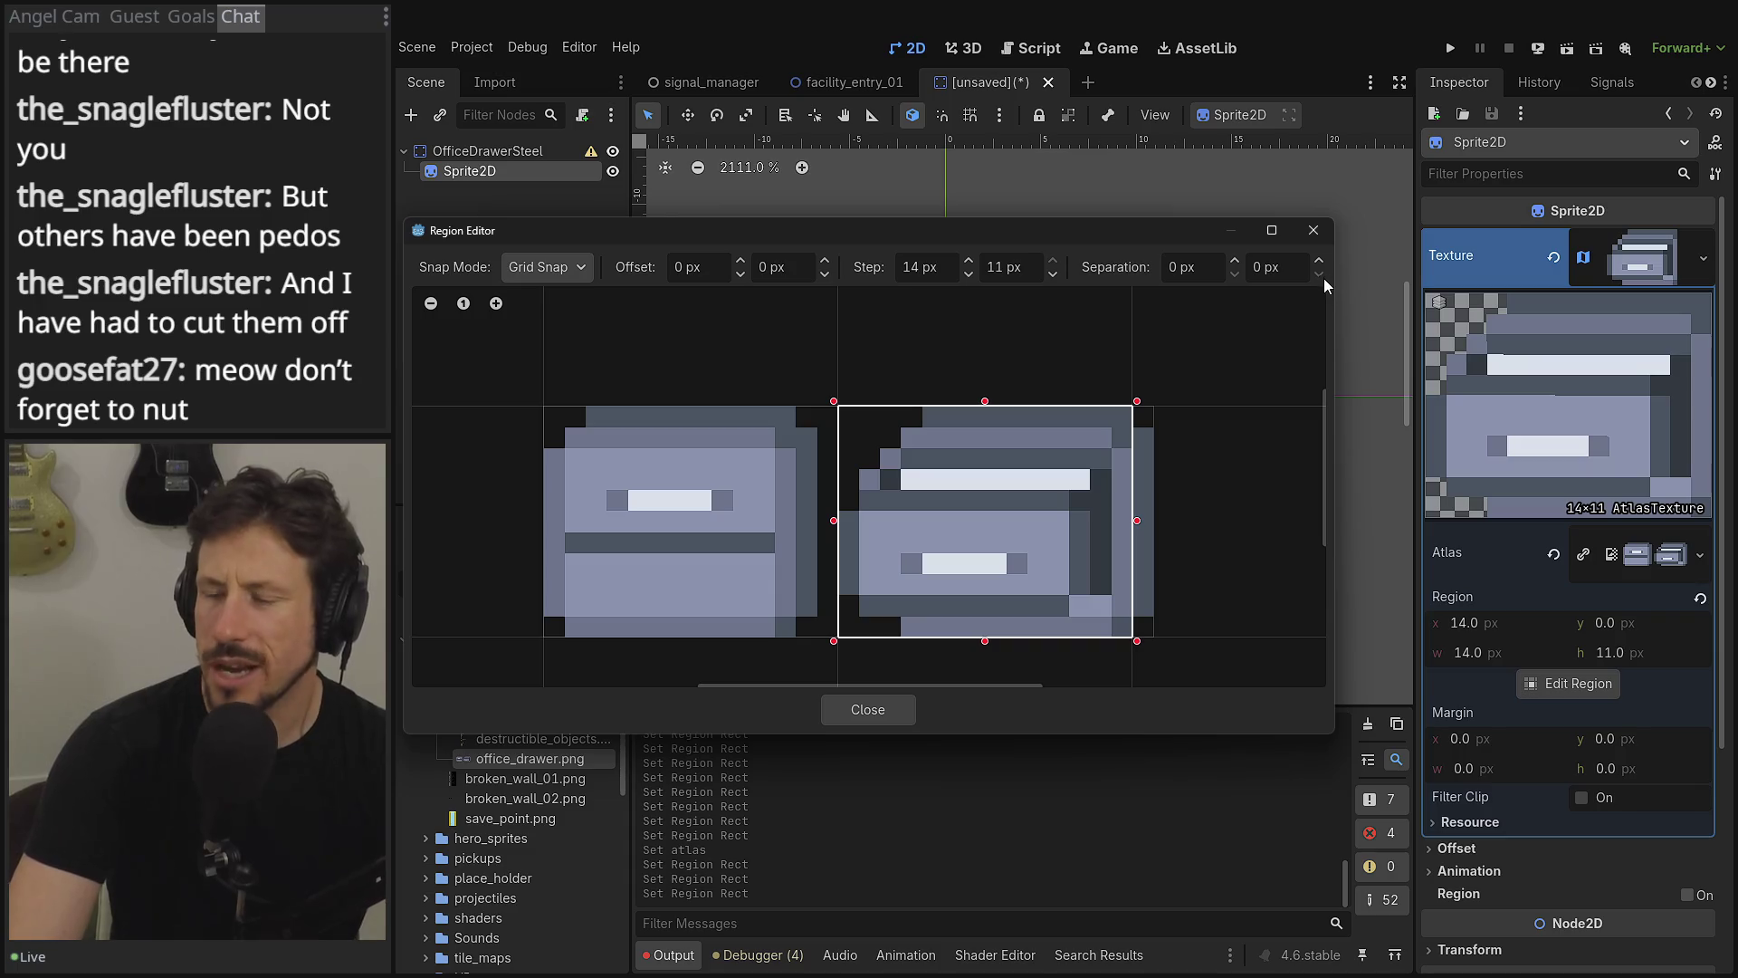
# - Try a 1 px separation, 15 px step and -1 px X offset, reselecting the drawer region
pyautogui.click(1236, 260)
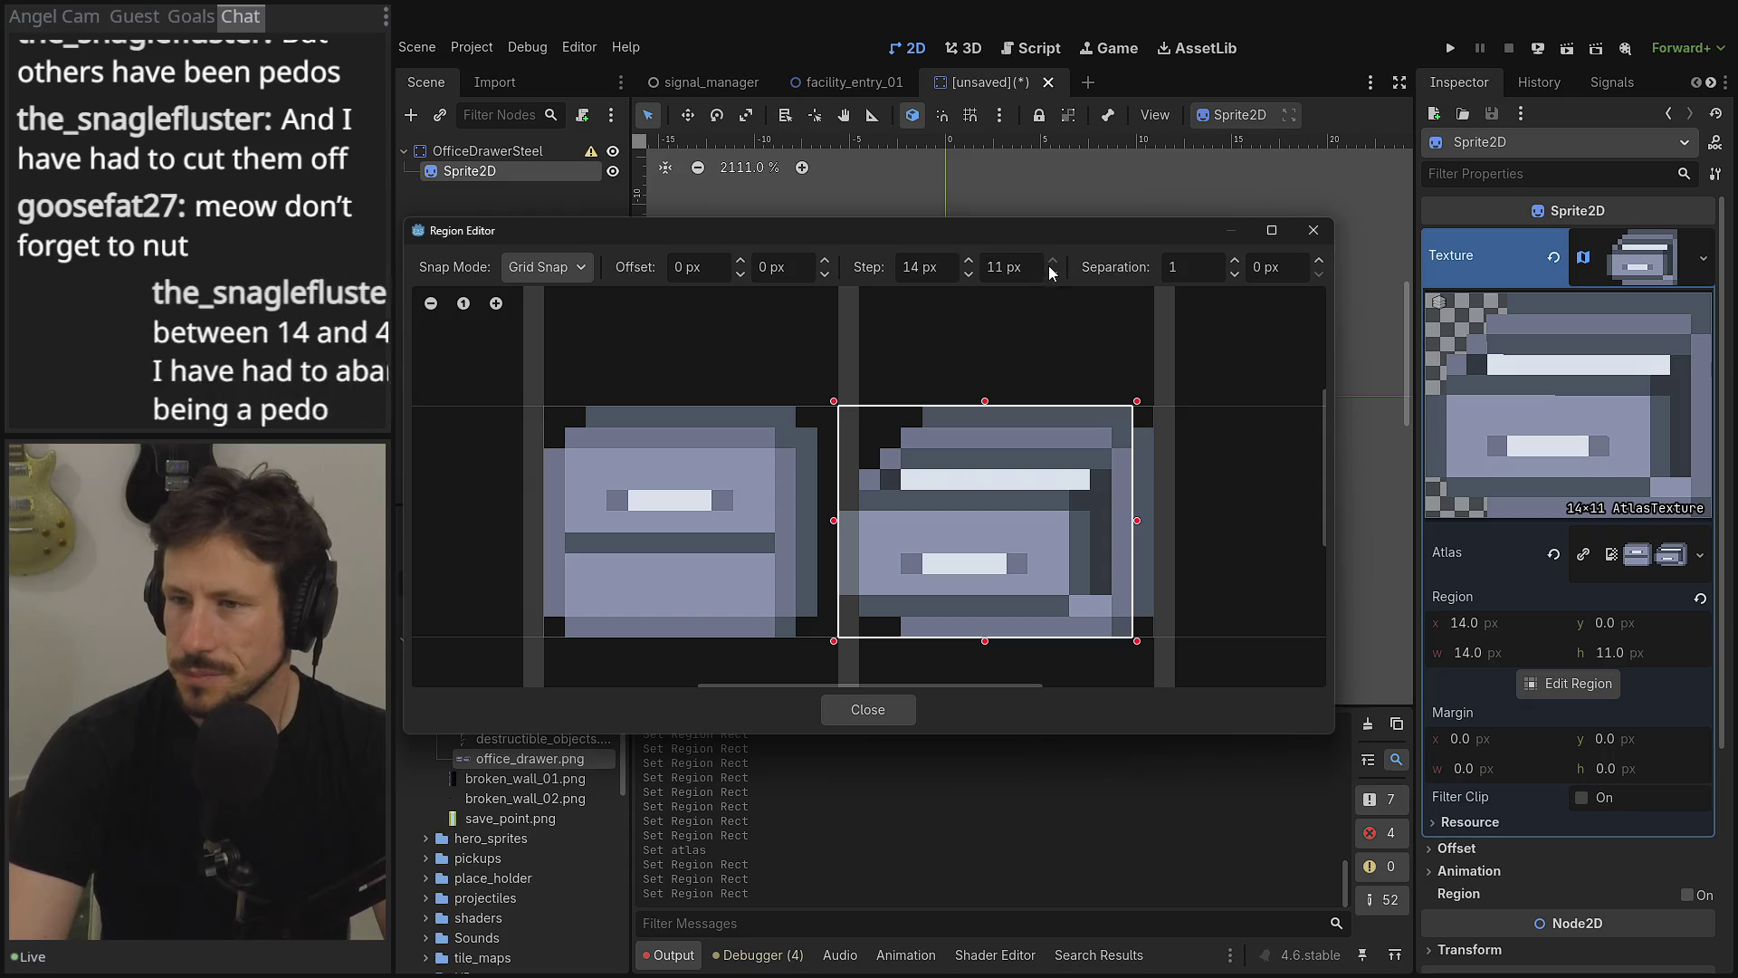
pyautogui.click(967, 261)
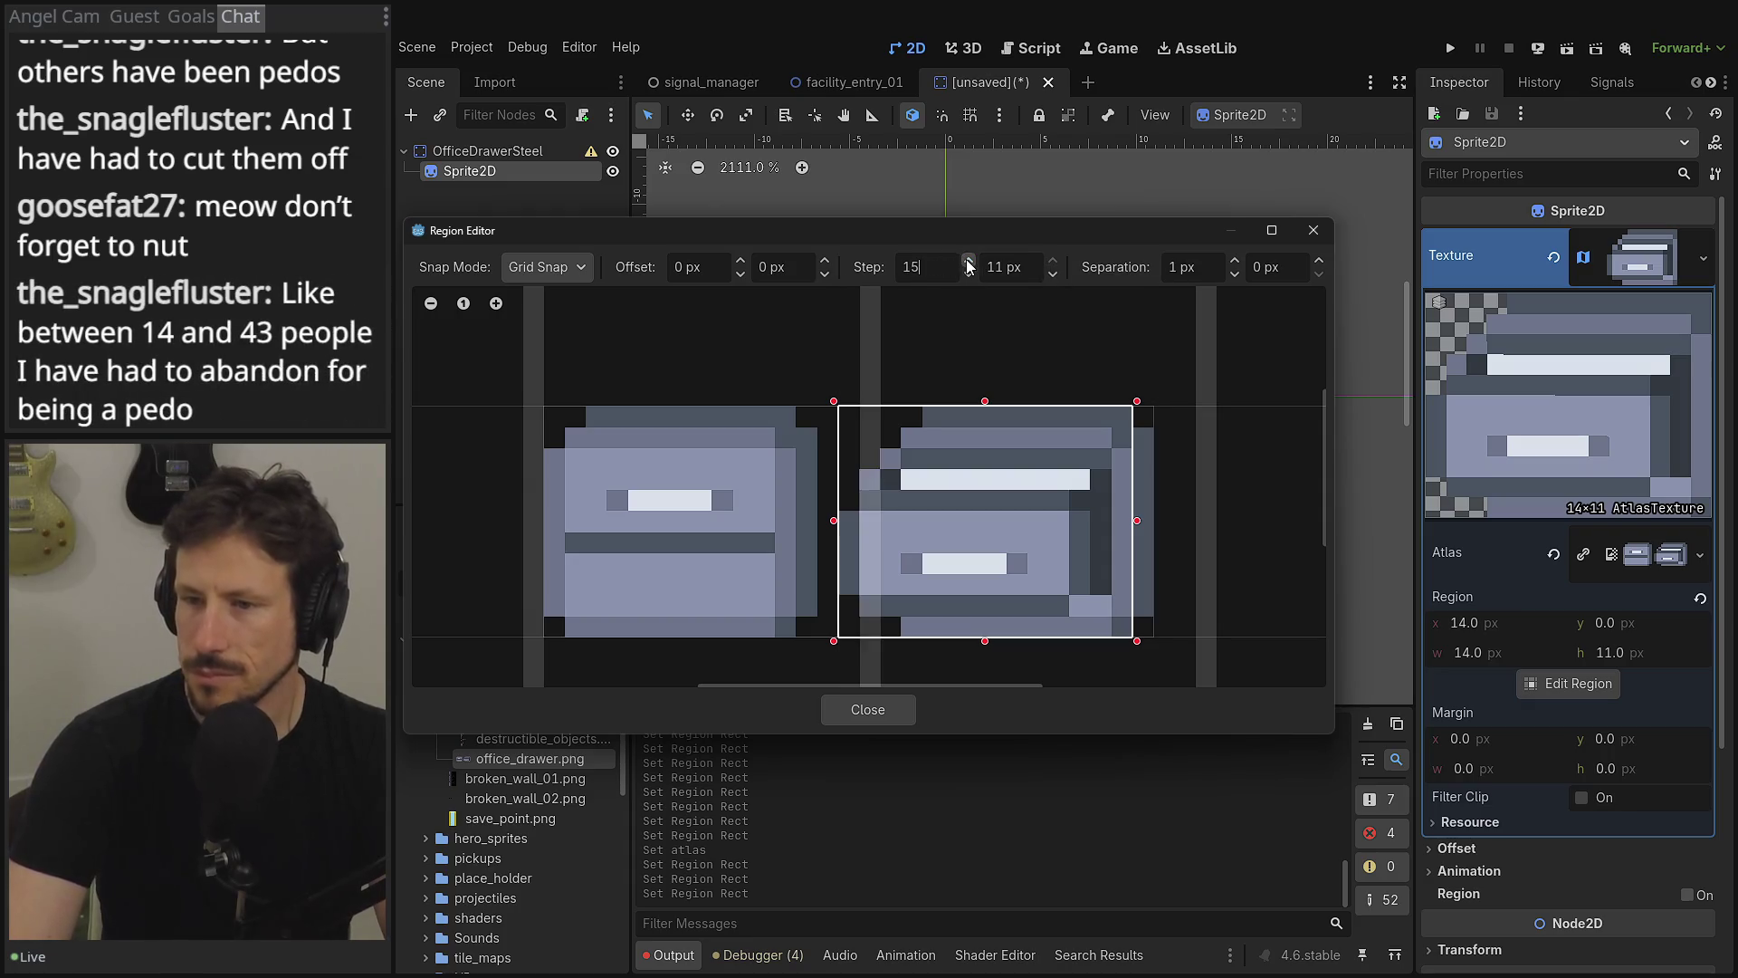
pyautogui.moveTo(1131, 474)
pyautogui.mouseDown()
pyautogui.moveTo(855, 513)
pyautogui.moveTo(871, 605)
pyautogui.mouseUp()
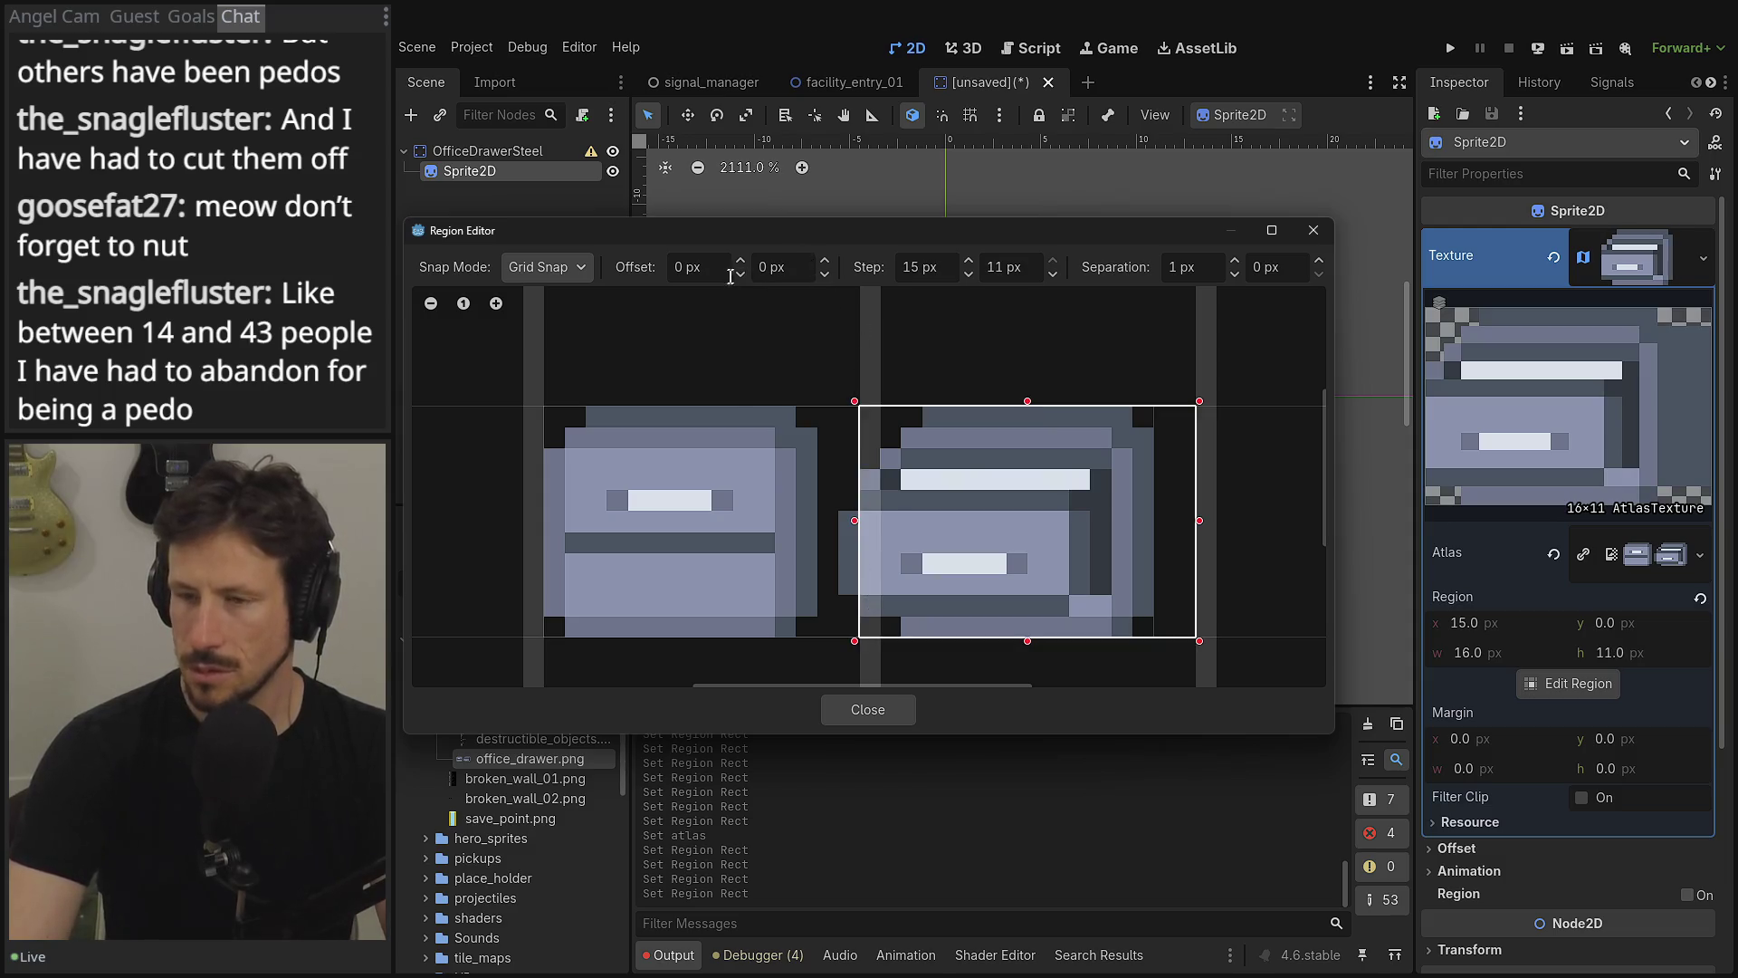
pyautogui.click(740, 273)
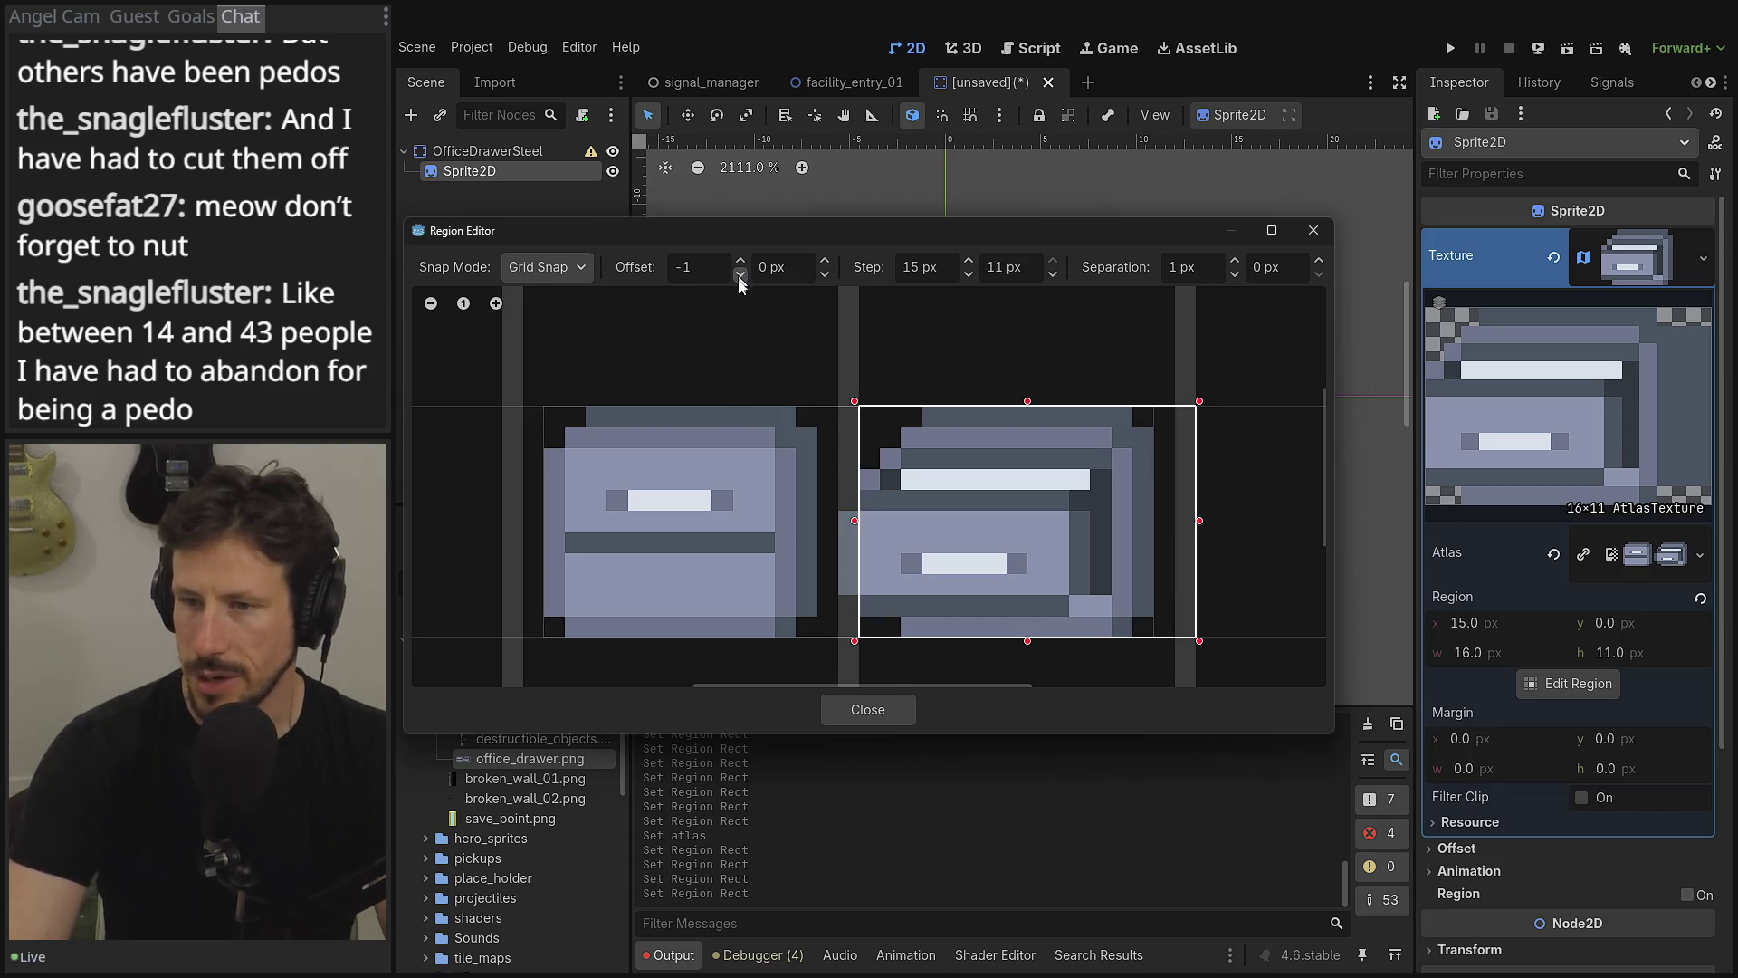
pyautogui.click(927, 573)
pyautogui.click(849, 542)
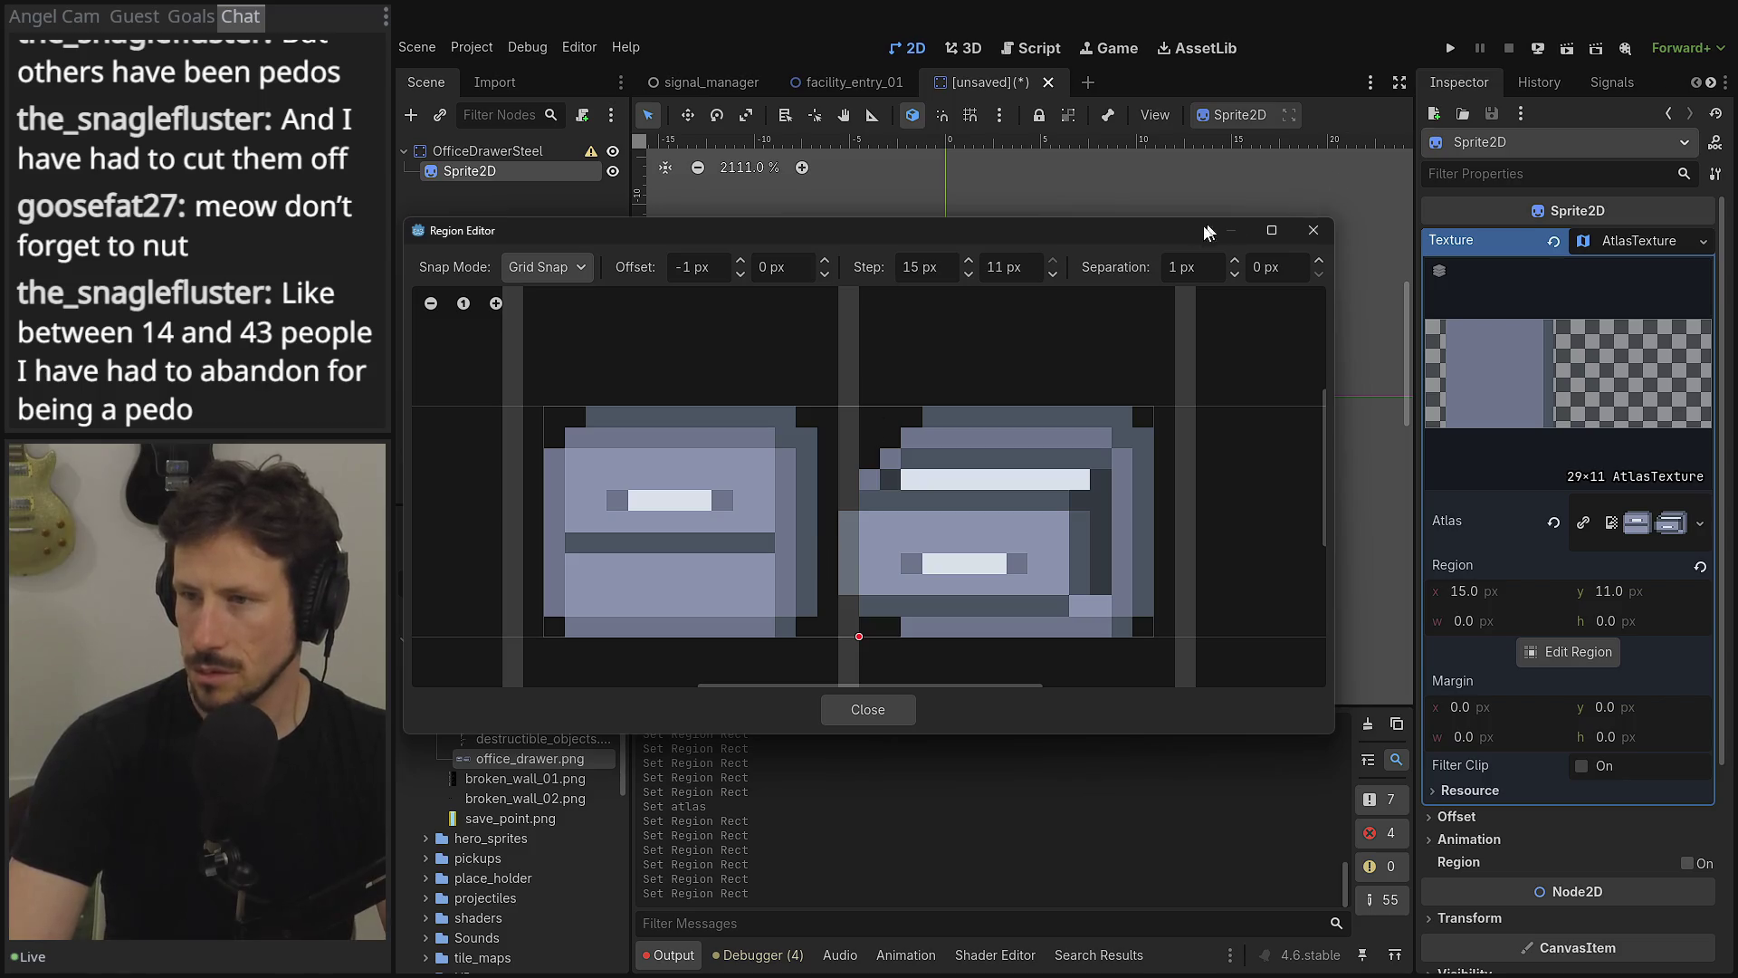
# - Reset separation to 0 and step to 14 px, place the region on the second drawer at x 13, and close
pyautogui.click(1226, 262)
pyautogui.click(1234, 261)
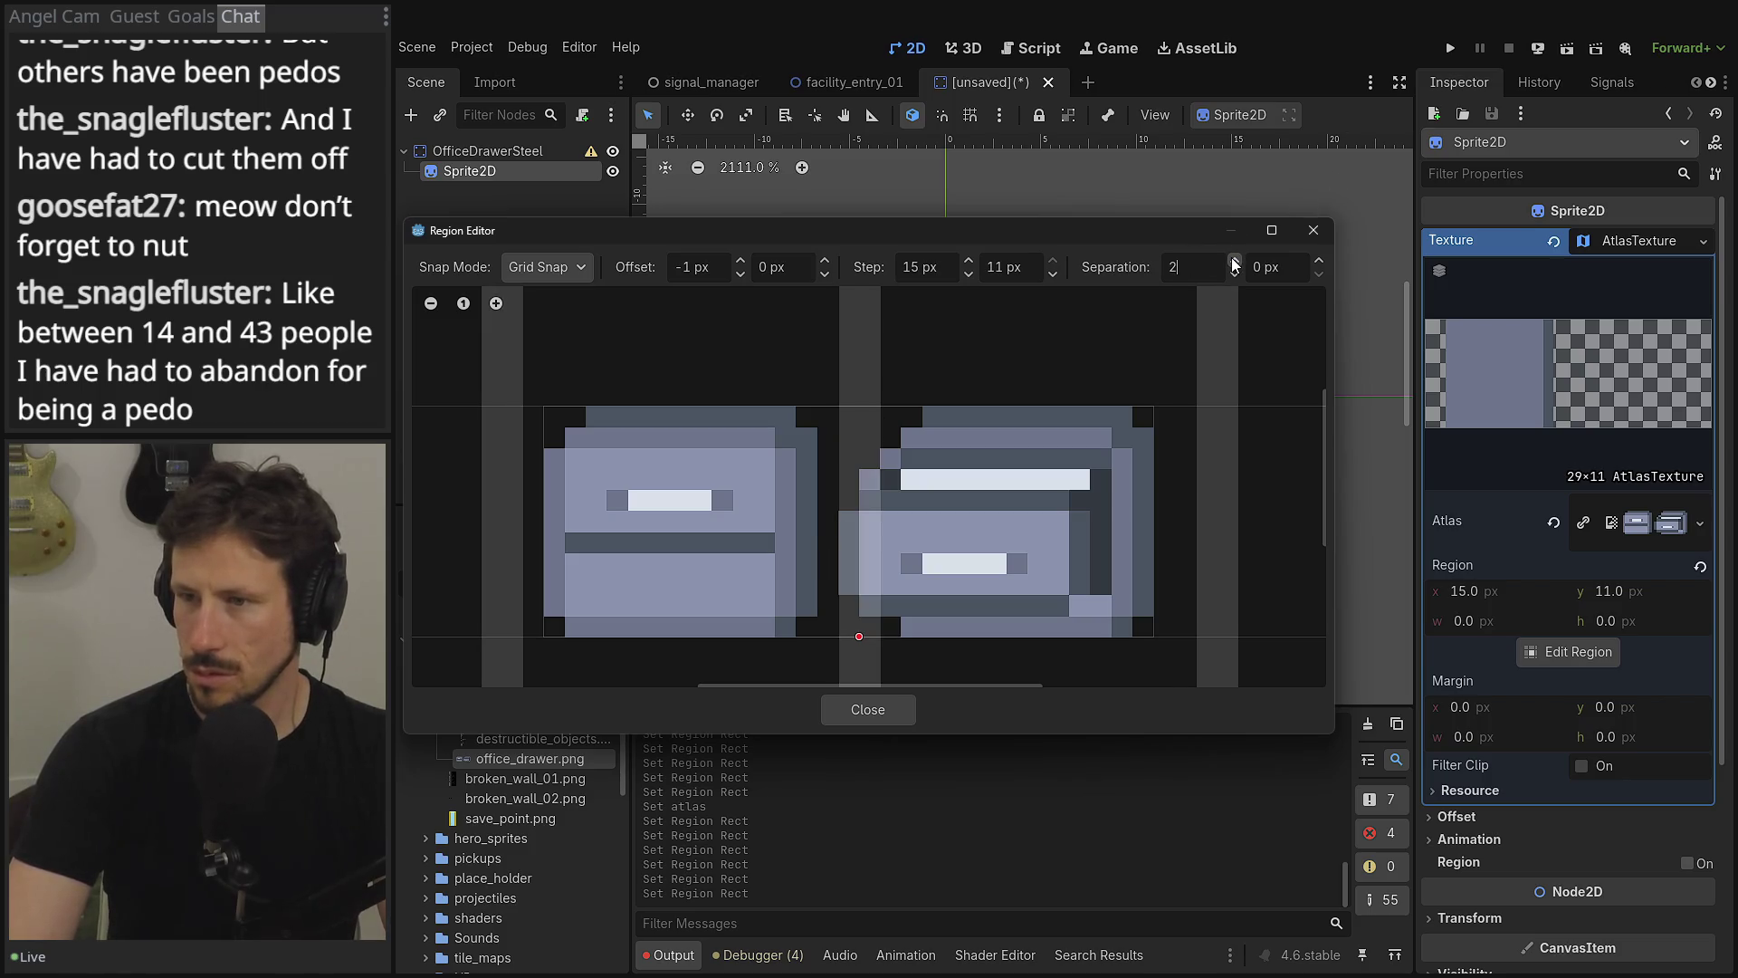
pyautogui.click(1234, 273)
pyautogui.click(1234, 273)
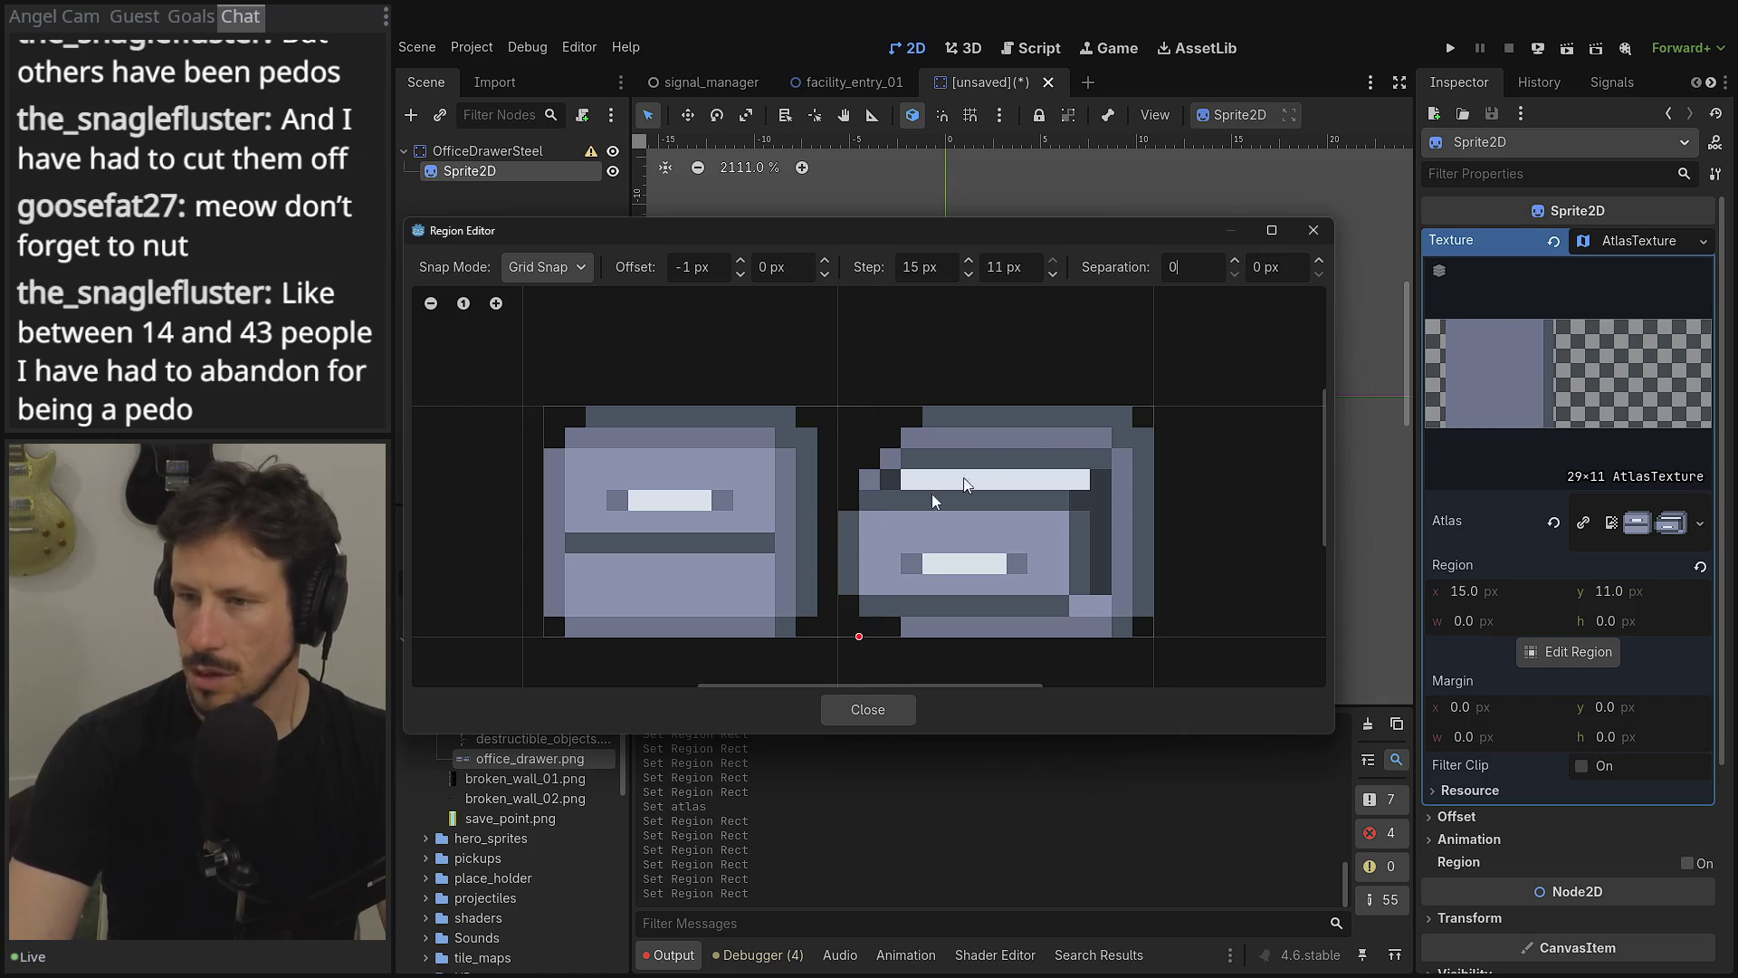
pyautogui.click(650, 550)
pyautogui.moveTo(650, 550)
pyautogui.mouseDown()
pyautogui.moveTo(846, 558)
pyautogui.moveTo(840, 405)
pyautogui.mouseUp()
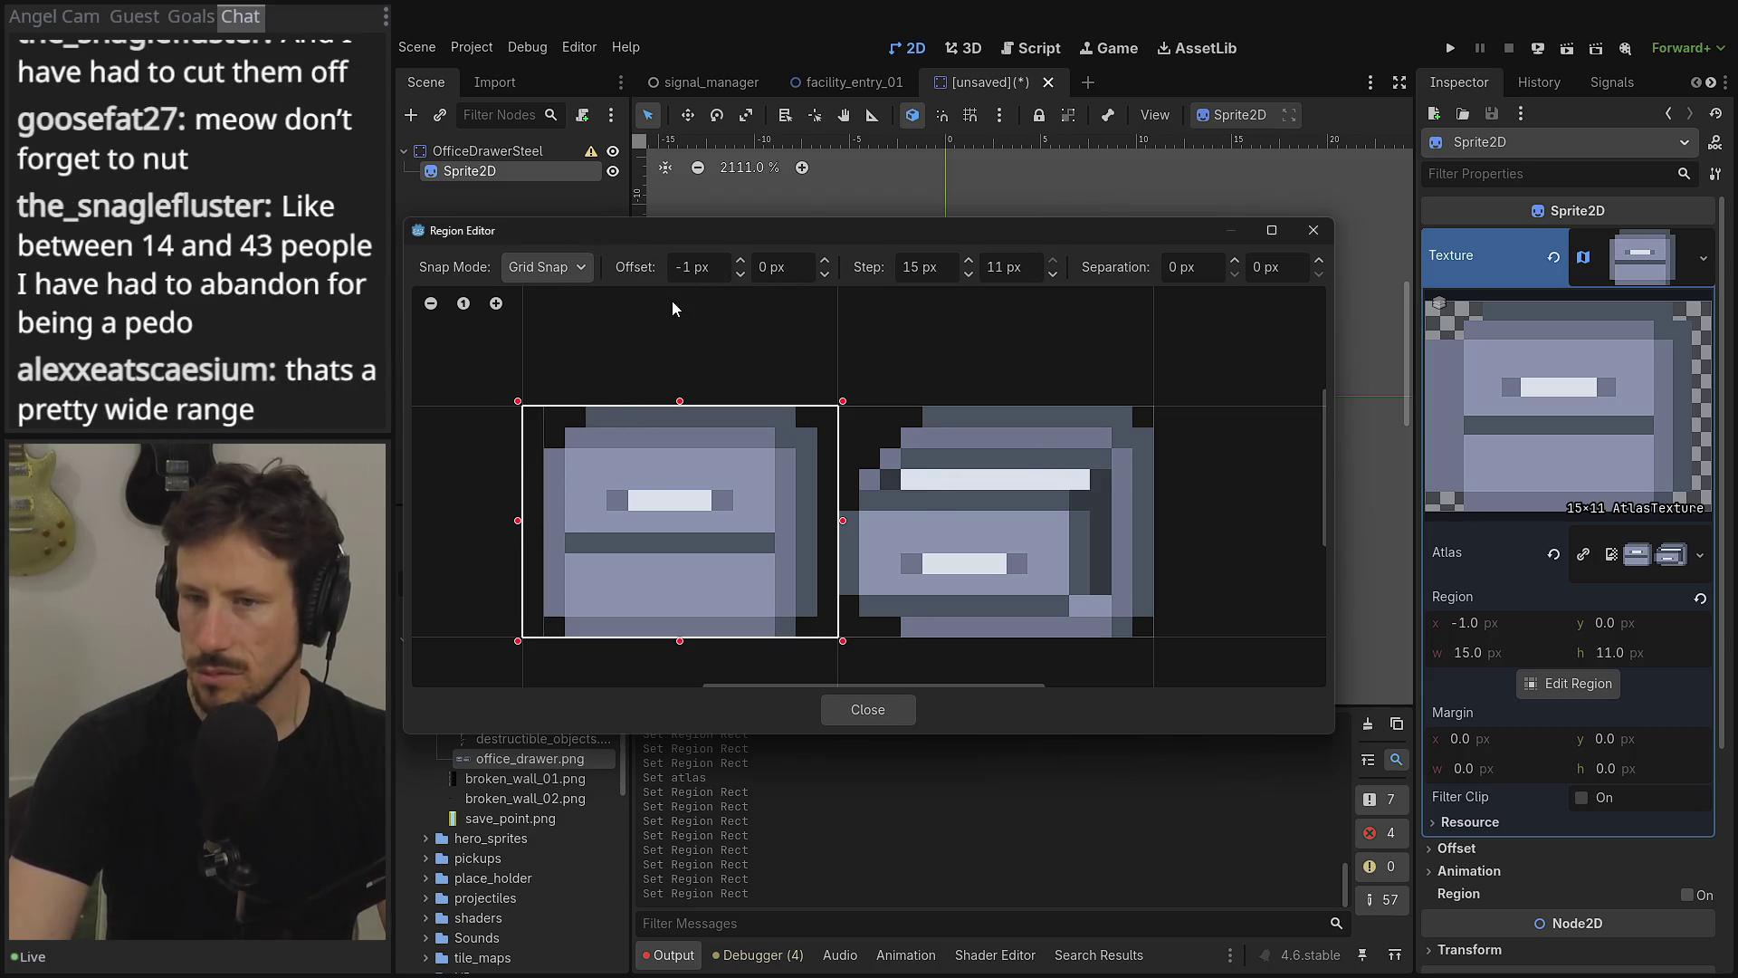
pyautogui.click(974, 276)
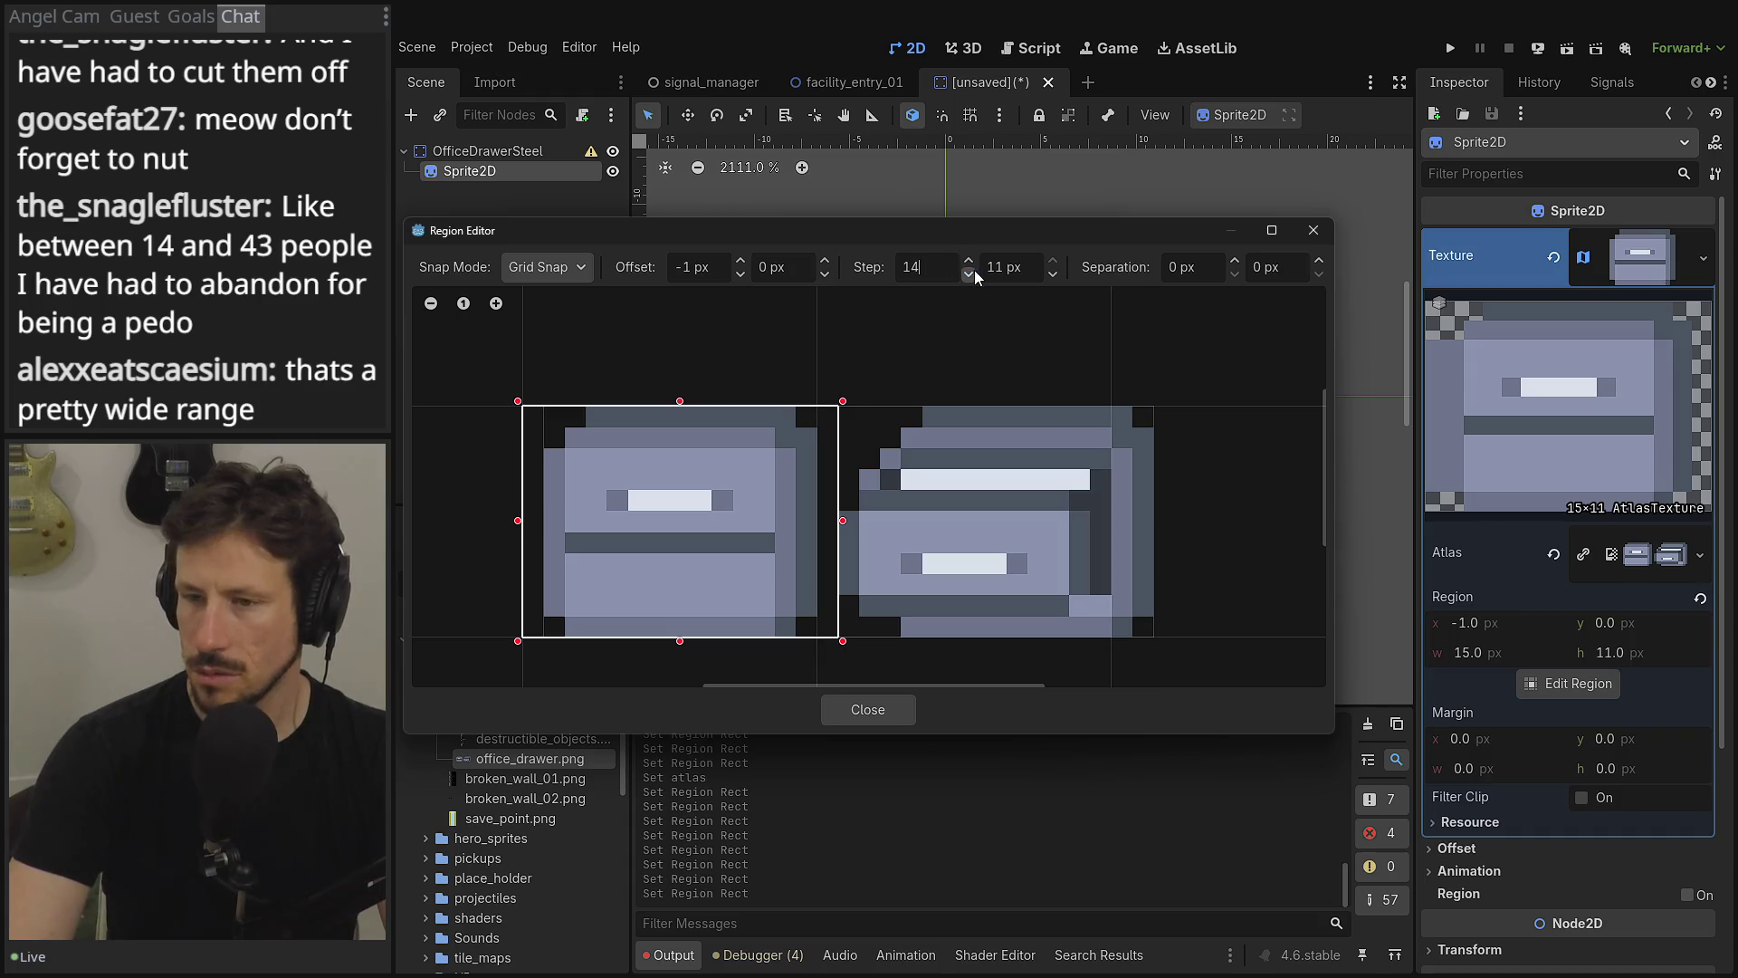
pyautogui.click(777, 498)
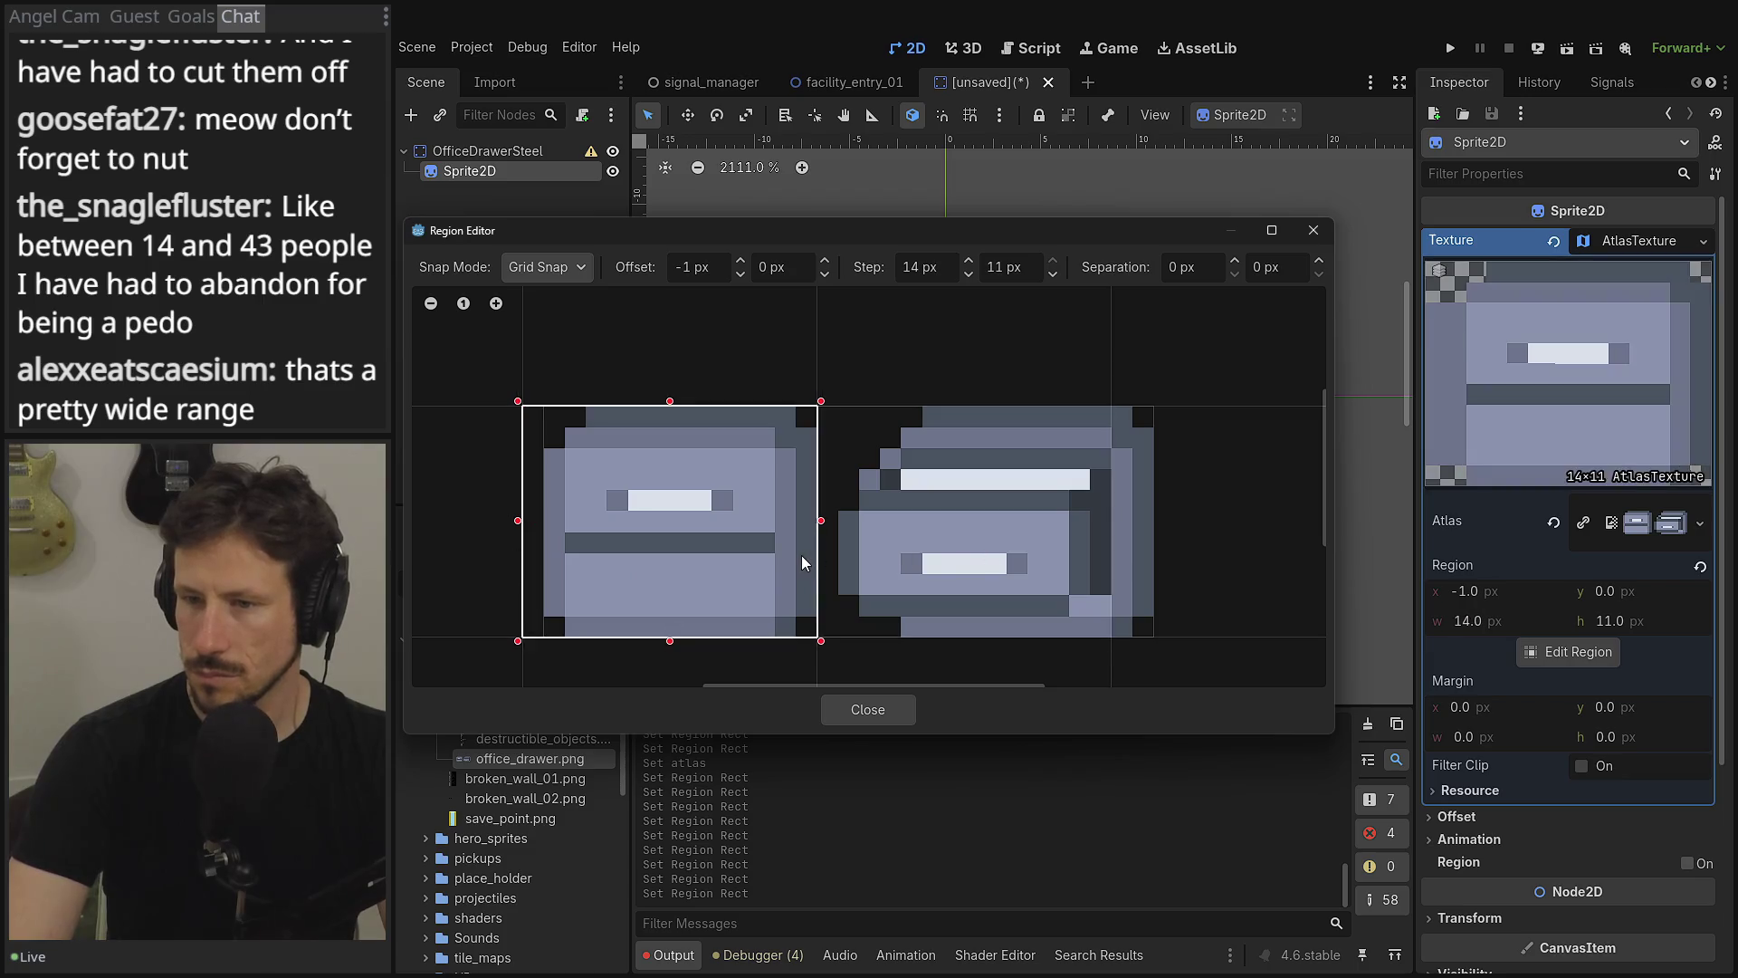
pyautogui.moveTo(806, 562)
pyautogui.mouseDown()
pyautogui.moveTo(1067, 560)
pyautogui.moveTo(1071, 474)
pyautogui.moveTo(952, 414)
pyautogui.mouseUp()
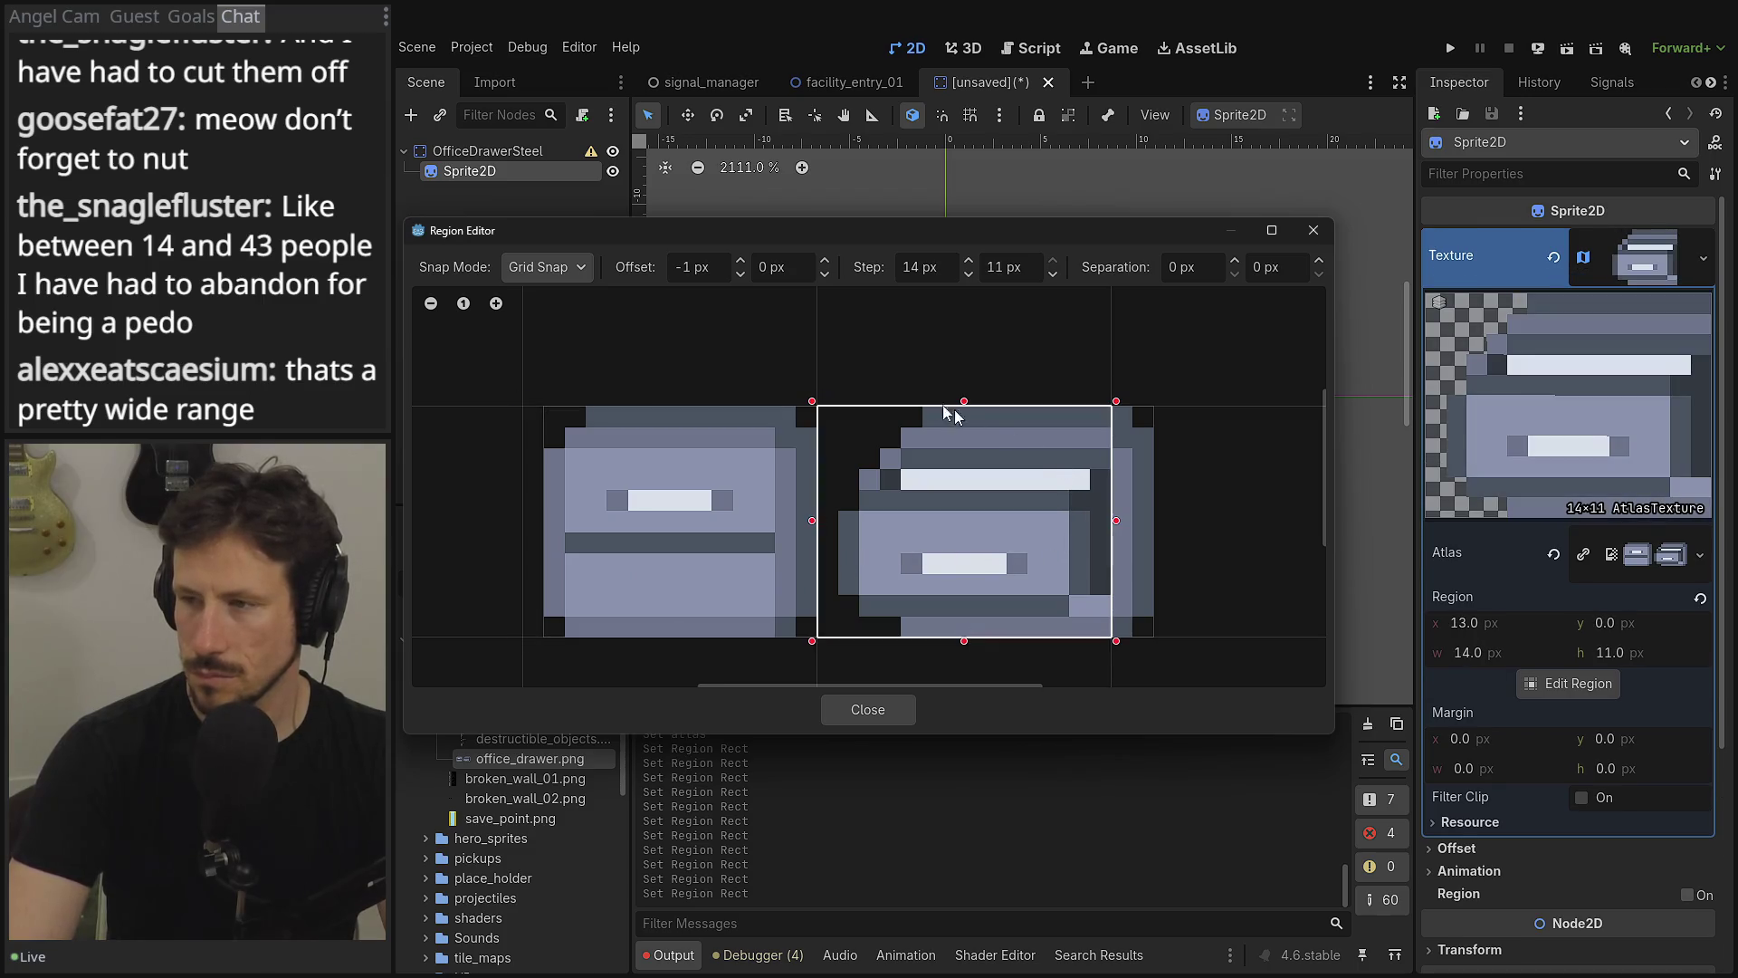
pyautogui.click(1314, 230)
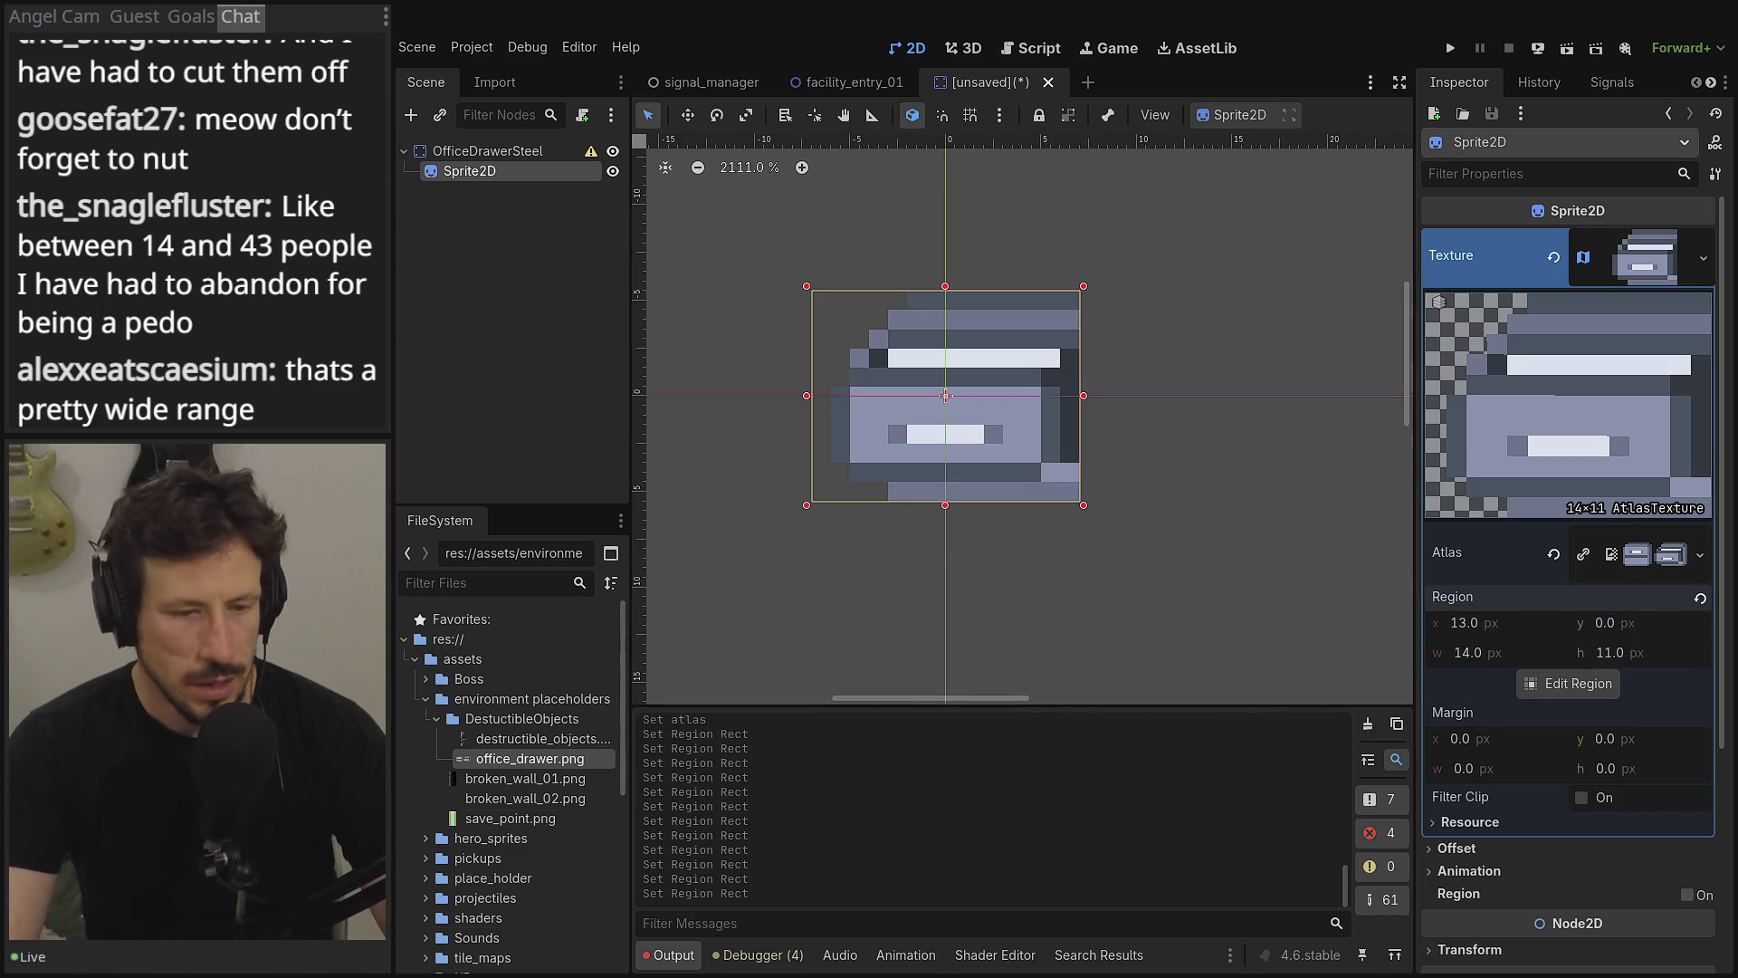
pyautogui.hotkey('alt', 'Tab')
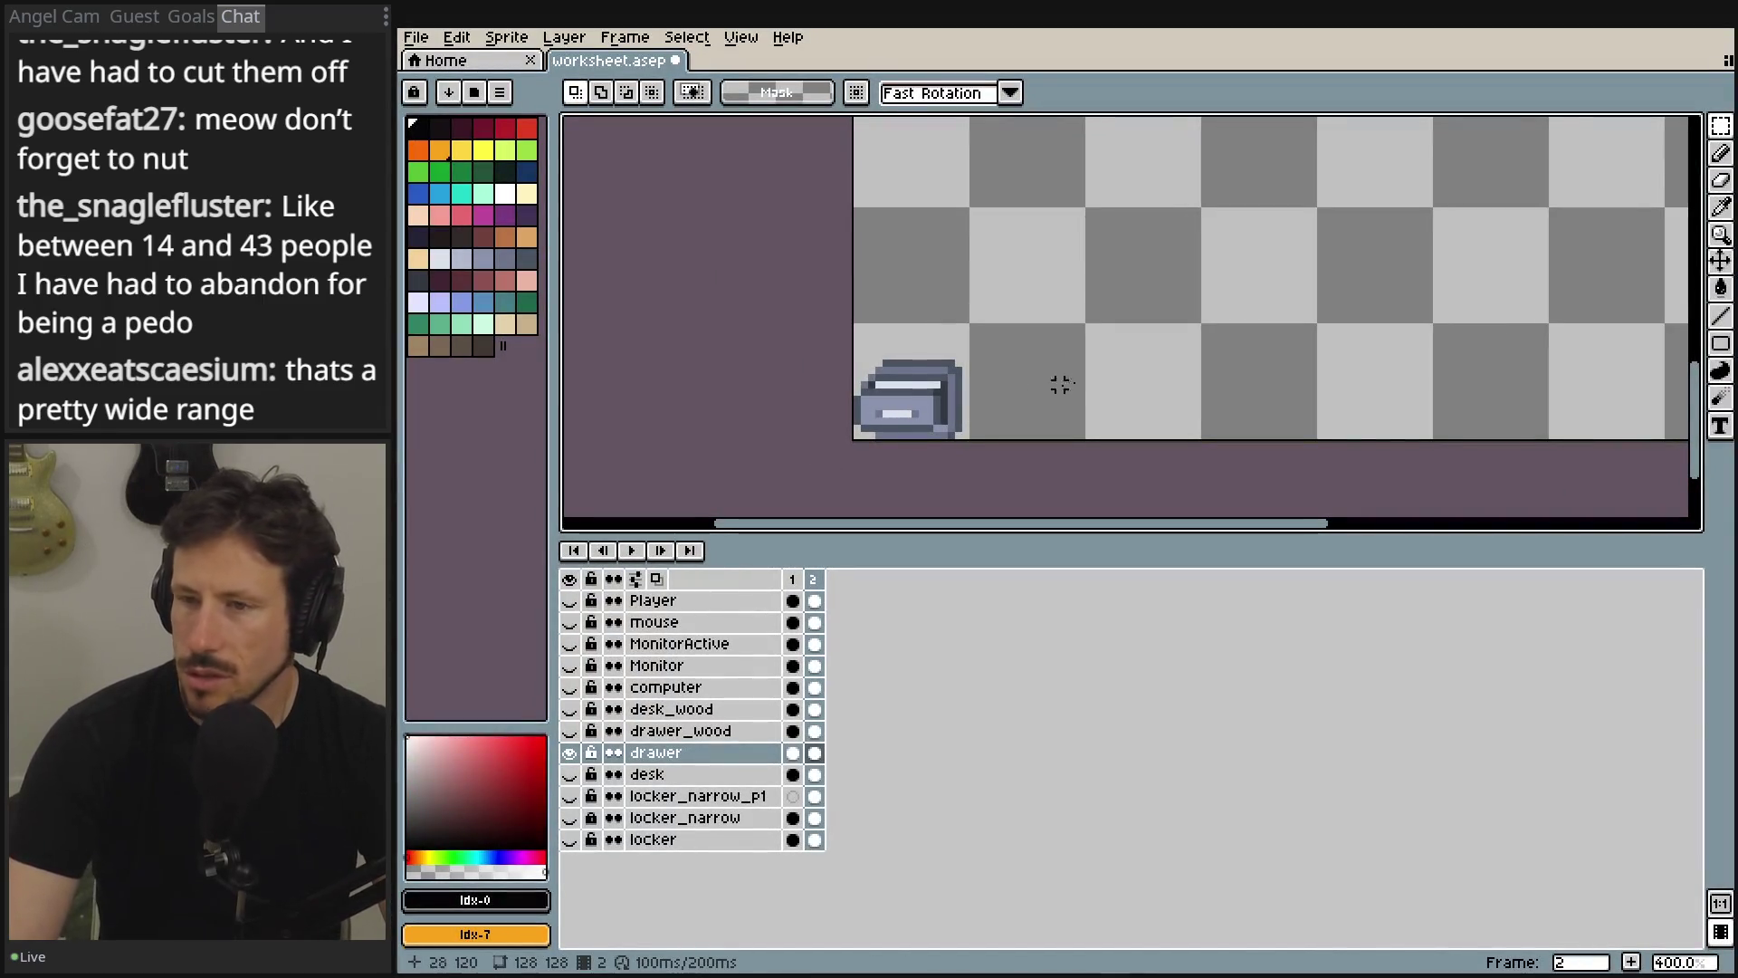
pyautogui.moveTo(1059, 384); pyautogui.dragTo(1033, 365)
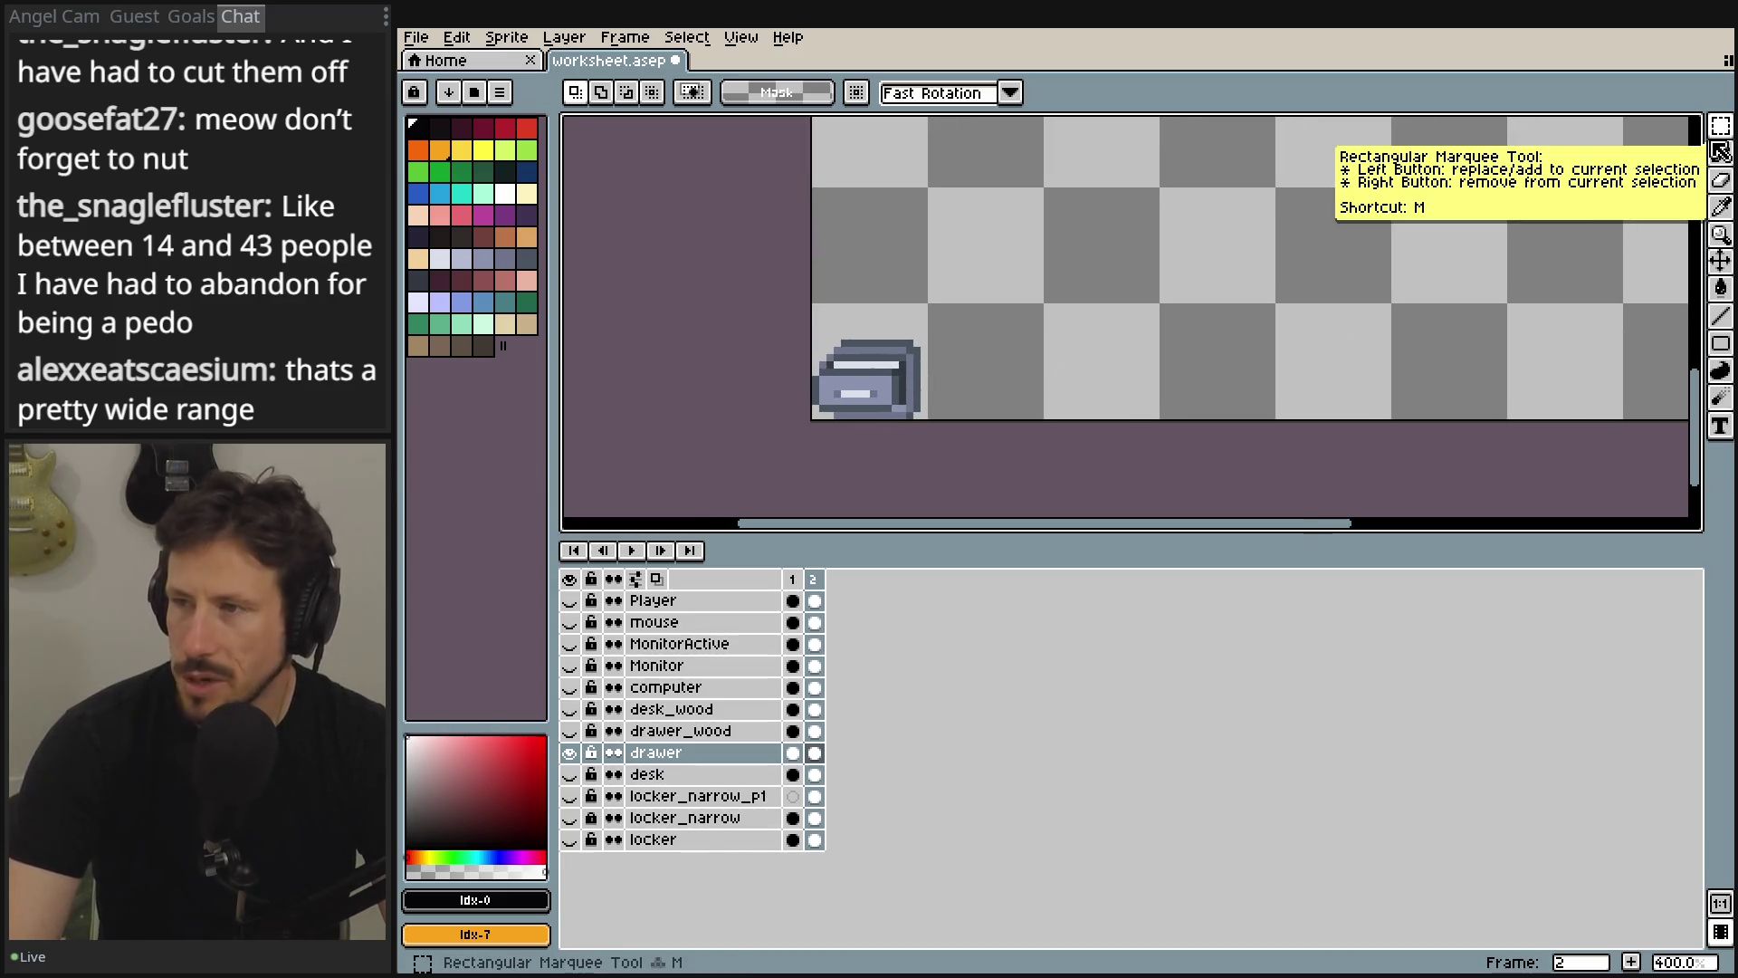
pyautogui.scroll(3, 1048, 377)
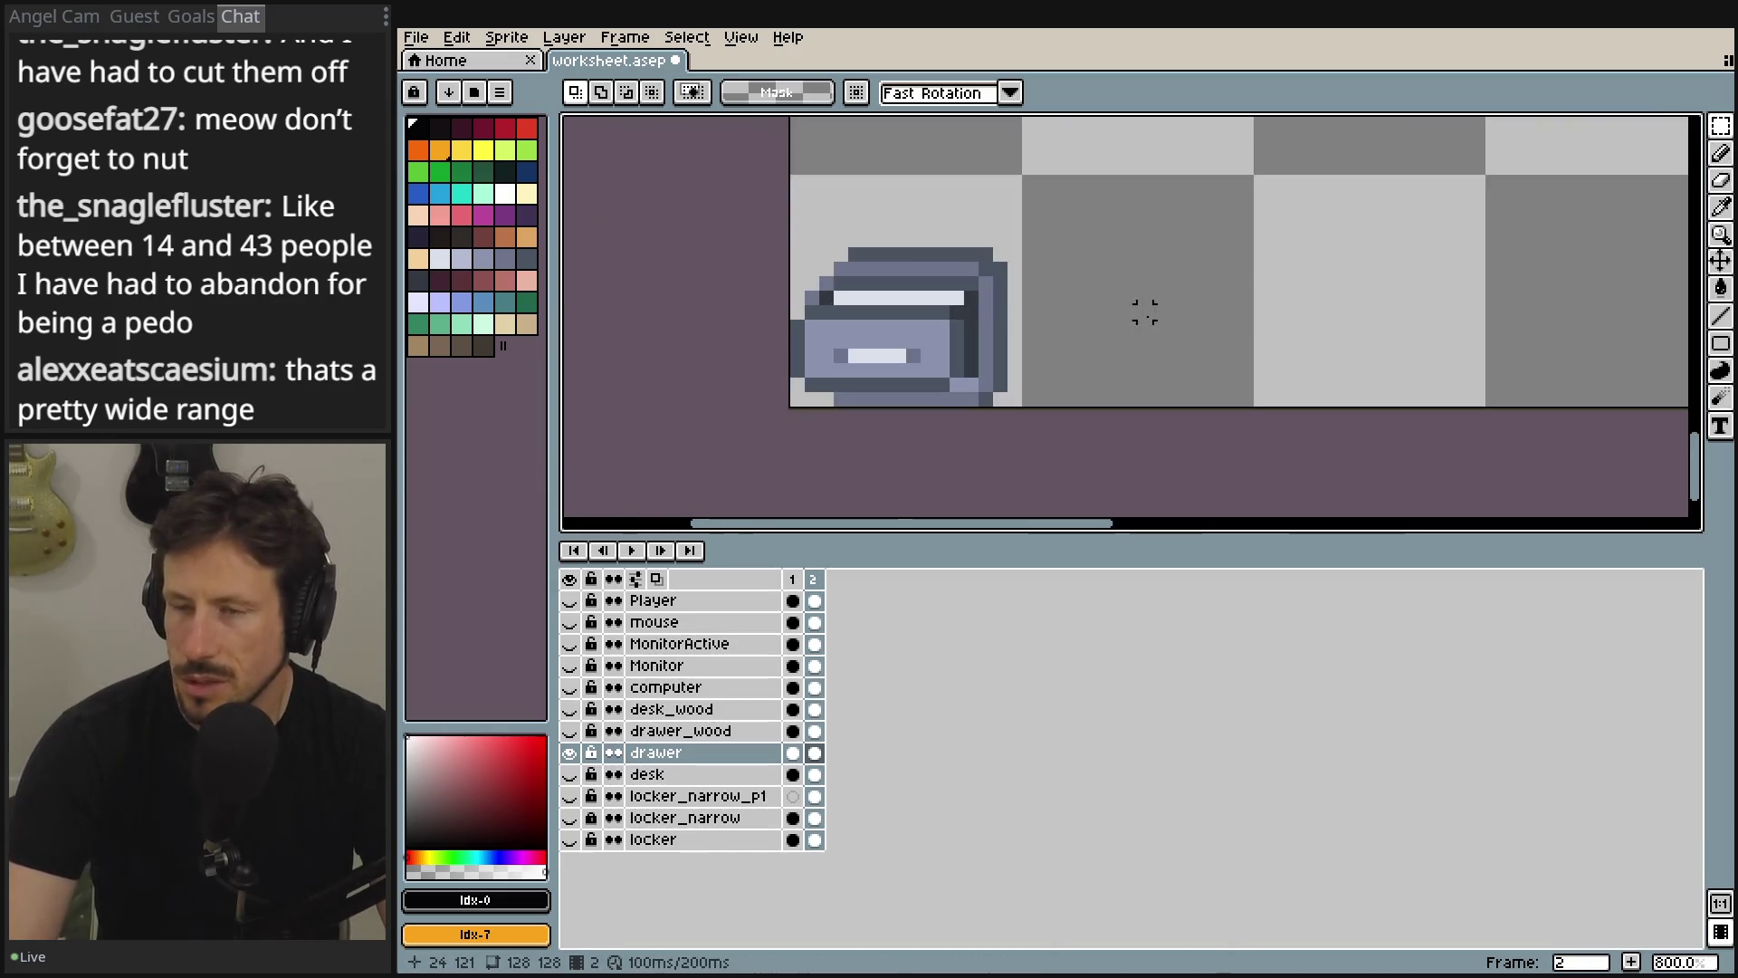
pyautogui.click(1014, 399)
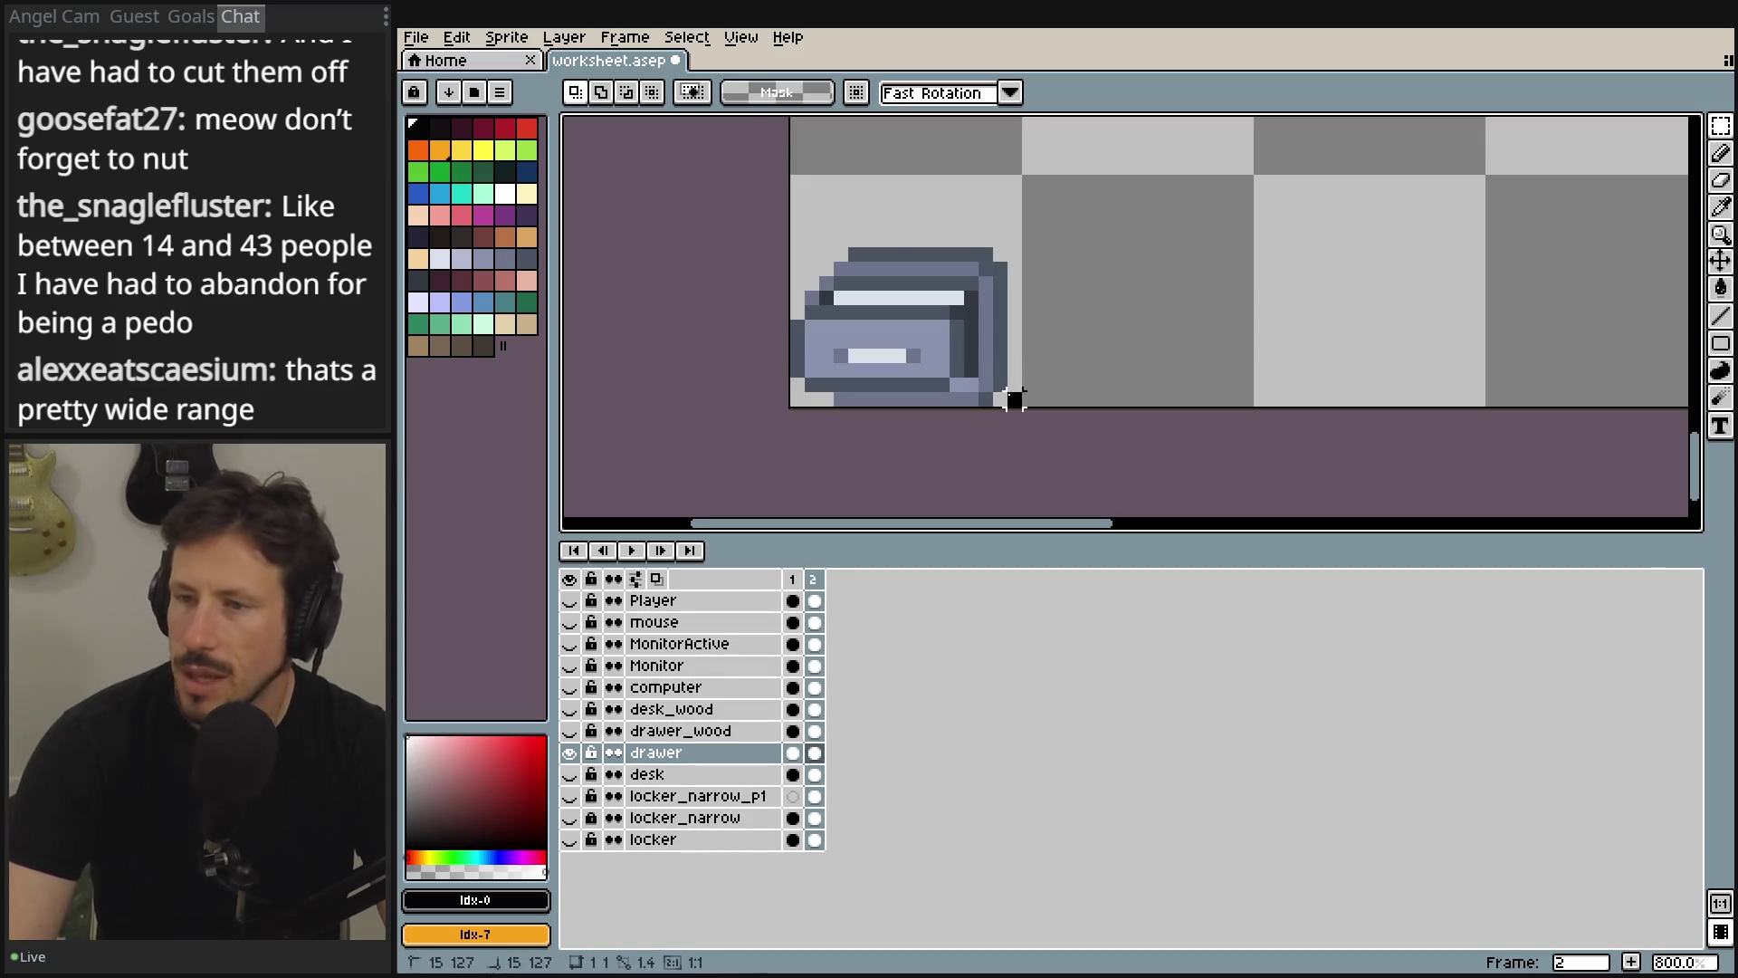
pyautogui.moveTo(1014, 399)
pyautogui.mouseDown()
pyautogui.moveTo(900, 225)
pyautogui.moveTo(776, 166)
pyautogui.moveTo(790, 176)
pyautogui.mouseUp()
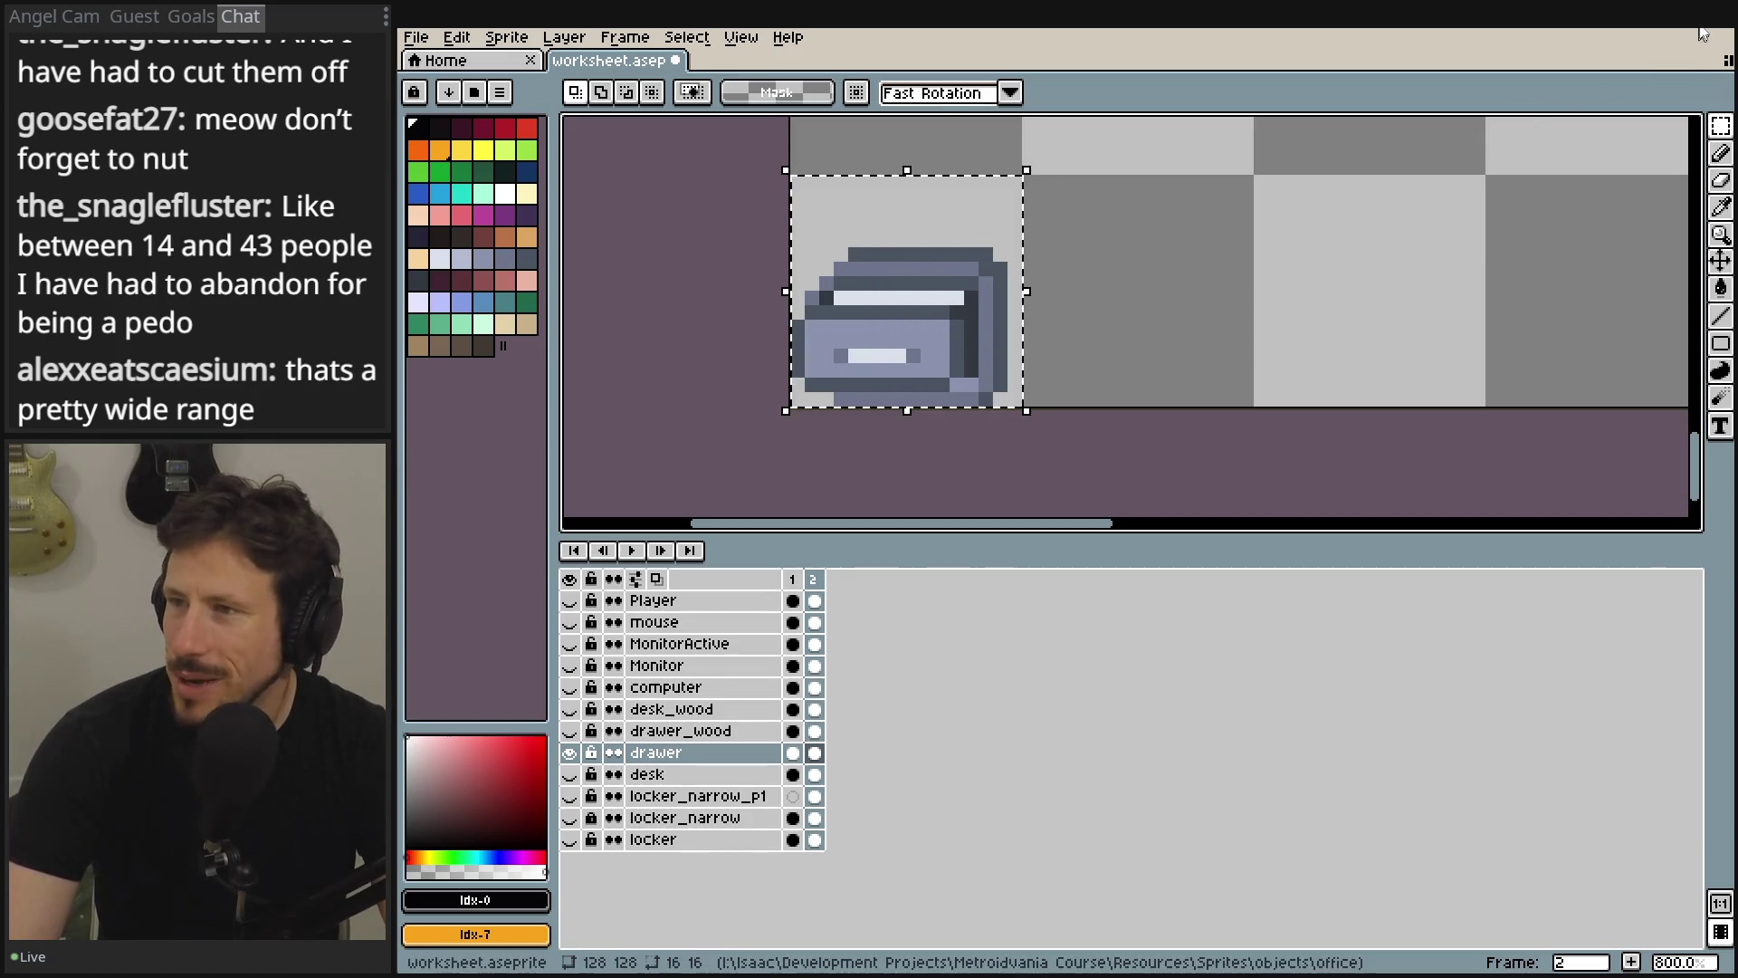
pyautogui.click(1627, 32)
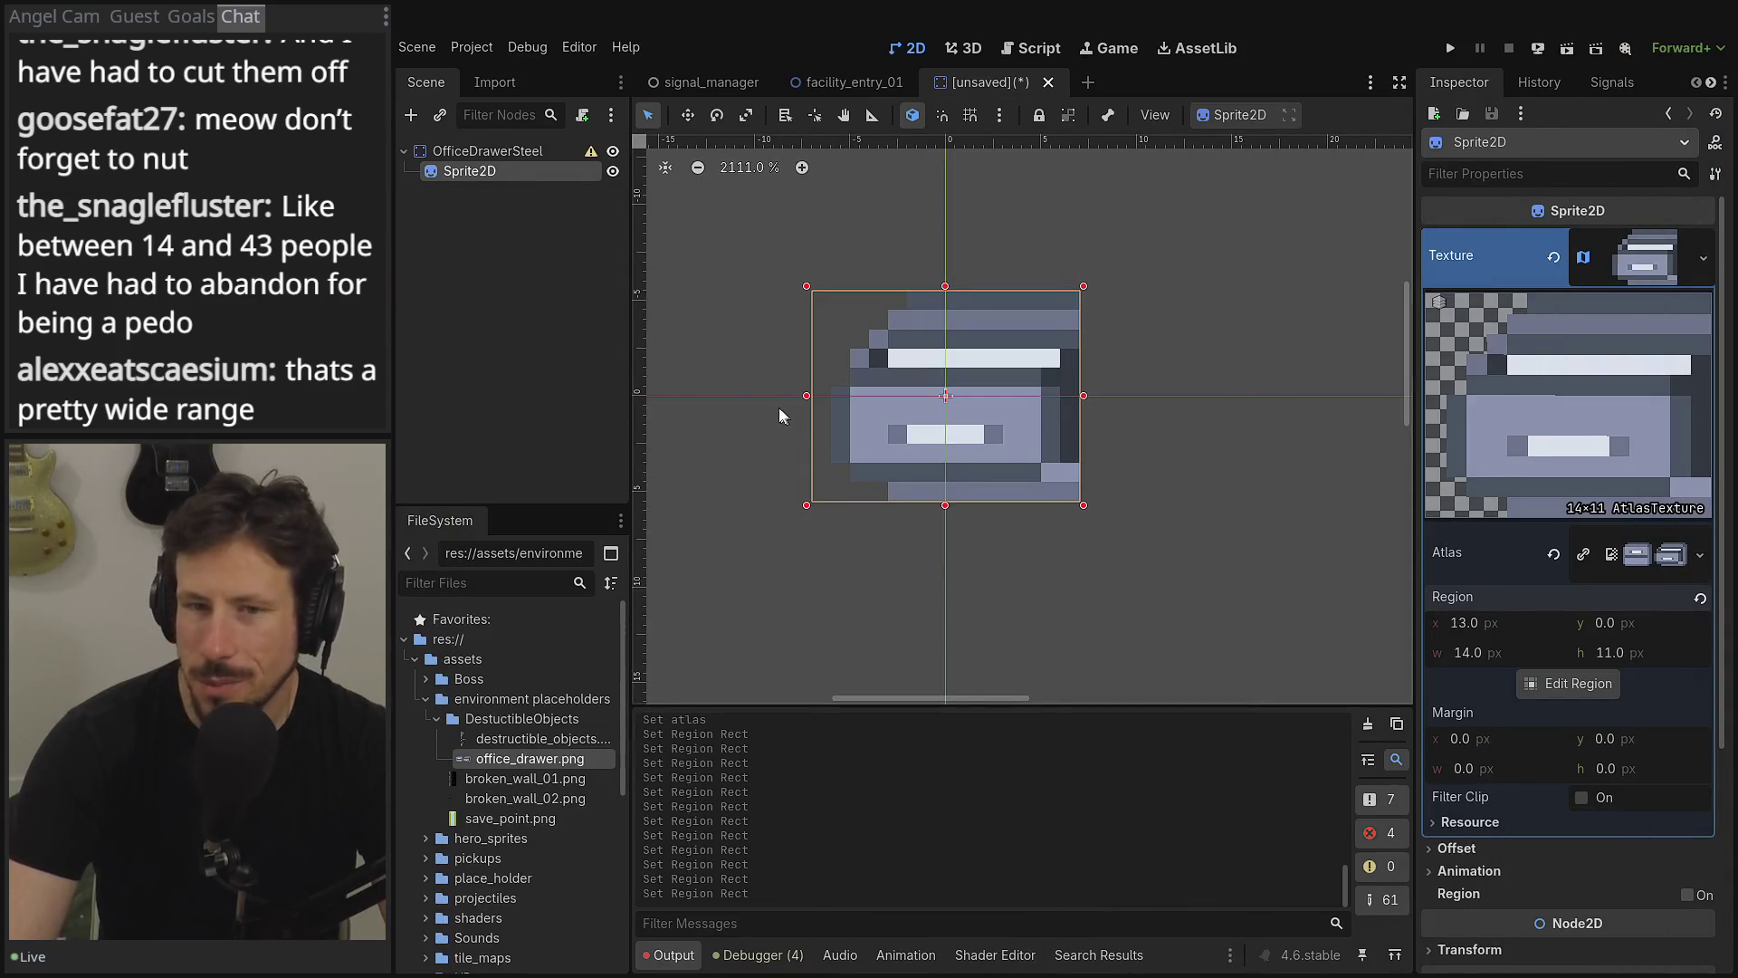
# - Delete the Sprite2D node from OfficeDrawerSteel
pyautogui.hscroll(1, 1093, 402)
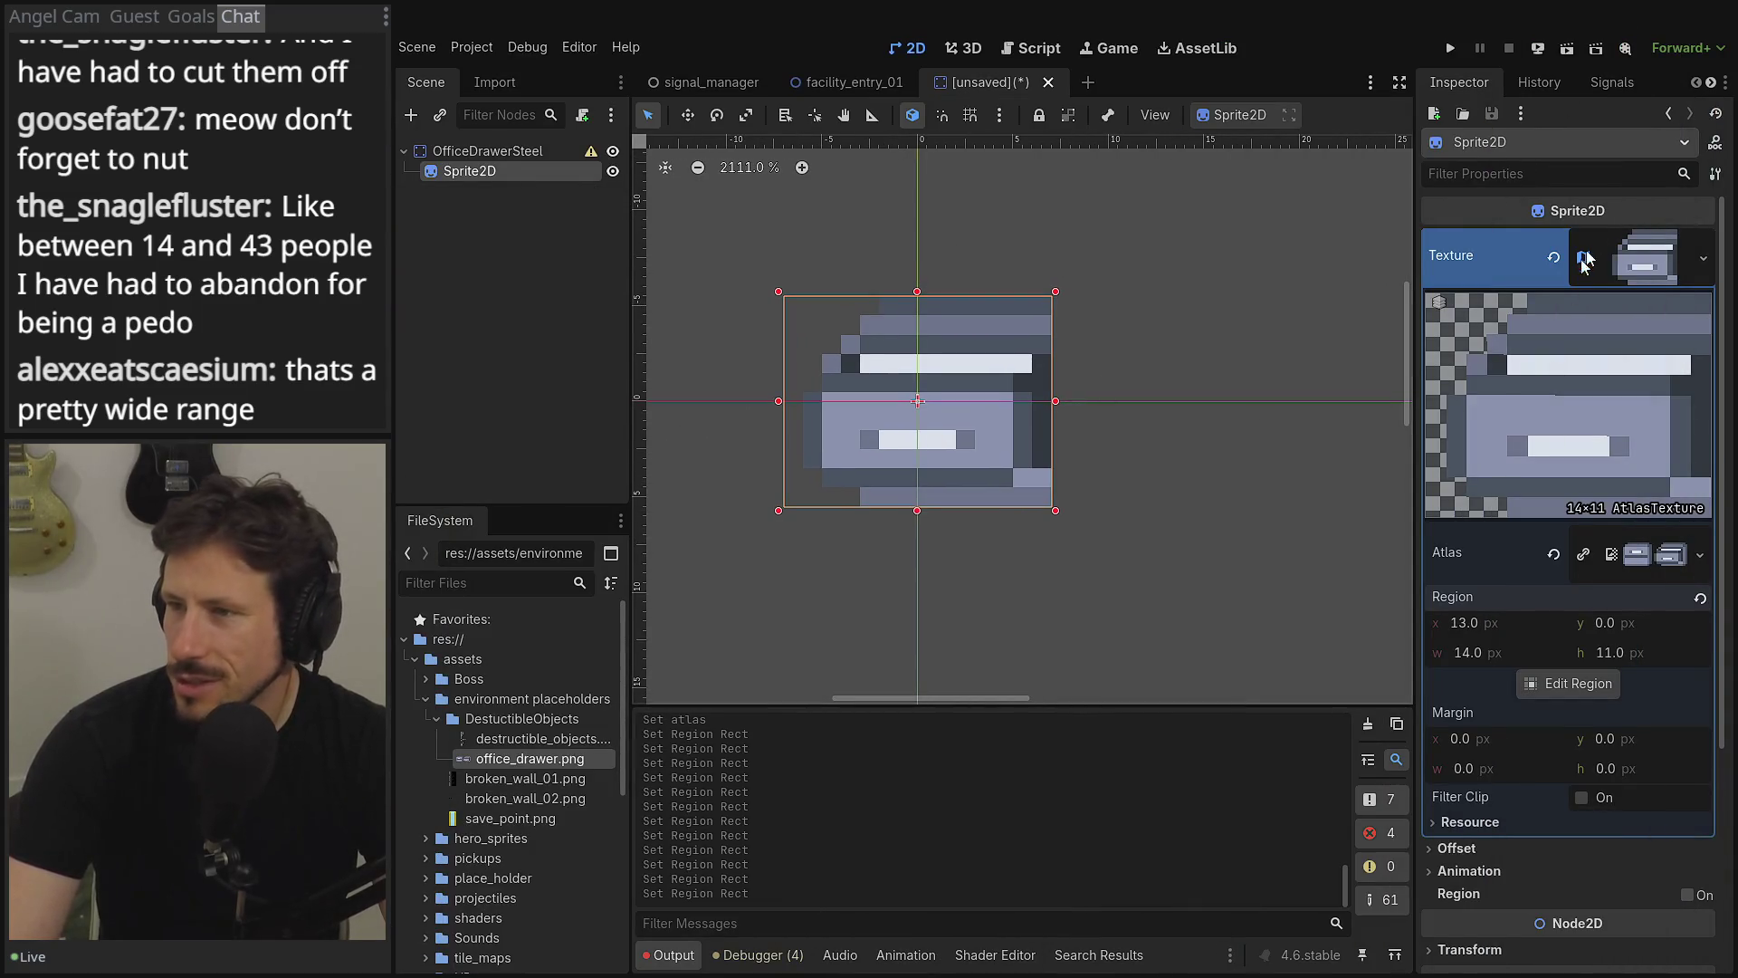
pyautogui.click(1636, 237)
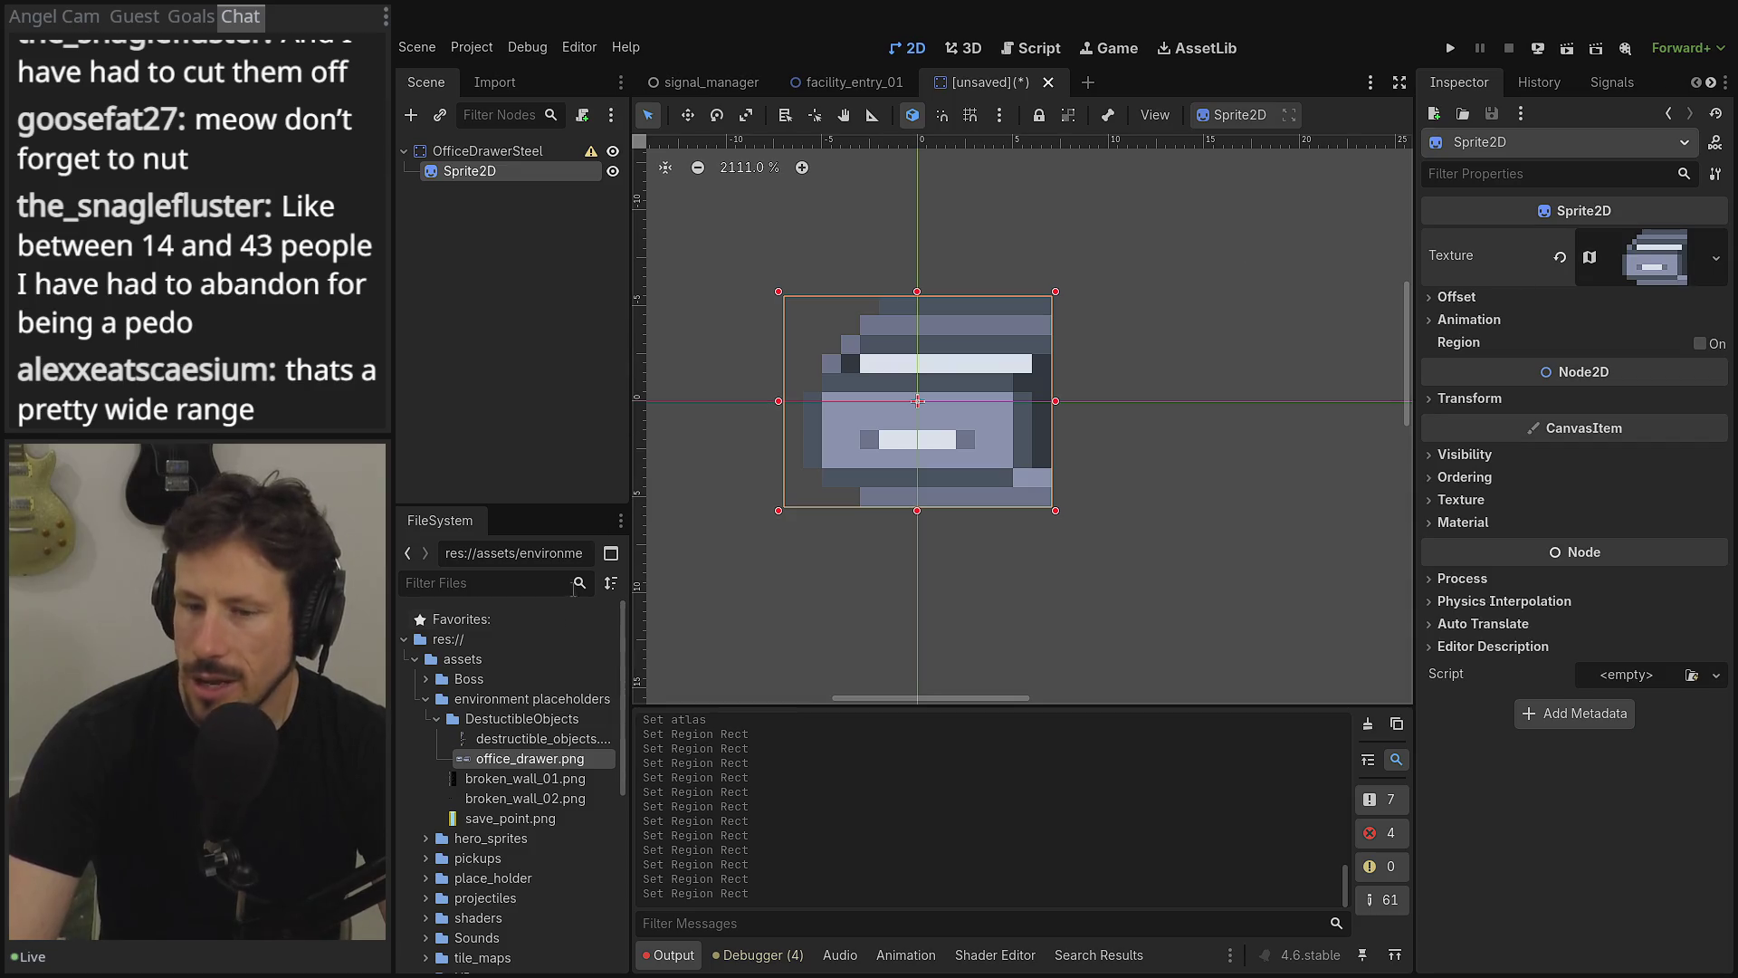
pyautogui.rightClick(516, 173)
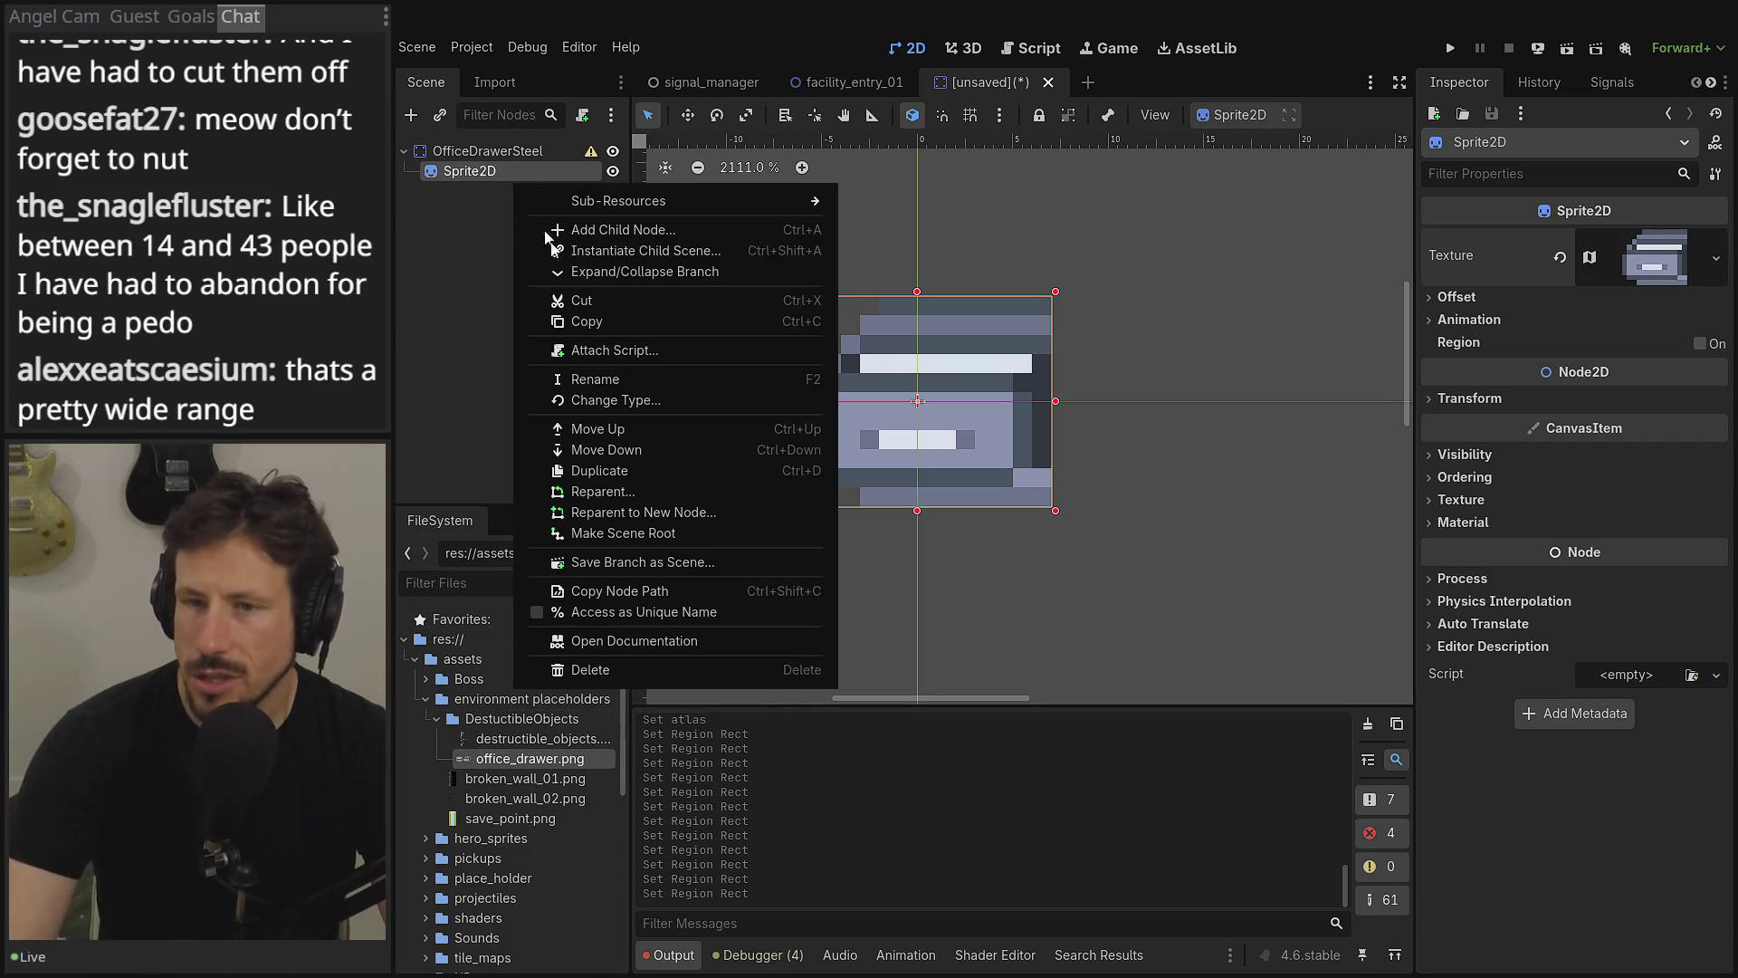
pyautogui.click(621, 670)
pyautogui.click(837, 507)
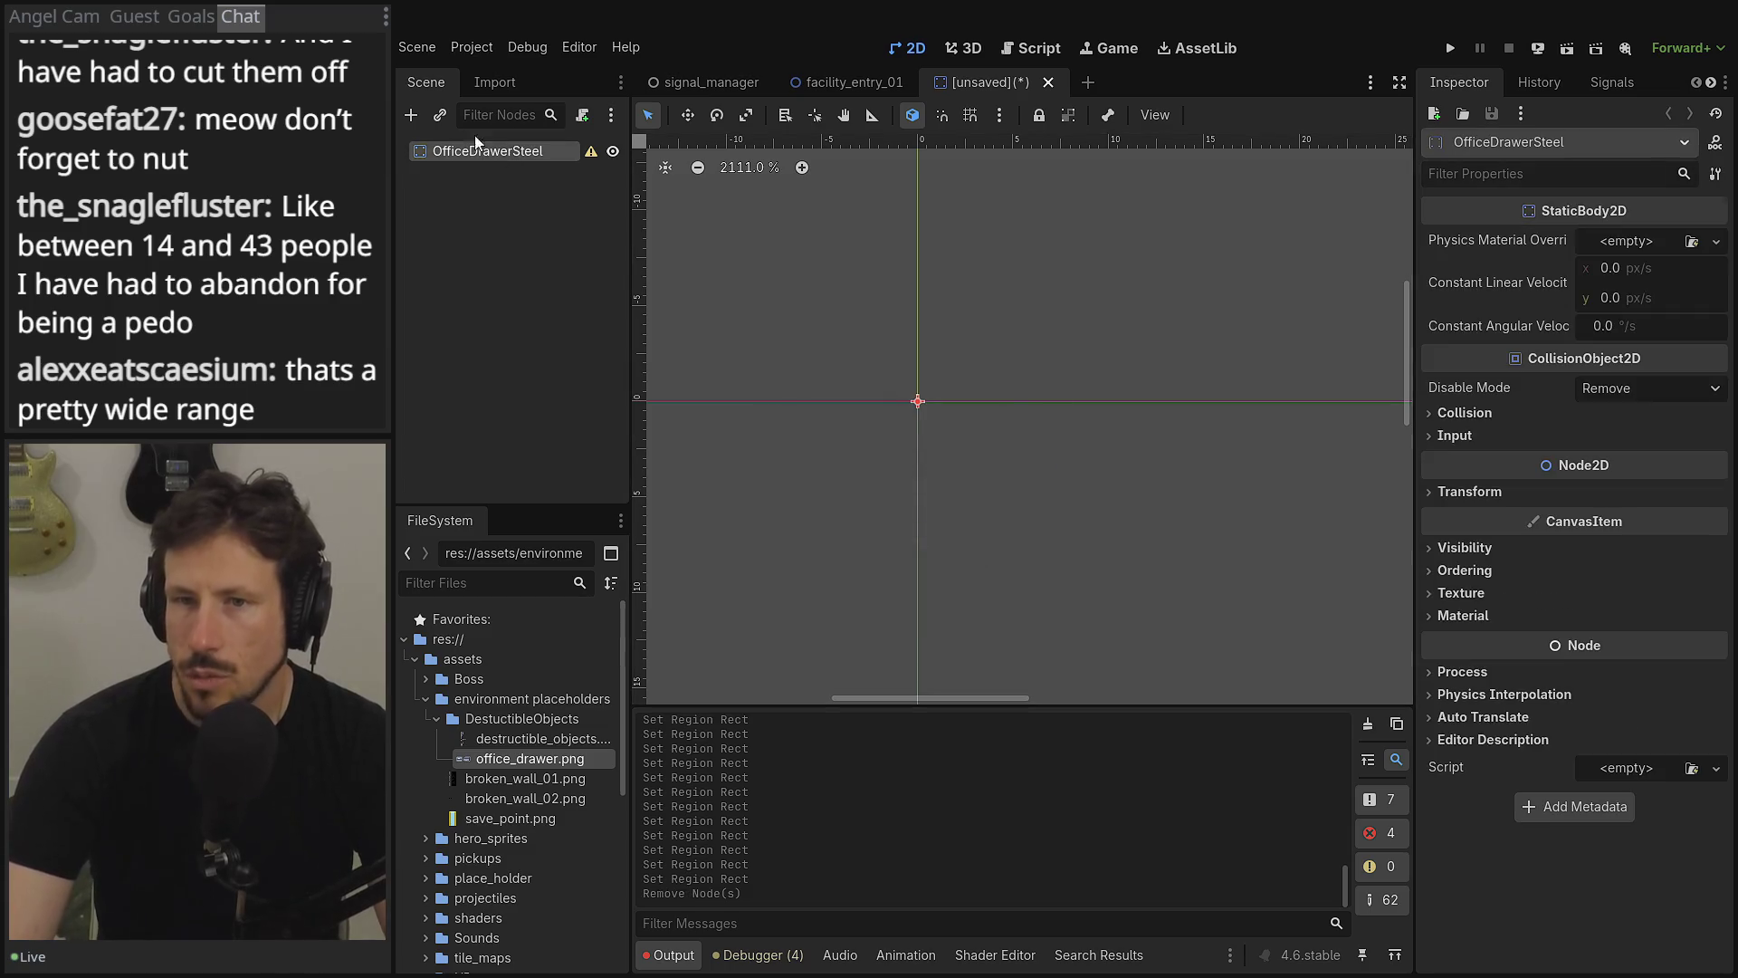
# - Add an AnimatedSprite2D child with a new SpriteFrames resource and open it for editing
pyautogui.click(411, 116)
pyautogui.write('anim')
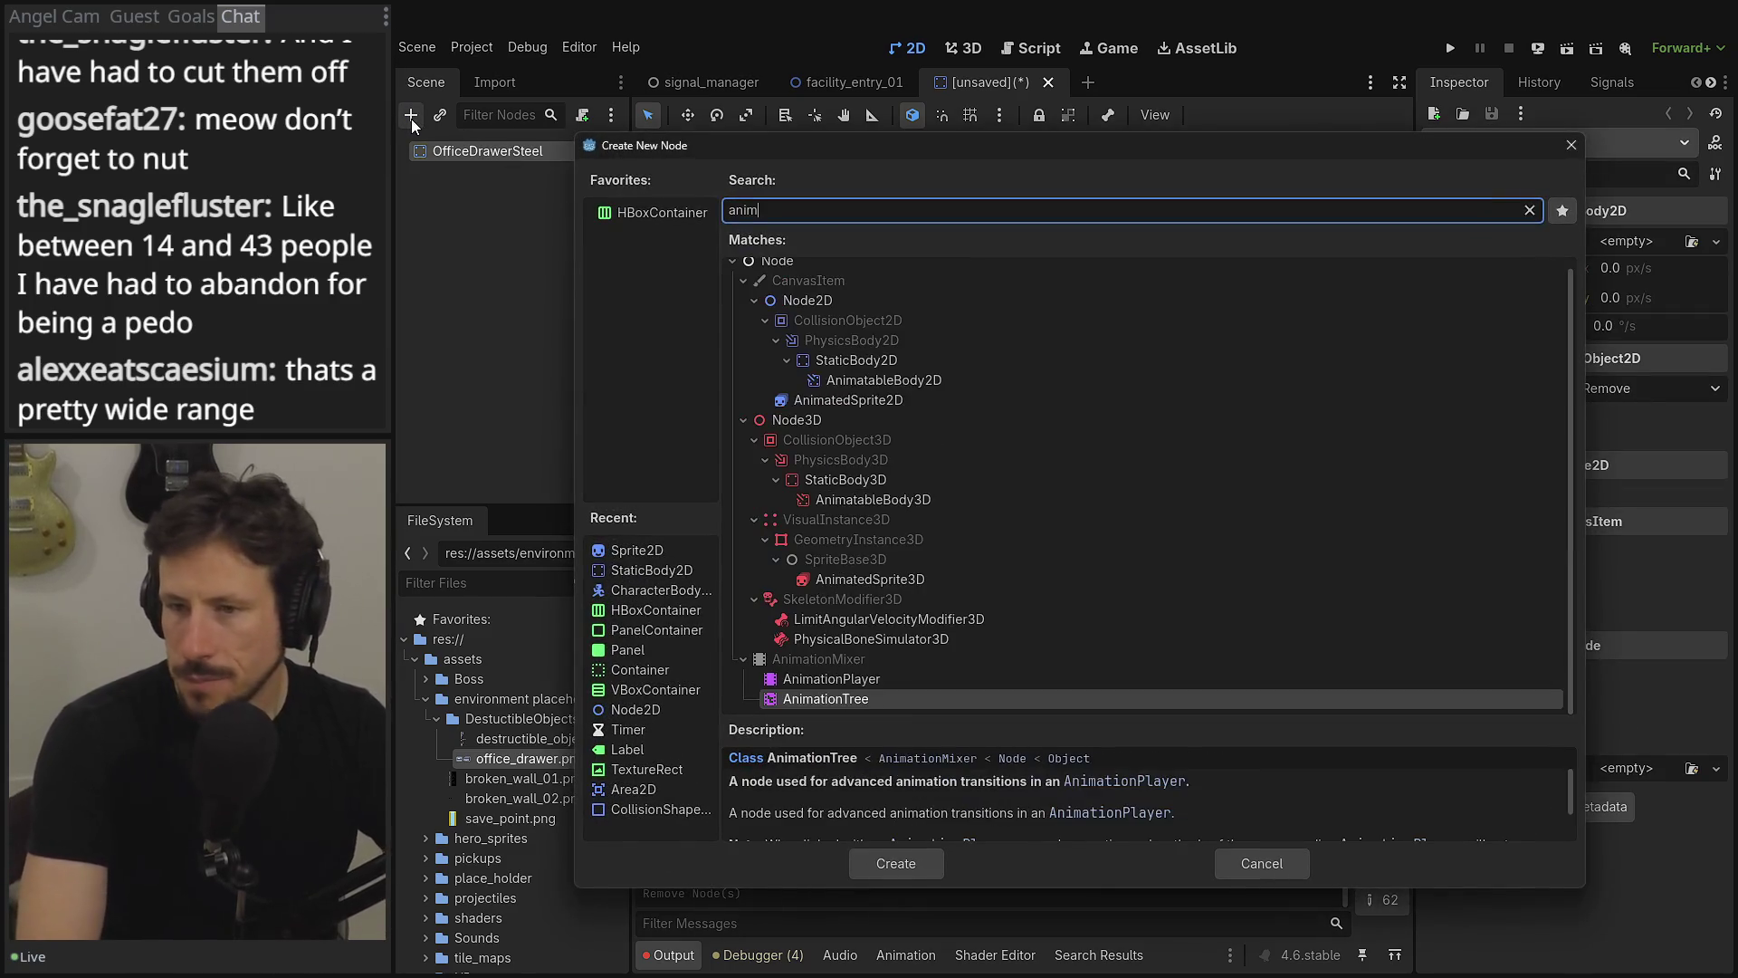
pyautogui.click(860, 401)
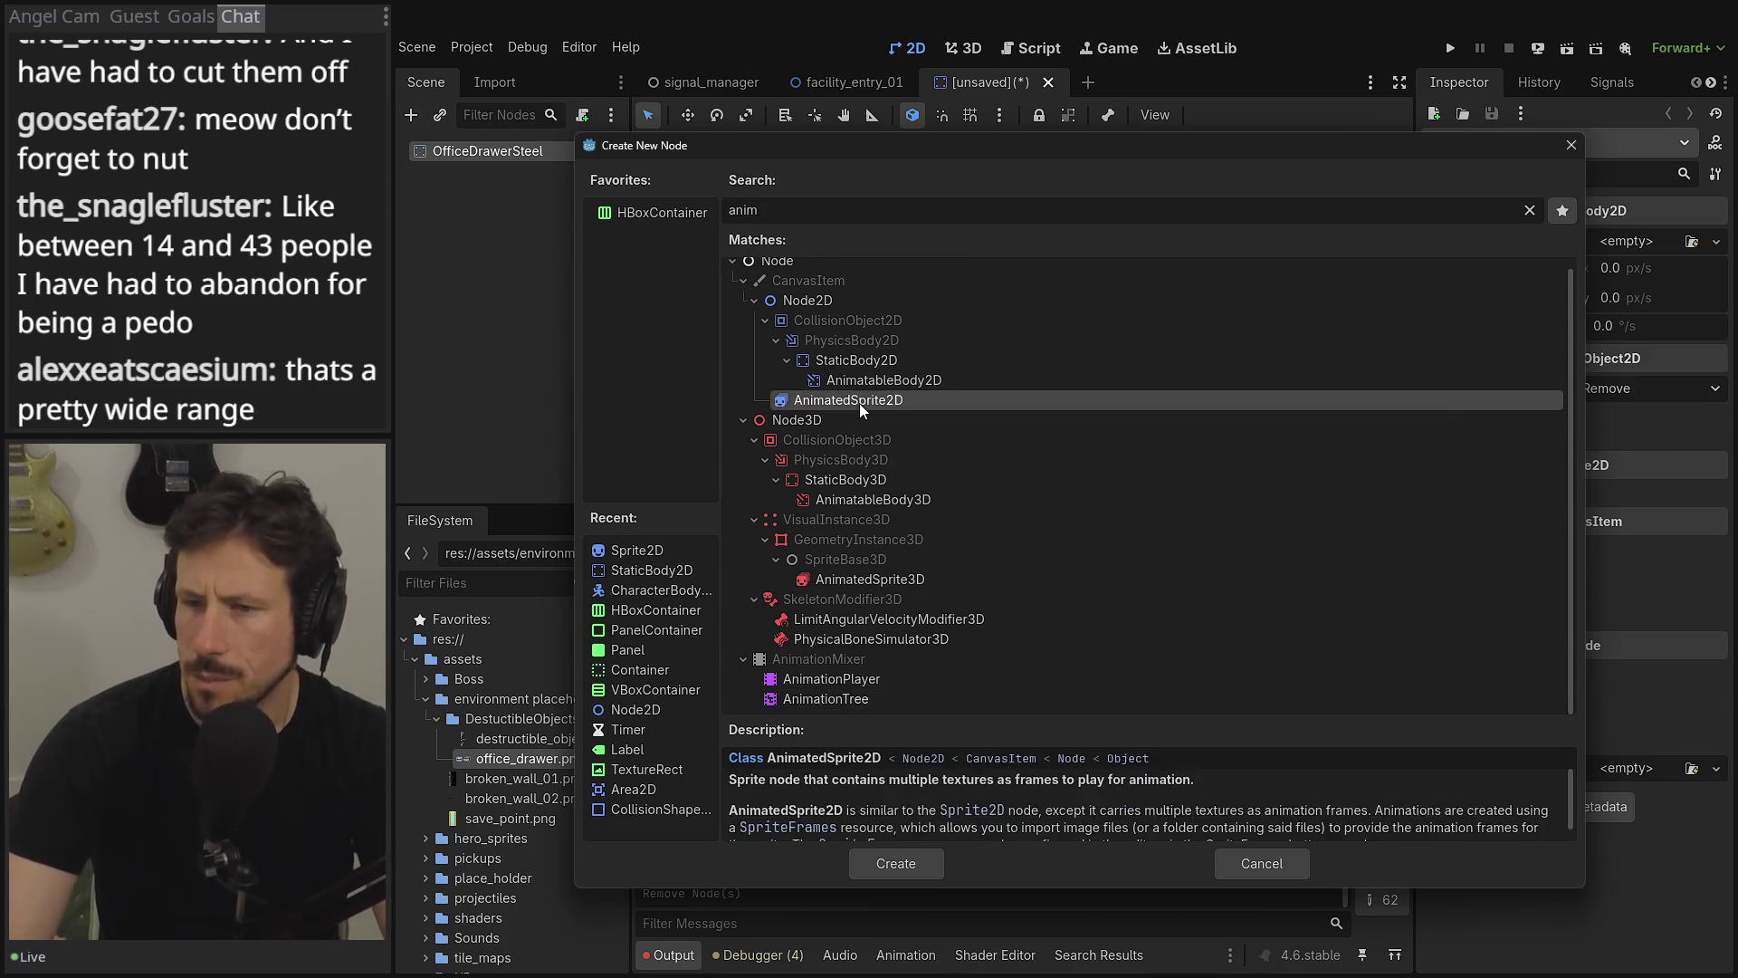
pyautogui.doubleClick(861, 401)
pyautogui.click(1626, 241)
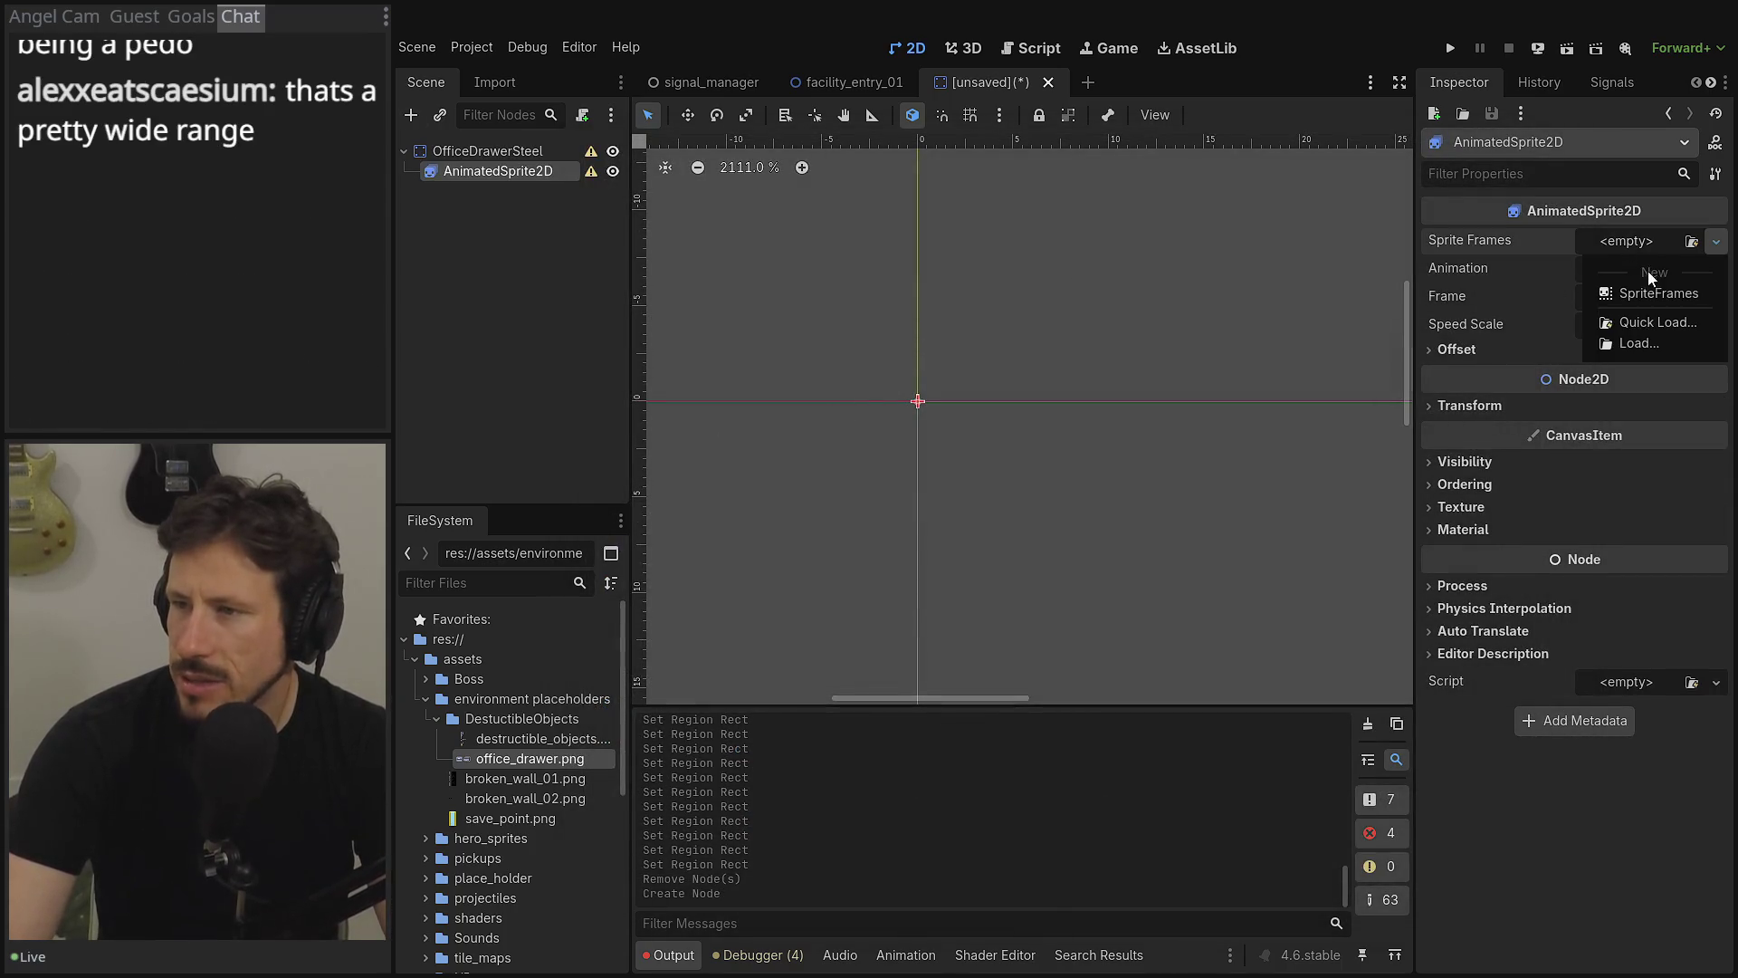
pyautogui.click(1630, 289)
pyautogui.click(1648, 241)
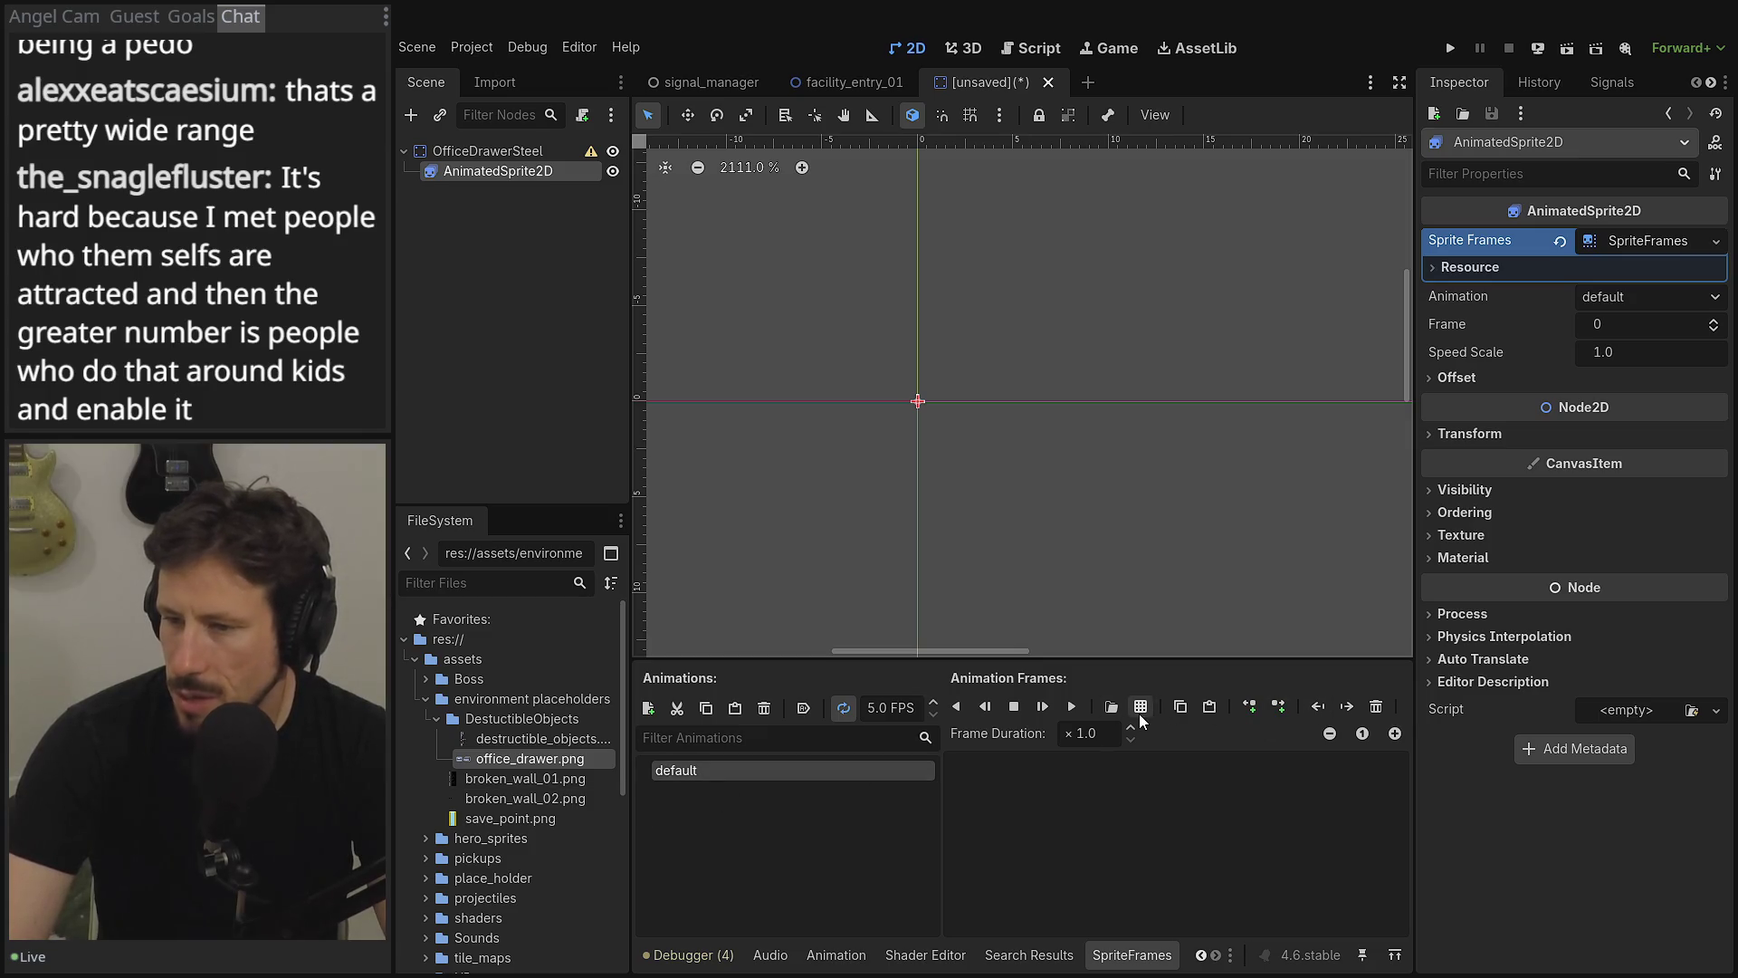
# - Add office_drawer.png from assets/environment placeholders/DestuctibleObjects as an animation frame
pyautogui.click(1112, 707)
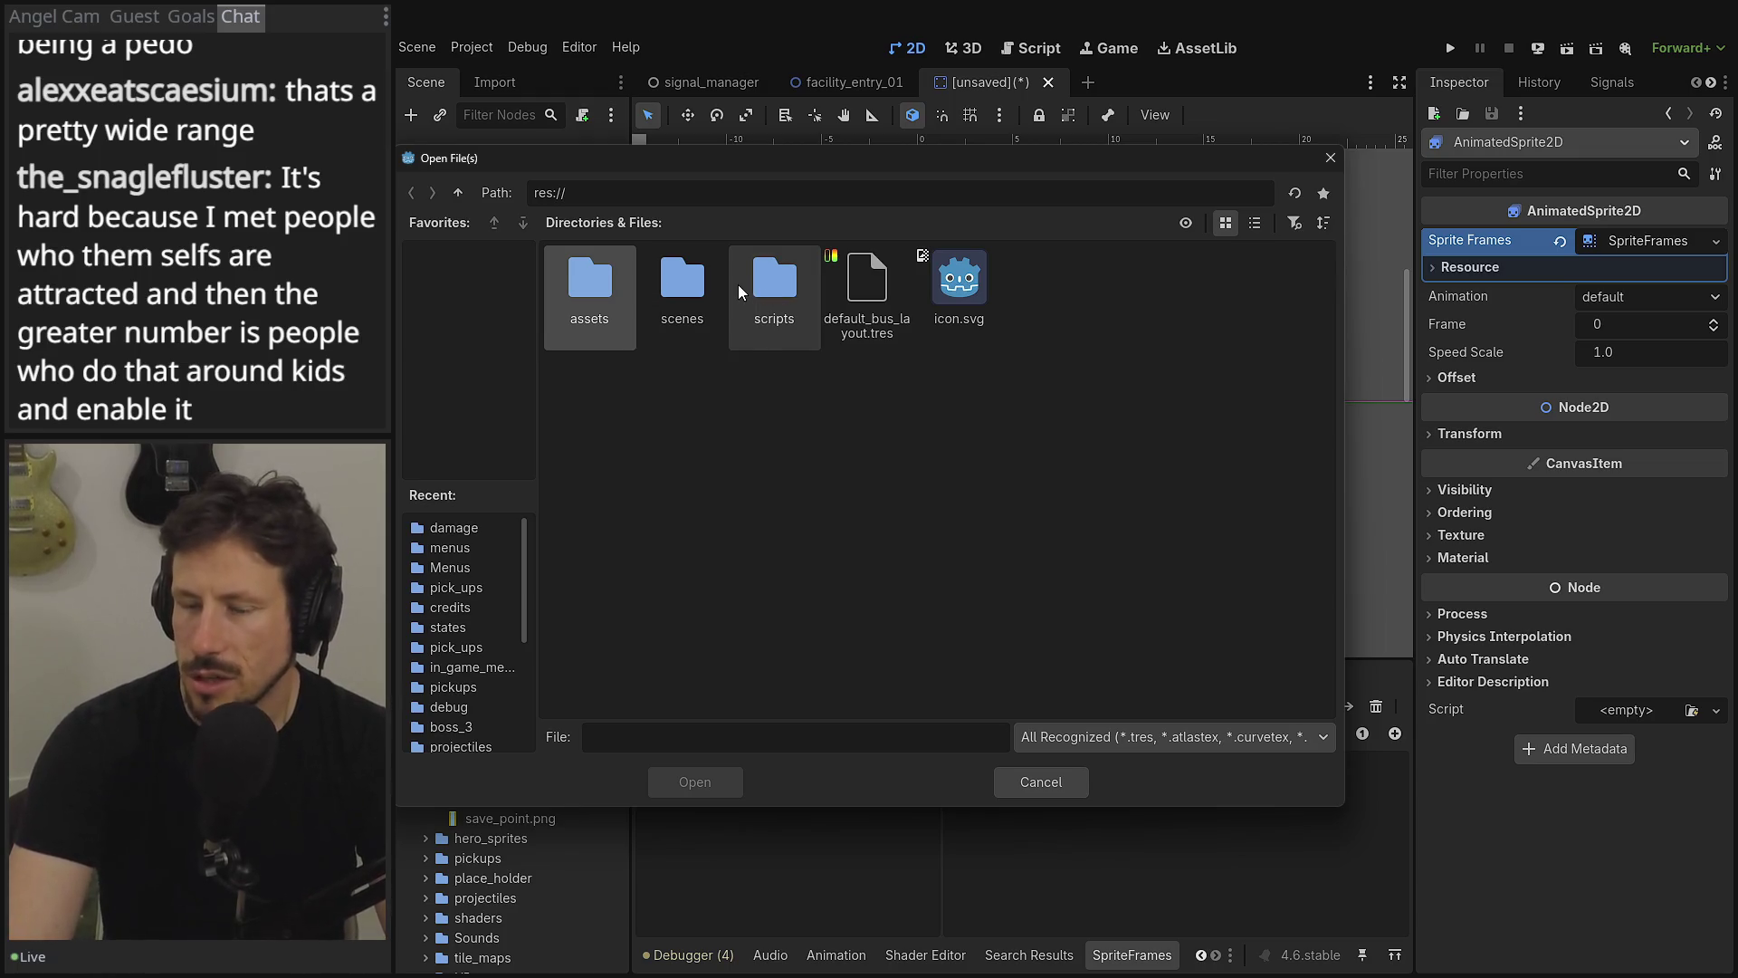
pyautogui.doubleClick(684, 288)
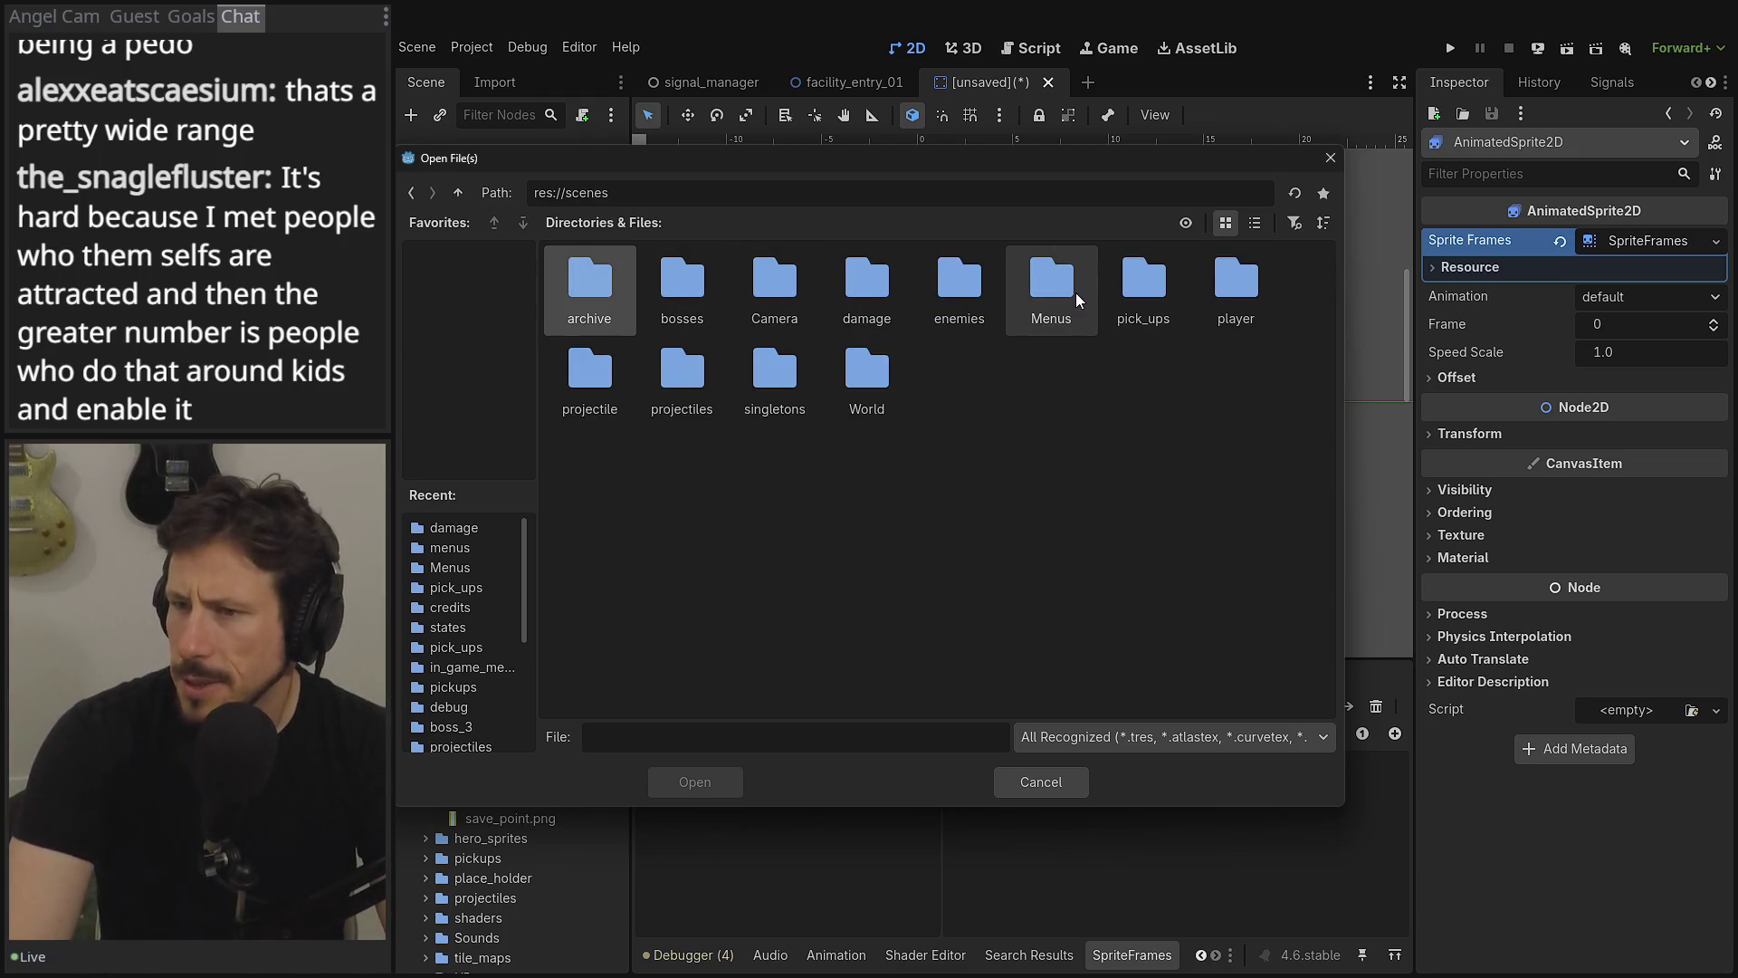
pyautogui.click(458, 193)
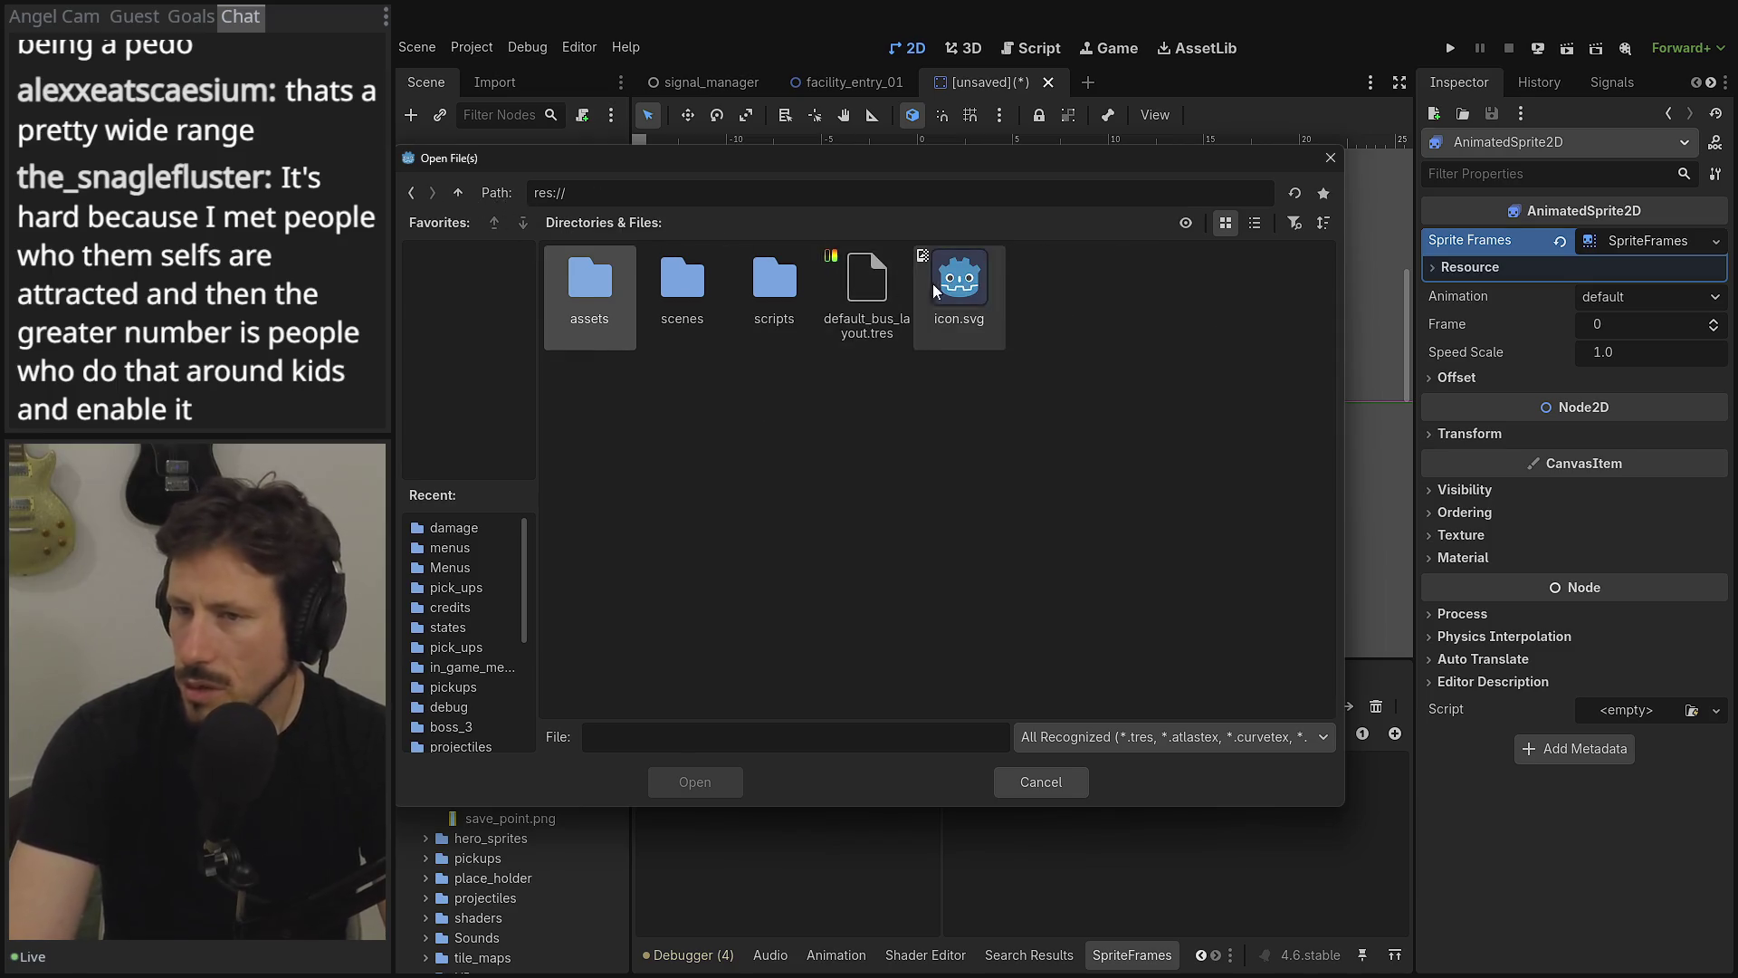
pyautogui.doubleClick(708, 276)
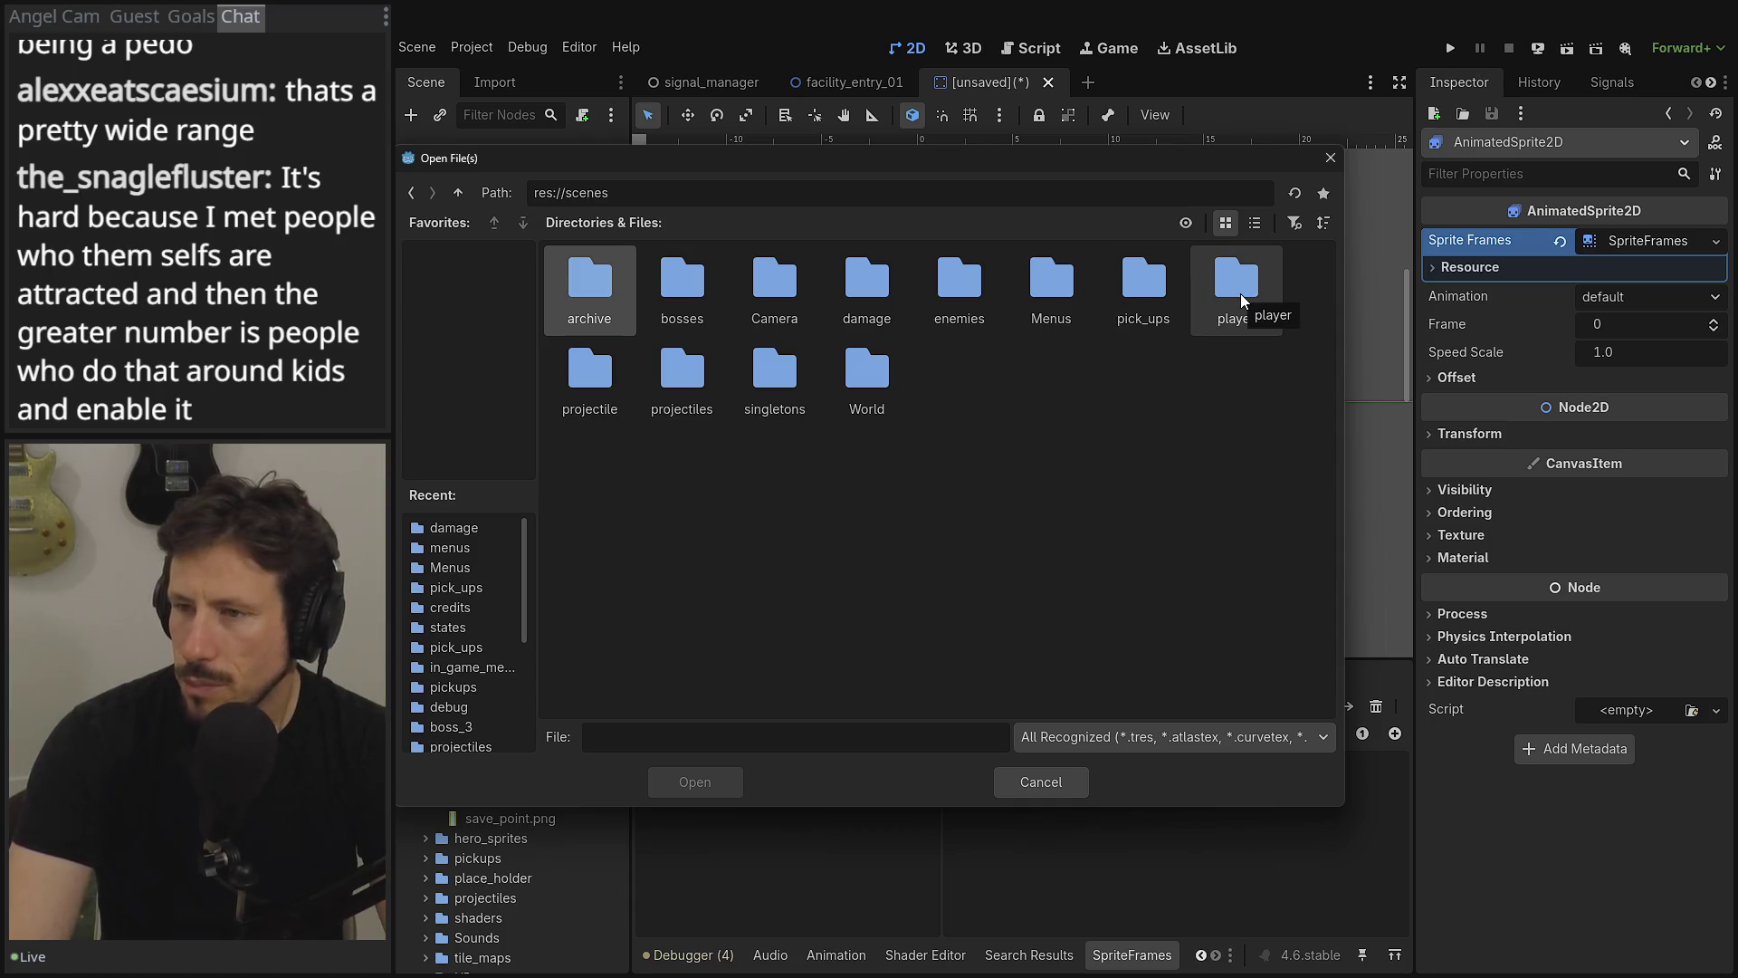
pyautogui.click(464, 195)
pyautogui.doubleClick(609, 297)
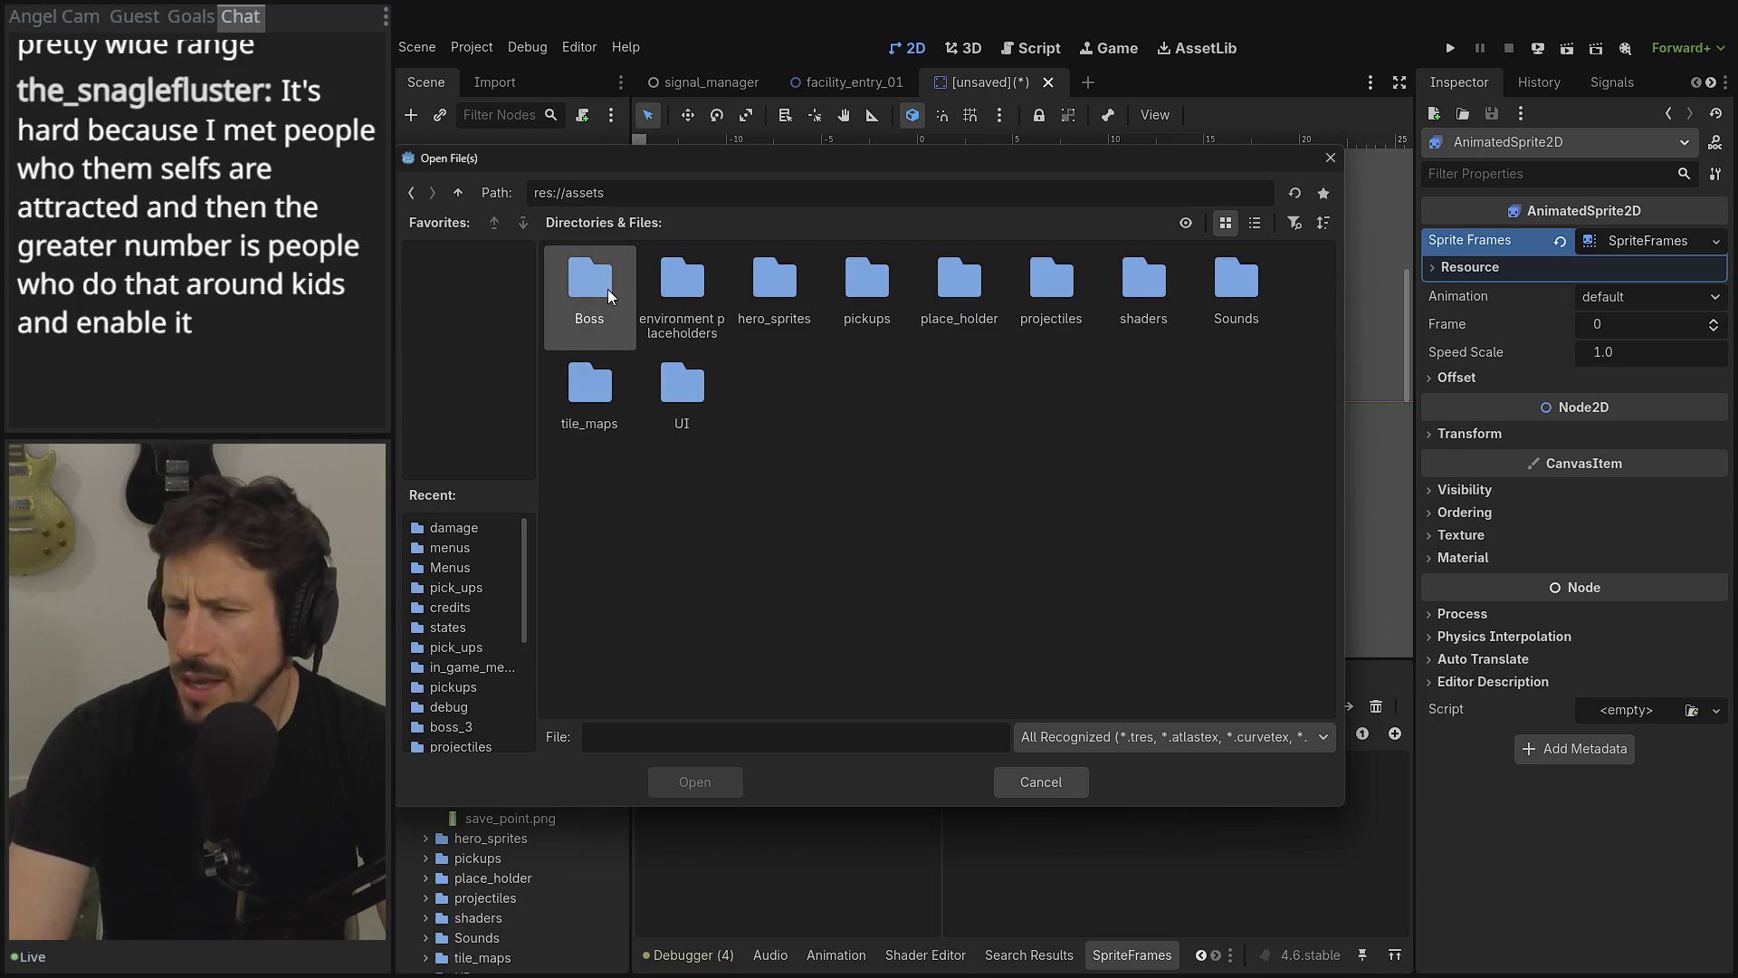
pyautogui.doubleClick(706, 282)
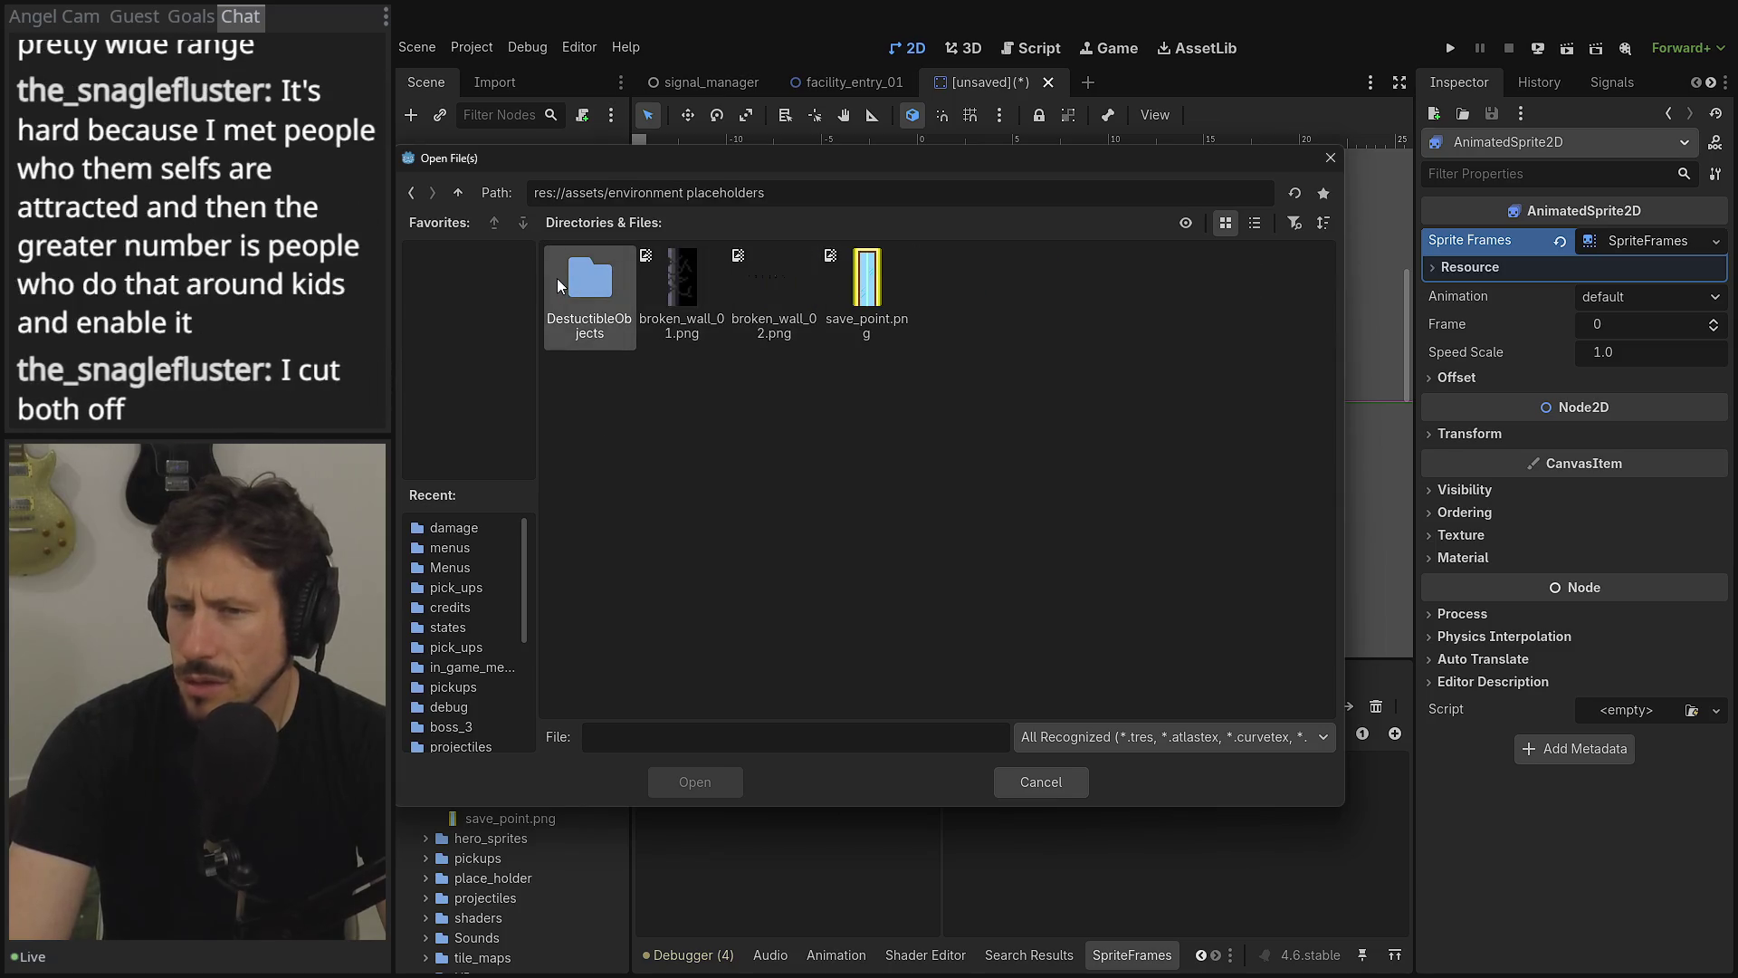
pyautogui.doubleClick(589, 285)
pyautogui.click(657, 297)
pyautogui.doubleClick(657, 297)
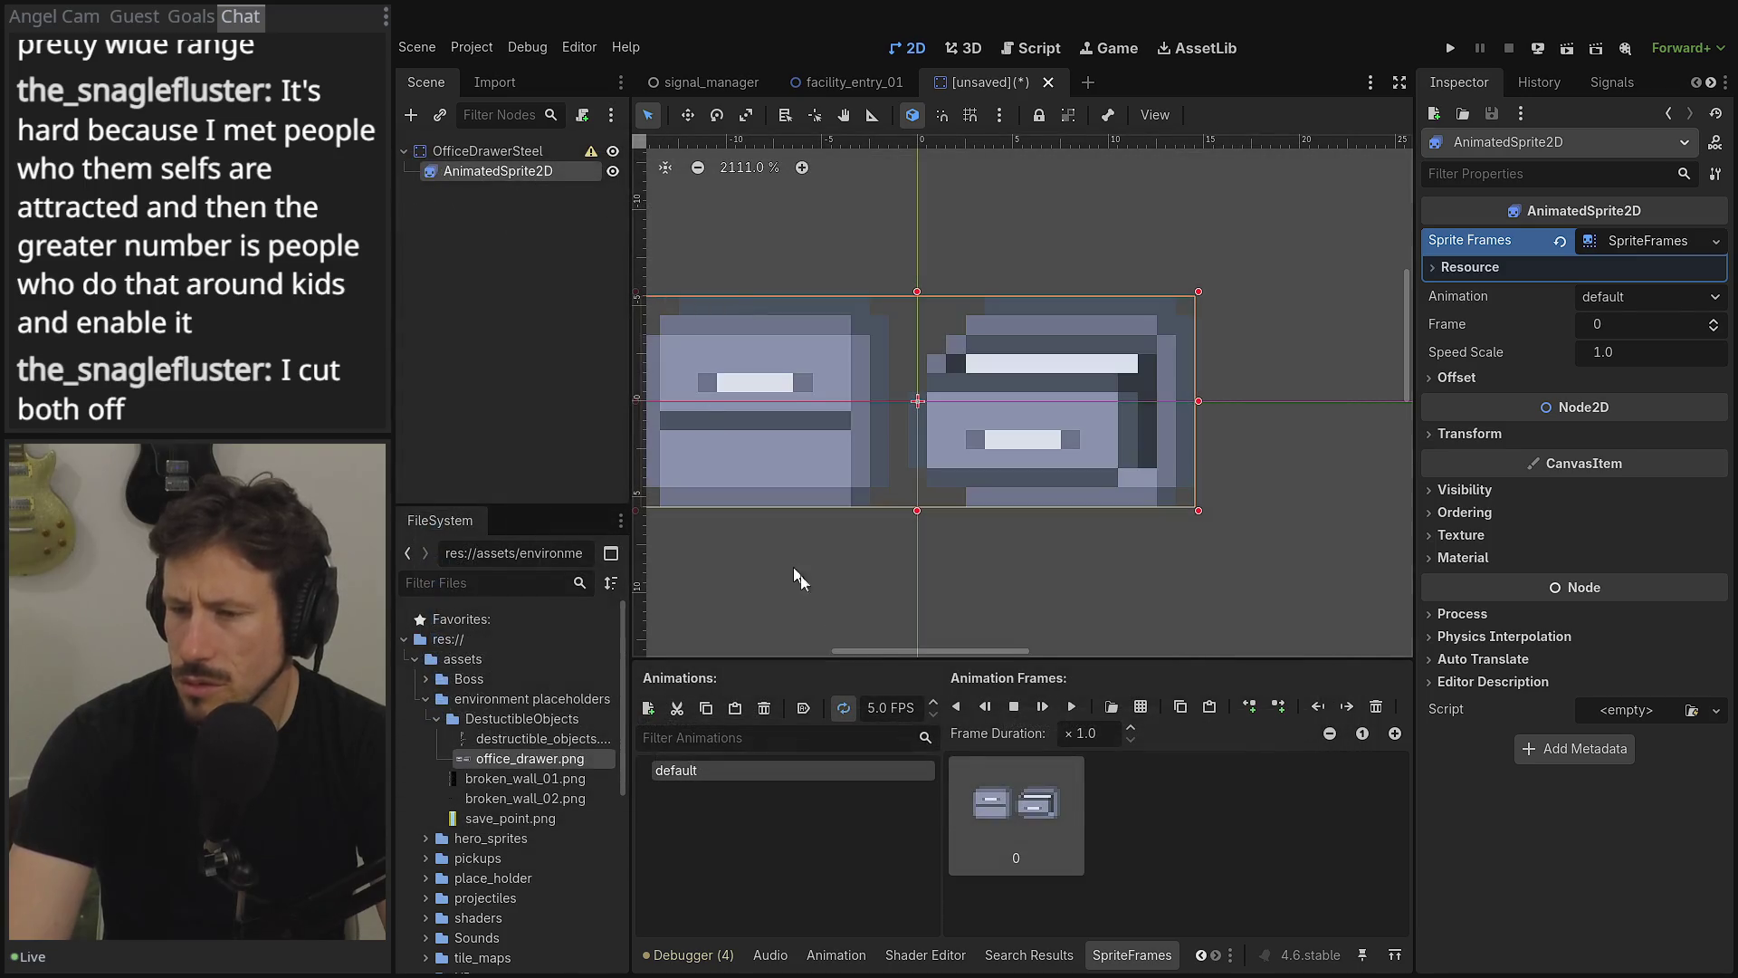
# - Inspect the frame's options, then open and dismiss the Add Frames from Sprite Sheet browser
pyautogui.rightClick(1011, 784)
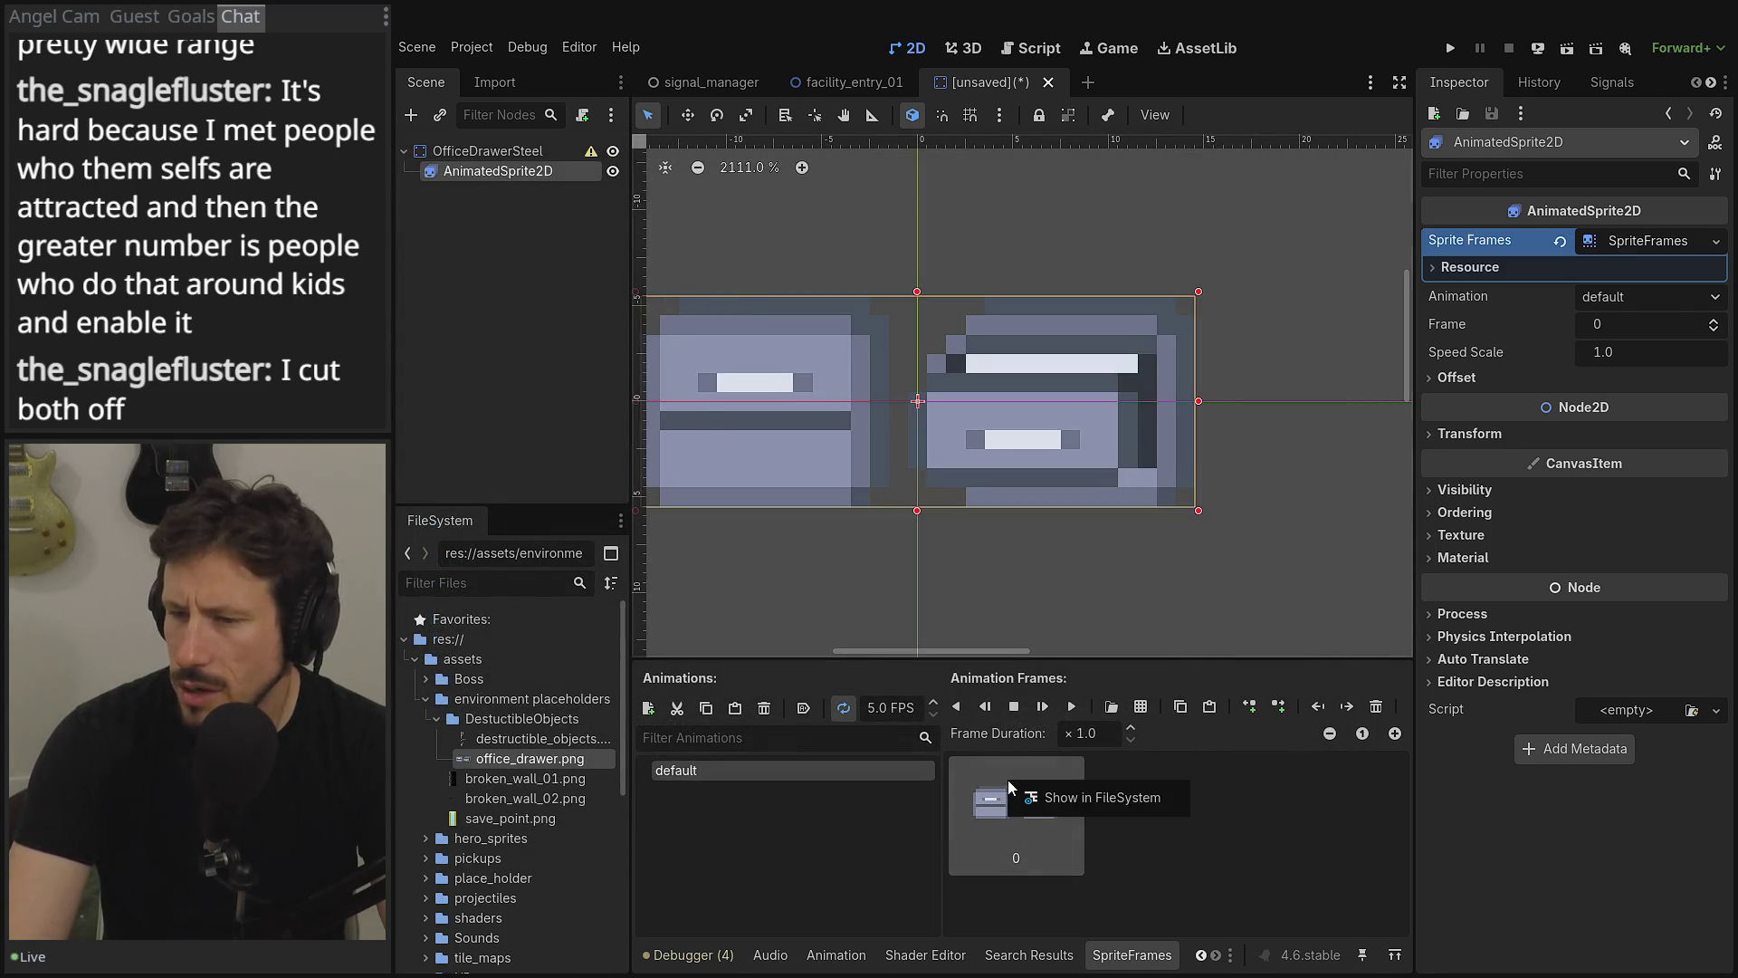
pyautogui.click(1245, 769)
pyautogui.click(1141, 706)
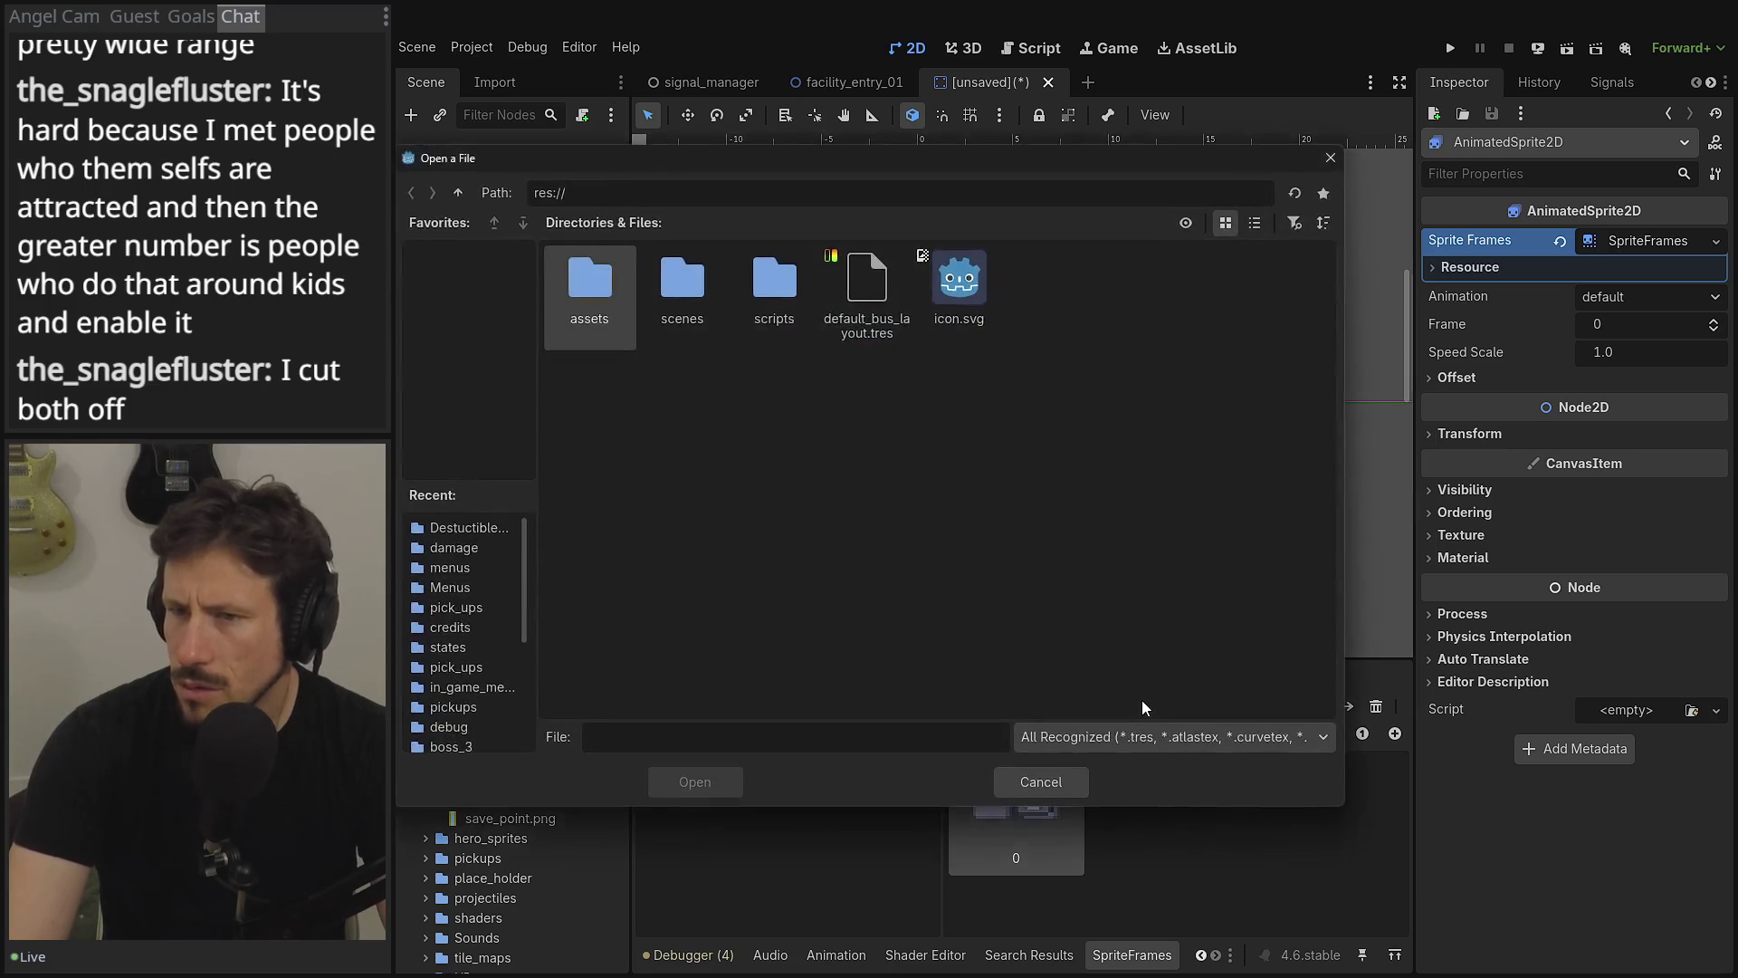
pyautogui.click(1019, 775)
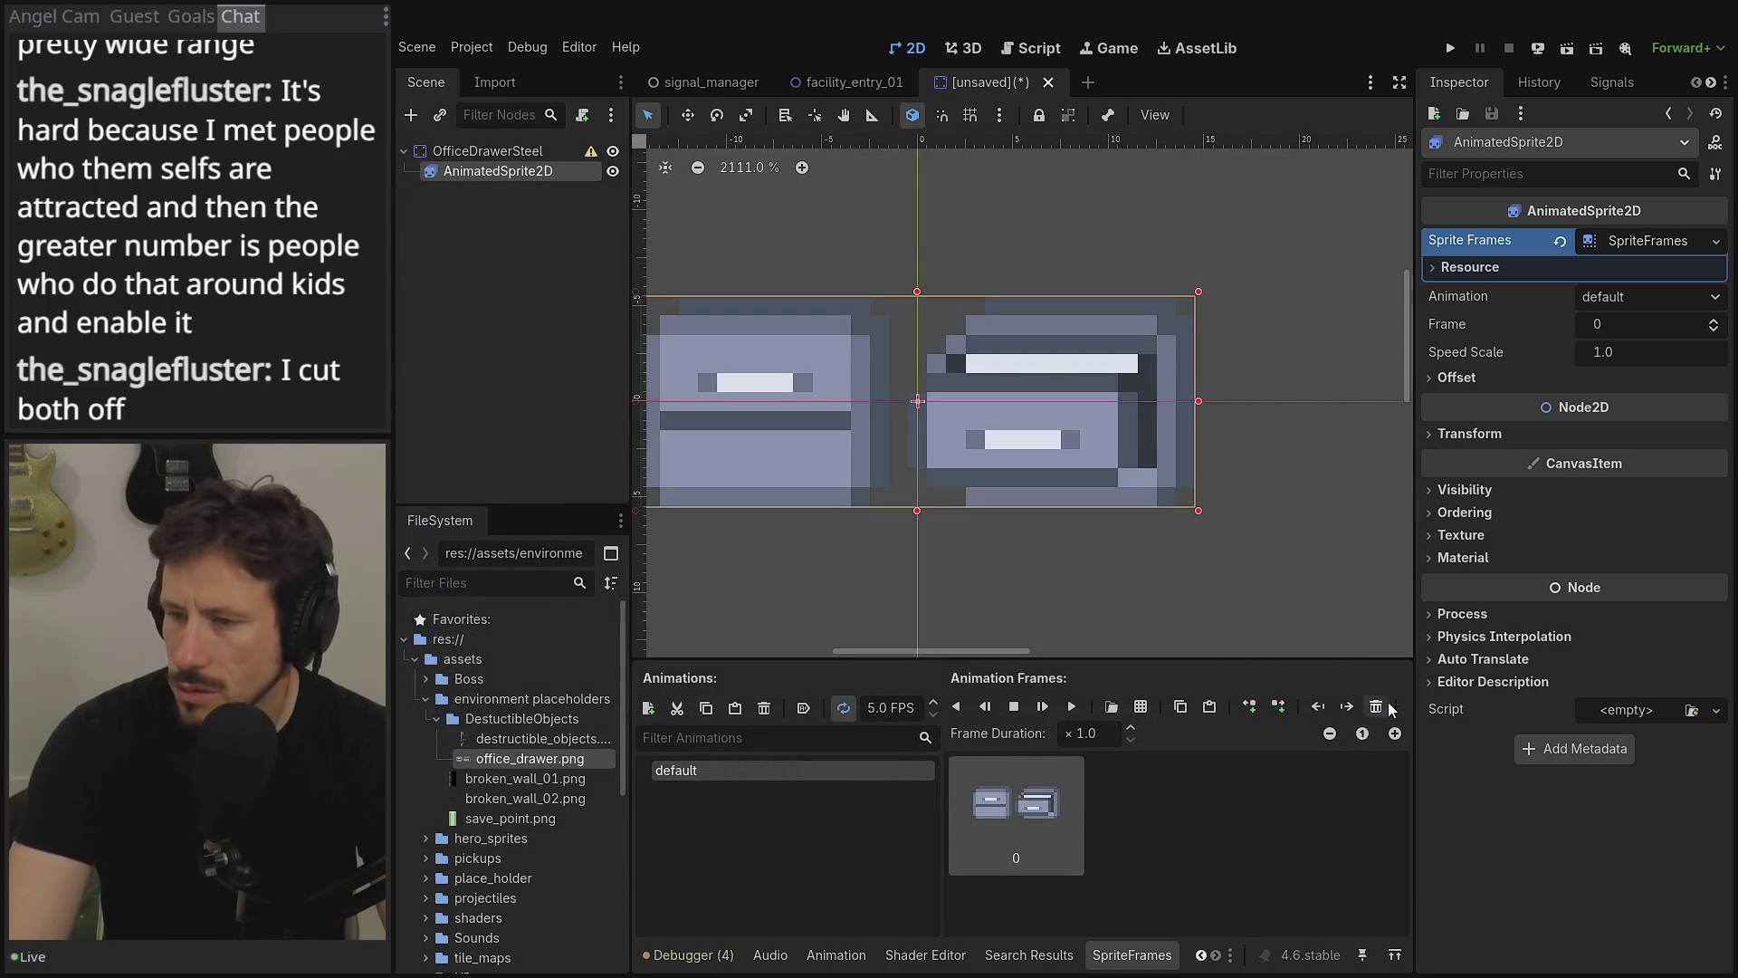
# - Delete the whole-sheet frame and open office_drawer.png in the sprite sheet slicer
pyautogui.click(1378, 708)
pyautogui.click(1179, 715)
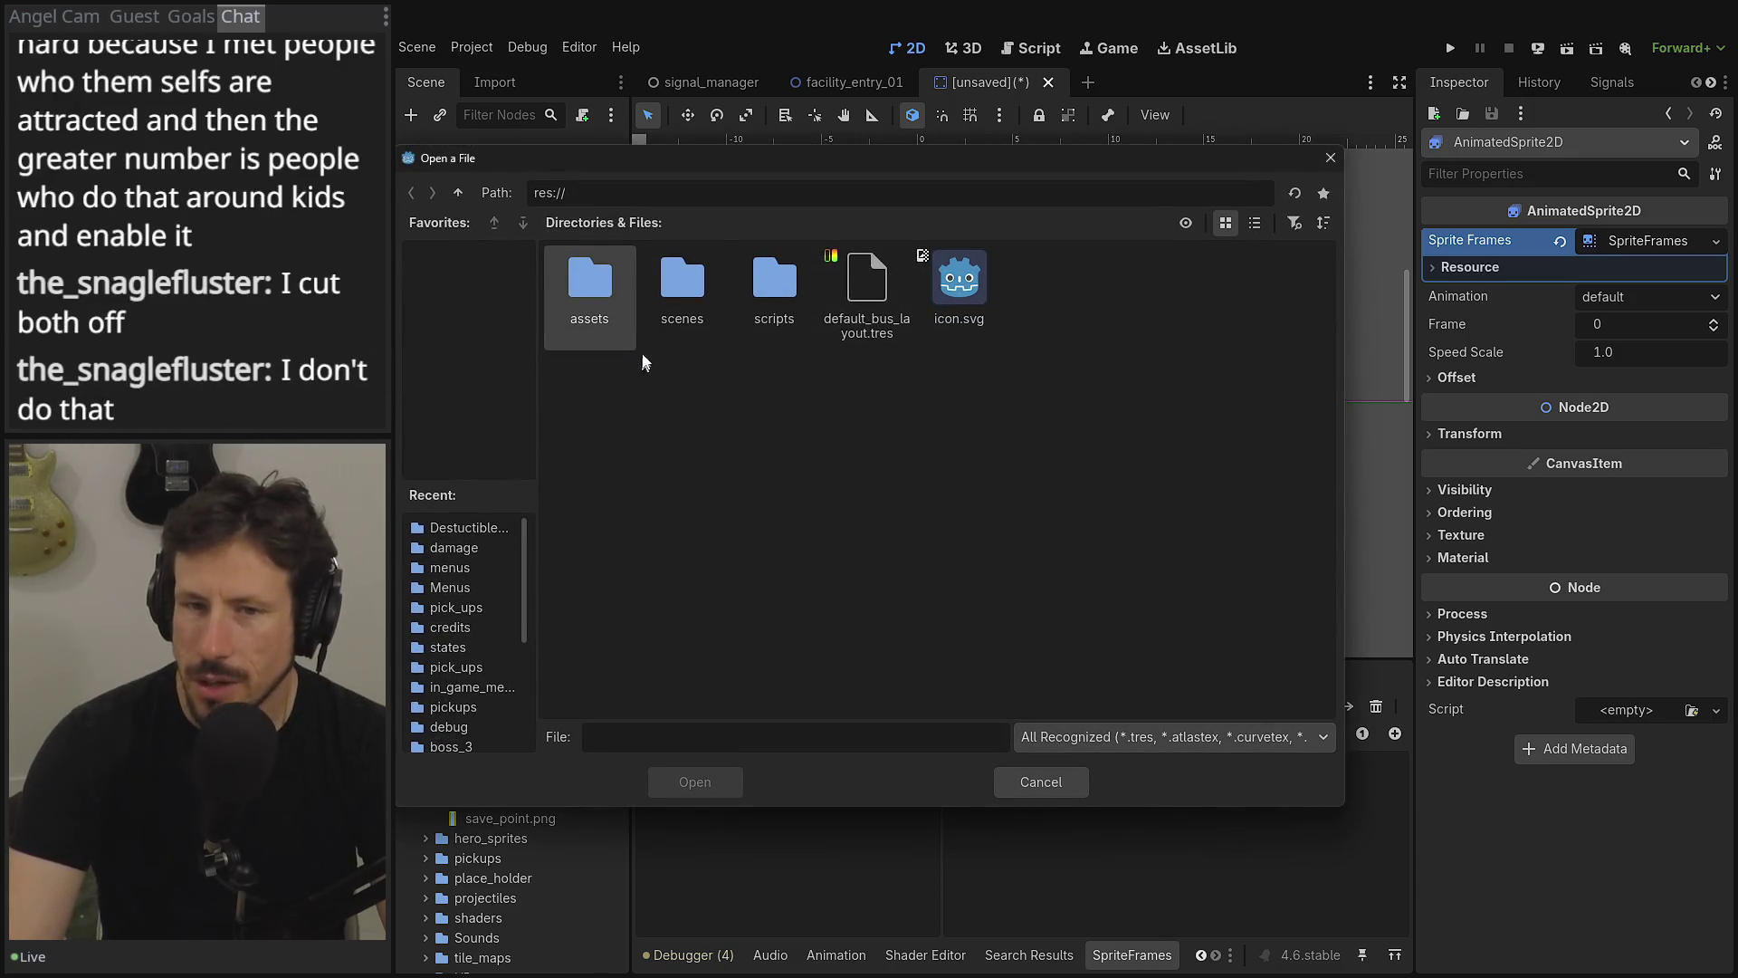
pyautogui.doubleClick(582, 311)
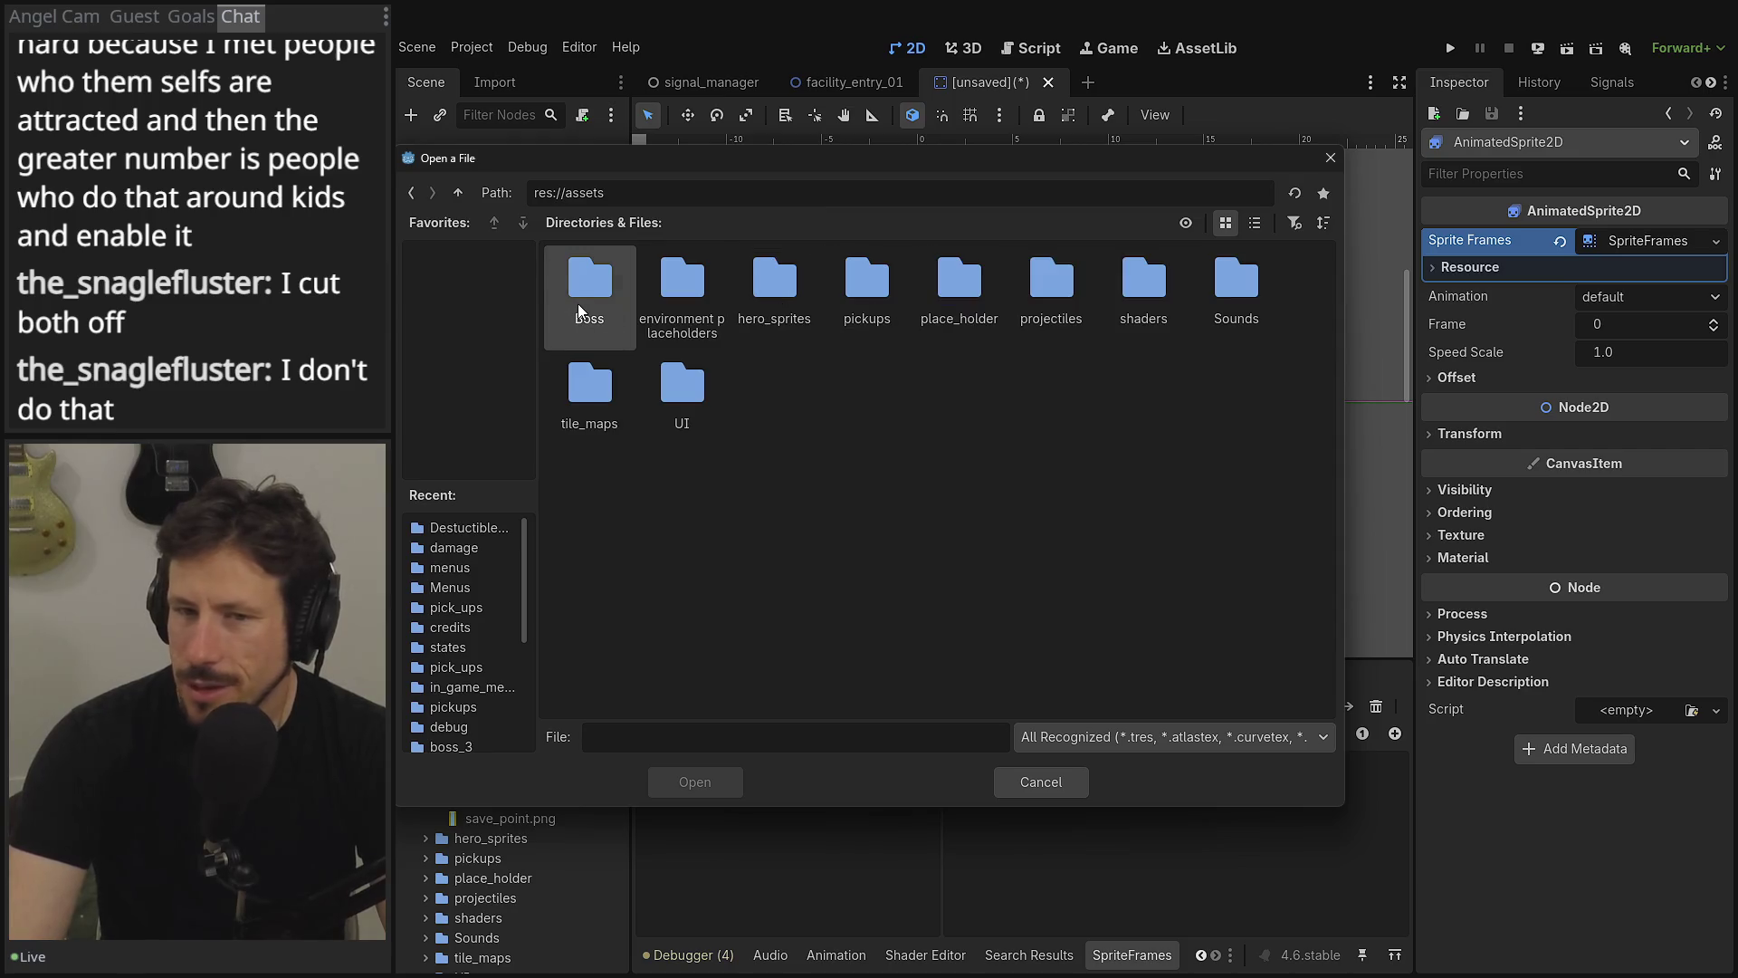
pyautogui.doubleClick(683, 308)
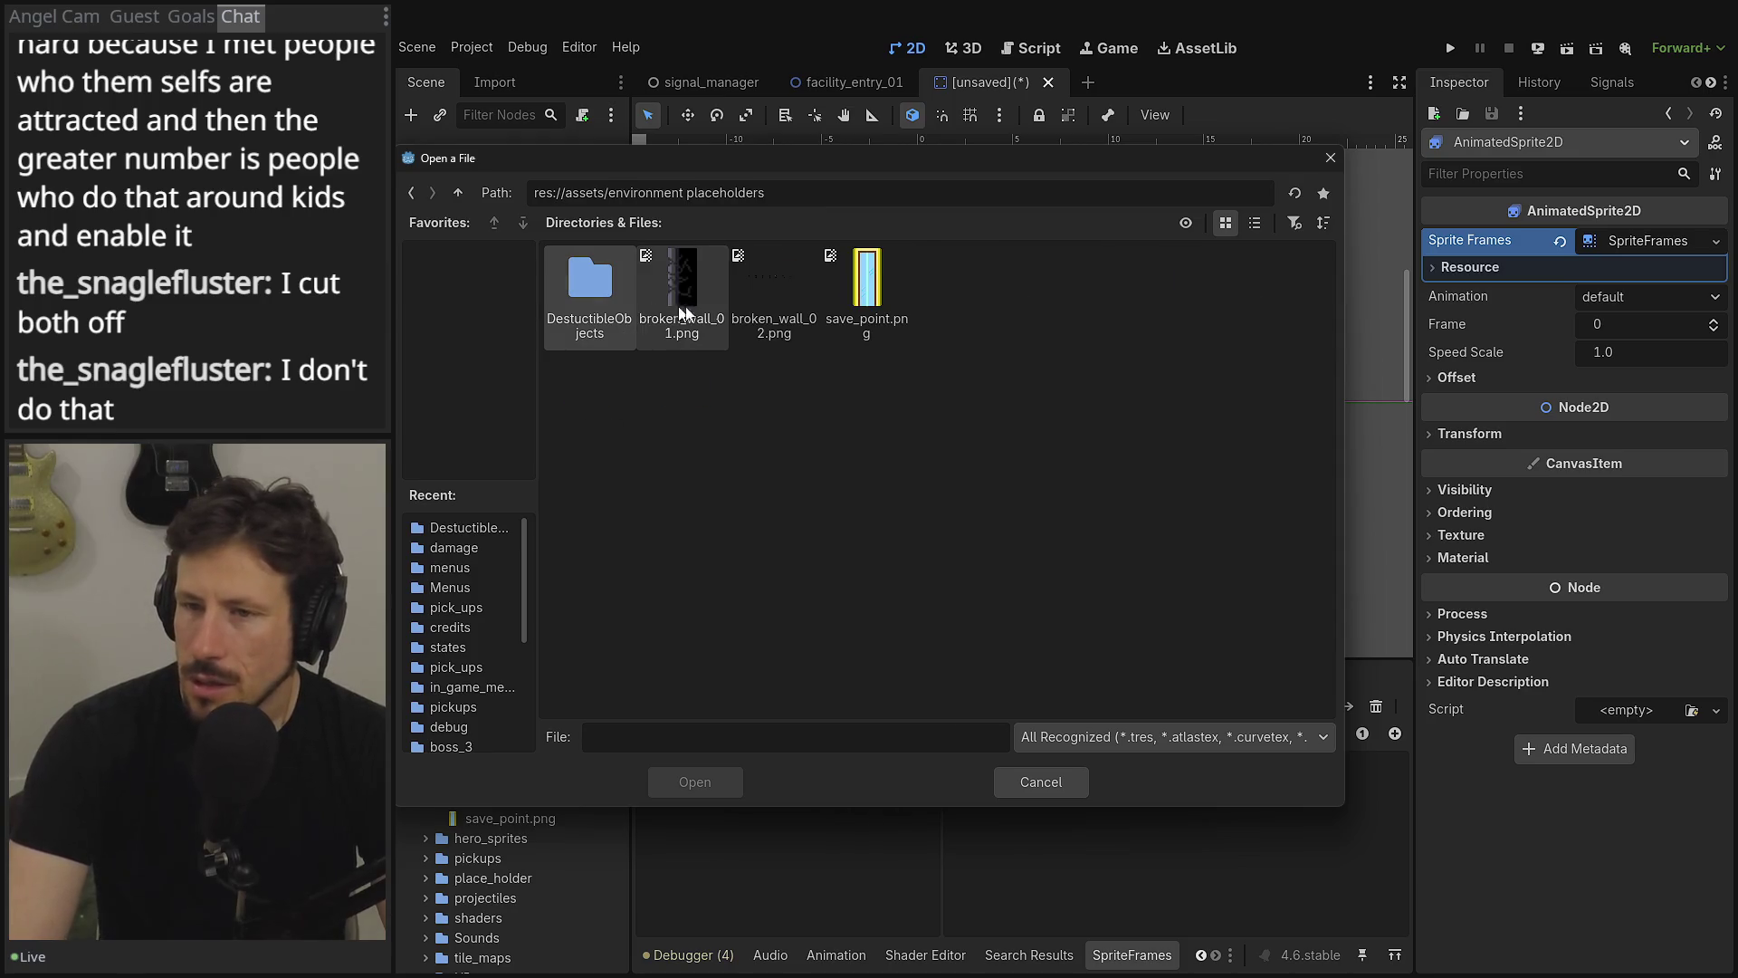
pyautogui.doubleClick(593, 289)
pyautogui.doubleClick(683, 295)
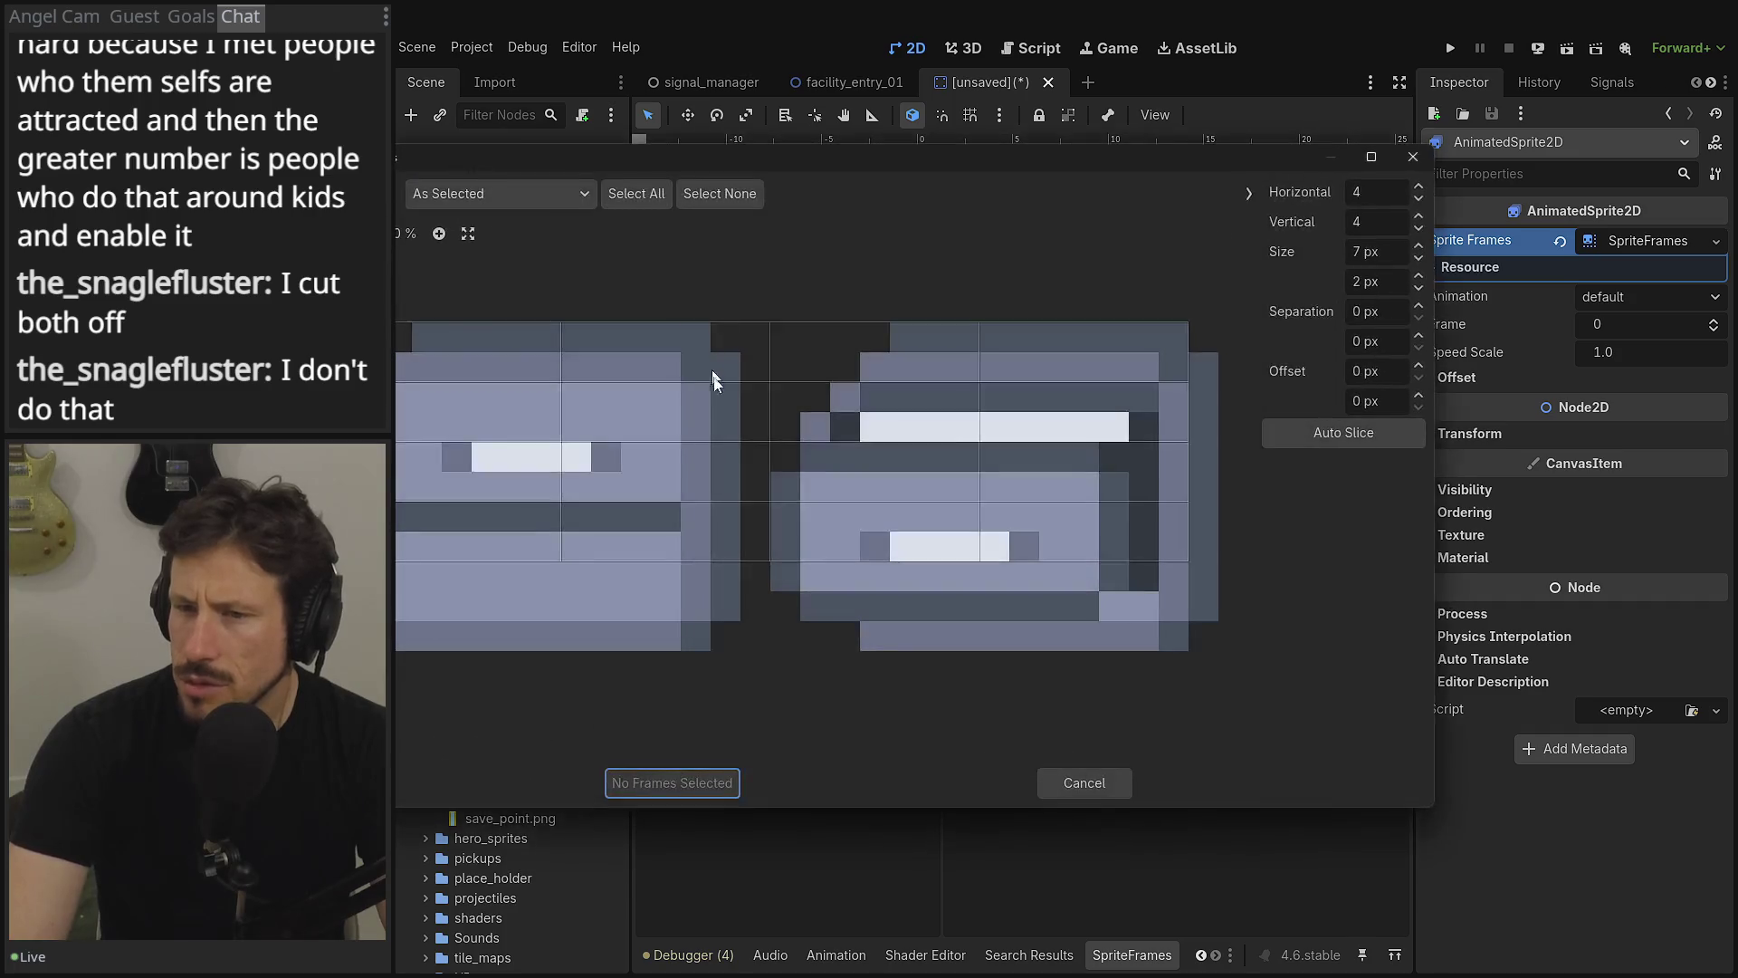
# - Experiment with cell selection and slice counts, reducing the grid to a single row
pyautogui.moveTo(470, 360); pyautogui.dragTo(658, 575)
pyautogui.moveTo(535, 530); pyautogui.dragTo(444, 548)
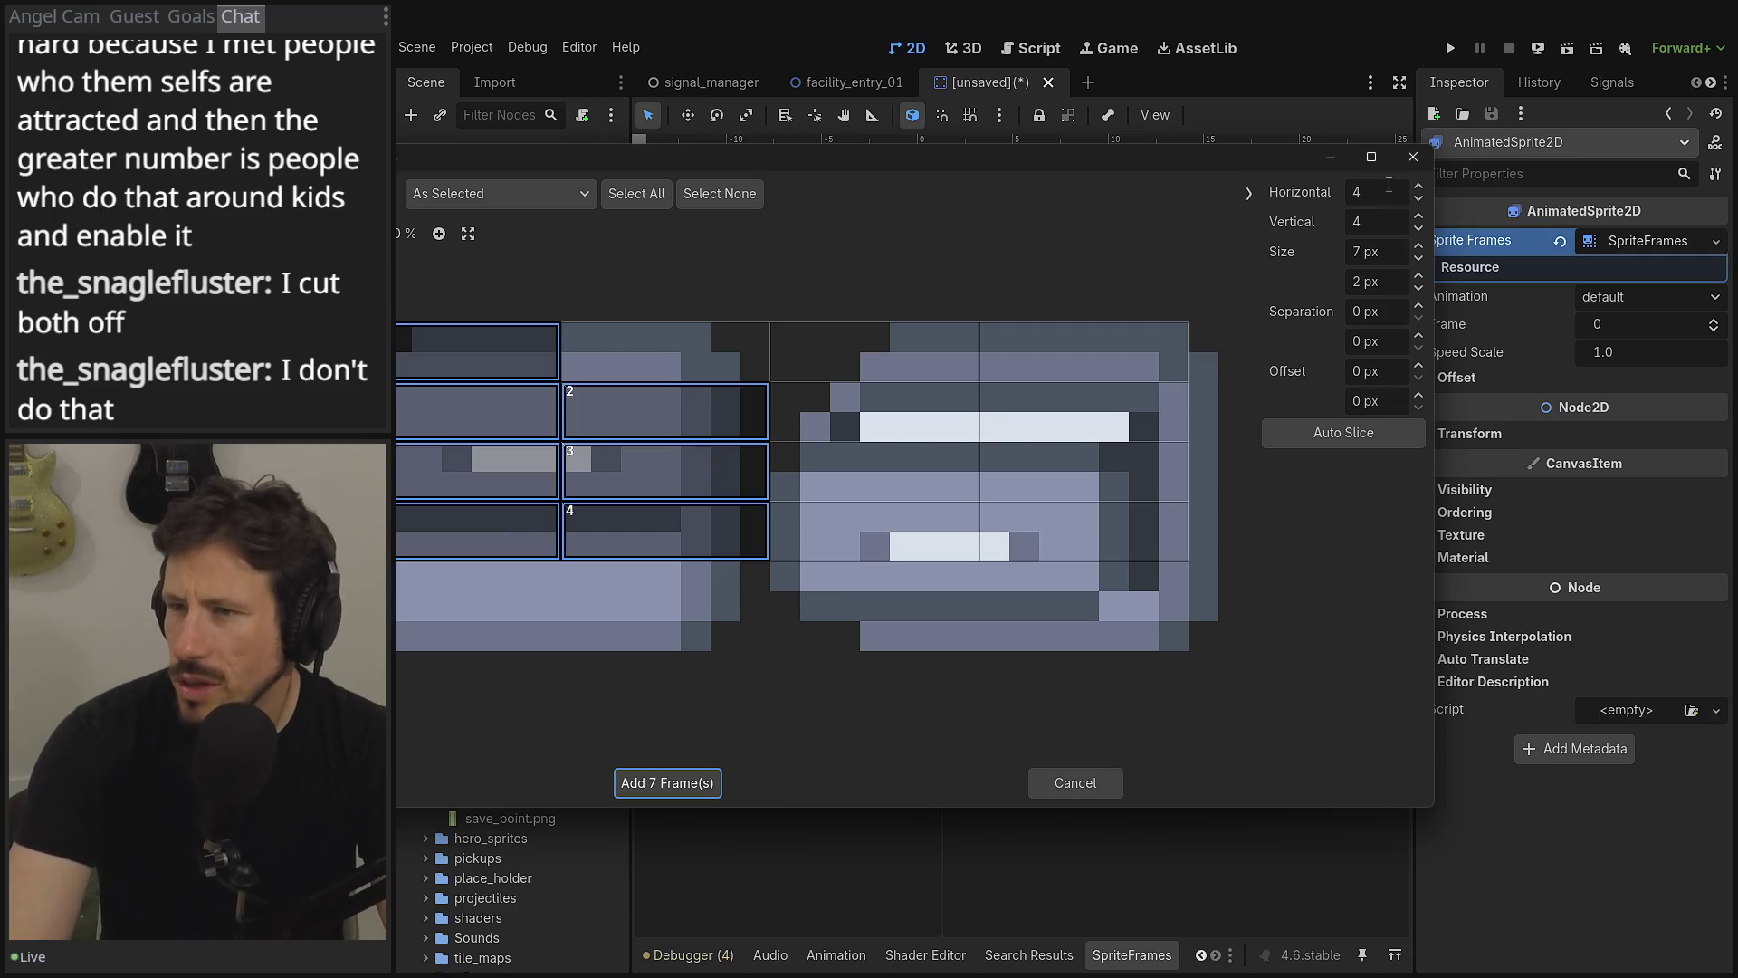
pyautogui.click(1420, 187)
pyautogui.click(1420, 186)
pyautogui.click(1419, 186)
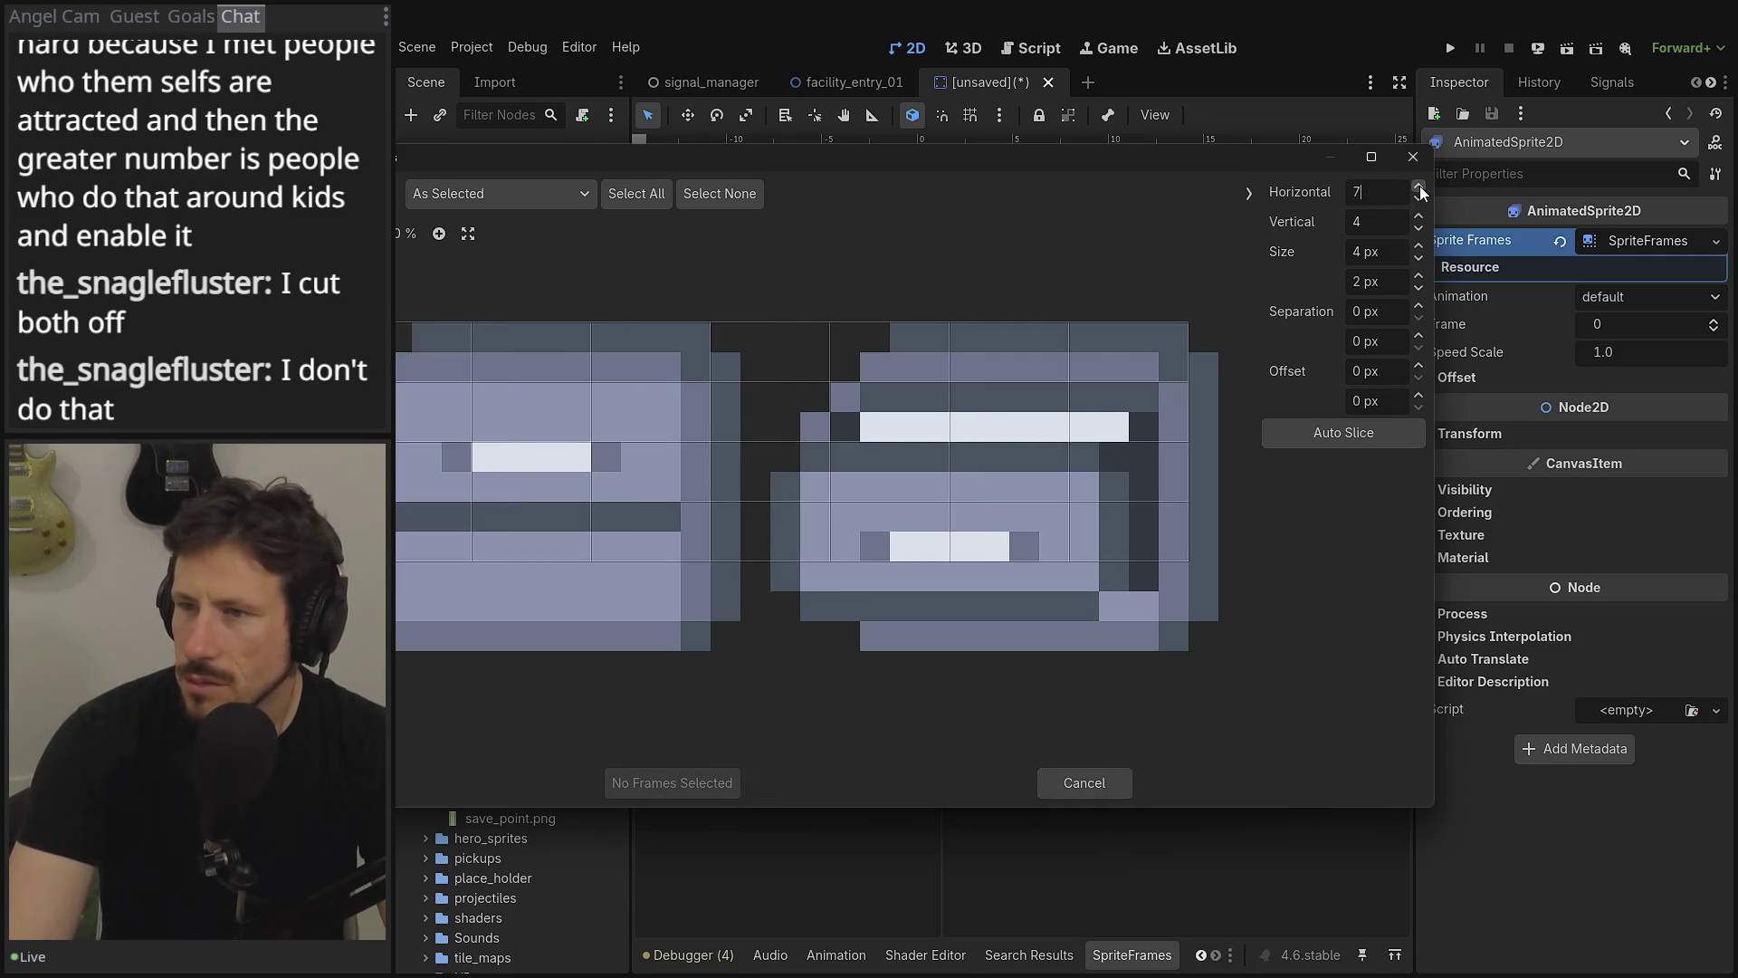
pyautogui.click(1420, 187)
pyautogui.click(1419, 200)
pyautogui.click(1419, 201)
pyautogui.click(1420, 201)
pyautogui.click(1419, 200)
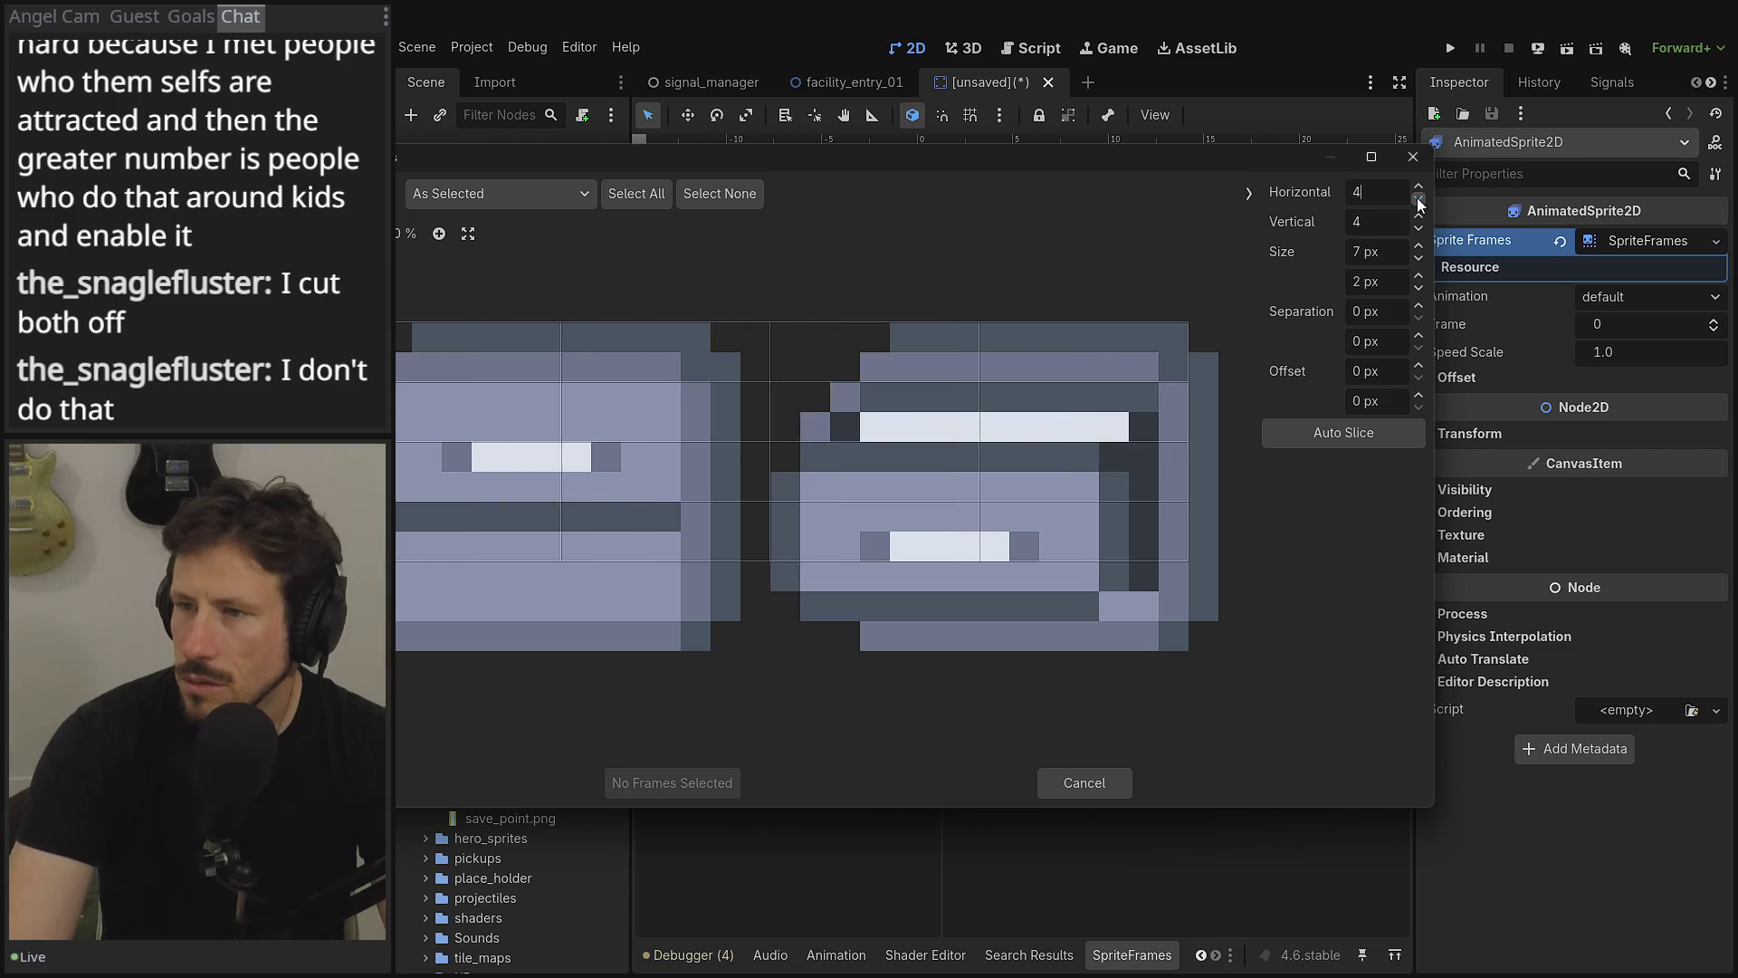
pyautogui.click(1420, 229)
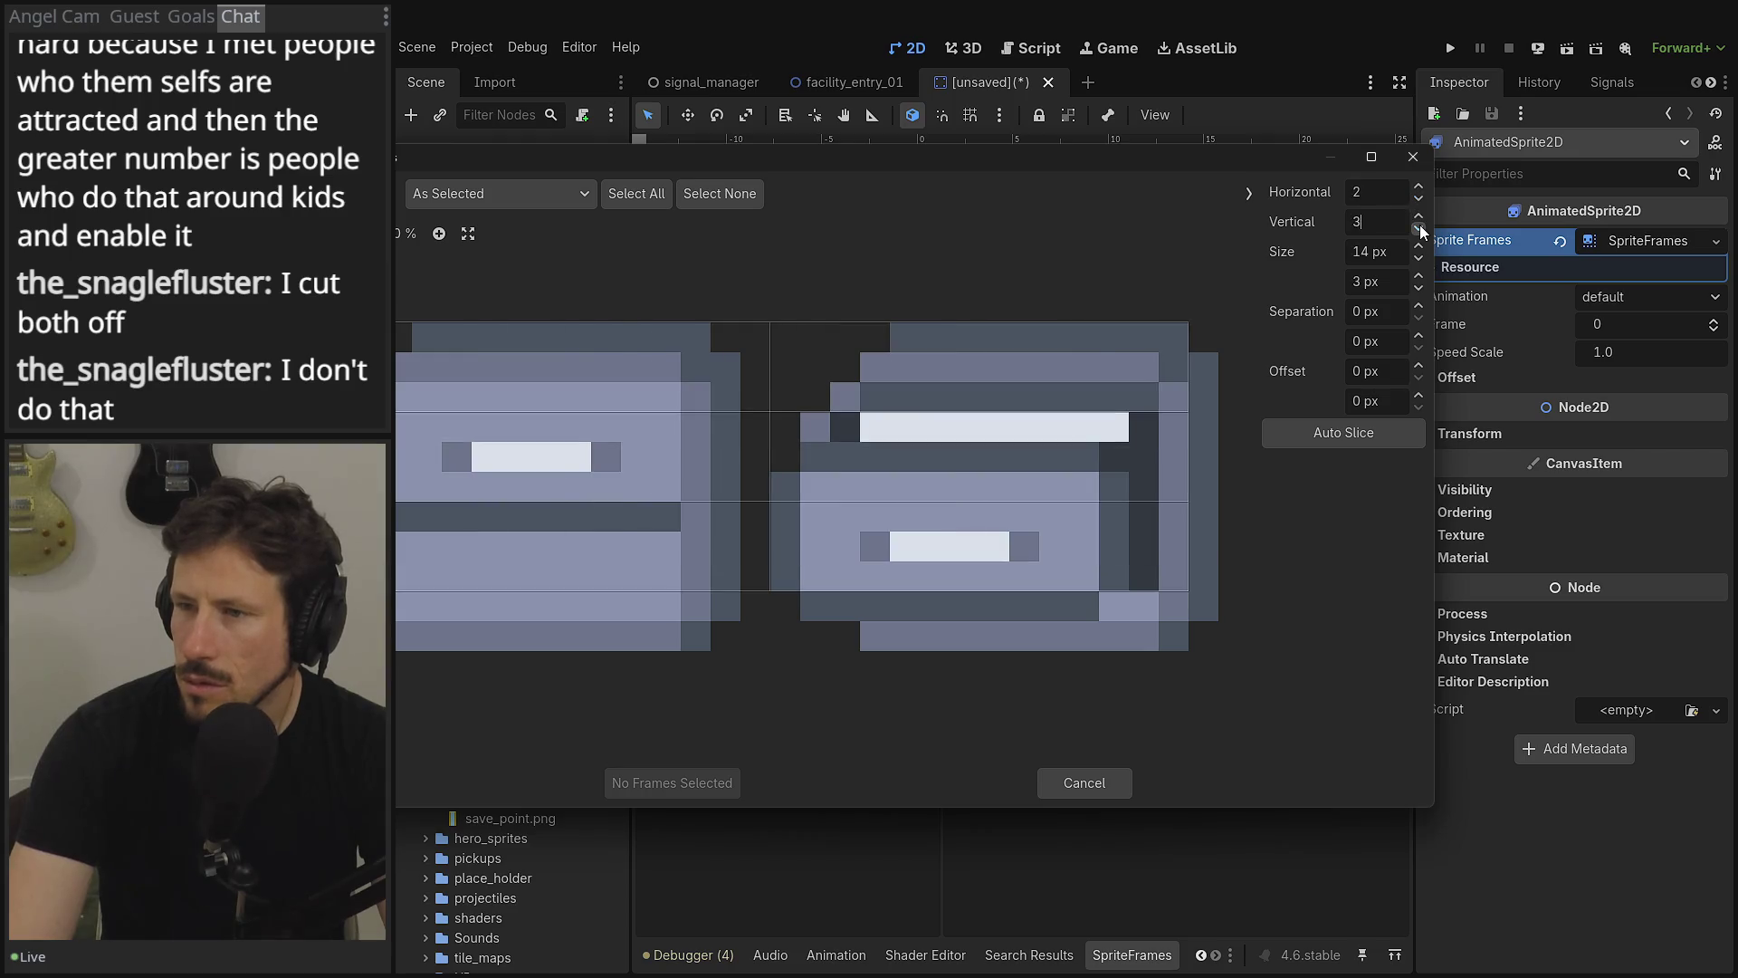
pyautogui.click(1420, 229)
pyautogui.click(1421, 229)
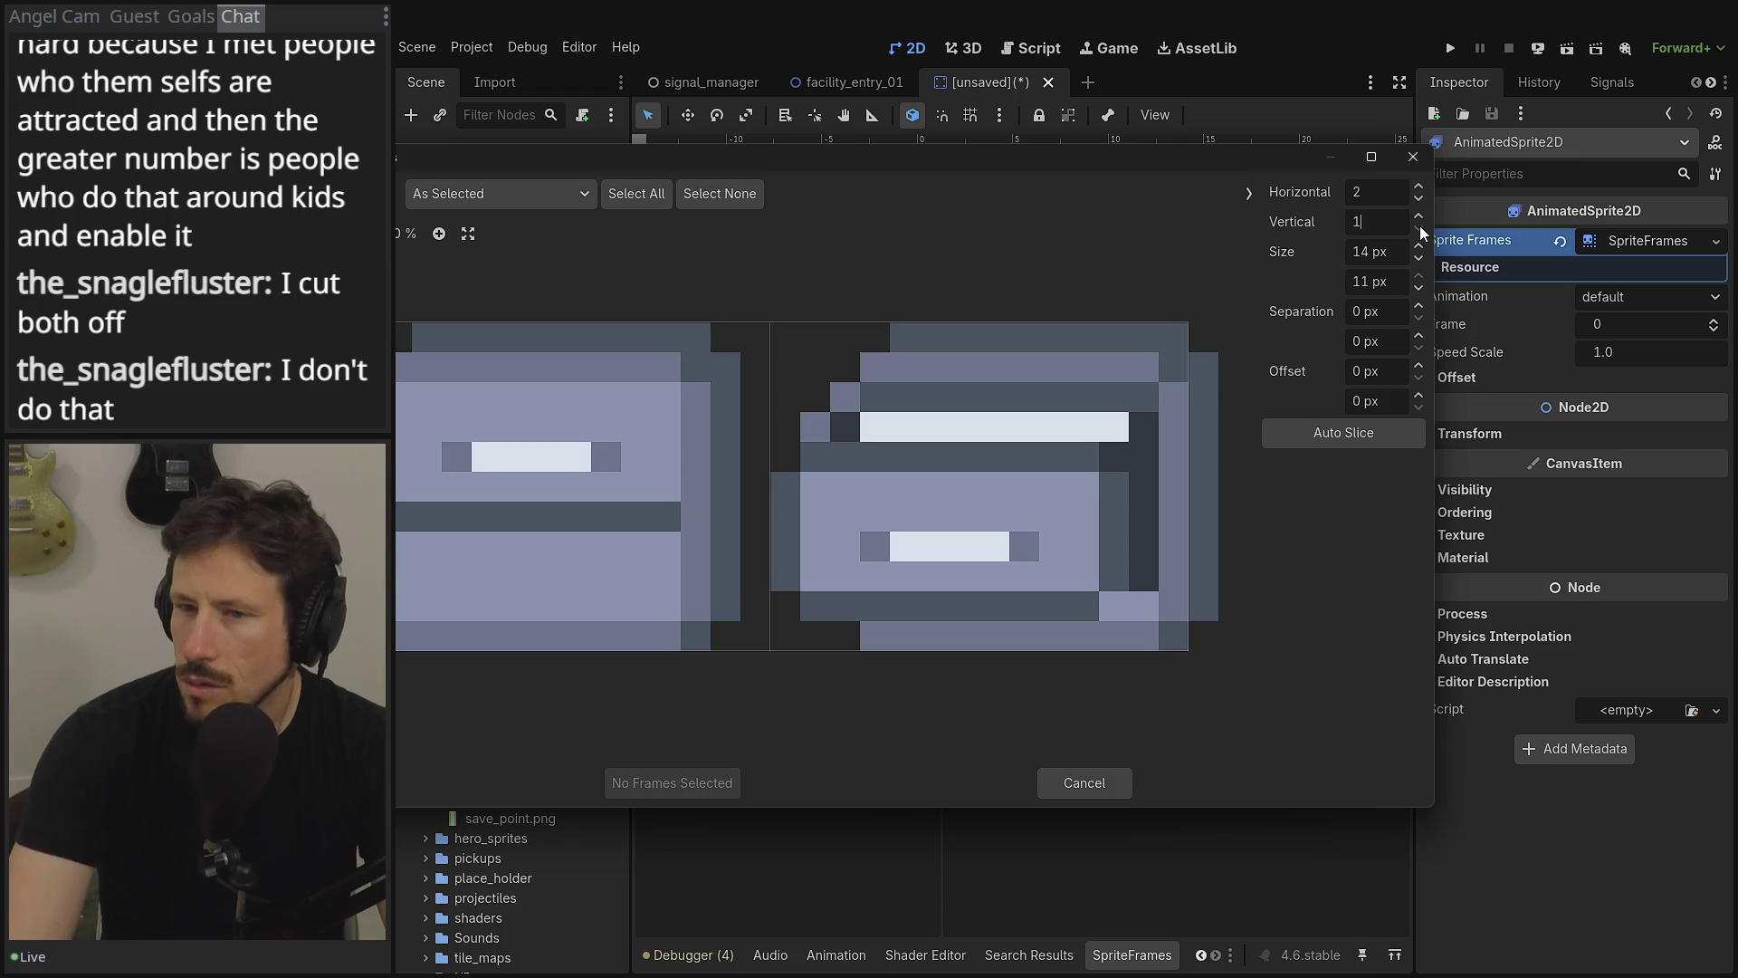
# - Select the drawer cells, try auto-slicing, then close the slicer without adding frames
pyautogui.click(555, 480)
pyautogui.click(986, 512)
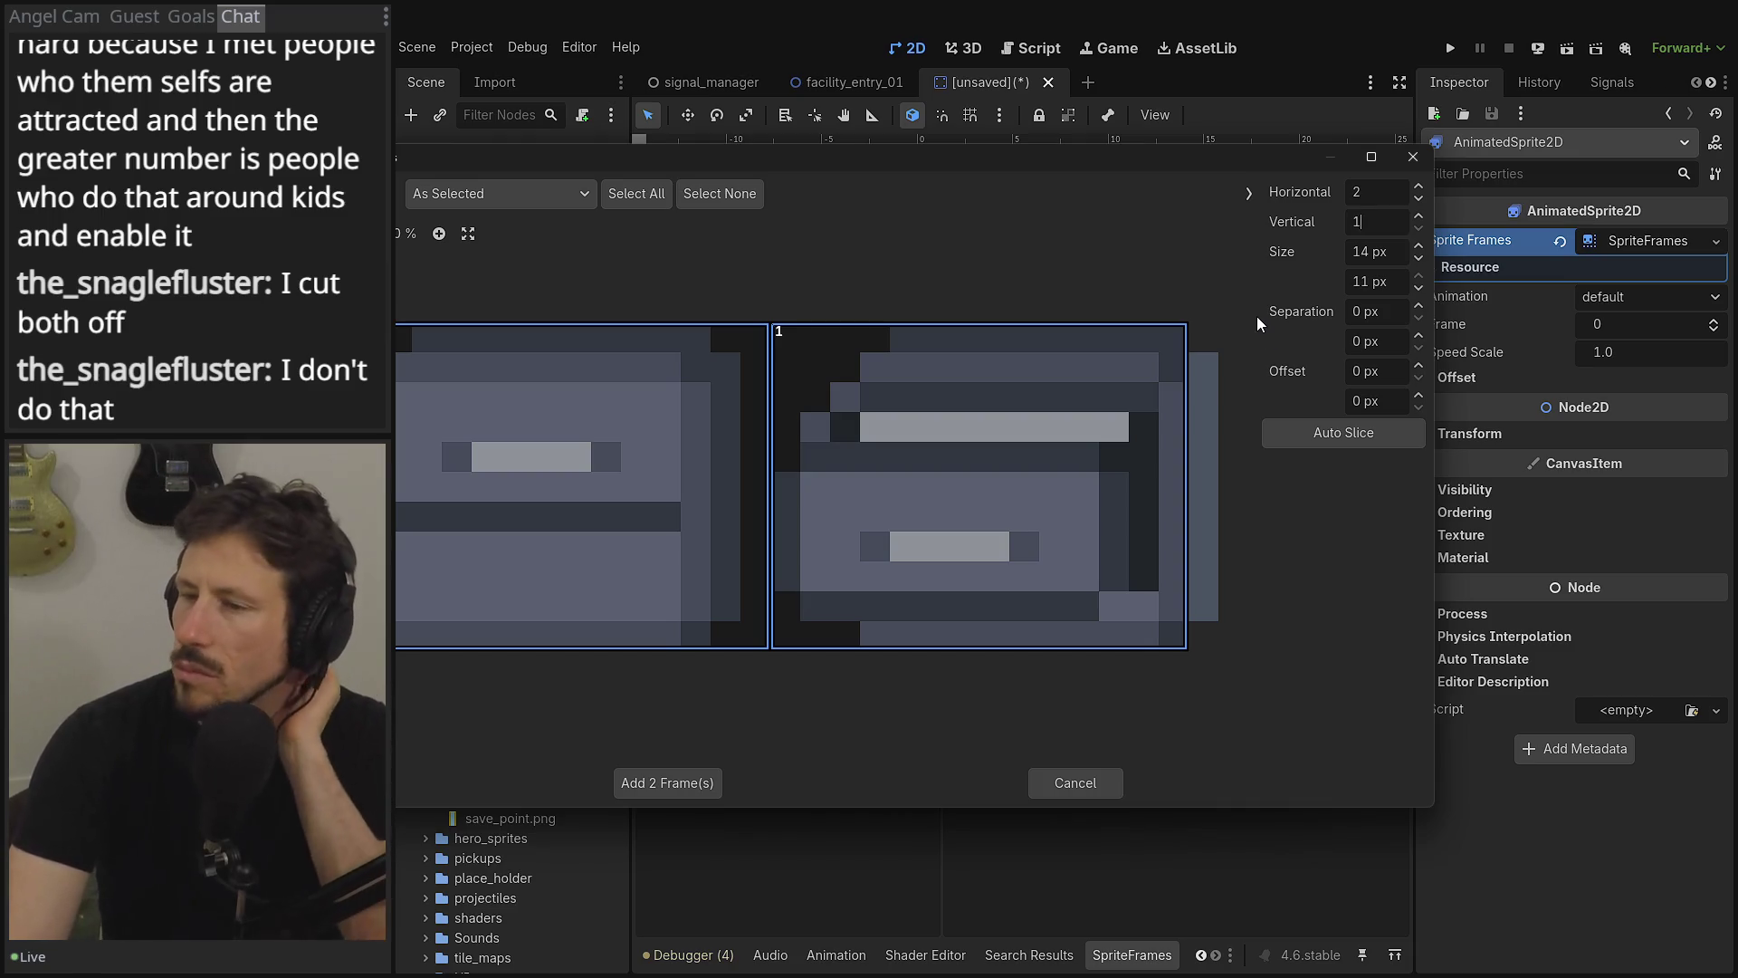
pyautogui.click(1329, 436)
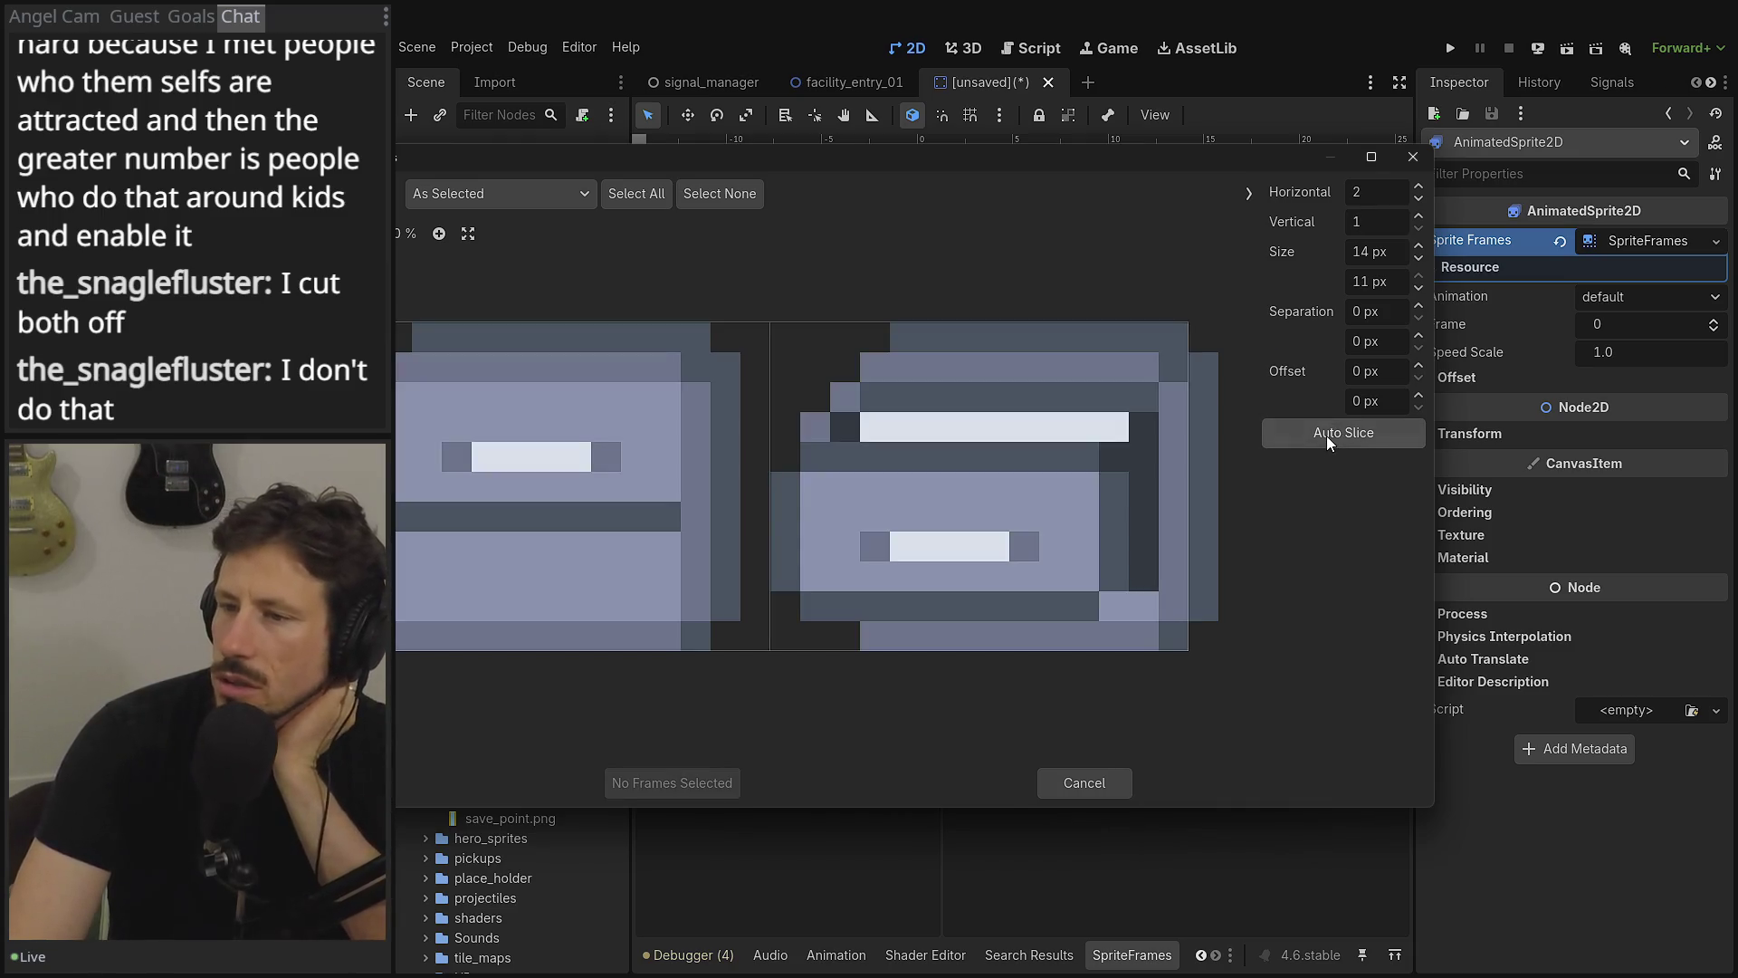
pyautogui.click(1184, 442)
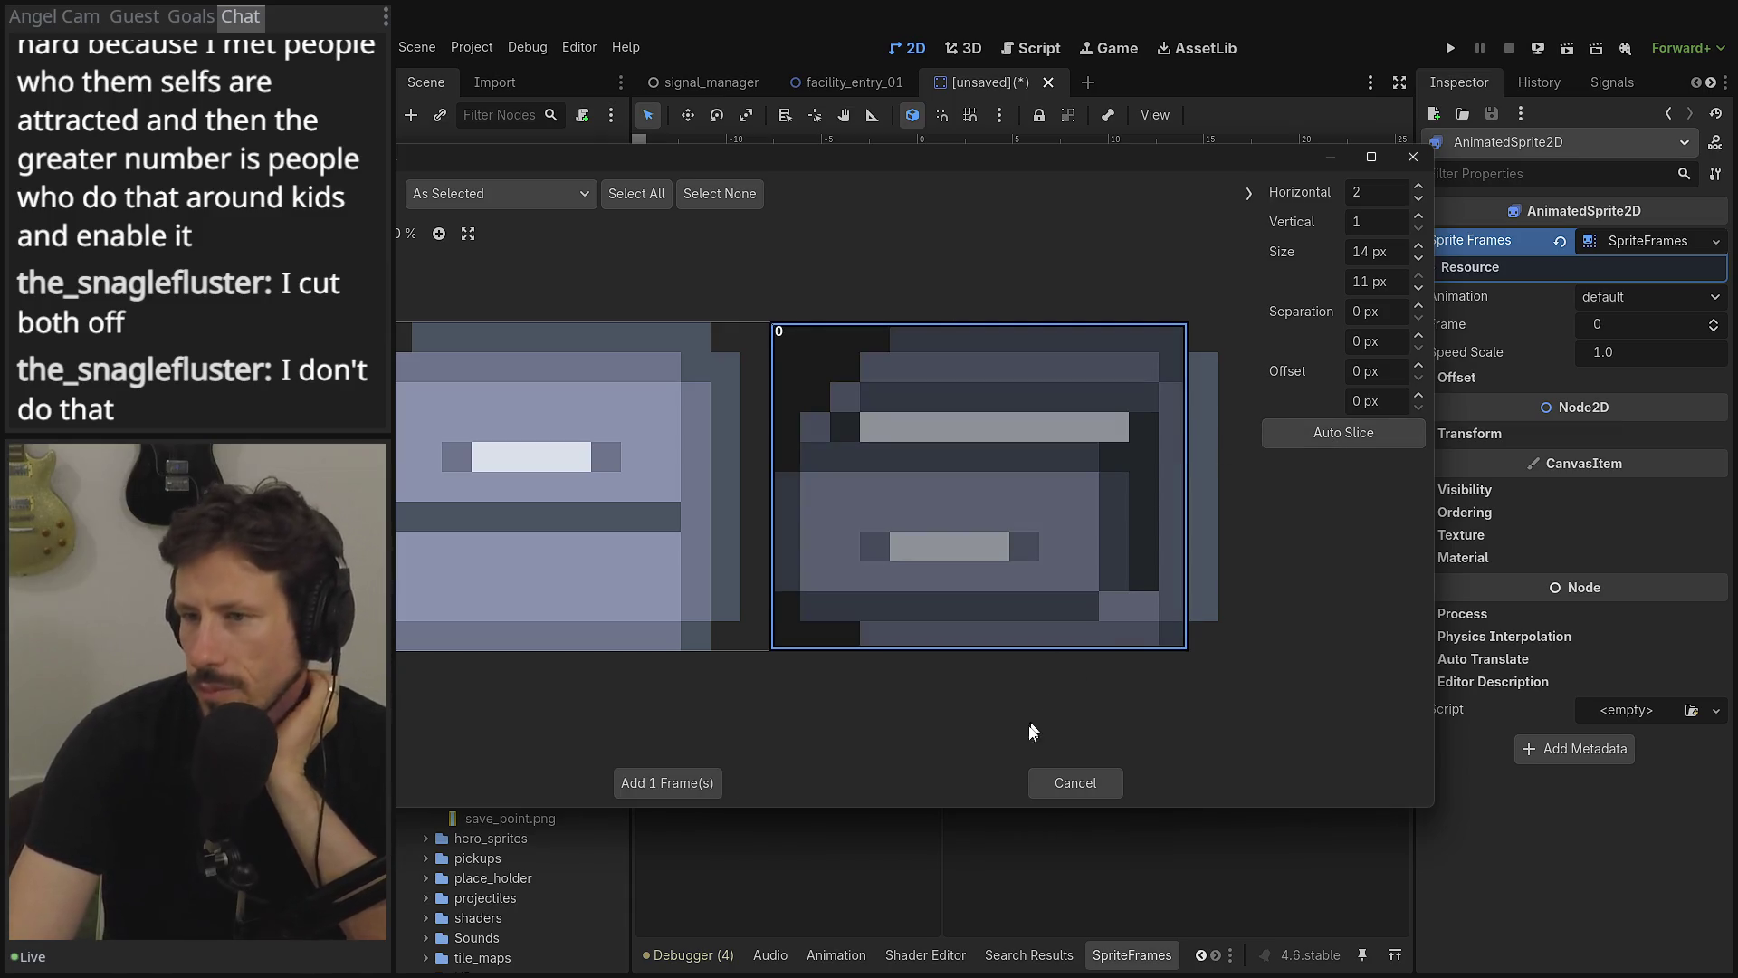
pyautogui.click(1074, 785)
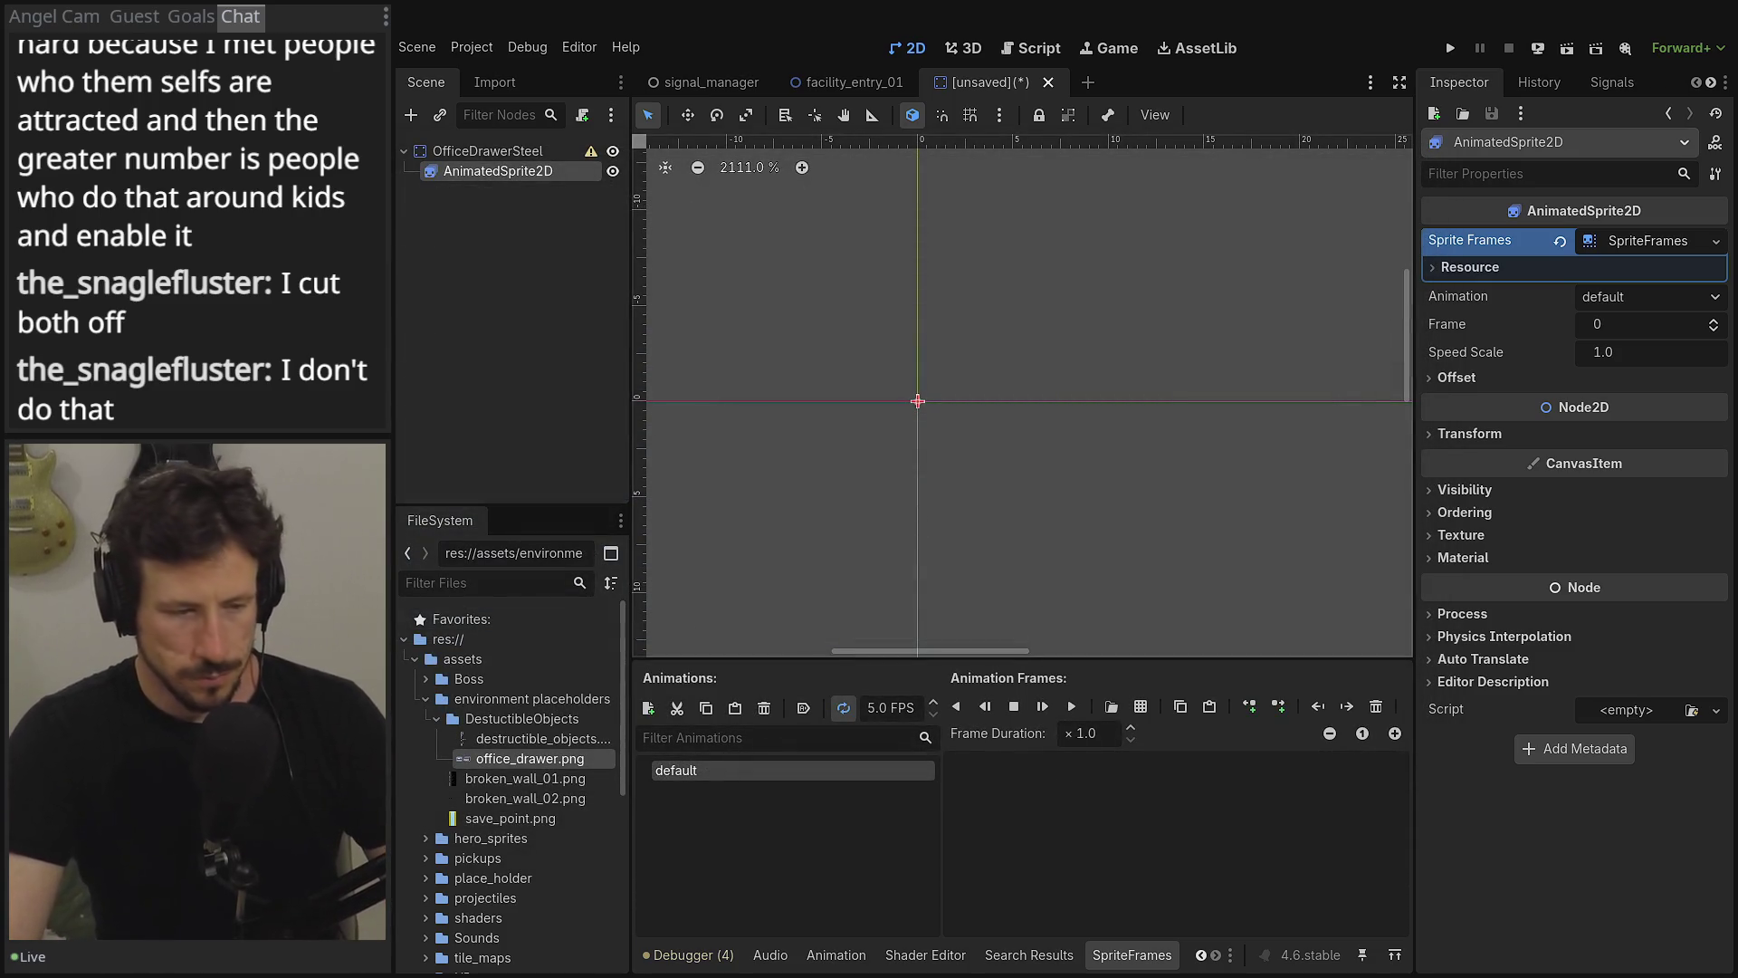
# - In Aseprite, start a new sprite with width and height of 16 pixels
pyautogui.hotkey('alt', 'Tab')
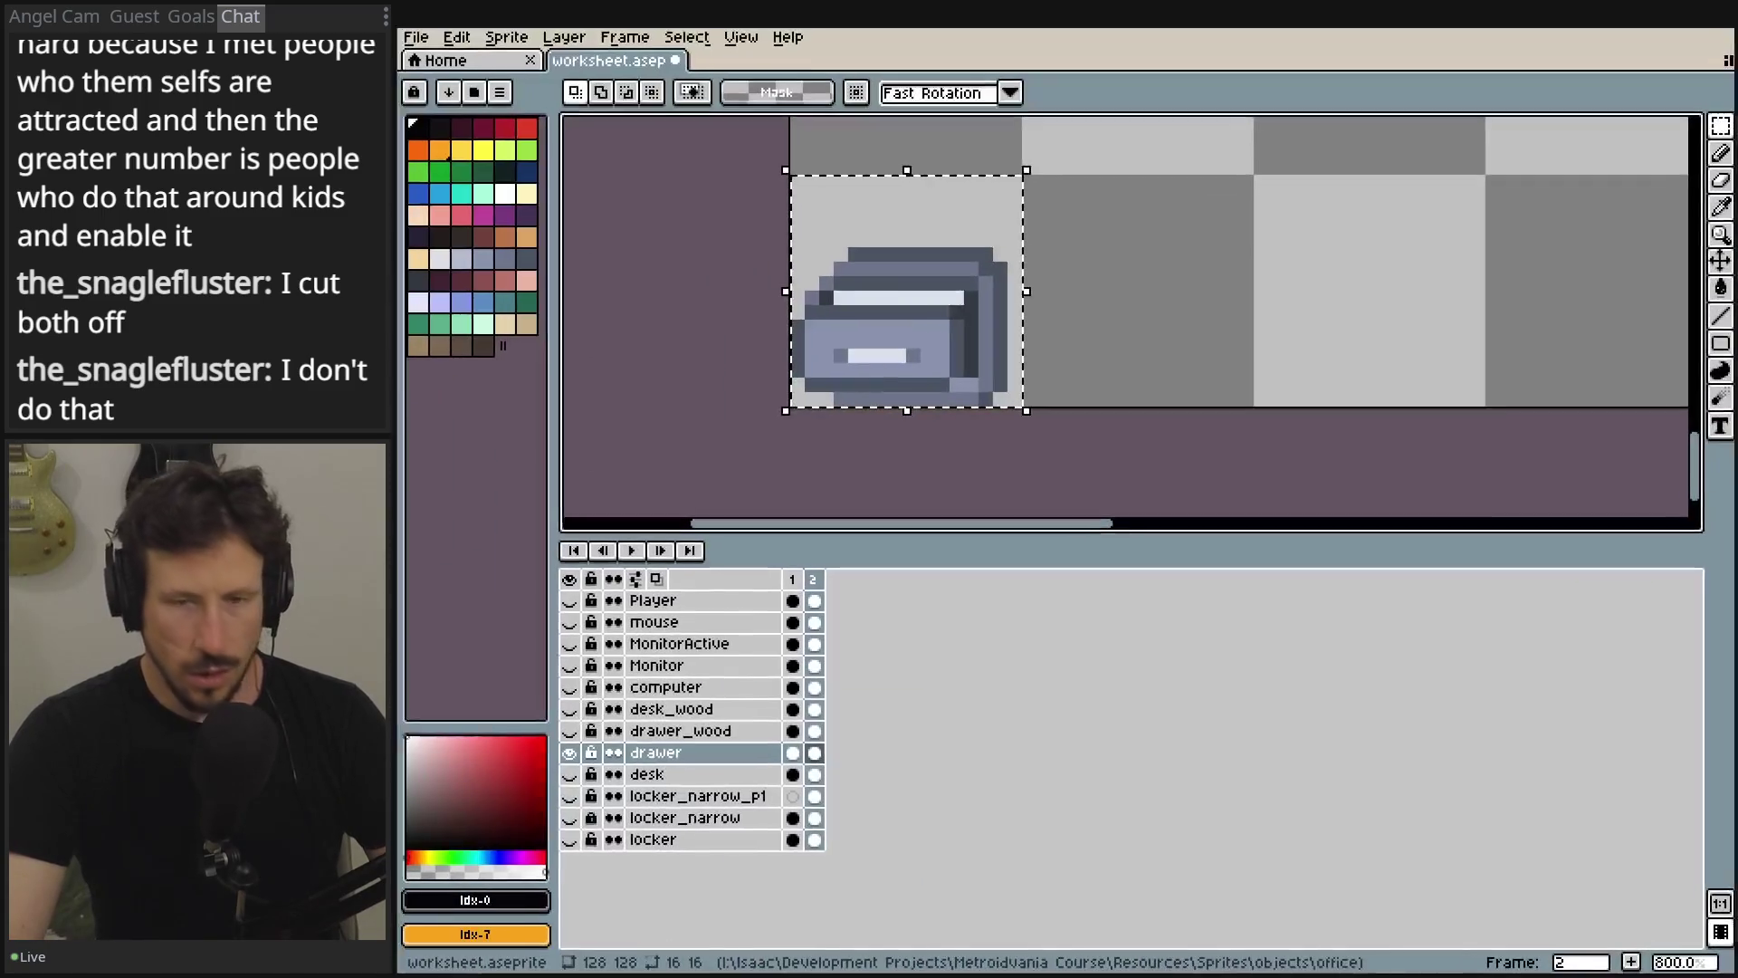
pyautogui.click(416, 39)
pyautogui.click(438, 63)
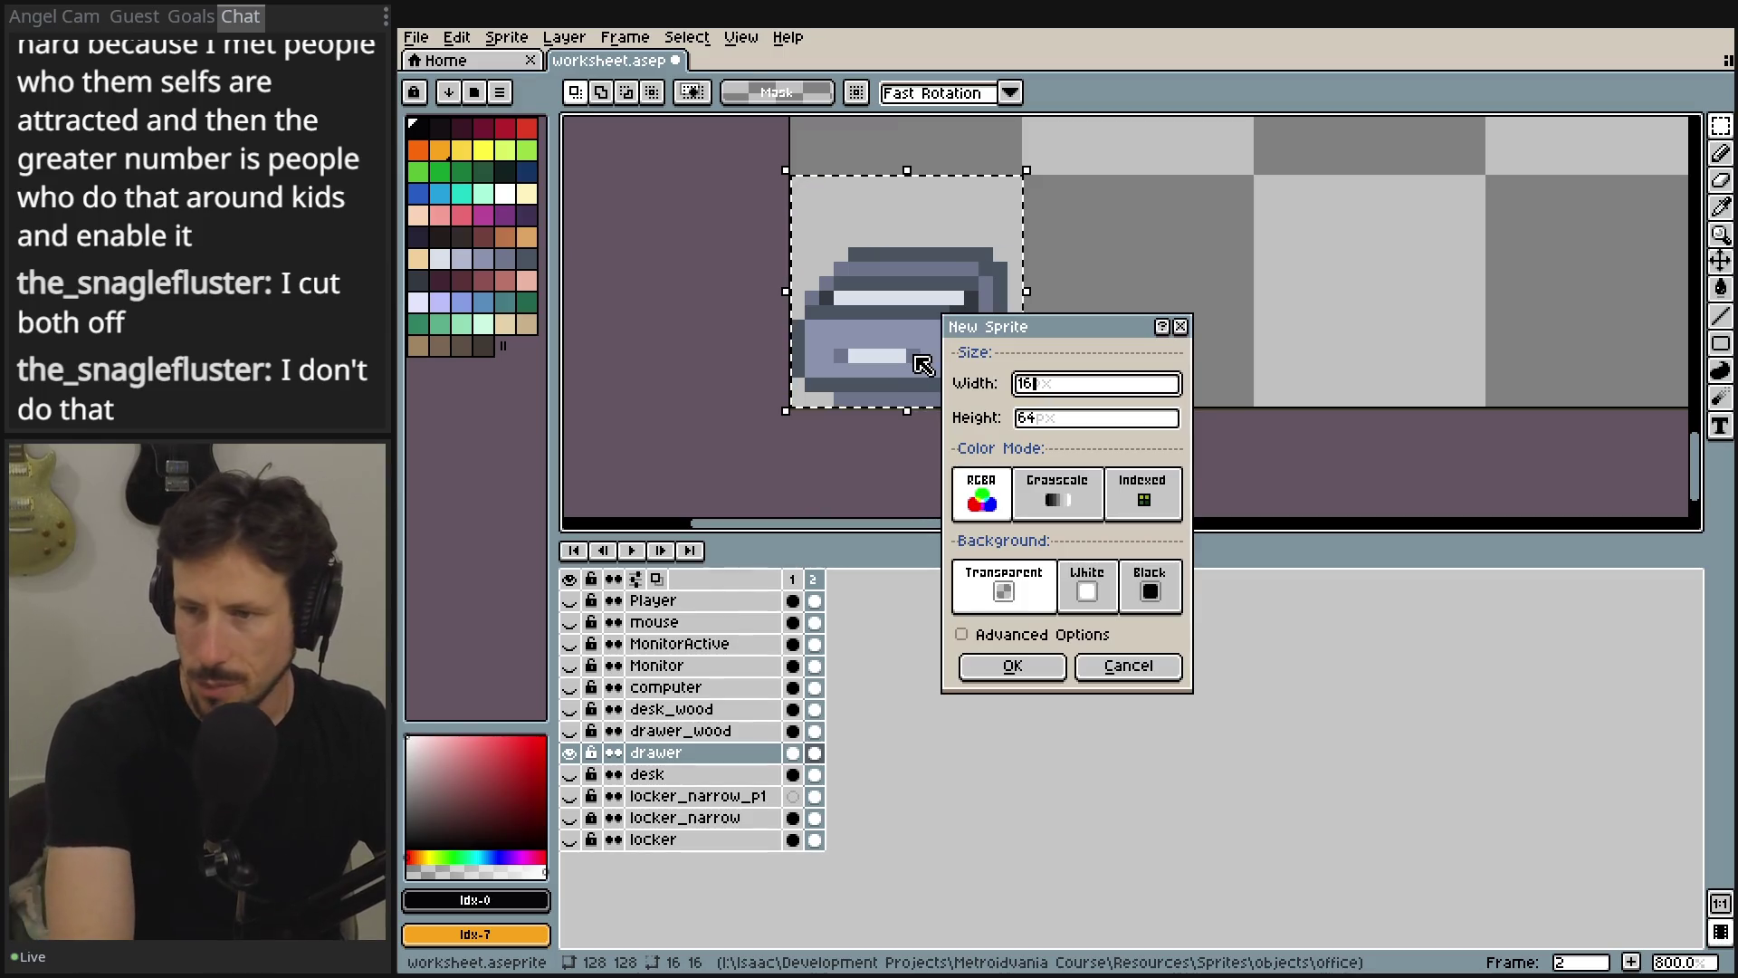
pyautogui.press('Tab')
pyautogui.write('16')
pyautogui.press('Return')
# - Compare the worksheet's closed-drawer frame 1 with the blank Sprite-0001 by switching between them
pyautogui.scroll(4, 996, 308)
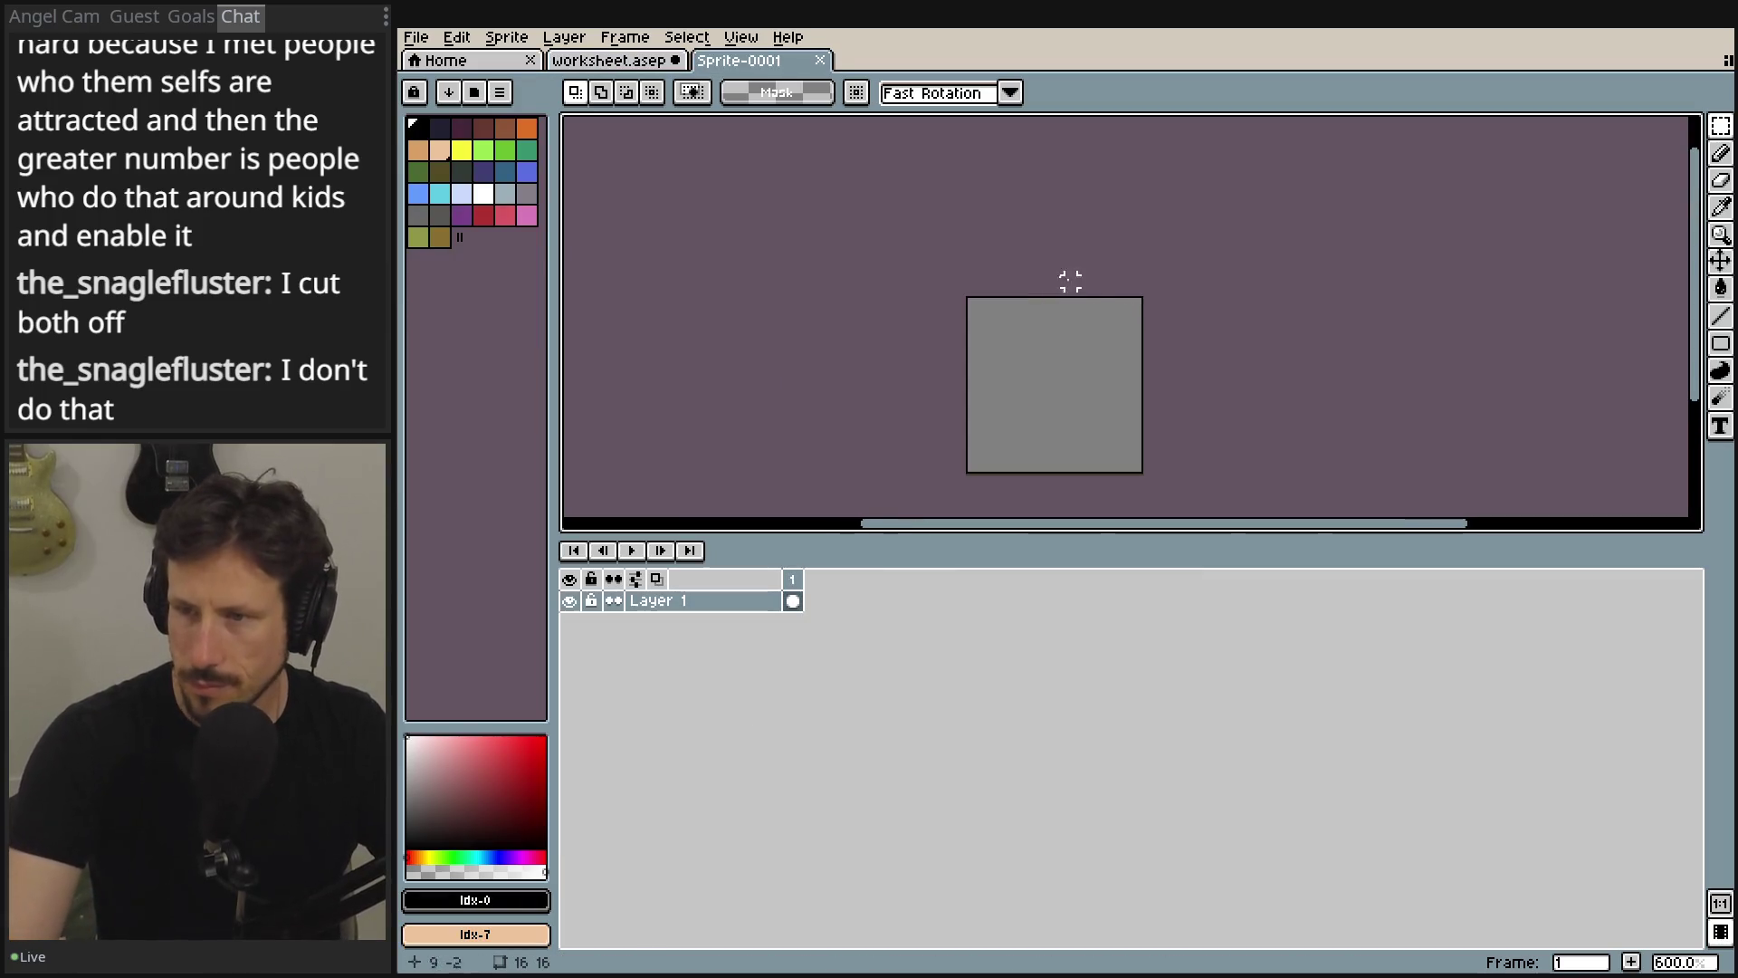
pyautogui.click(609, 60)
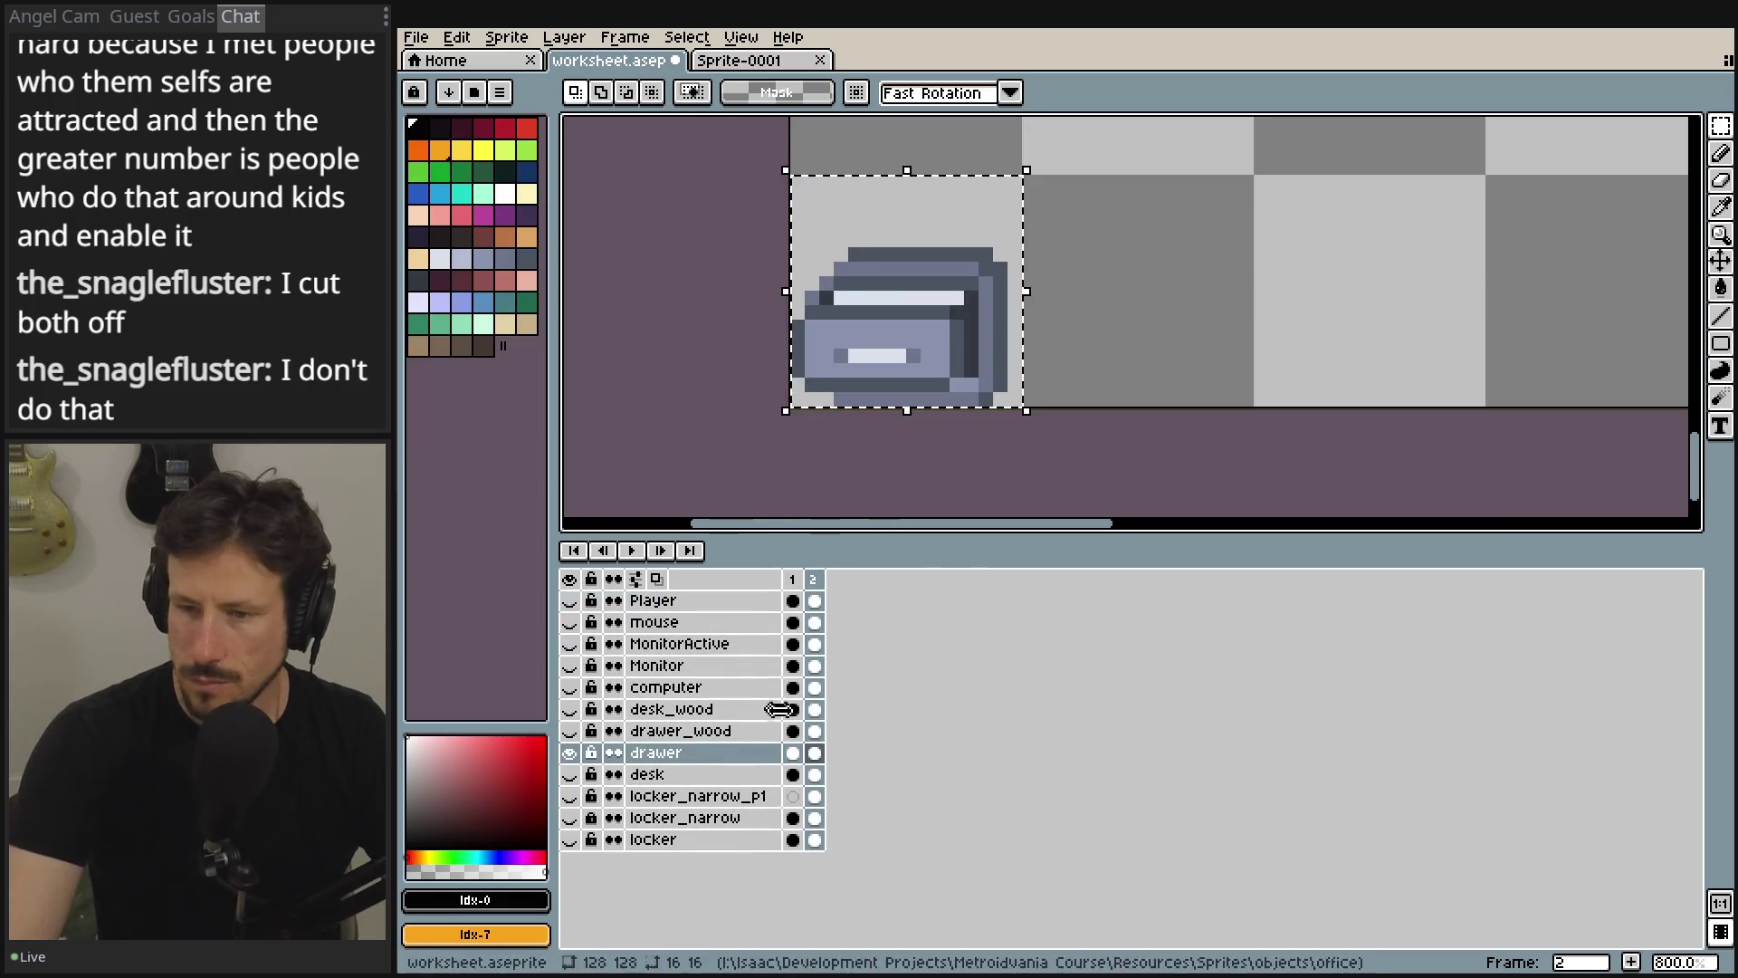
pyautogui.click(792, 753)
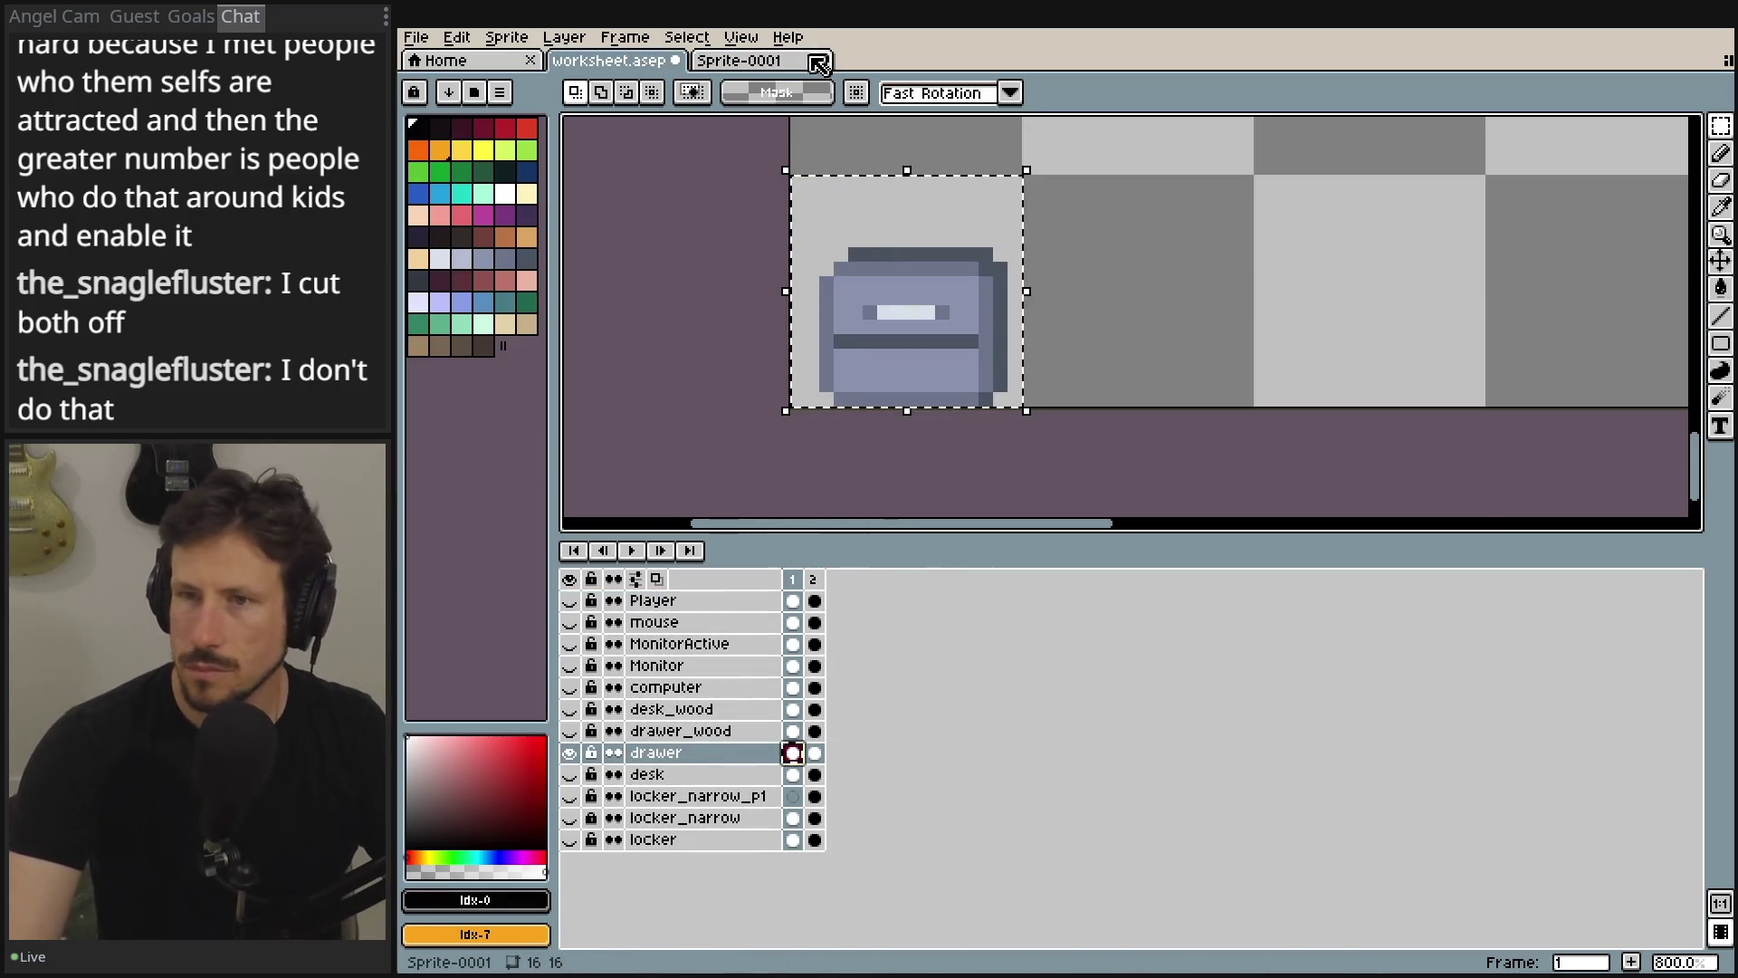
pyautogui.click(778, 60)
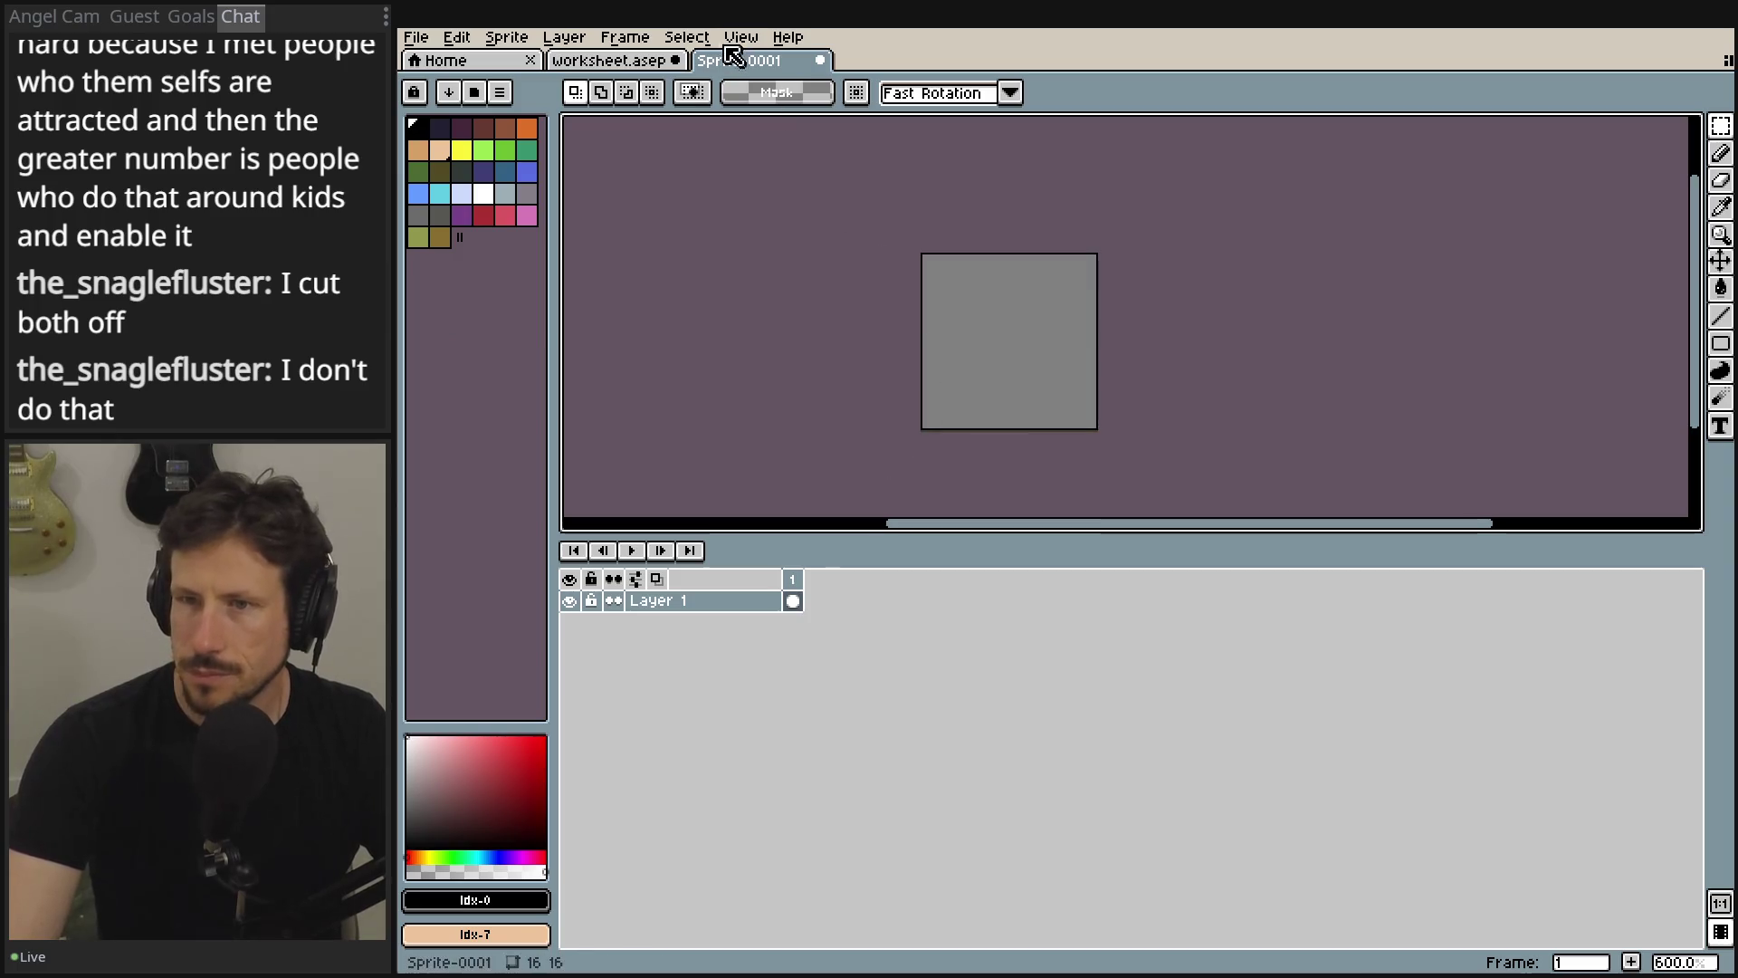
pyautogui.click(616, 59)
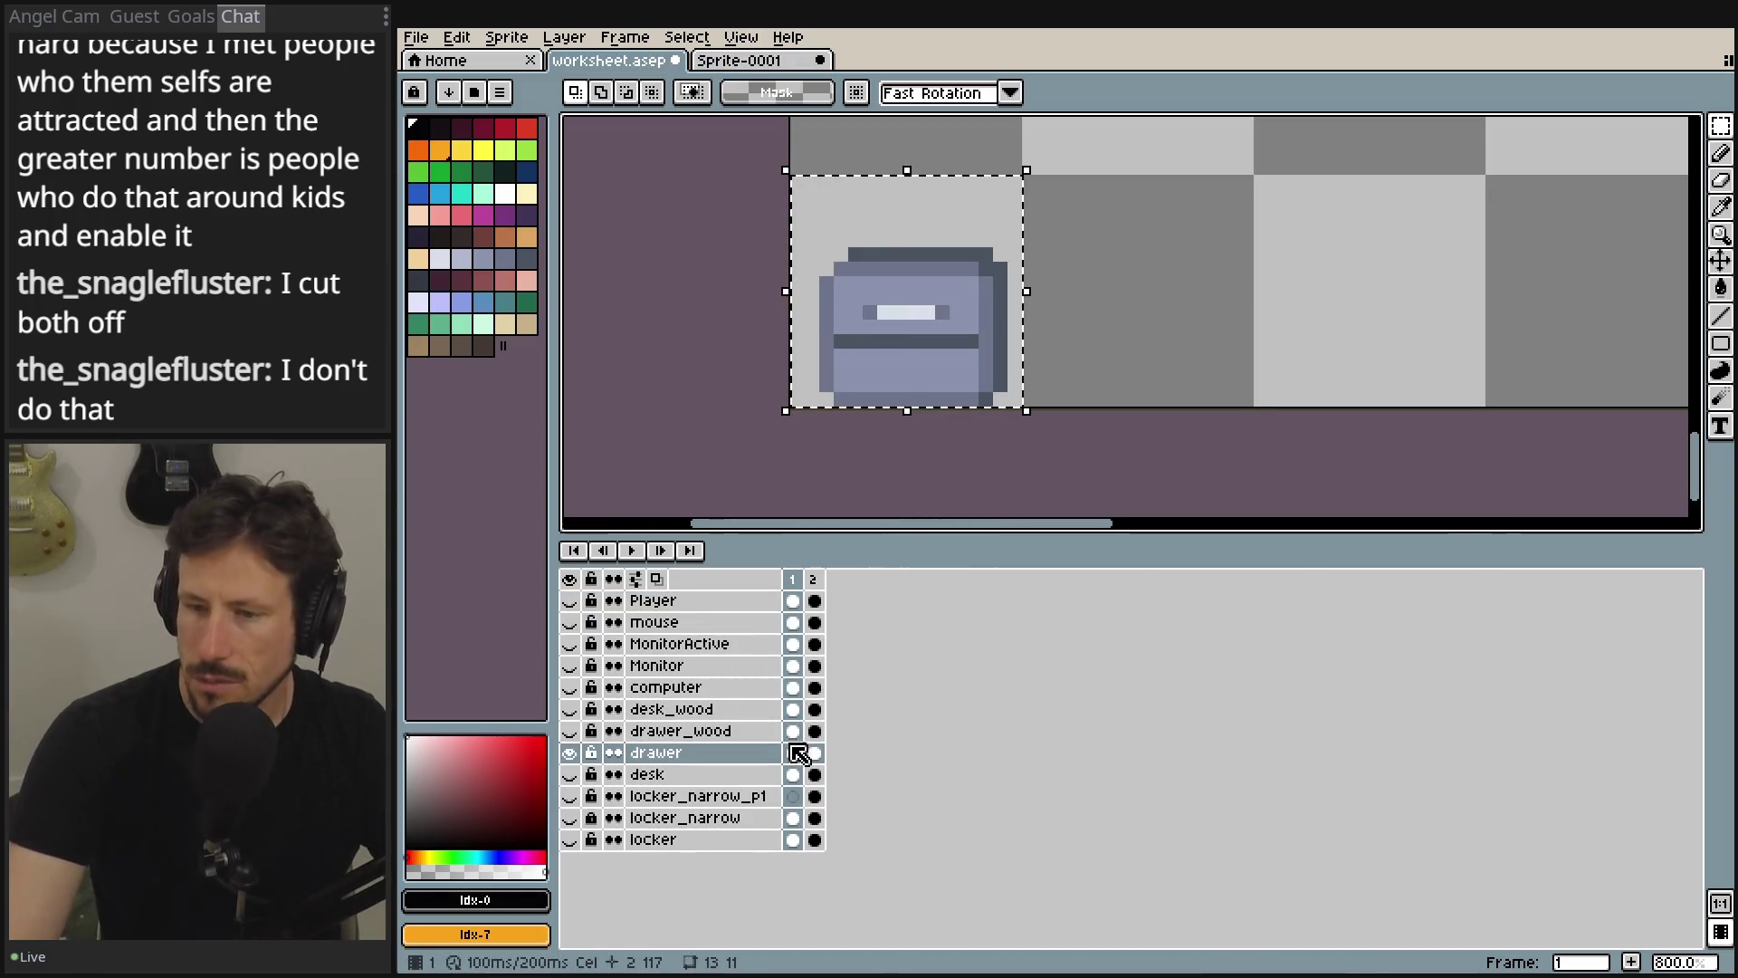
pyautogui.hotkey('ctrl', 'Tab')
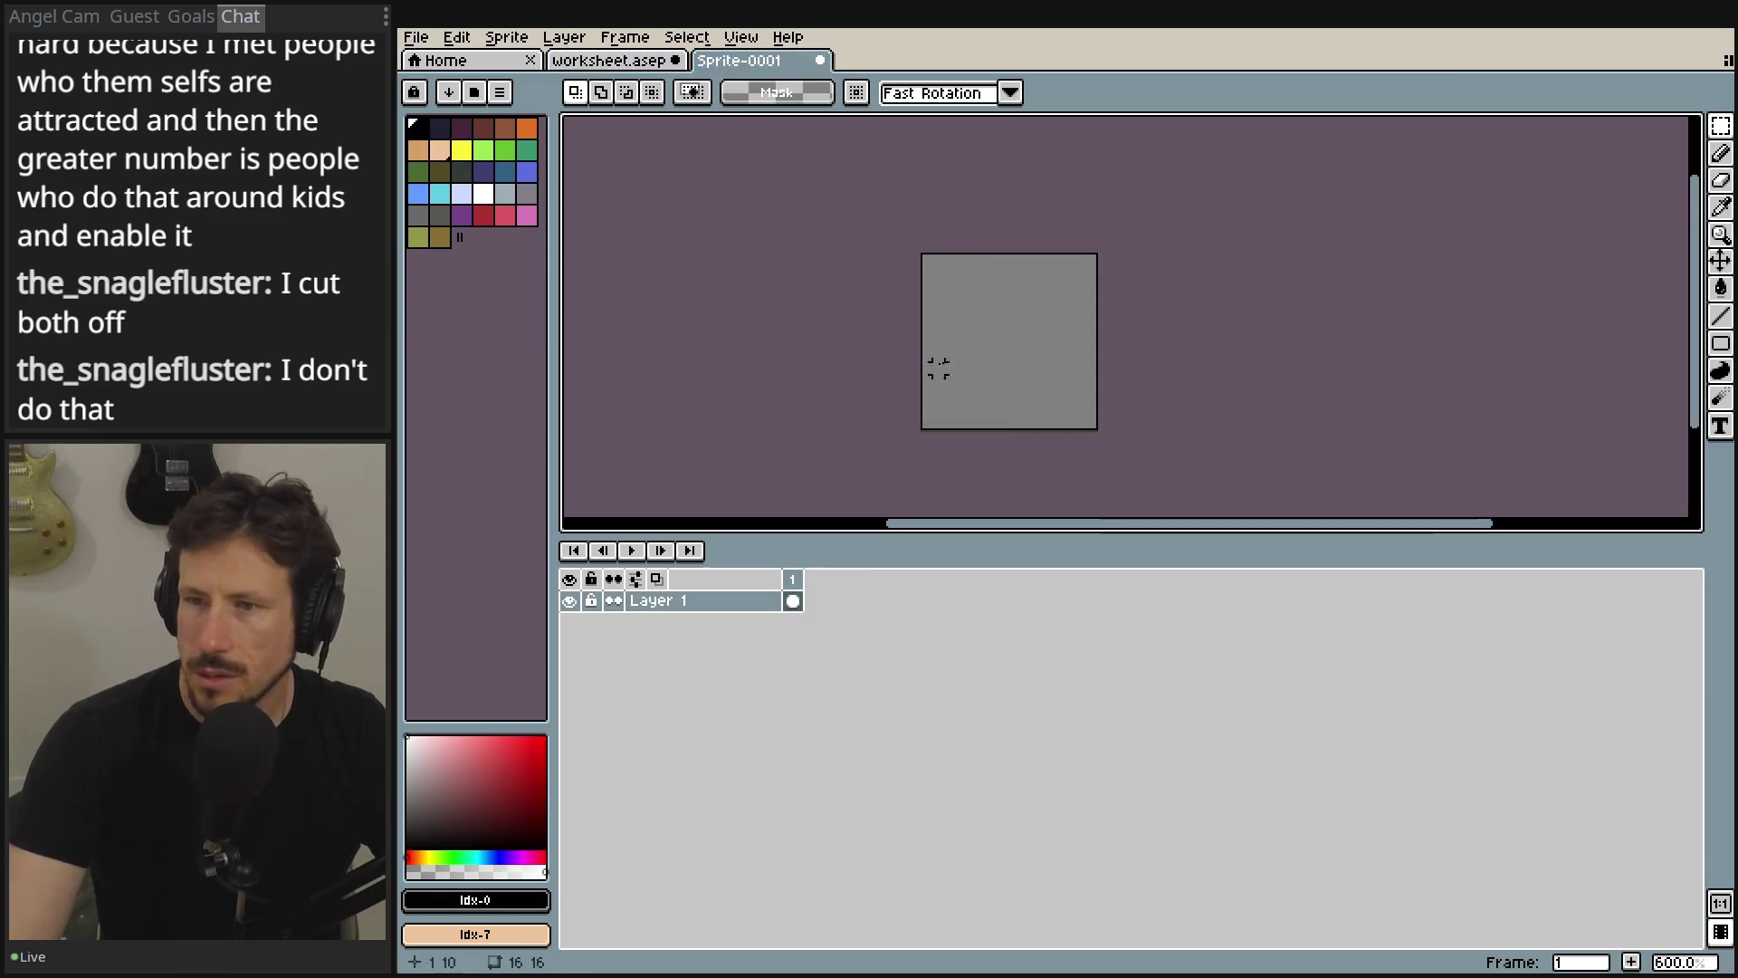
pyautogui.scroll(4, 1018, 240)
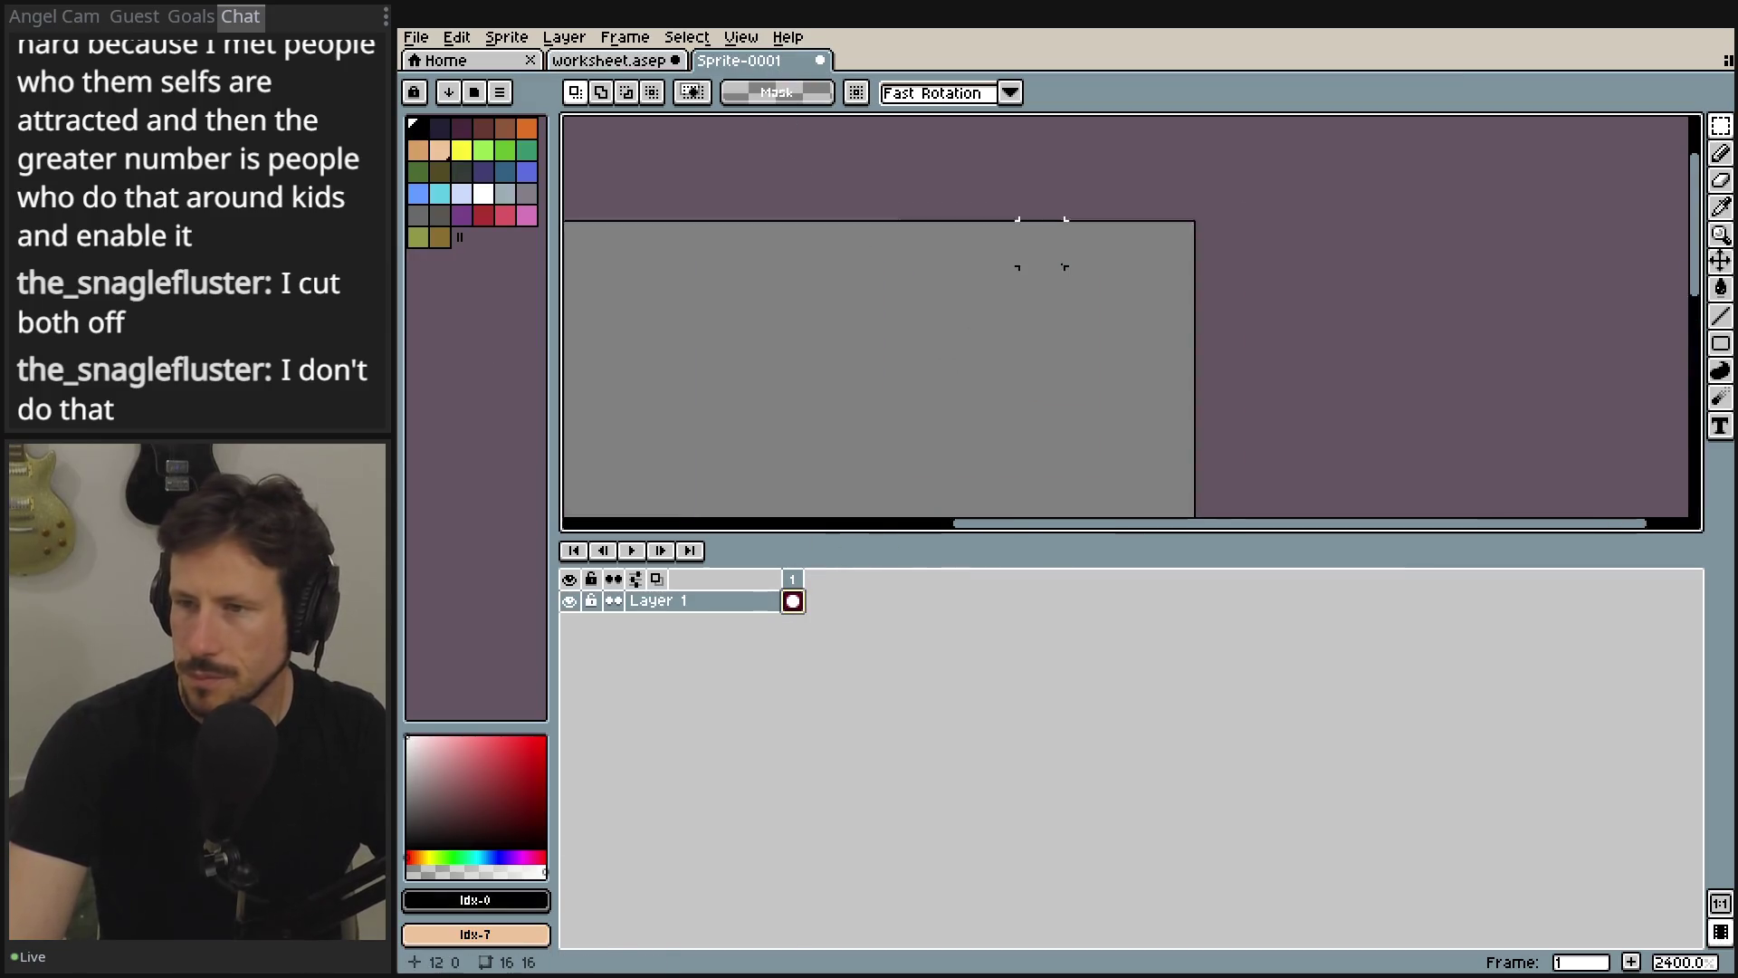
pyautogui.scroll(-2, 1049, 257)
pyautogui.click(621, 62)
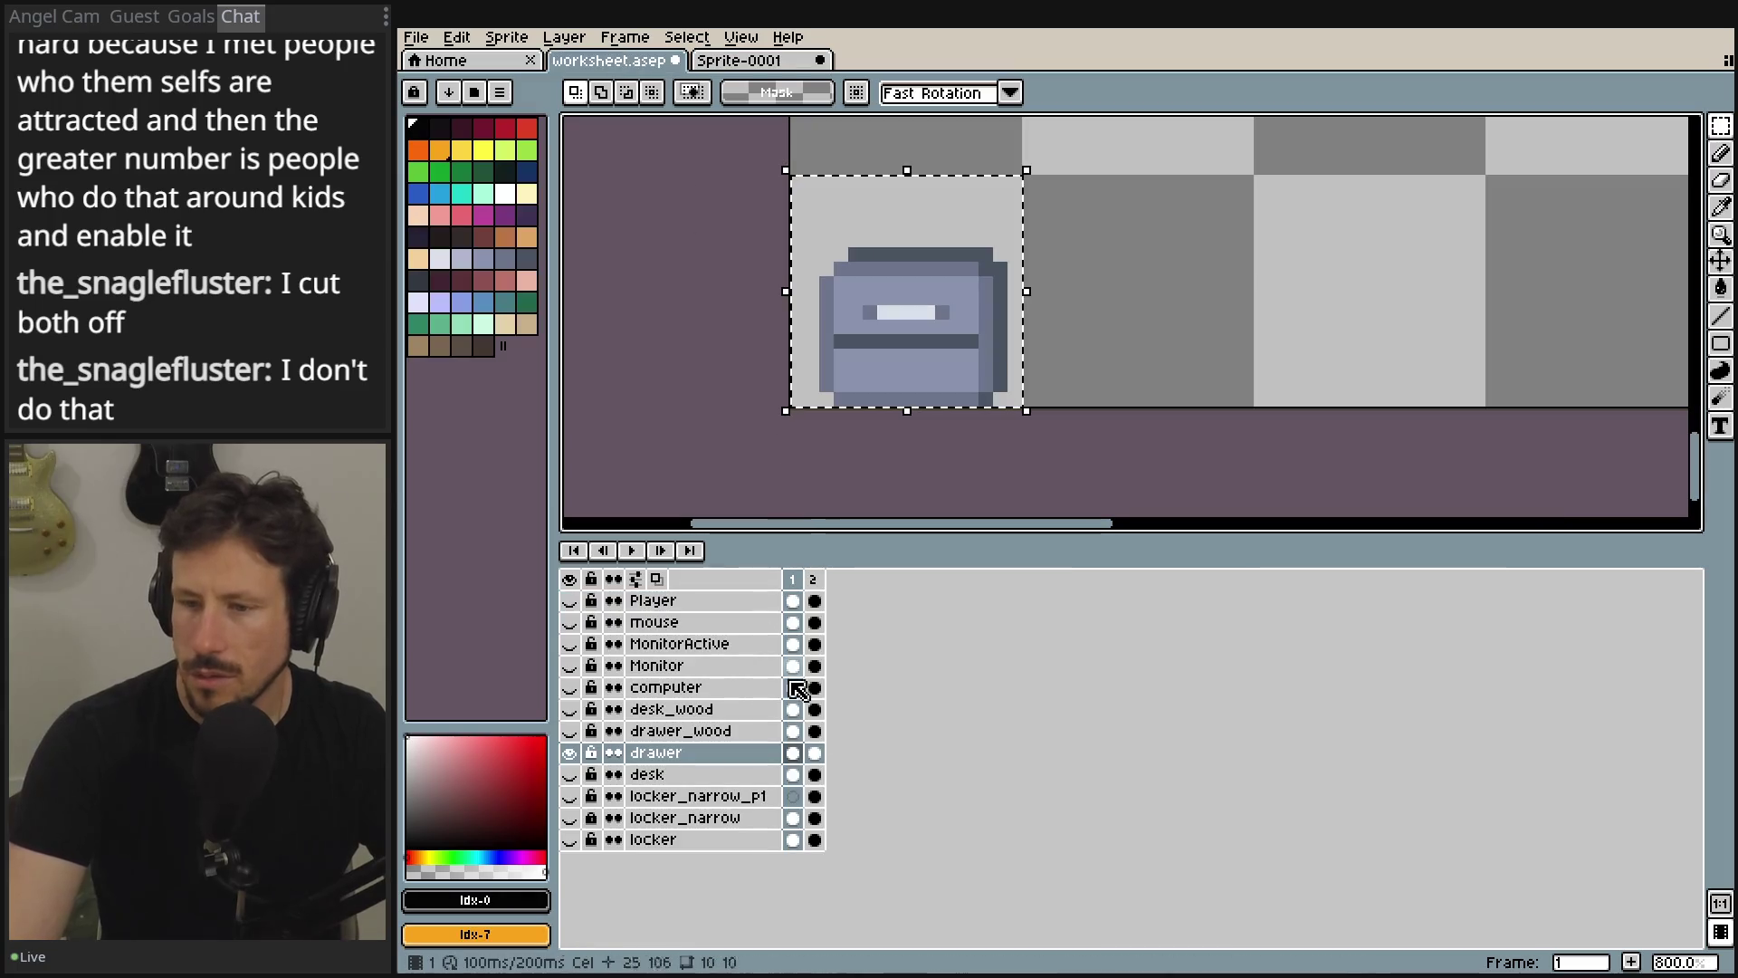
pyautogui.click(793, 753)
pyautogui.click(781, 61)
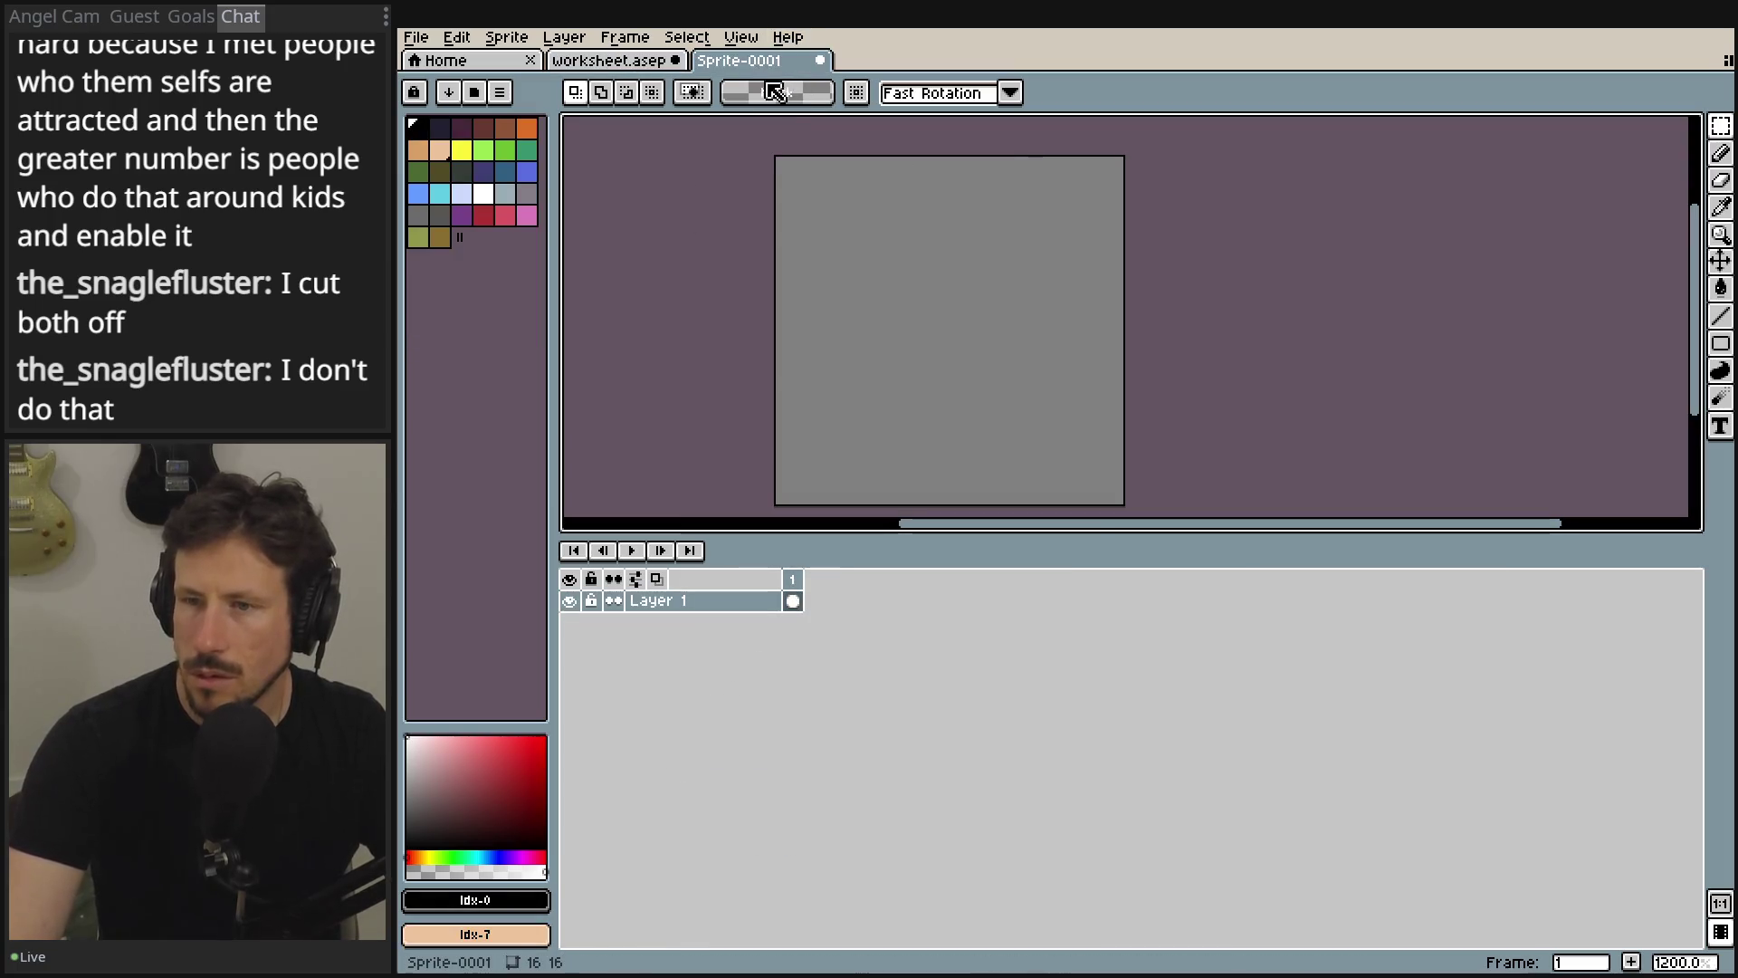
pyautogui.scroll(5, 808, 210)
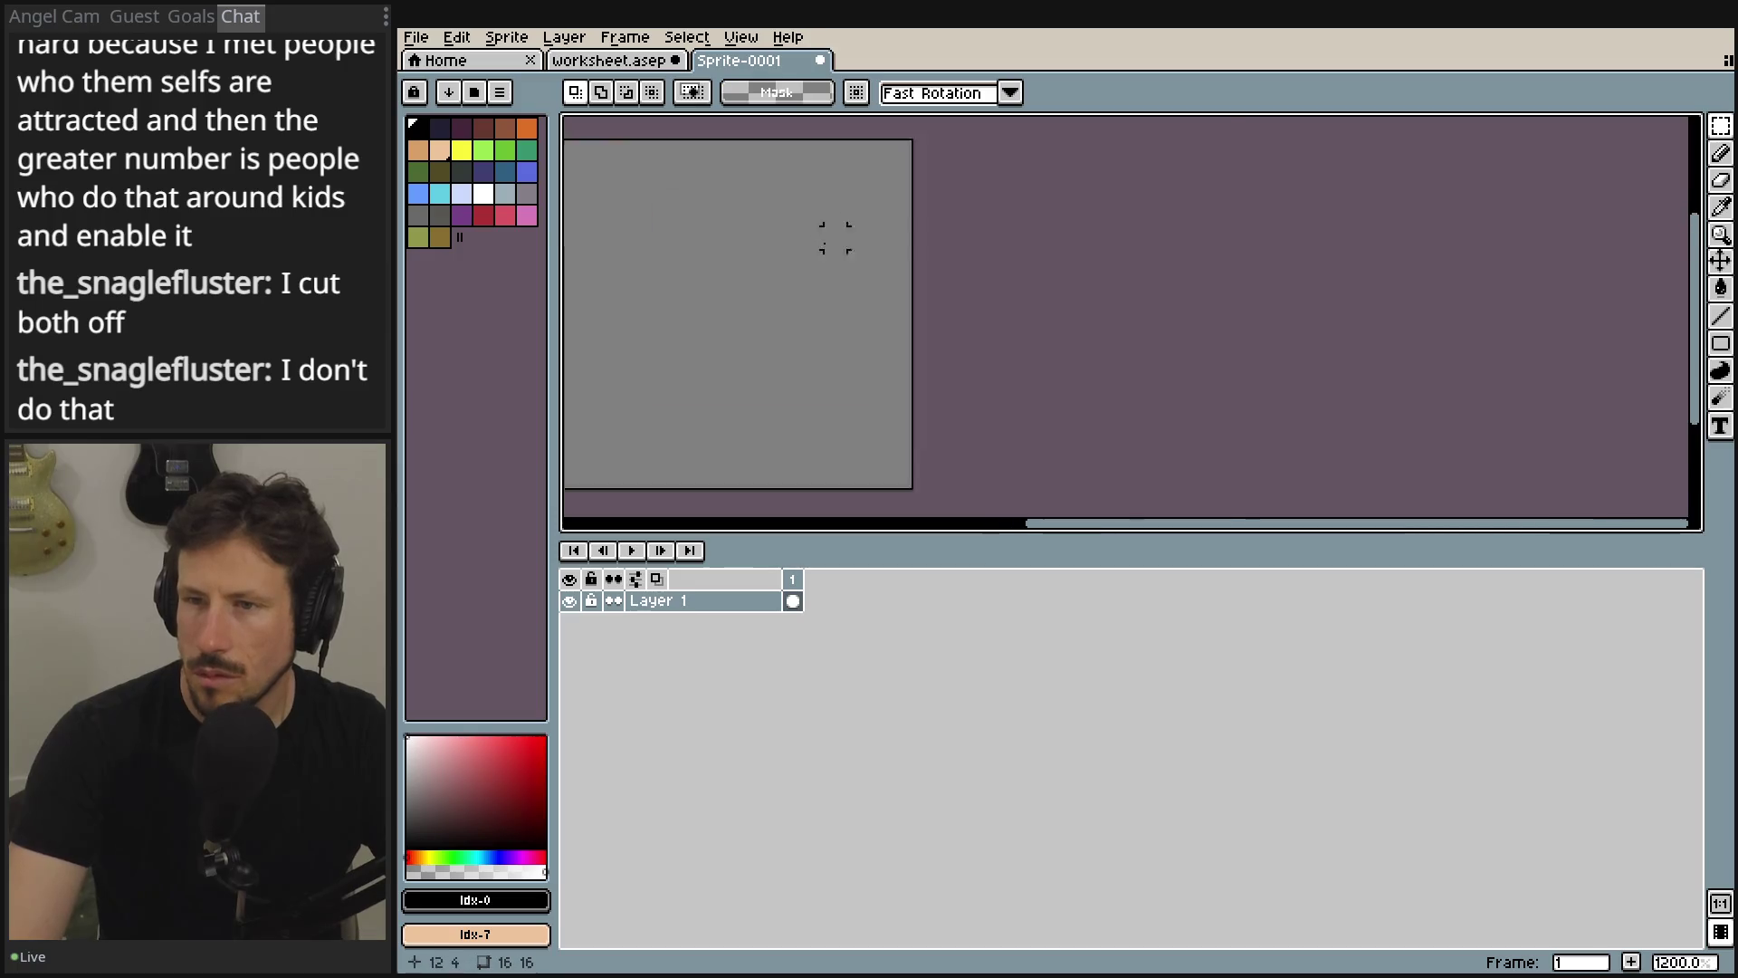
# - Check Layer 1's frame 1 cel options in Sprite-0001 and the drawer cel in worksheet.asep
pyautogui.scroll(-4, 857, 229)
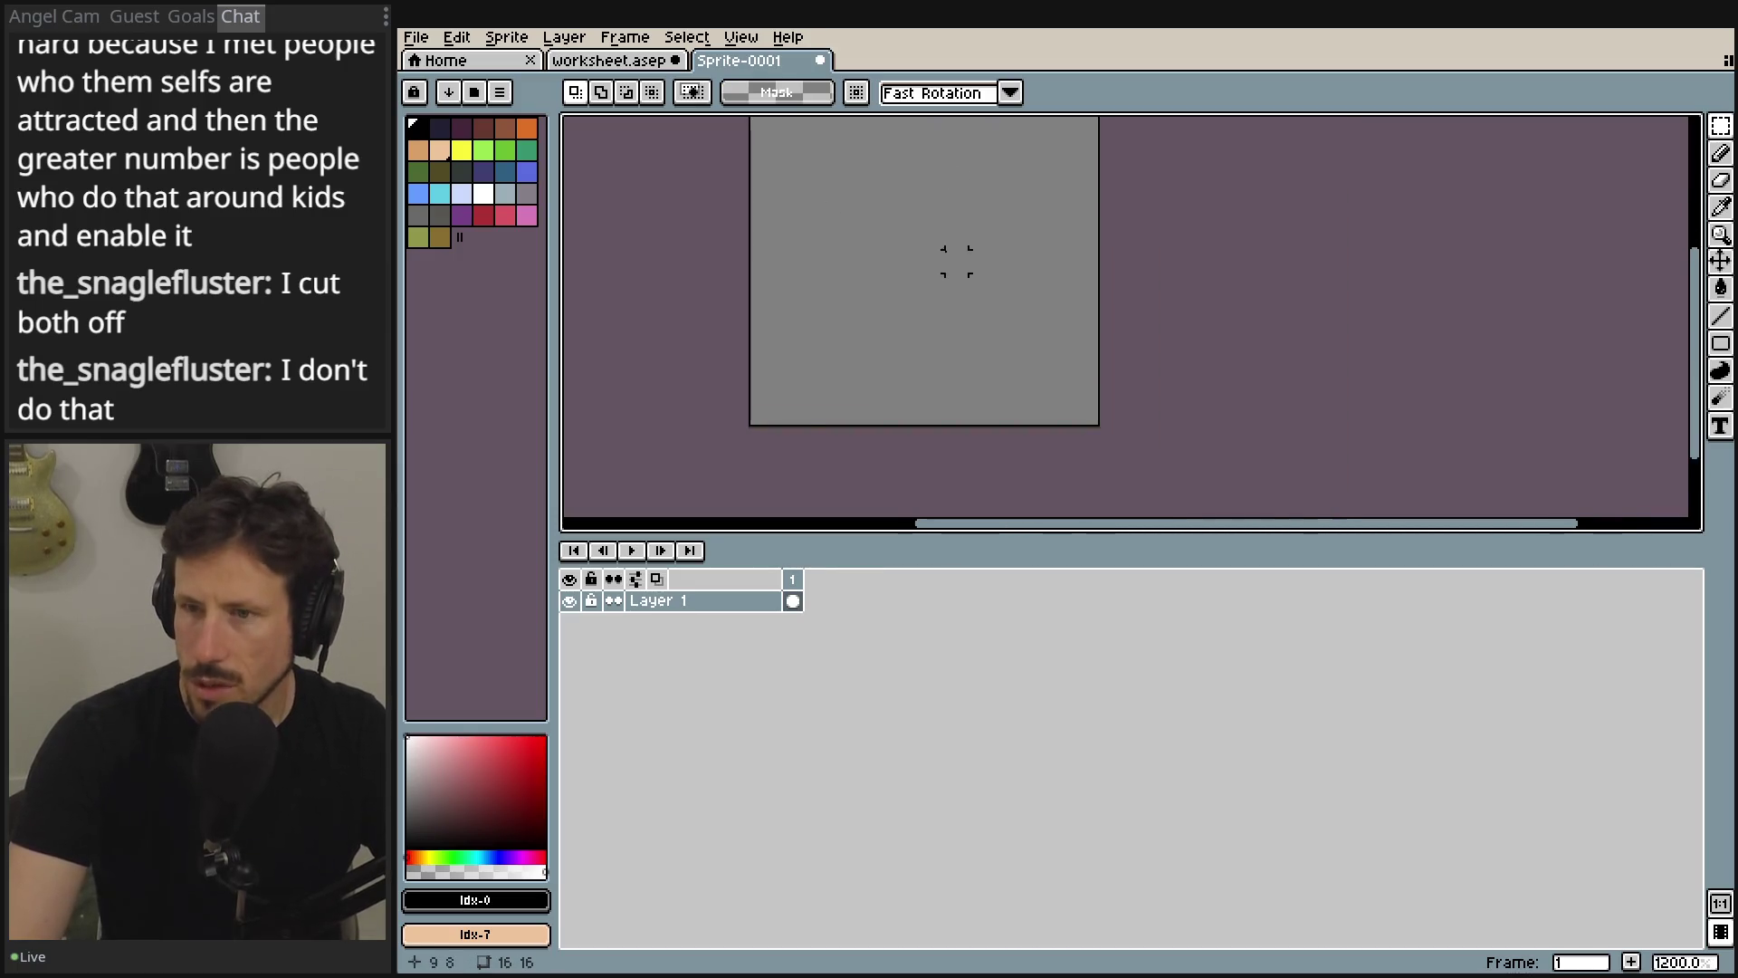
pyautogui.click(608, 61)
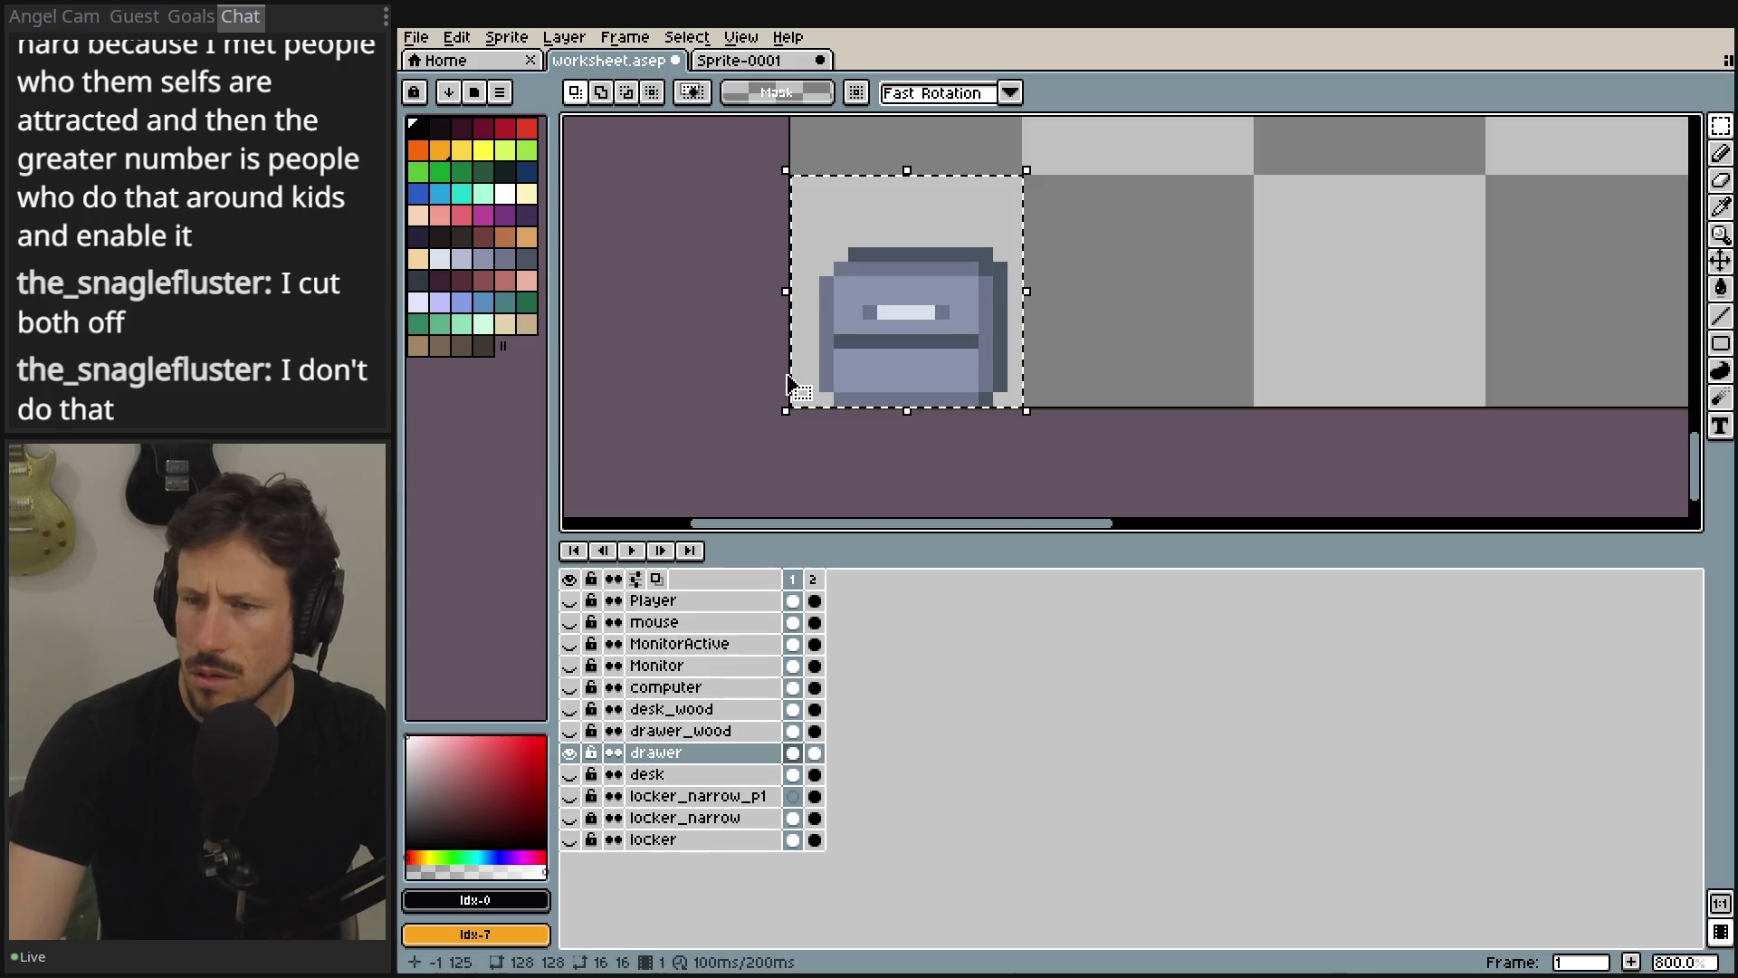
pyautogui.click(770, 61)
pyautogui.click(793, 601)
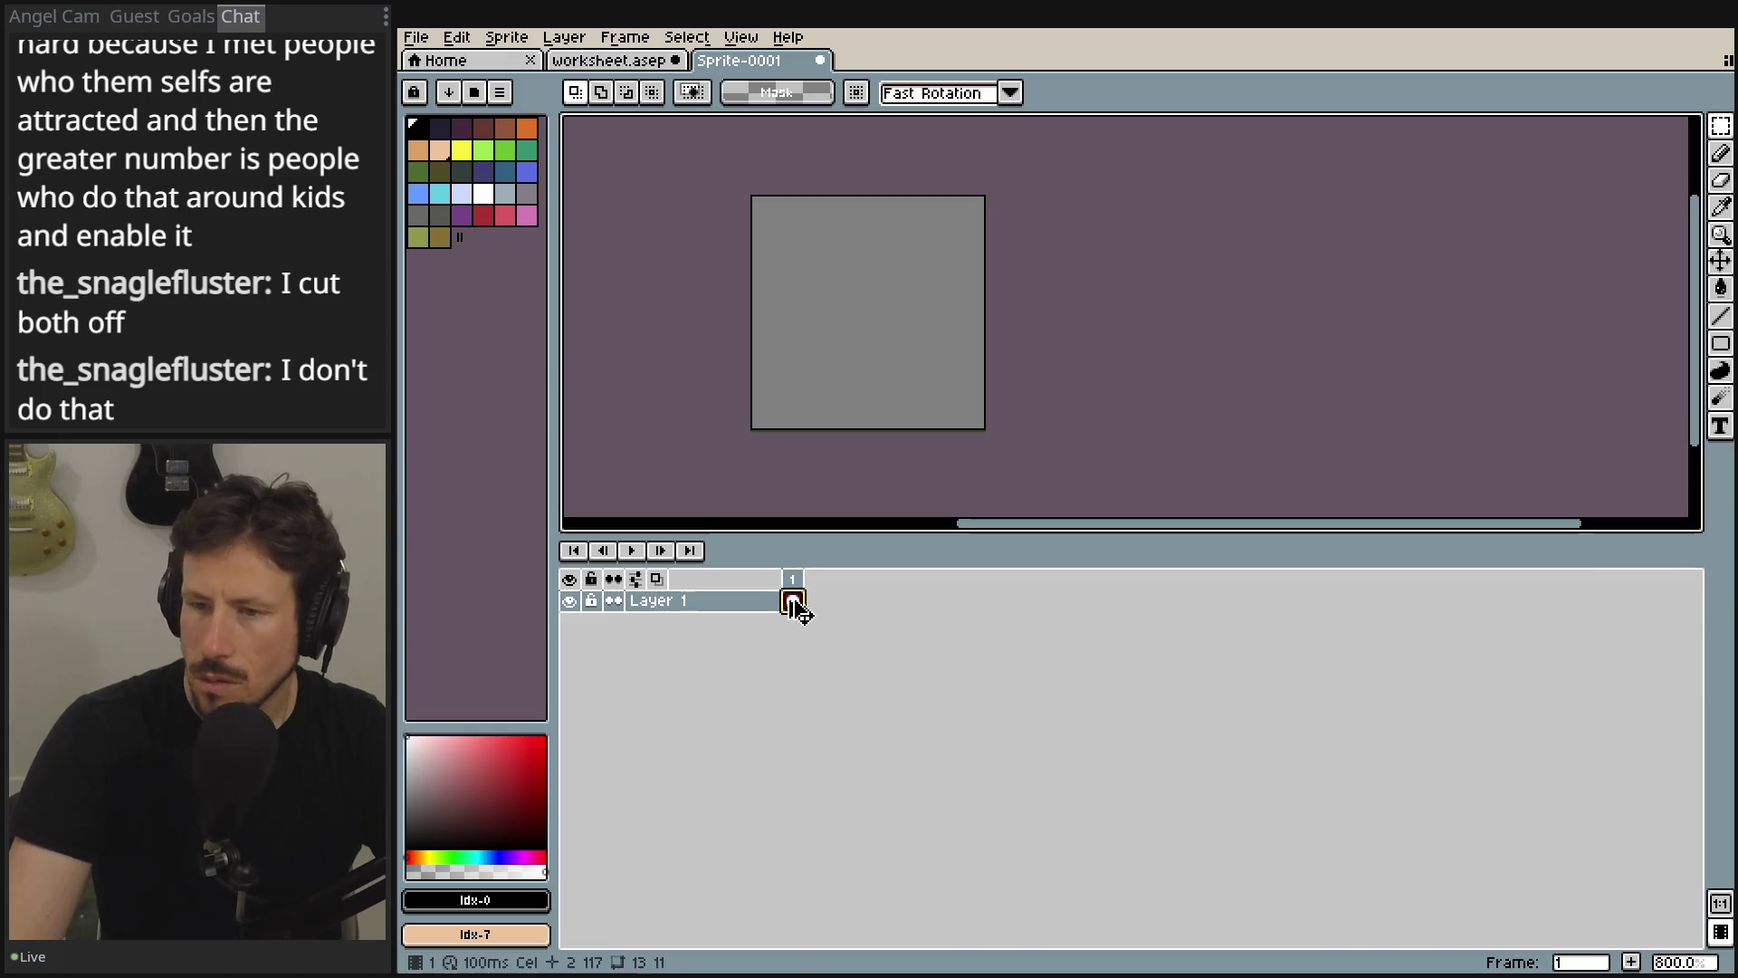
pyautogui.rightClick(807, 604)
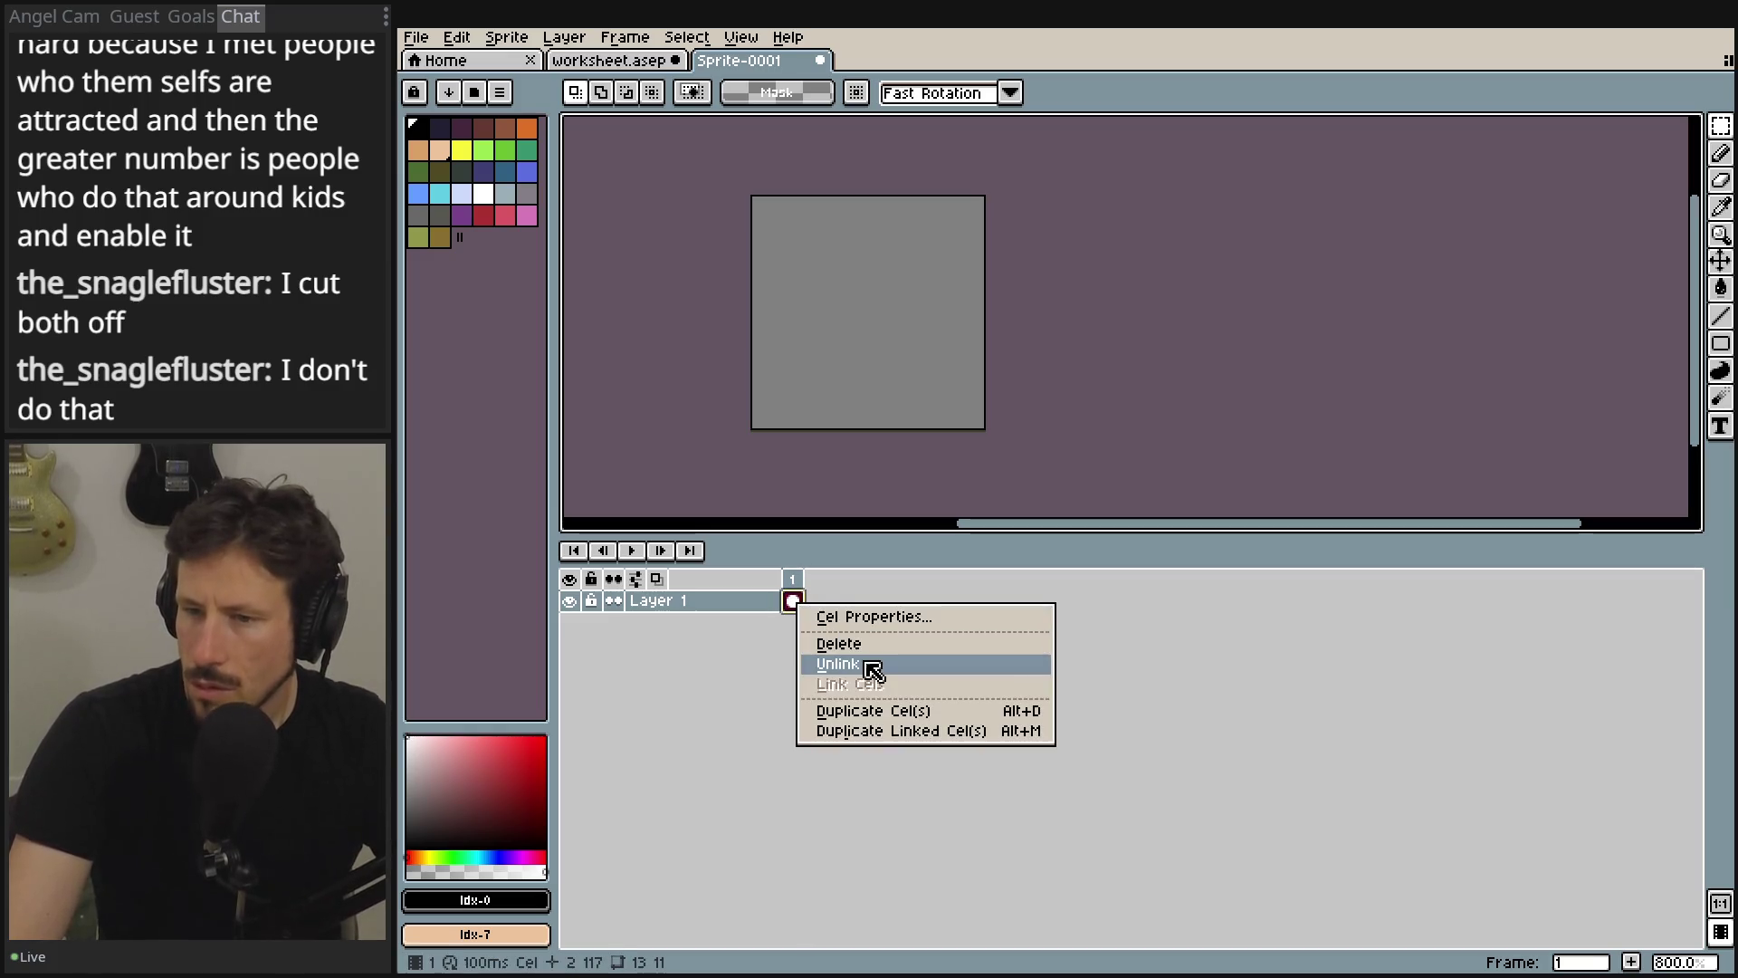
pyautogui.click(727, 672)
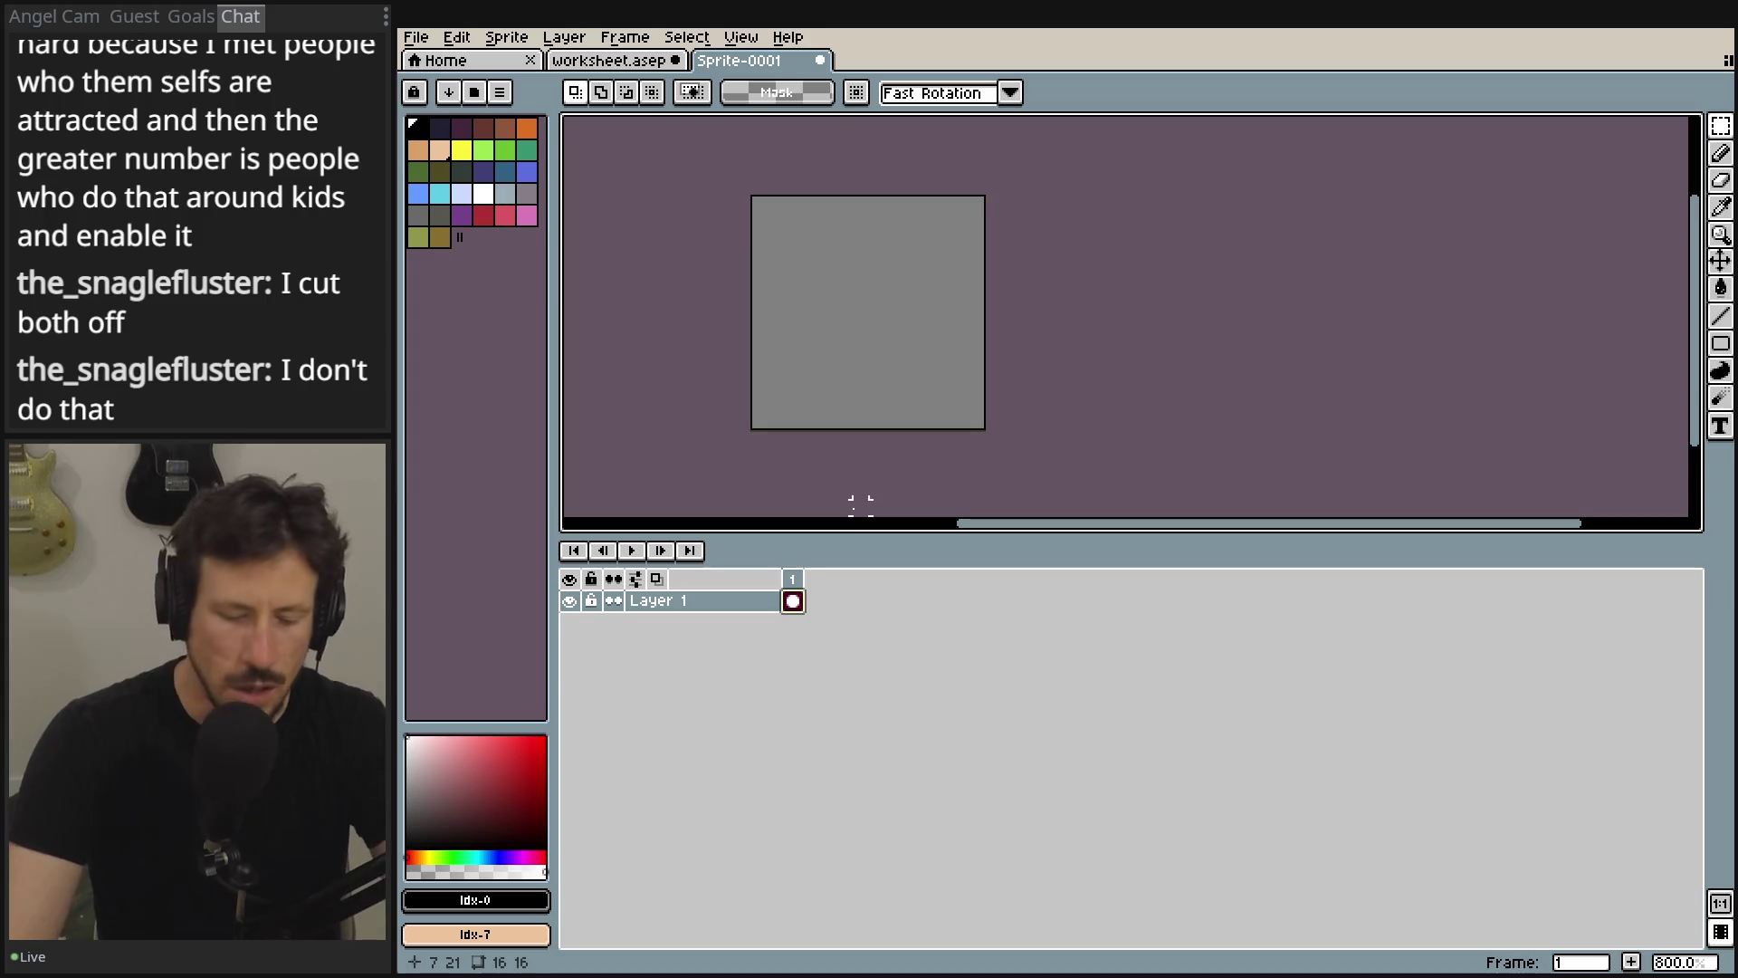
pyautogui.rightClick(793, 604)
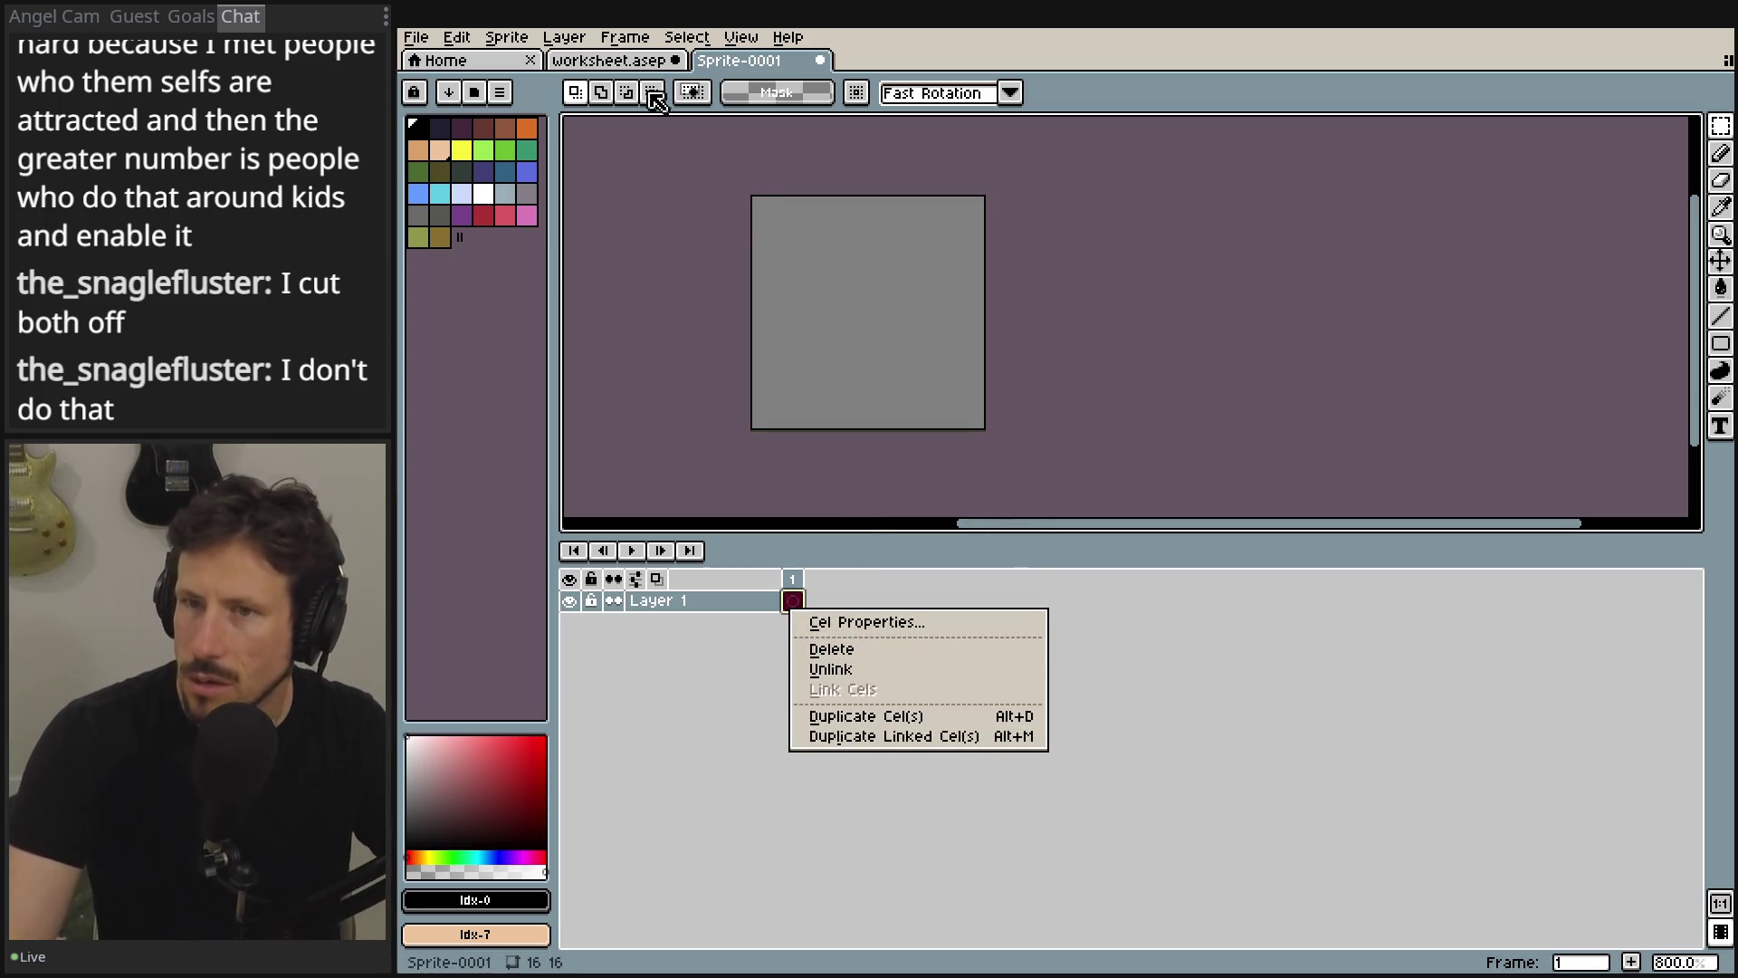
pyautogui.click(608, 60)
pyautogui.click(608, 59)
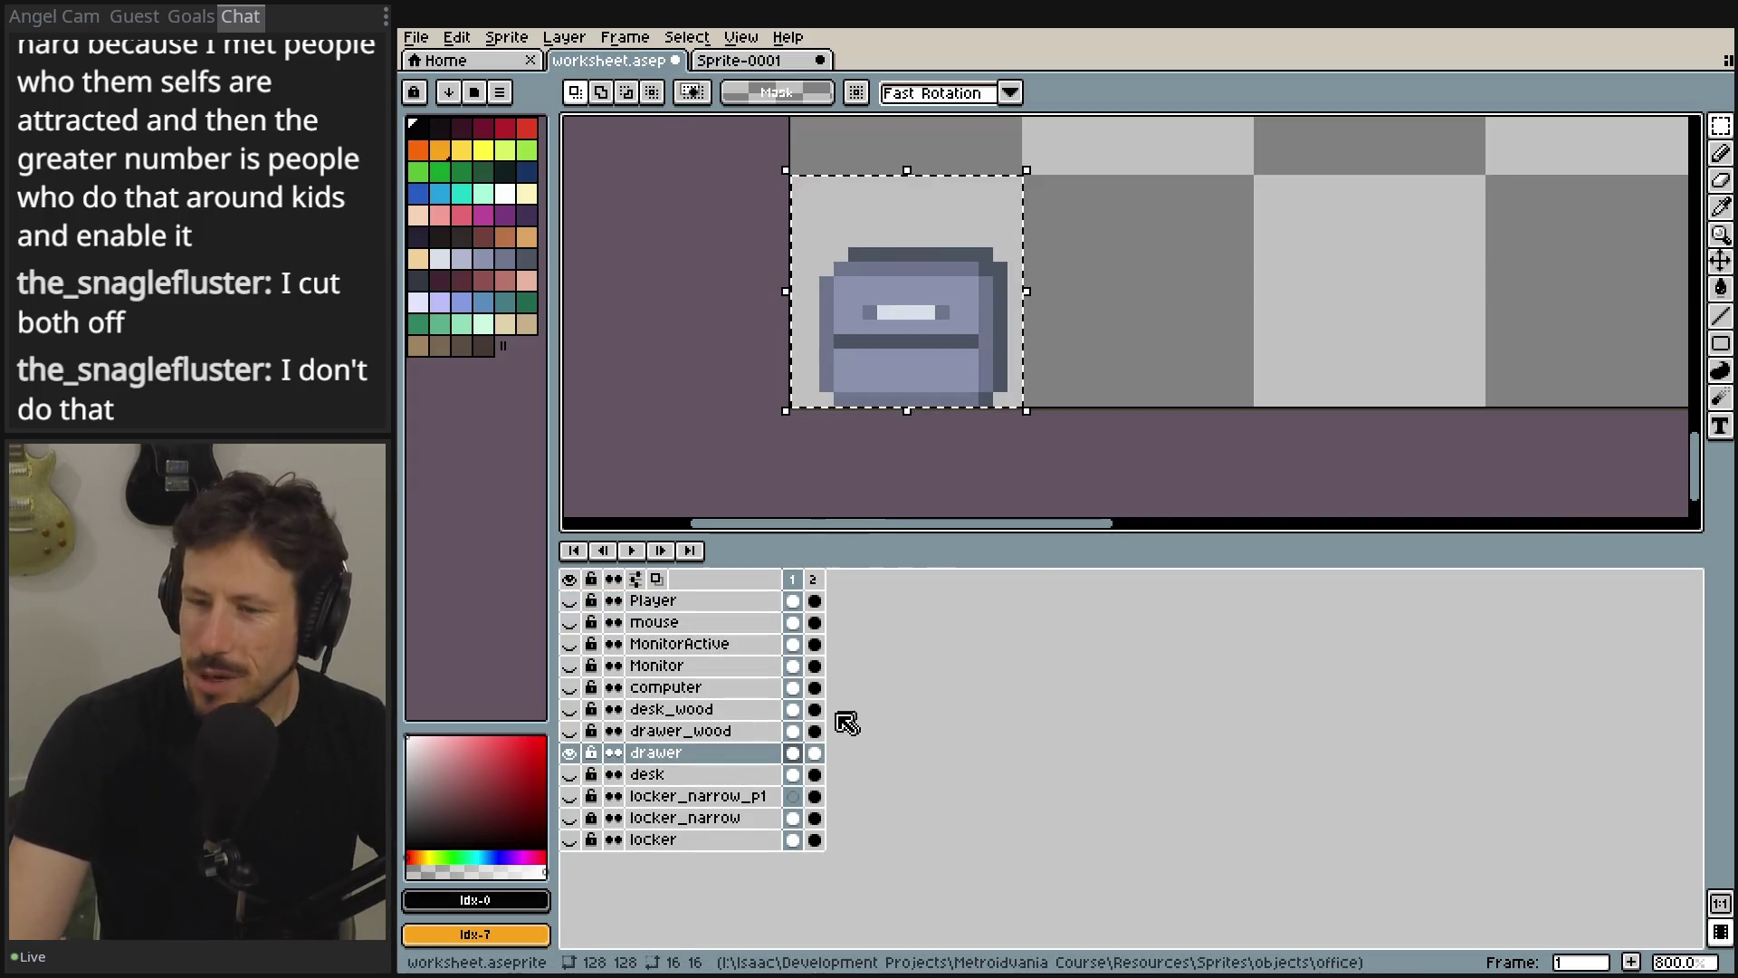
pyautogui.click(793, 752)
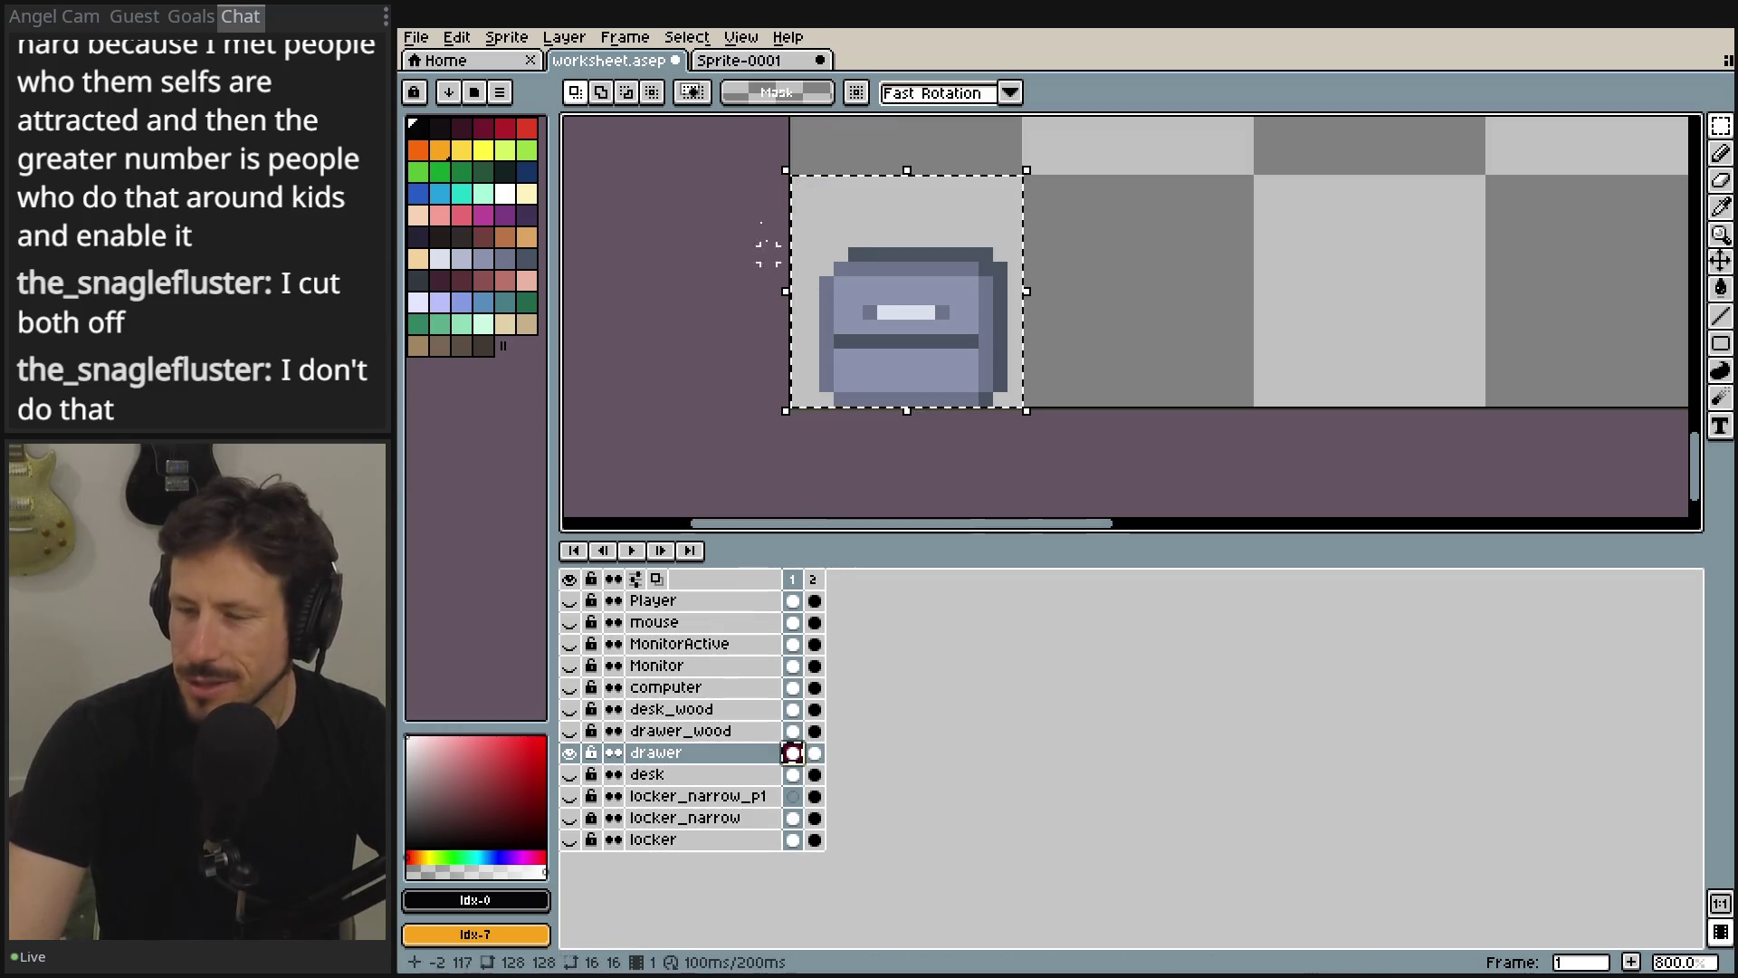
# - In Sprite-0001, select Layer 1's frame 1 cel and test a pixel selection near the top
pyautogui.hotkey('ctrl', 'Tab')
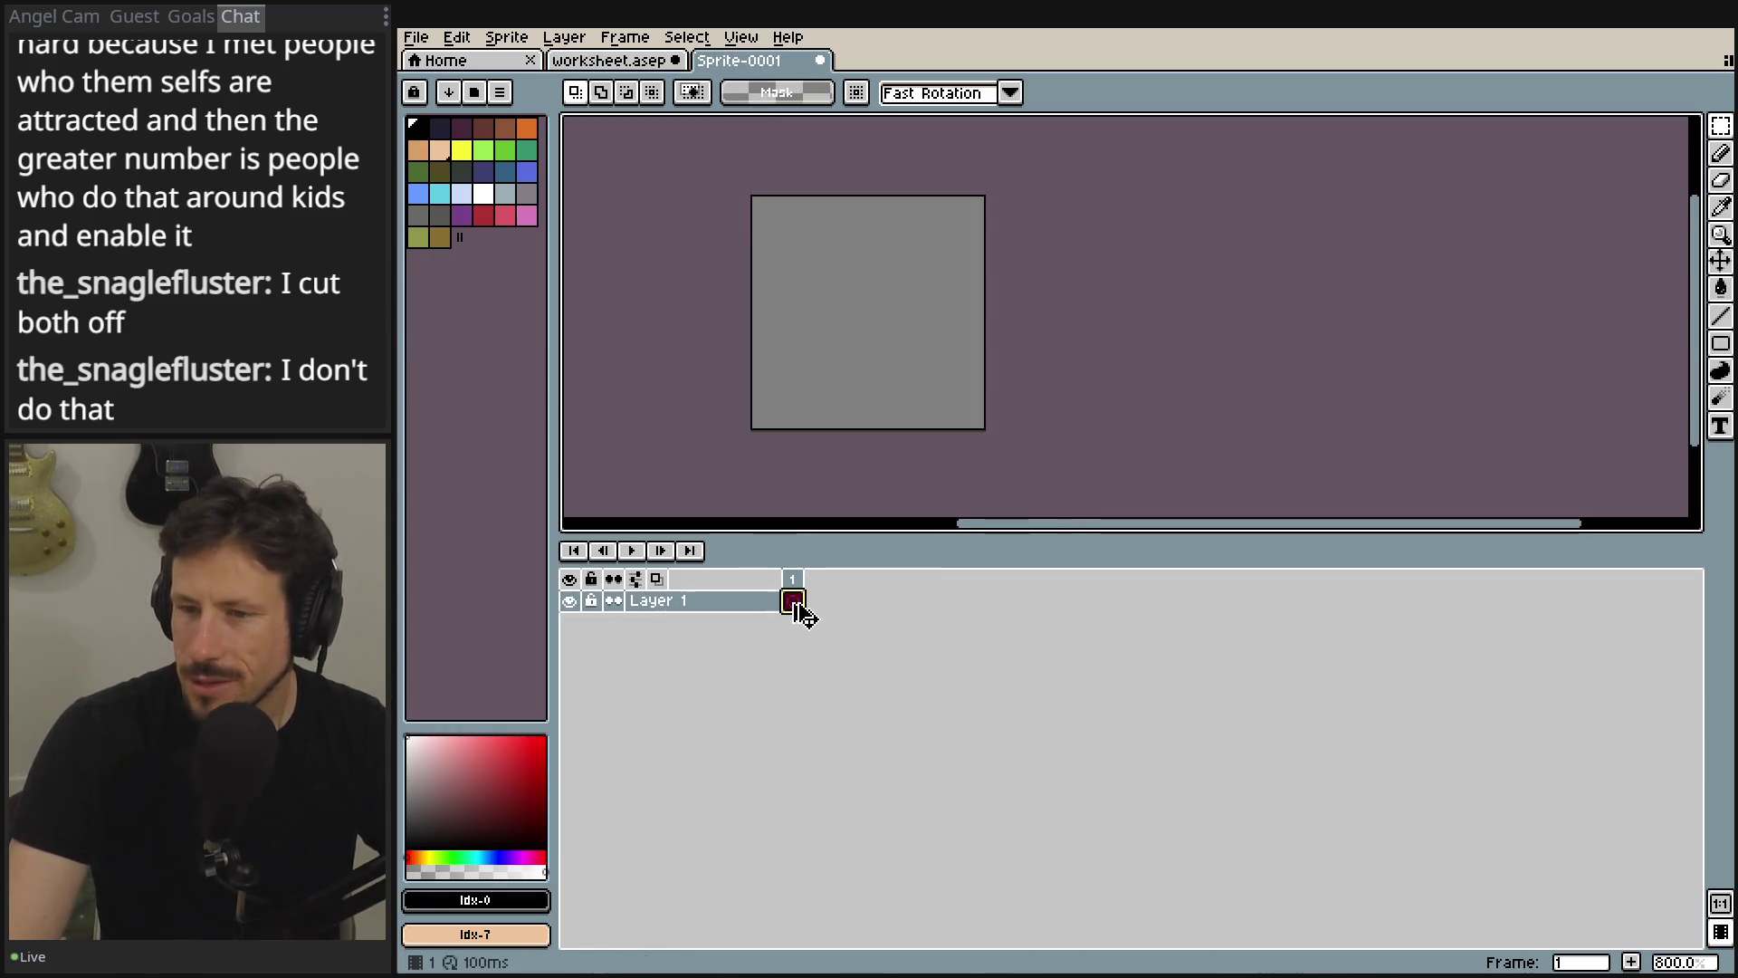
pyautogui.click(794, 601)
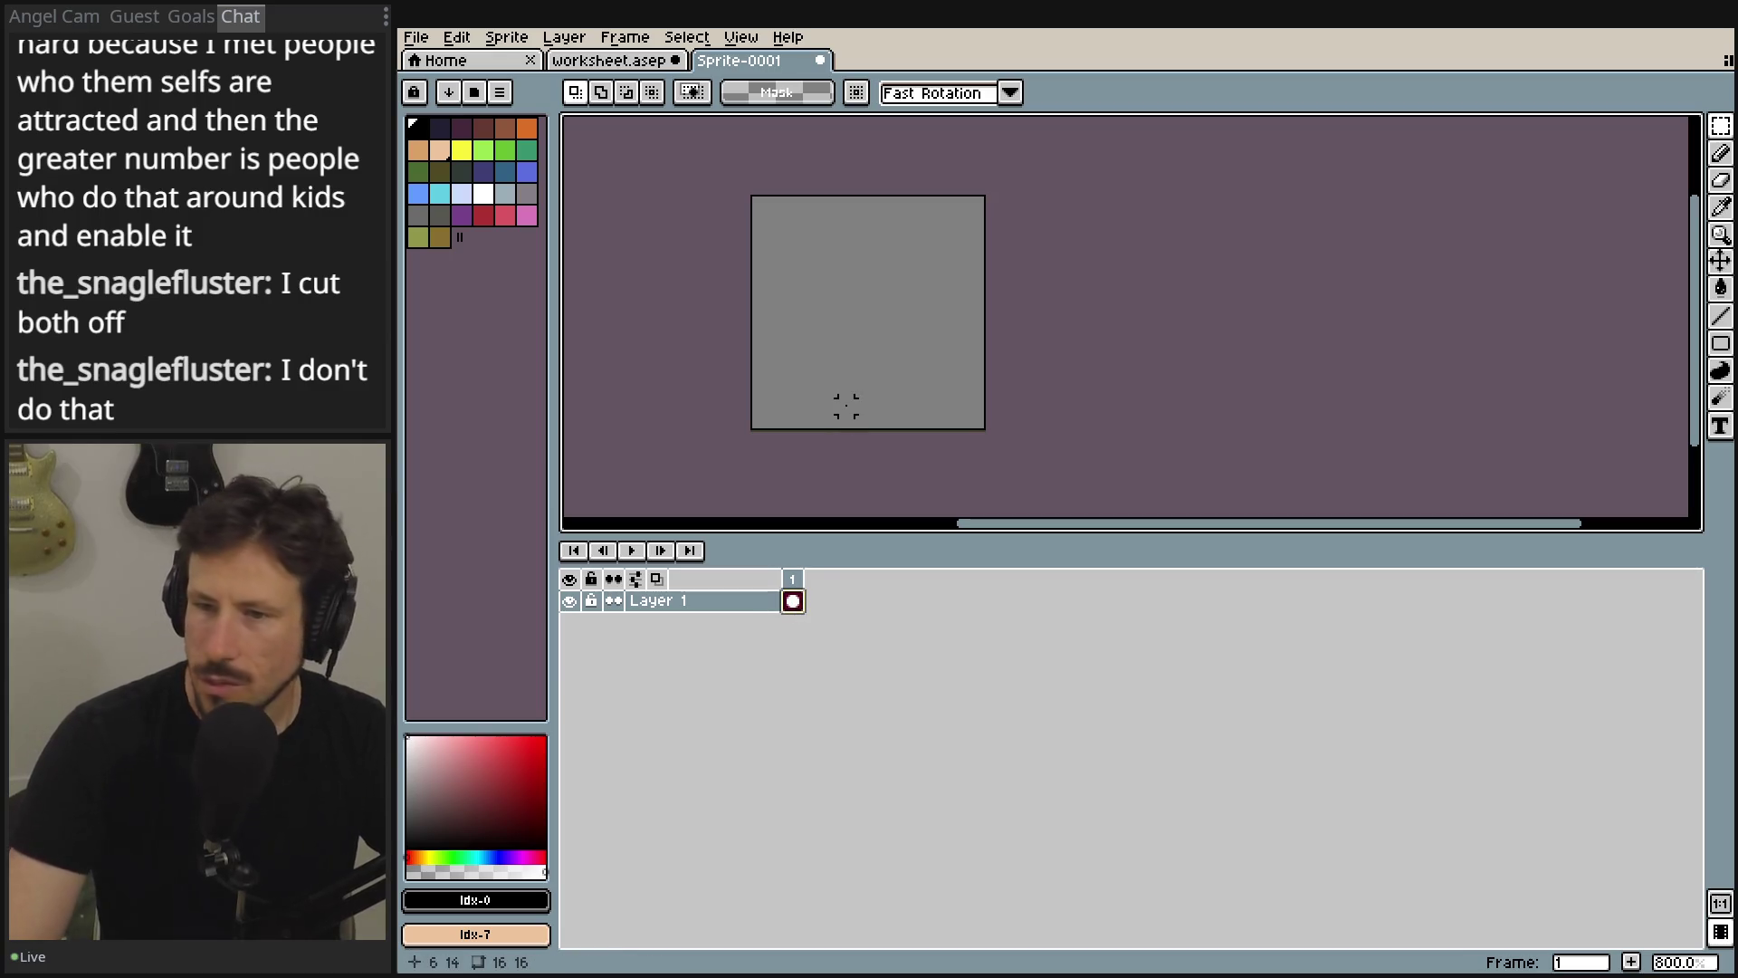
pyautogui.scroll(-9, 1047, 260)
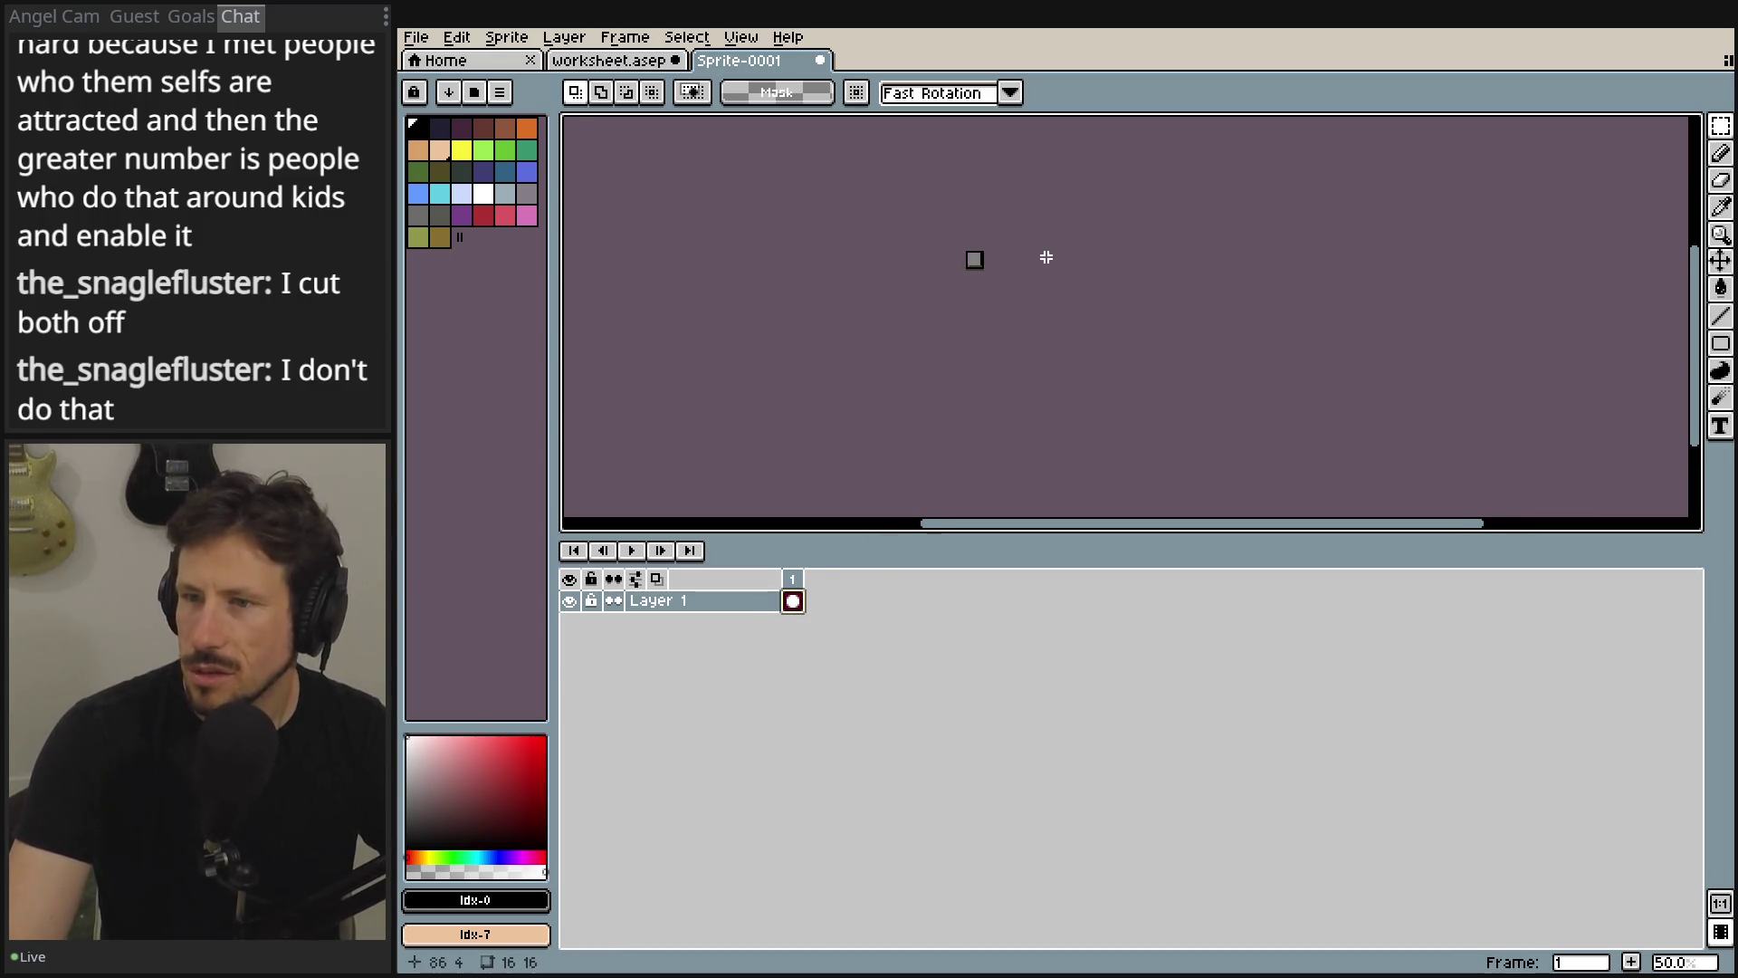
pyautogui.scroll(8, 1046, 258)
pyautogui.moveTo(976, 226); pyautogui.dragTo(786, 223)
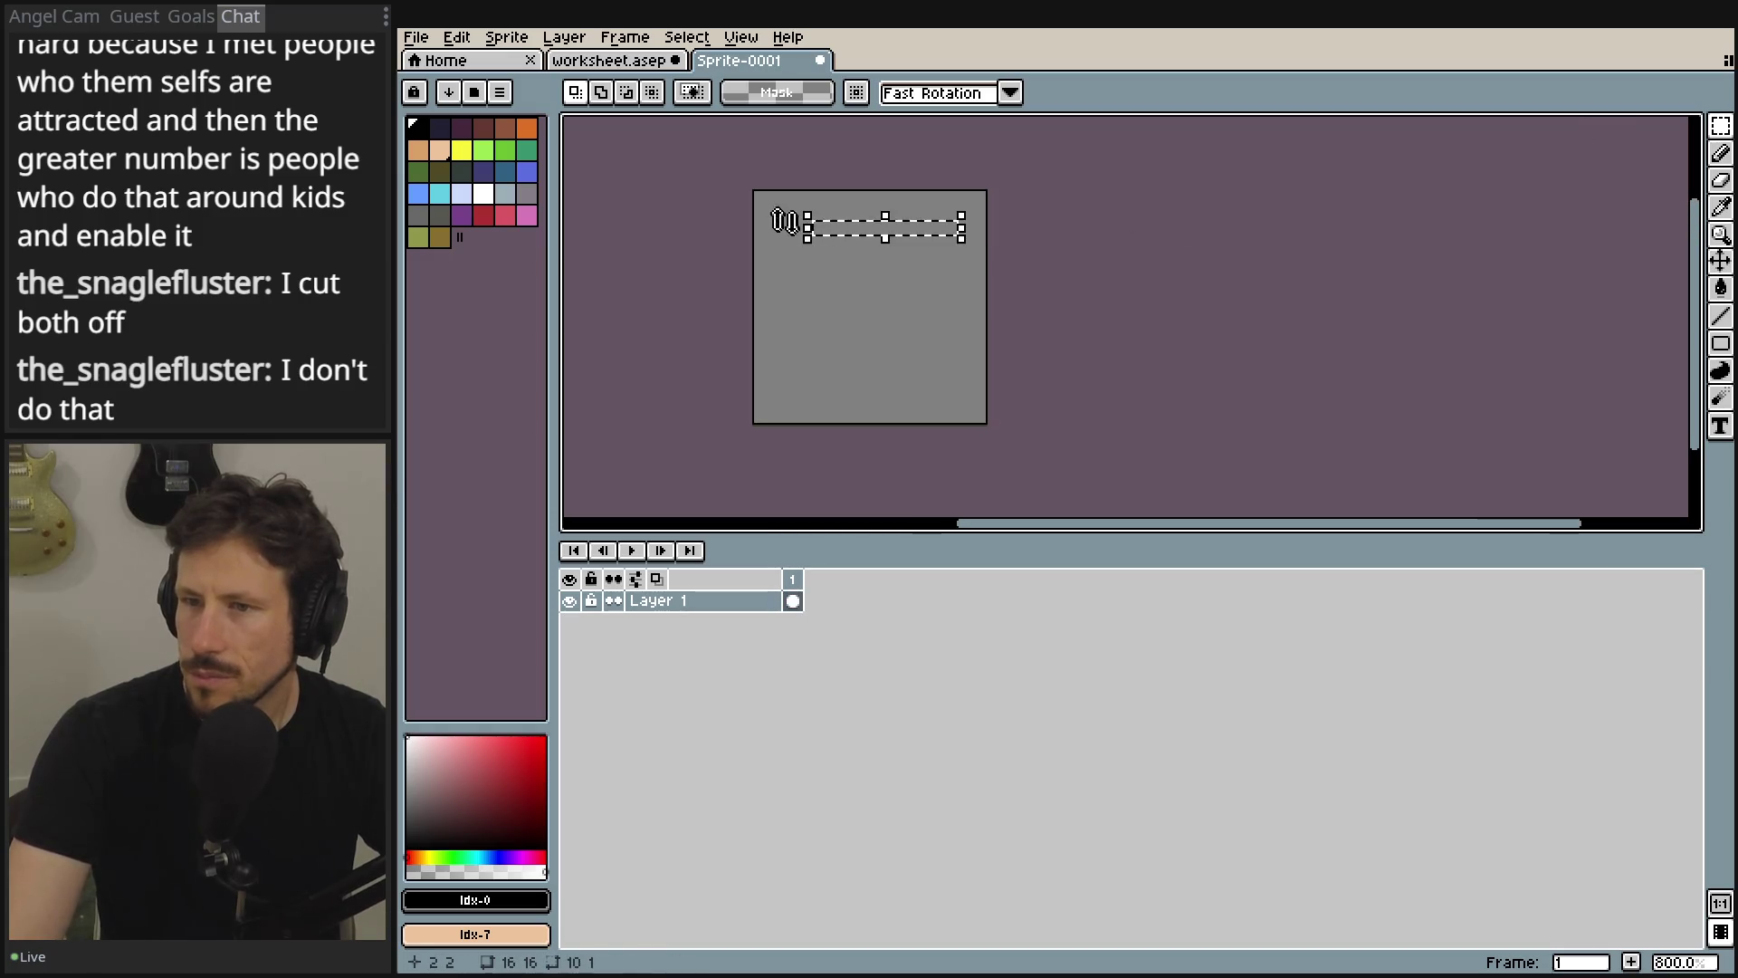
pyautogui.click(819, 314)
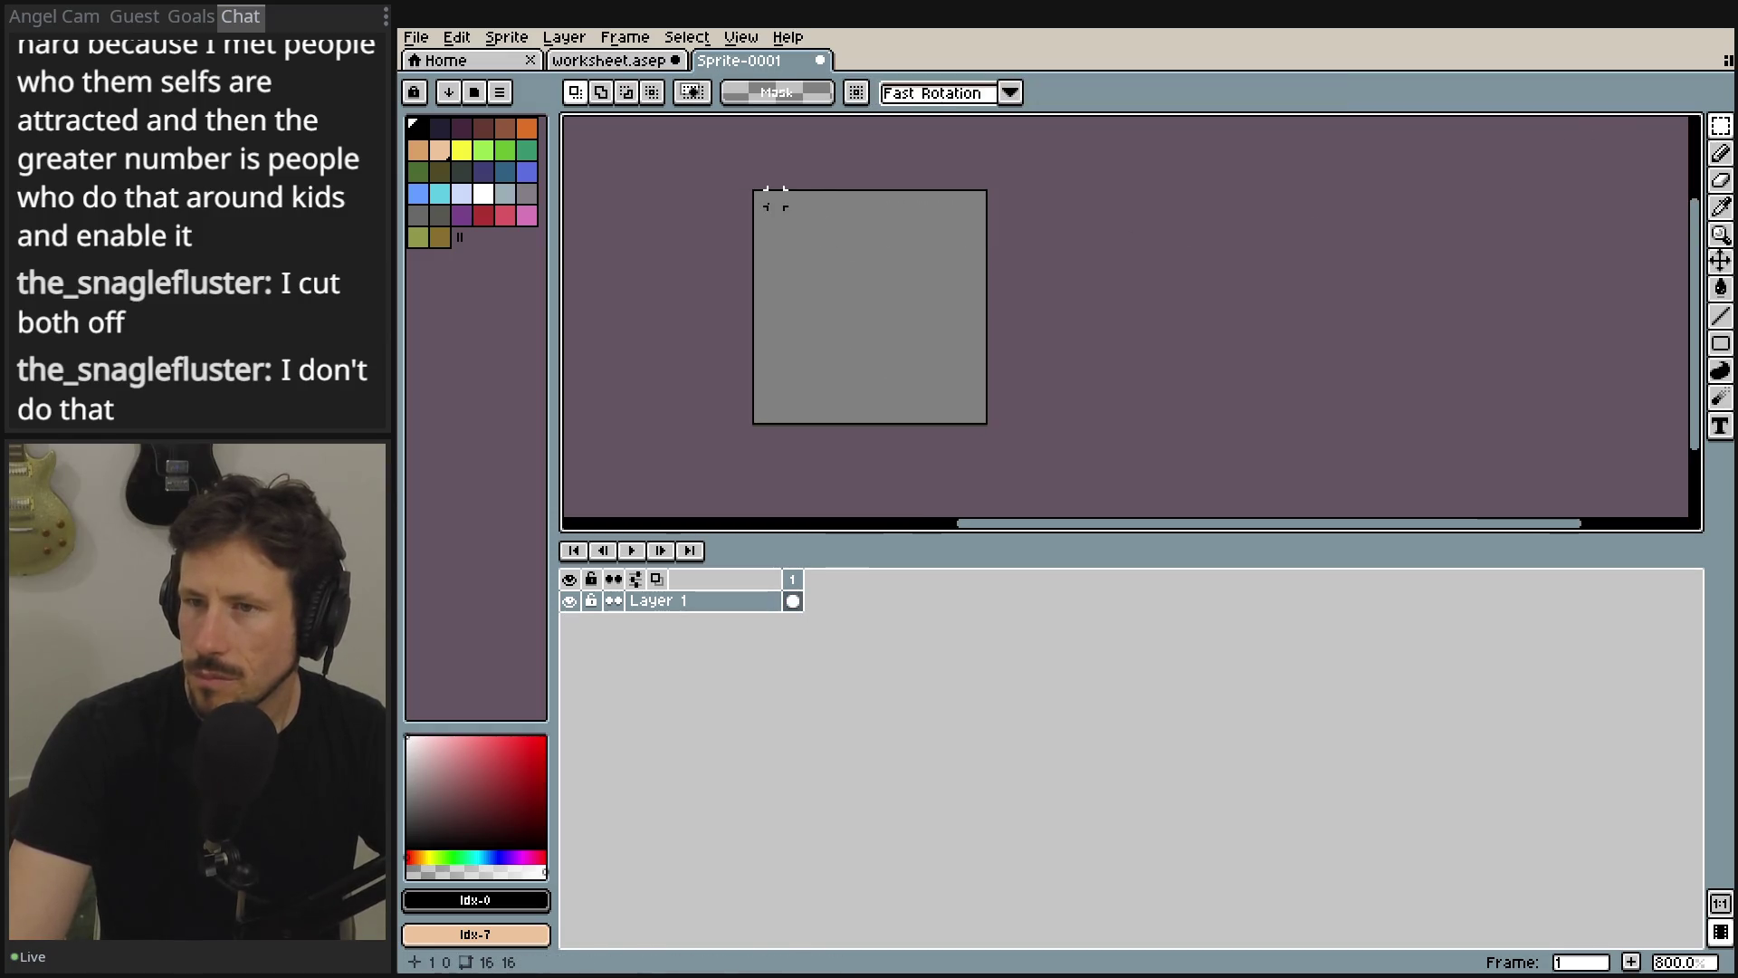
pyautogui.rightClick(795, 595)
pyautogui.click(794, 600)
pyautogui.scroll(-5, 807, 345)
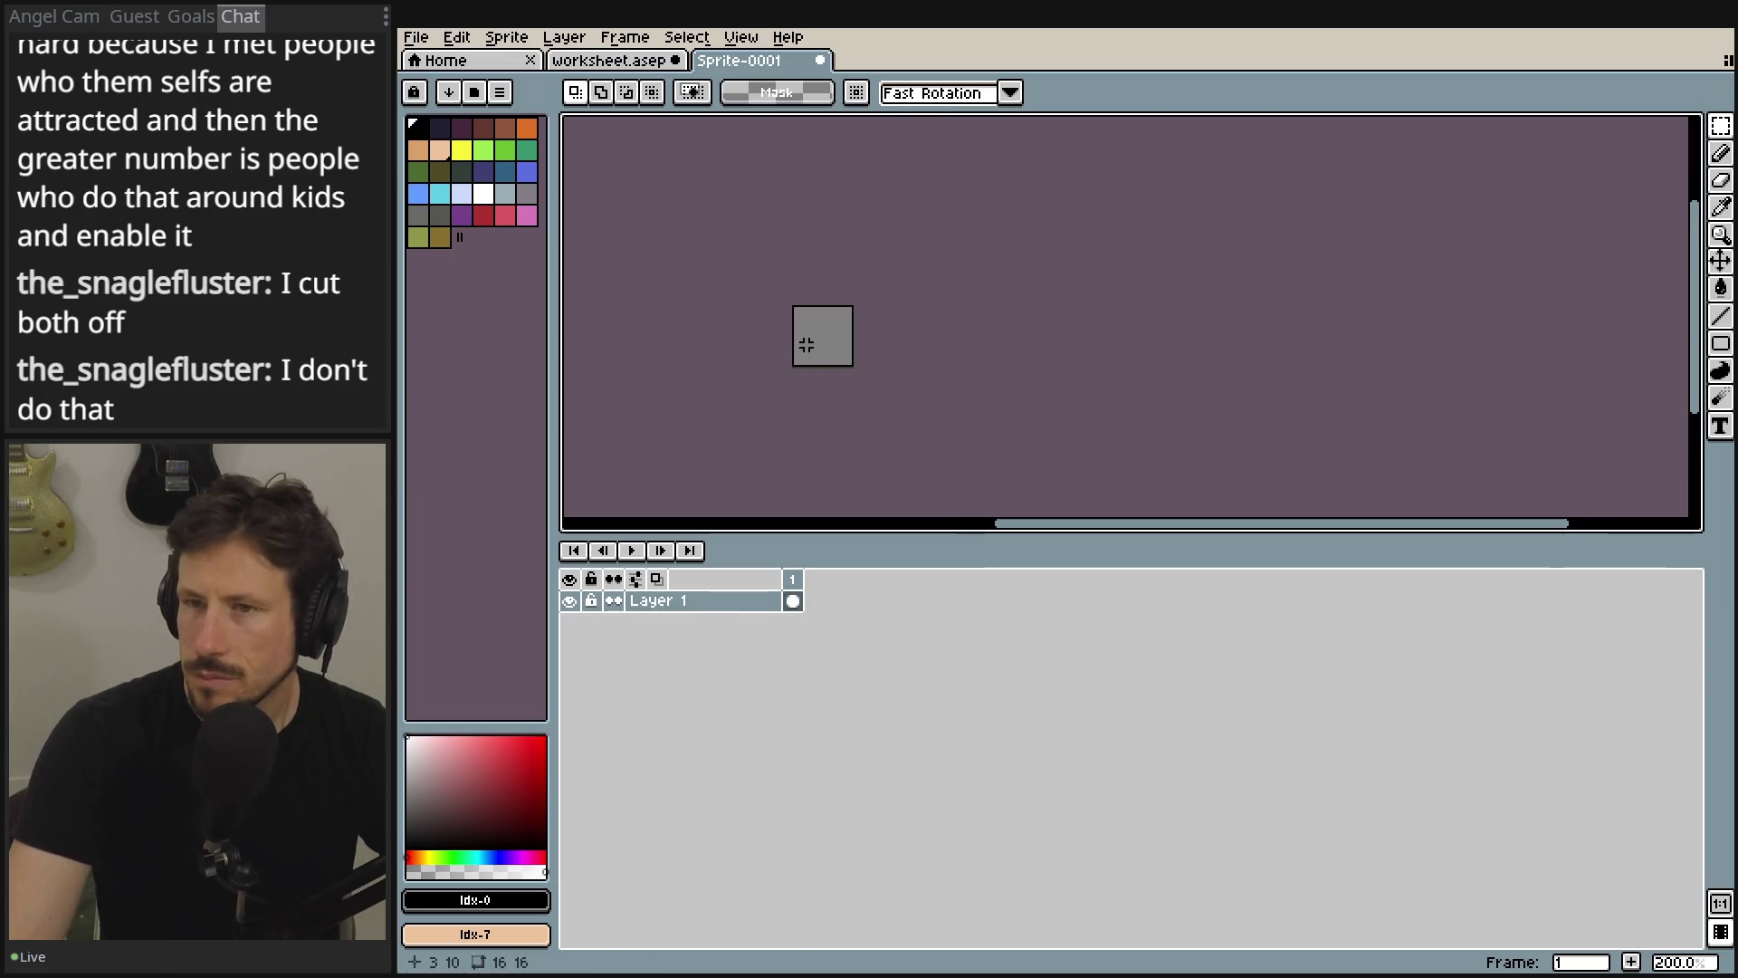
pyautogui.scroll(-1, 806, 345)
pyautogui.scroll(1, 807, 345)
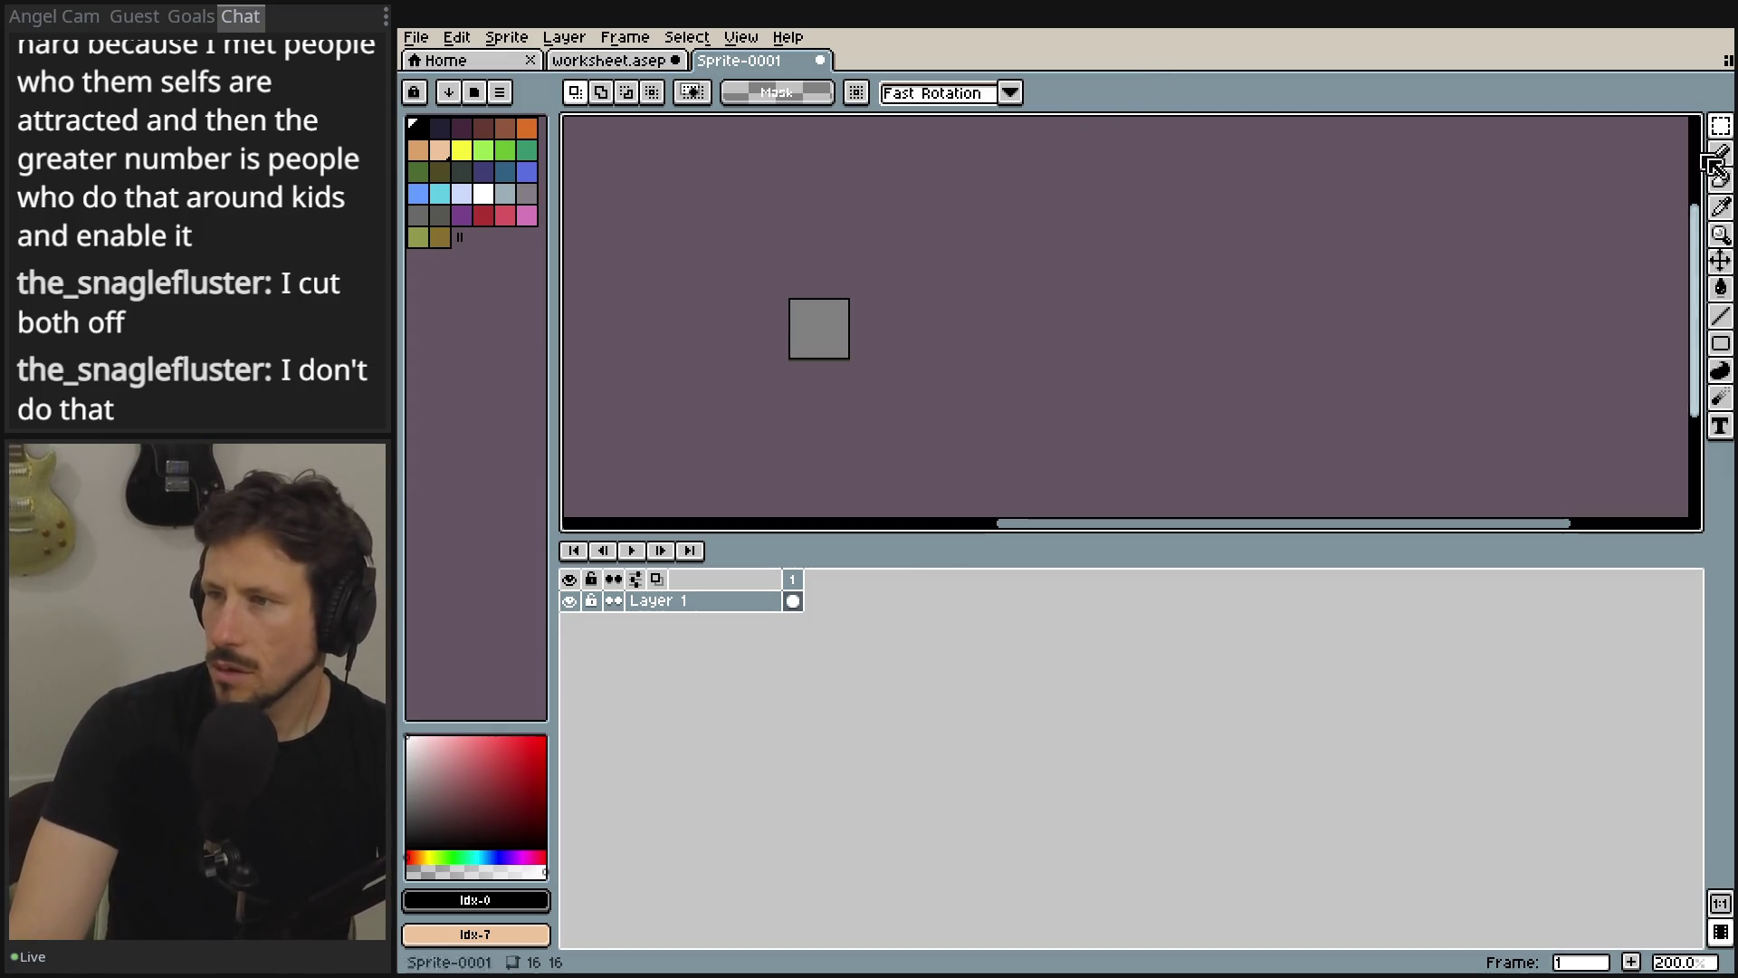
# - Switch to the Move tool and bring the drawer art into view on the canvas
pyautogui.click(1720, 260)
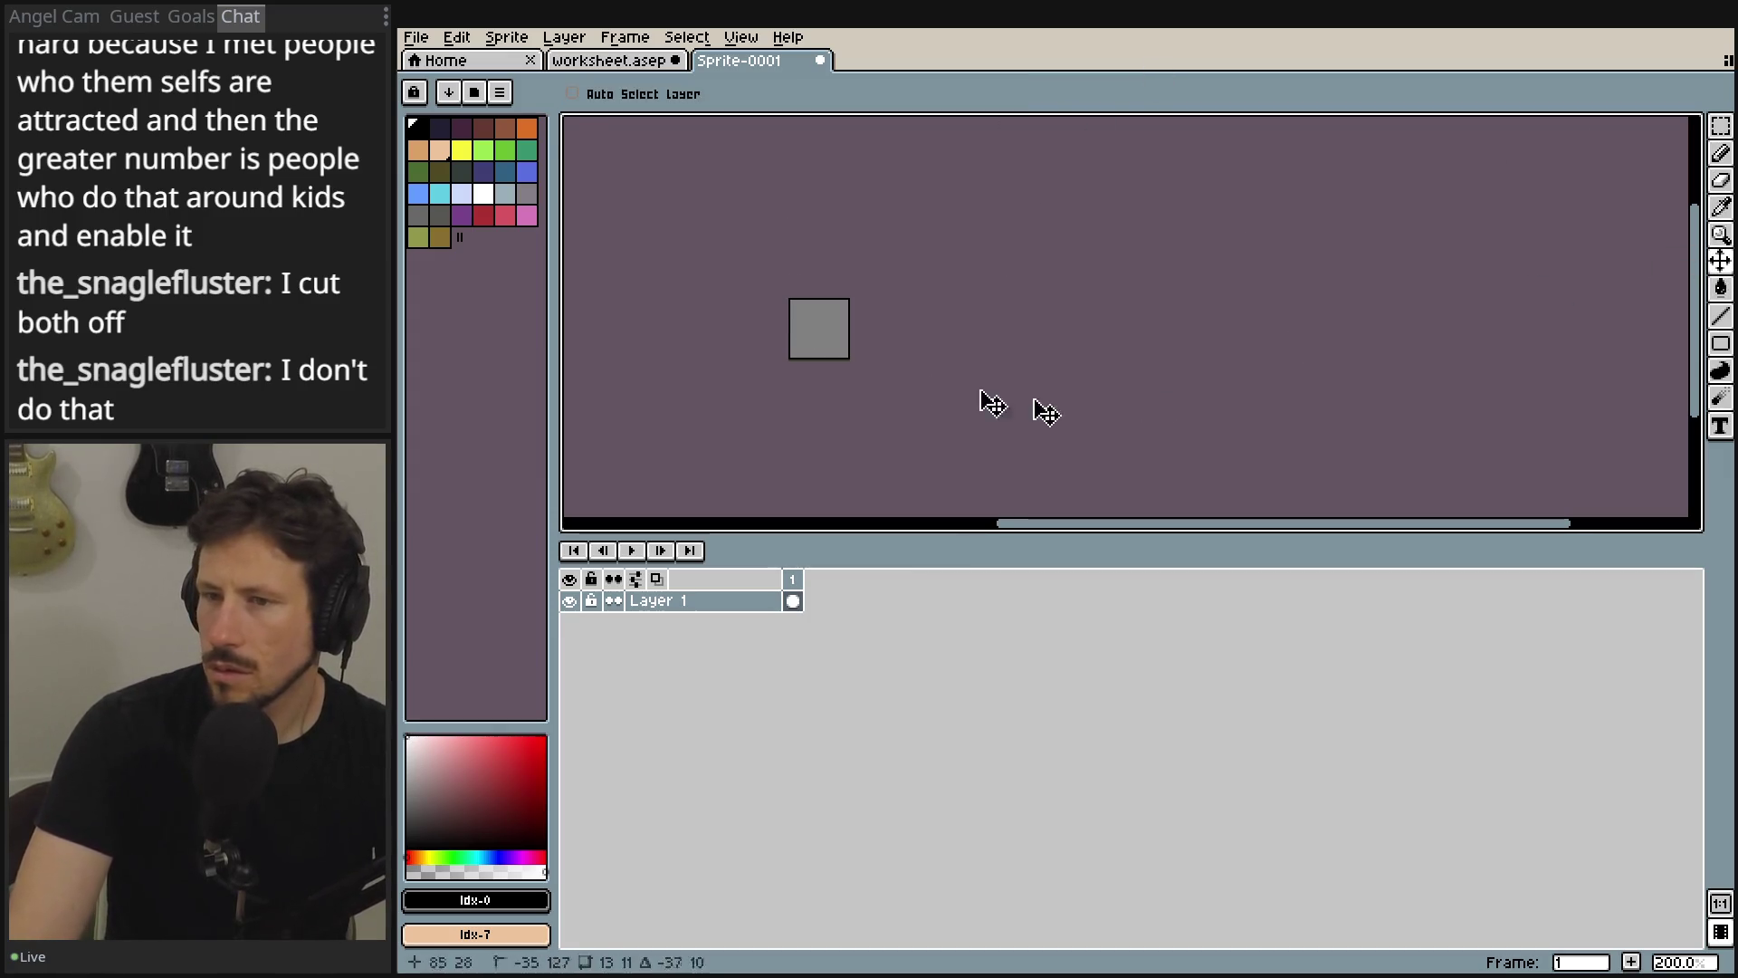
pyautogui.scroll(4, 978, 400)
pyautogui.hscroll(-2, 978, 399)
pyautogui.scroll(-5, 1160, 357)
pyautogui.hscroll(-1, 1160, 357)
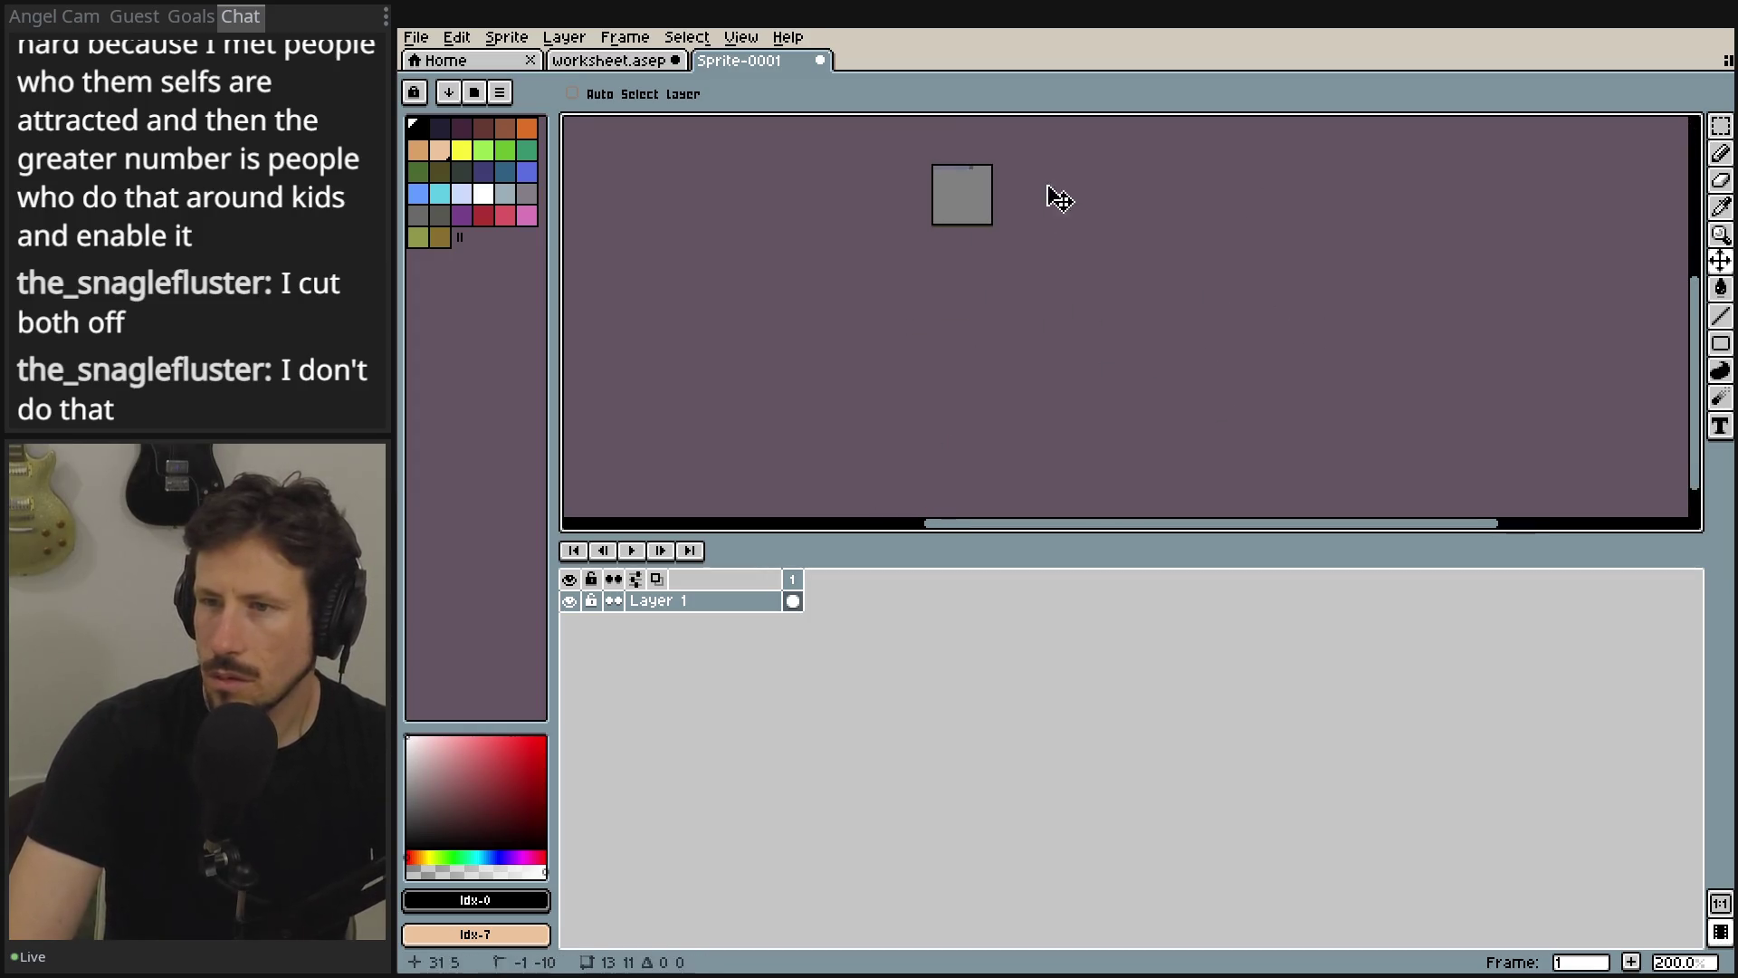
pyautogui.scroll(4, 1055, 244)
pyautogui.scroll(2, 1077, 299)
pyautogui.hscroll(-1, 1078, 299)
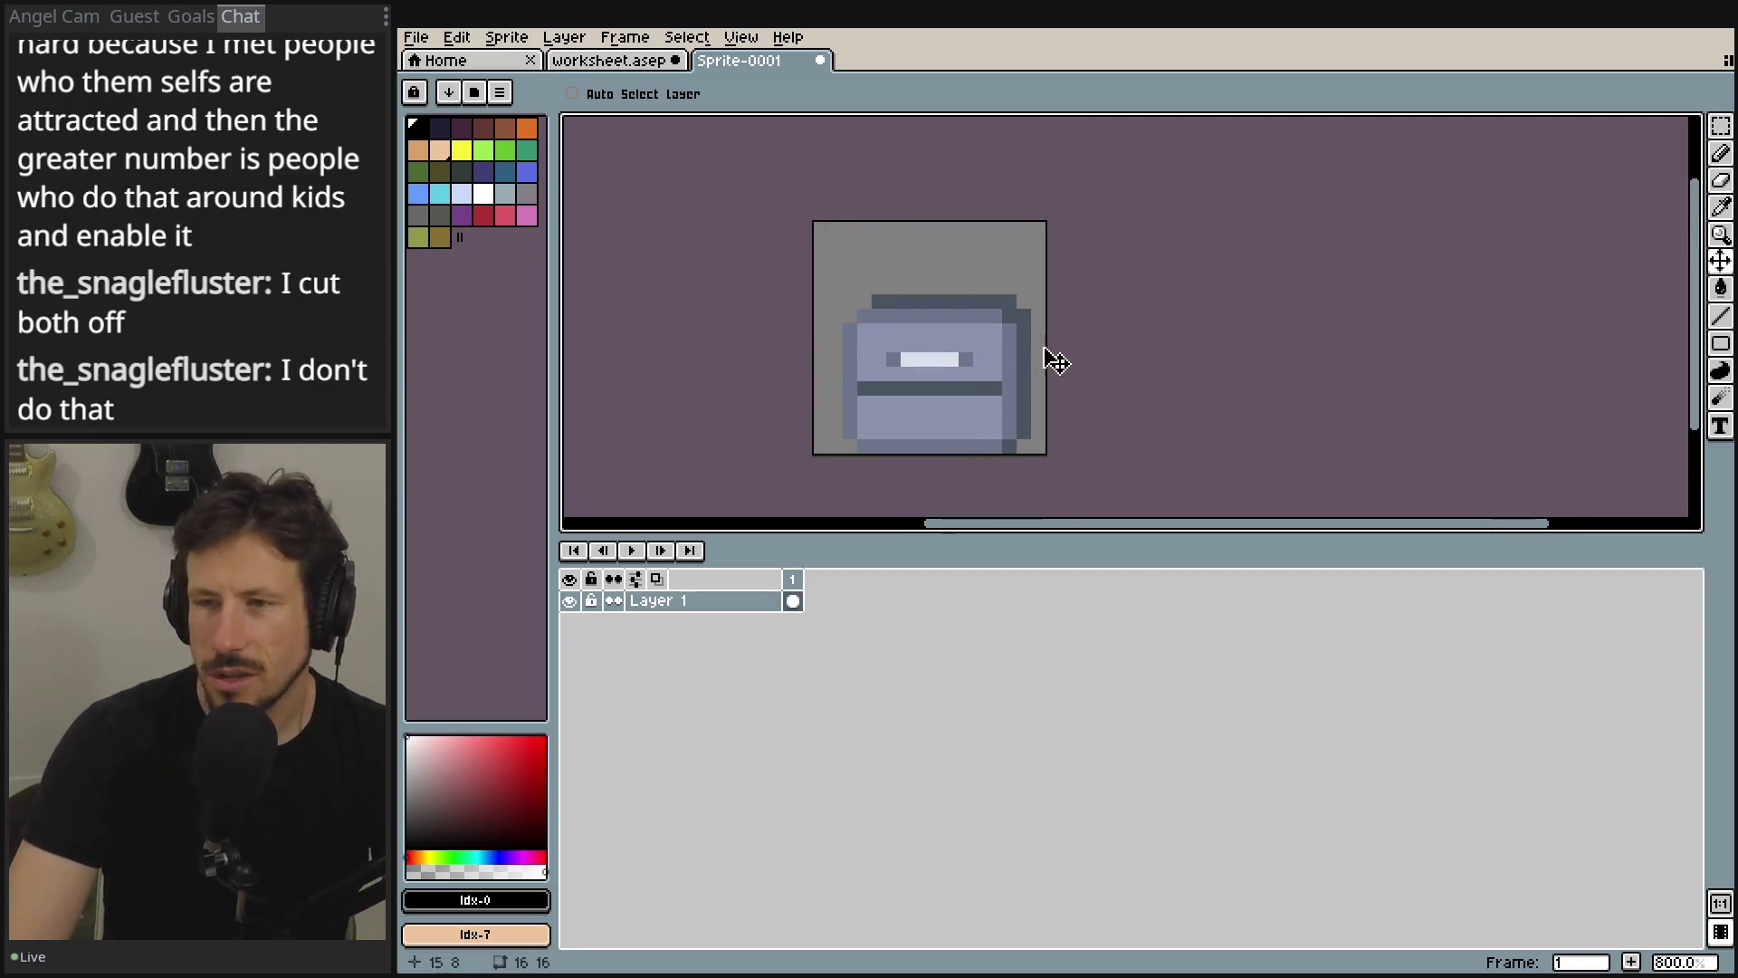
# - Settle the drawer art's position, then add an empty second frame to Sprite-0001
pyautogui.moveTo(1056, 361); pyautogui.dragTo(1029, 345)
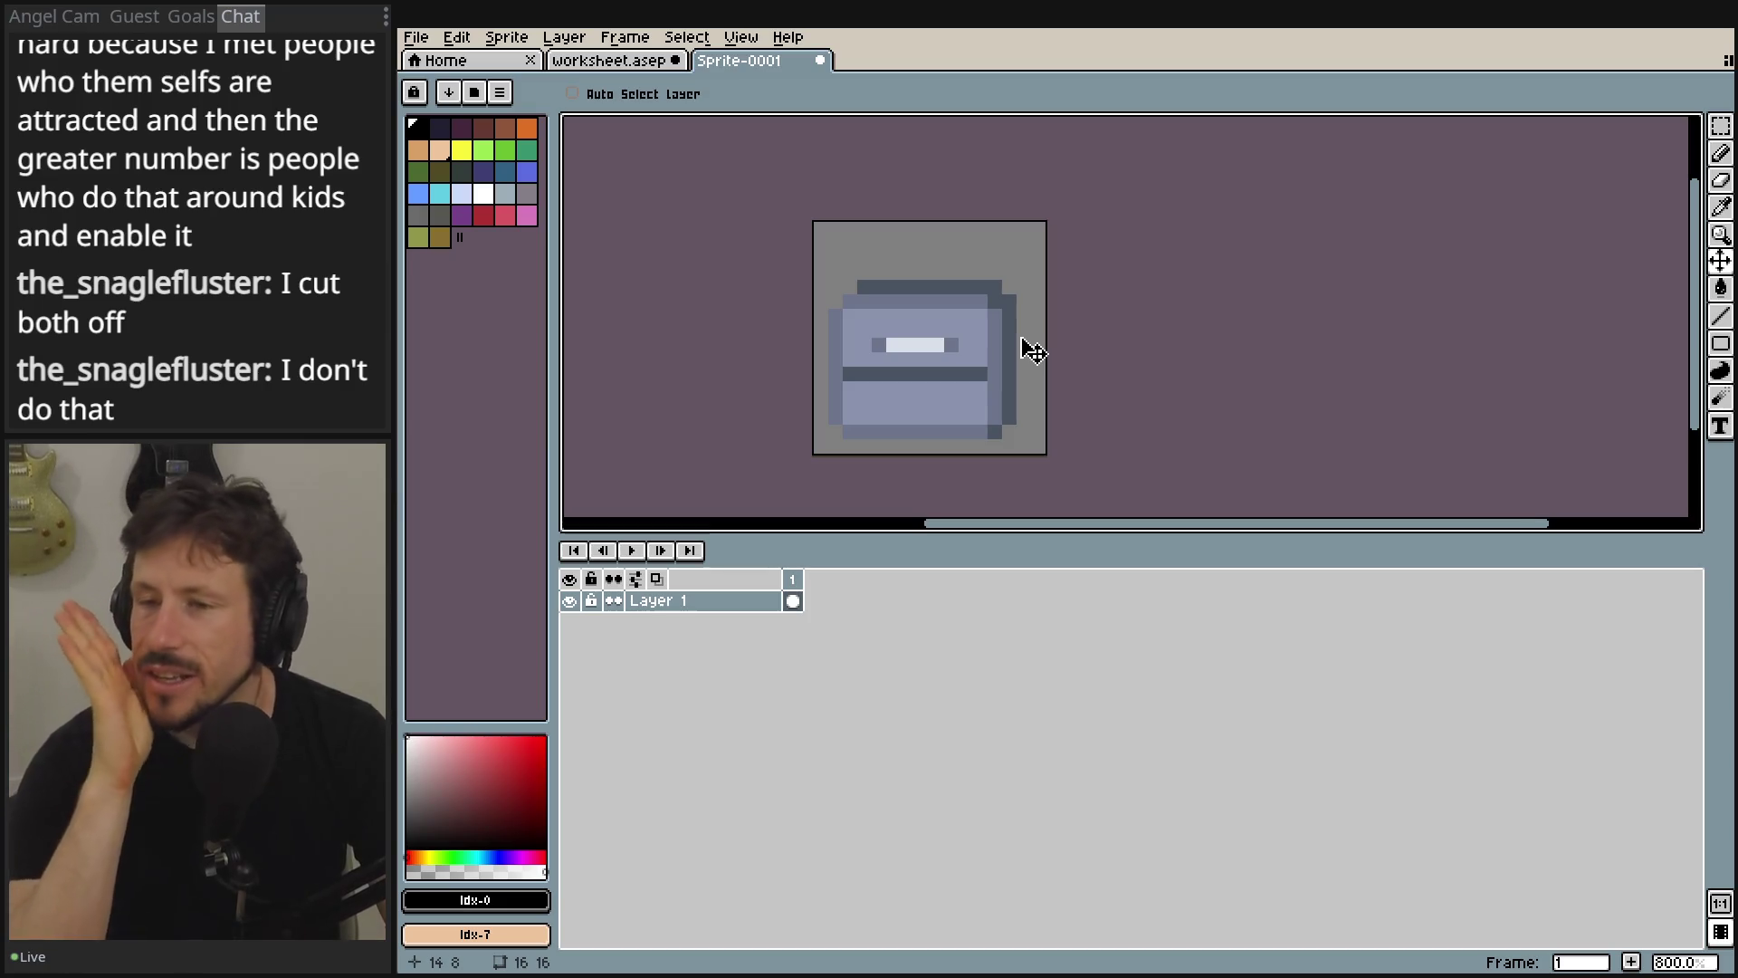
pyautogui.moveTo(944, 365); pyautogui.dragTo(966, 381)
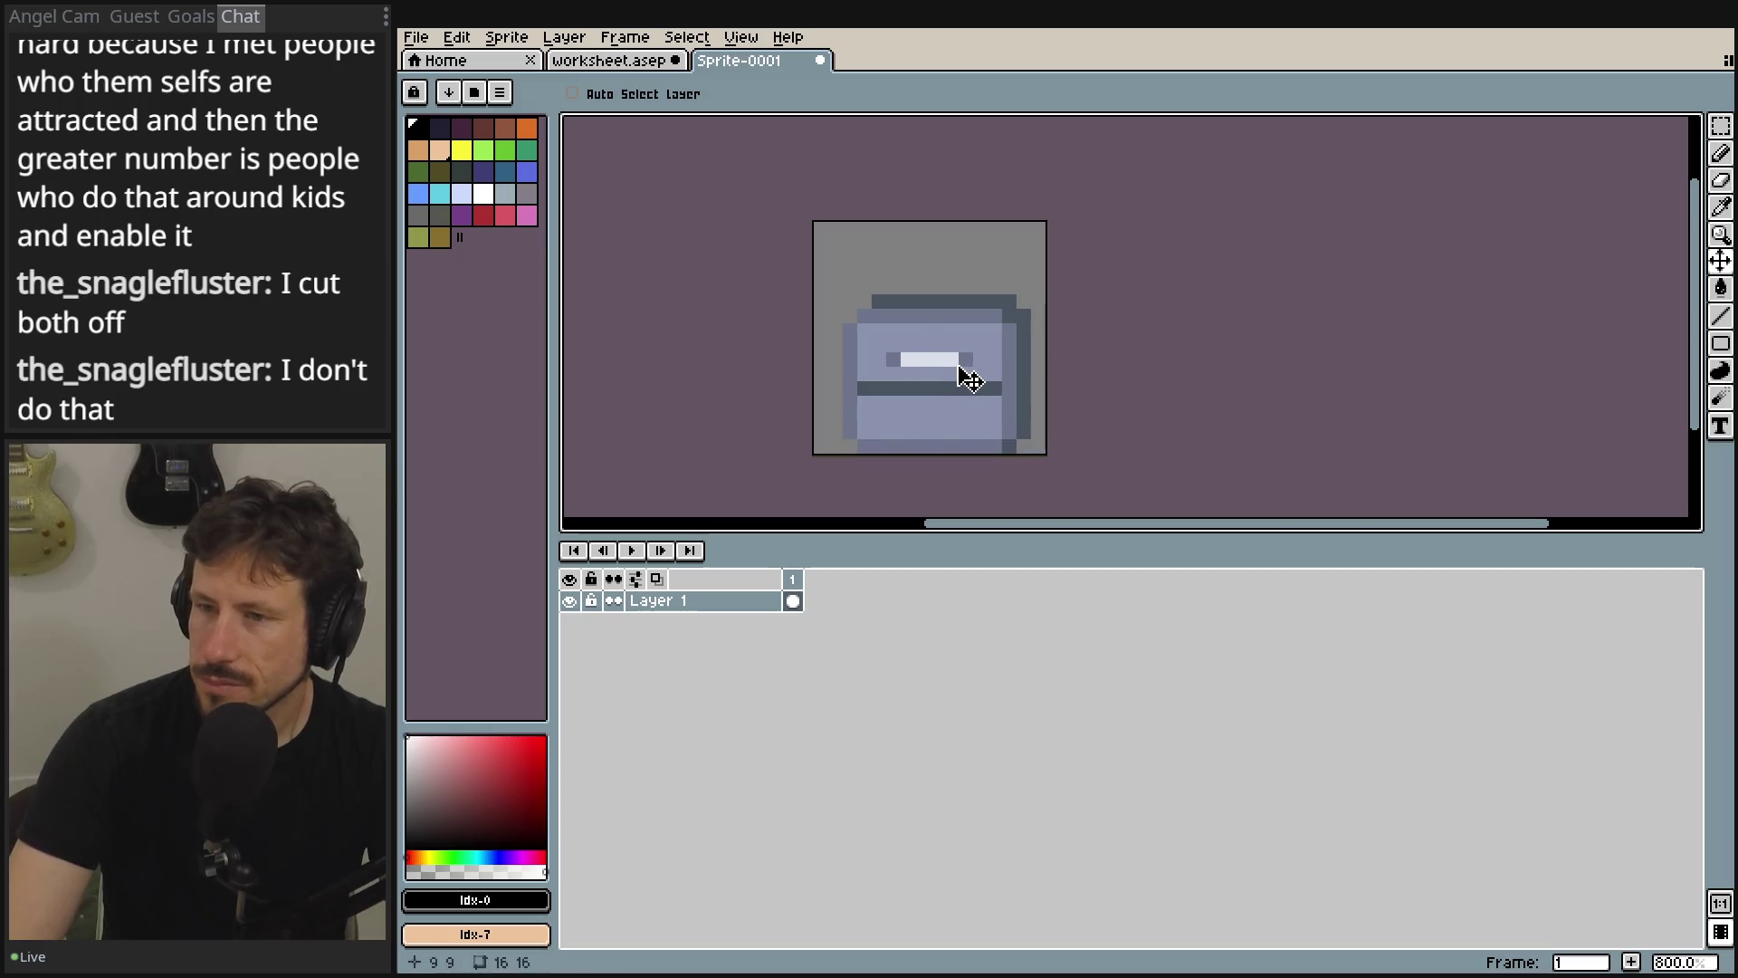
pyautogui.rightClick(800, 584)
pyautogui.click(851, 616)
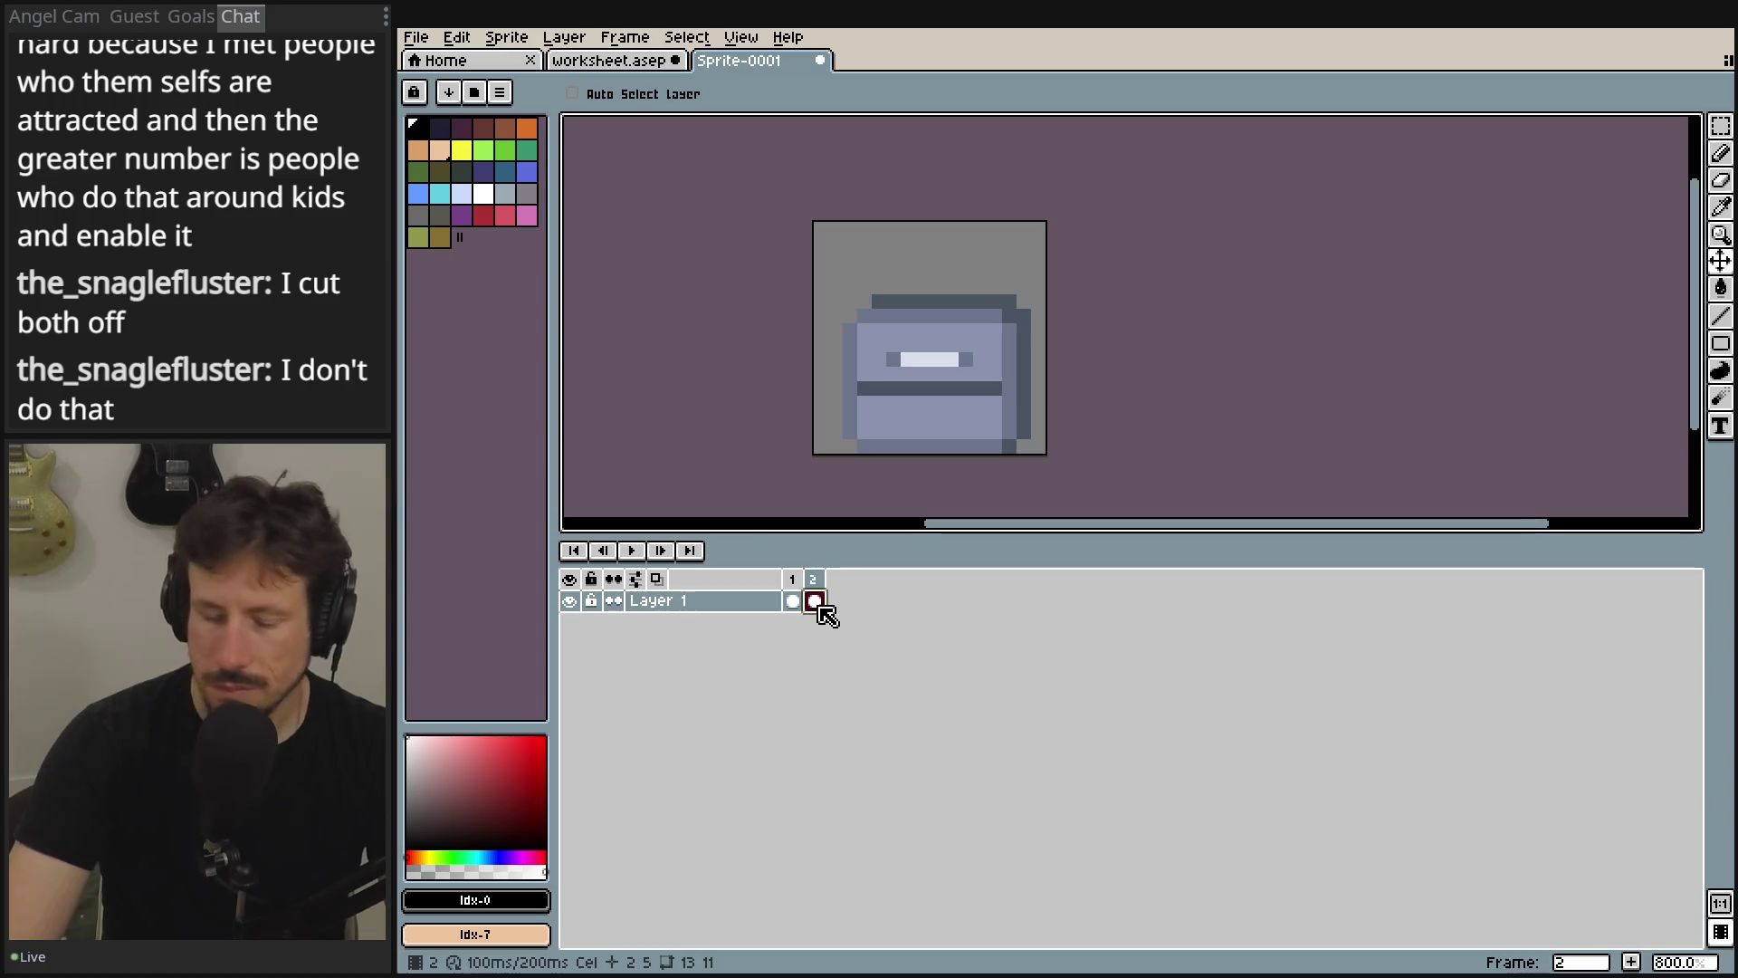
pyautogui.press('Delete')
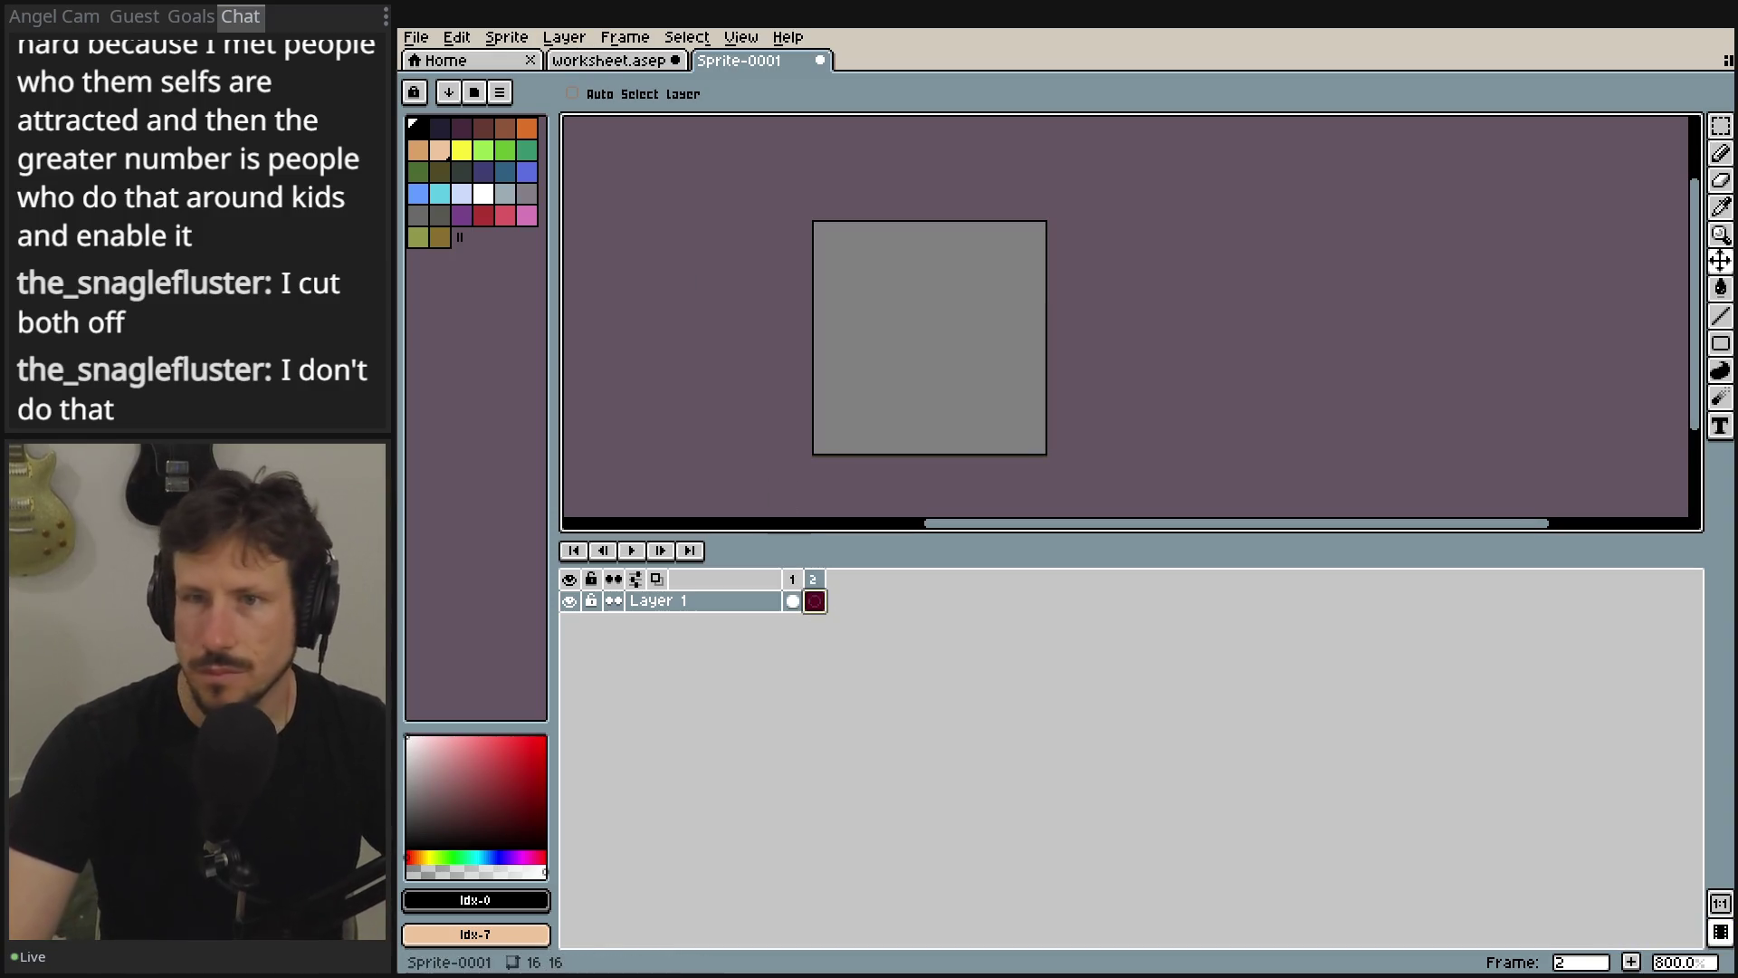
# - Copy the open drawer from worksheet.asep frame 2 and paste it into Sprite-0001 frame 2
pyautogui.click(594, 65)
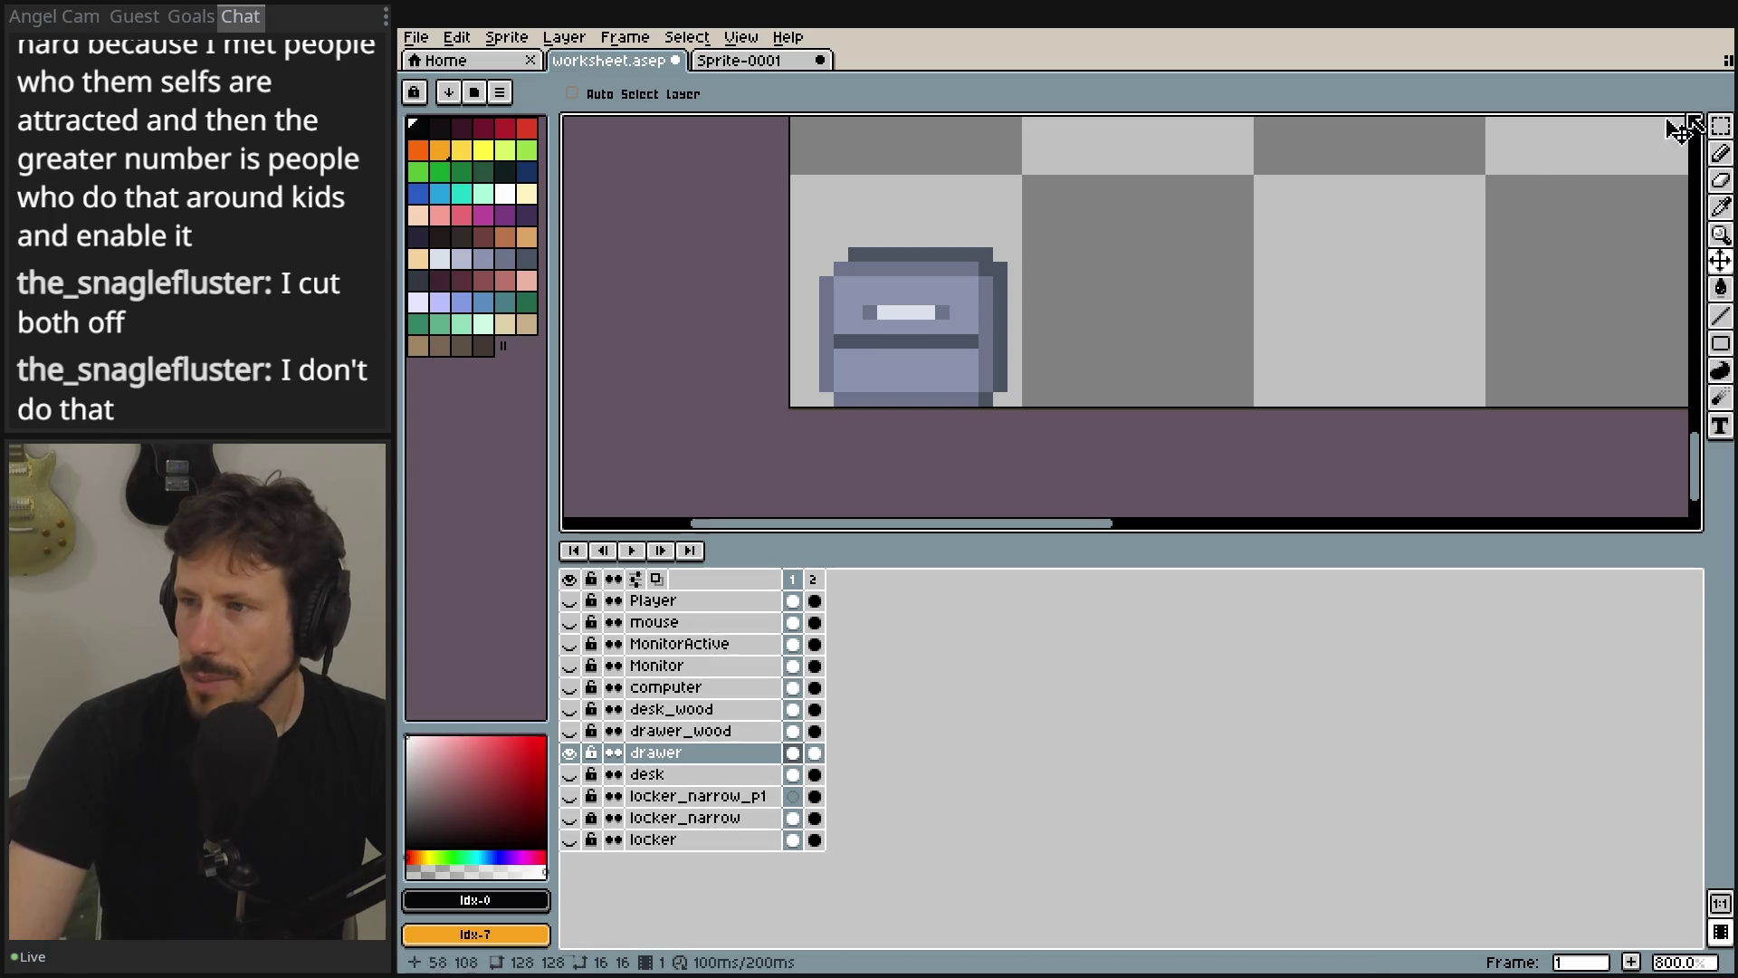
pyautogui.hotkey('ctrl', 'a')
pyautogui.hotkey('ctrl', 'c')
pyautogui.click(815, 753)
pyautogui.hotkey('ctrl', 'v')
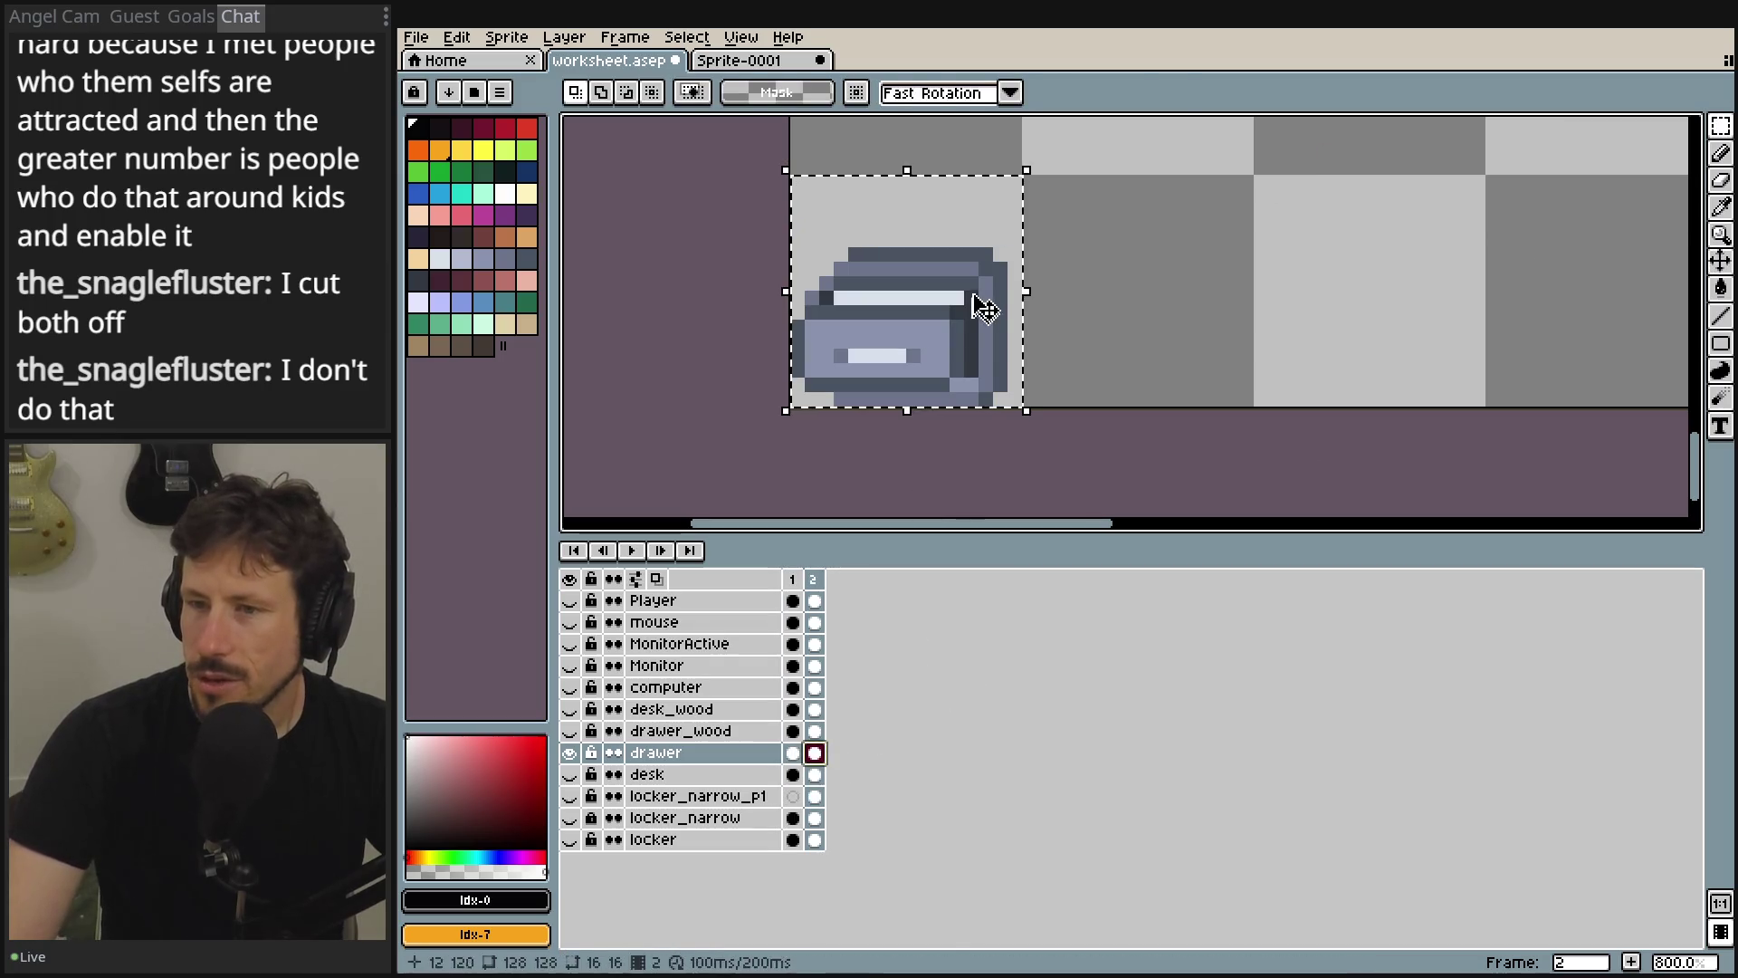
pyautogui.press('Return')
pyautogui.moveTo(1014, 181)
pyautogui.mouseDown()
pyautogui.moveTo(885, 403)
pyautogui.moveTo(792, 405)
pyautogui.mouseUp()
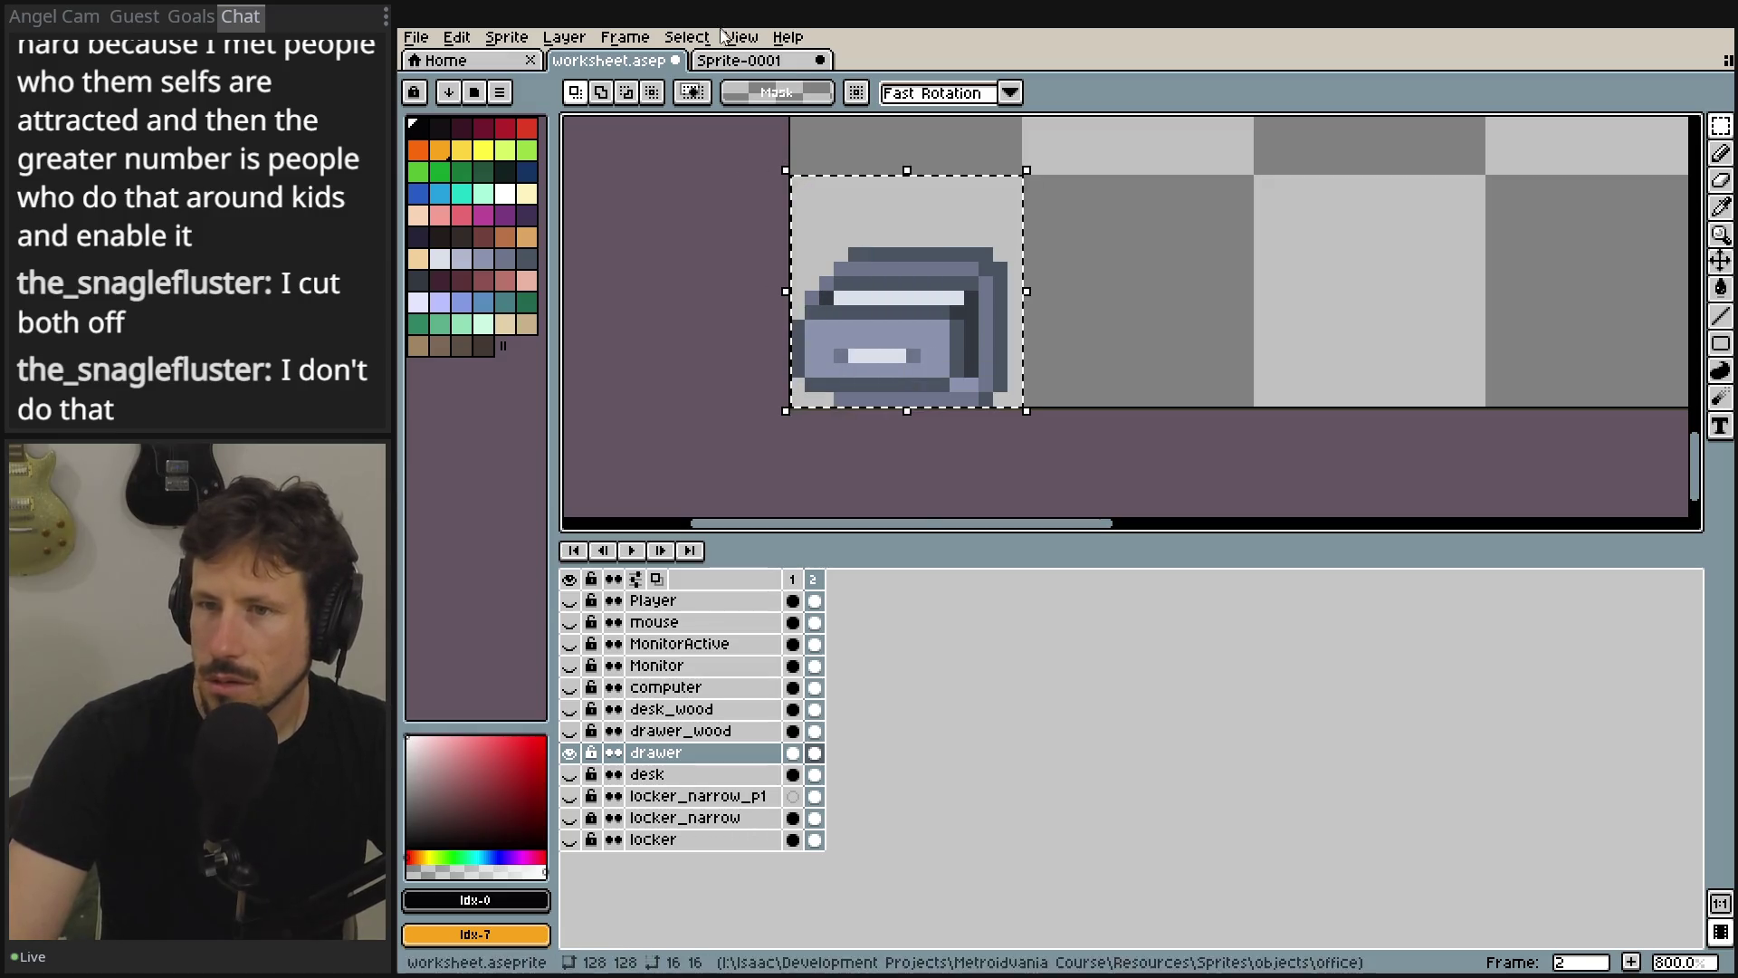
pyautogui.click(729, 62)
pyautogui.hotkey('ctrl', 'v')
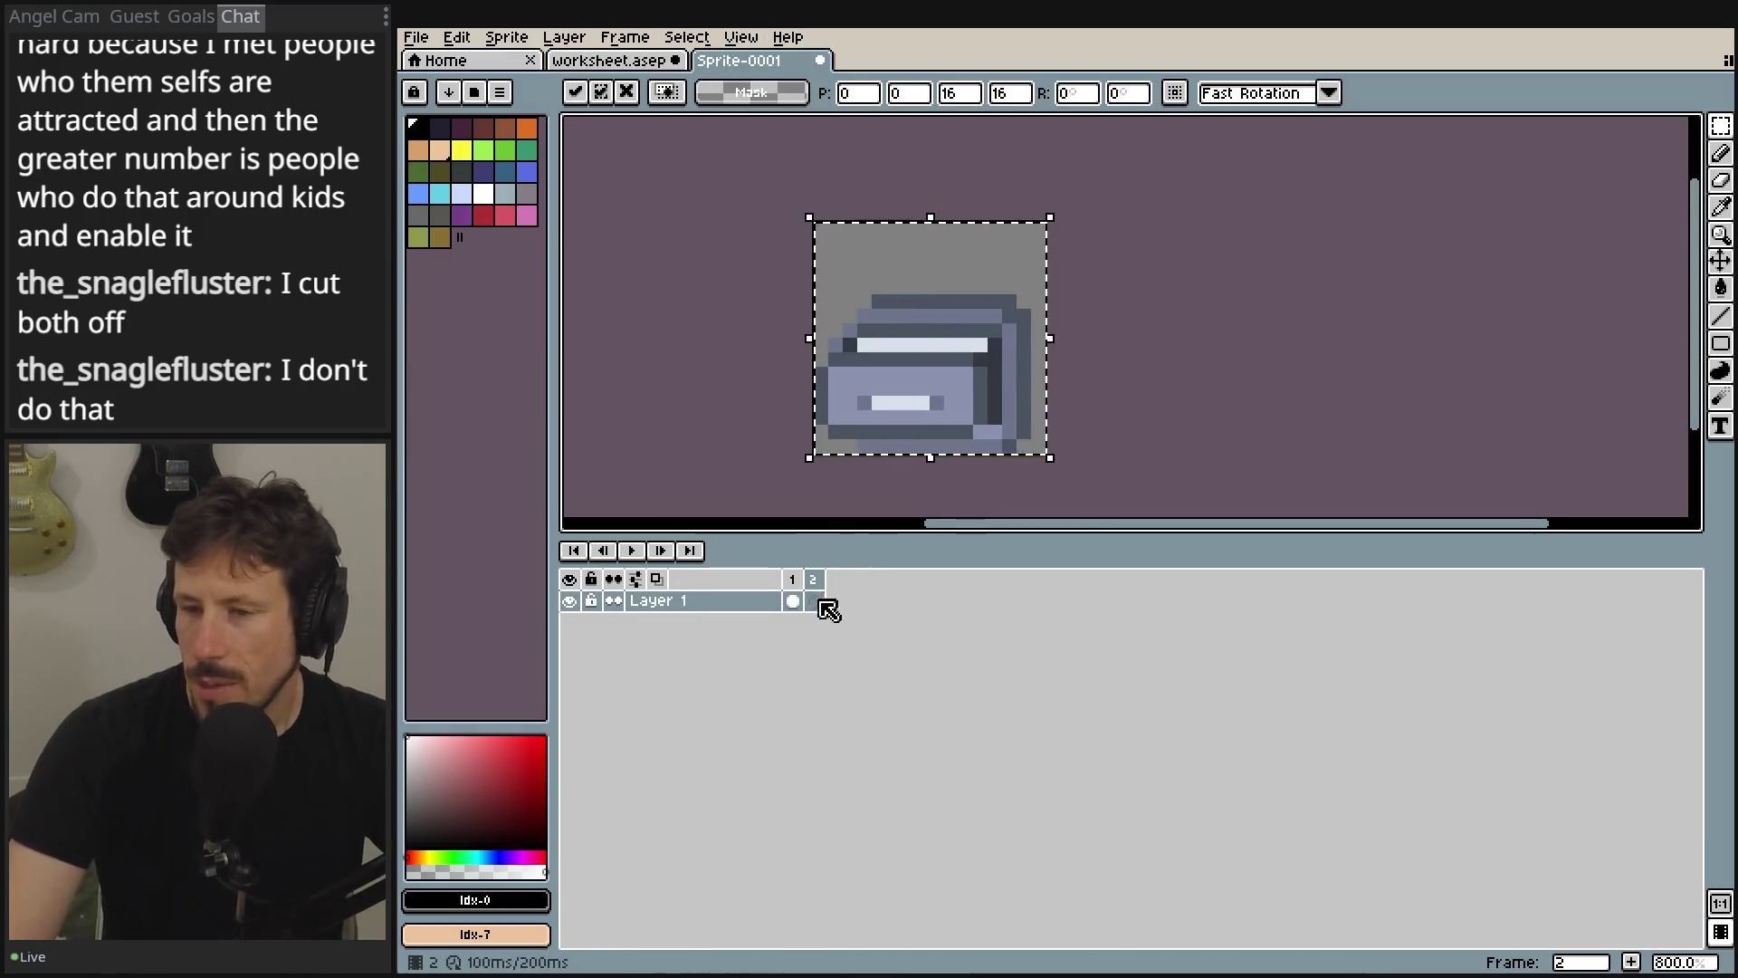
pyautogui.press('Return')
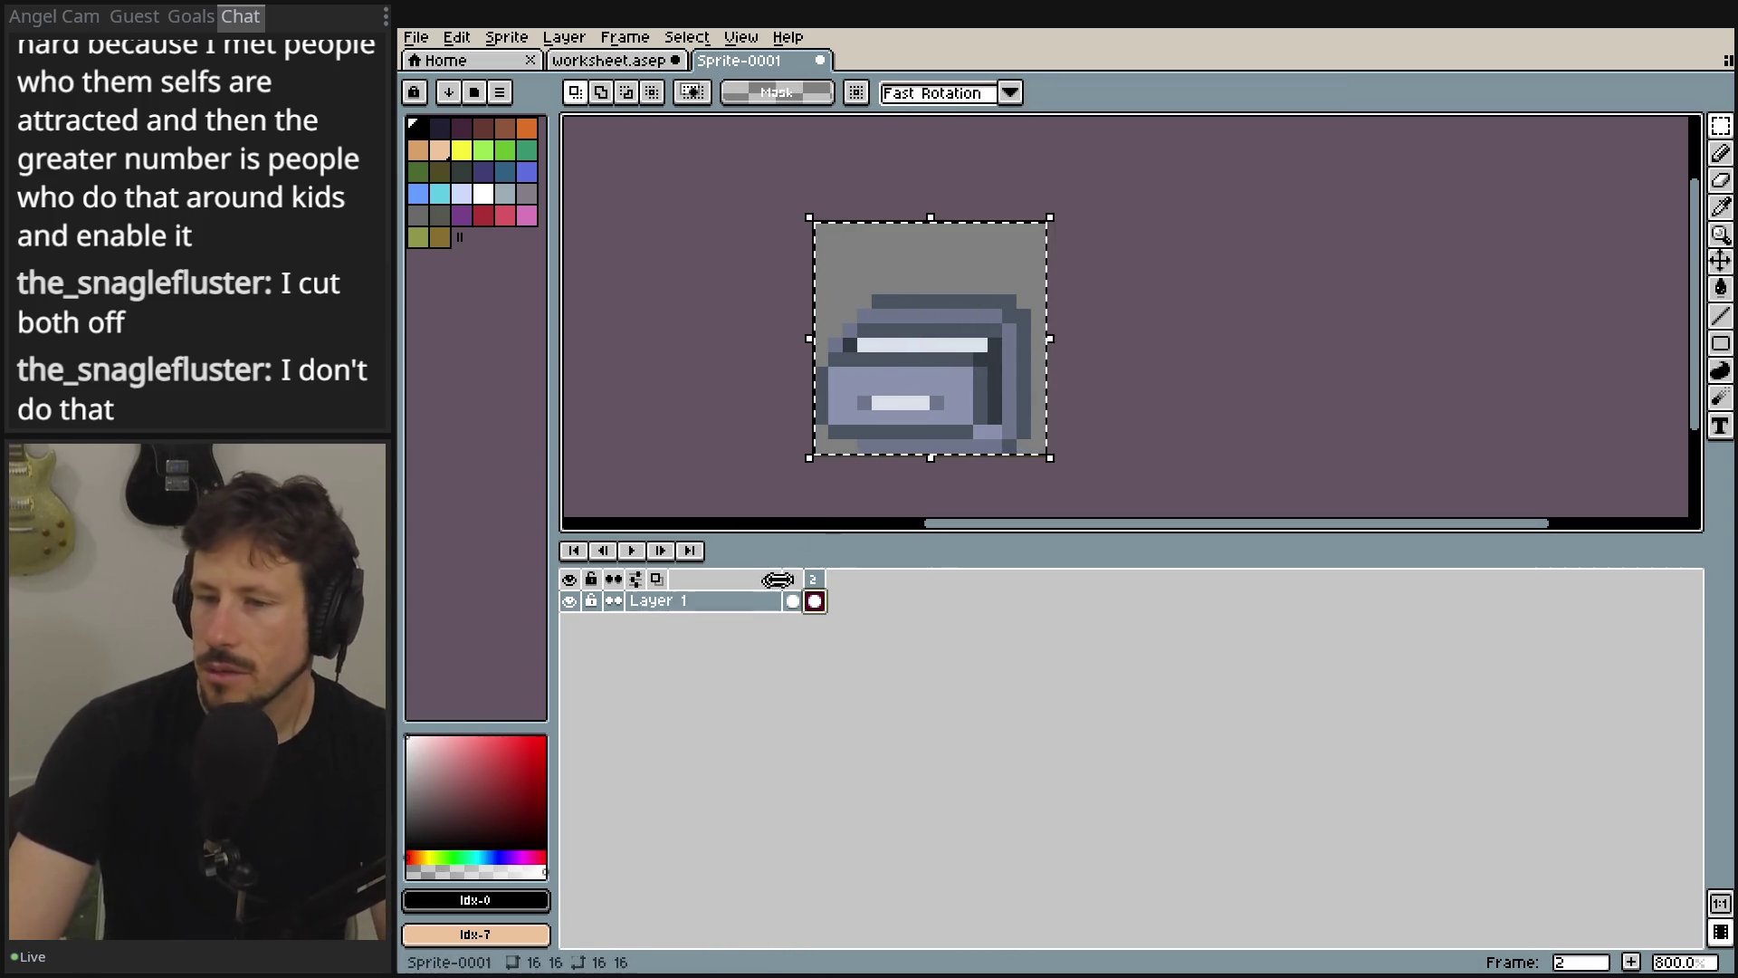
# - Check frames 1 and 2, keeping the drawer pixels in place, and drop the selection
pyautogui.click(795, 597)
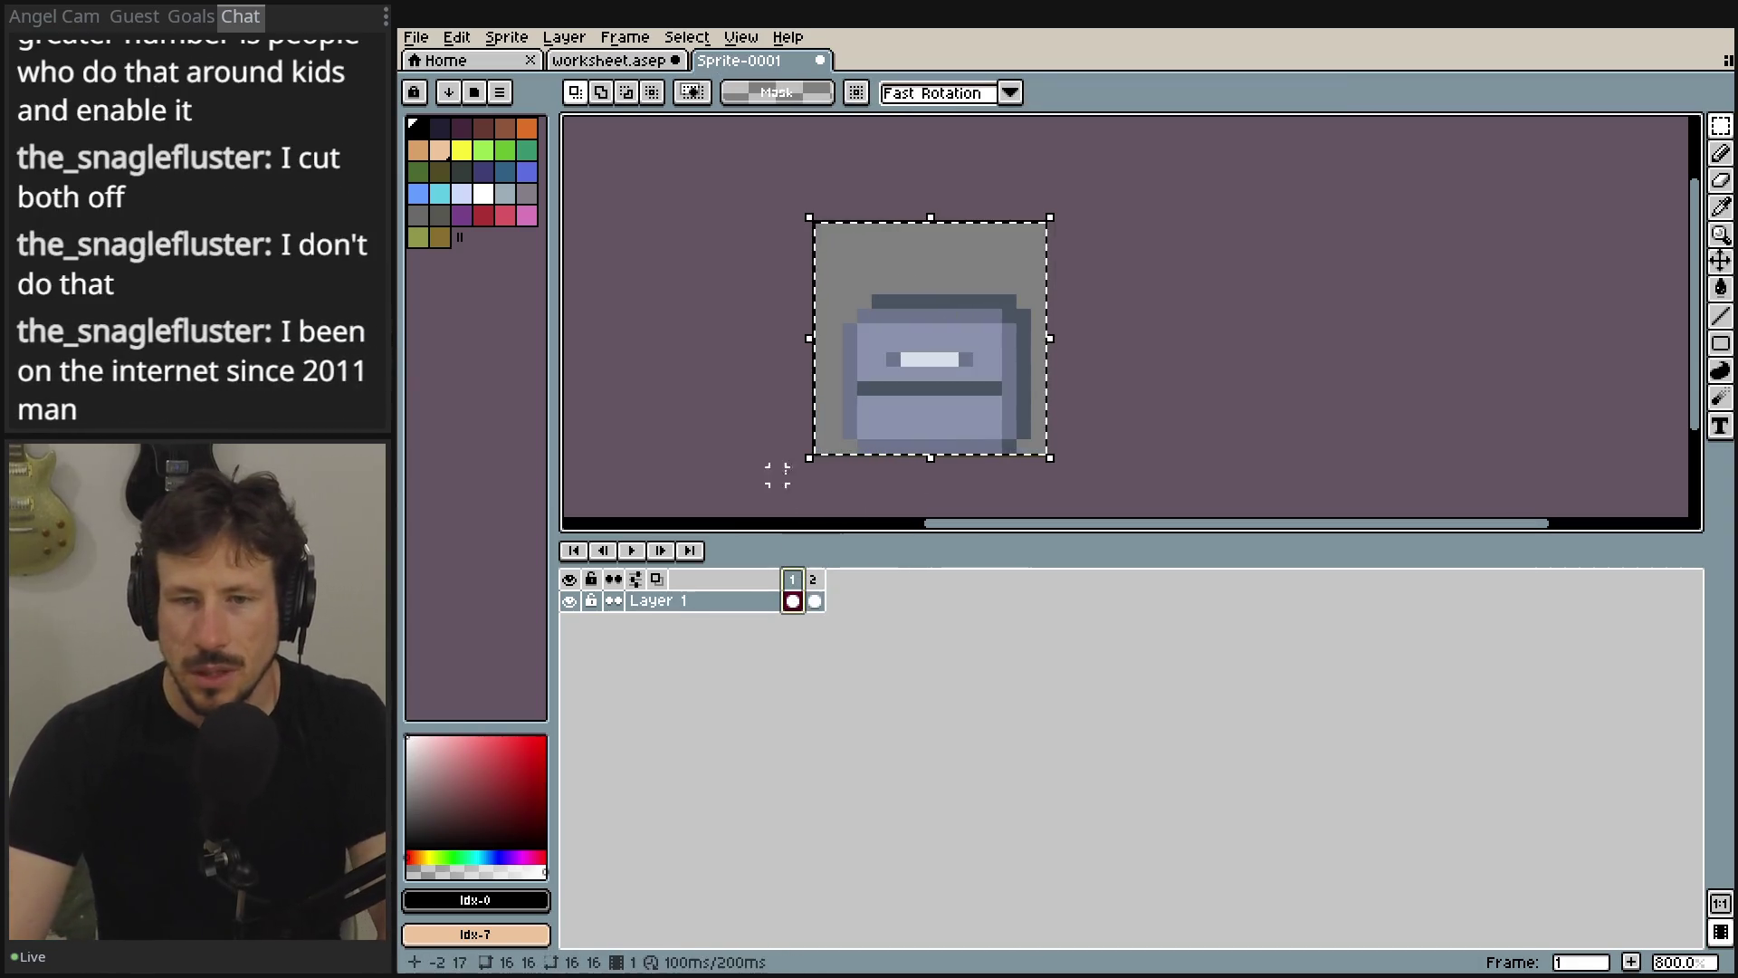
pyautogui.press('Right')
pyautogui.press('Left')
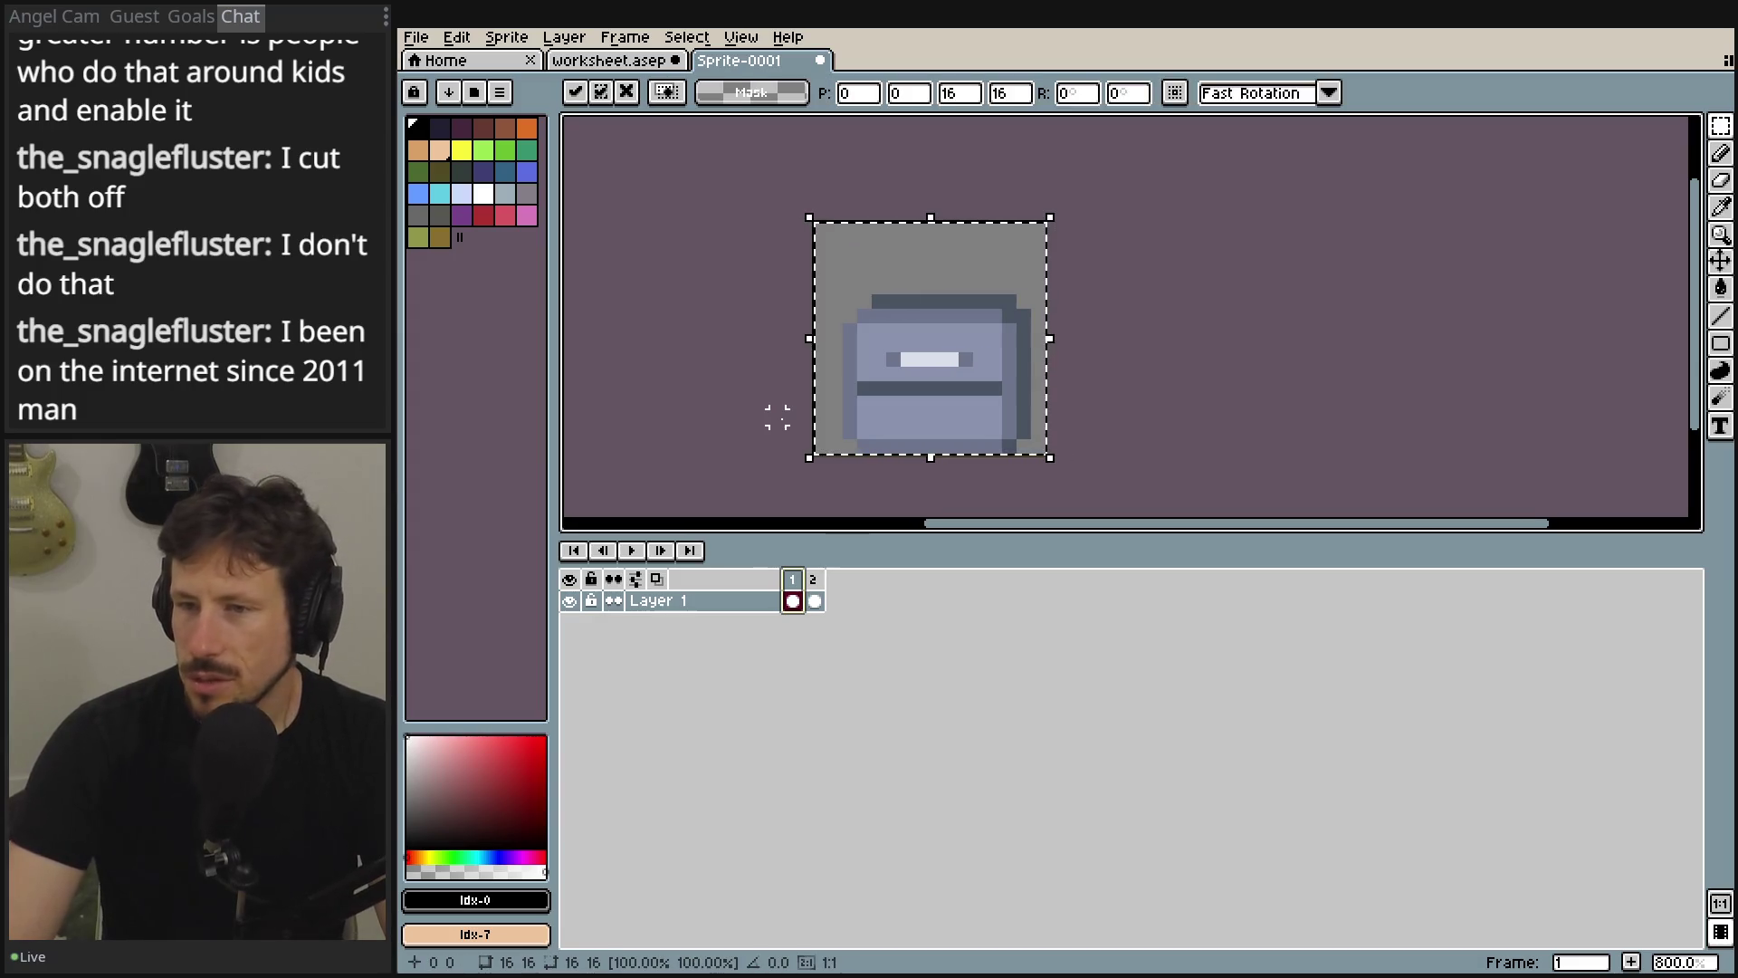
pyautogui.click(814, 597)
pyautogui.hotkey('ctrl', 'd')
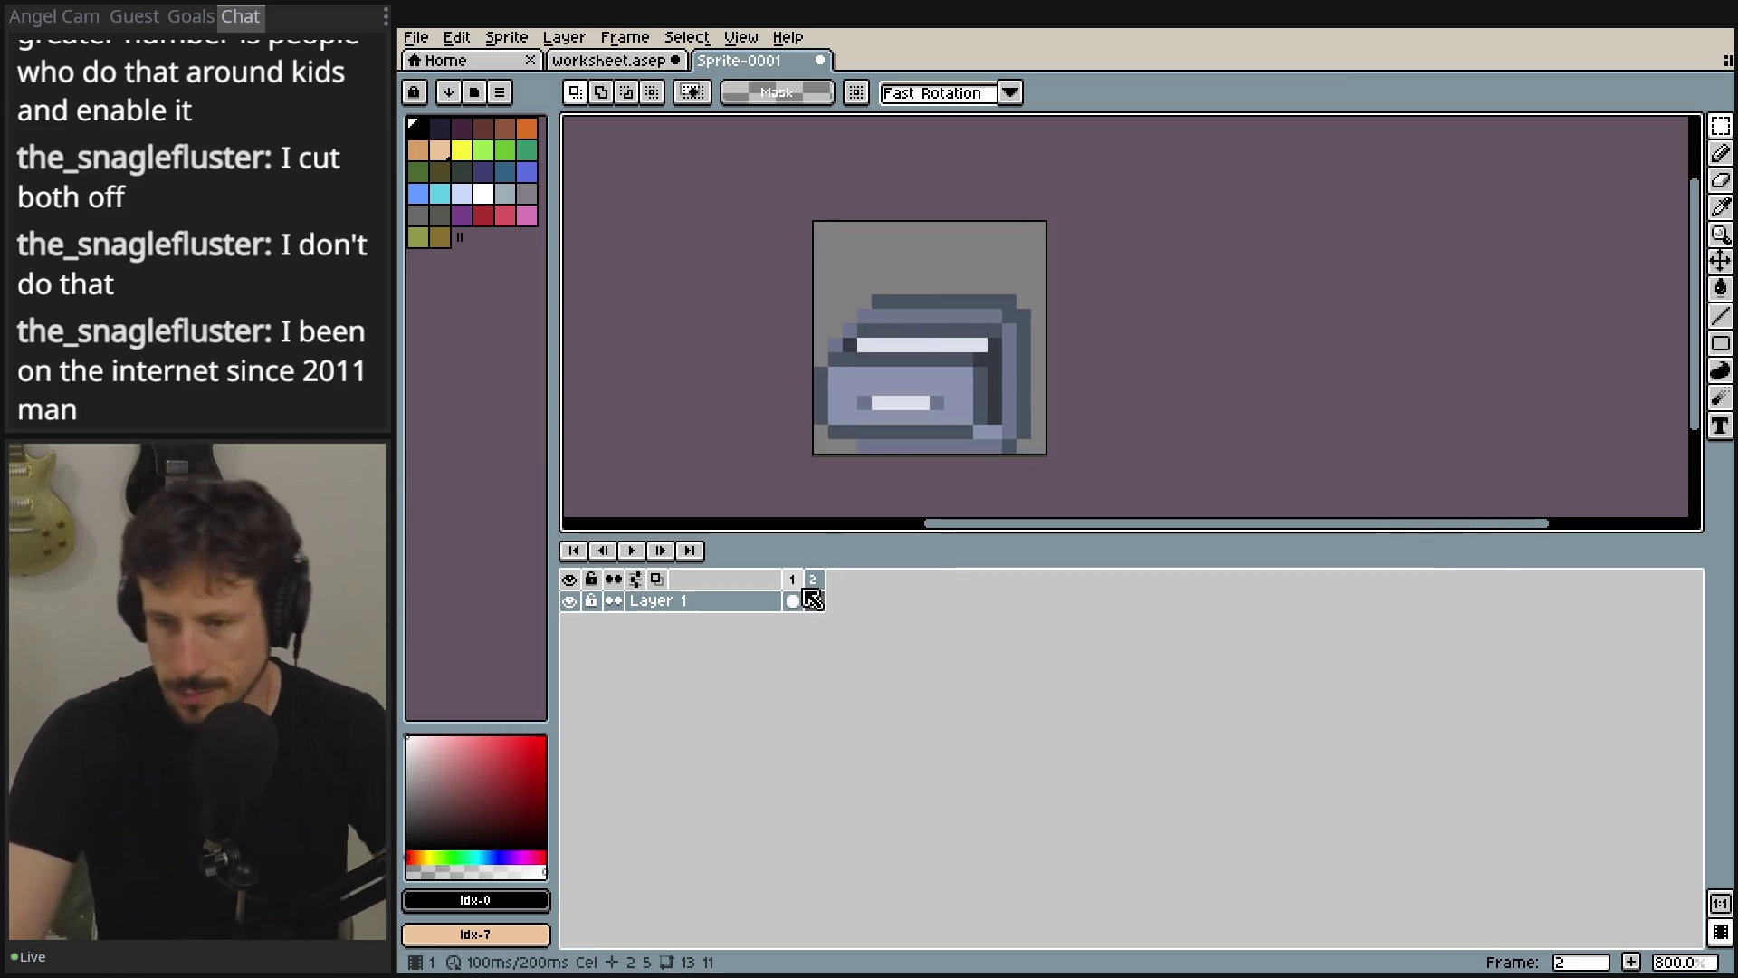
pyautogui.click(800, 591)
pyautogui.click(812, 598)
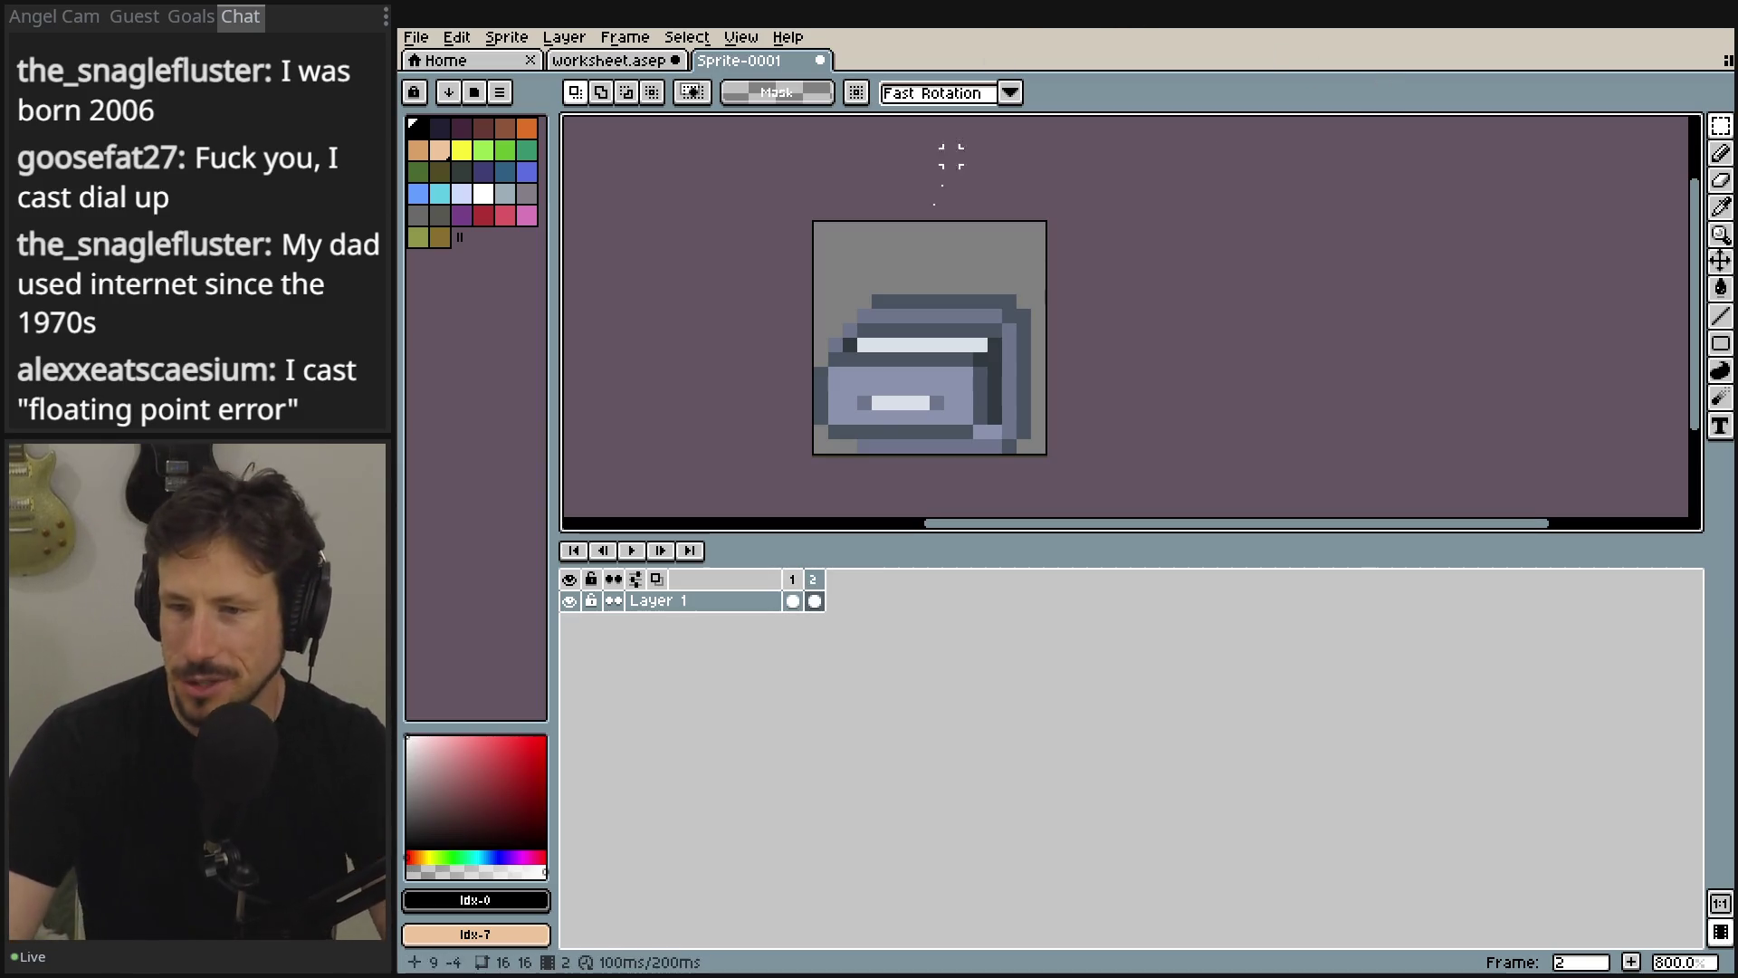
pyautogui.click(794, 590)
pyautogui.click(812, 590)
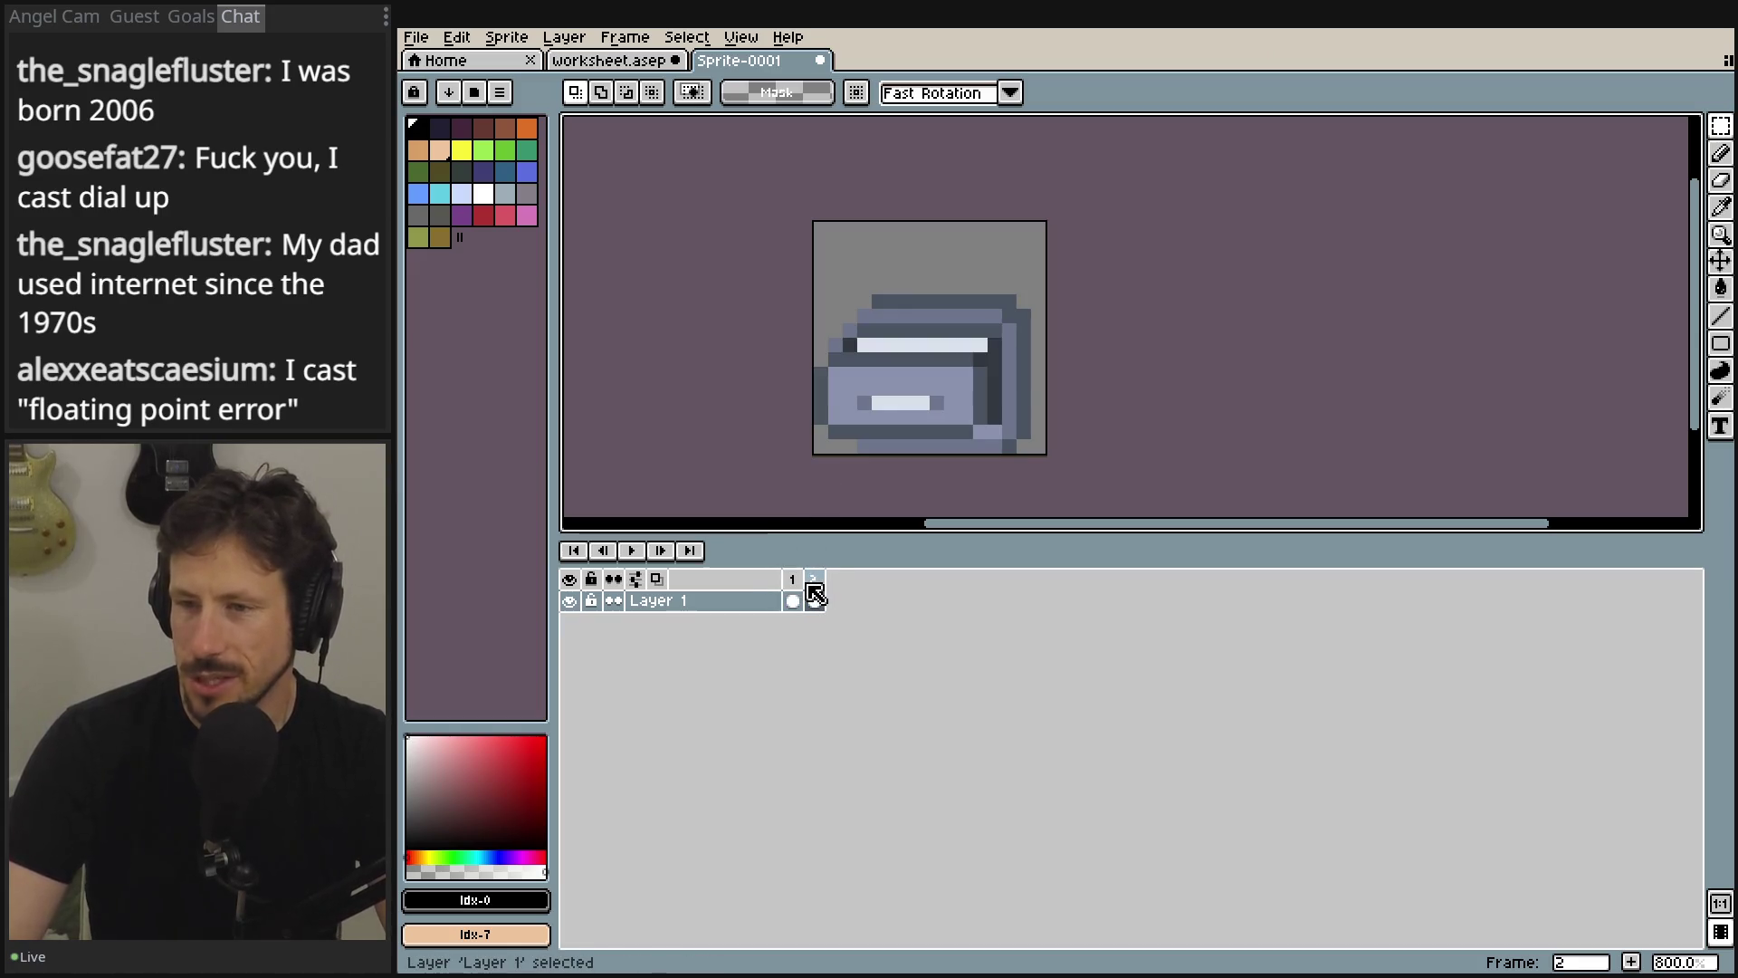
pyautogui.click(794, 591)
pyautogui.click(811, 591)
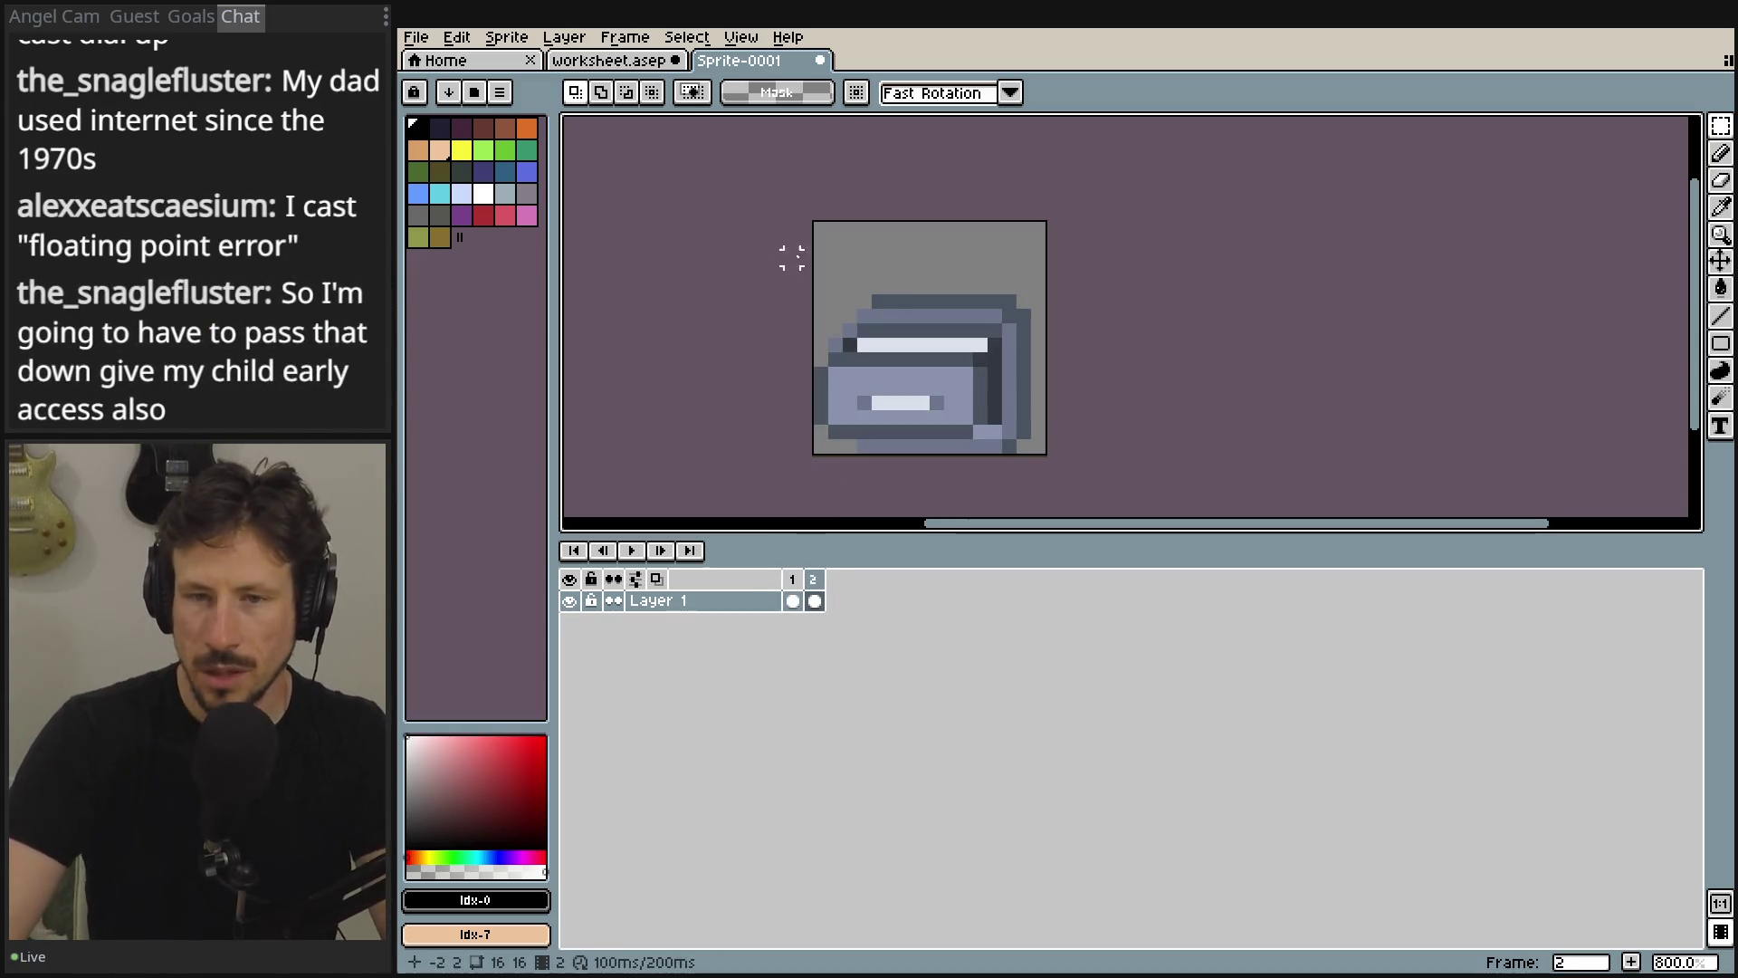
pyautogui.press('Left')
pyautogui.press('Right')
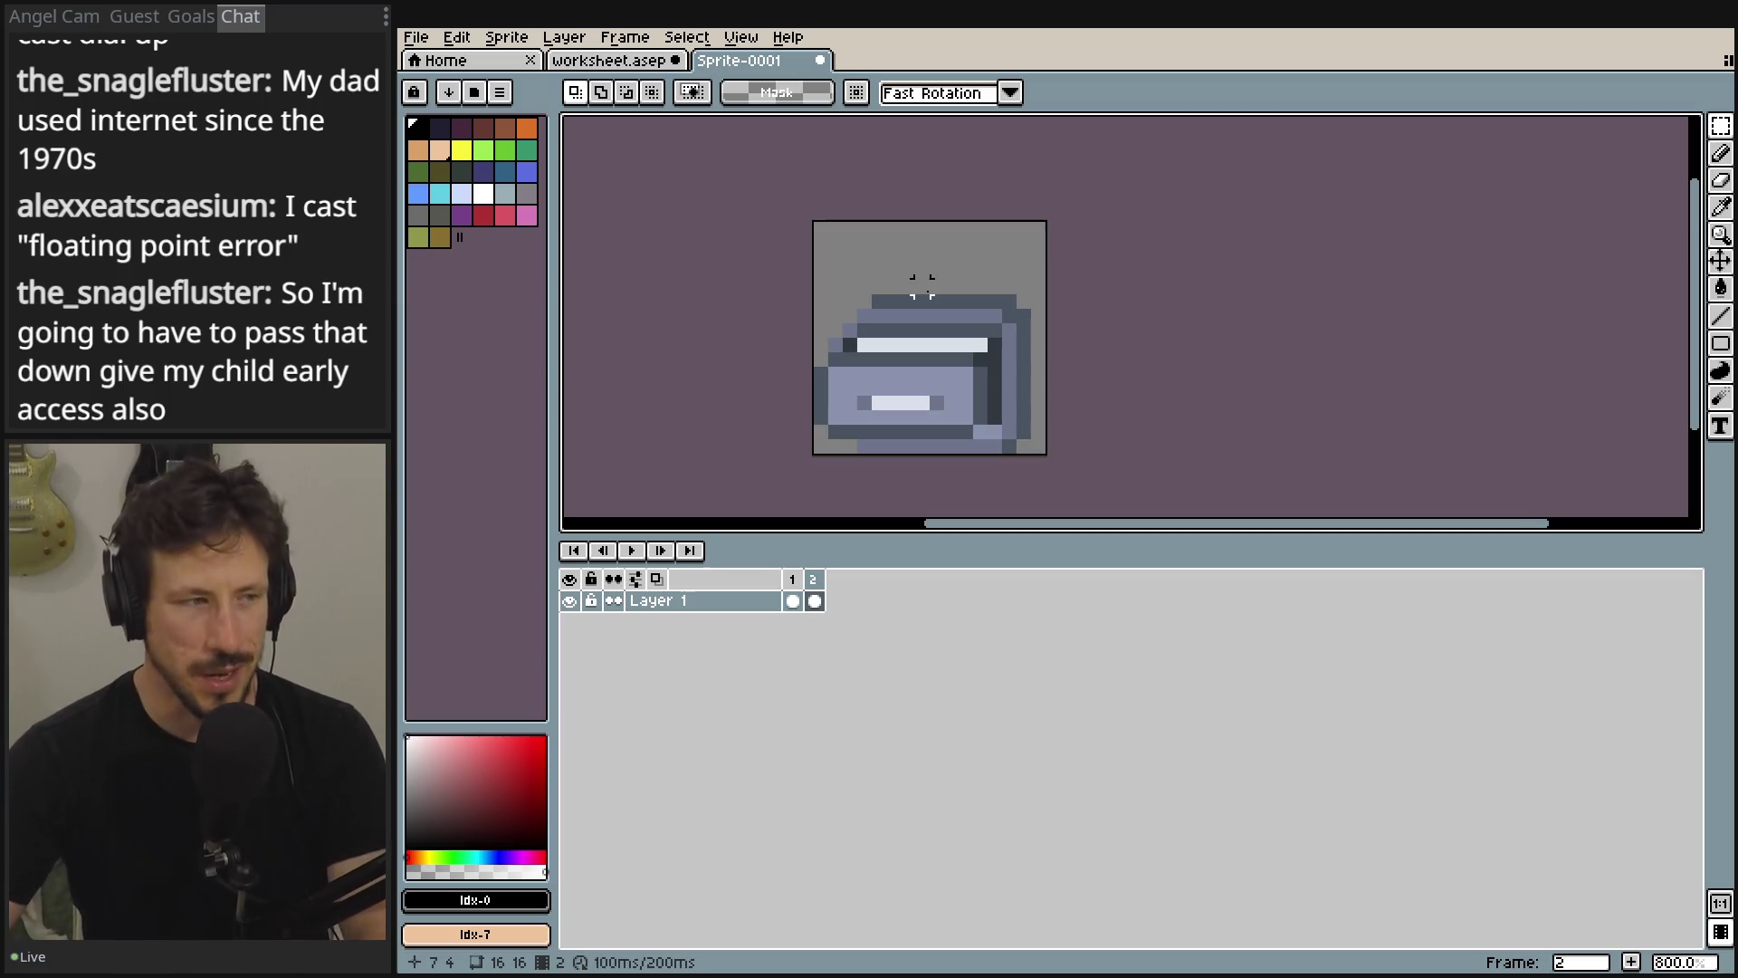
pyautogui.press('Left')
pyautogui.press('Right')
pyautogui.press('Left')
pyautogui.press('Right')
pyautogui.scroll(5, 907, 287)
pyautogui.scroll(-4, 908, 255)
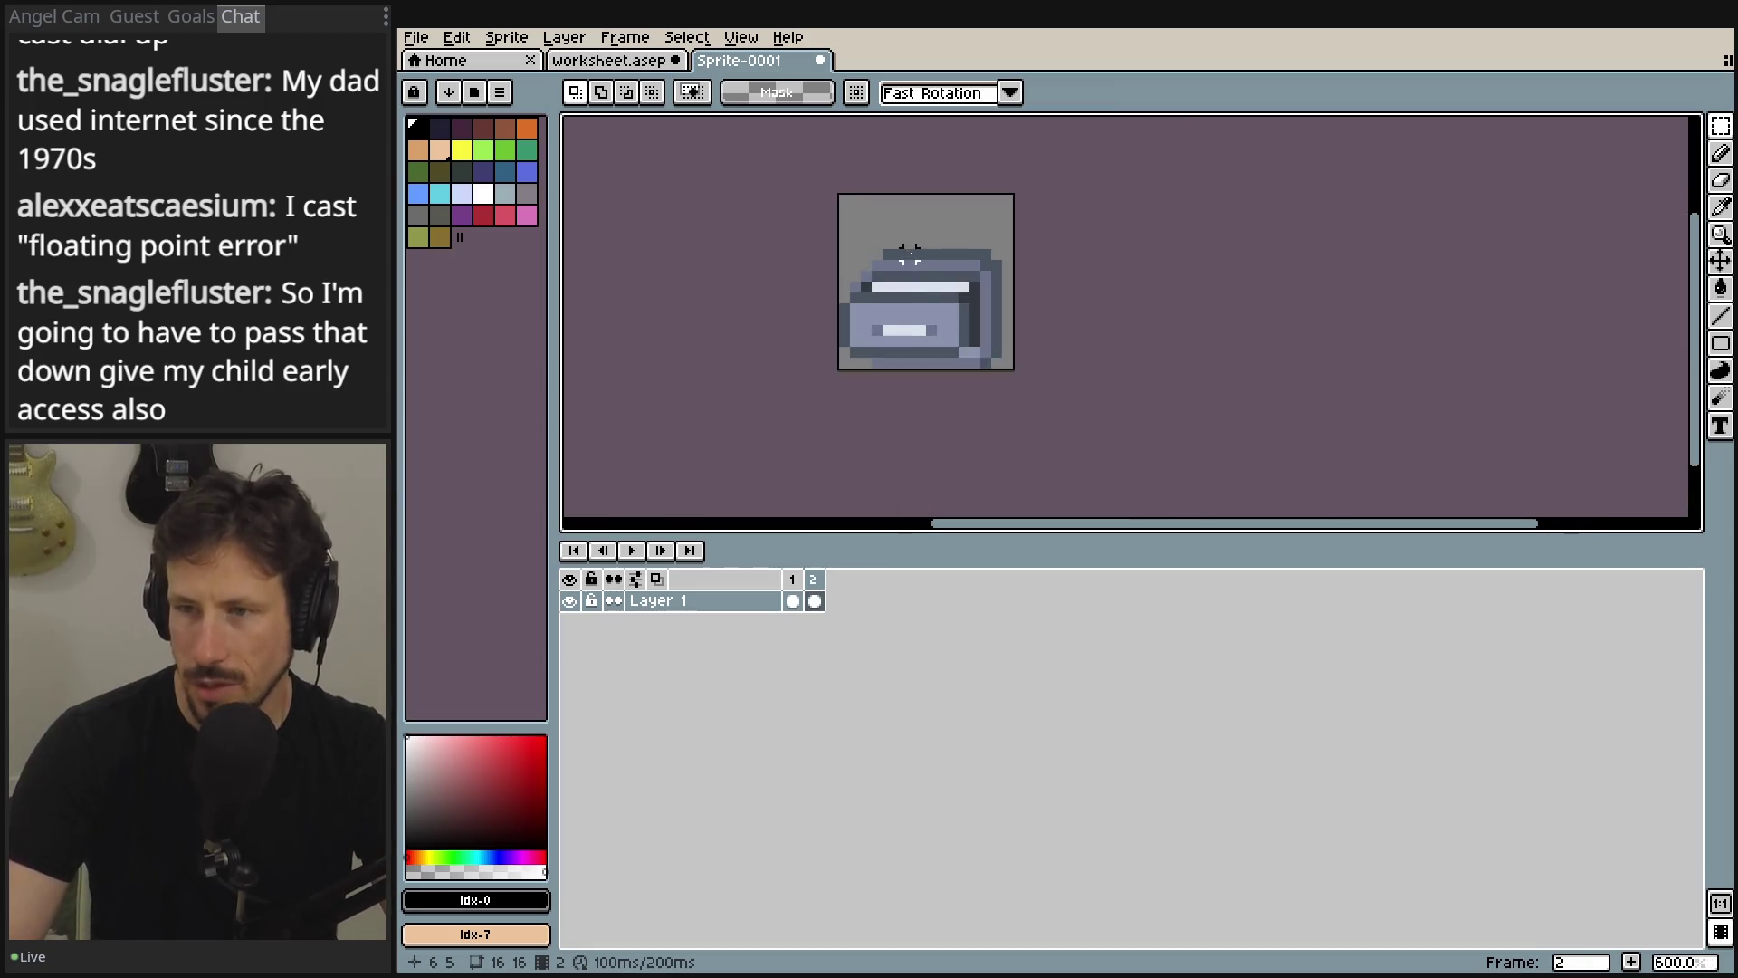
pyautogui.scroll(3, 914, 256)
pyautogui.press('Left')
pyautogui.press('Right')
pyautogui.scroll(-3, 924, 250)
pyautogui.press('Left')
pyautogui.press('Right')
pyautogui.press('Left')
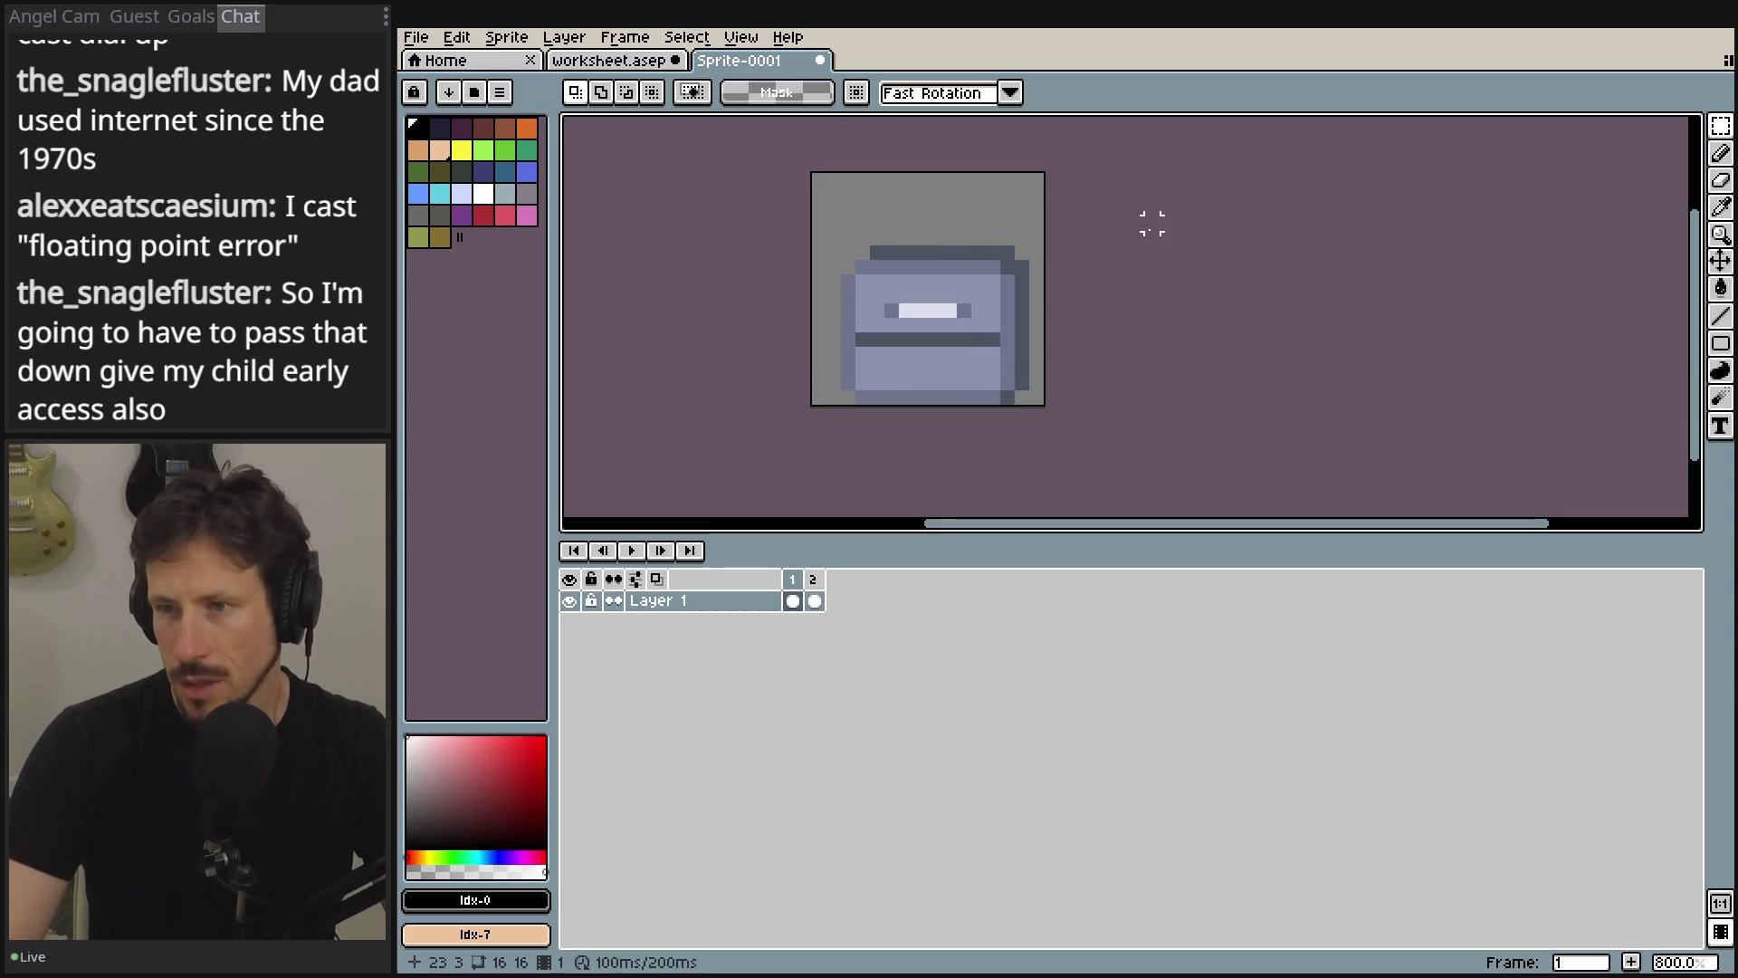
pyautogui.press('Right')
pyautogui.press('Left')
pyautogui.press('Right')
pyautogui.press('Left')
pyautogui.press('Right')
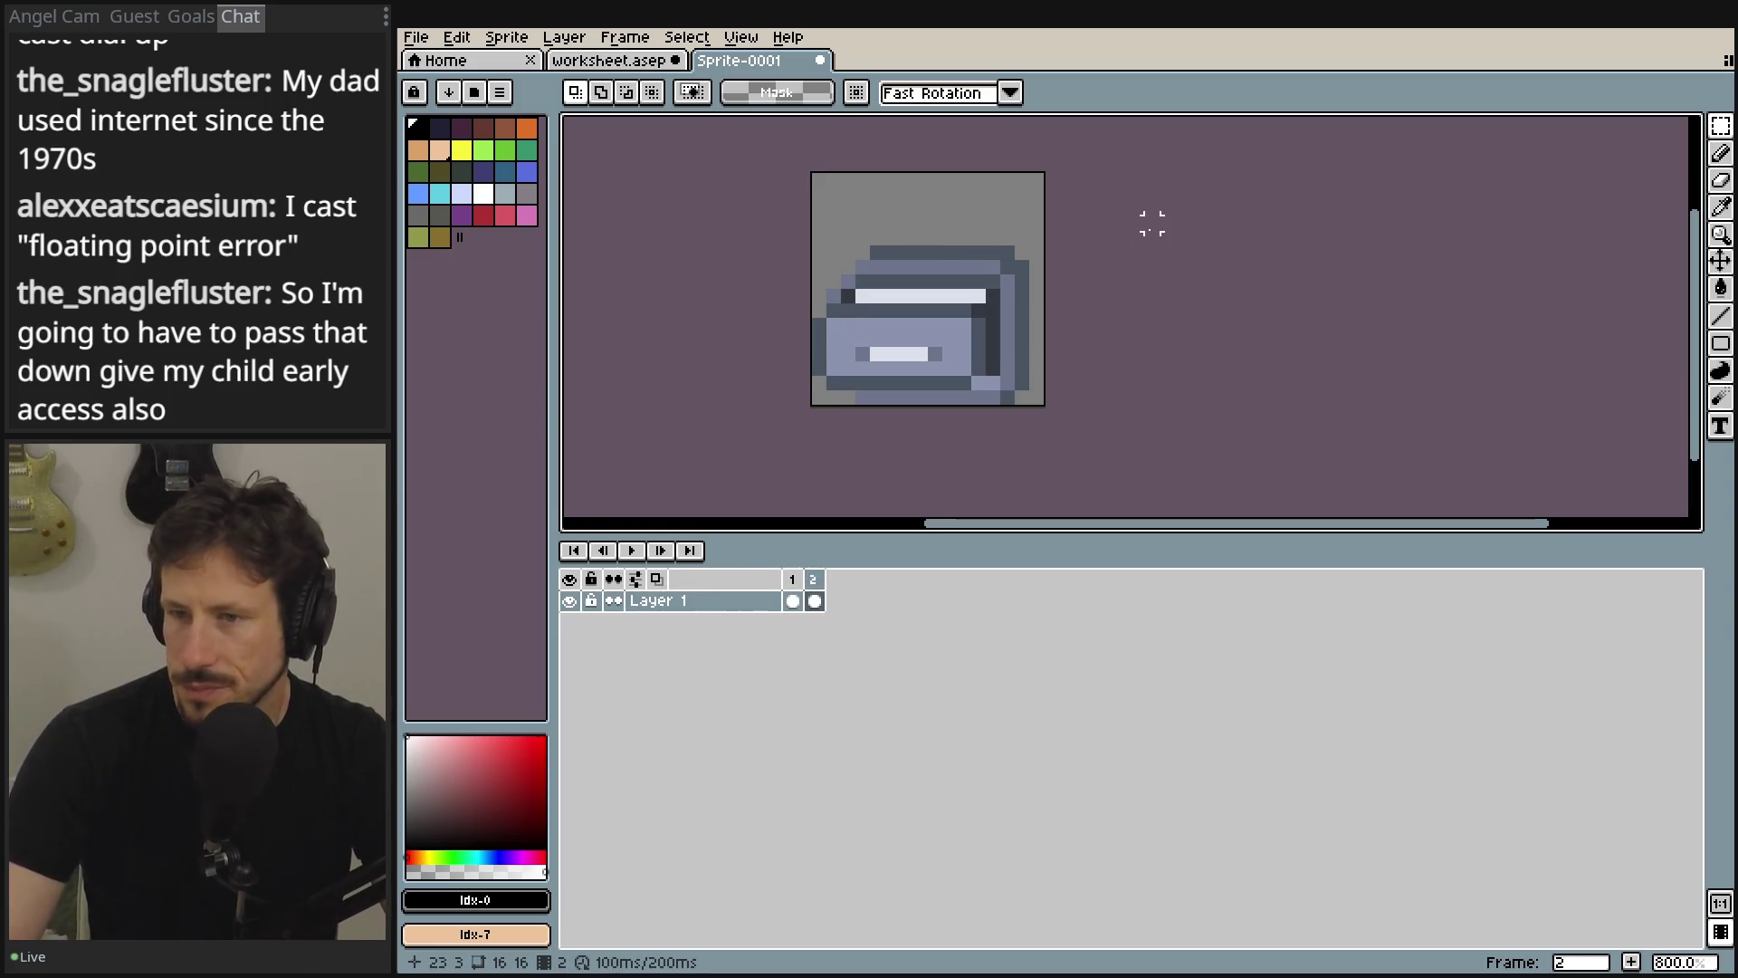
pyautogui.press('Left')
pyautogui.click(416, 37)
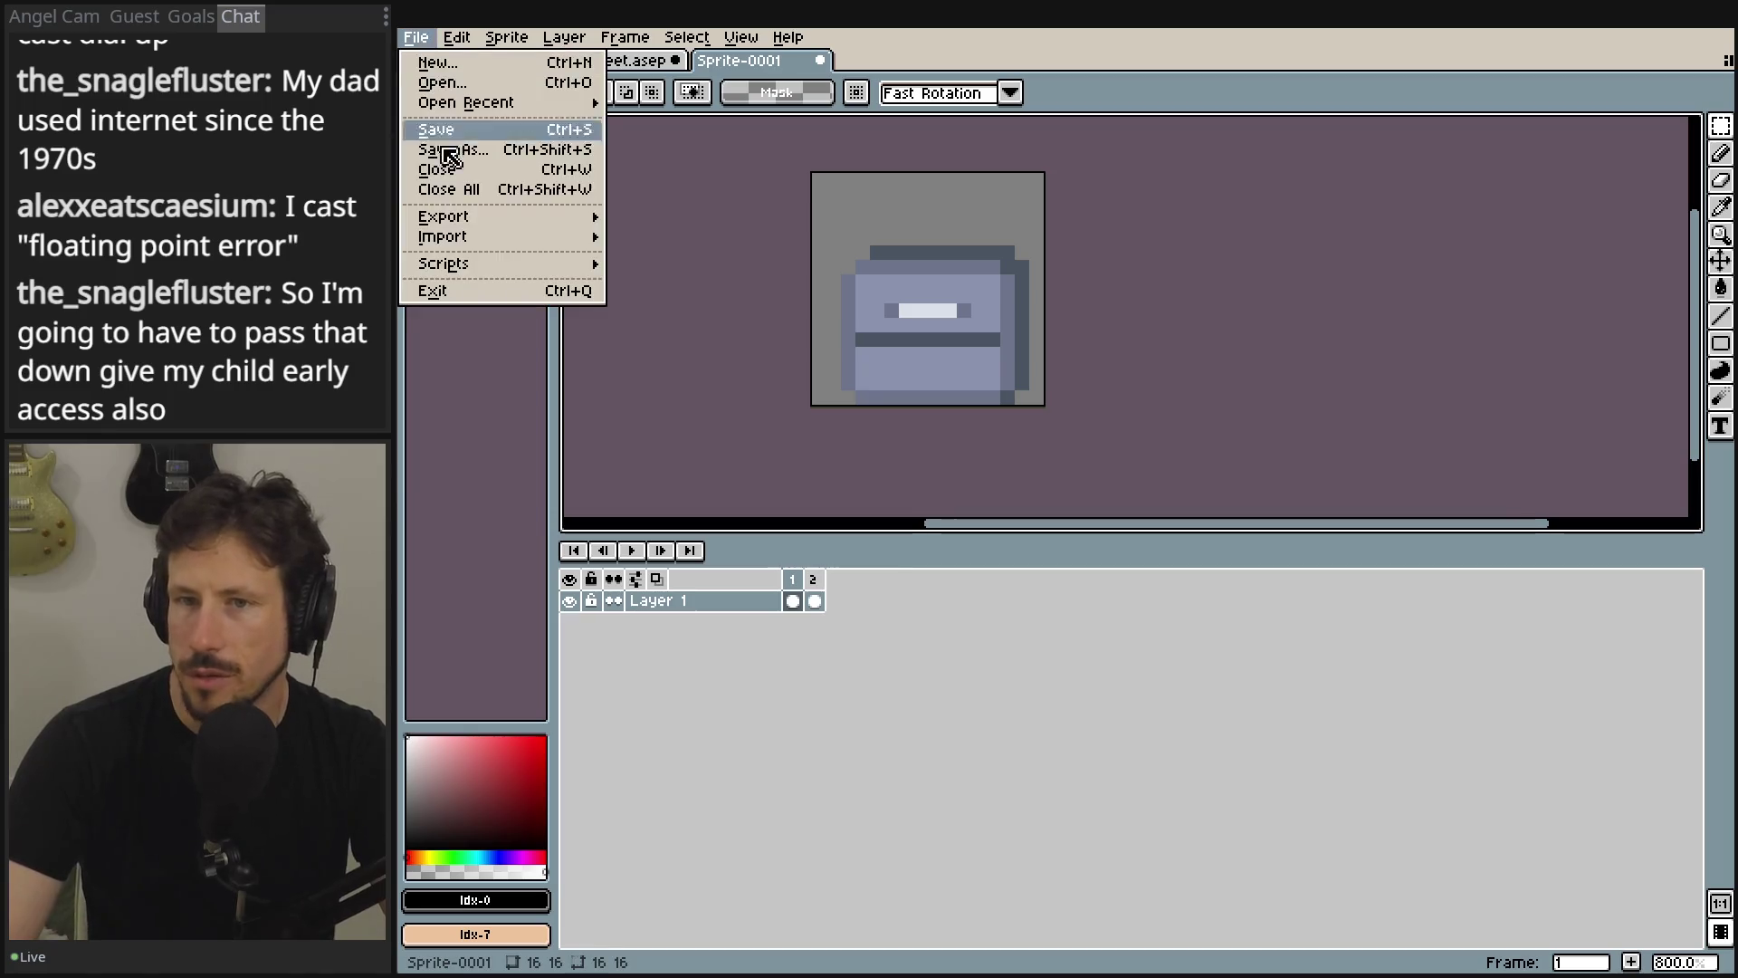
# - Start a sprite sheet export with sprite and cel trimming off and frame spacing 0
pyautogui.moveTo(515, 226)
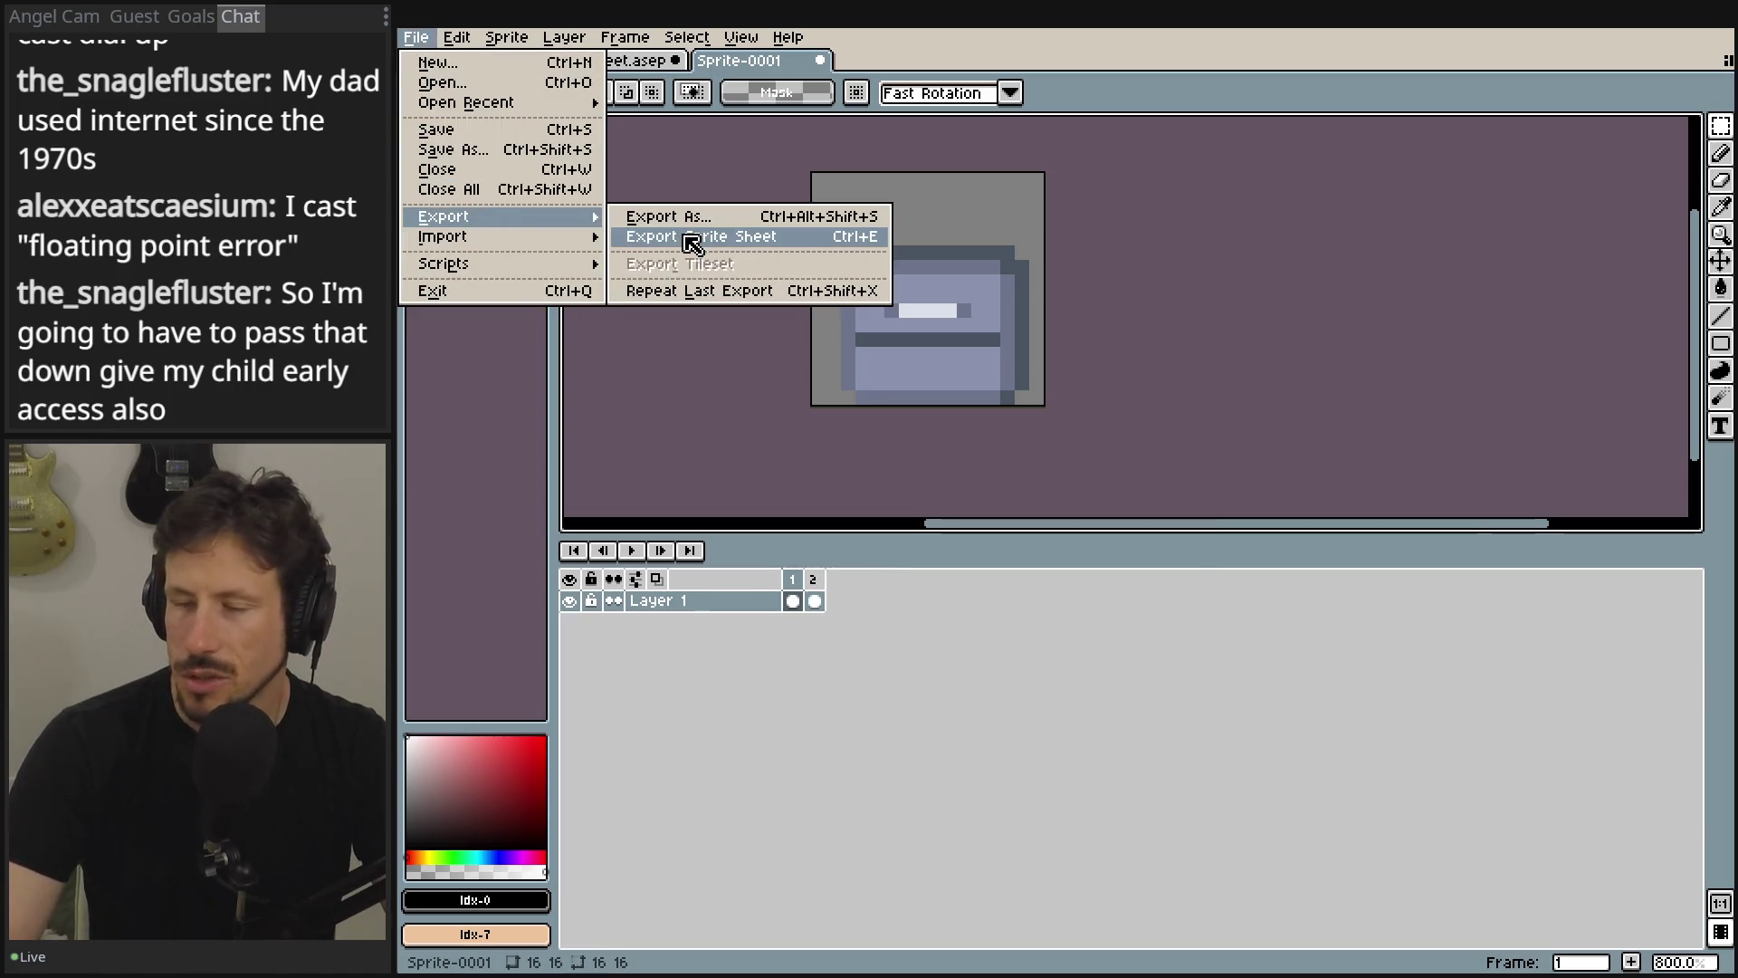
pyautogui.click(685, 237)
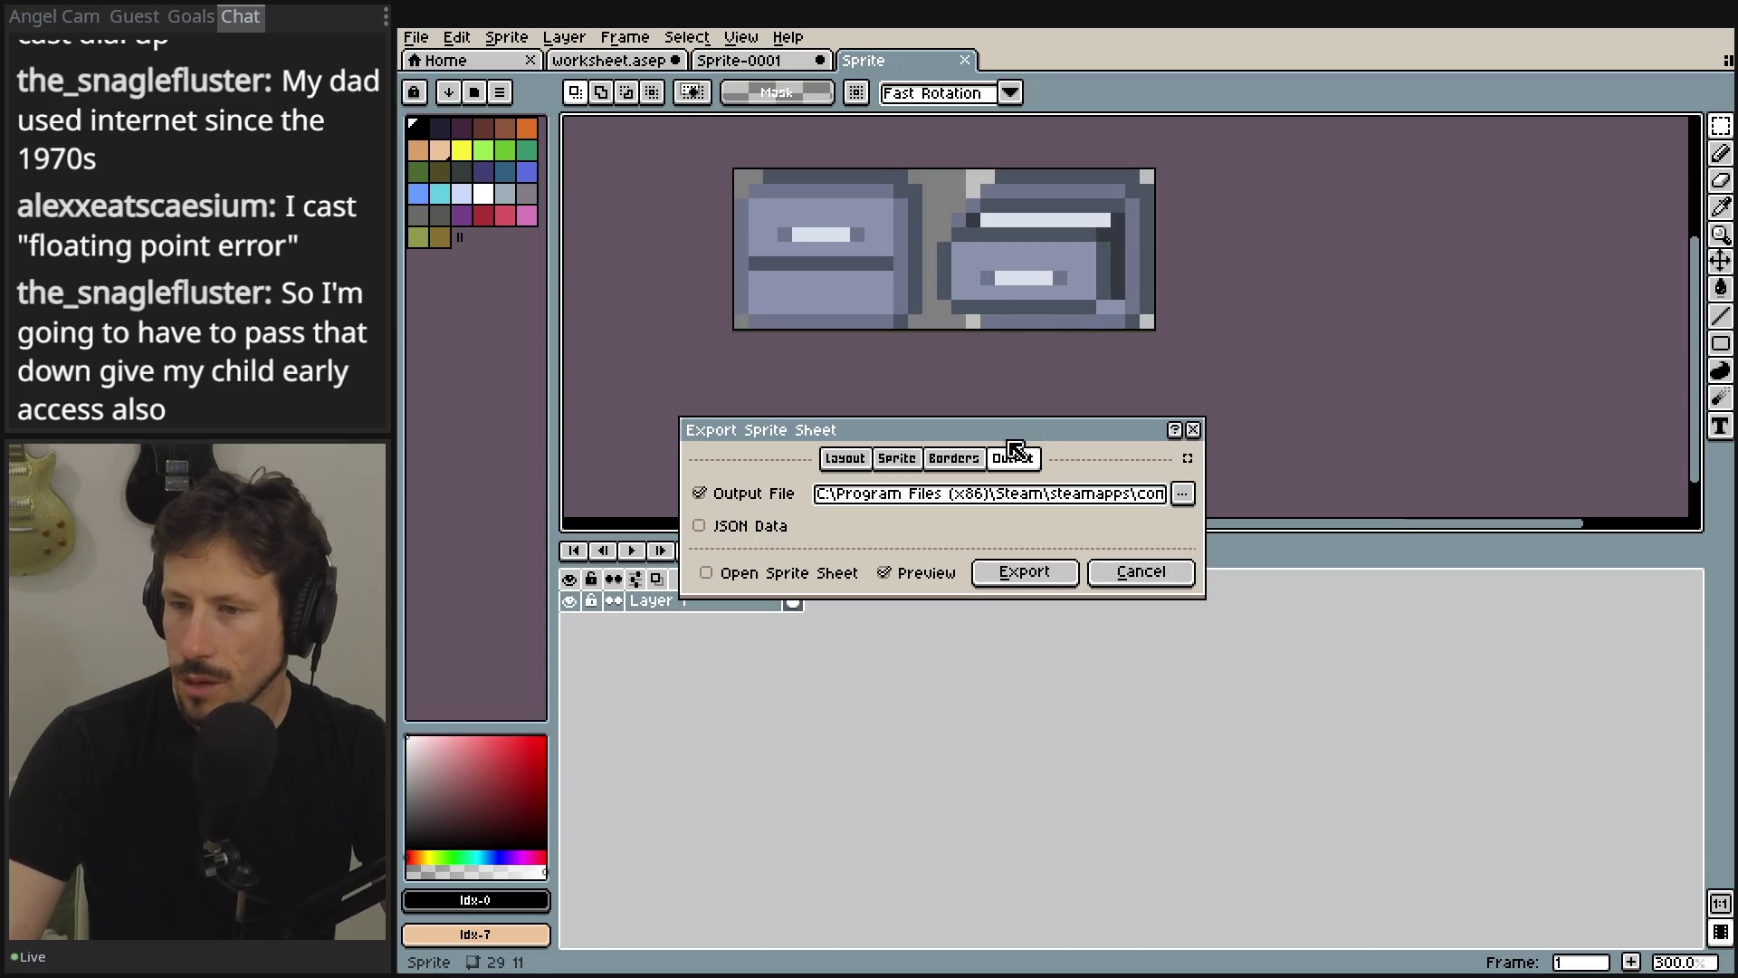
pyautogui.click(921, 459)
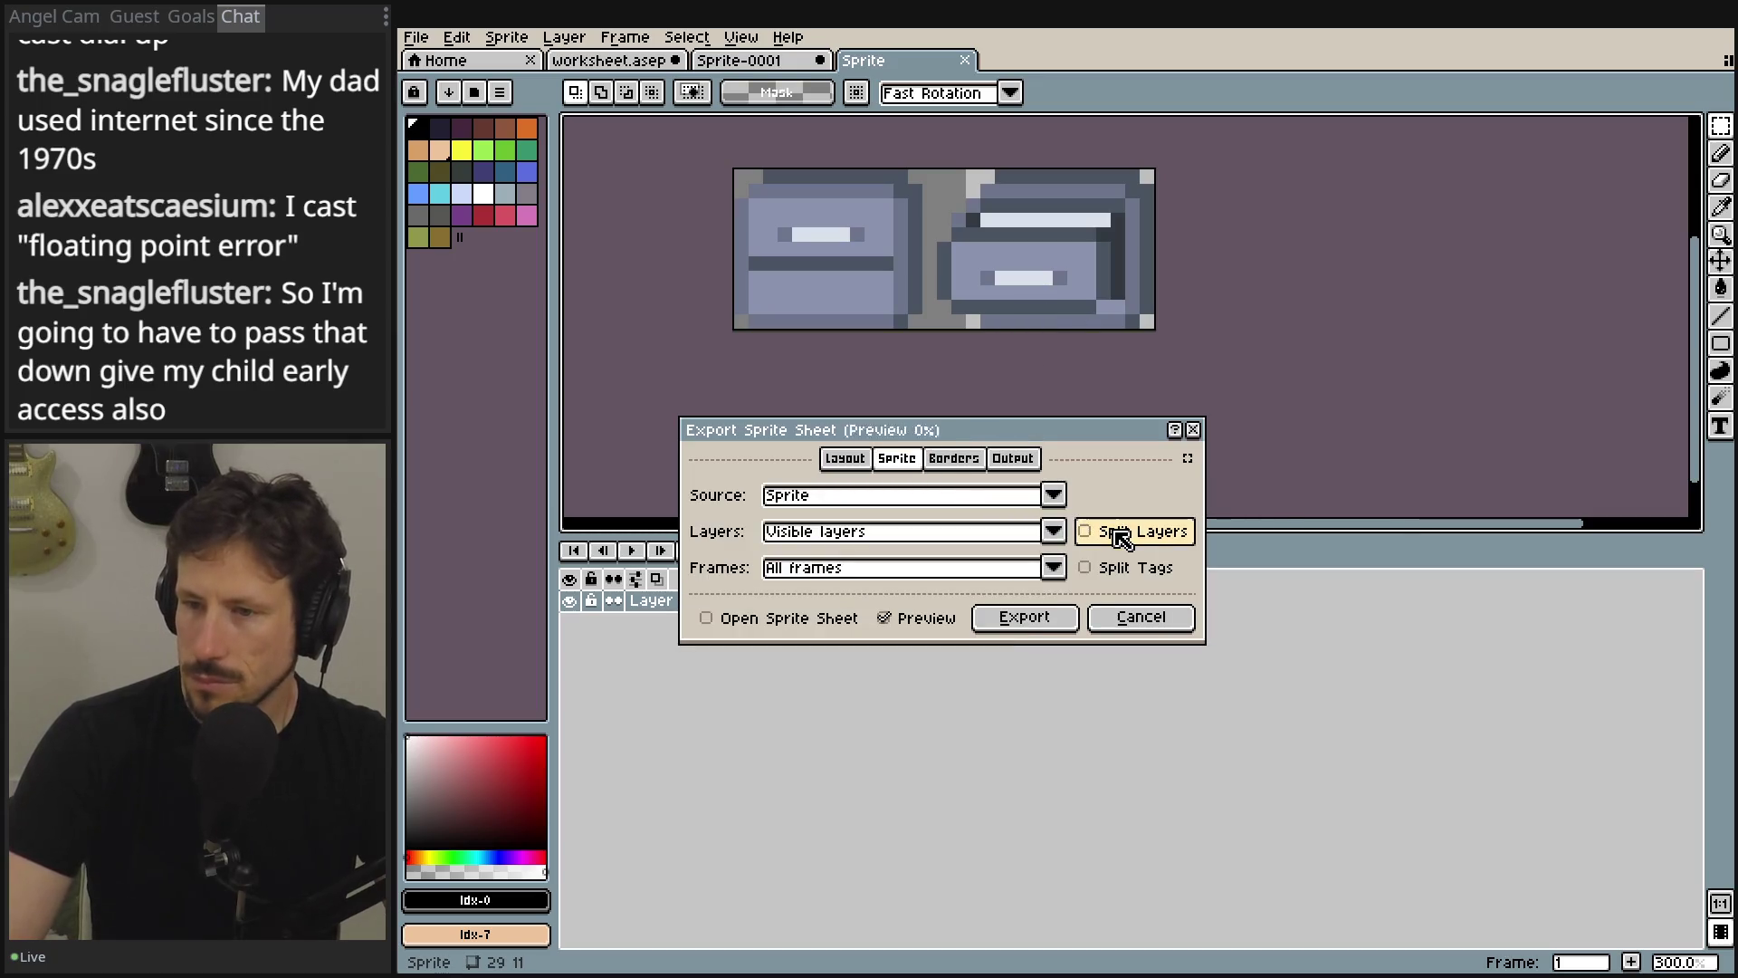
pyautogui.click(953, 459)
pyautogui.click(978, 492)
pyautogui.click(978, 520)
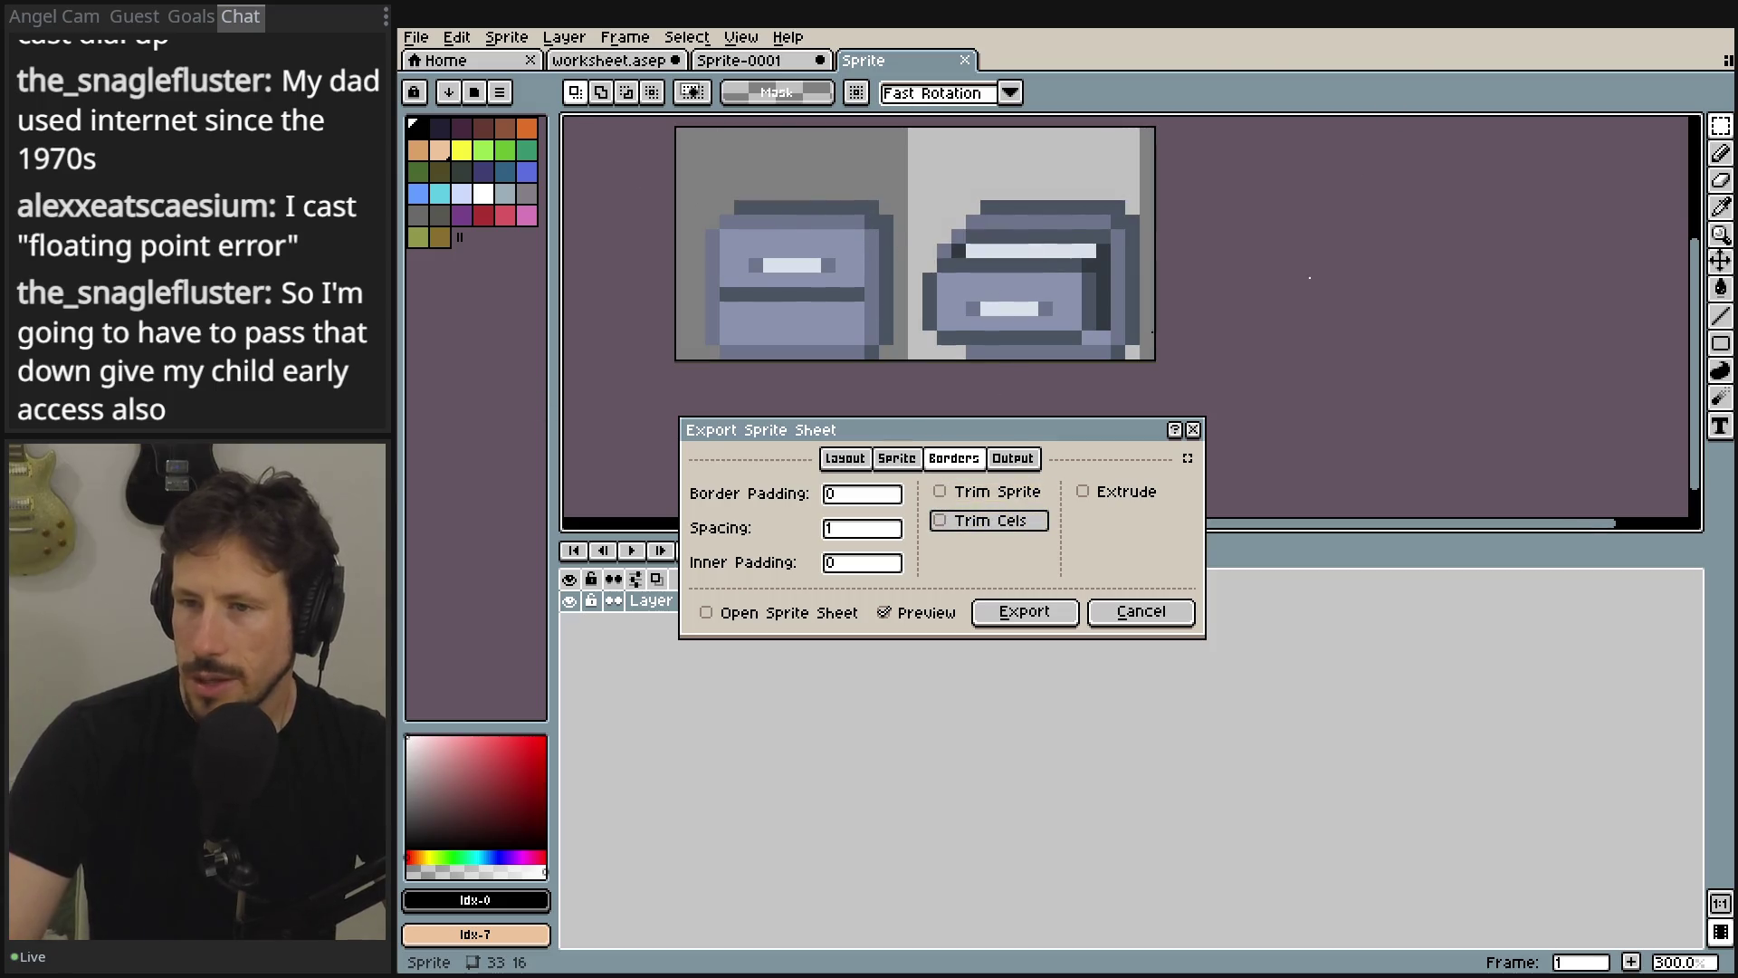
pyautogui.hscroll(-5, 1117, 233)
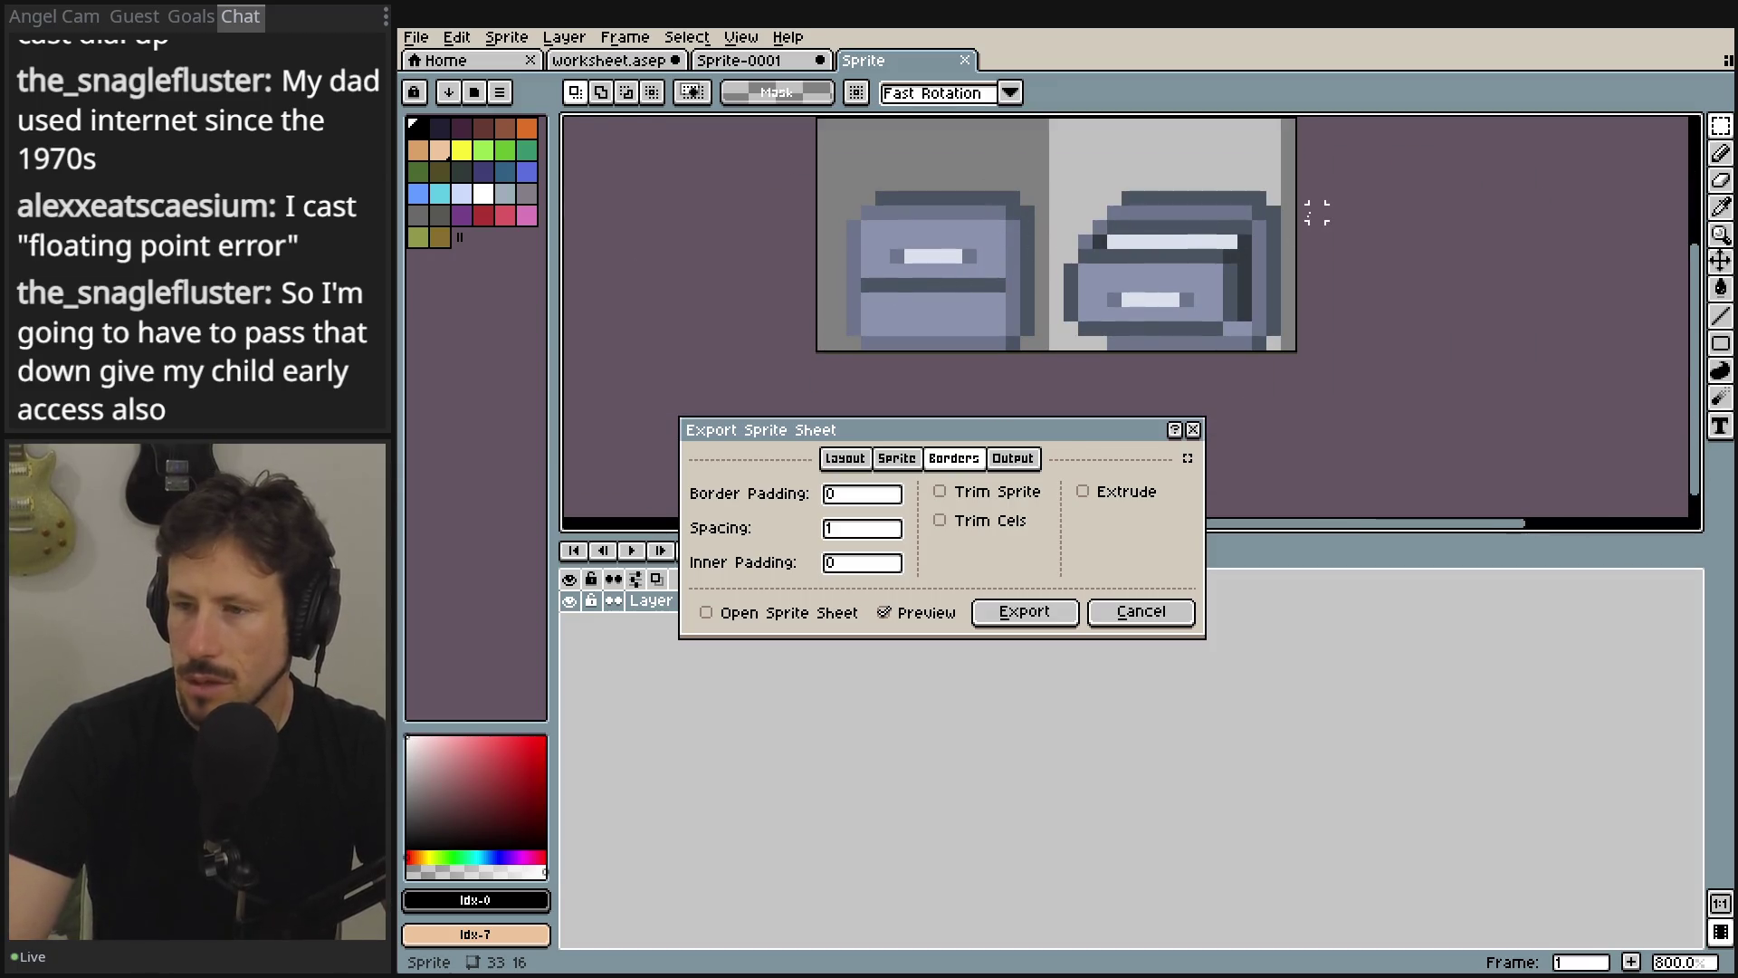
pyautogui.click(1001, 521)
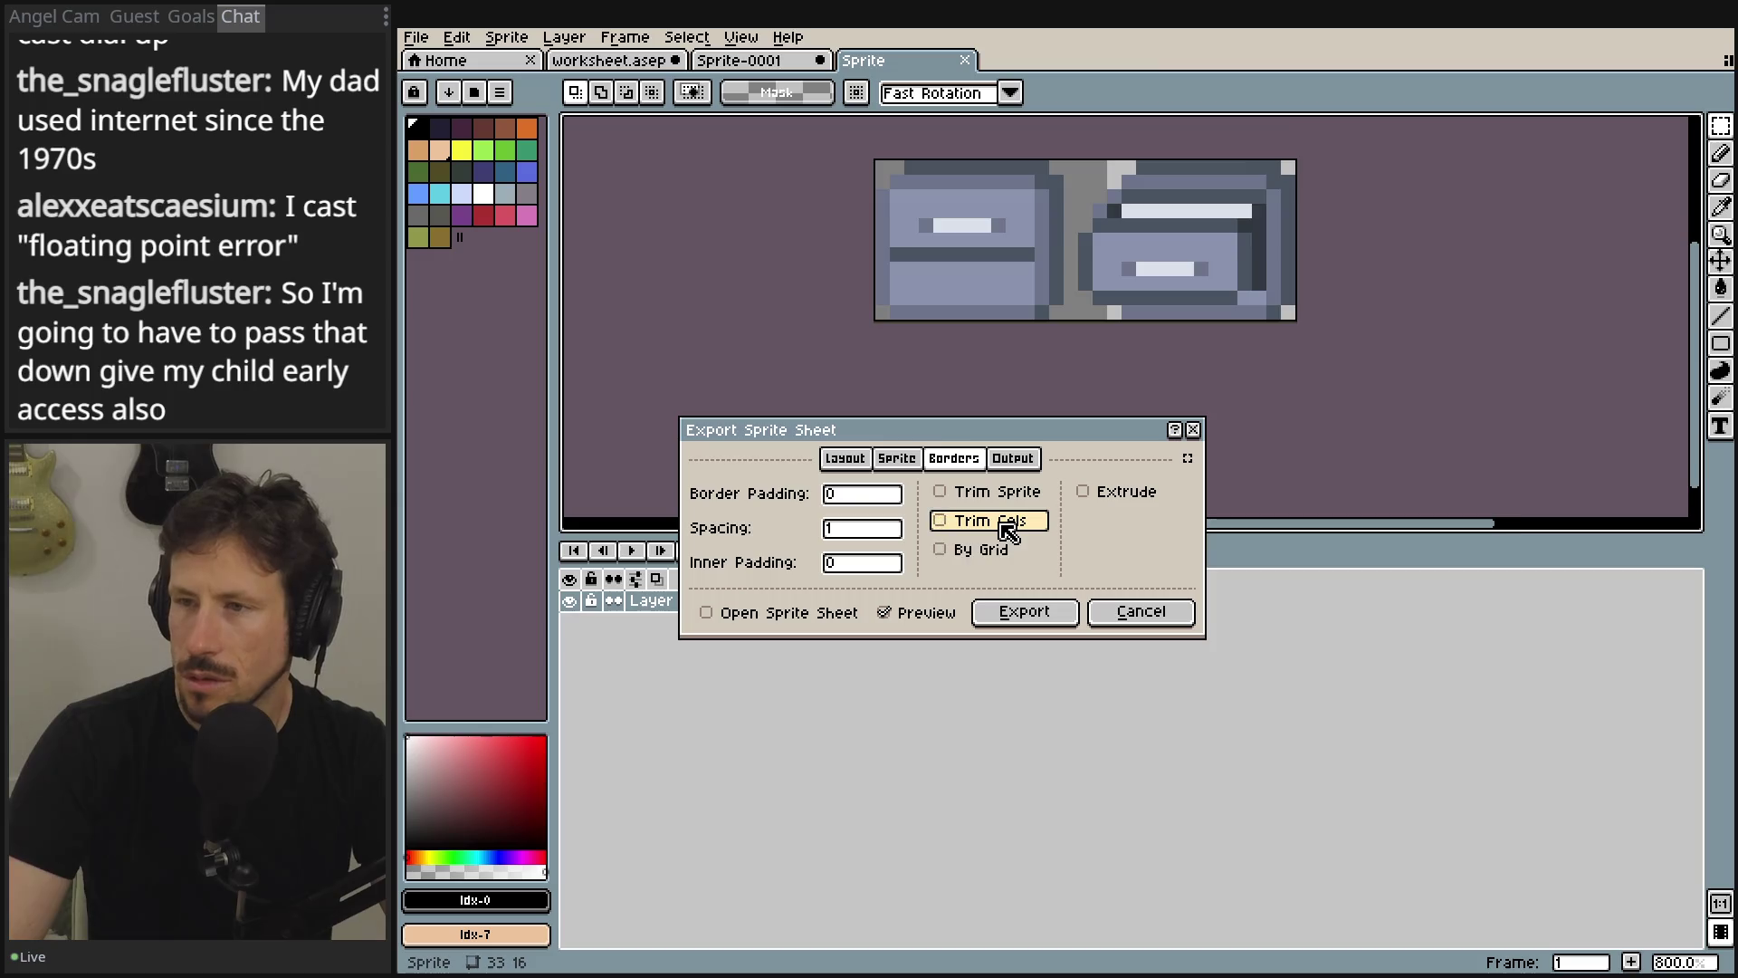
pyautogui.click(1007, 518)
pyautogui.hscroll(2, 1066, 279)
pyautogui.click(860, 529)
pyautogui.press('BackSpace')
pyautogui.write('0')
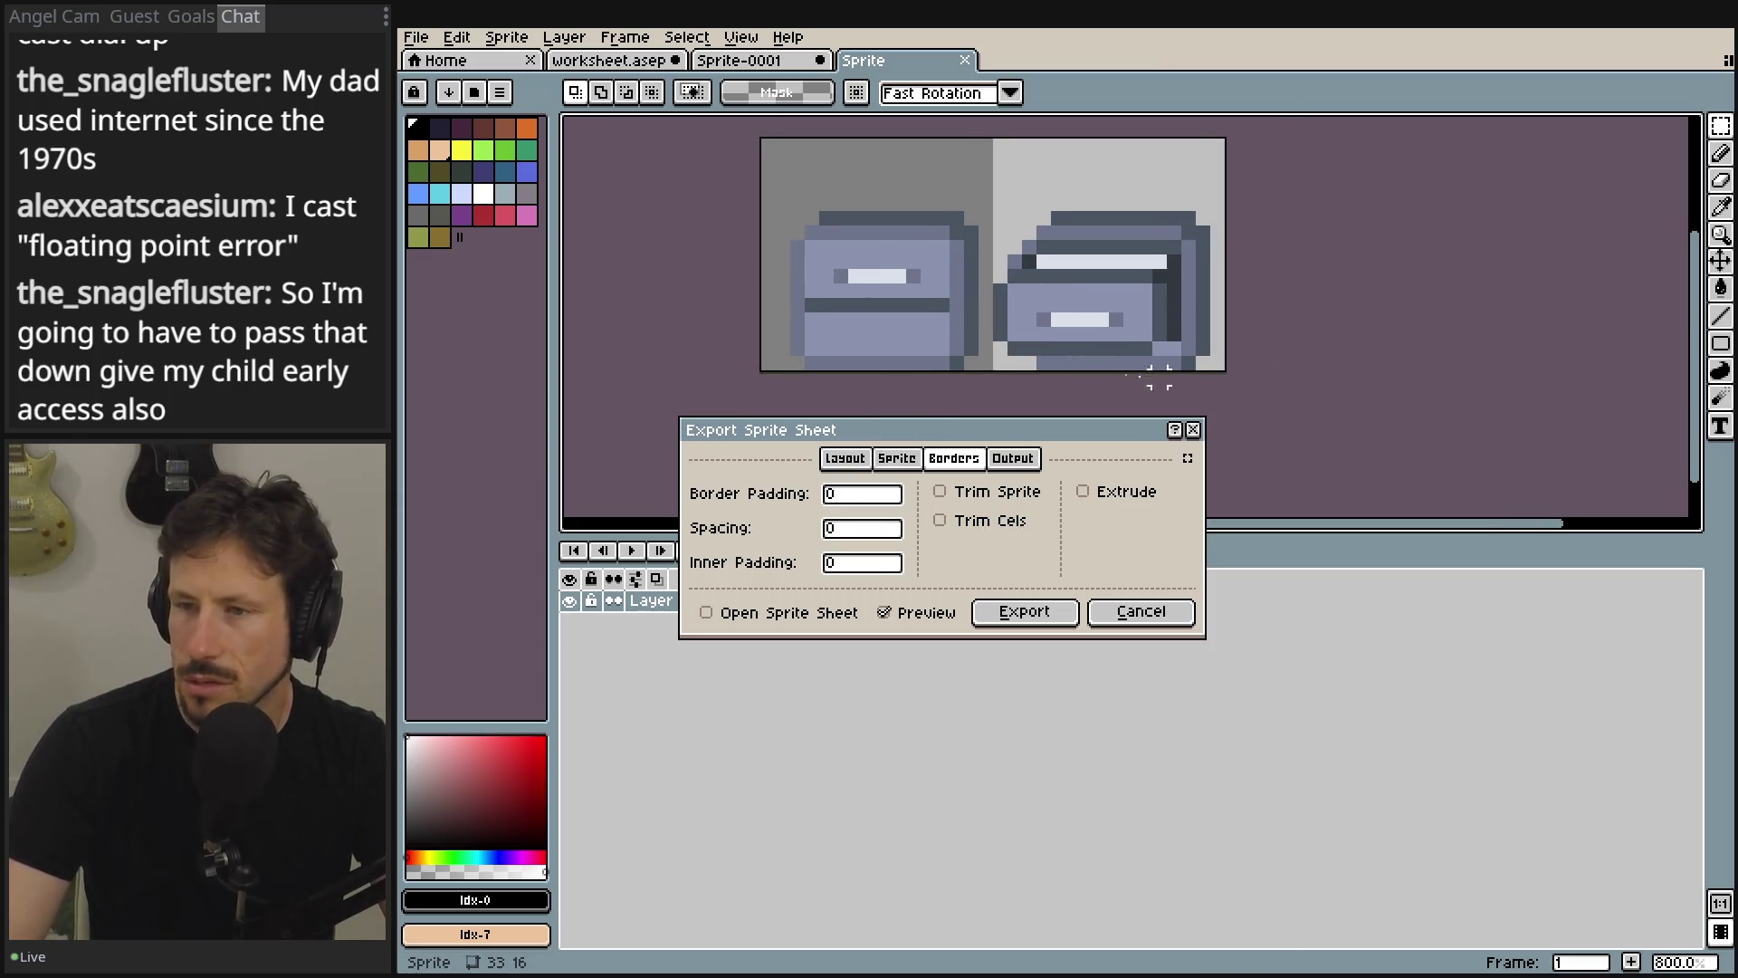
# - Set the output to office_drawer.png in DestuctibleObjects, replace the existing file, and export
pyautogui.click(1012, 458)
pyautogui.click(1182, 493)
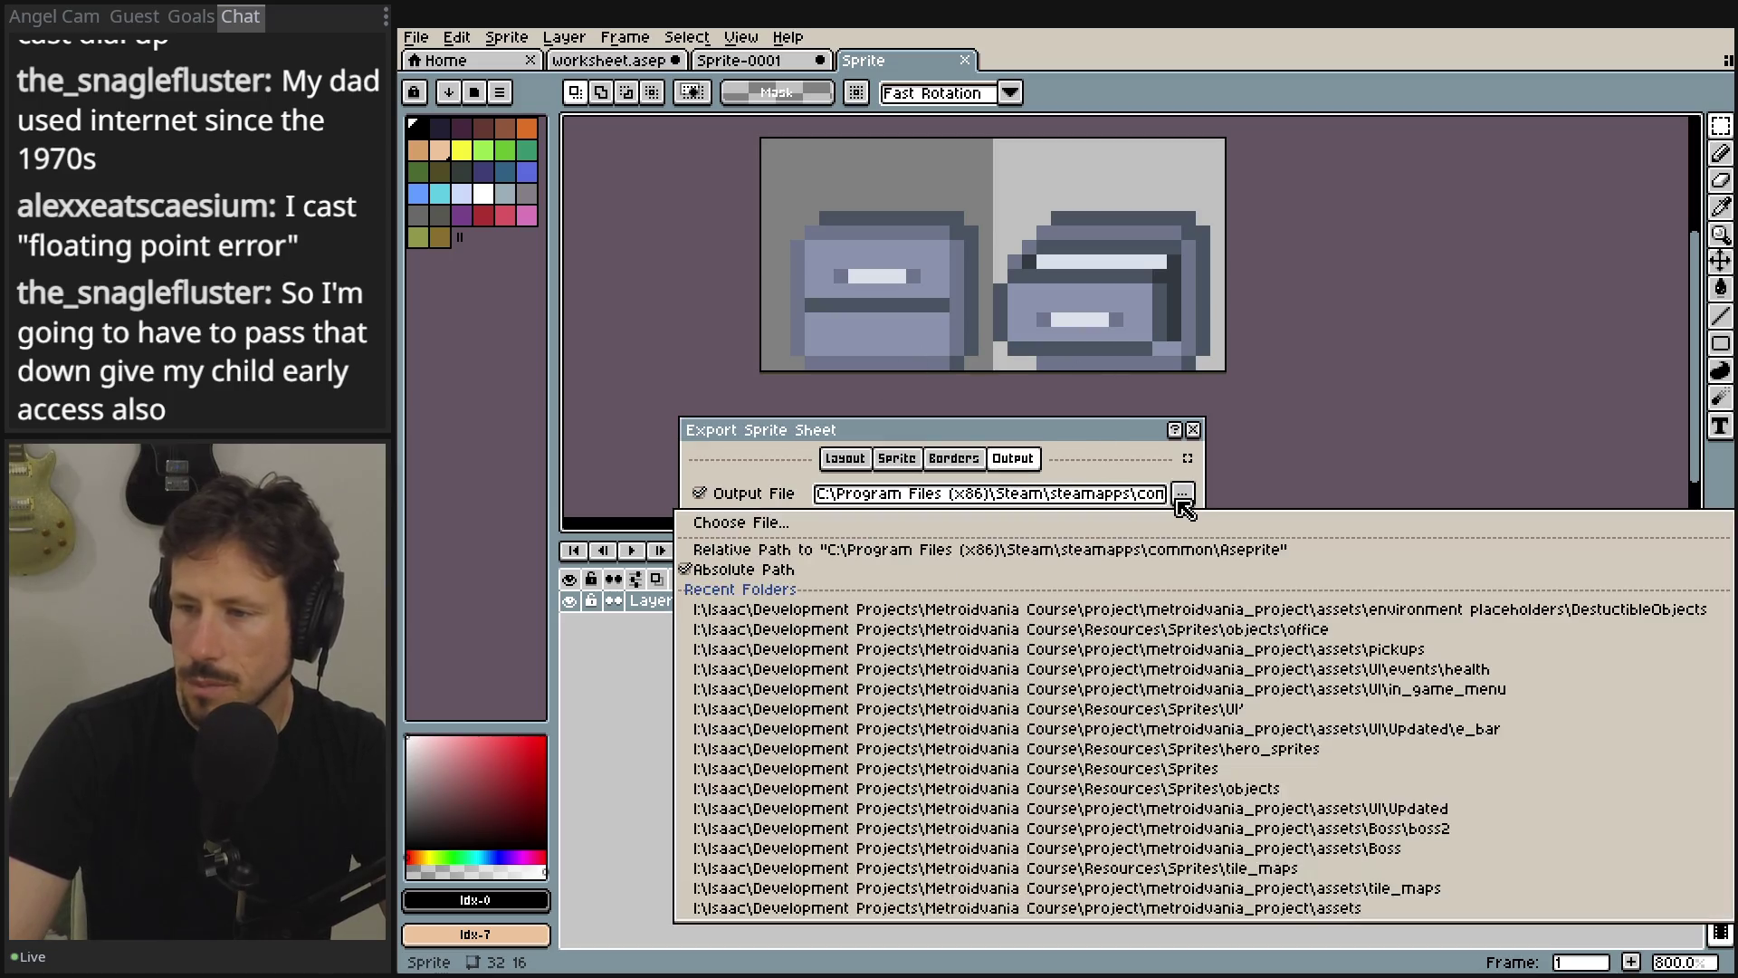
pyautogui.click(1161, 522)
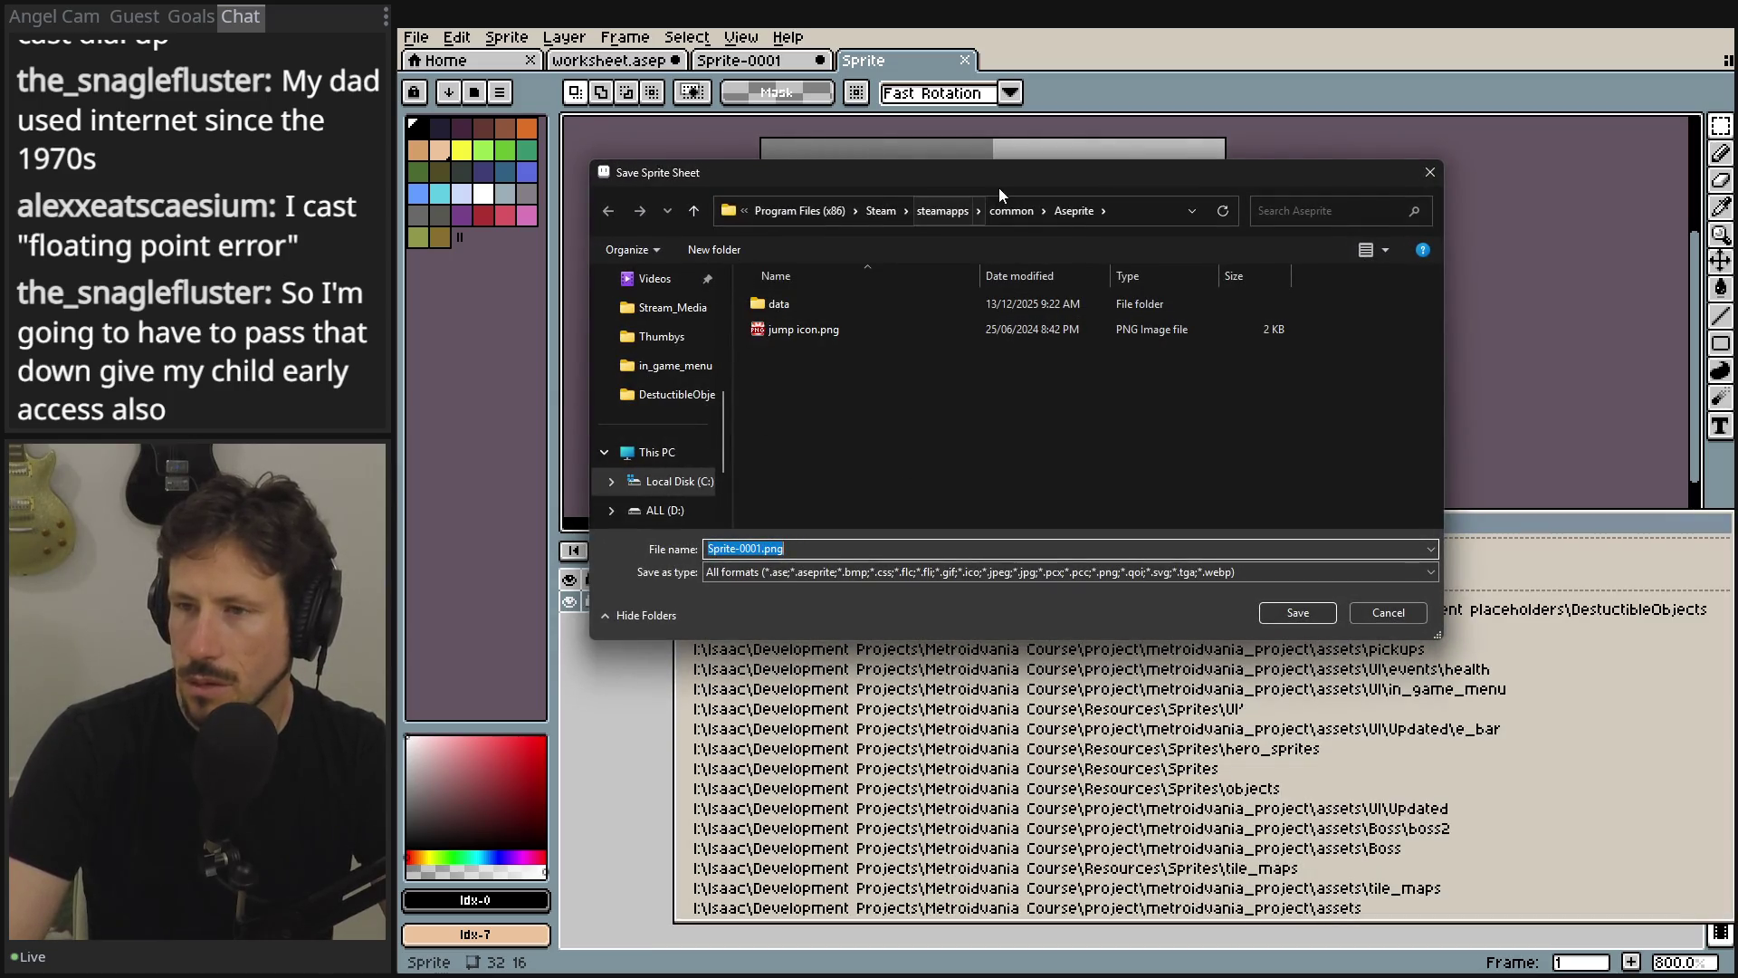
pyautogui.click(1052, 210)
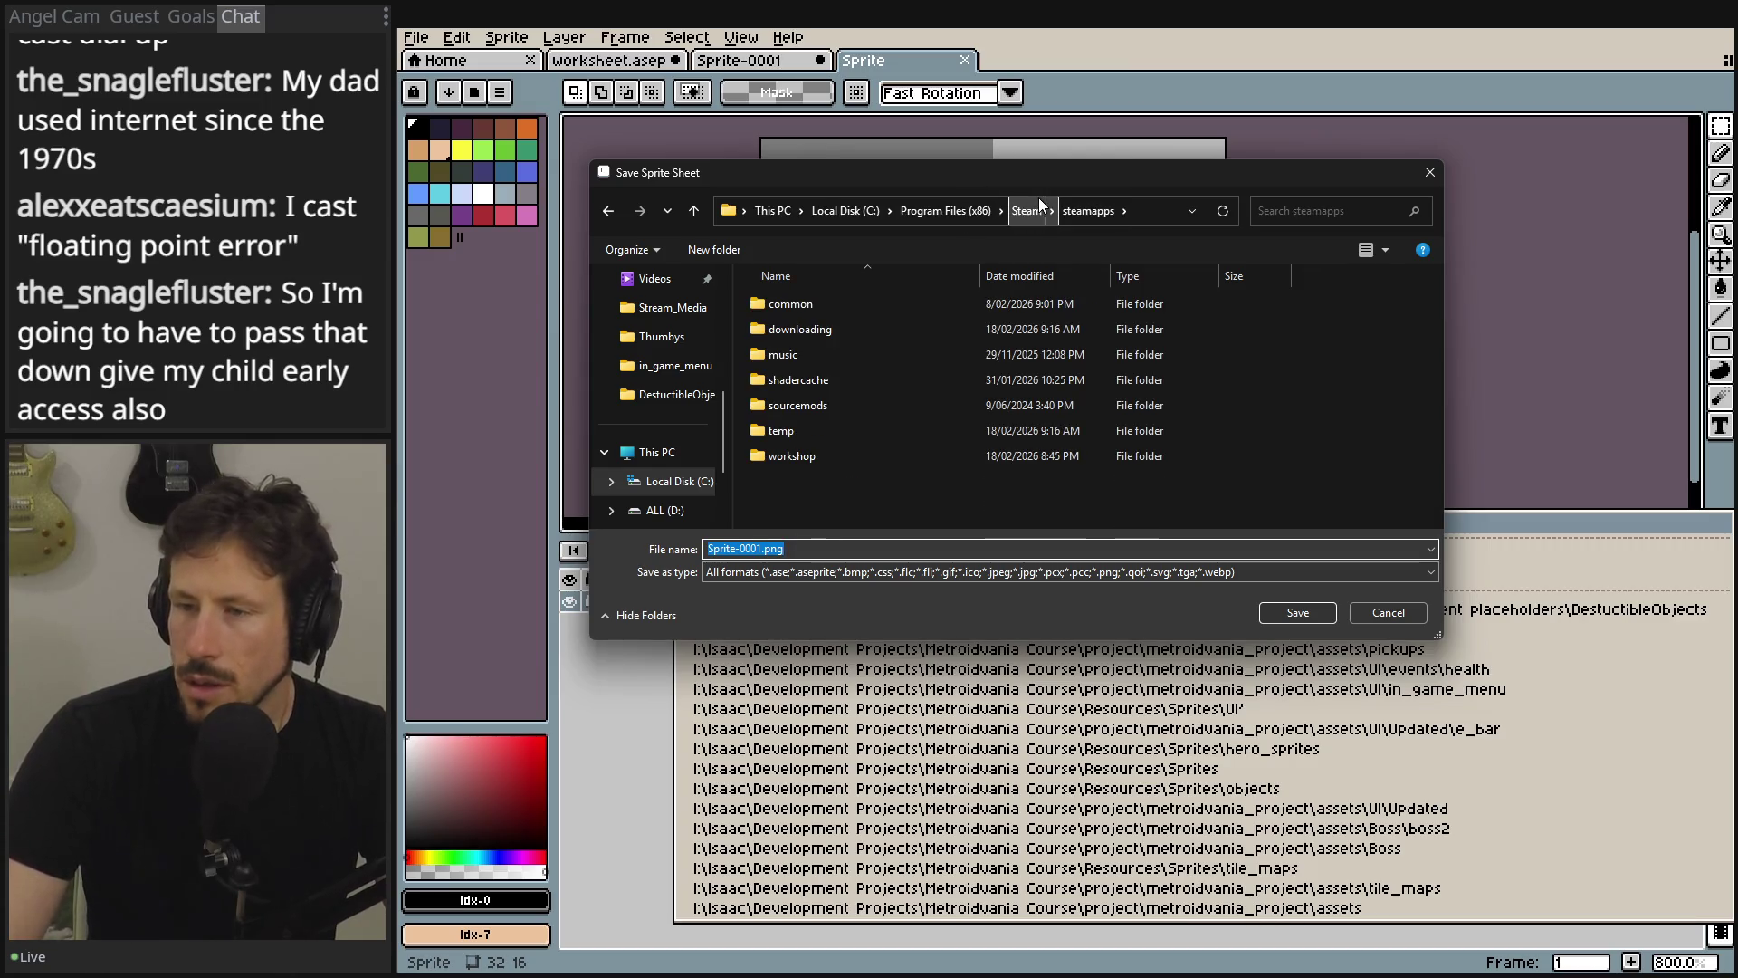
pyautogui.click(674, 367)
pyautogui.click(980, 215)
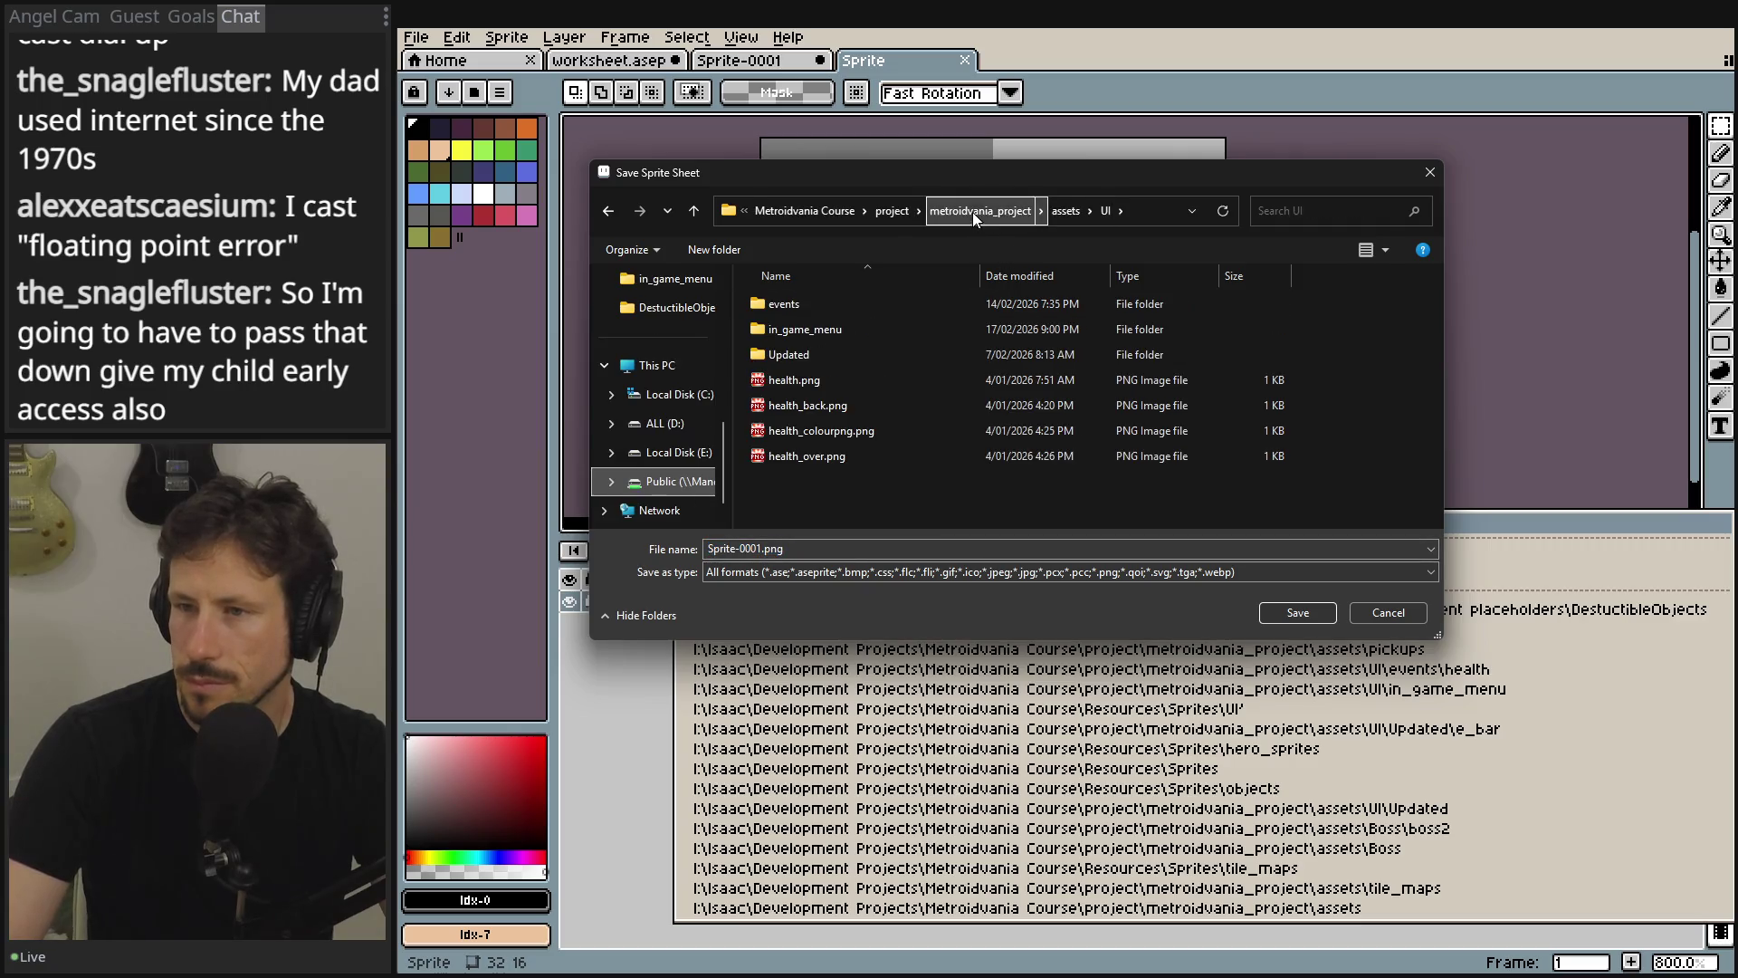
pyautogui.click(1062, 212)
pyautogui.doubleClick(877, 328)
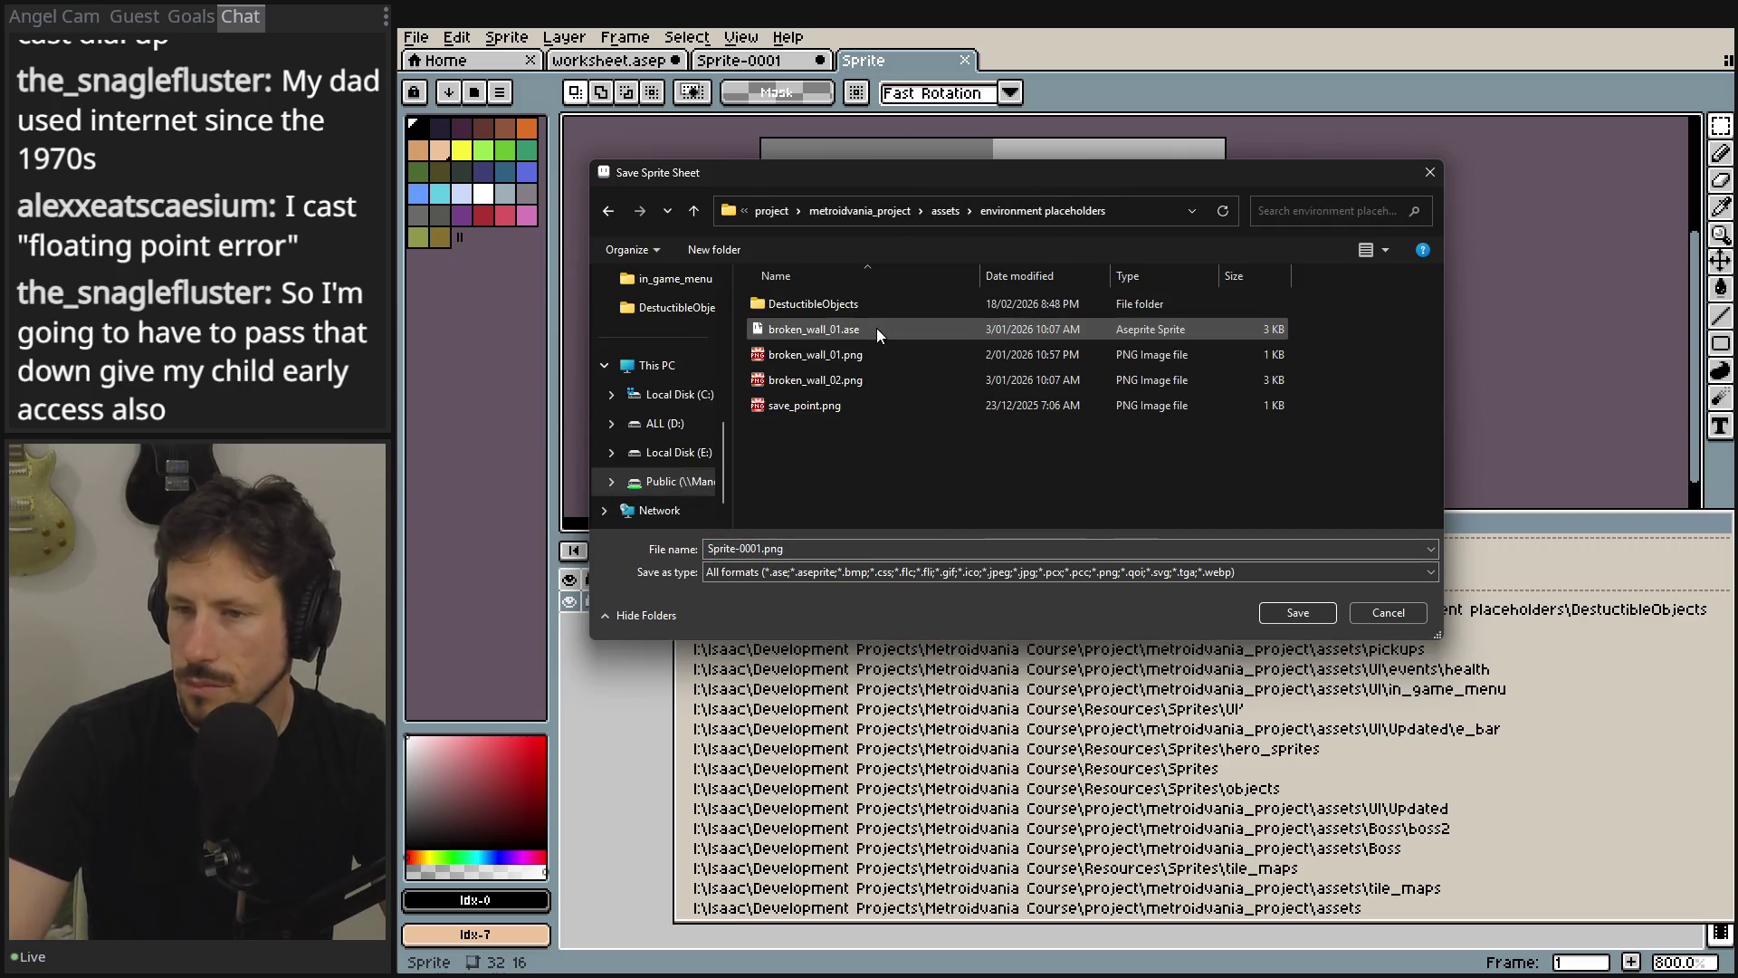
pyautogui.doubleClick(833, 308)
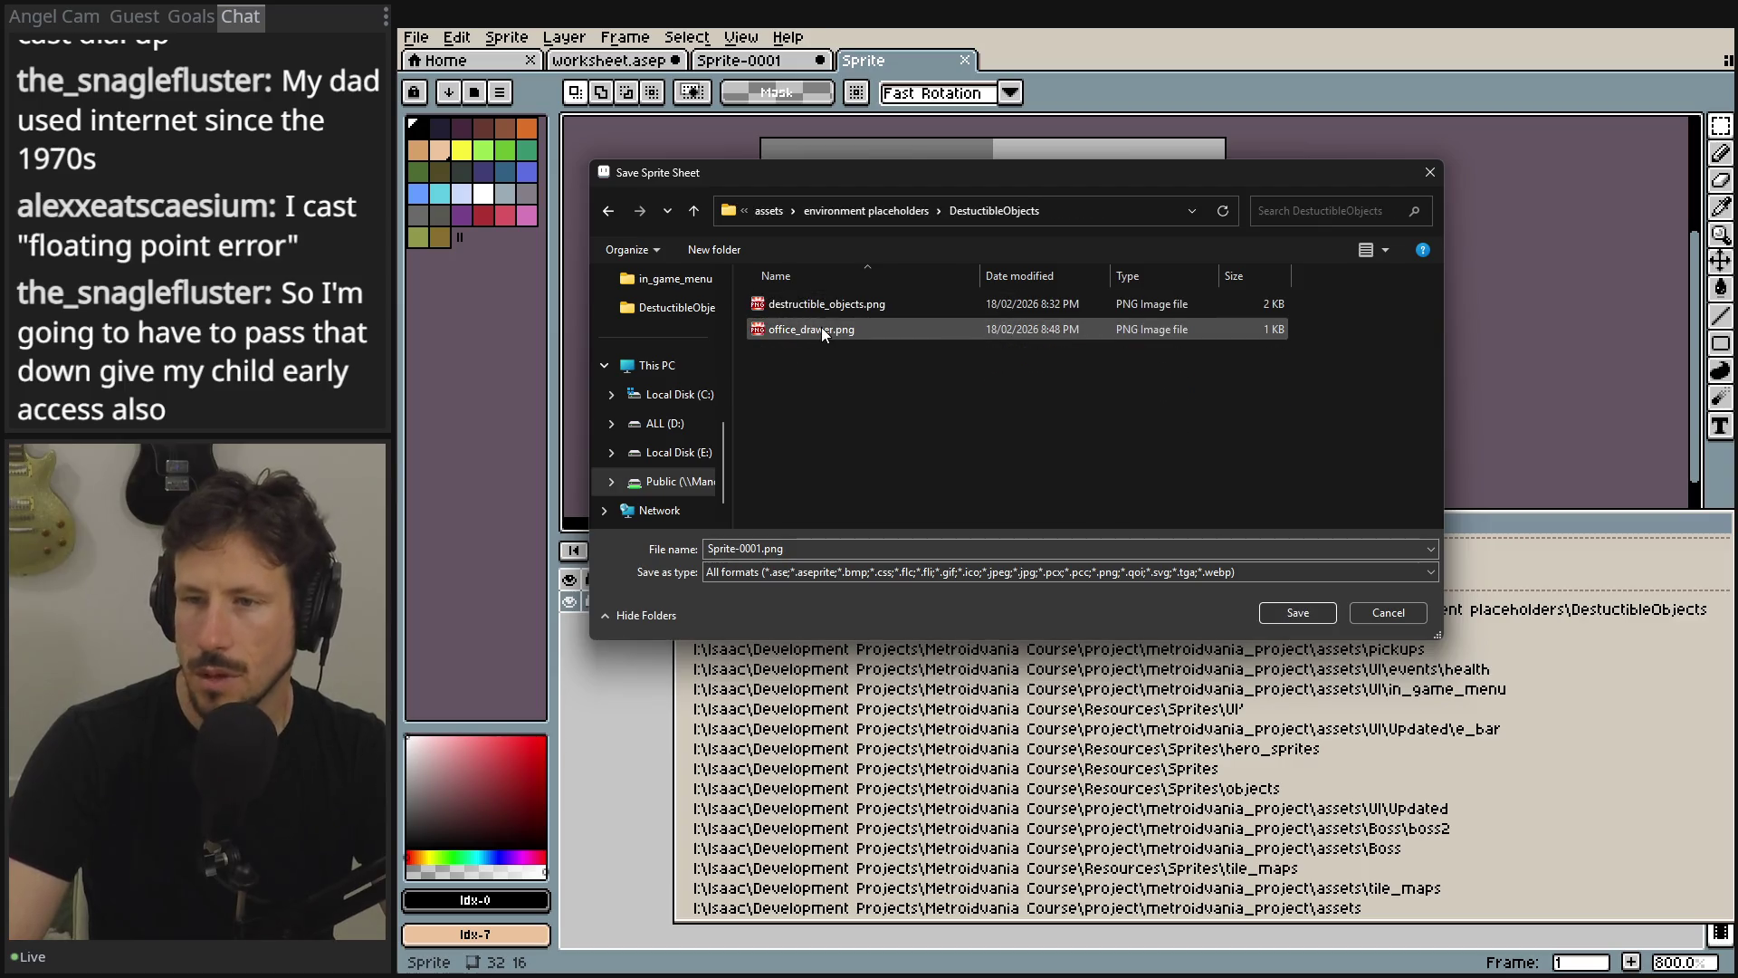
pyautogui.doubleClick(820, 329)
pyautogui.click(930, 503)
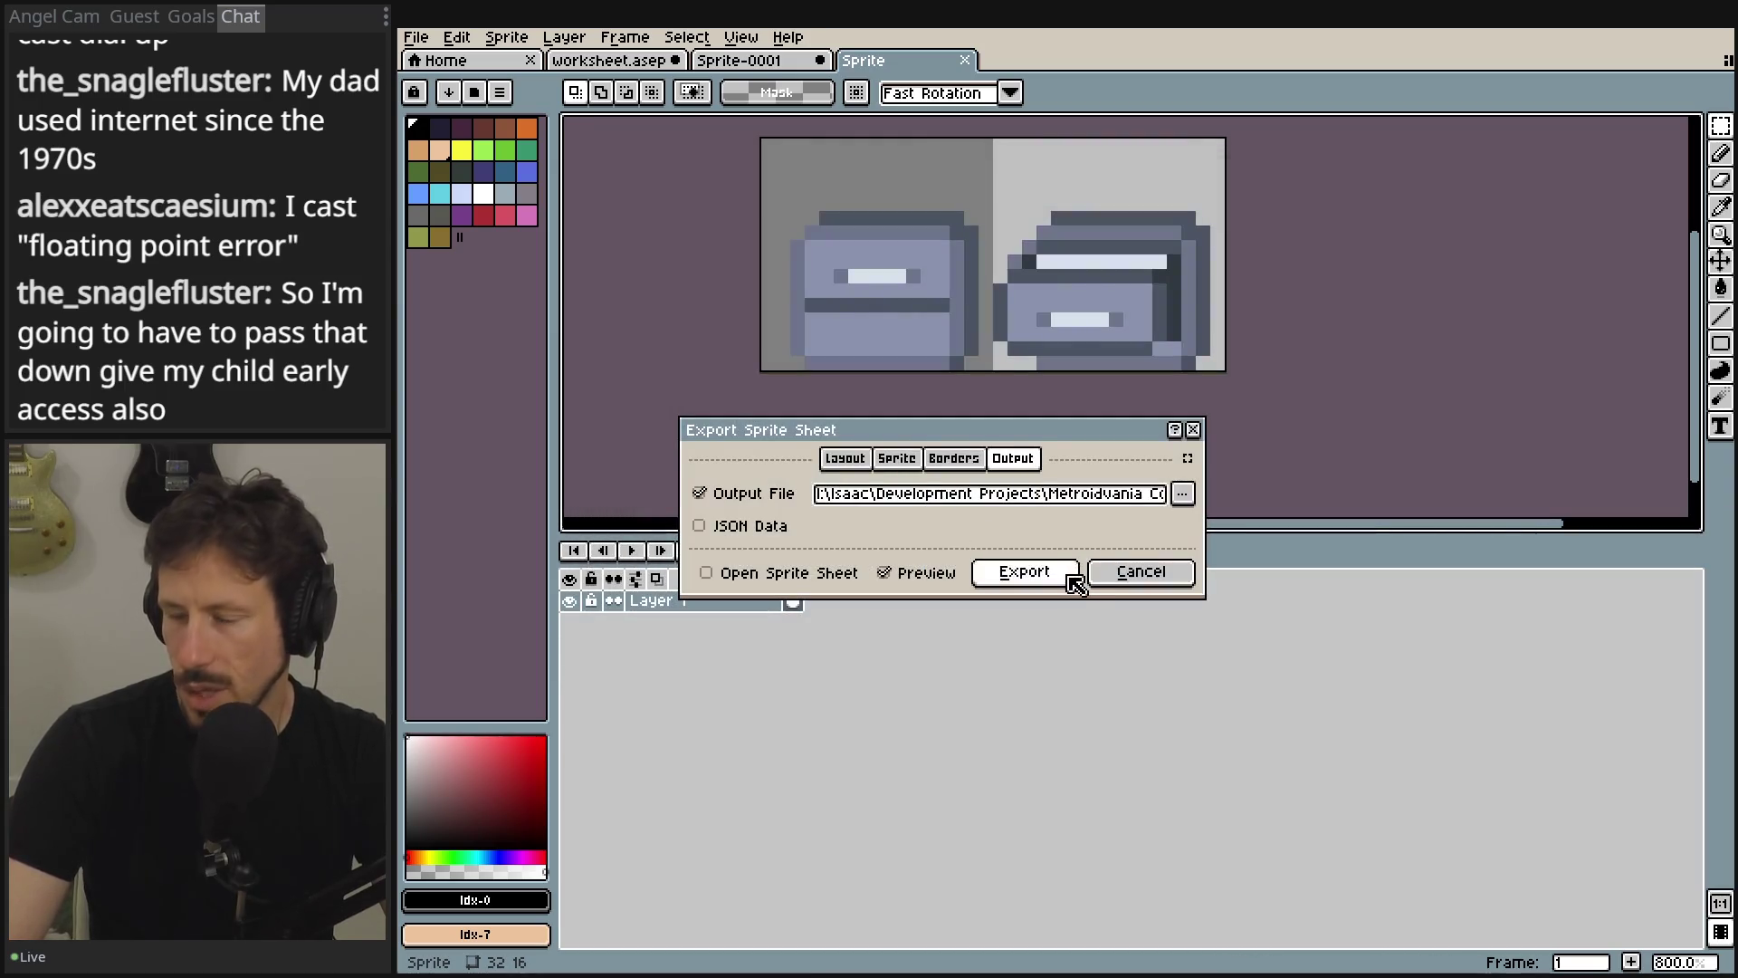
pyautogui.click(1025, 571)
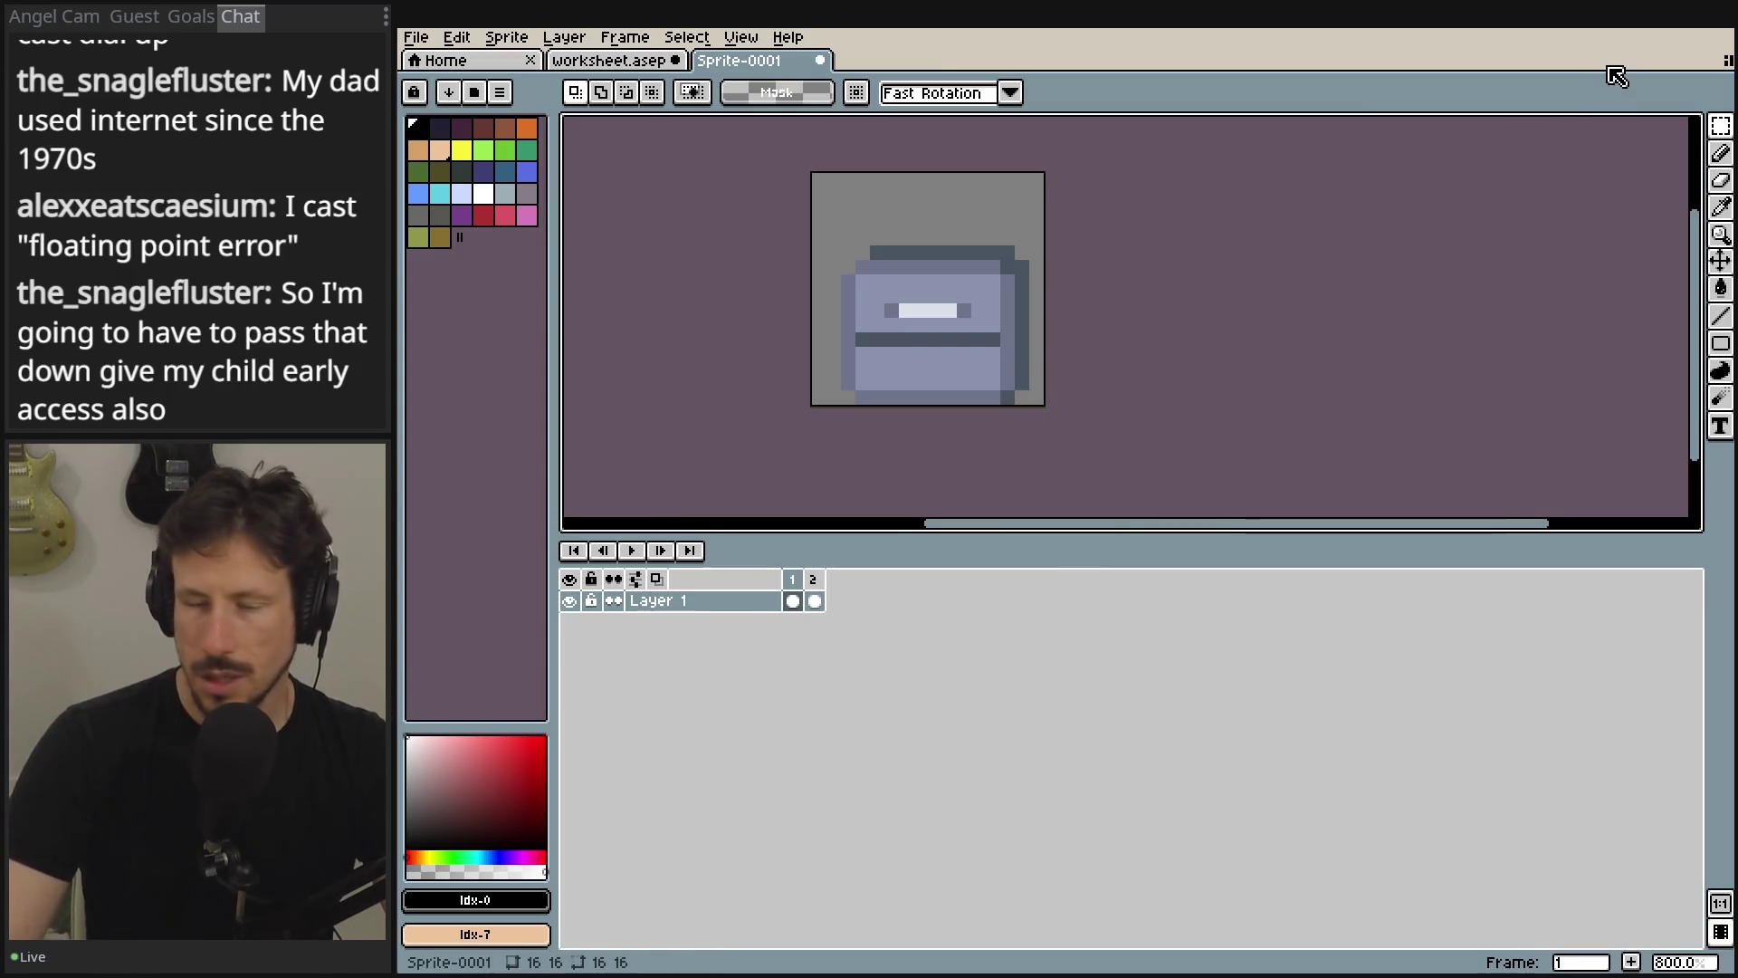
# - Back in Godot, delete the AnimatedSprite2D node and select the OfficeDrawerSteel root
pyautogui.hotkey('alt', 'Tab')
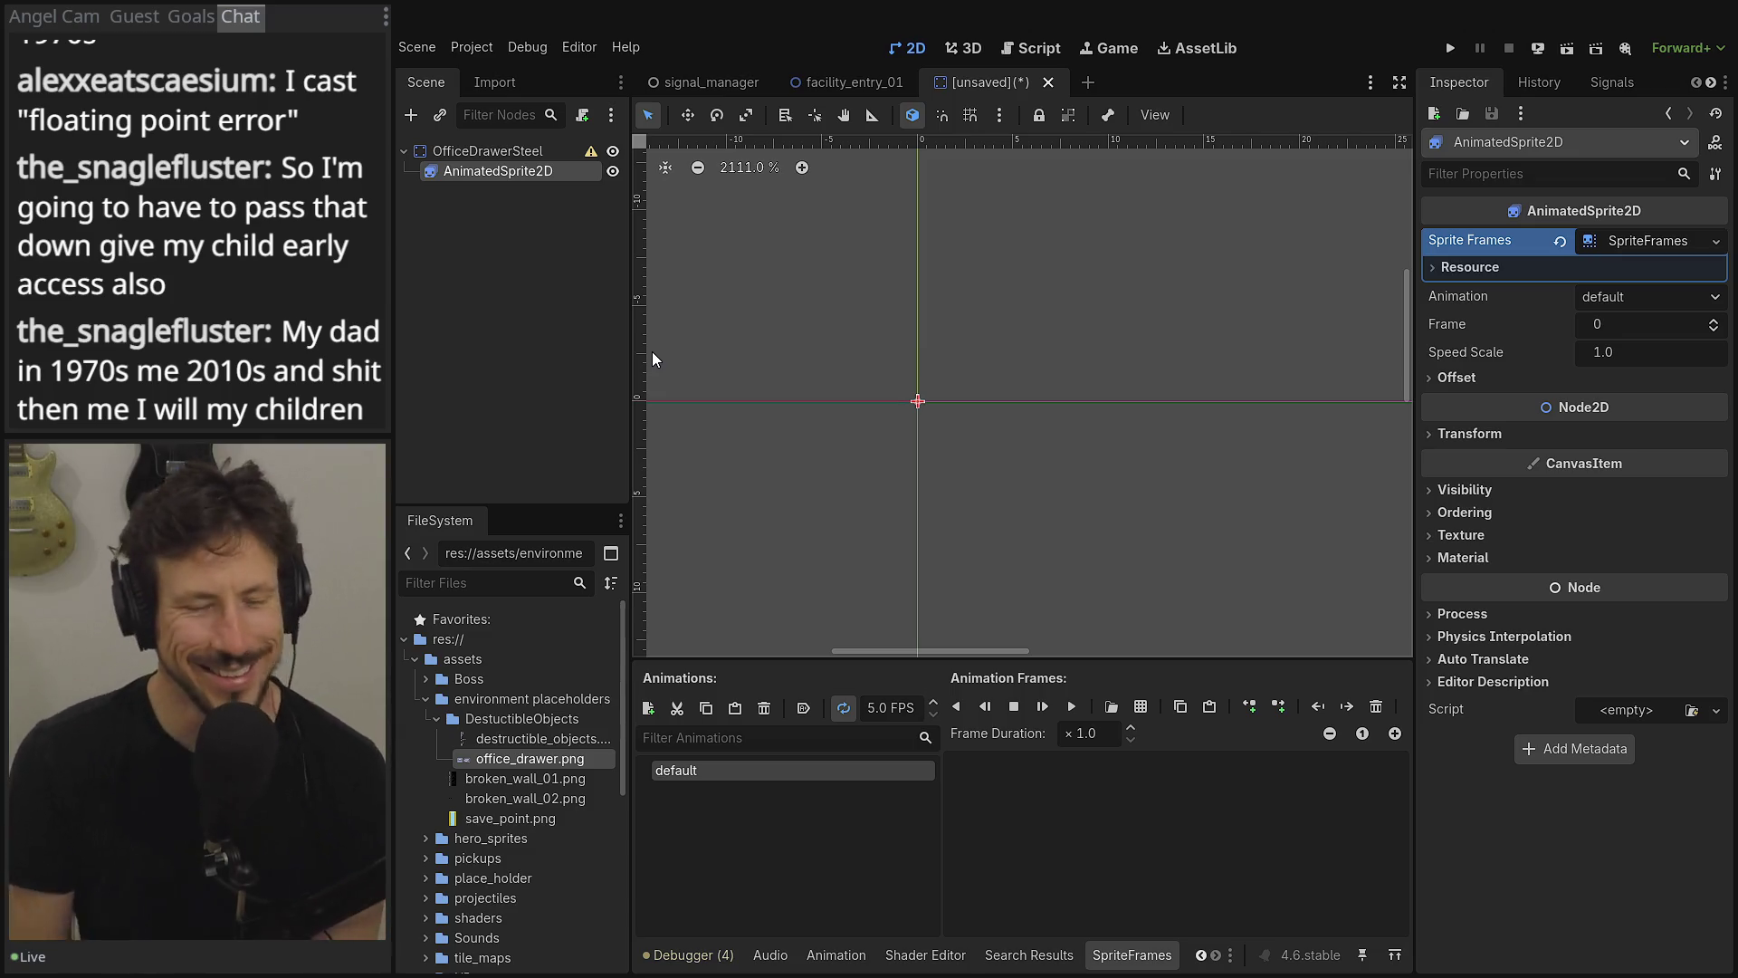
pyautogui.scroll(1, 692, 217)
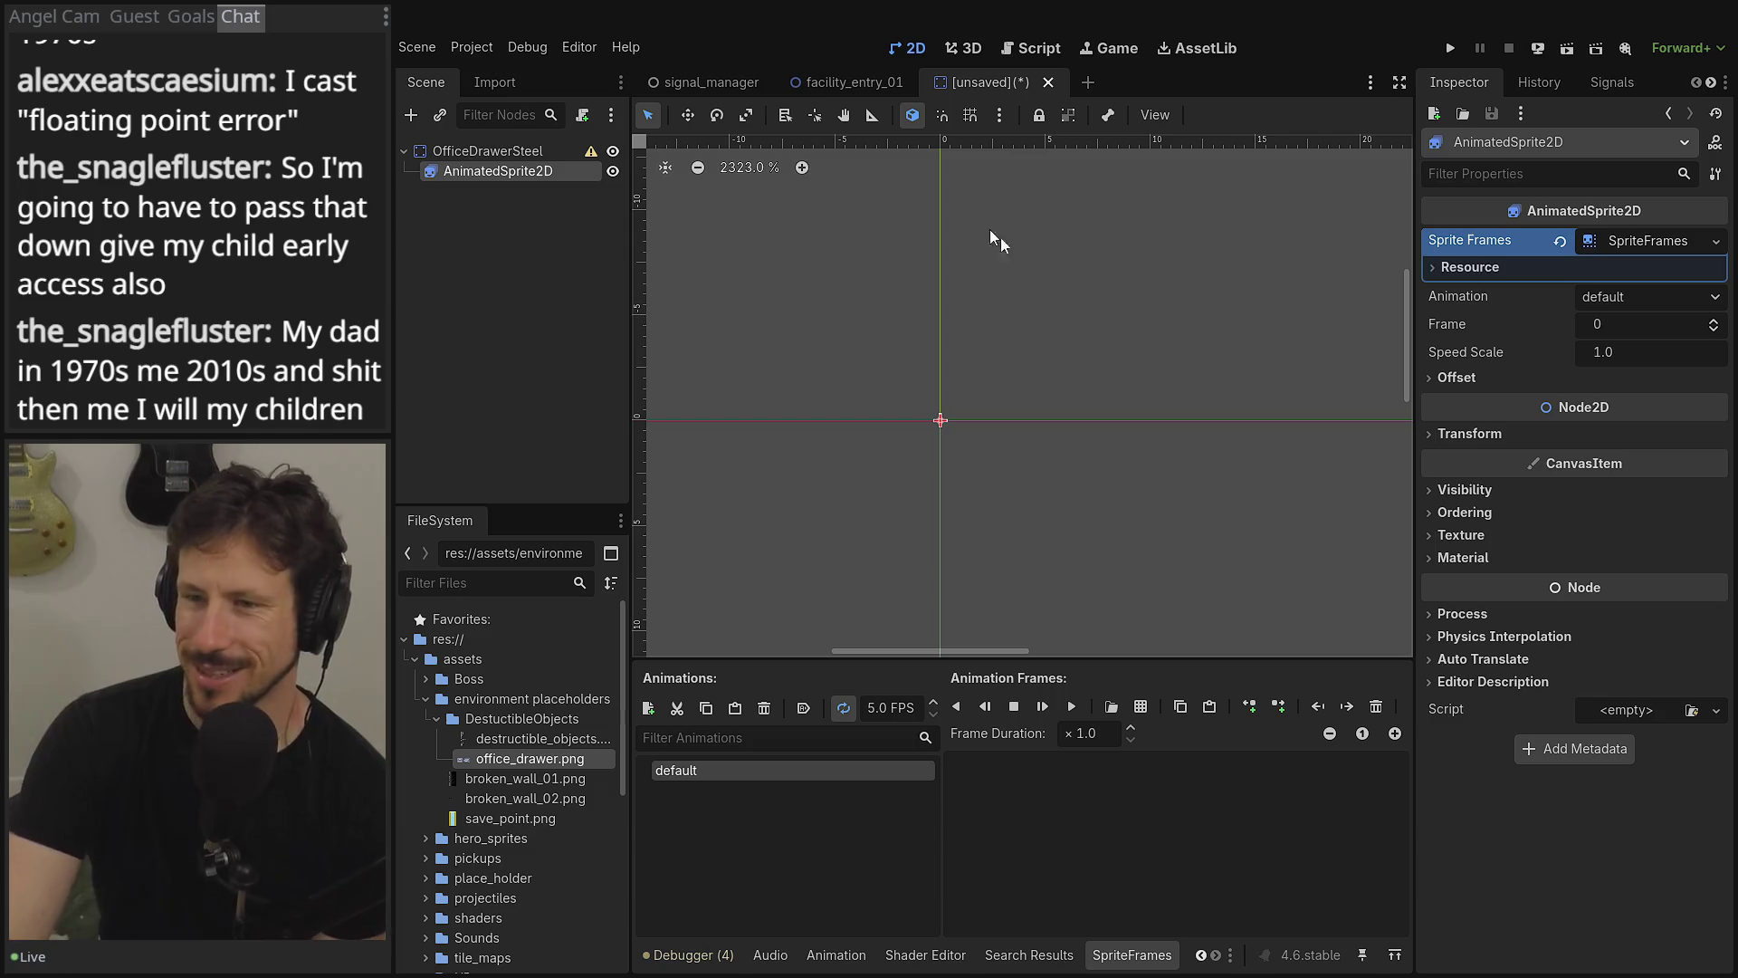
pyautogui.moveTo(1083, 323); pyautogui.dragTo(1041, 318)
pyautogui.scroll(7, 989, 335)
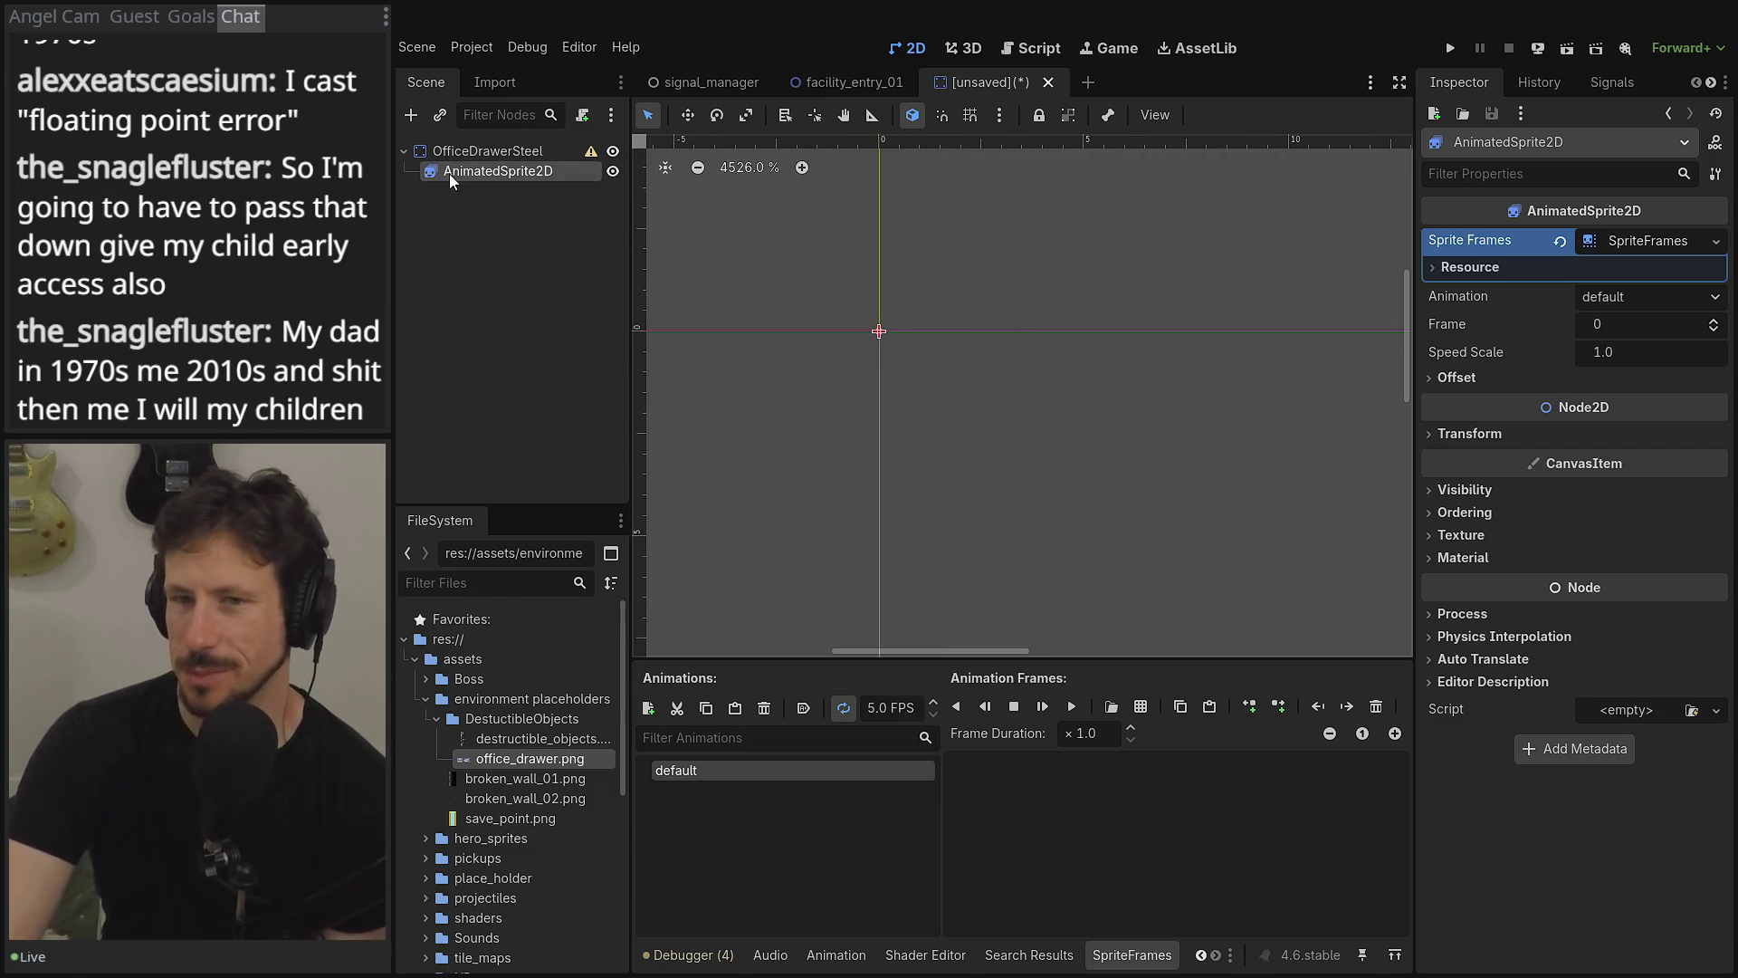
pyautogui.rightClick(451, 180)
pyautogui.click(554, 662)
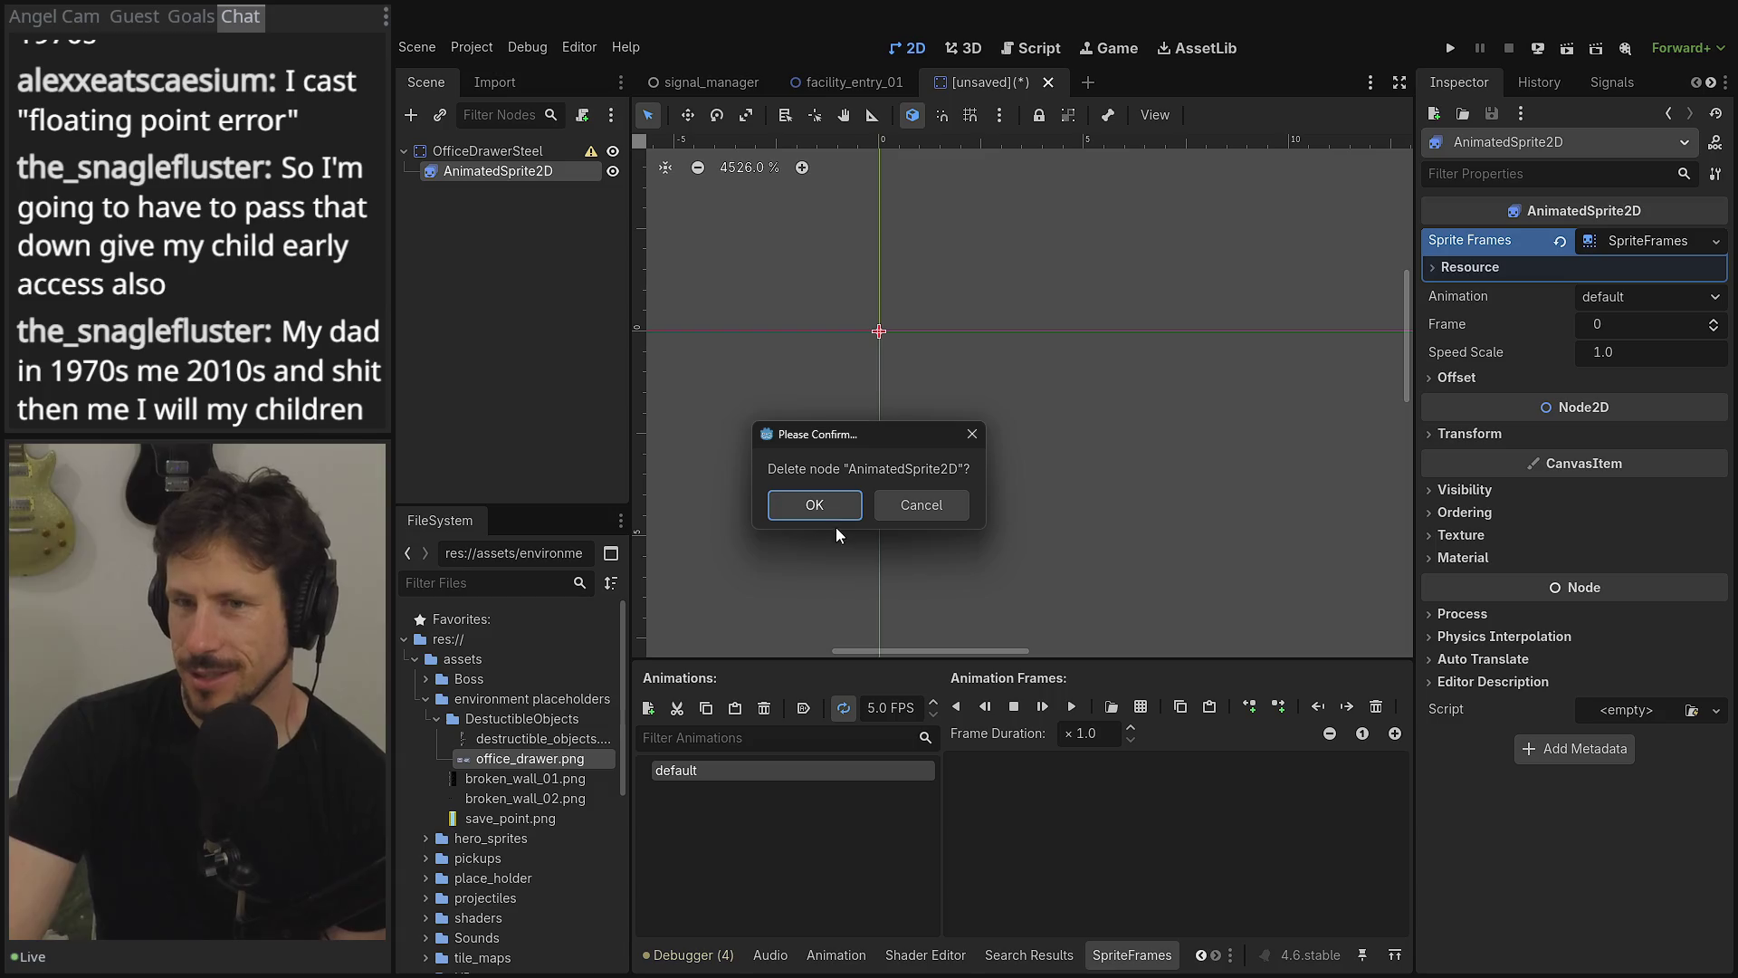
pyautogui.click(840, 504)
pyautogui.click(489, 151)
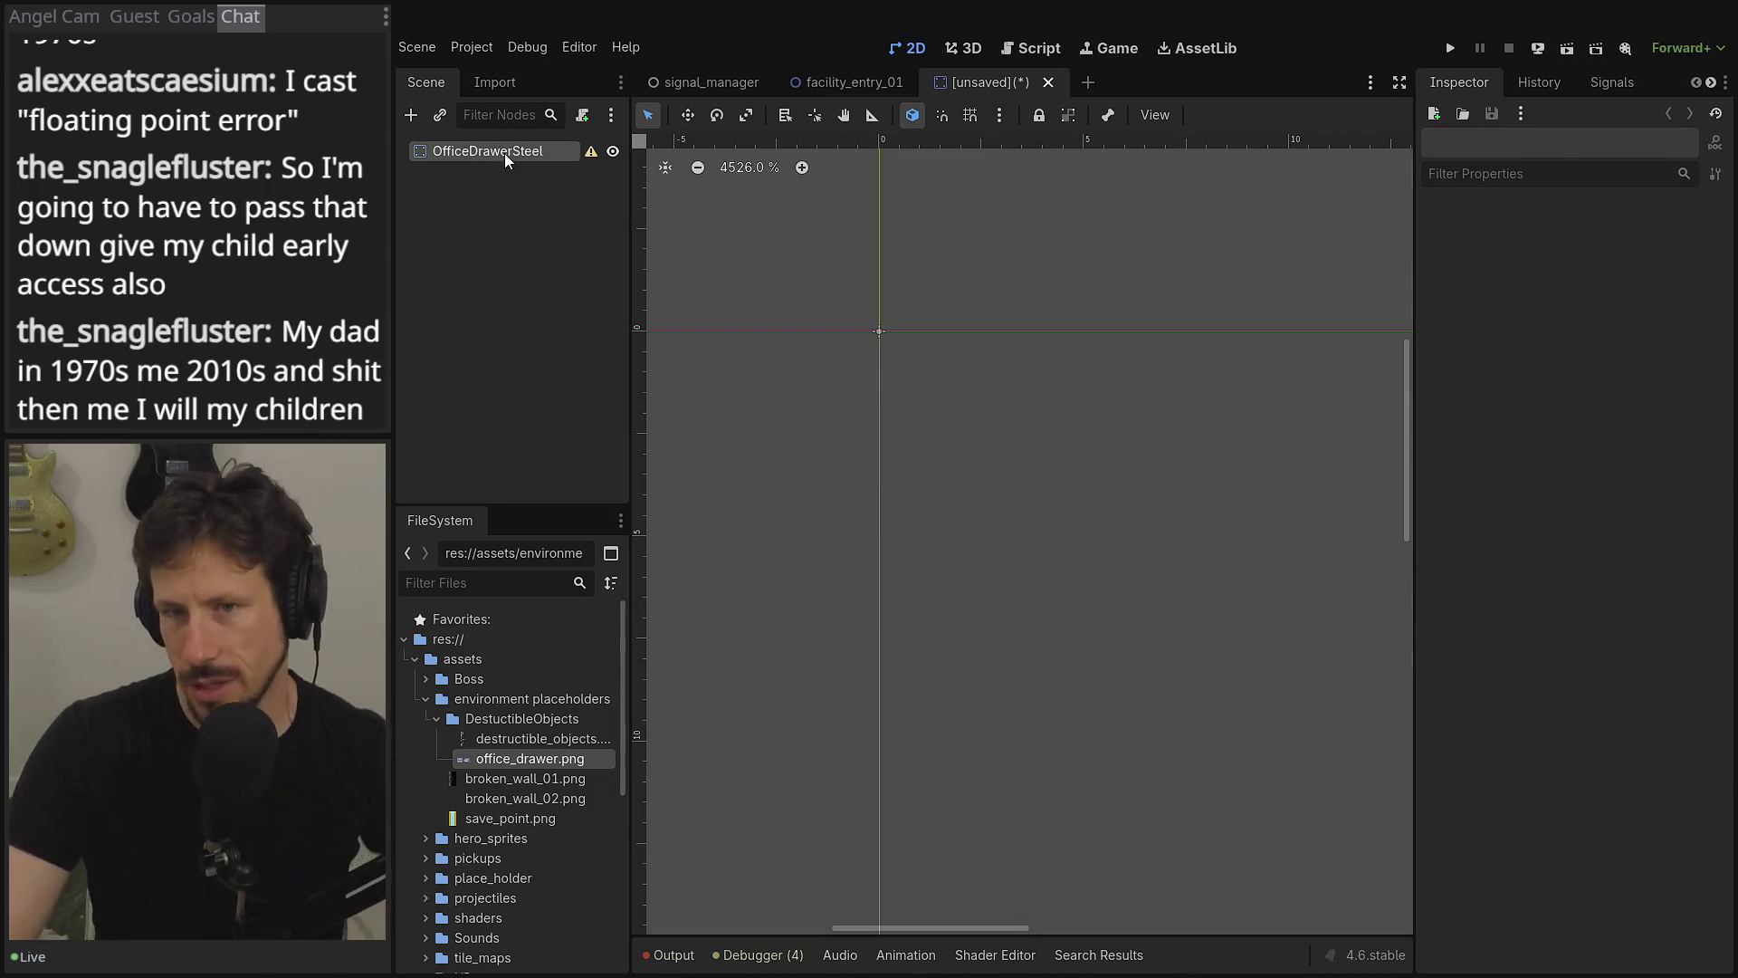
# - Add a Sprite2D child to OfficeDrawerSteel with office_drawer.png as its texture
pyautogui.click(411, 115)
pyautogui.write('sprite2d')
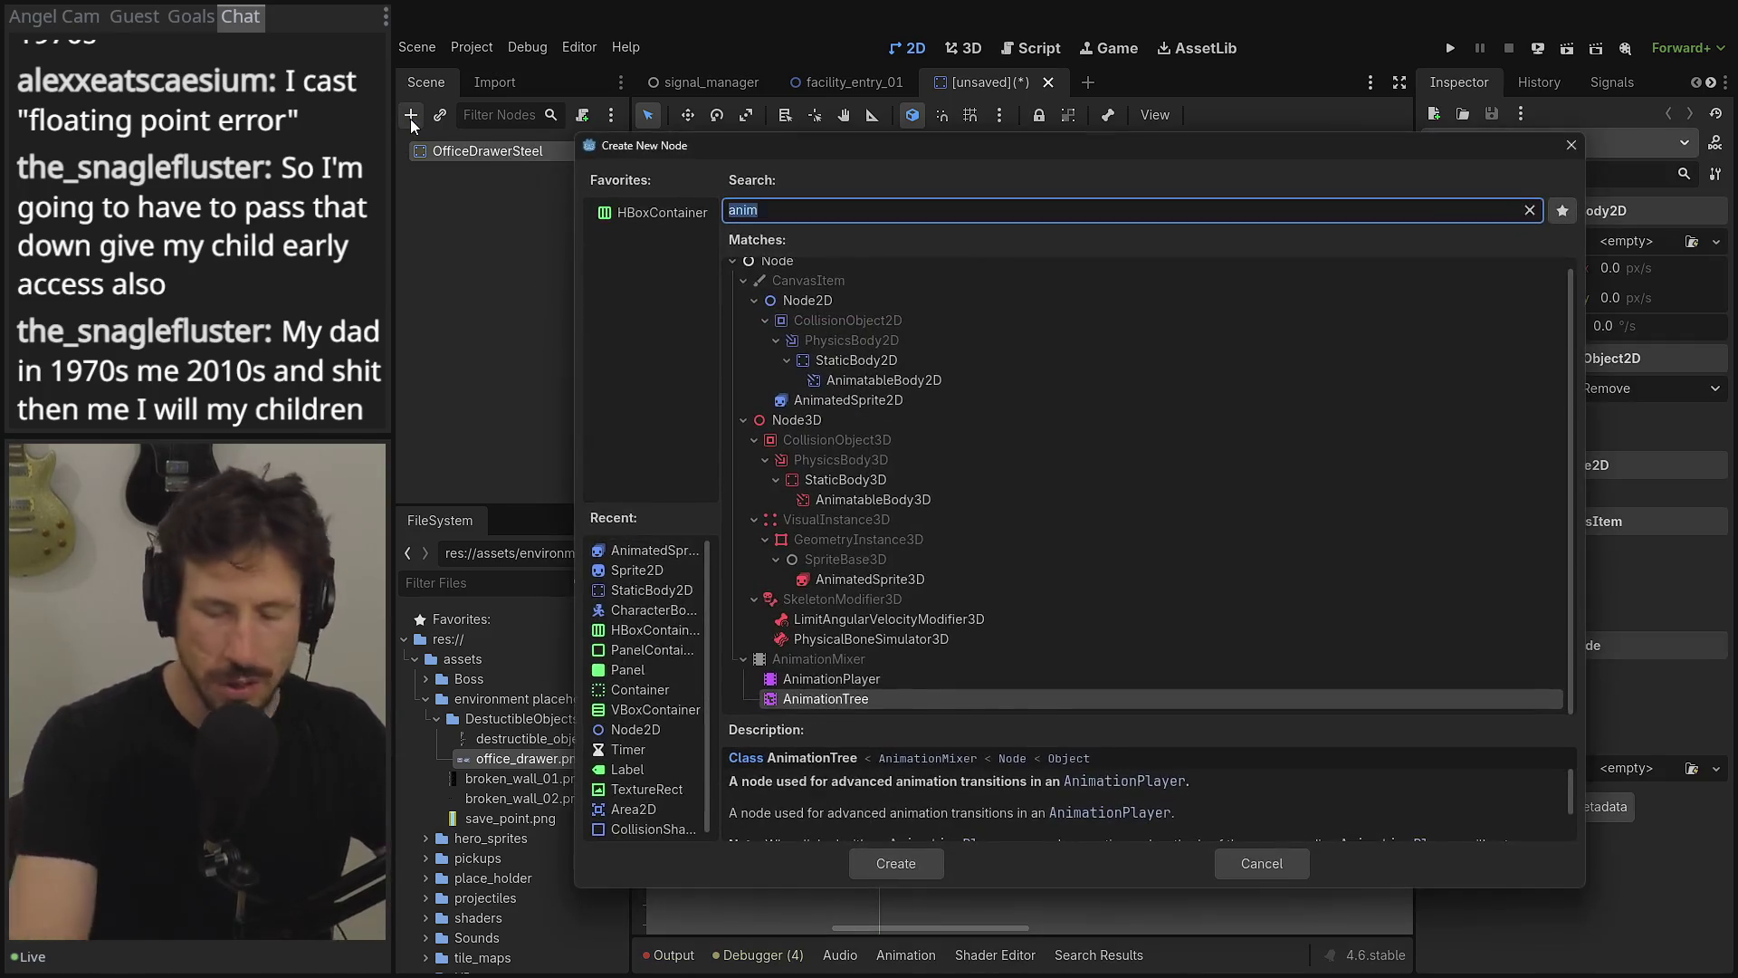
pyautogui.press('Return')
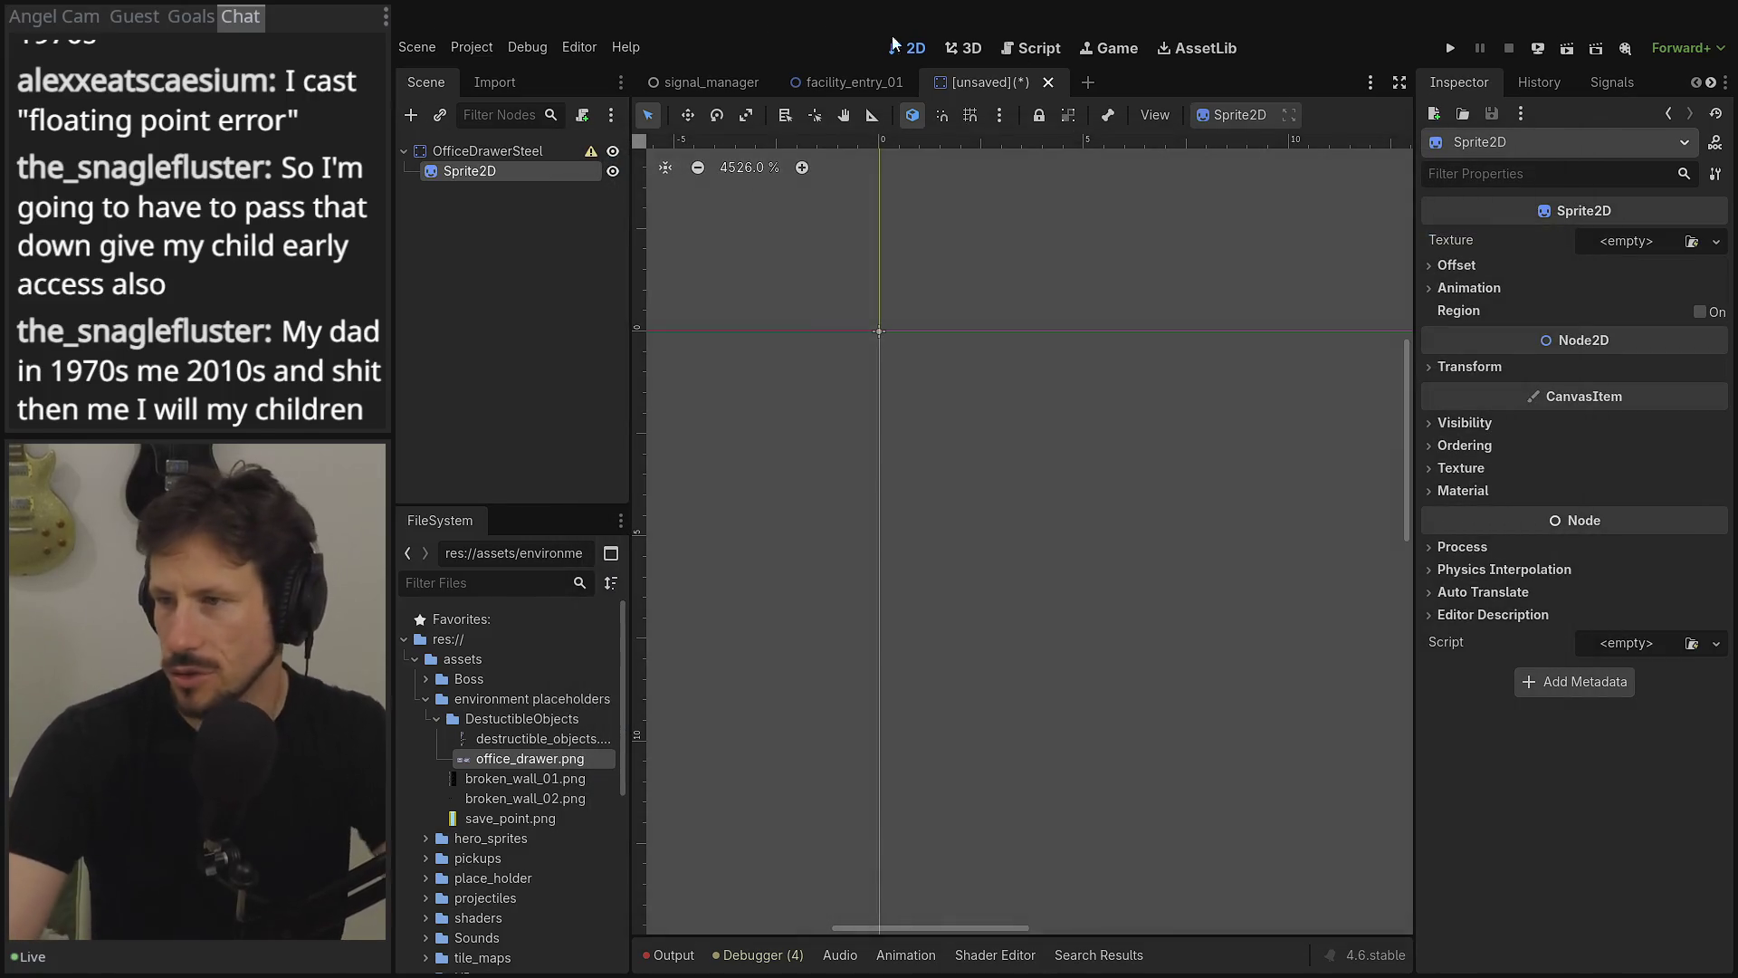
pyautogui.click(1627, 241)
pyautogui.click(708, 641)
pyautogui.moveTo(530, 759)
pyautogui.mouseDown()
pyautogui.moveTo(1550, 201)
pyautogui.moveTo(1625, 243)
pyautogui.mouseUp()
# - Set the sprite's Hframes to 2 with Frame left at 0, then reselect the root body
pyautogui.scroll(-3, 1001, 332)
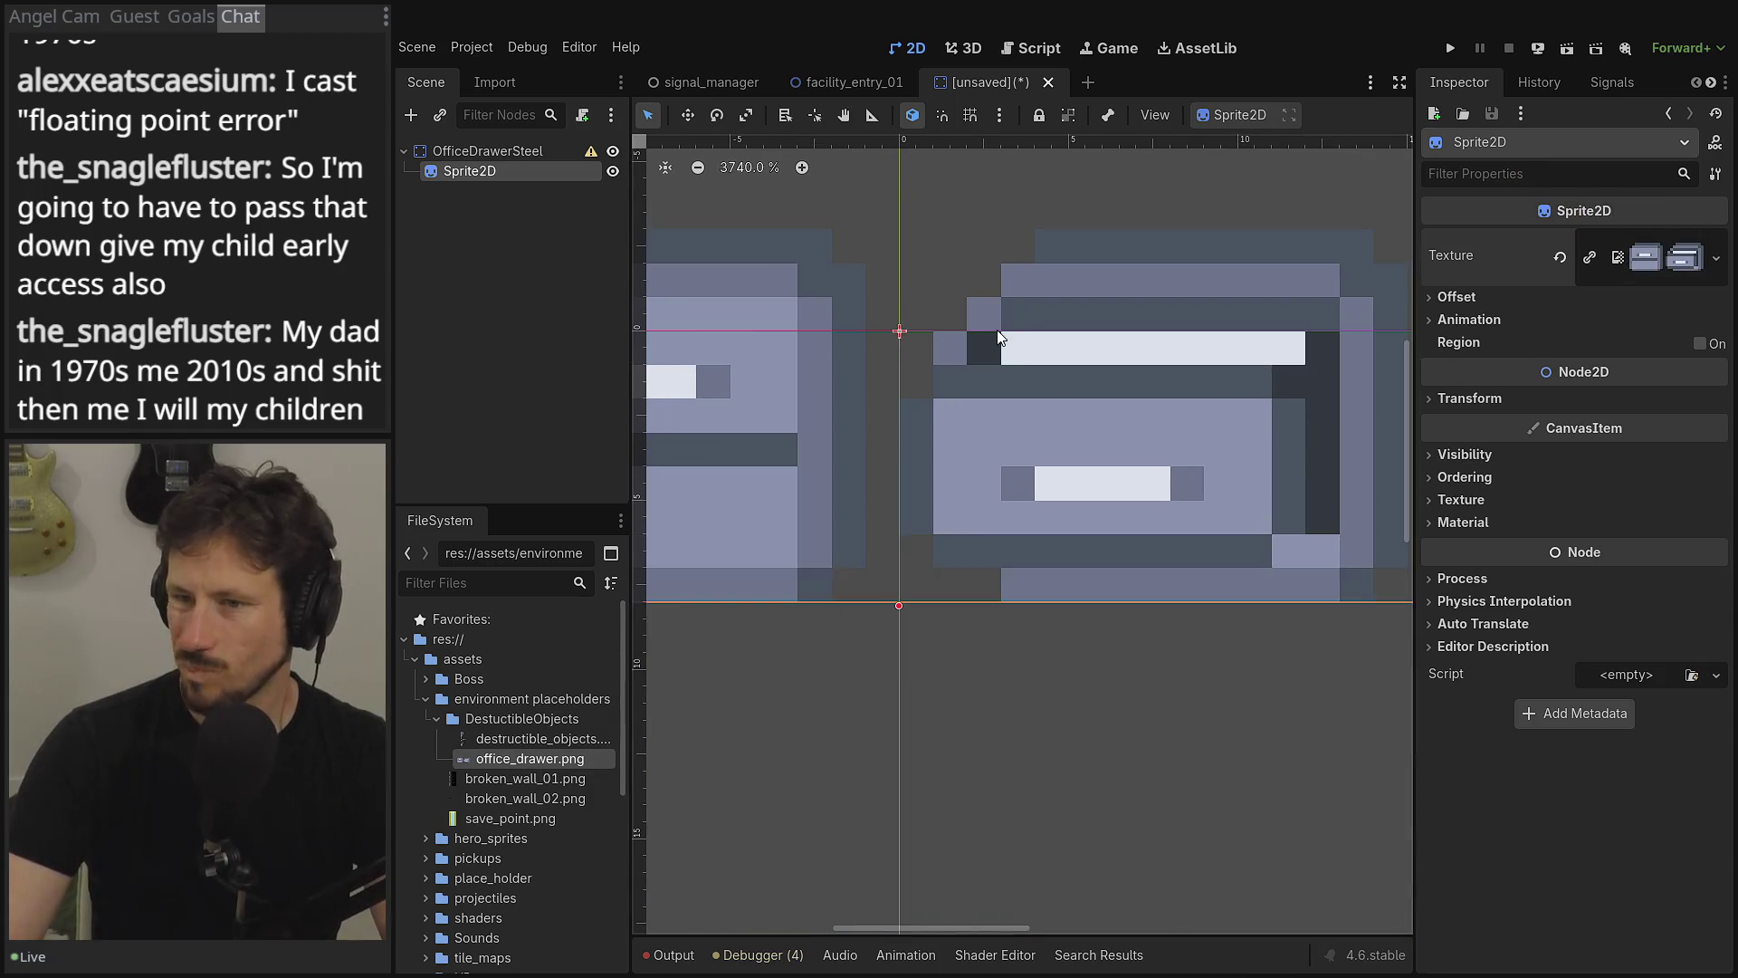
pyautogui.click(1457, 296)
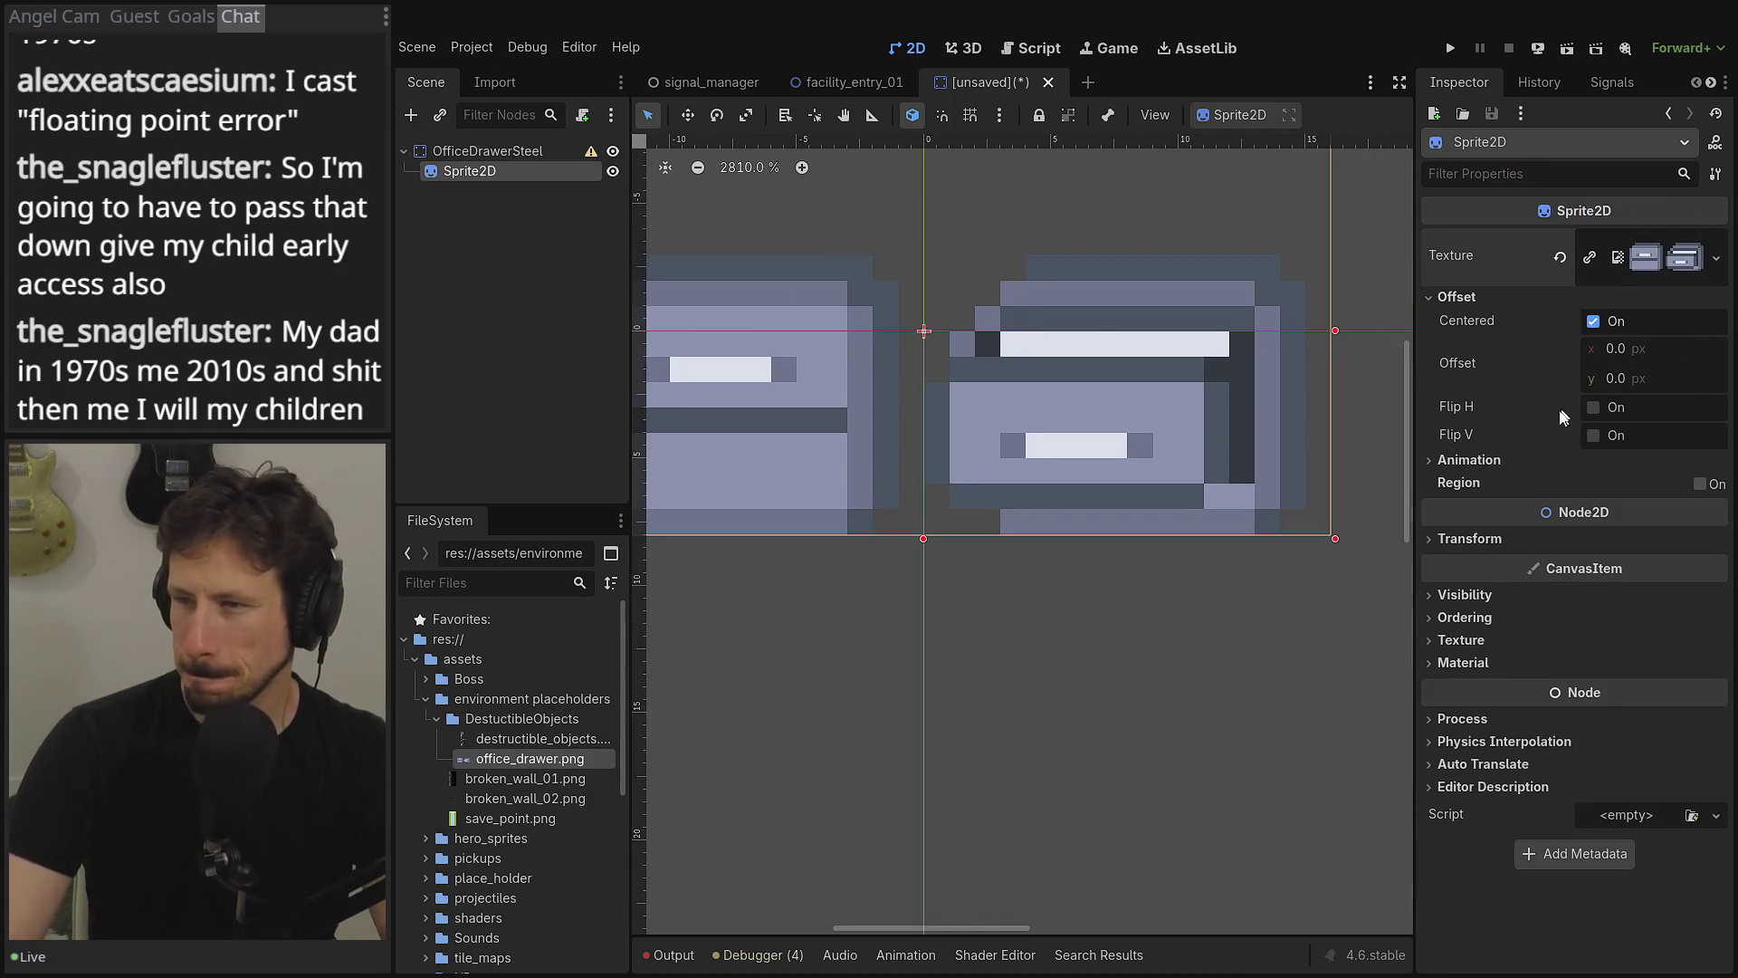
pyautogui.click(1509, 458)
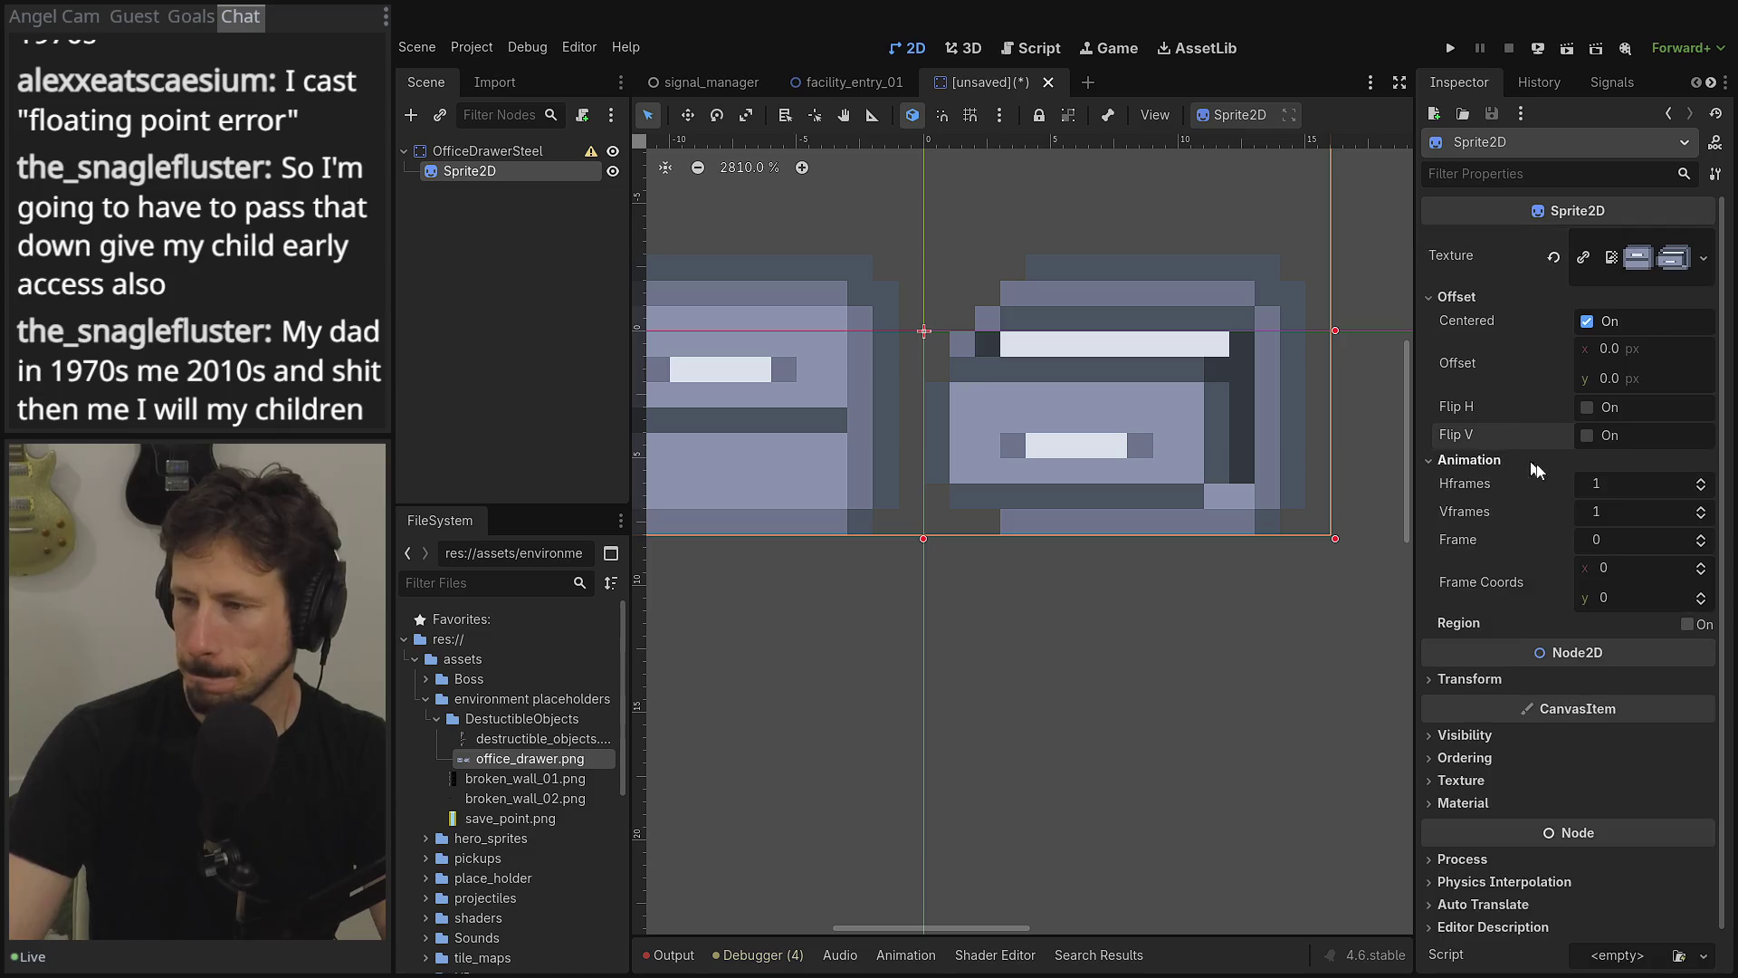
pyautogui.click(1701, 481)
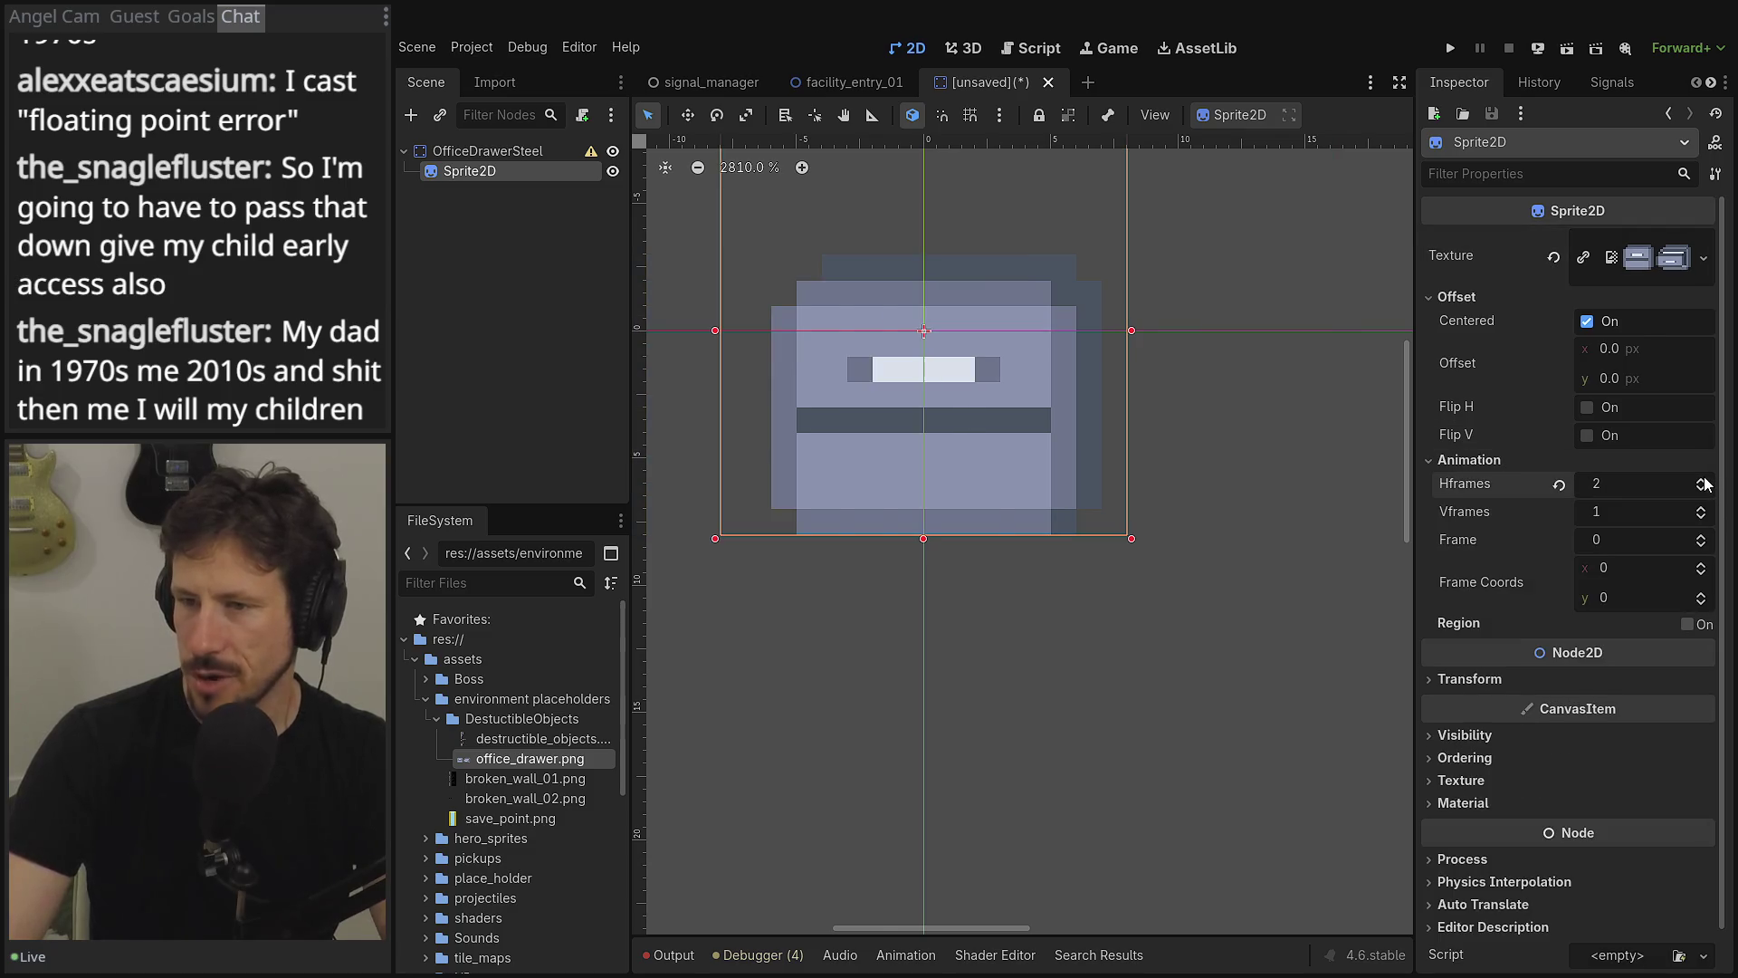
pyautogui.click(1702, 536)
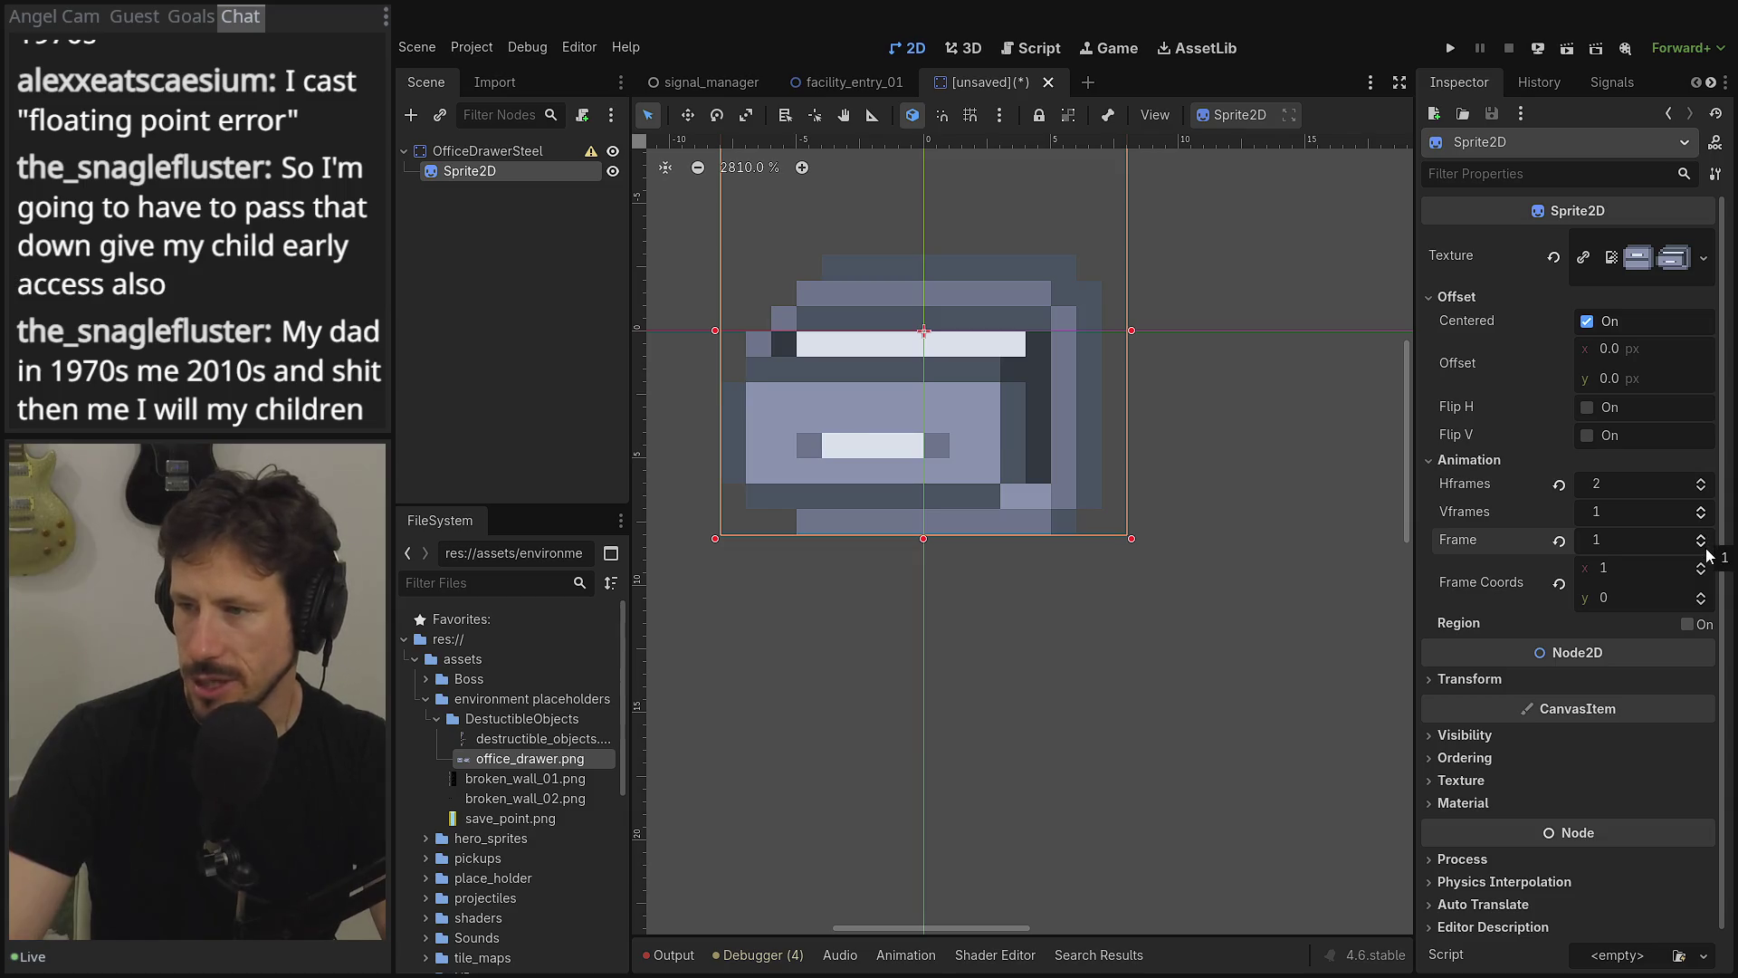
pyautogui.click(1704, 545)
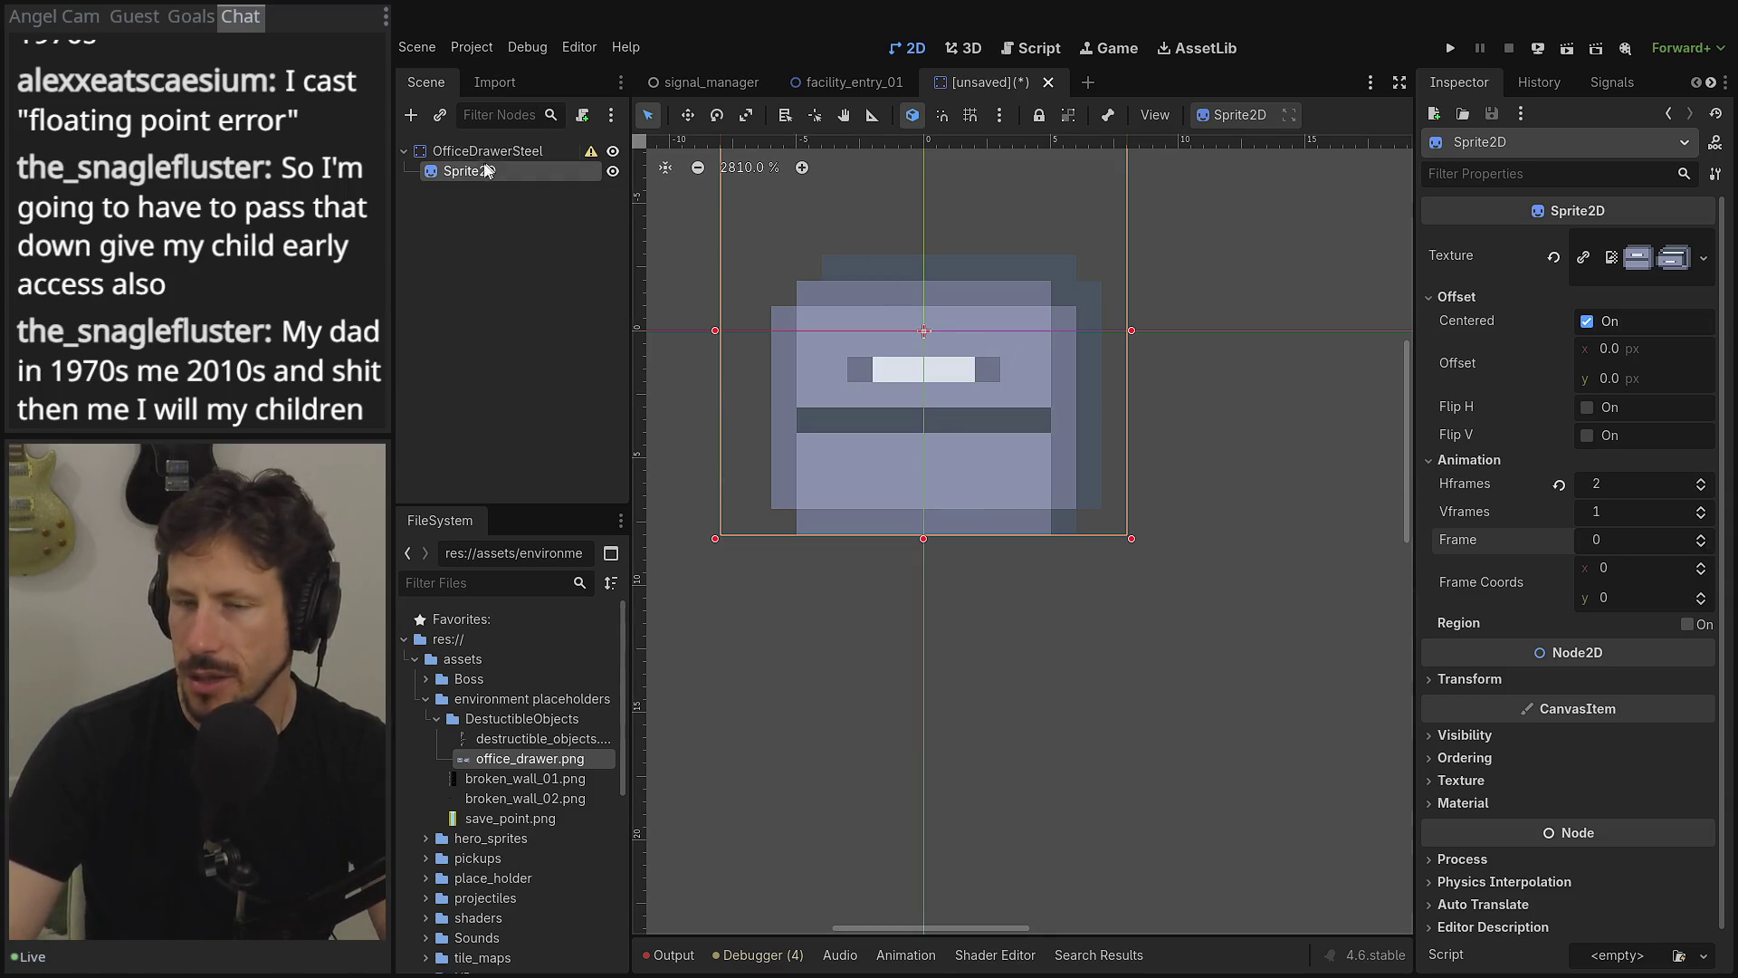
pyautogui.click(512, 150)
pyautogui.click(415, 114)
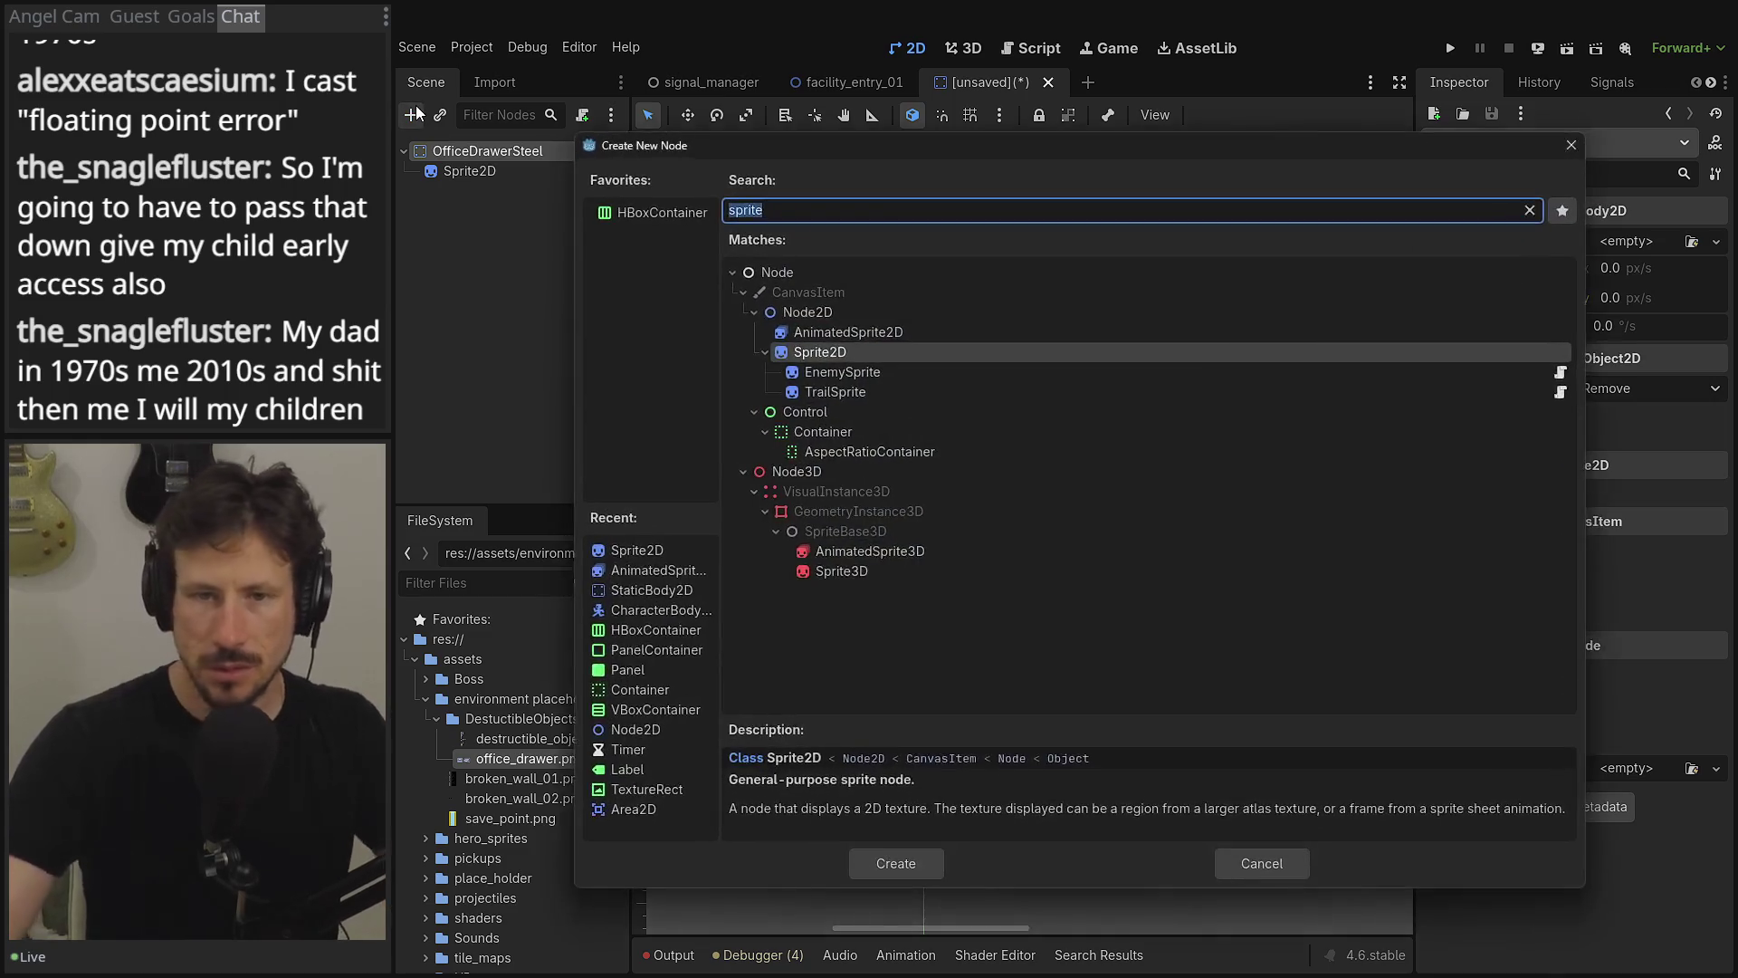
# - Add a CollisionShape2D child and give it a new RectangleShape2D
pyautogui.write('sprite')
pyautogui.press('BackSpace')
pyautogui.press('BackSpace')
pyautogui.press('BackSpace')
pyautogui.write('coll')
pyautogui.press('Return')
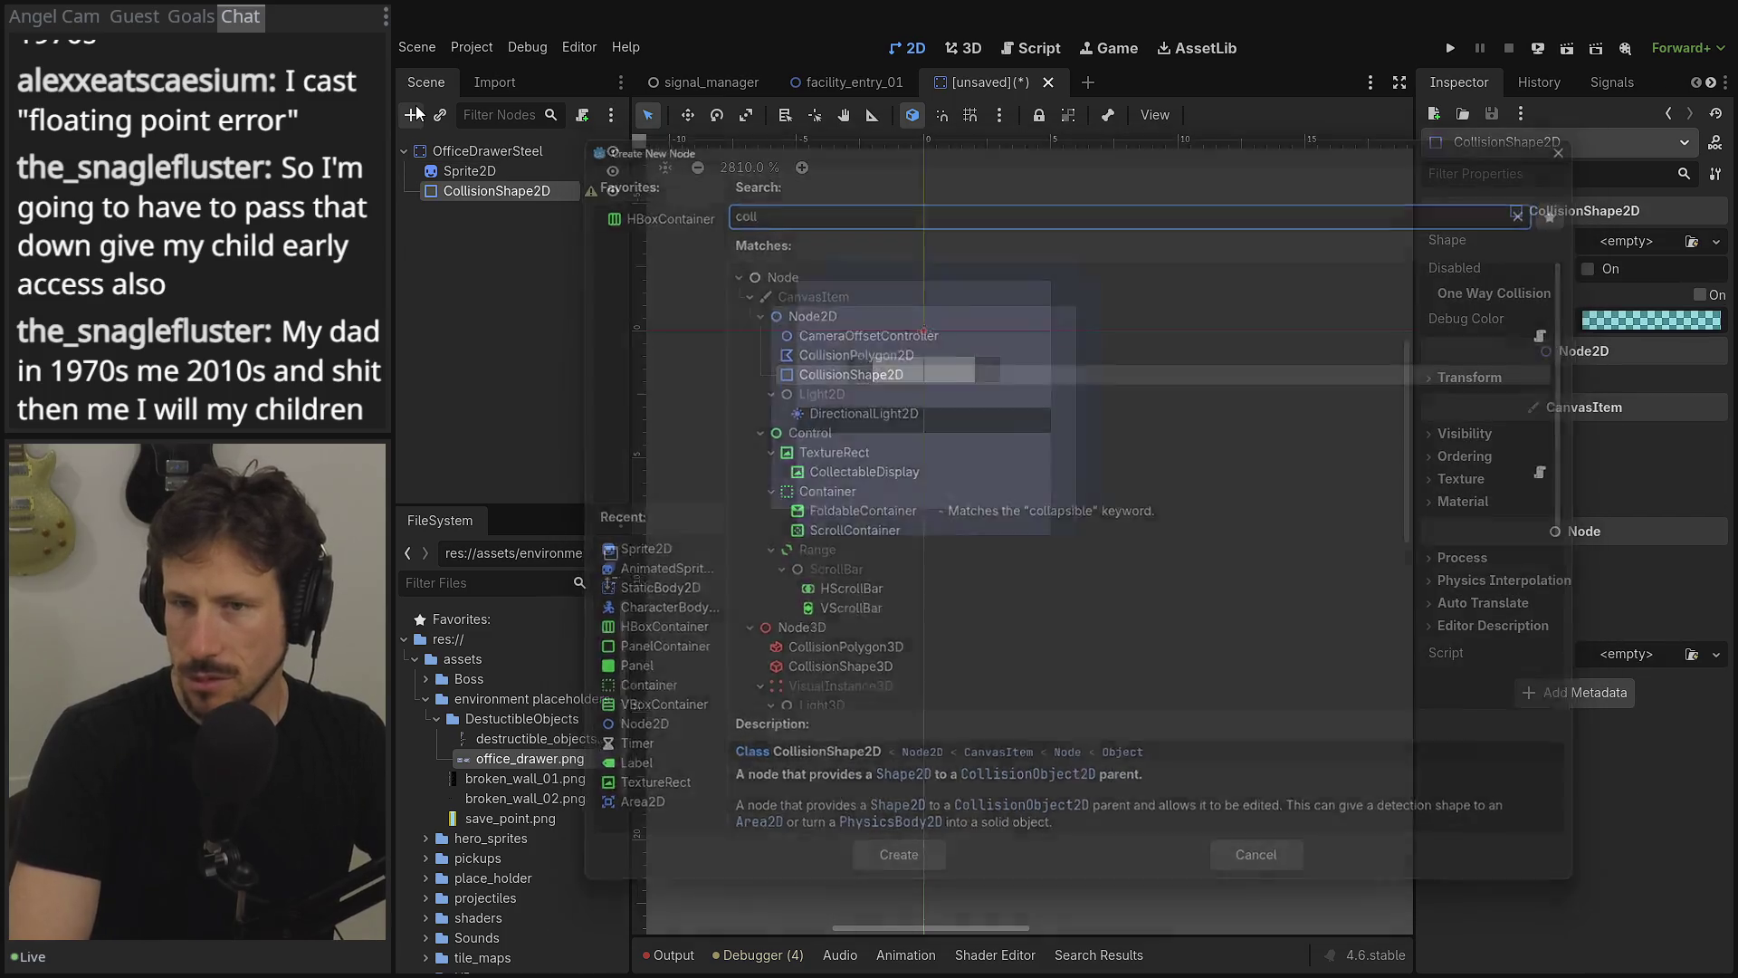
pyautogui.click(1653, 247)
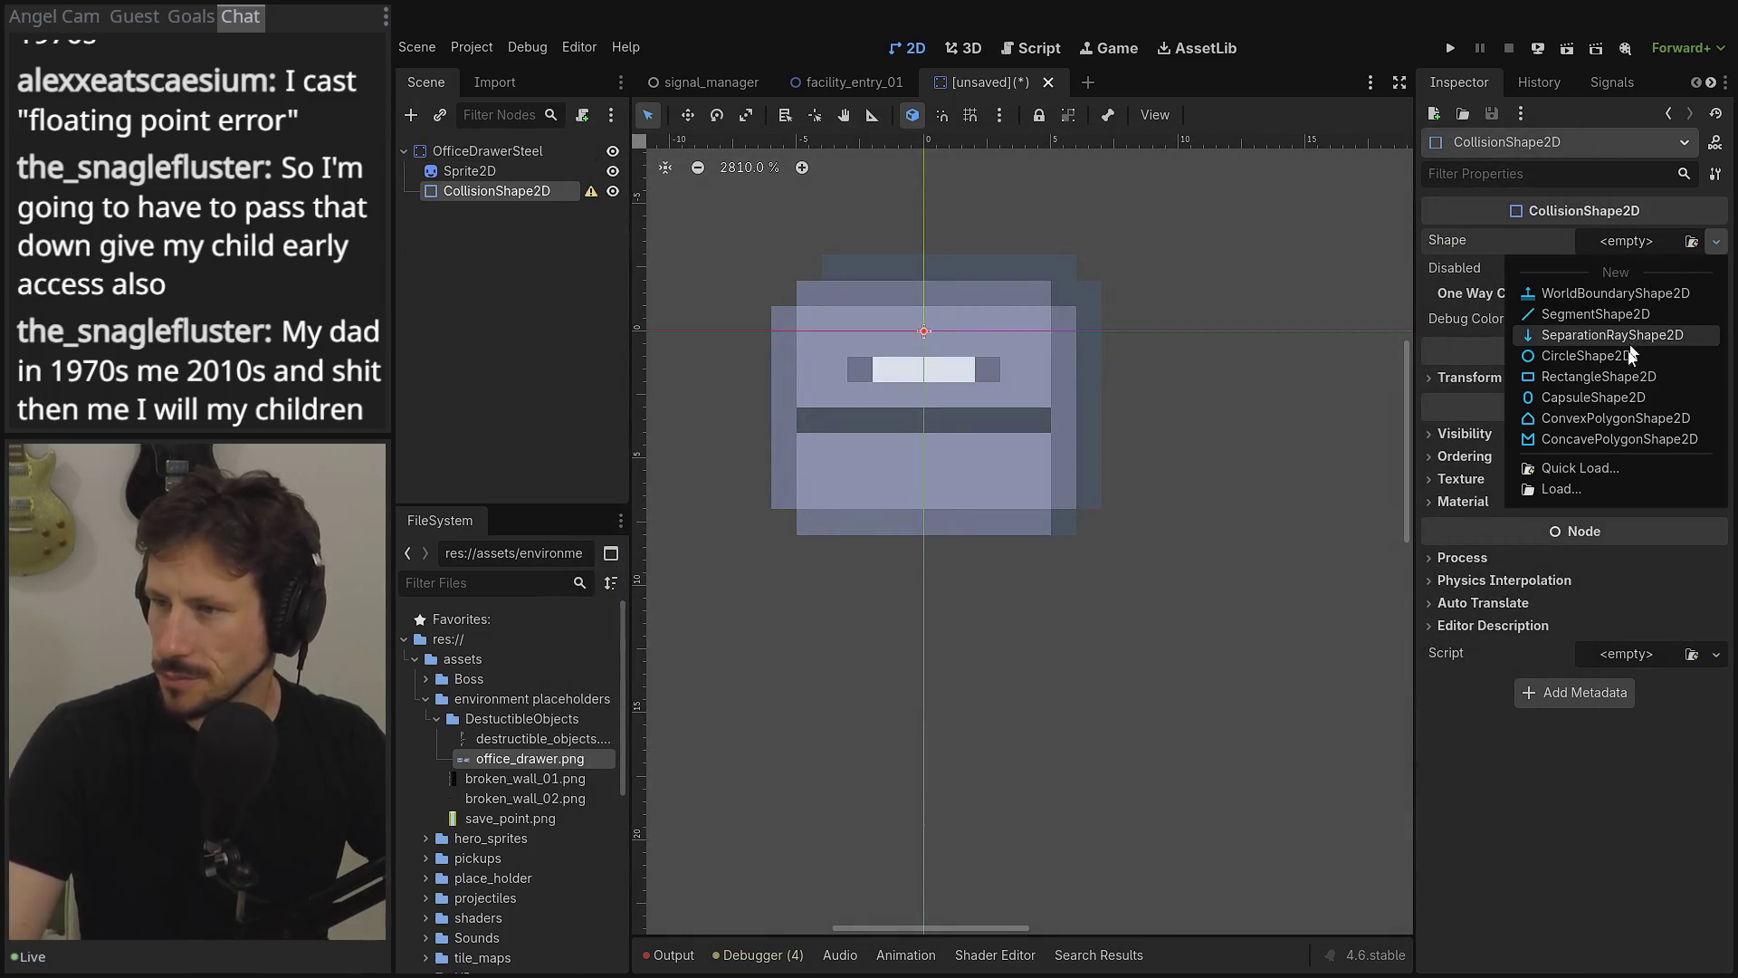
pyautogui.click(1614, 376)
# - Drag the rectangle's bottom, left, right and top edges to fit the drawer sprite
pyautogui.scroll(-3, 1120, 334)
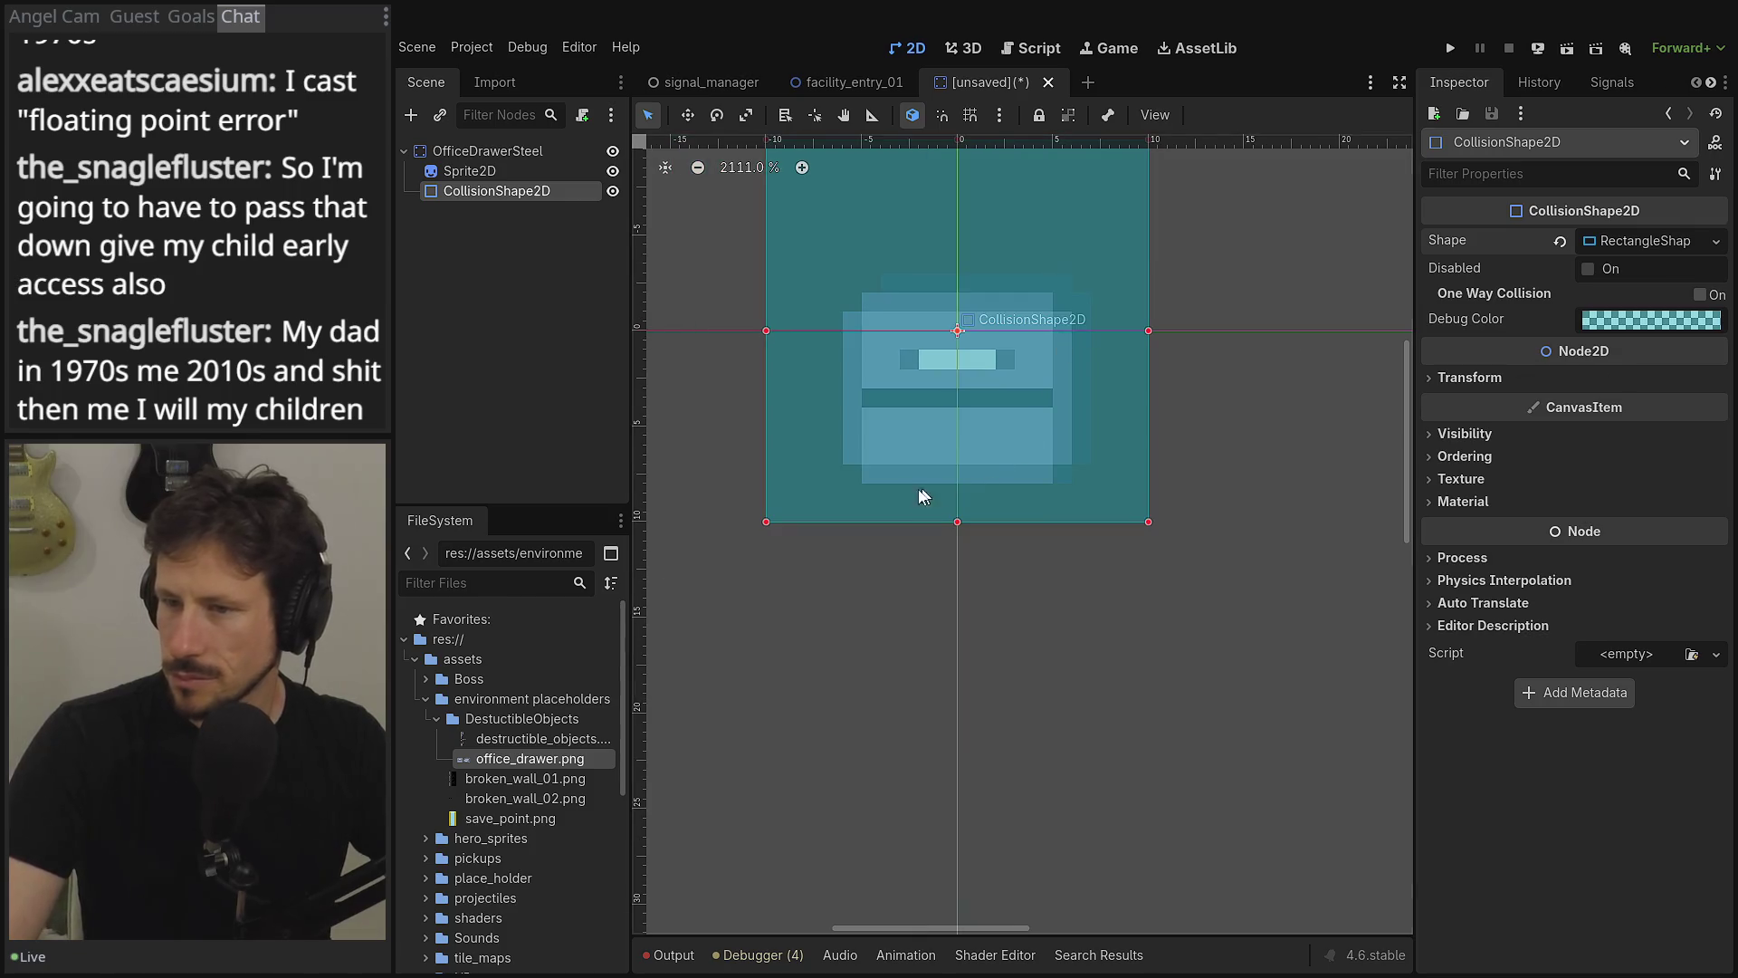
pyautogui.moveTo(952, 520); pyautogui.dragTo(957, 483)
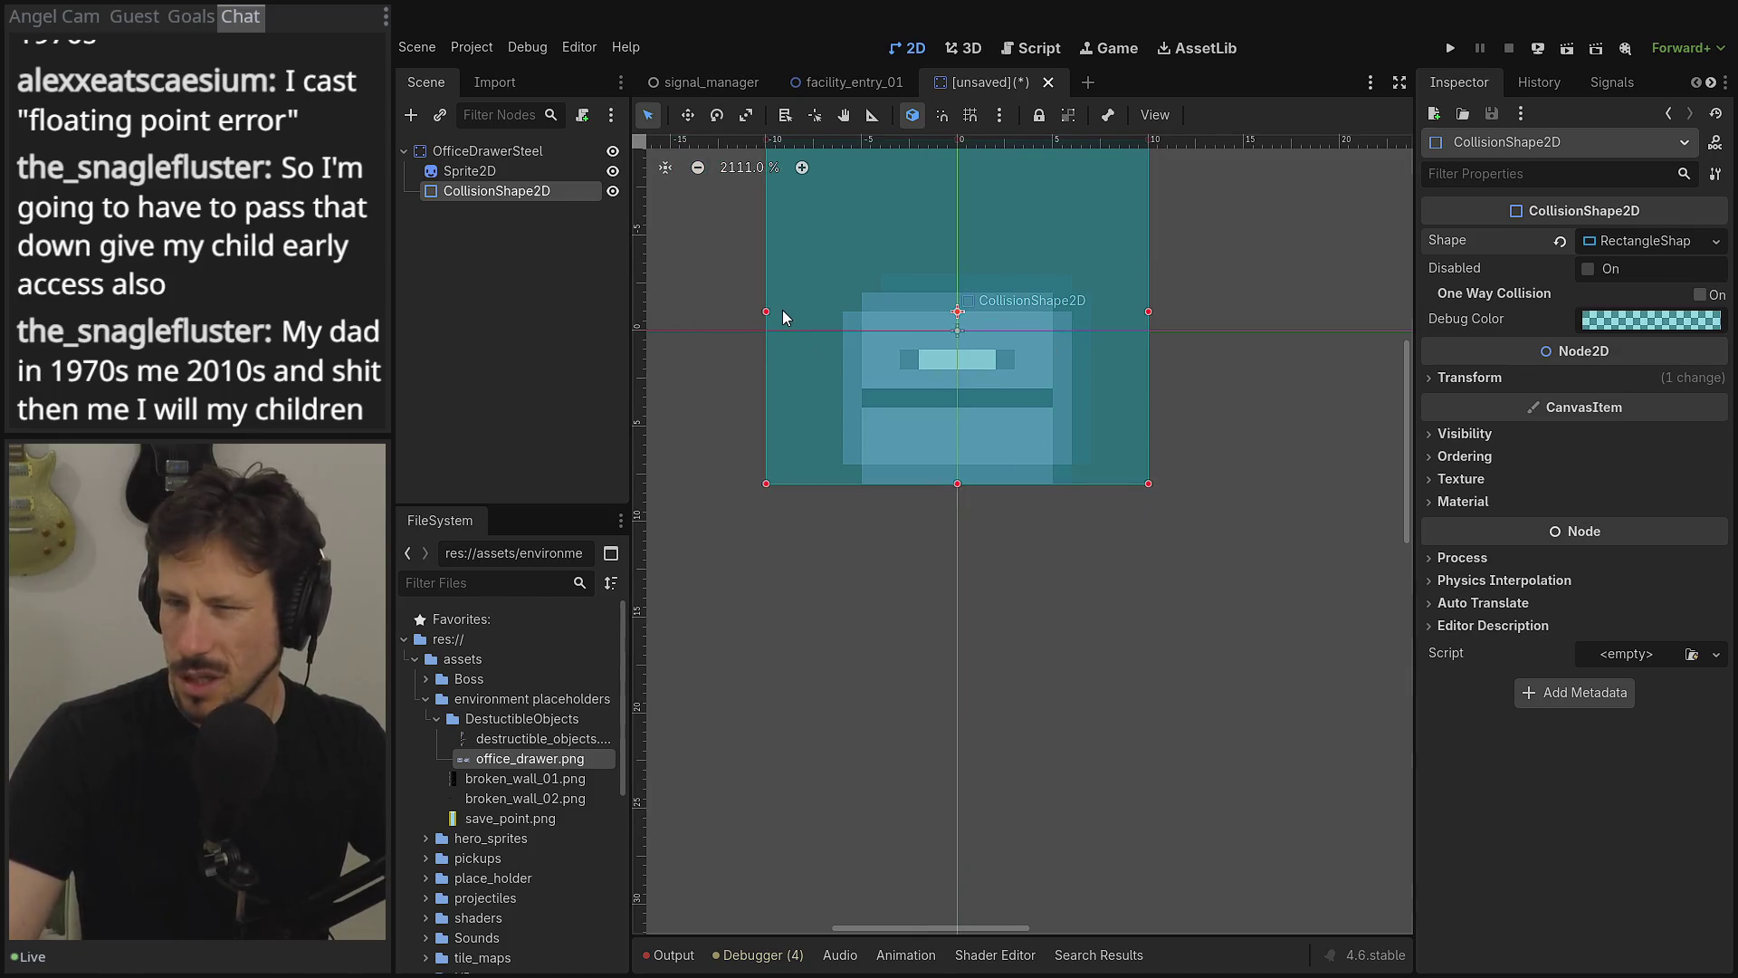
pyautogui.moveTo(766, 312)
pyautogui.mouseDown()
pyautogui.moveTo(906, 311)
pyautogui.moveTo(839, 312)
pyautogui.moveTo(861, 311)
pyautogui.mouseUp()
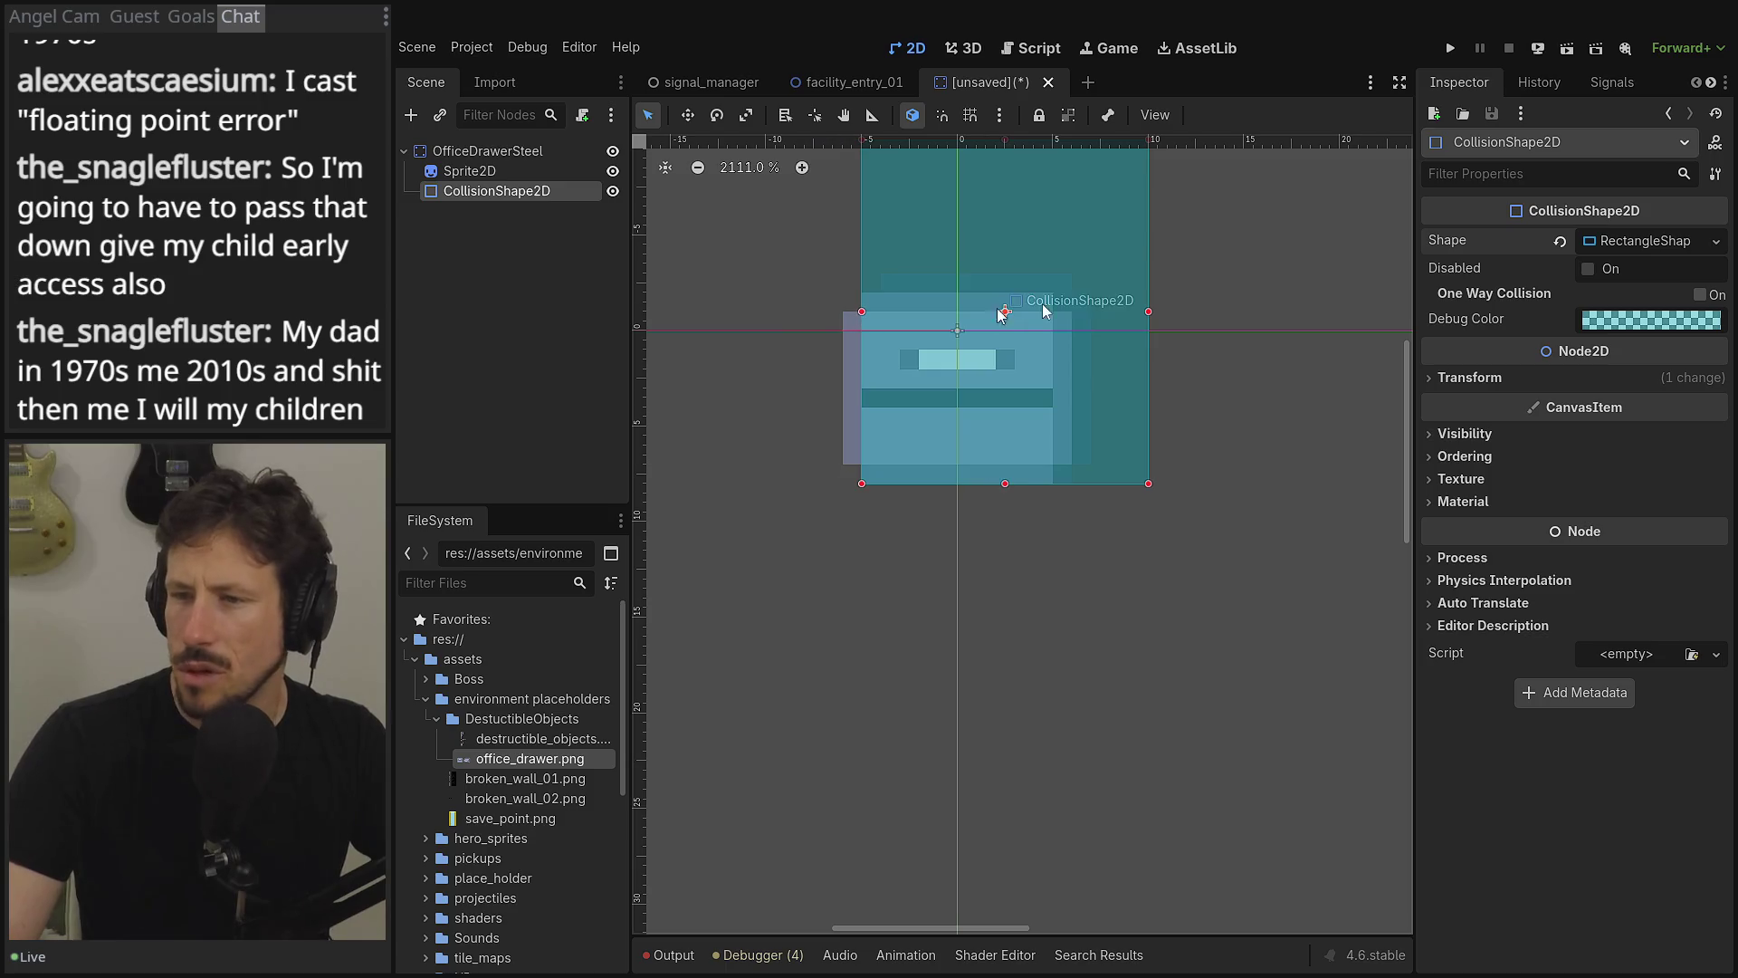
pyautogui.moveTo(1148, 312)
pyautogui.mouseDown()
pyautogui.moveTo(1073, 314)
pyautogui.moveTo(978, 380)
pyautogui.moveTo(960, 308)
pyautogui.moveTo(976, 283)
pyautogui.mouseUp()
pyautogui.scroll(3, 977, 314)
pyautogui.moveTo(976, 293); pyautogui.dragTo(961, 463)
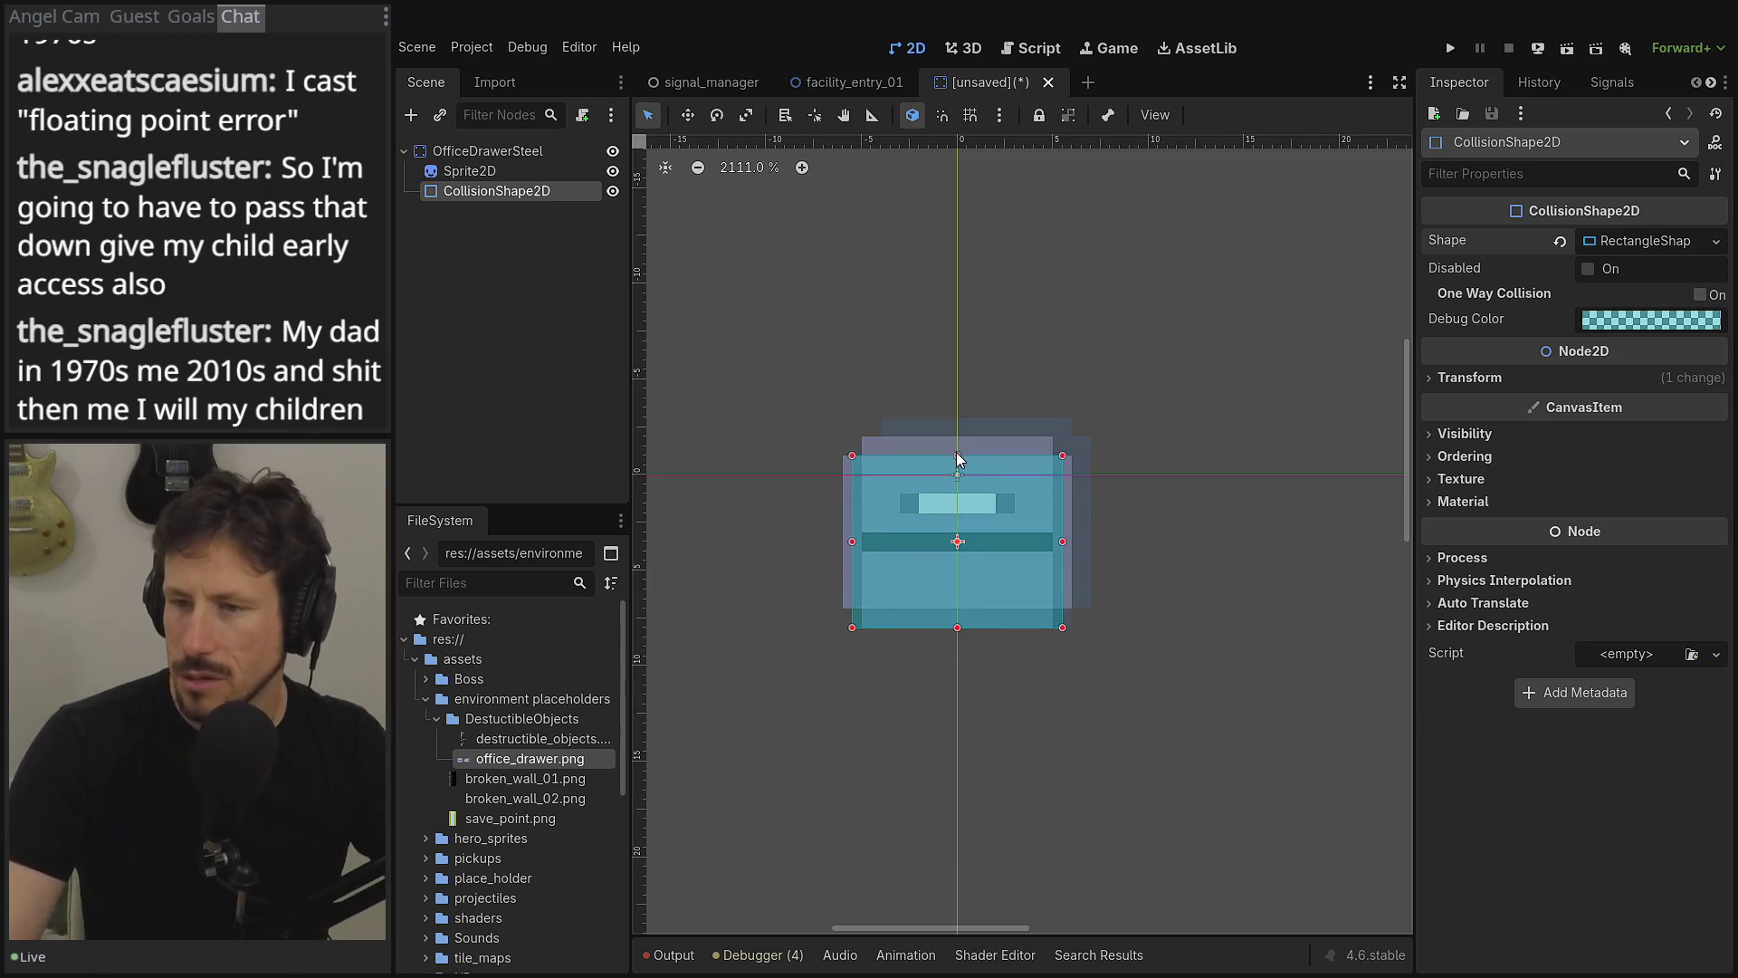
pyautogui.click(1086, 414)
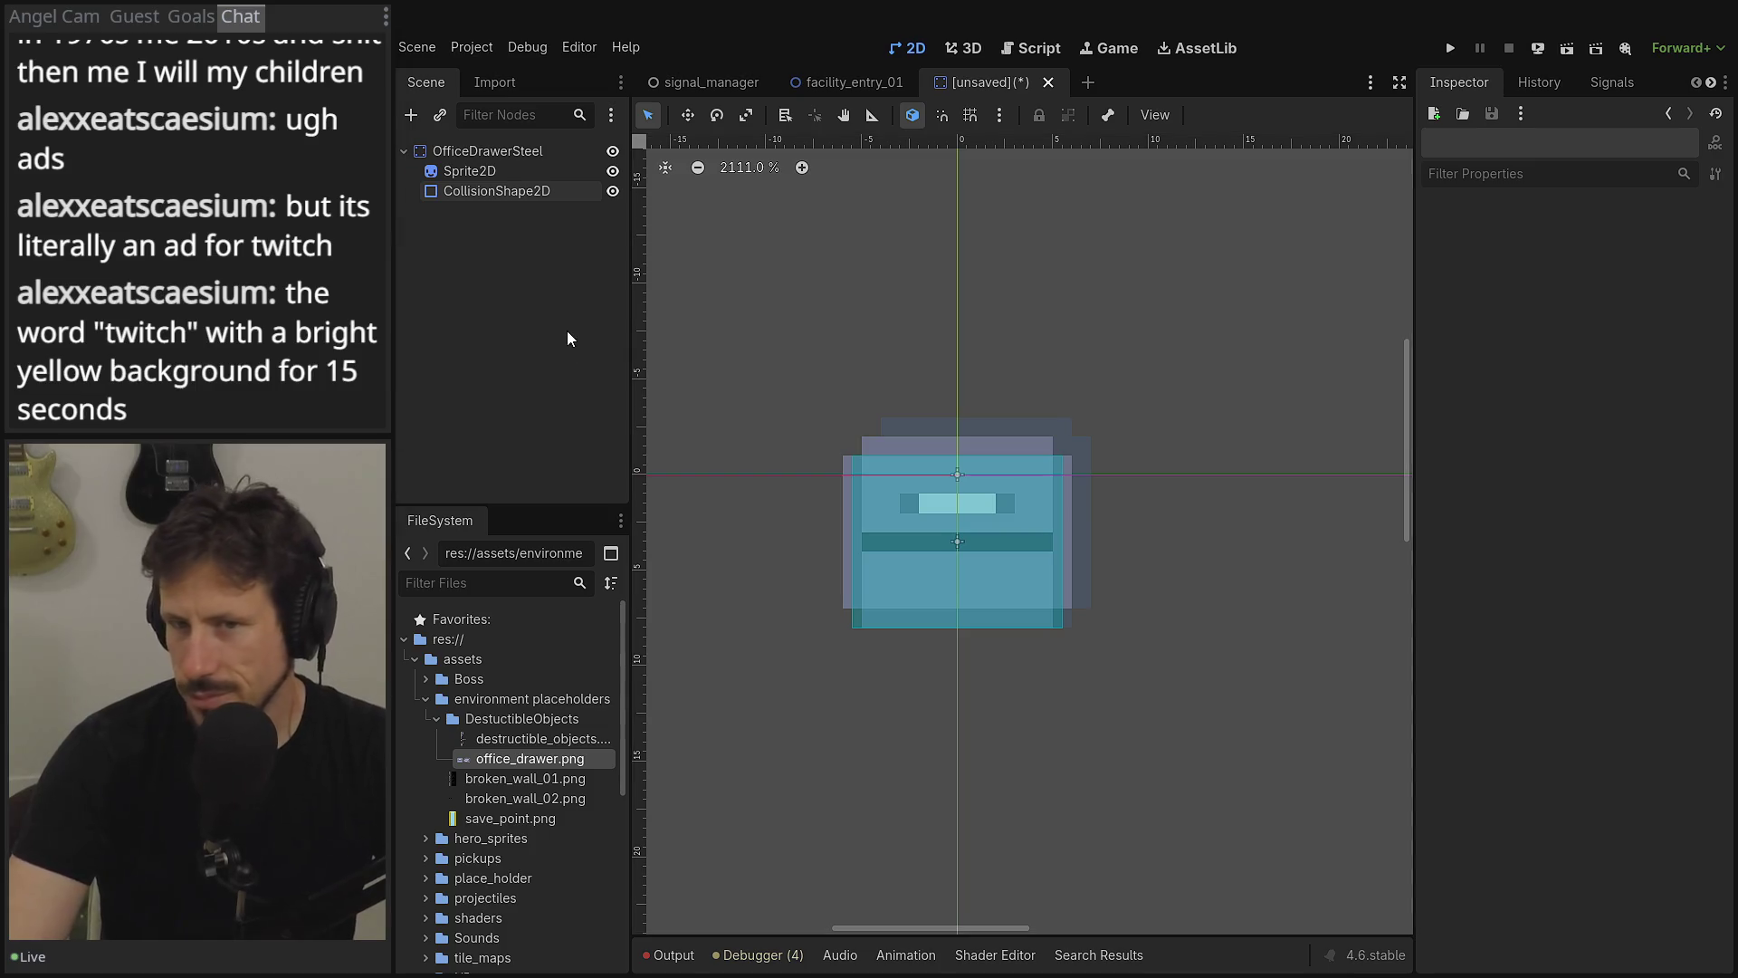
pyautogui.moveTo(628, 340); pyautogui.dragTo(654, 341)
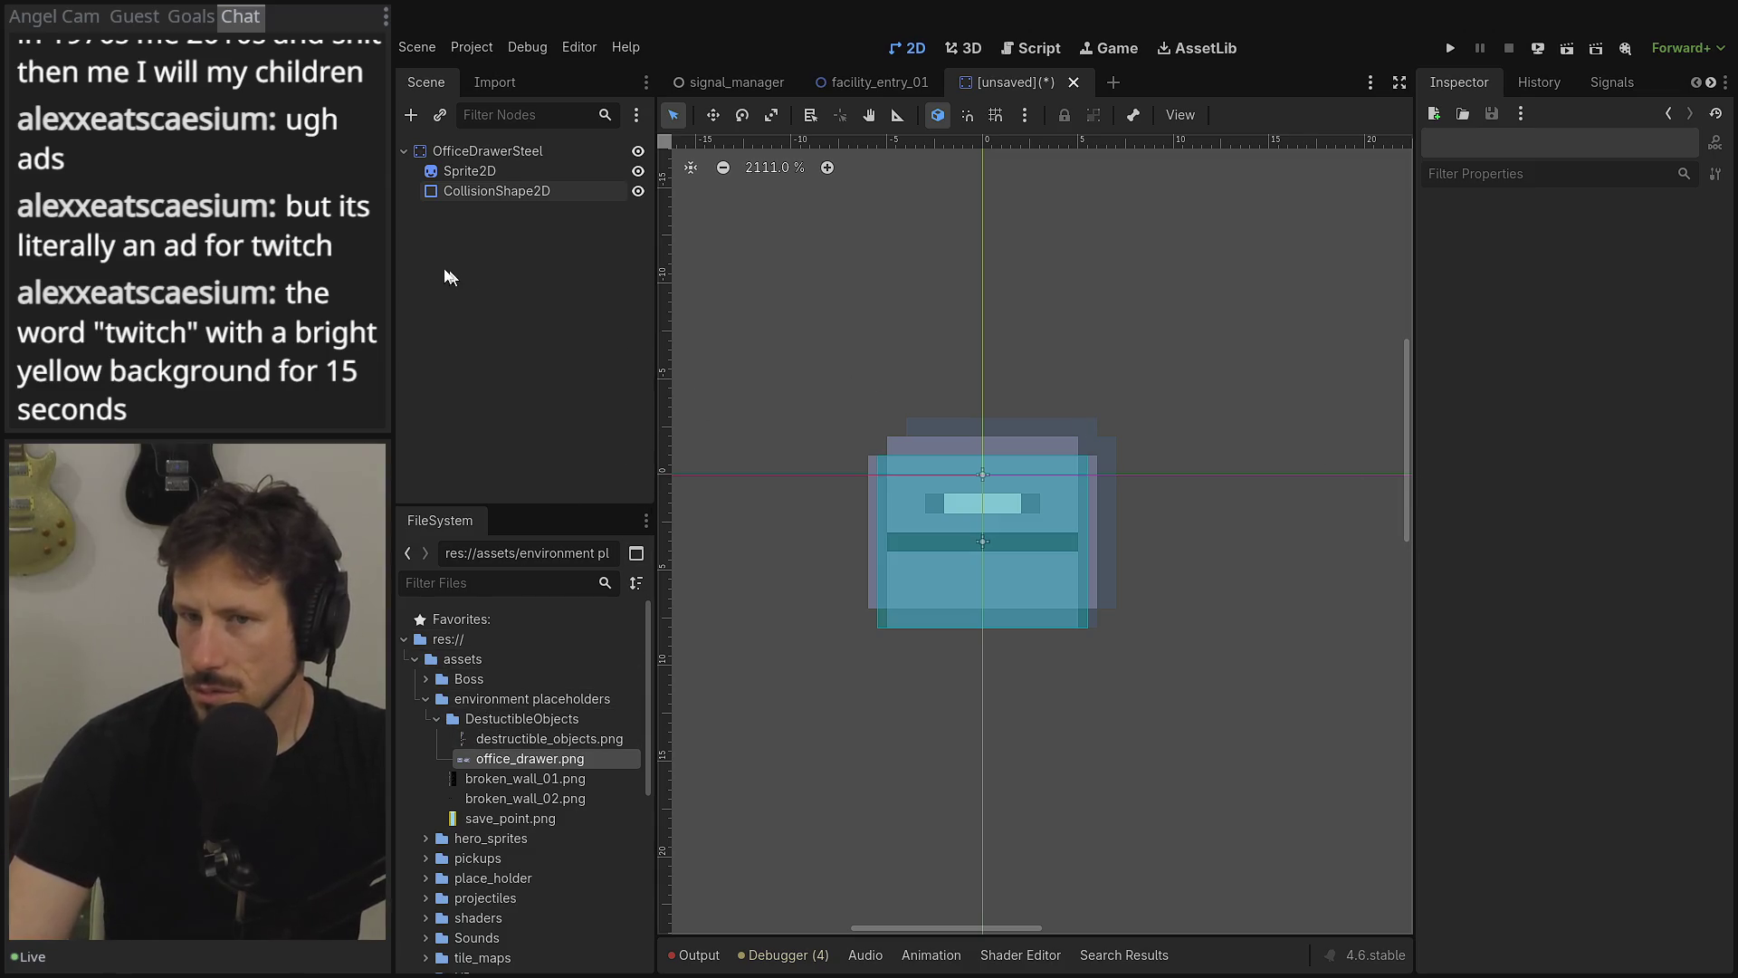
pyautogui.click(455, 150)
# - Search 'health' among child nodes, add a HealthContainer to OfficeDrawerSteel, and reselect the root
pyautogui.click(414, 114)
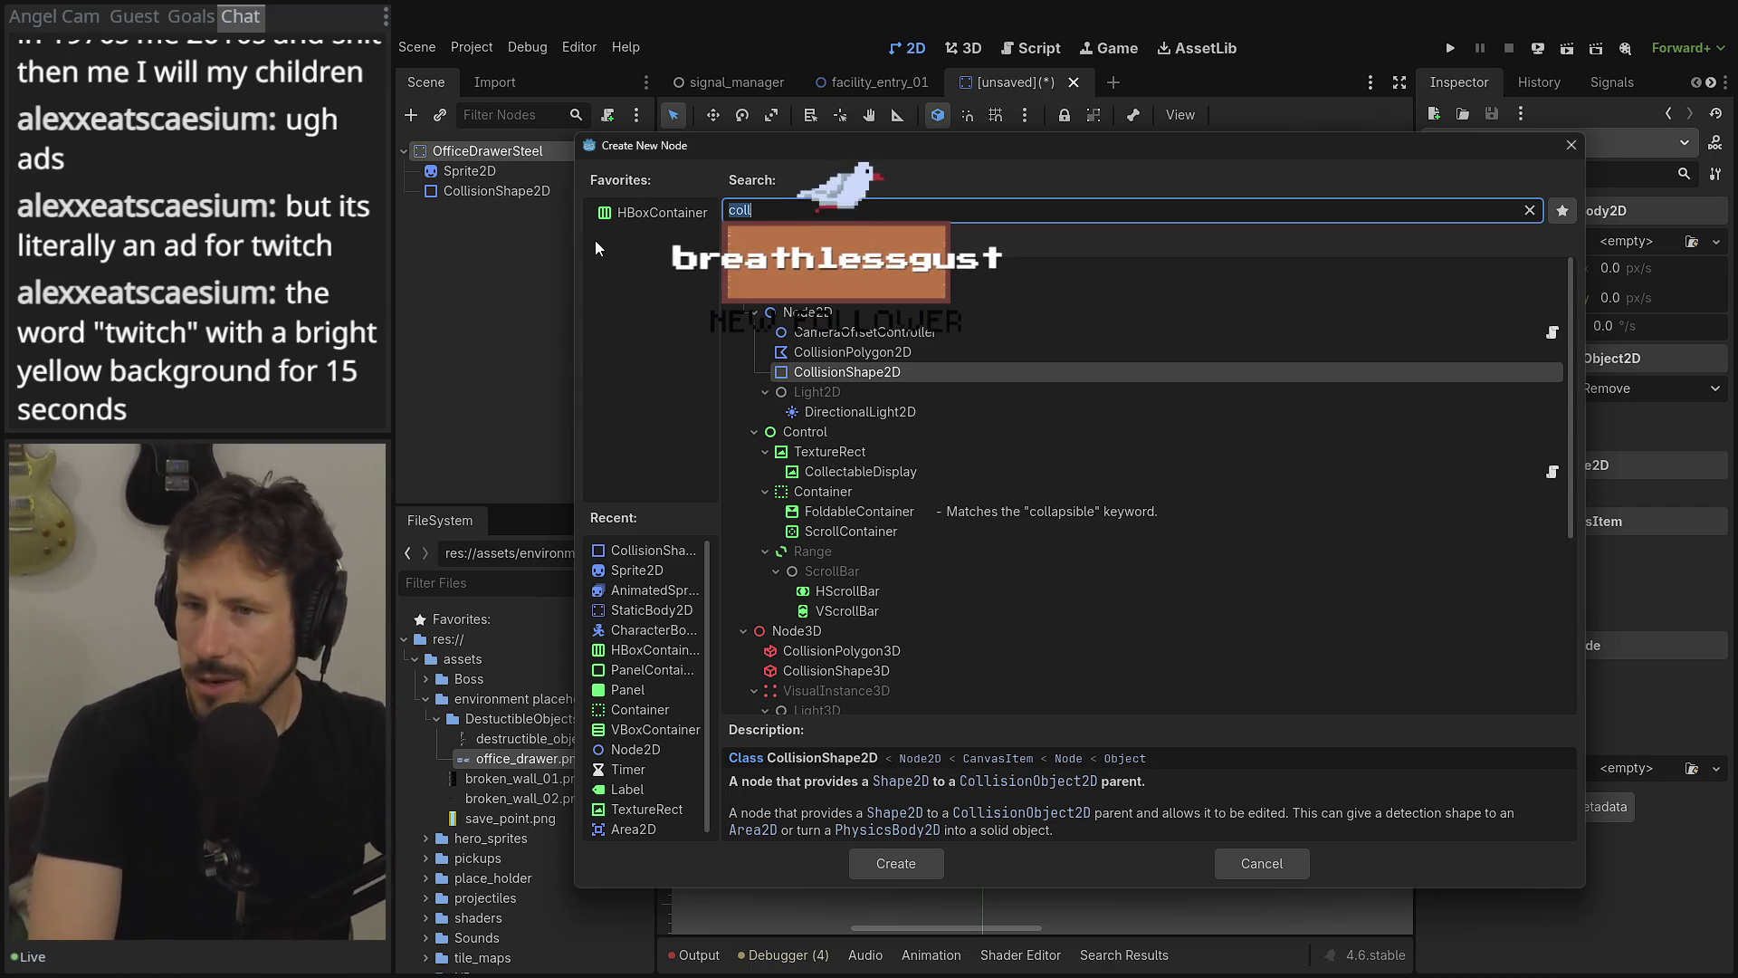
pyautogui.press('BackSpace')
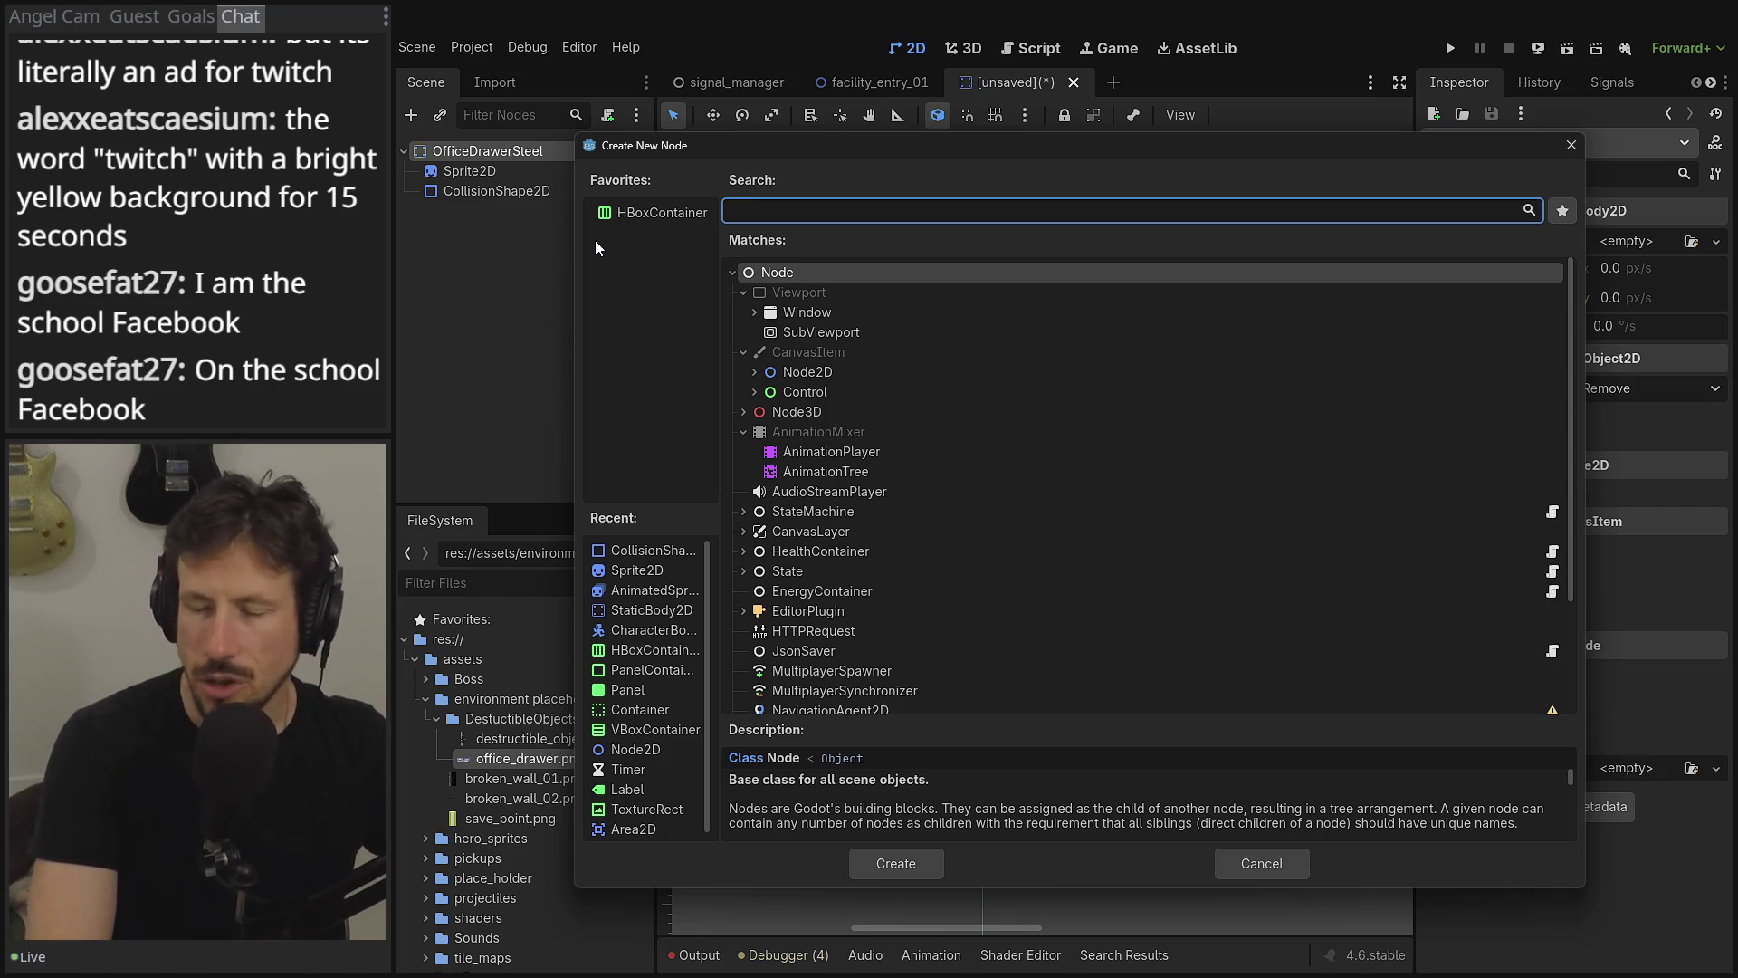
pyautogui.write('ri')
pyautogui.press('BackSpace')
pyautogui.press('BackSpace')
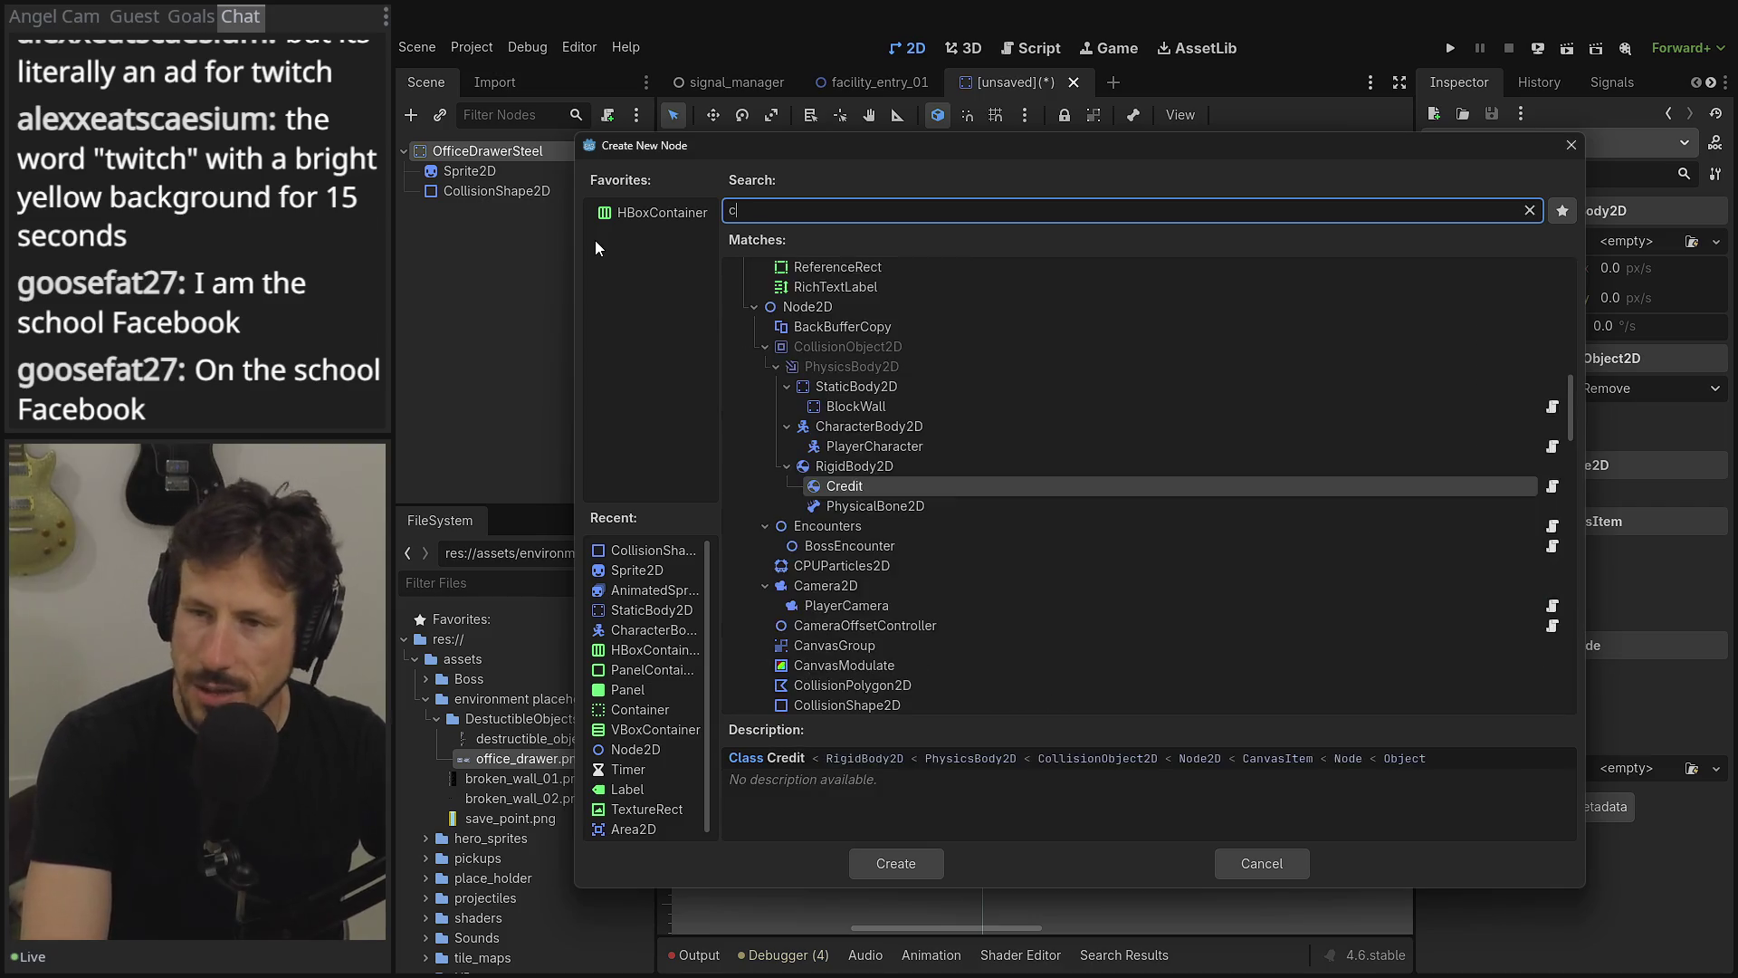
pyautogui.write('sc')
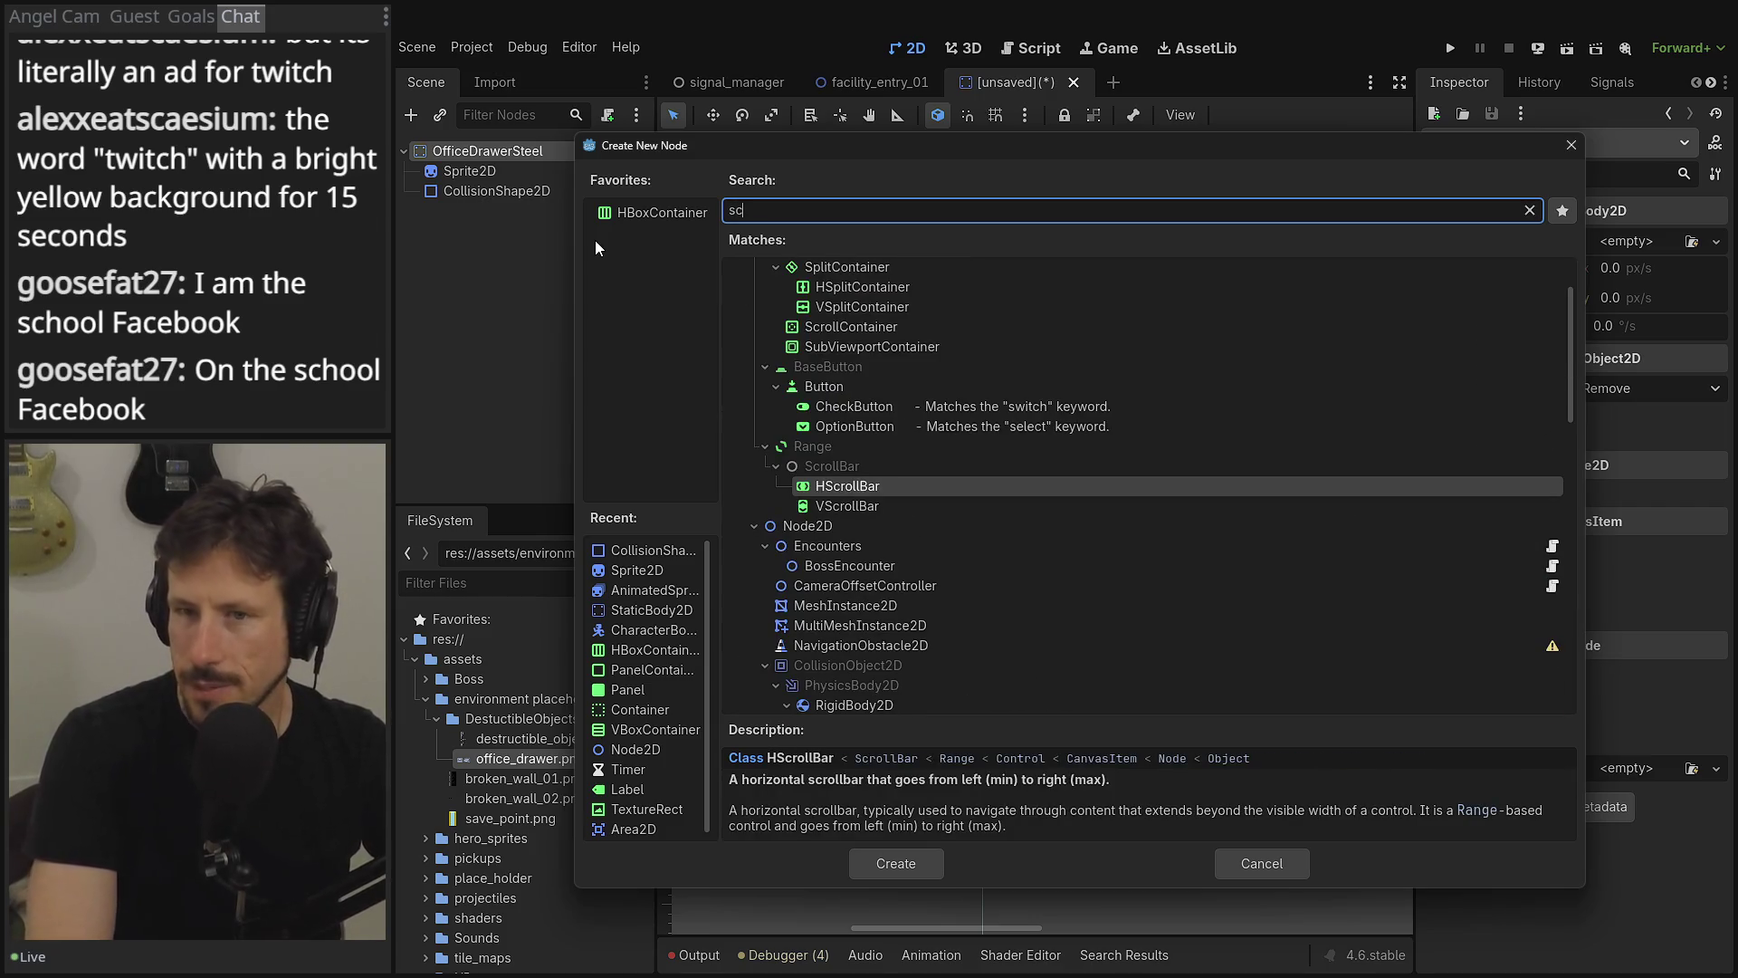
pyautogui.press('BackSpace')
pyautogui.press('BackSpace')
pyautogui.write('health')
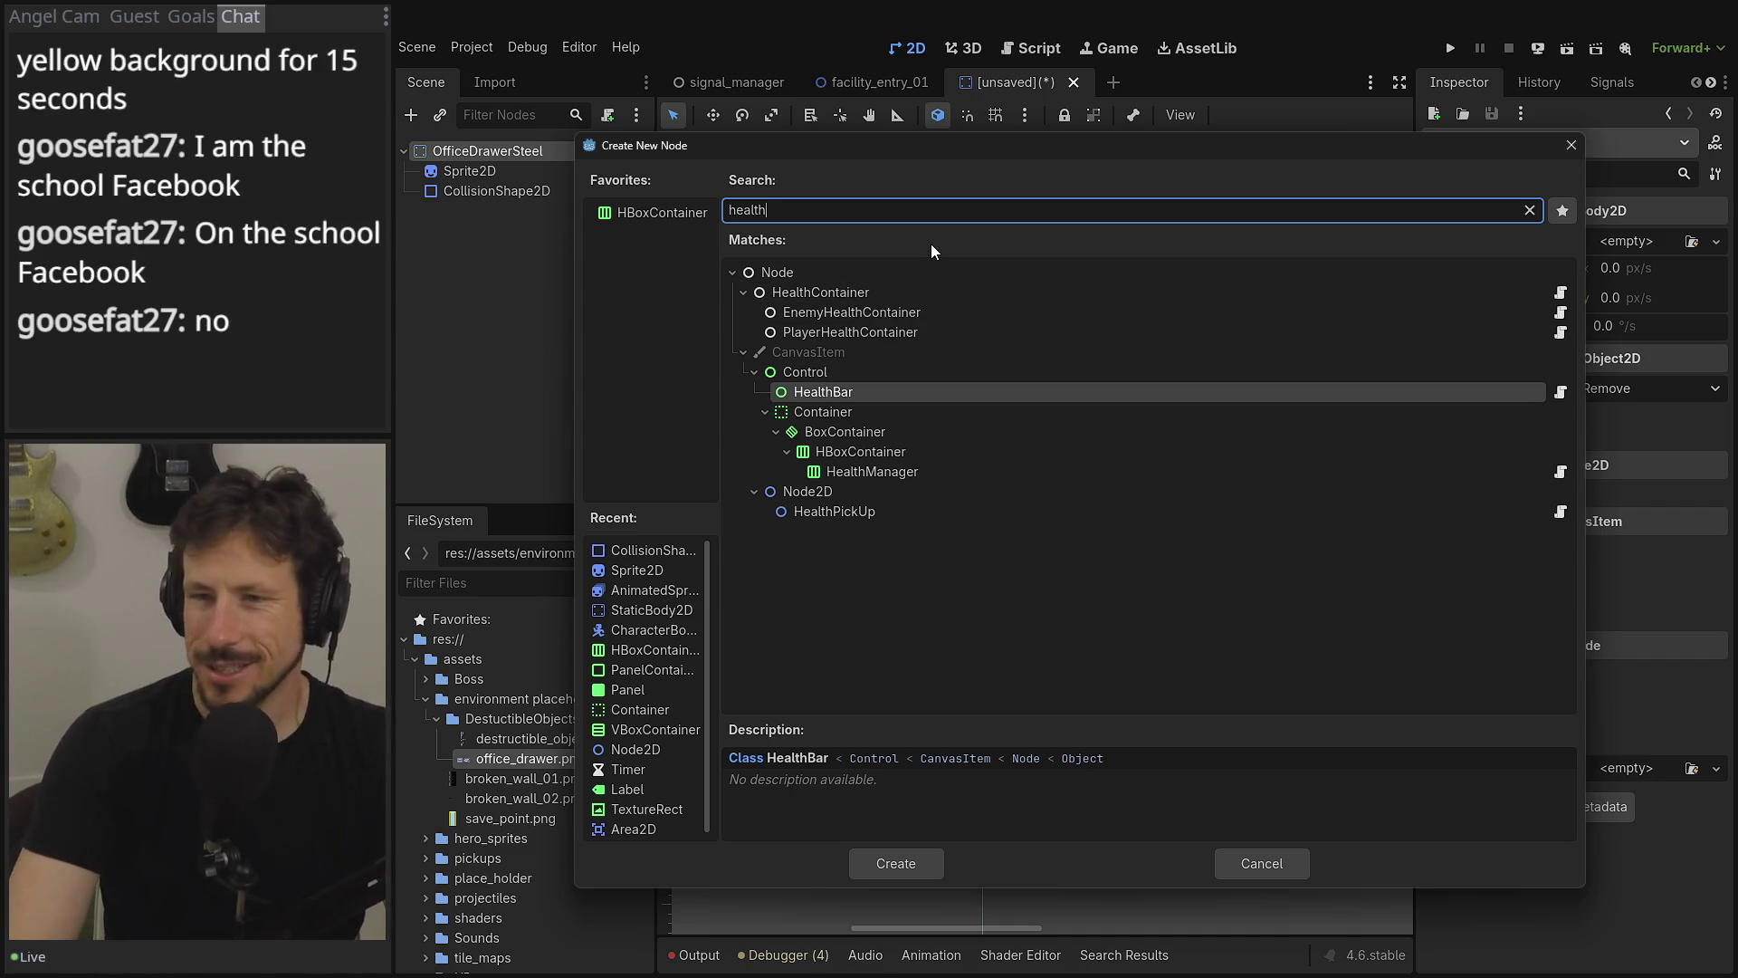
pyautogui.doubleClick(819, 293)
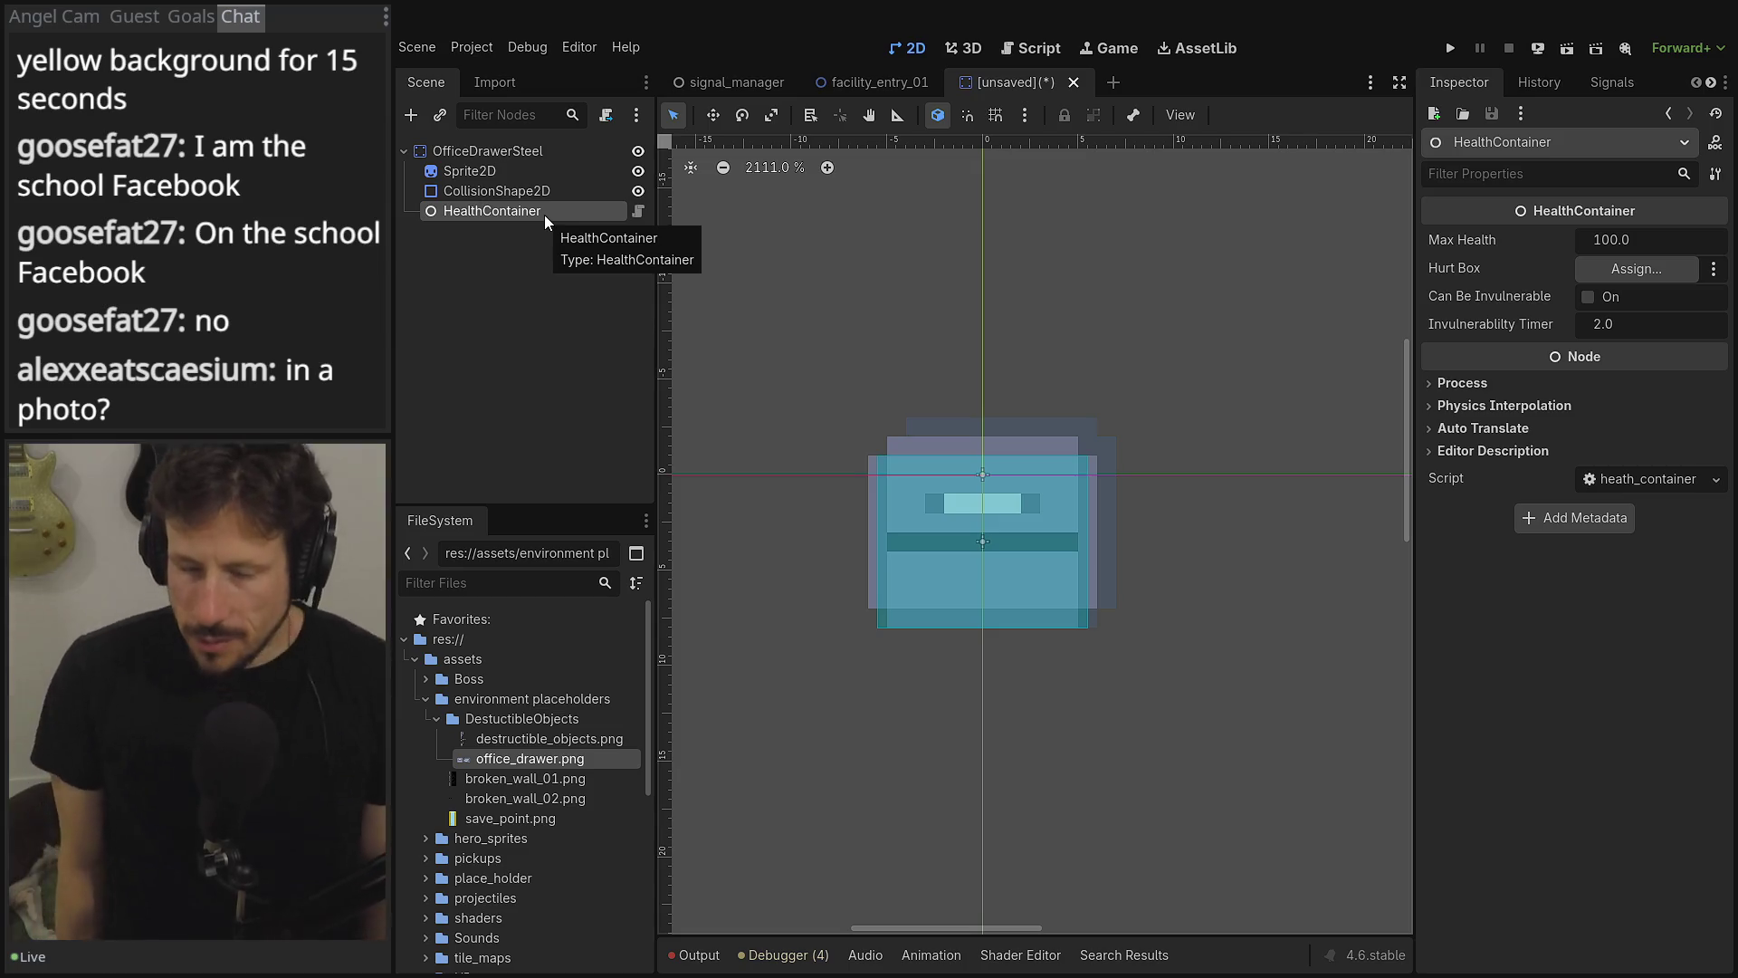
pyautogui.click(463, 150)
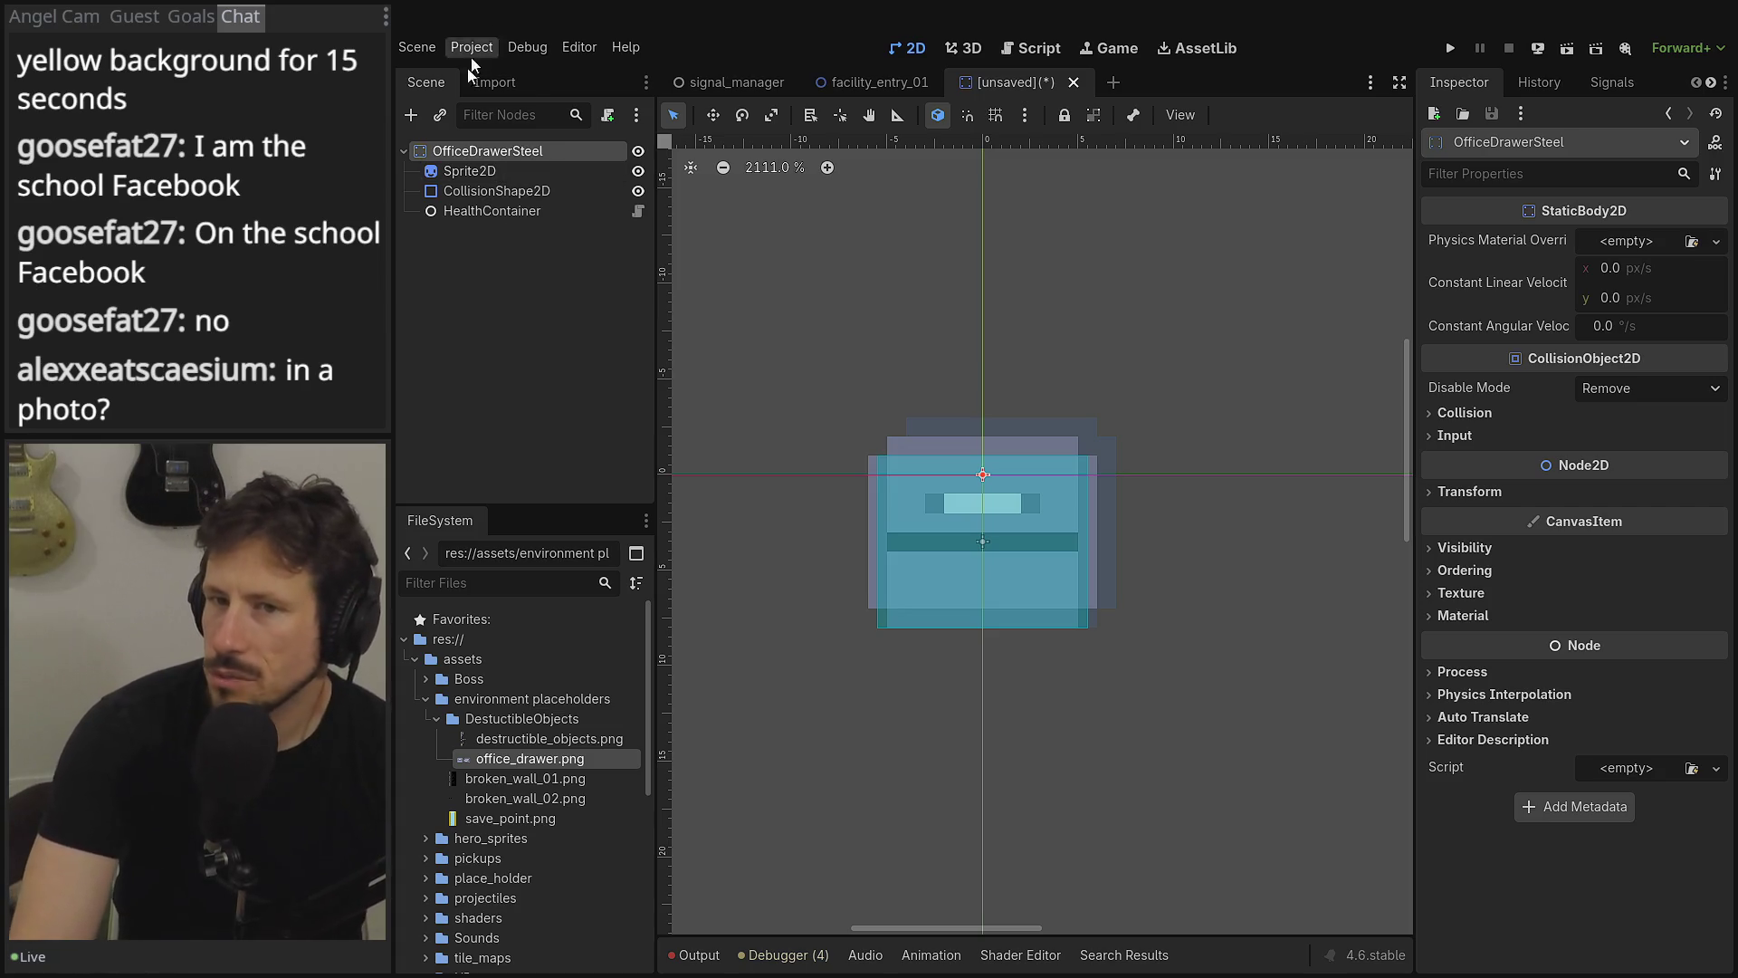
# - Start adding a child node and reposition and resize the Create New Node window
pyautogui.click(413, 116)
pyautogui.moveTo(807, 152)
pyautogui.mouseDown()
pyautogui.moveTo(847, 140)
pyautogui.moveTo(975, 27)
pyautogui.moveTo(900, 110)
pyautogui.moveTo(889, 85)
pyautogui.mouseUp()
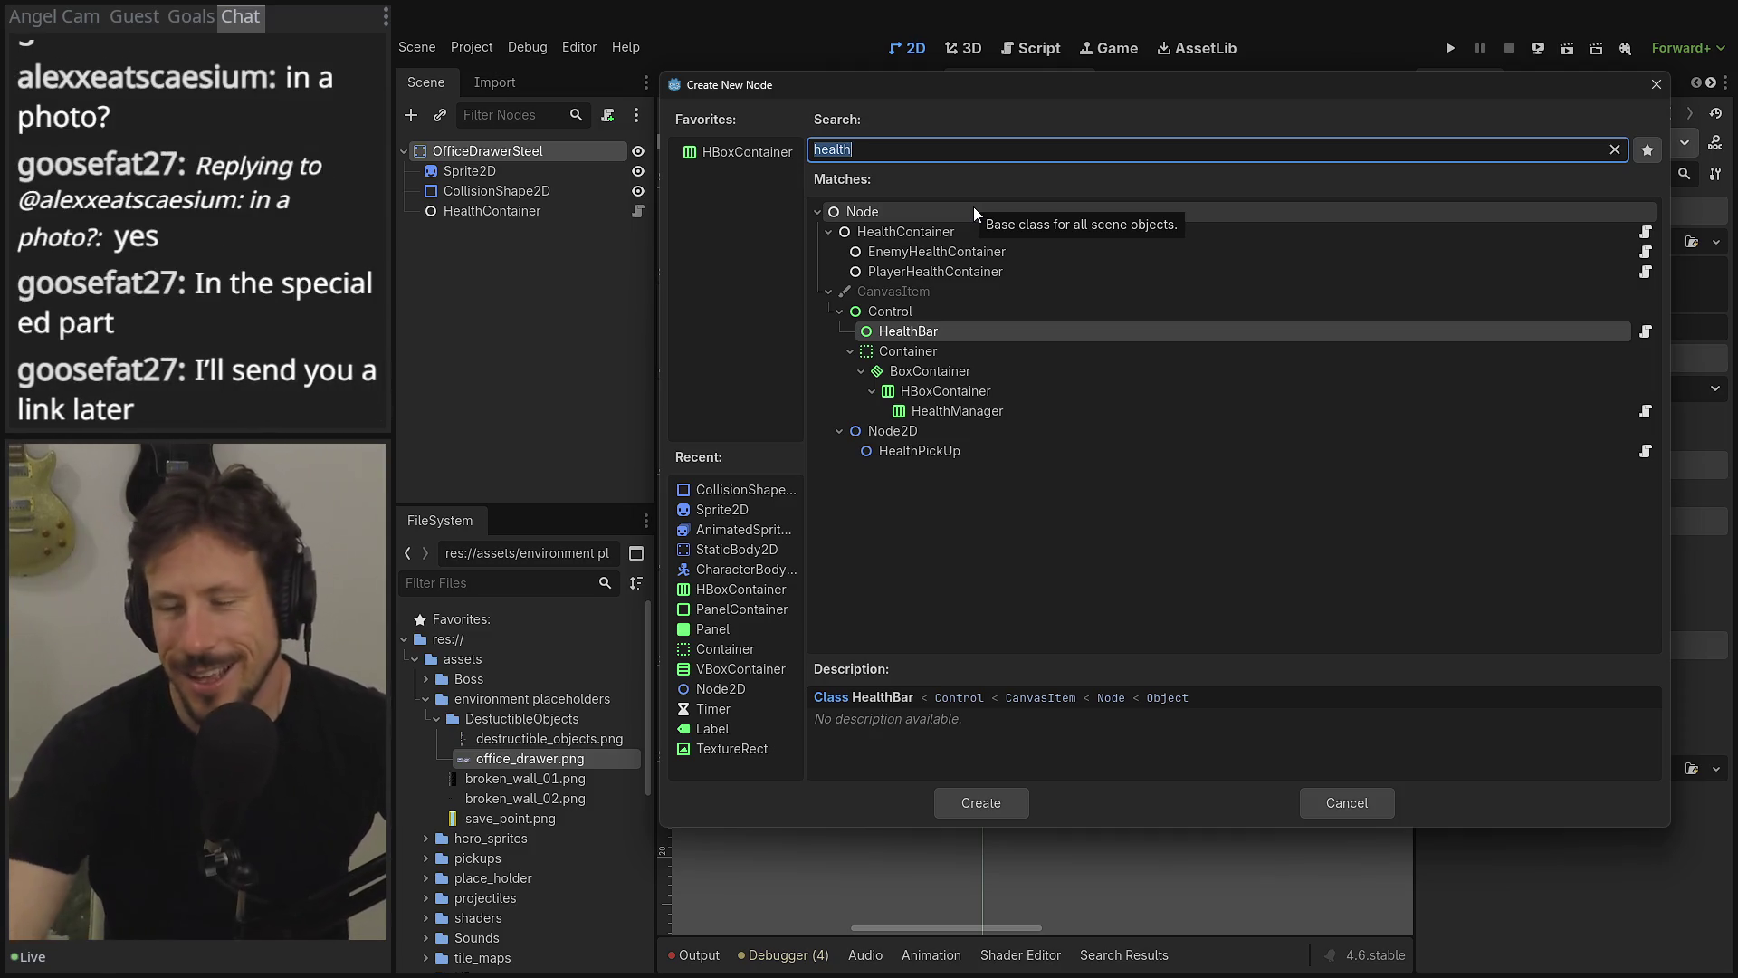
pyautogui.moveTo(887, 71)
pyautogui.mouseDown()
pyautogui.moveTo(1012, 37)
pyautogui.moveTo(981, 203)
pyautogui.moveTo(871, 163)
pyautogui.mouseUp()
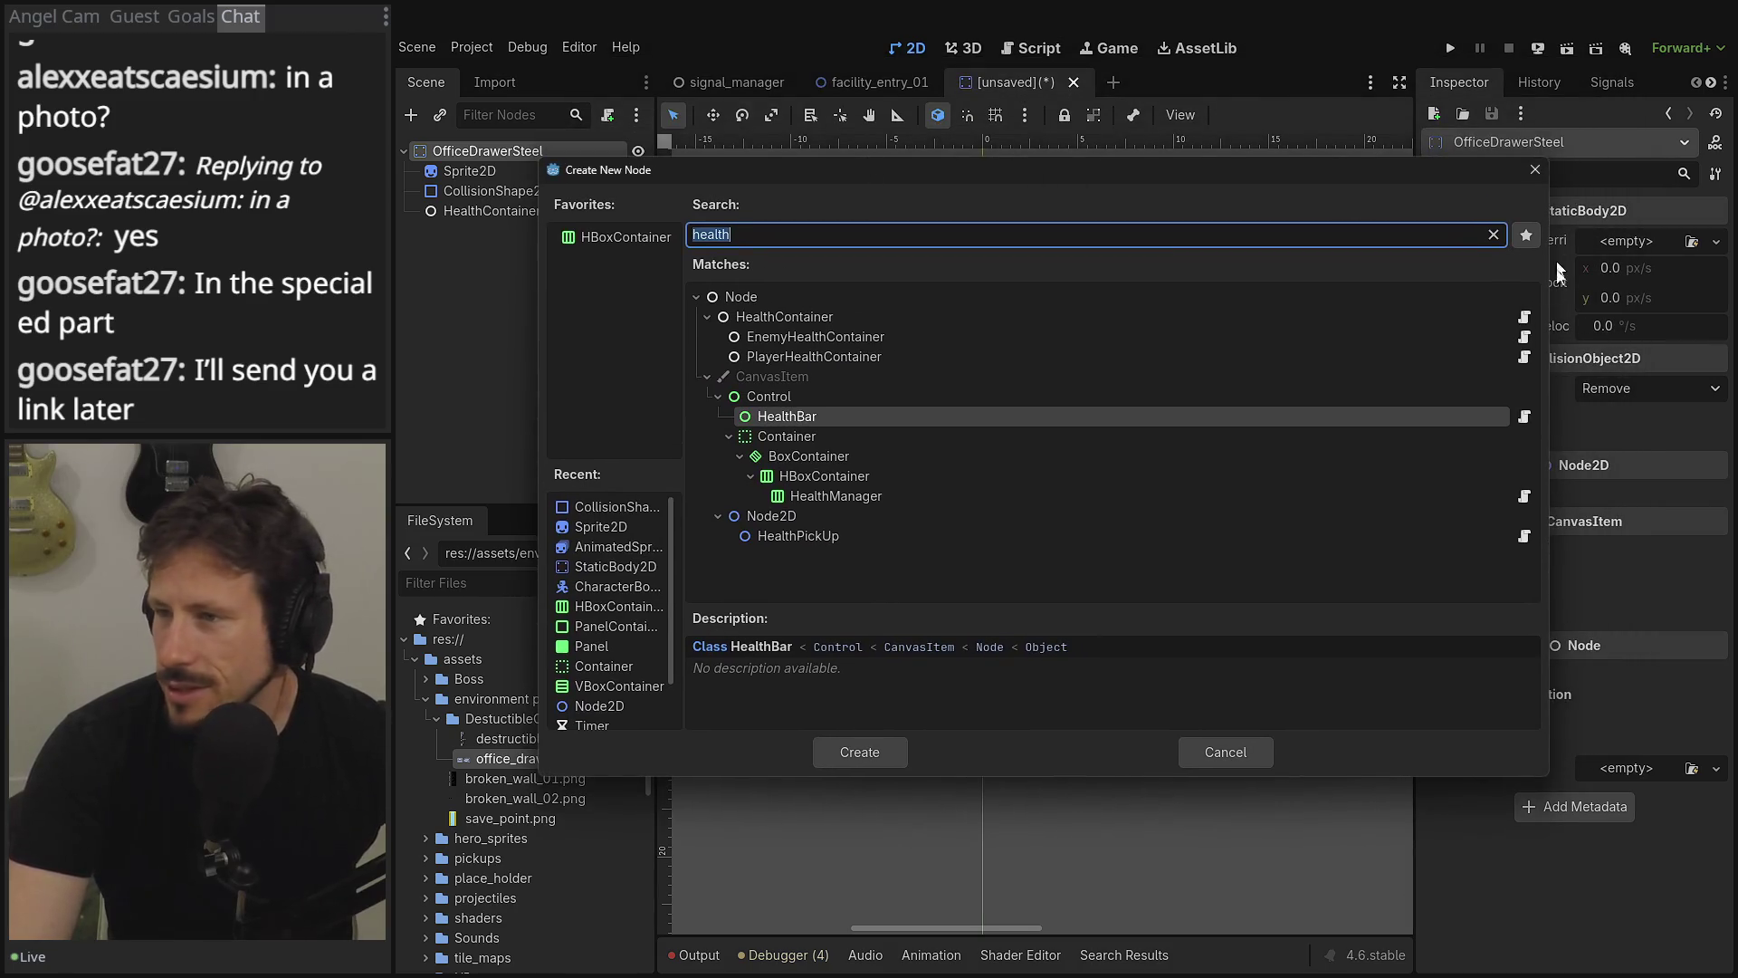
pyautogui.moveTo(1541, 768)
pyautogui.mouseDown()
pyautogui.moveTo(1327, 780)
pyautogui.moveTo(1399, 753)
pyautogui.mouseUp()
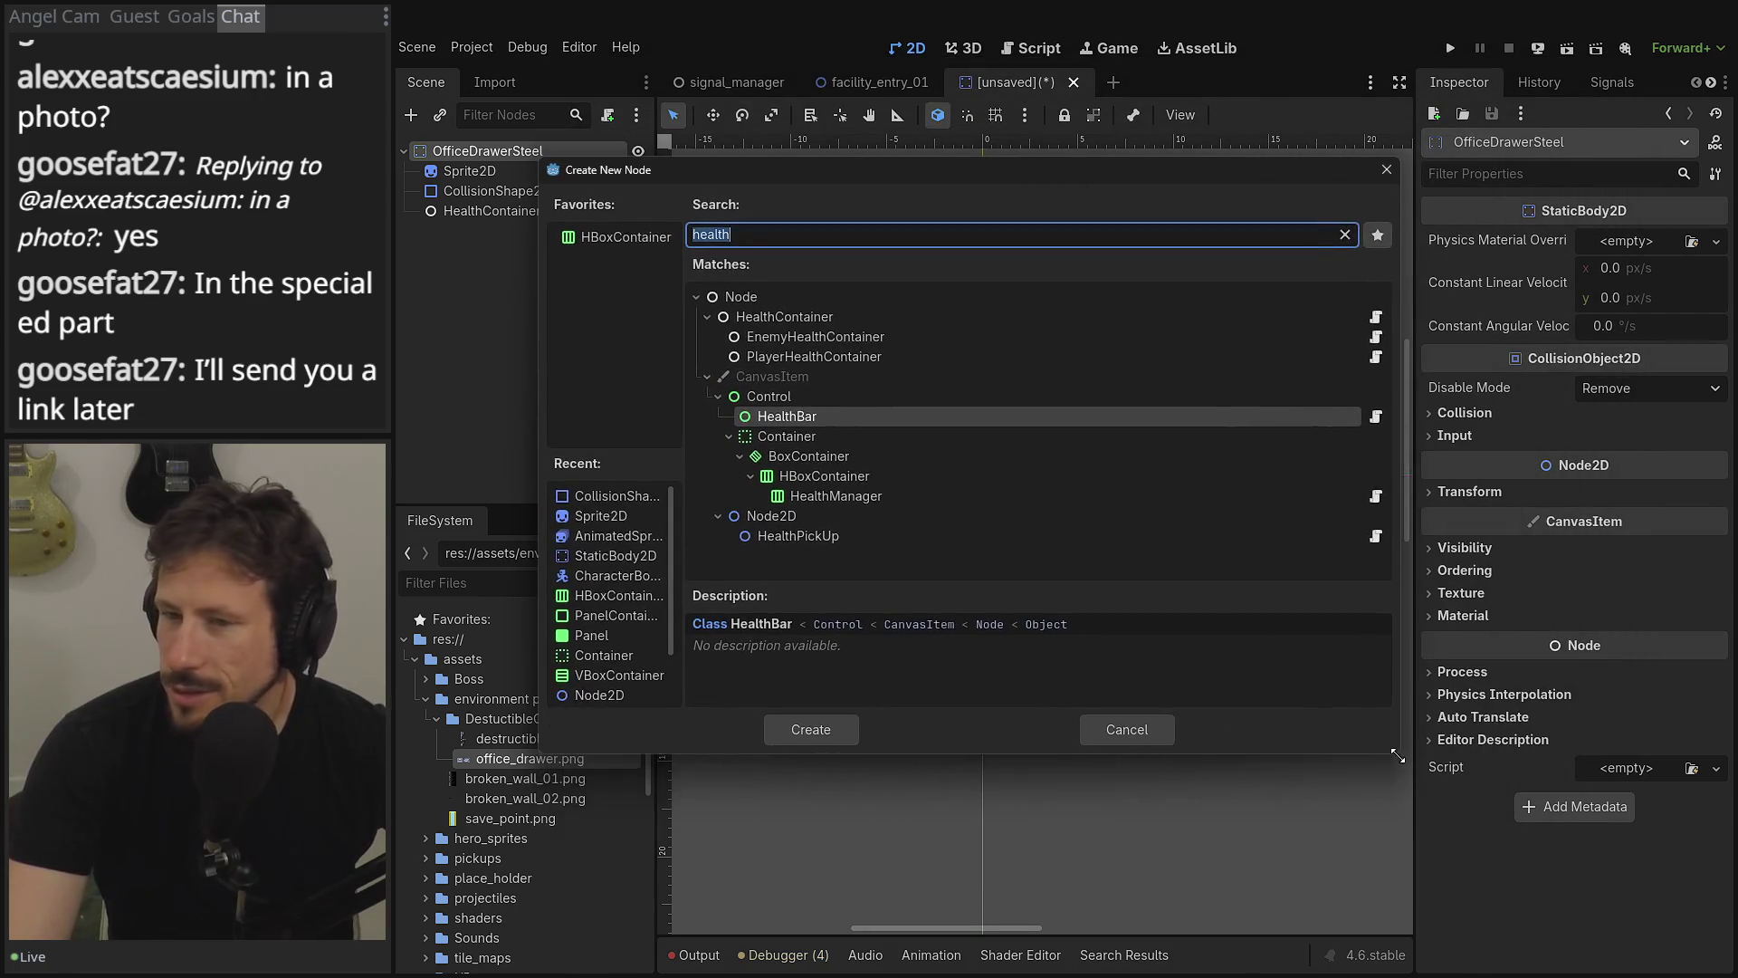
pyautogui.moveTo(864, 180); pyautogui.dragTo(987, 160)
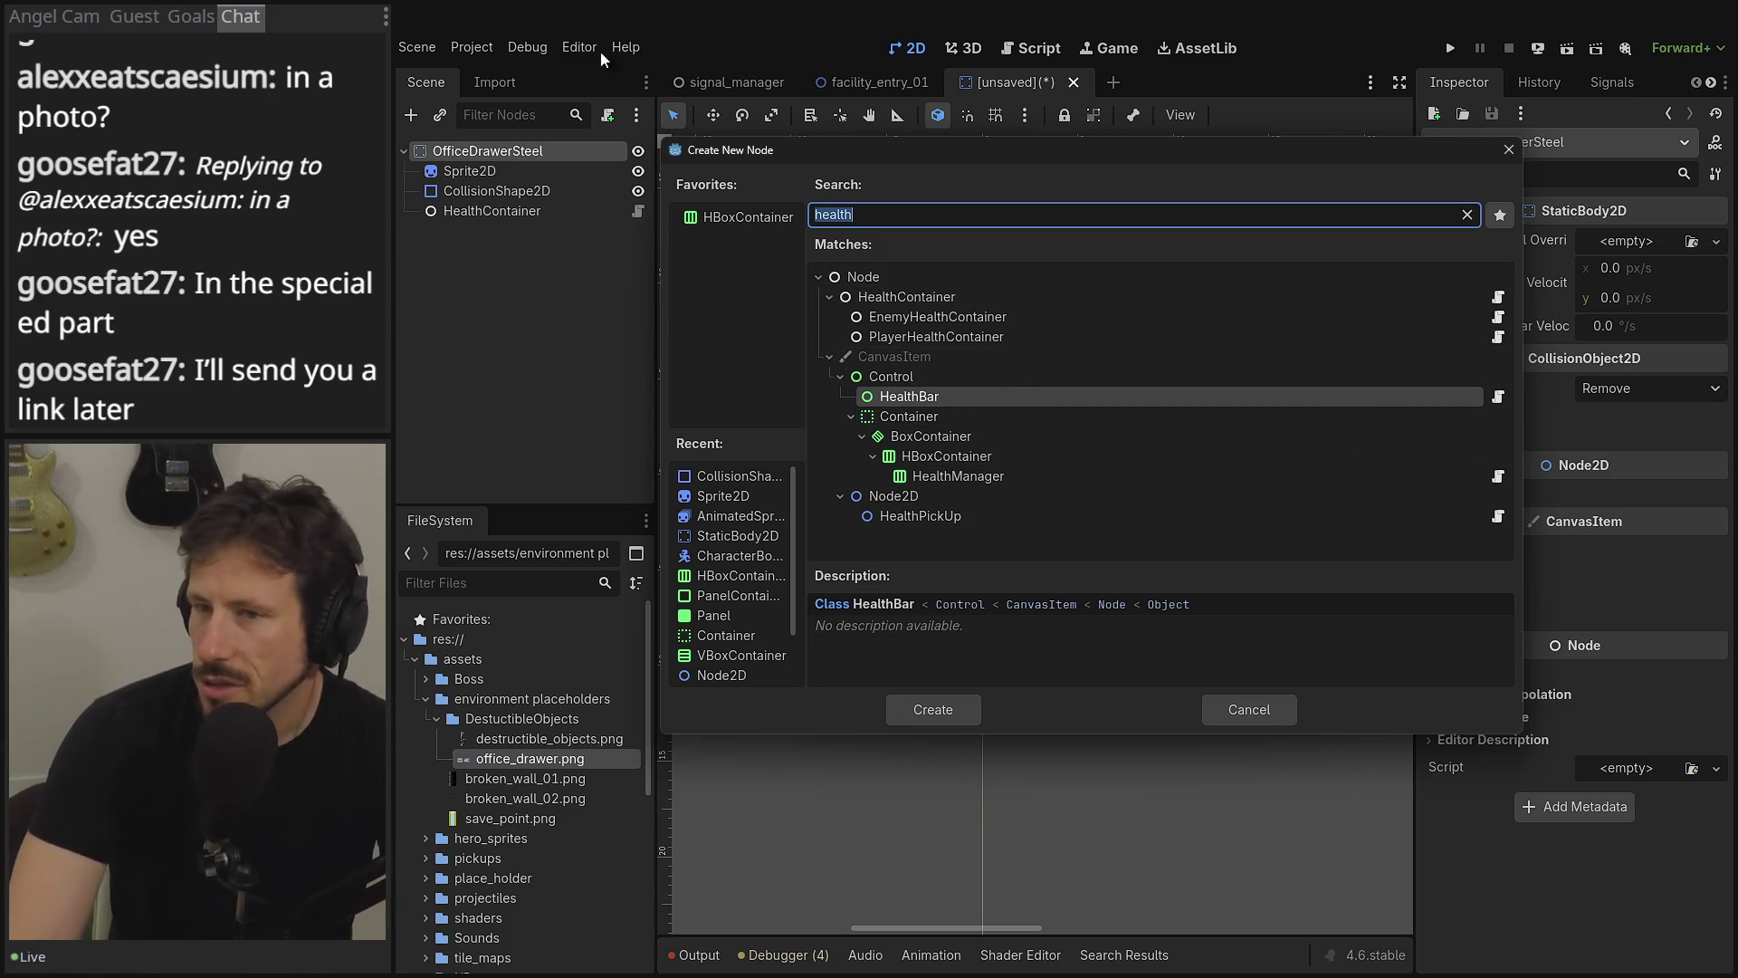
pyautogui.moveTo(861, 159)
pyautogui.mouseDown()
pyautogui.moveTo(882, 198)
pyautogui.moveTo(877, 174)
pyautogui.mouseUp()
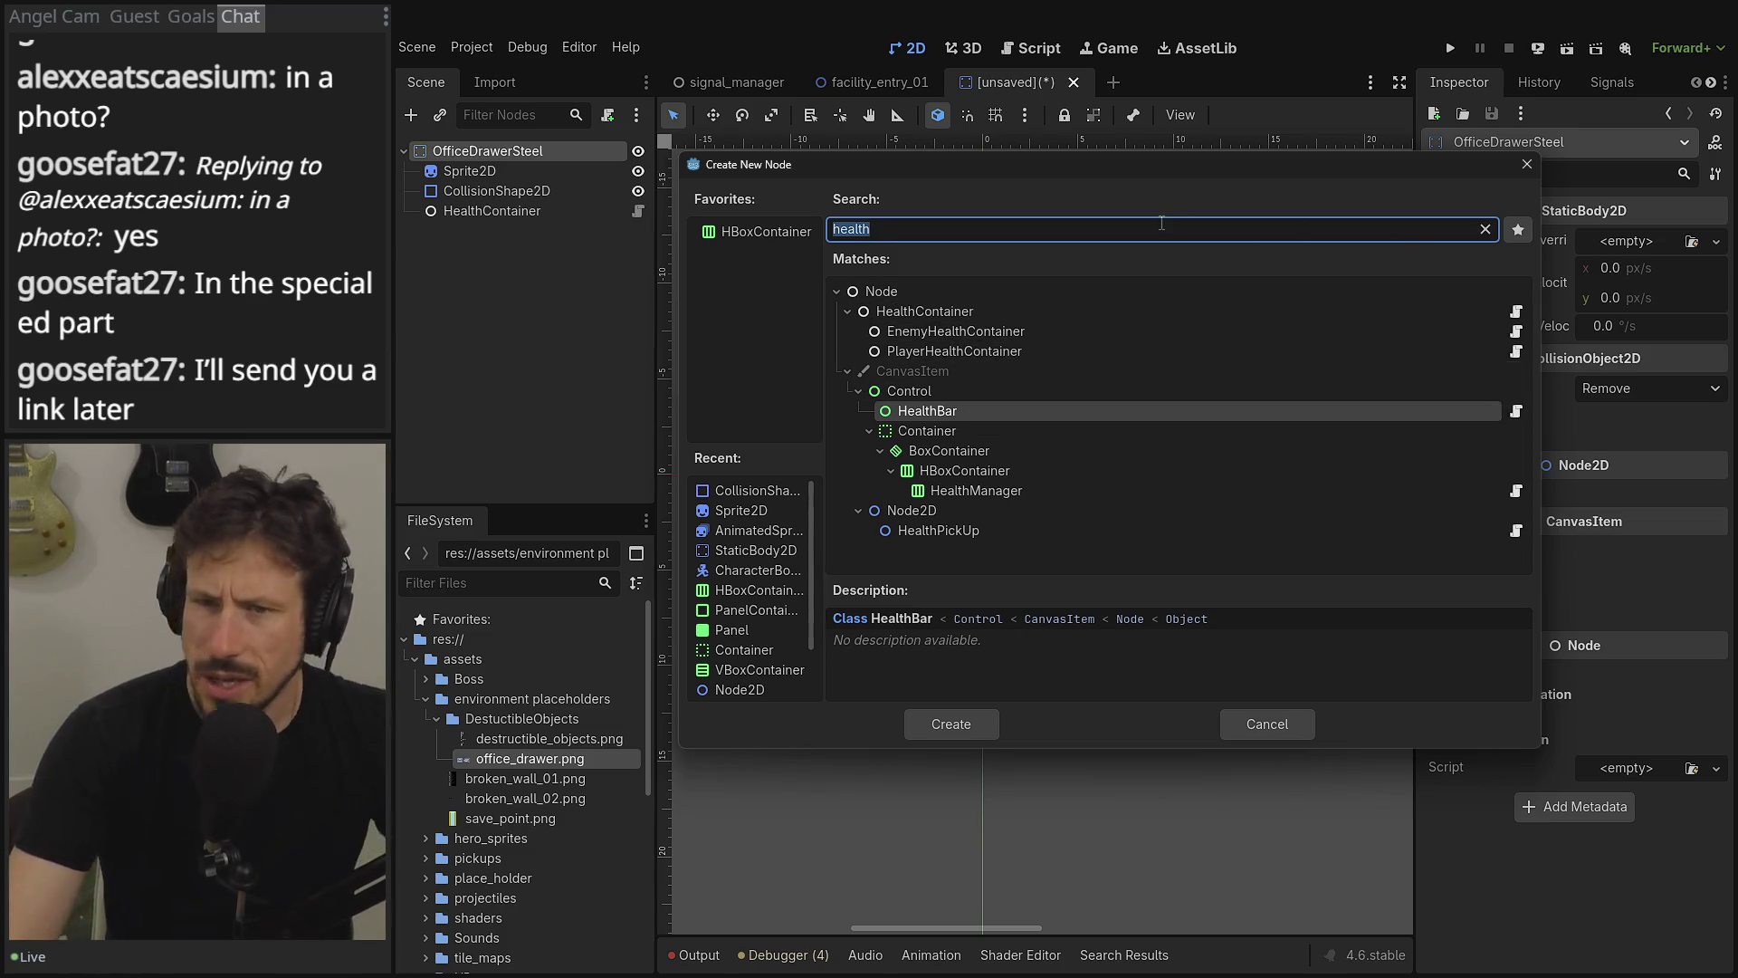
# - Search 'hurt' and add a HurtBox node under OfficeDrawerSteel
pyautogui.press('BackSpace')
pyautogui.write('pr')
pyautogui.press('BackSpace')
pyautogui.press('BackSpace')
pyautogui.write('hurt')
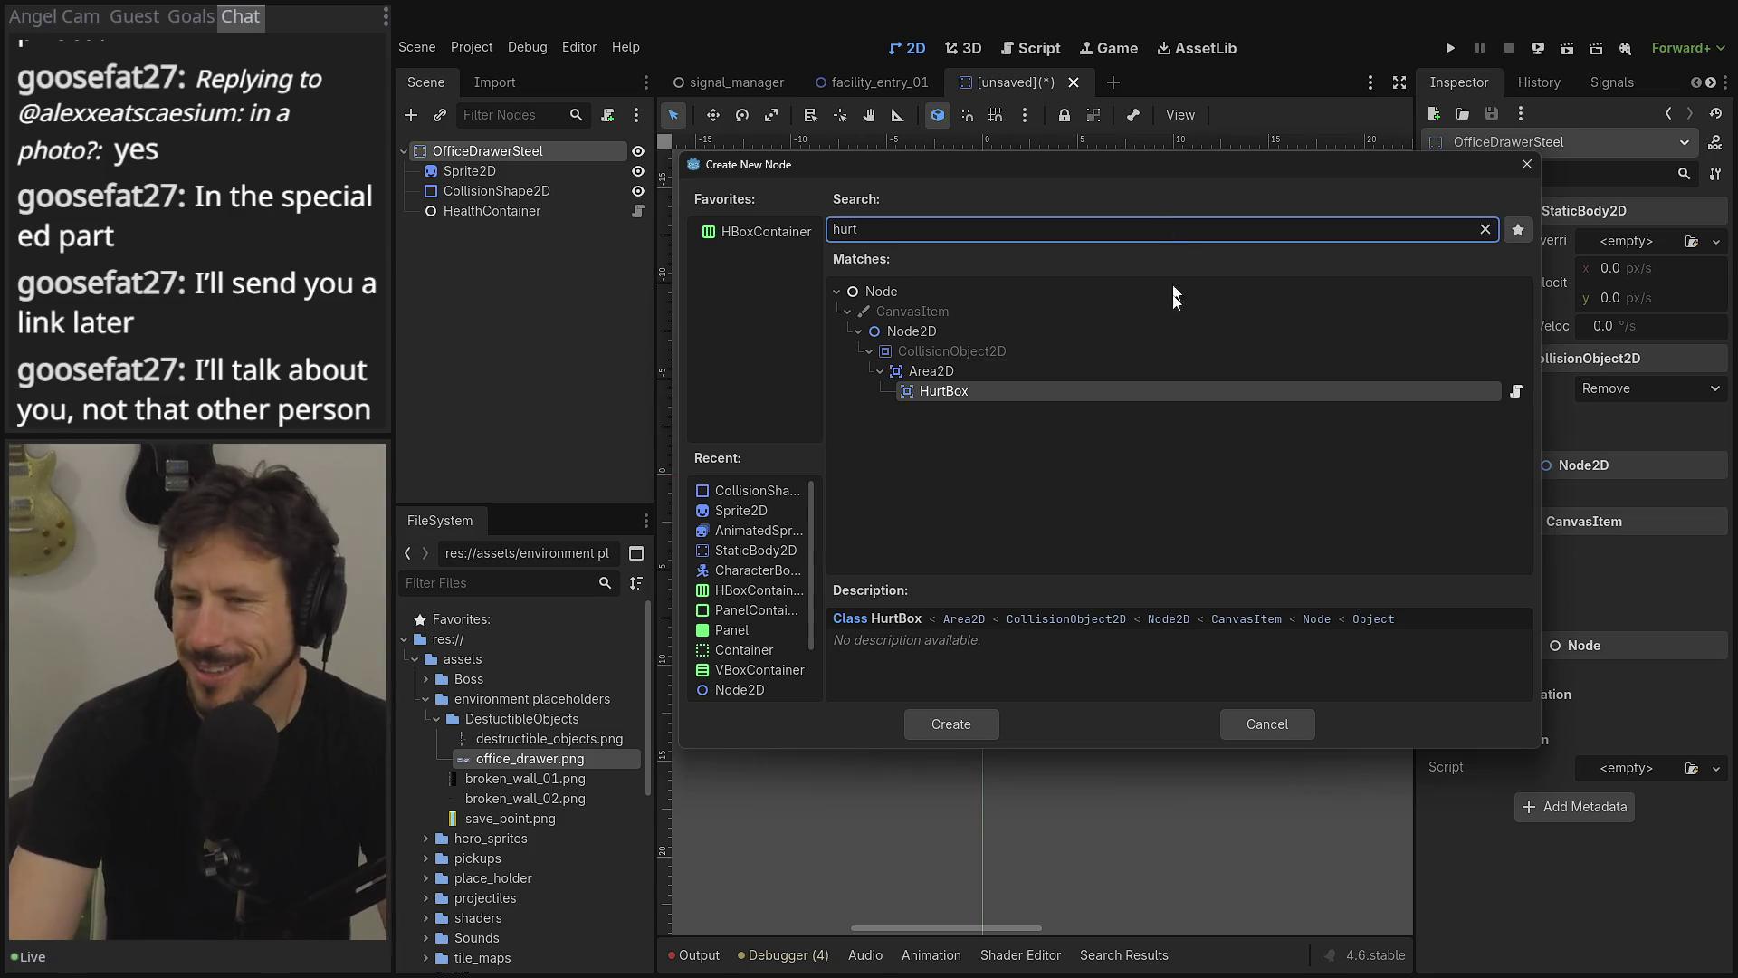
pyautogui.click(941, 398)
pyautogui.doubleClick(942, 398)
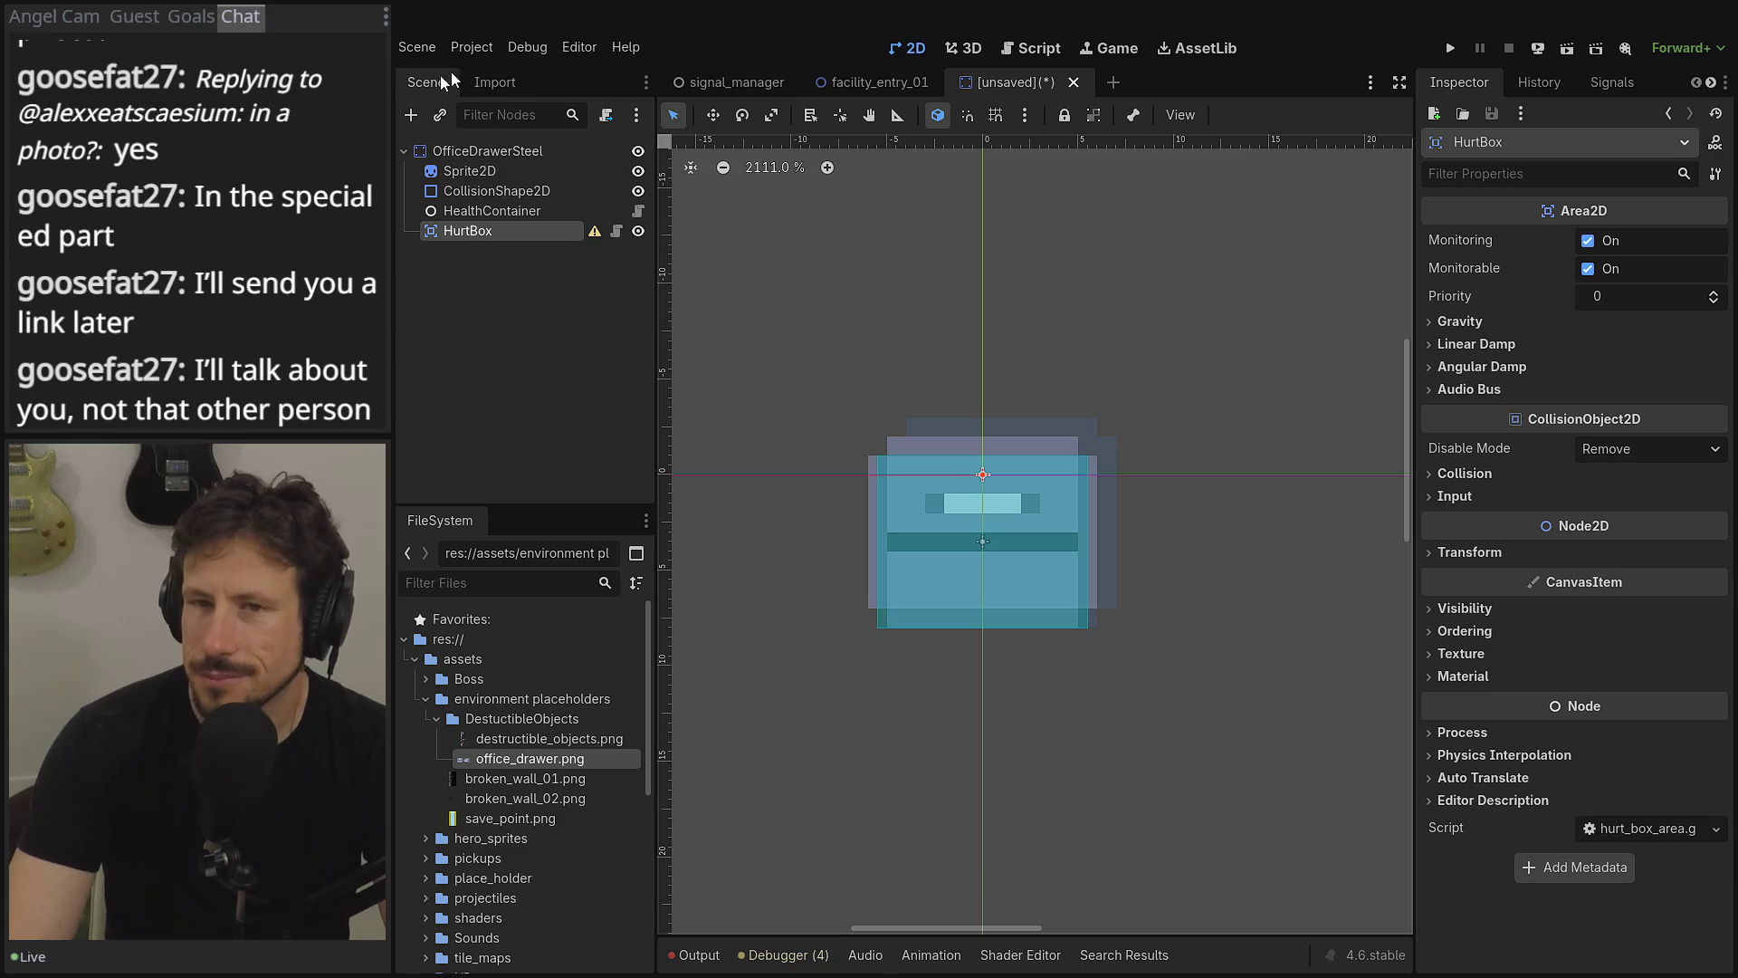
pyautogui.hotkey('ctrl', 'a')
pyautogui.press('Escape')
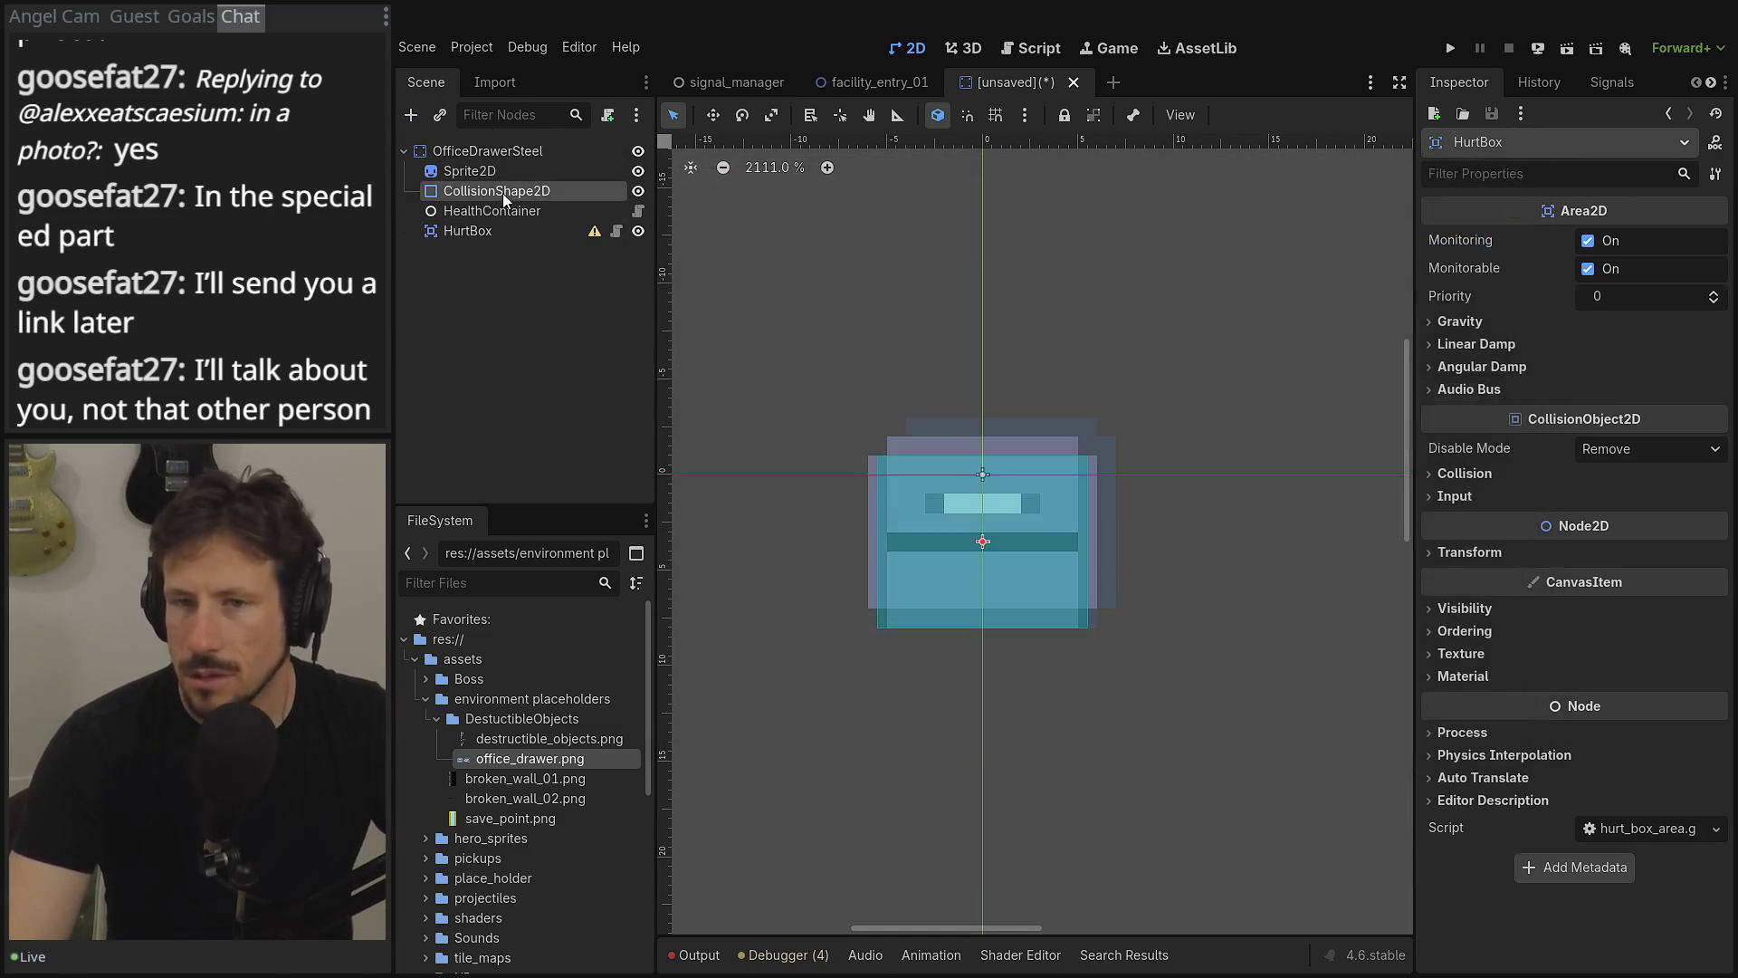
# - Copy the drawer's CollisionShape2D and paste it under HurtBox, then select HealthContainer
pyautogui.click(497, 191)
pyautogui.hotkey('ctrl', 'c')
pyautogui.click(490, 230)
pyautogui.hotkey('ctrl', 'v')
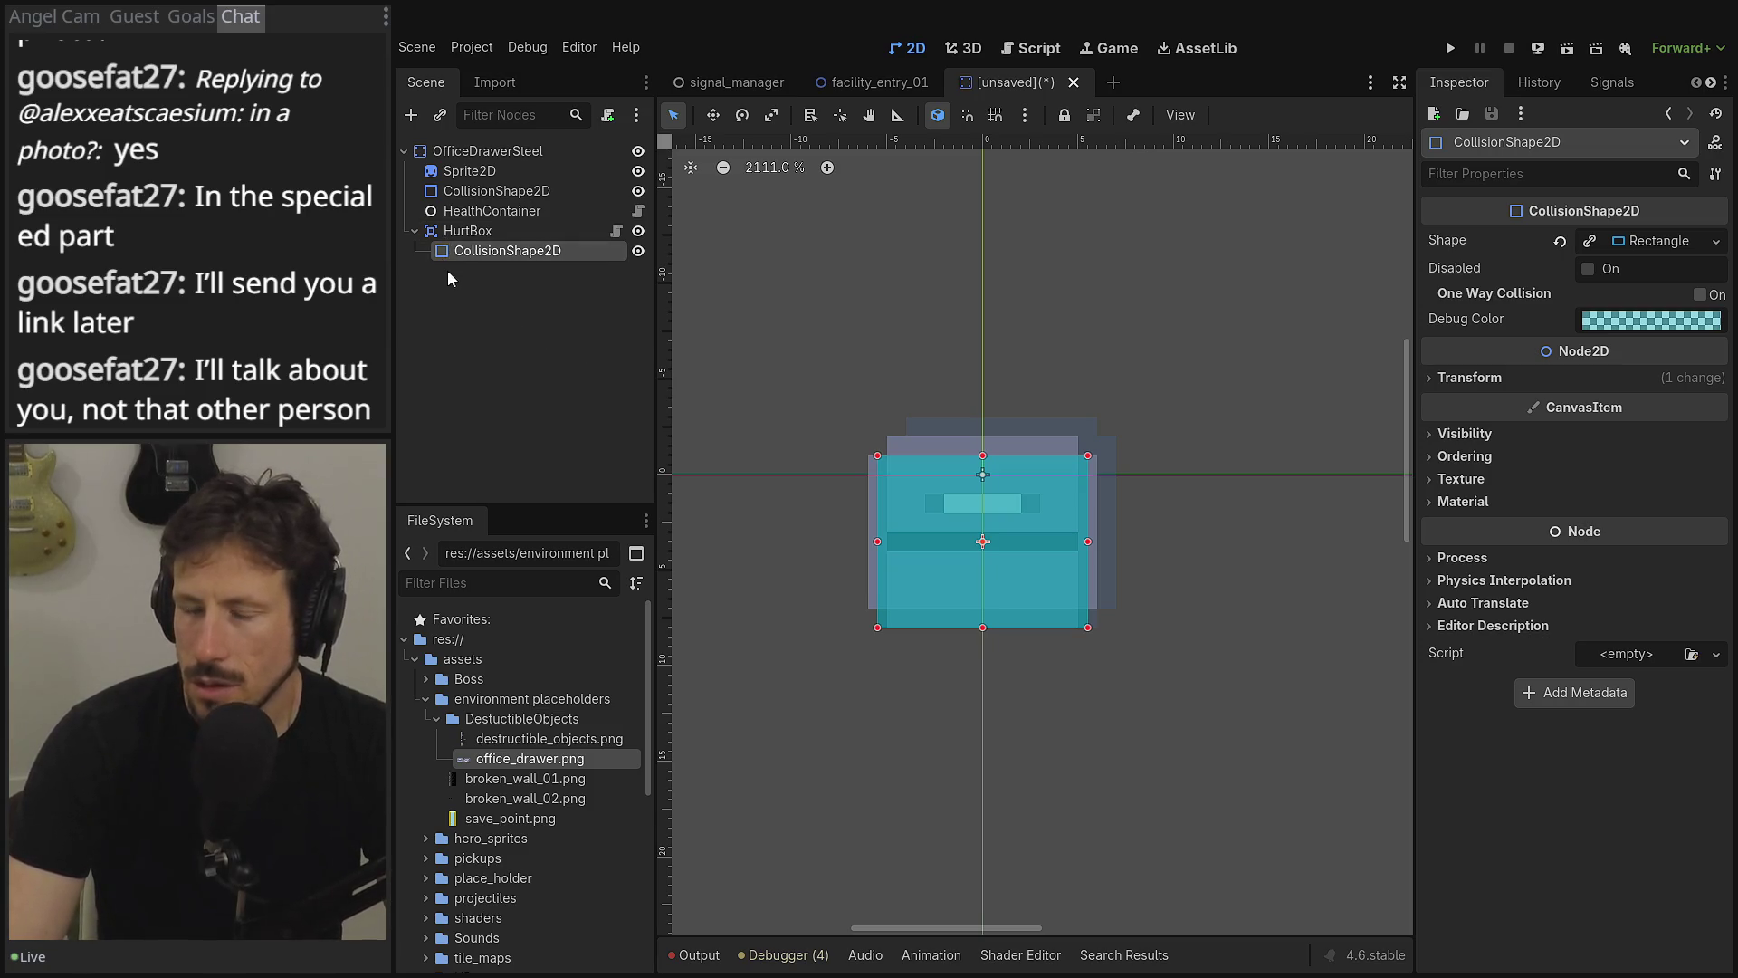
pyautogui.click(496, 212)
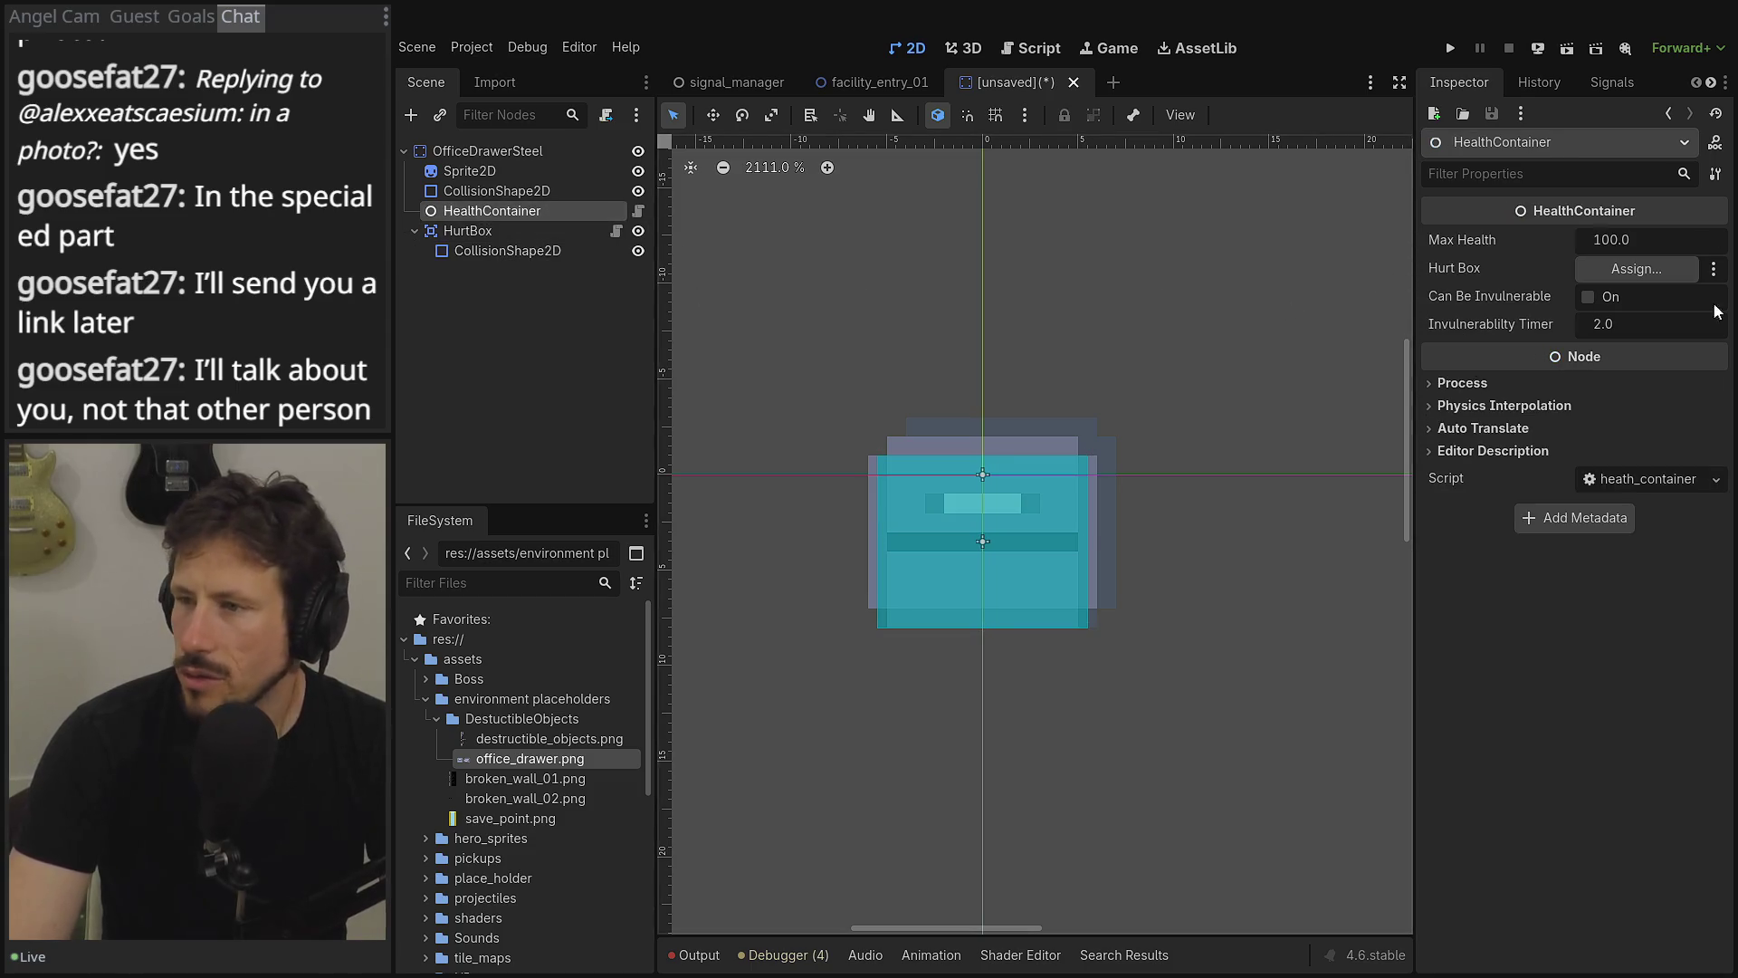
# - Assign HurtBox as HealthContainer's hurt box and set Max Health to 10
pyautogui.click(1637, 269)
pyautogui.doubleClick(909, 285)
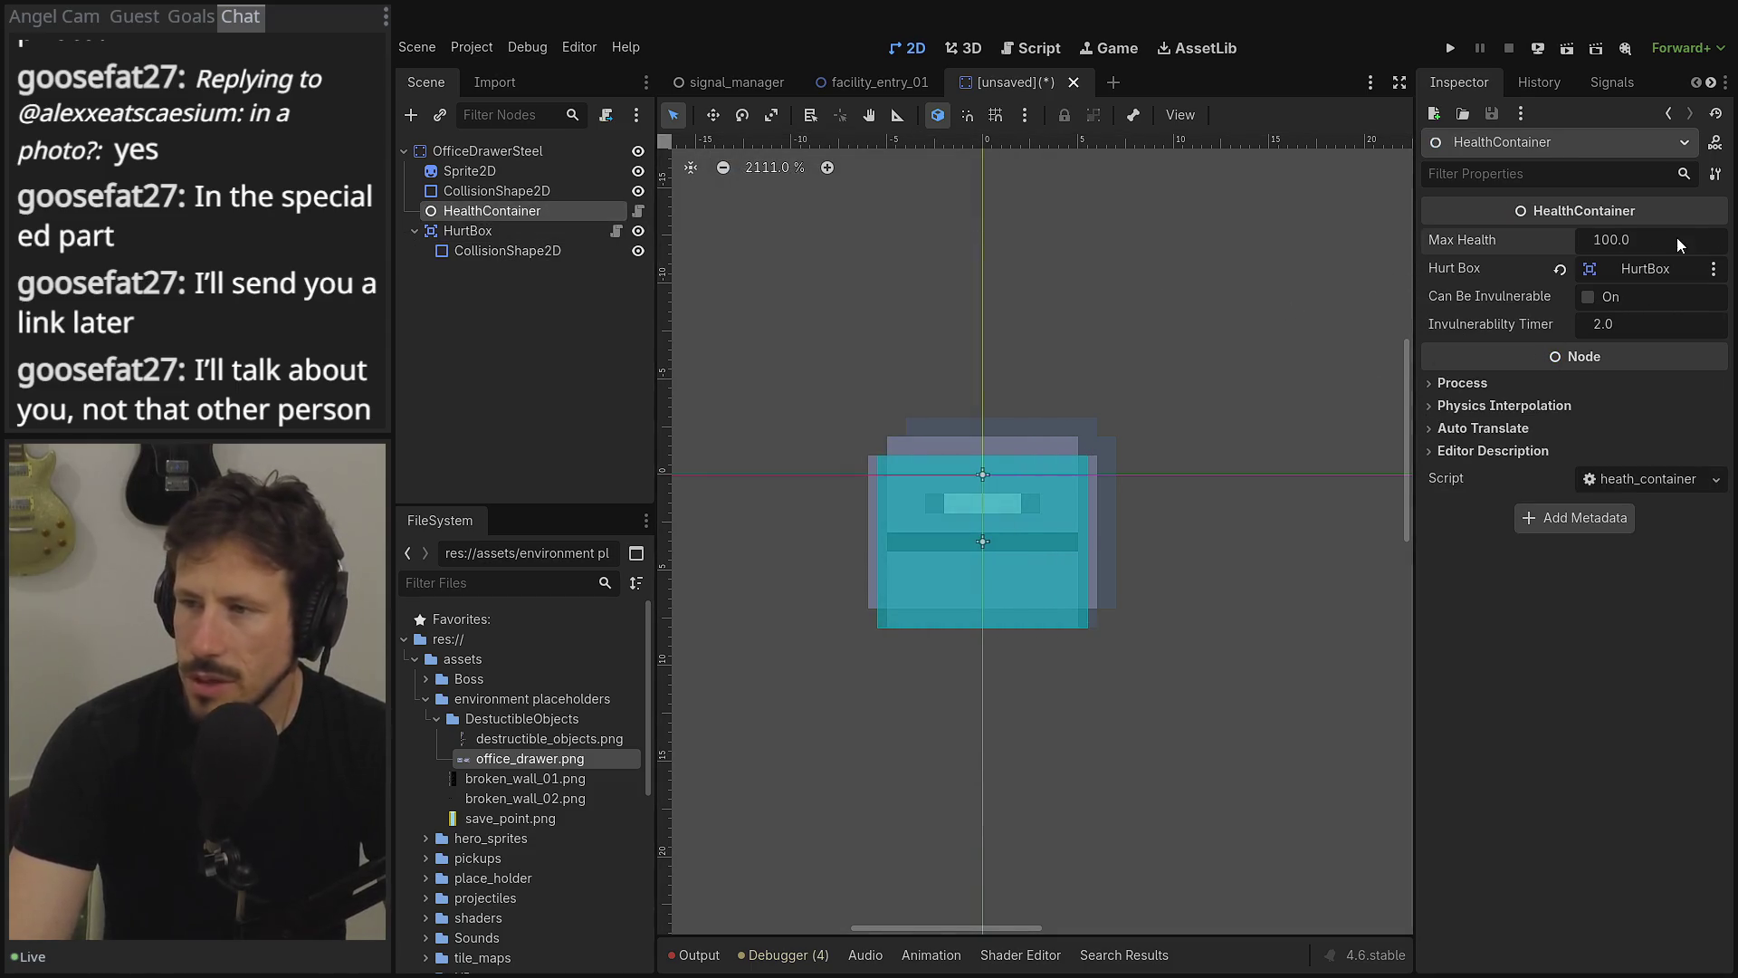
pyautogui.click(1678, 244)
pyautogui.write('10')
pyautogui.press('Tab')
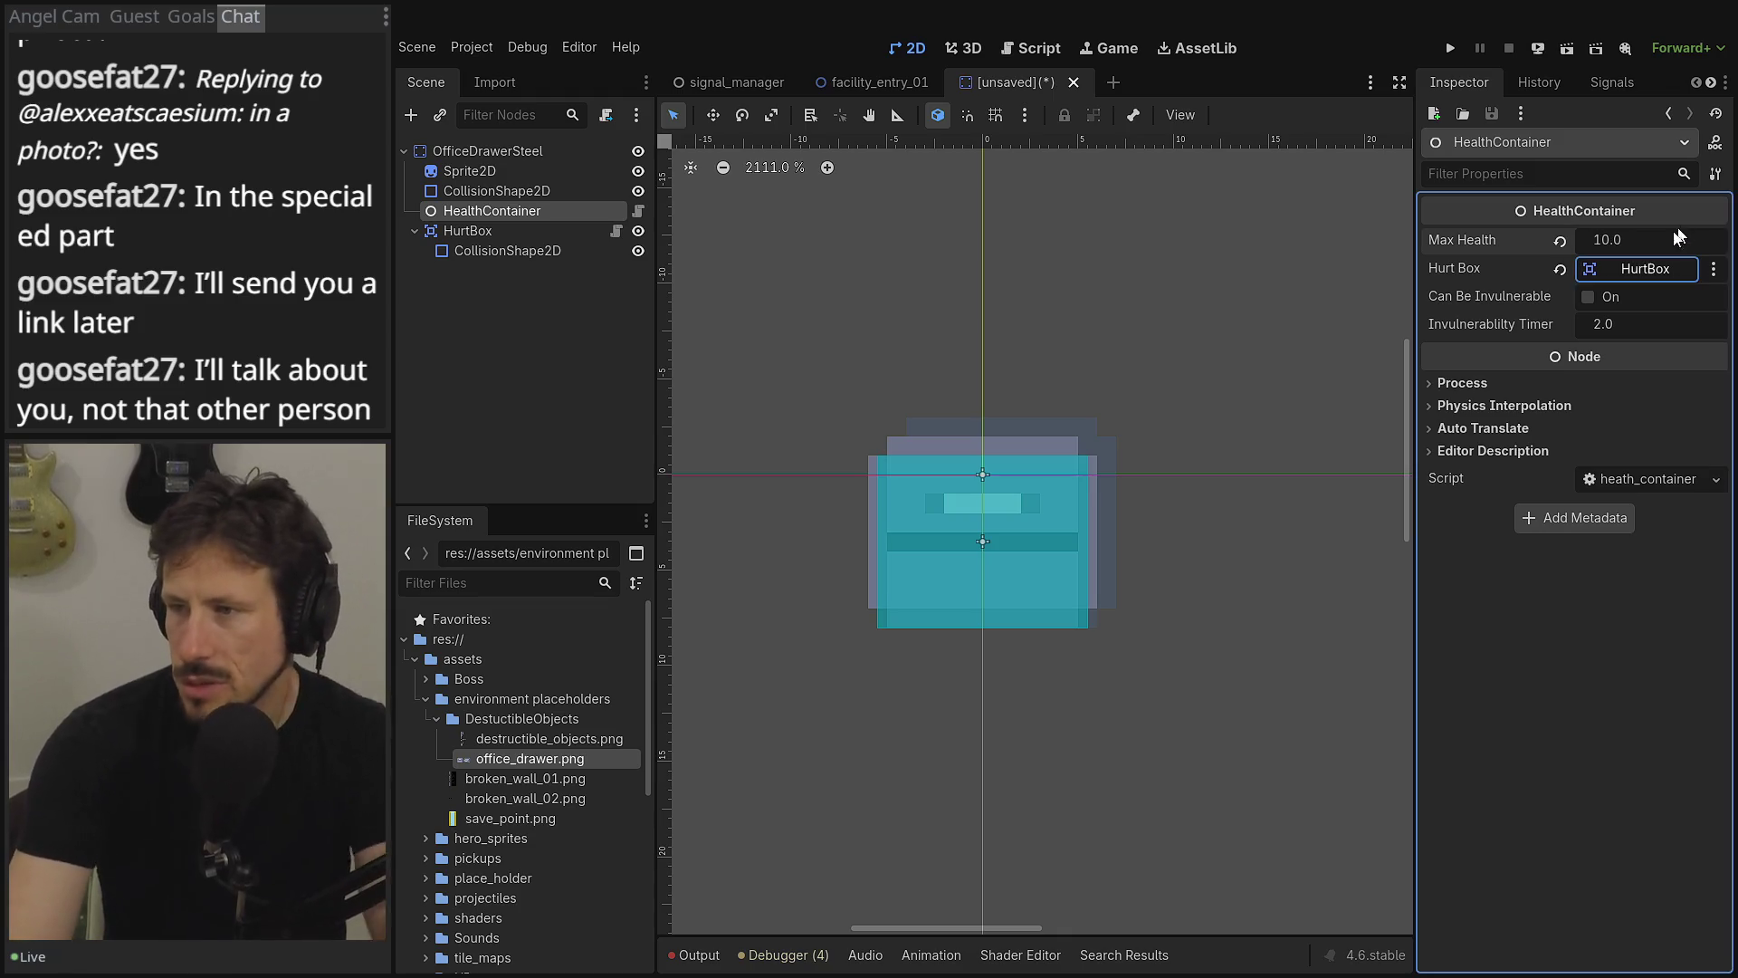
# - Select HurtBox, show the History panel, then select the OfficeDrawerSteel root
pyautogui.click(471, 333)
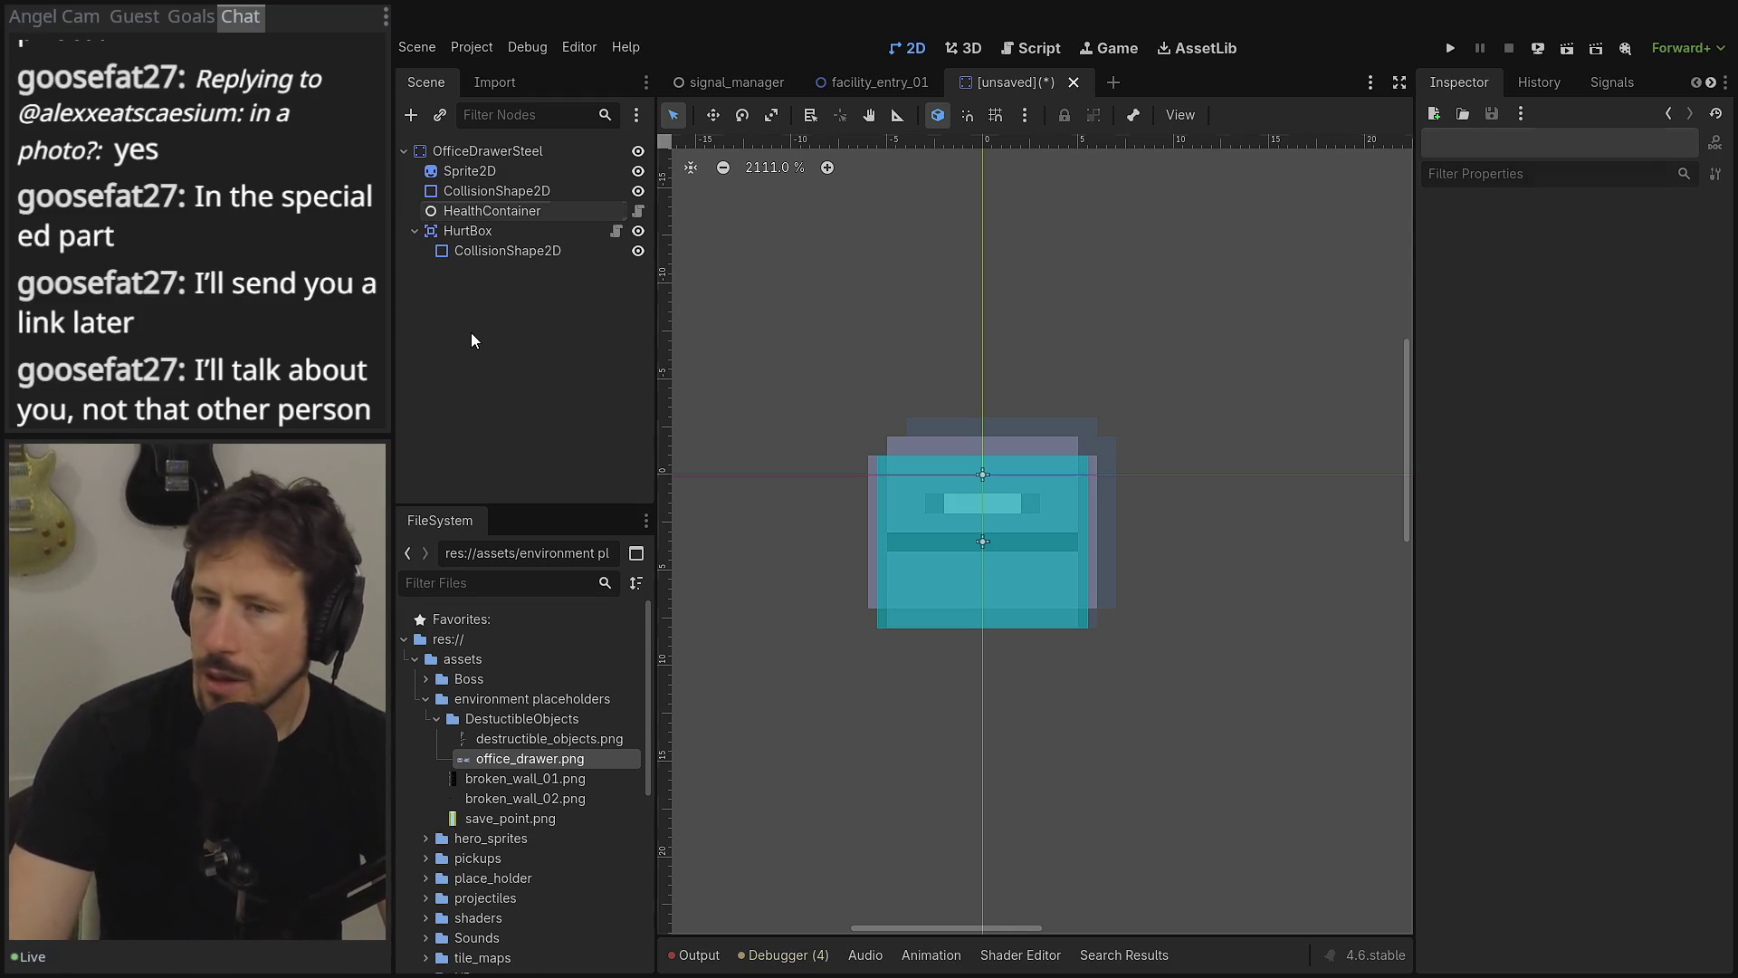
pyautogui.click(550, 231)
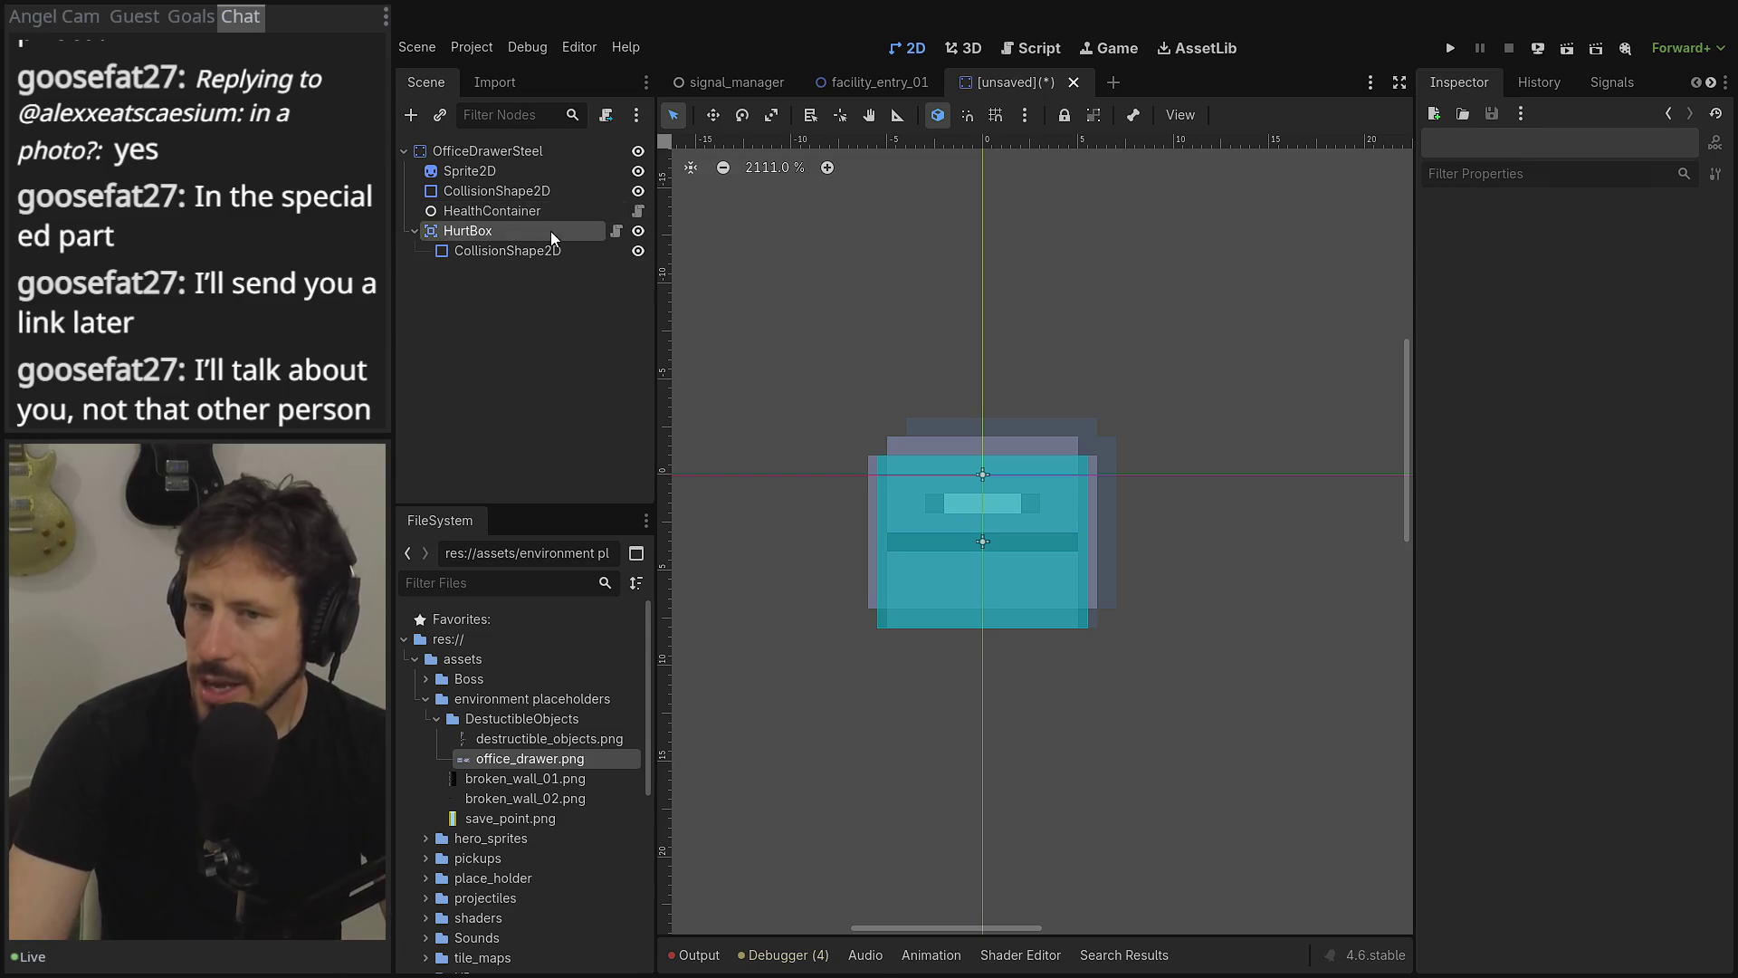
pyautogui.click(1536, 84)
pyautogui.click(458, 178)
pyautogui.click(464, 151)
# - Begin attaching a script to OfficeDrawerSteel with Built-in and Template unticked
pyautogui.click(608, 115)
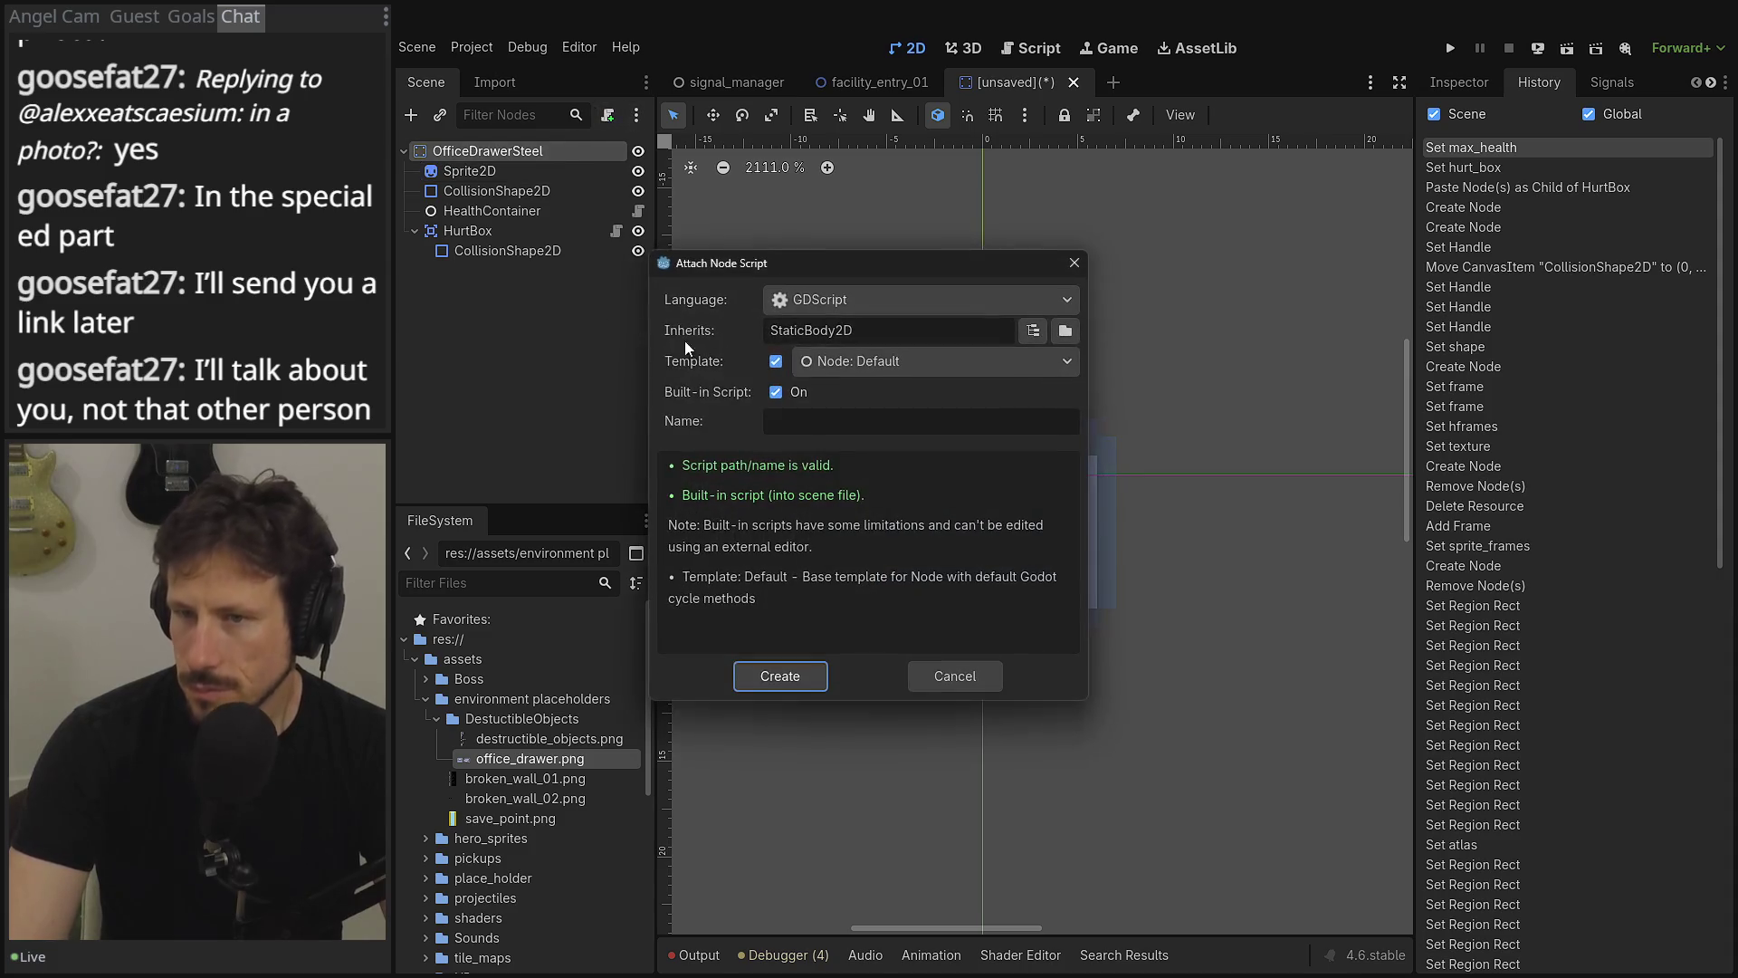
pyautogui.click(839, 422)
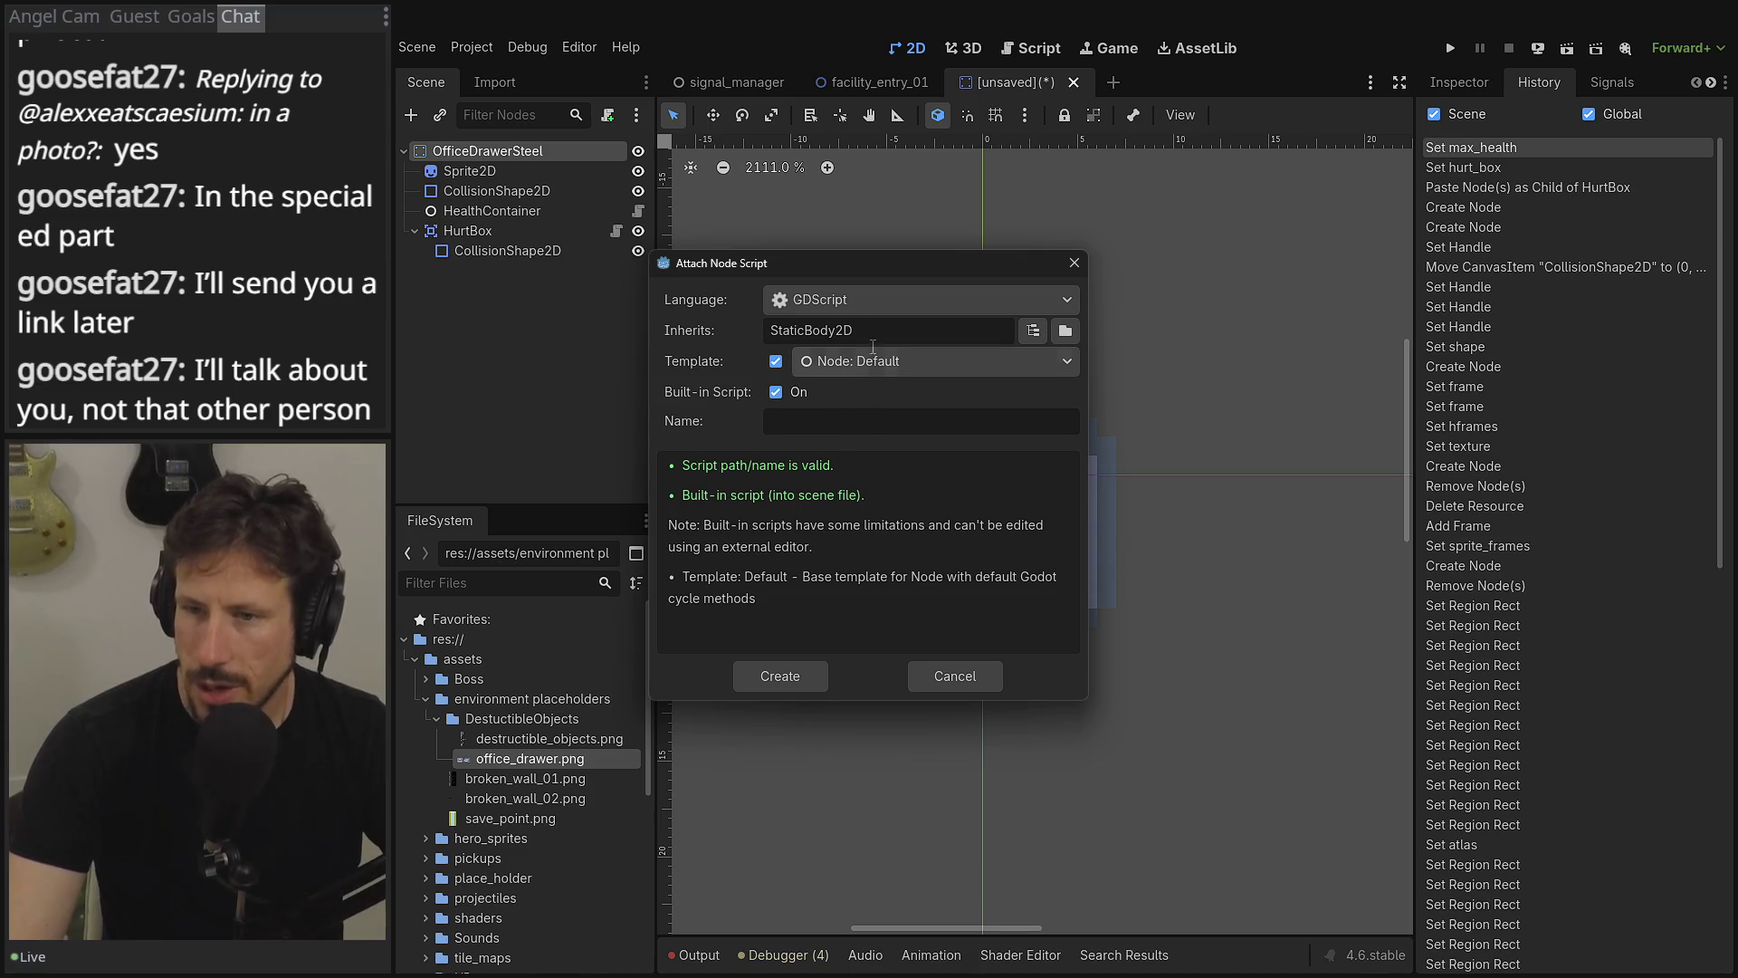
pyautogui.click(784, 395)
pyautogui.click(777, 361)
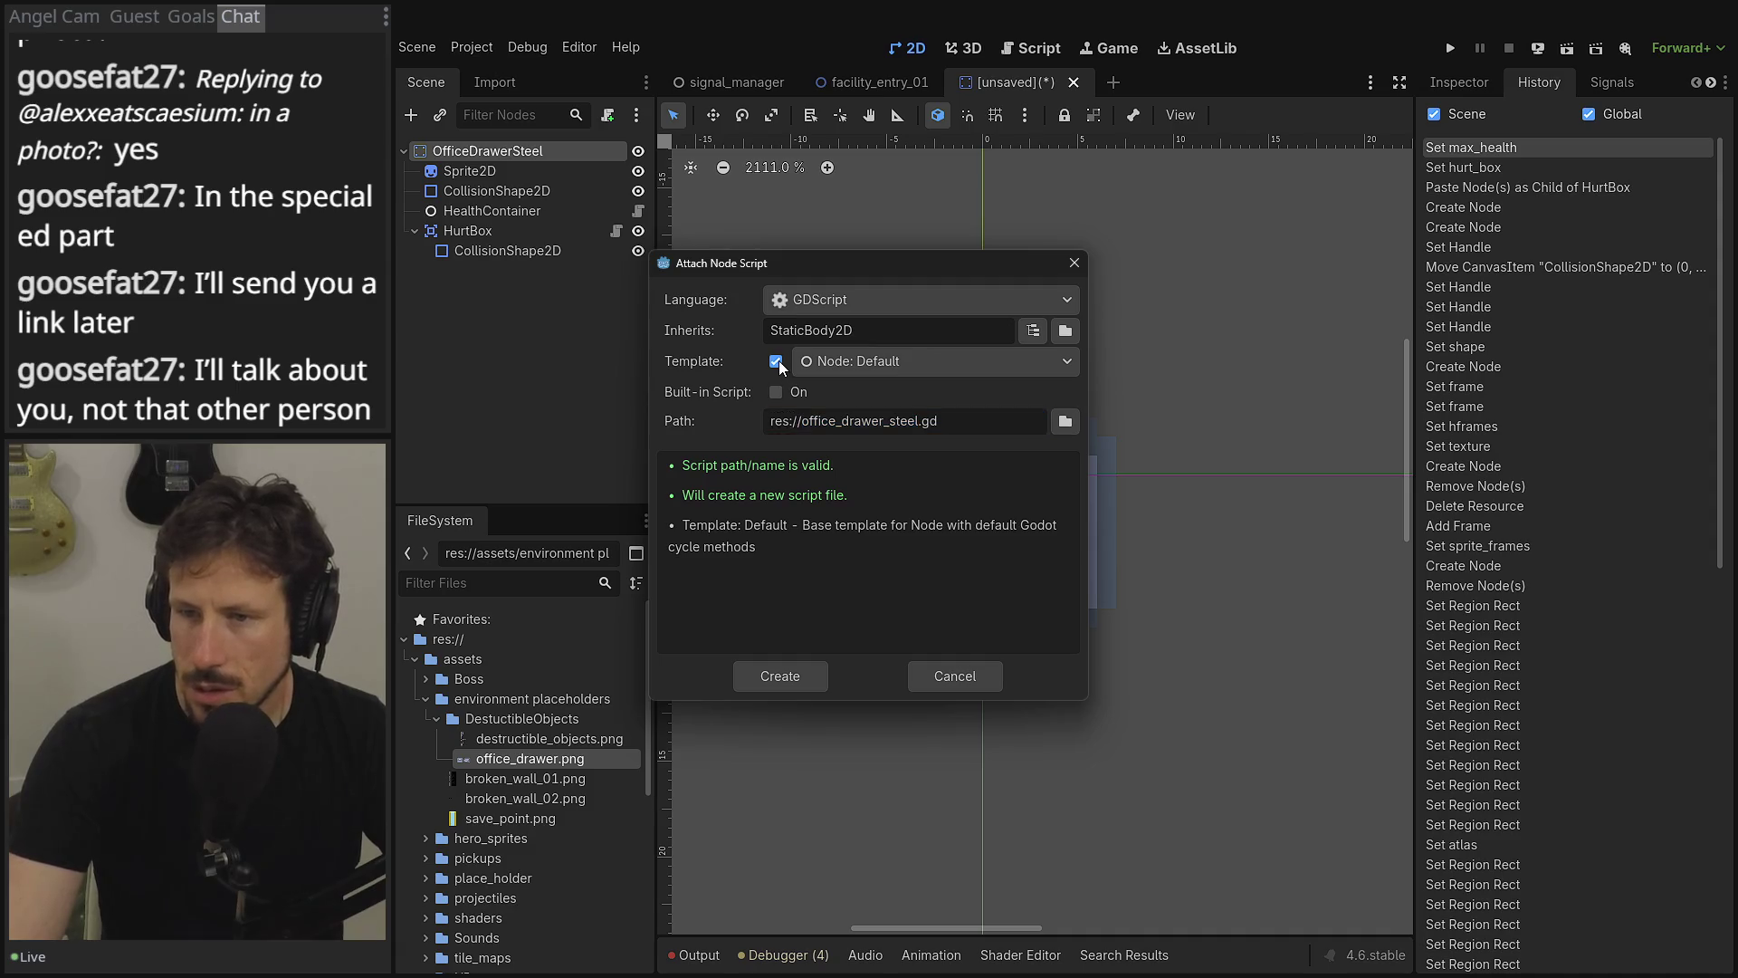
# - Set the script path to res://scripts/world/destuctible_object.gd
pyautogui.click(1066, 422)
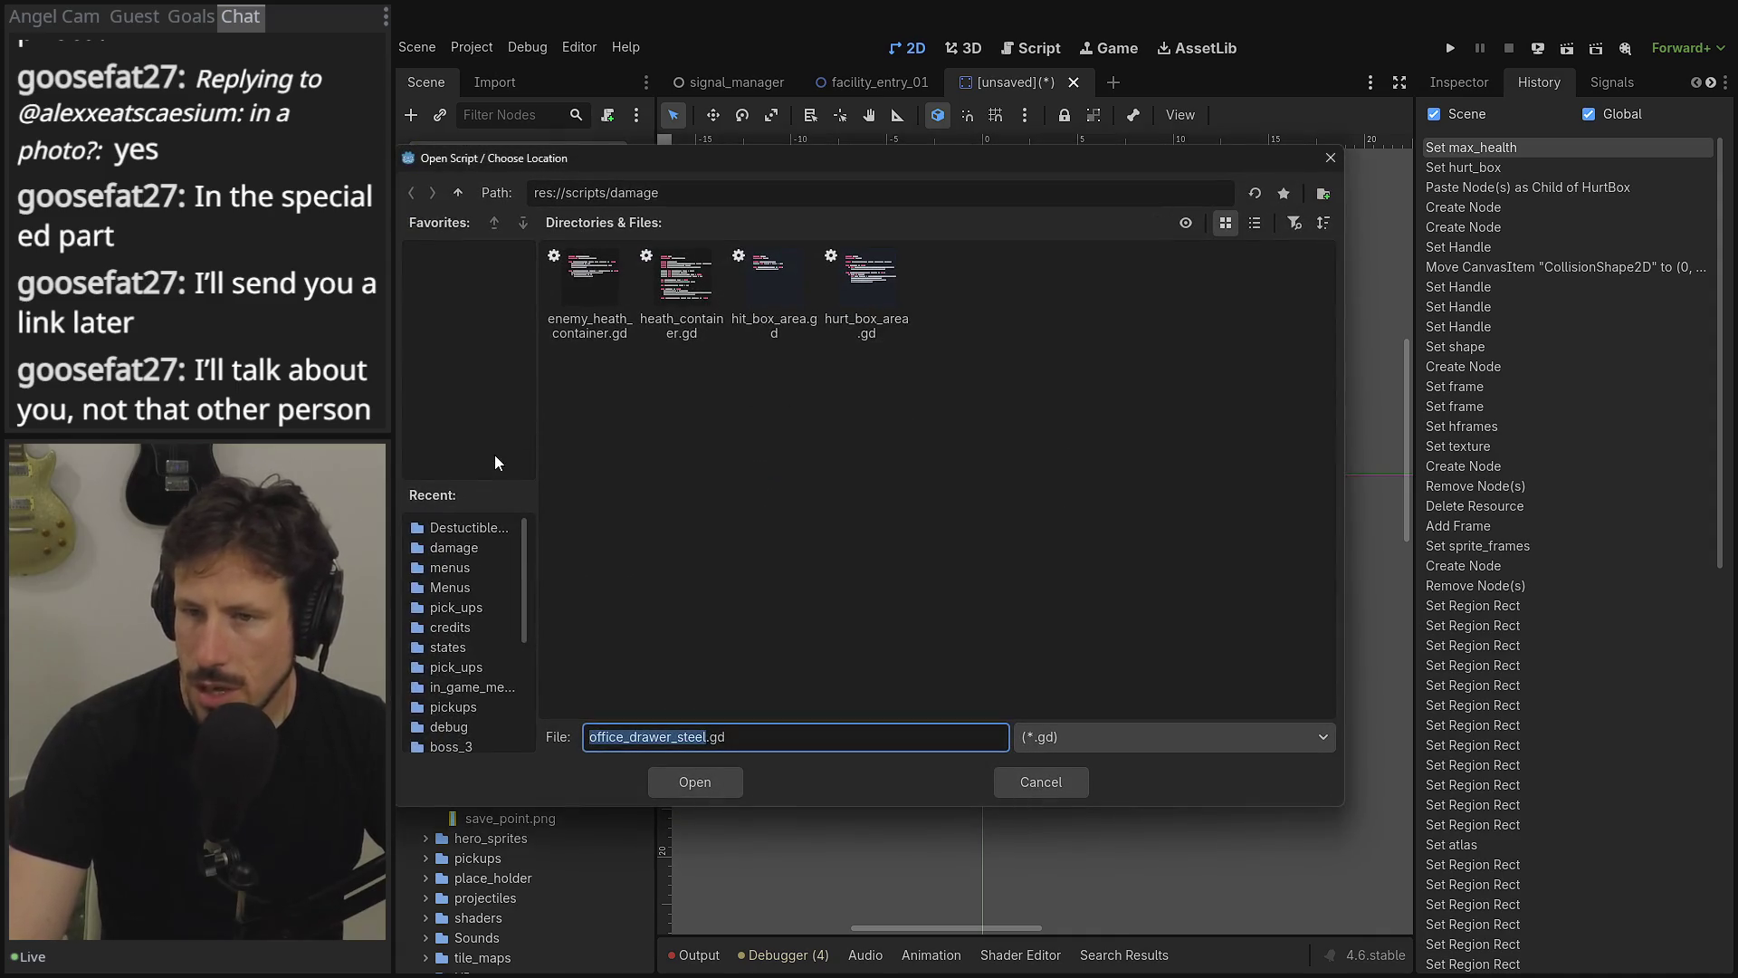
pyautogui.click(456, 196)
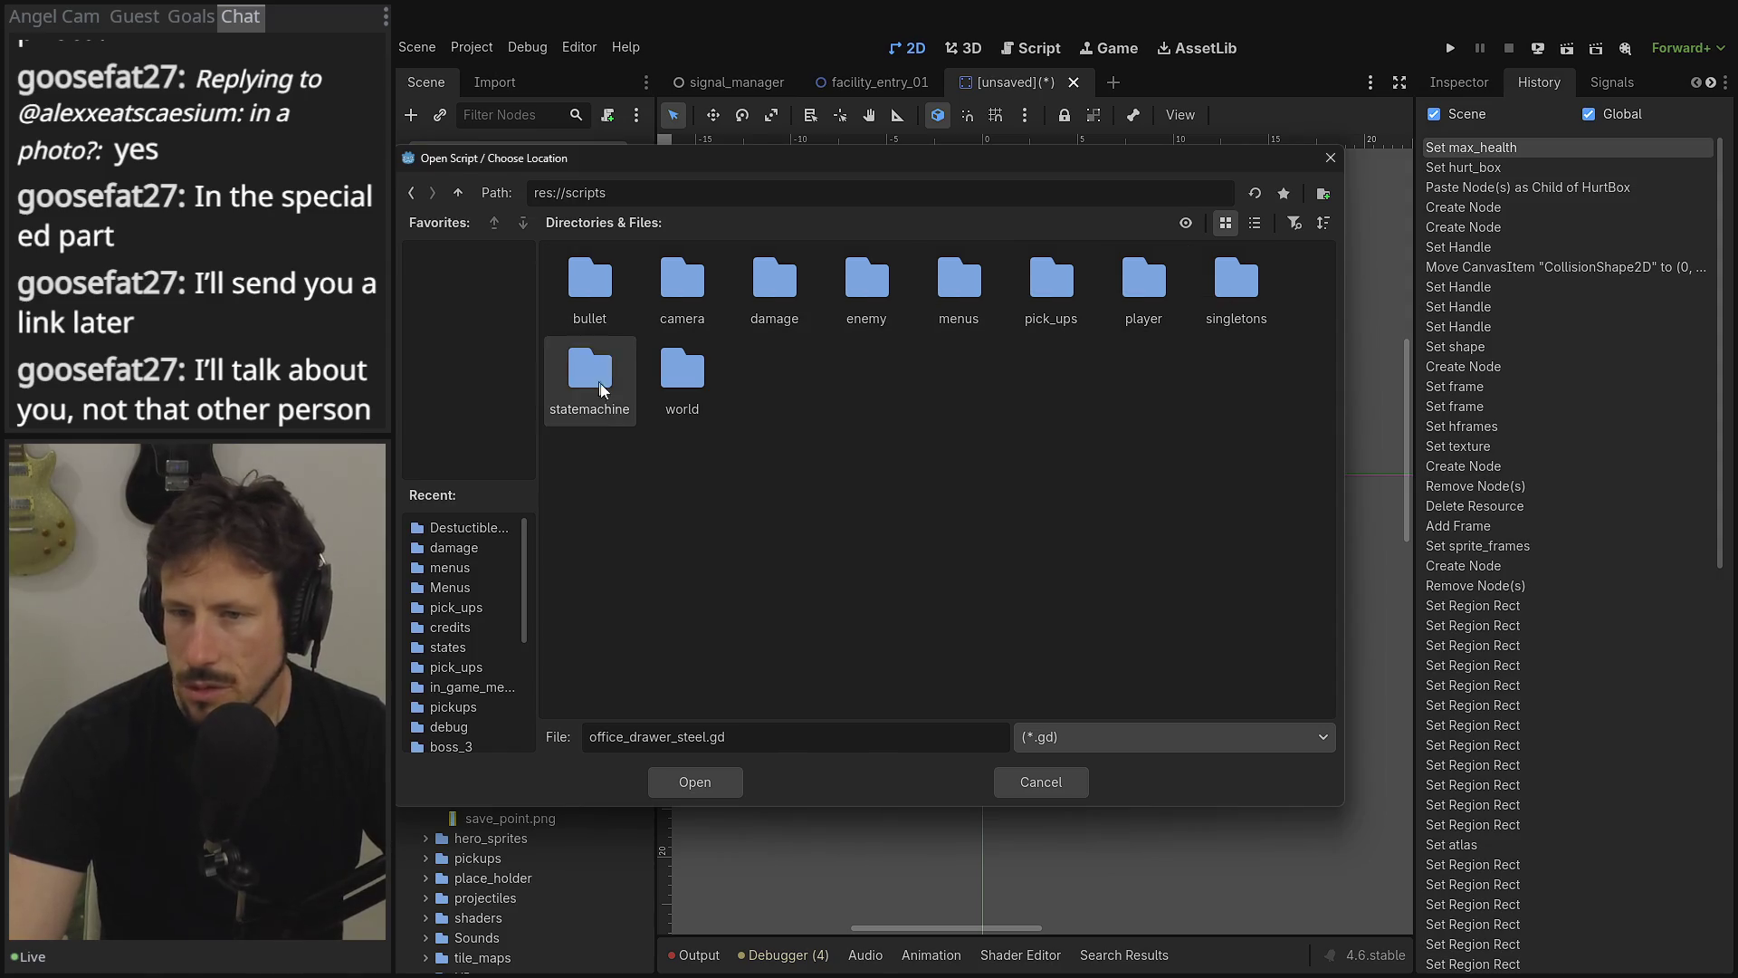
pyautogui.click(1322, 195)
pyautogui.click(886, 528)
pyautogui.doubleClick(661, 347)
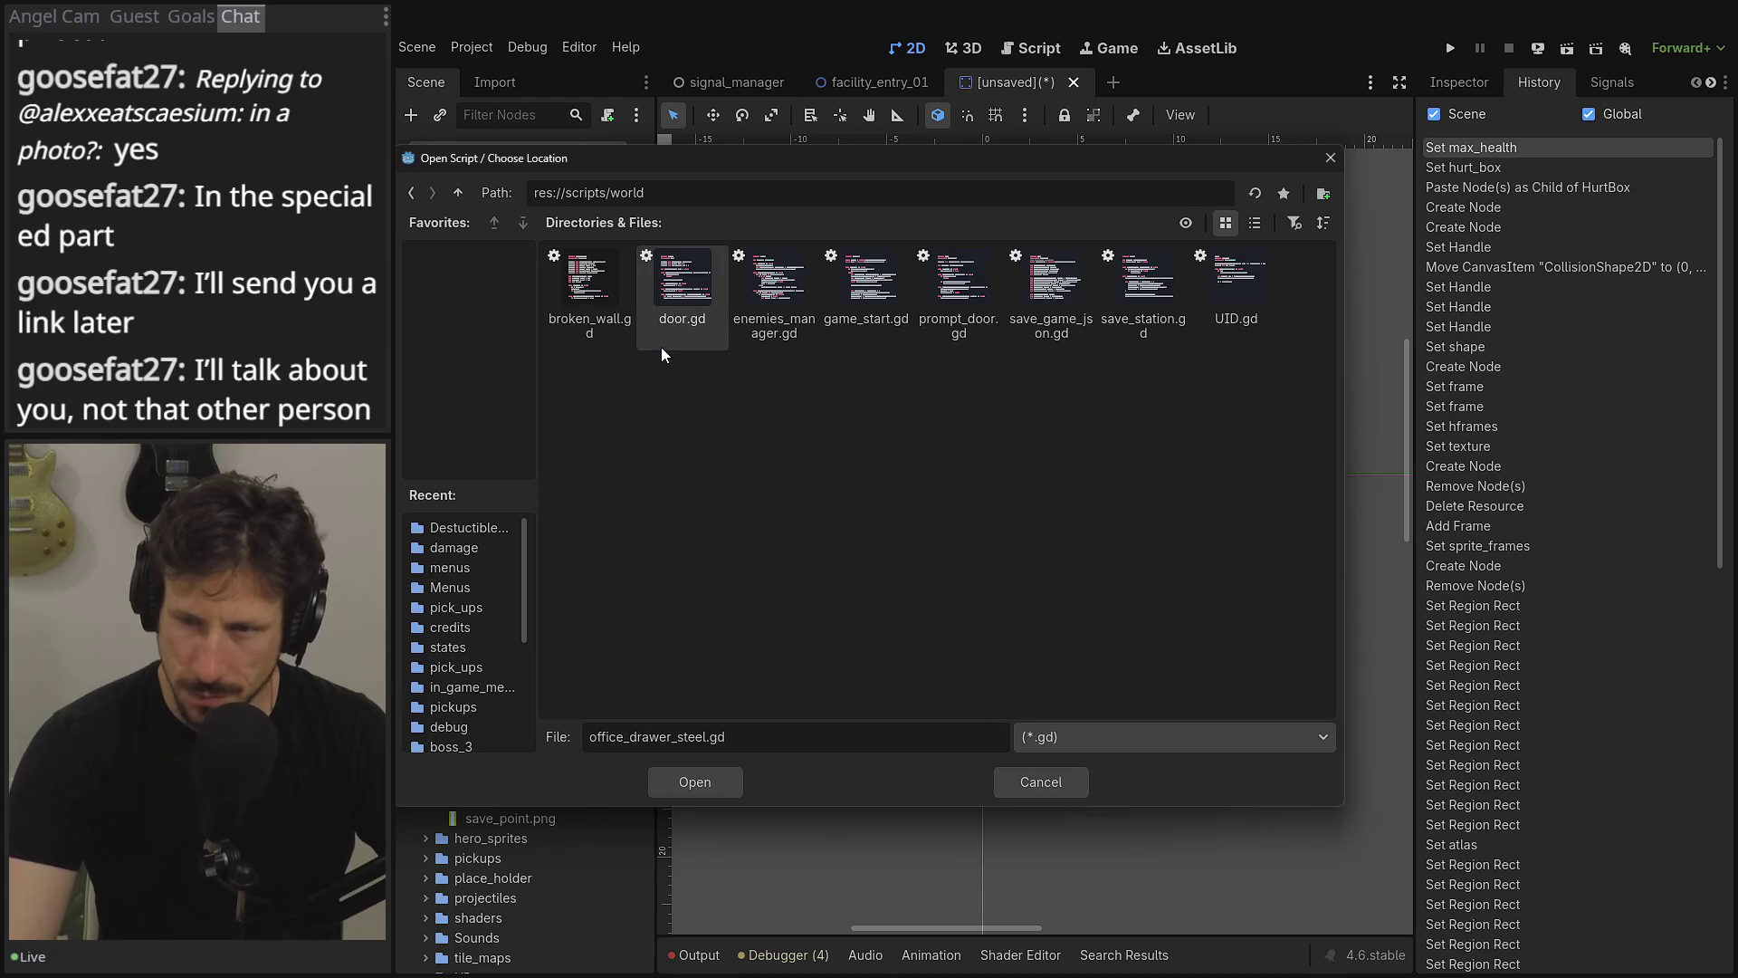
pyautogui.doubleClick(626, 736)
pyautogui.write('e')
pyautogui.press('BackSpace')
pyautogui.write('destuctible_i')
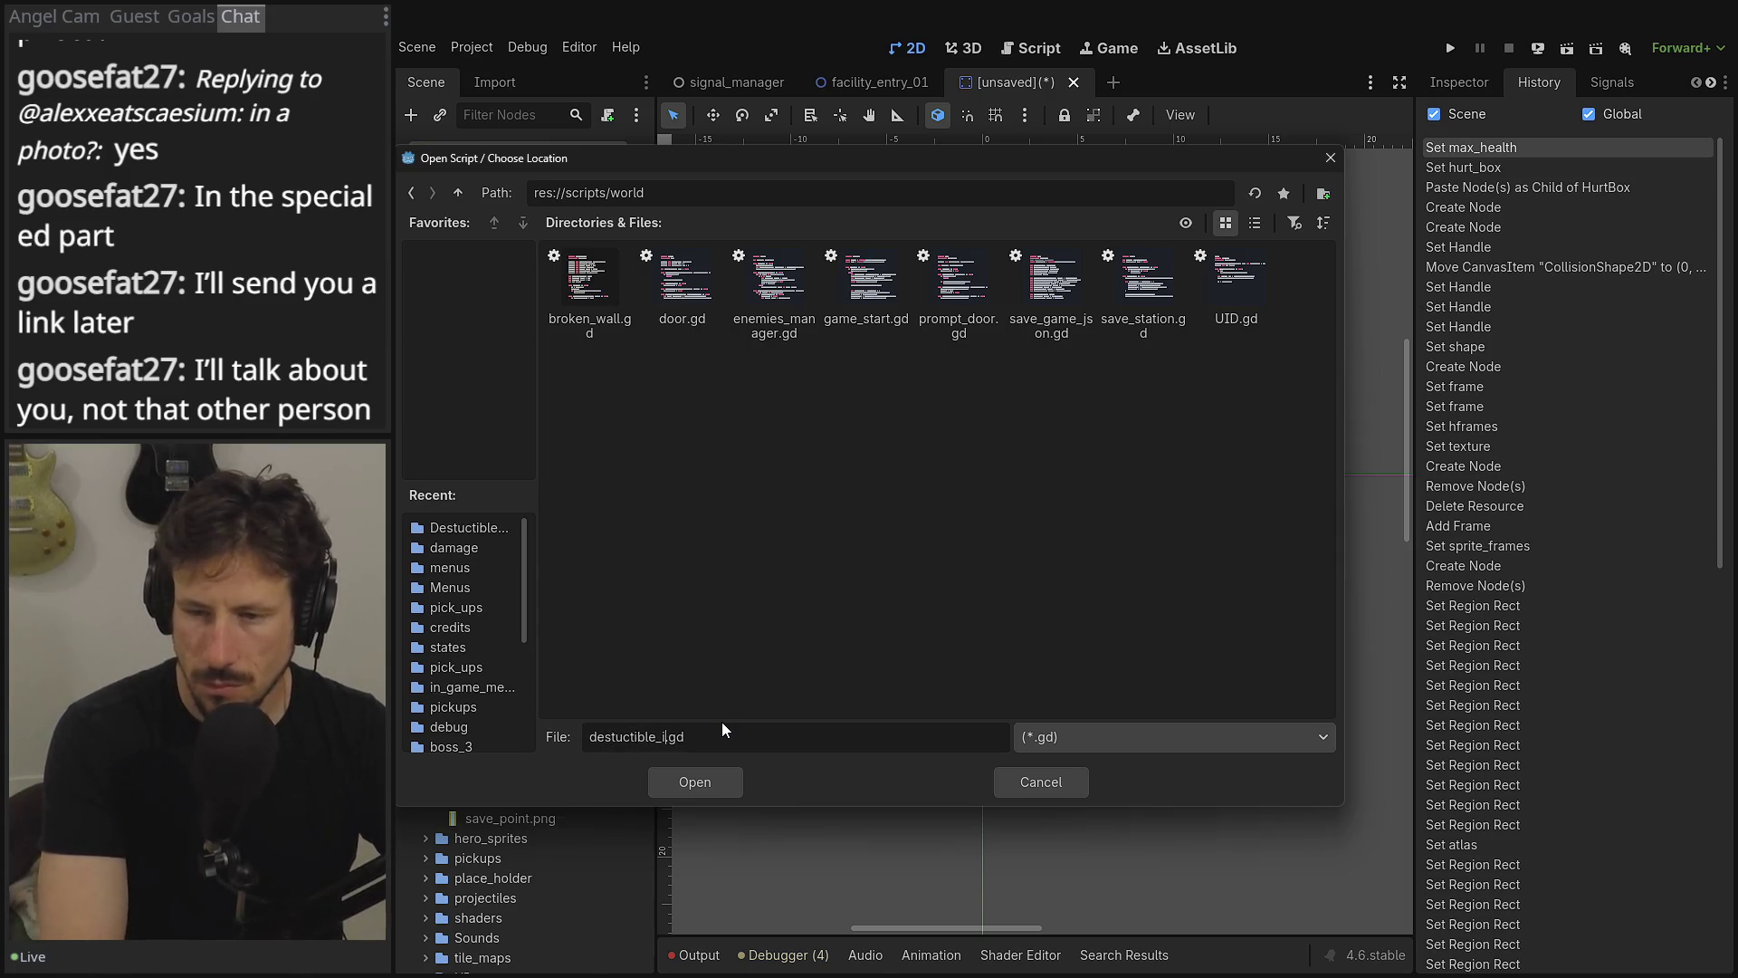
pyautogui.write('object')
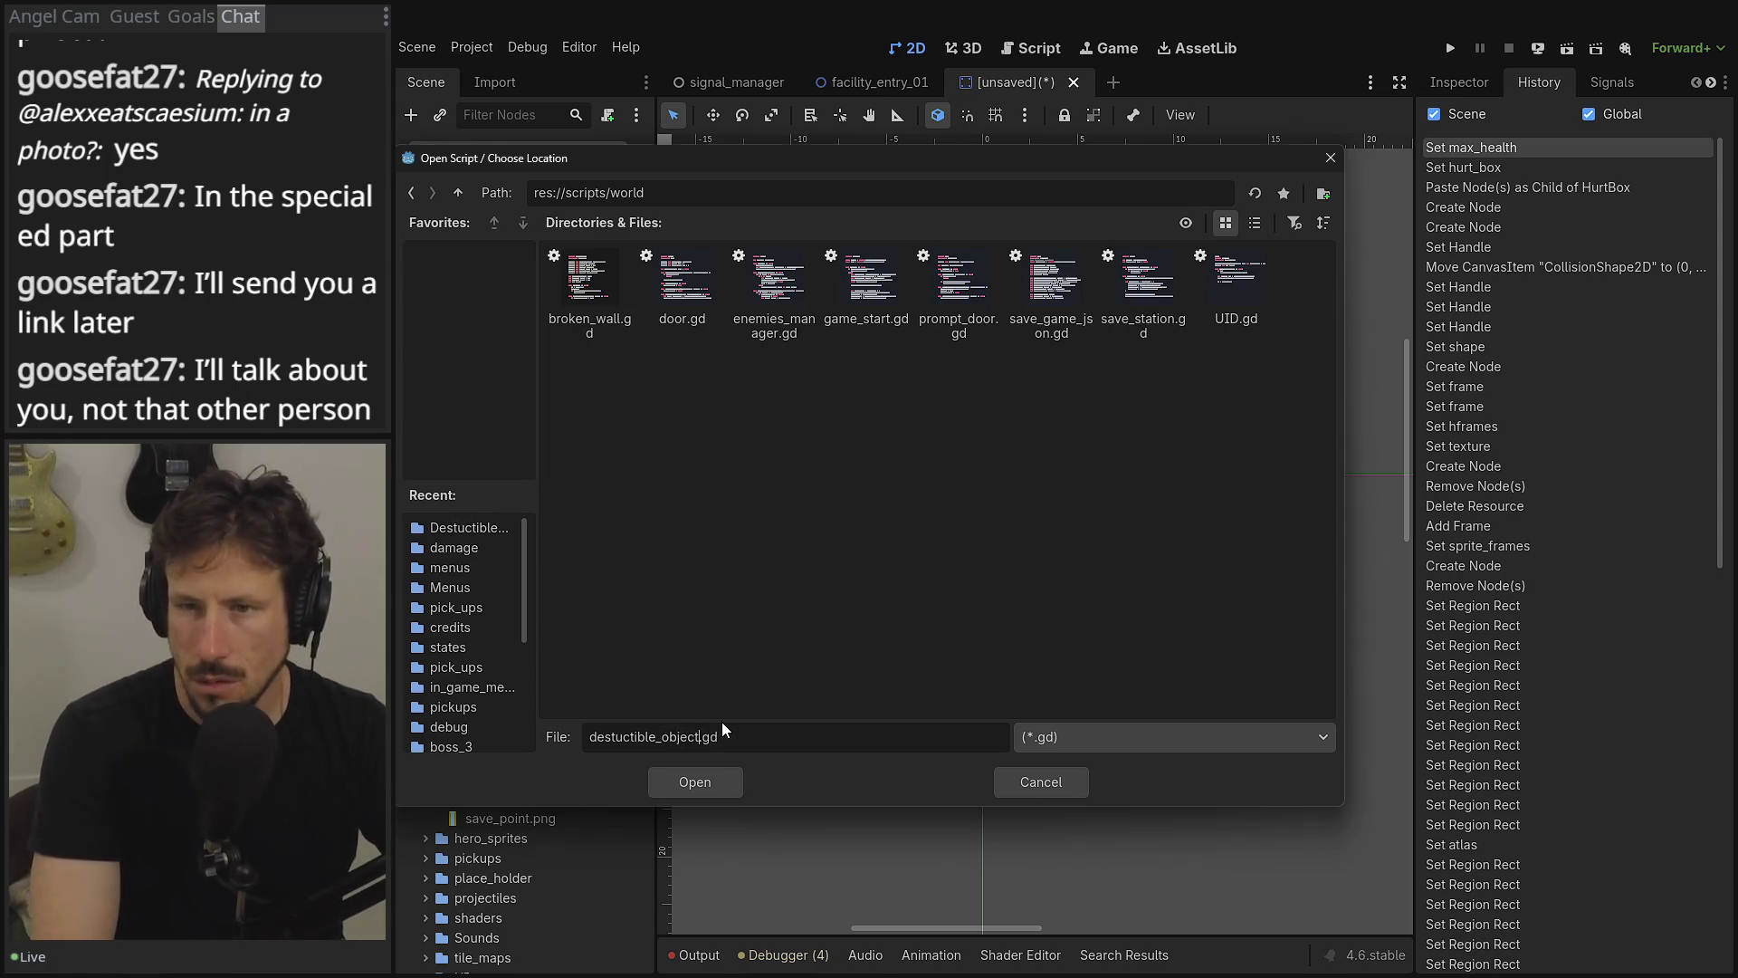
pyautogui.press('Return')
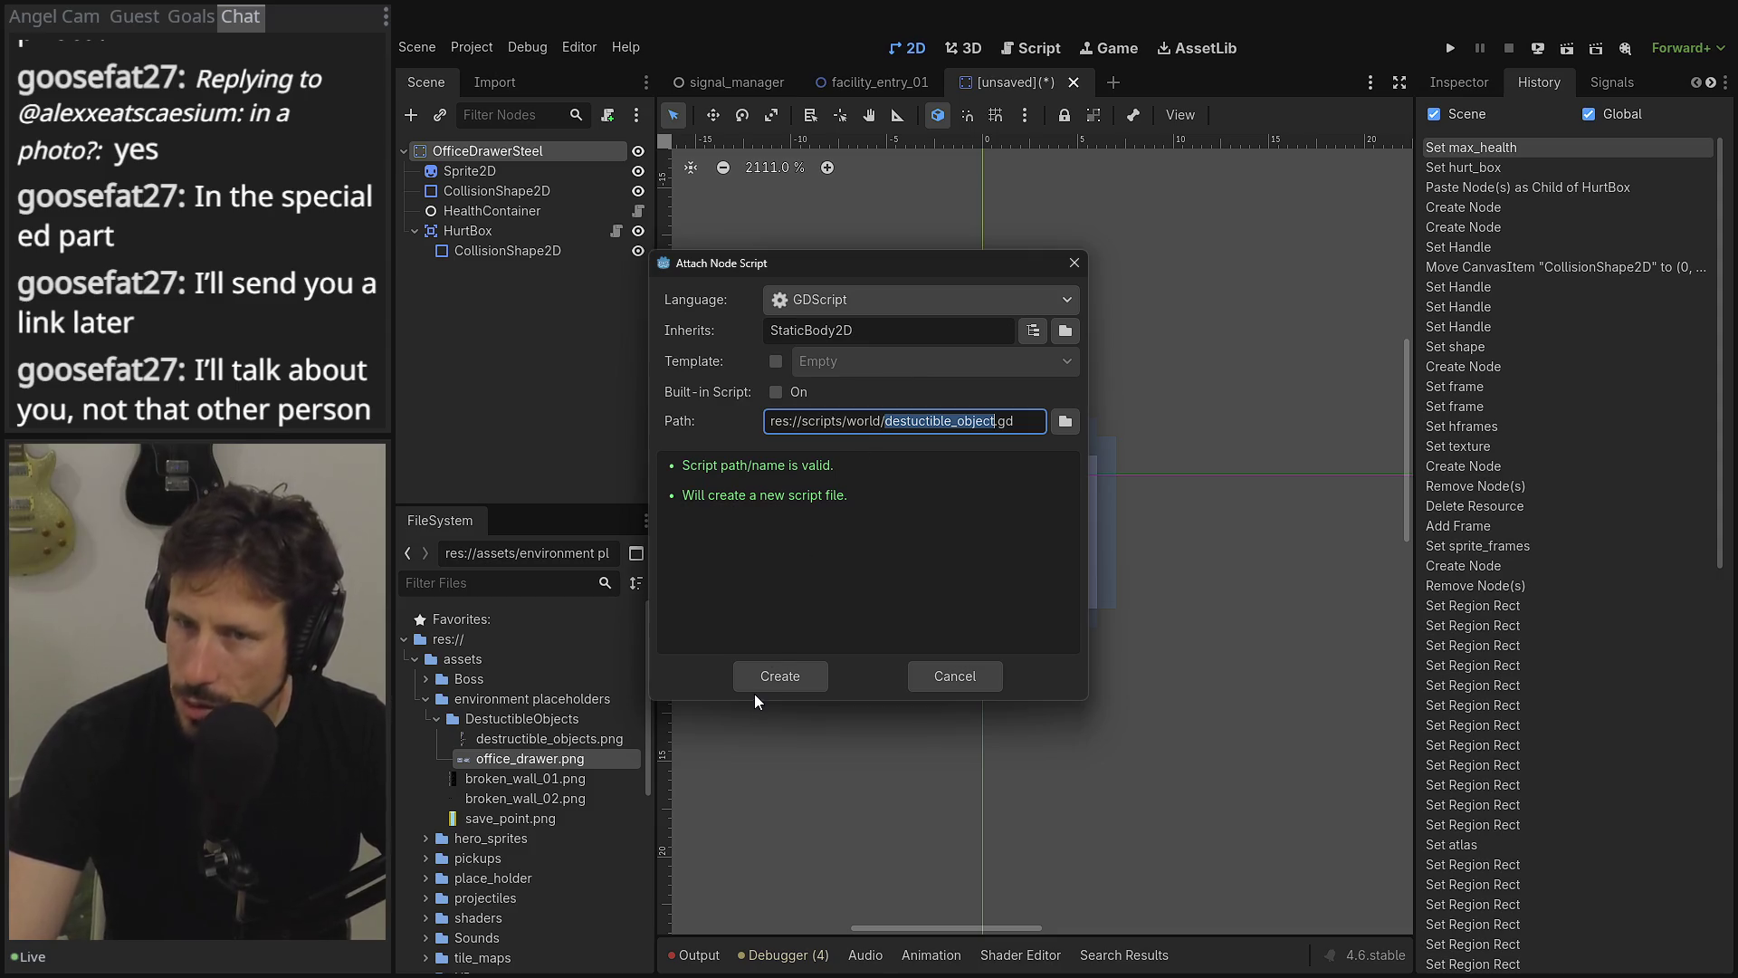
# - Set the script to inherit Node2D and create it
pyautogui.doubleClick(879, 321)
pyautogui.write('Node2')
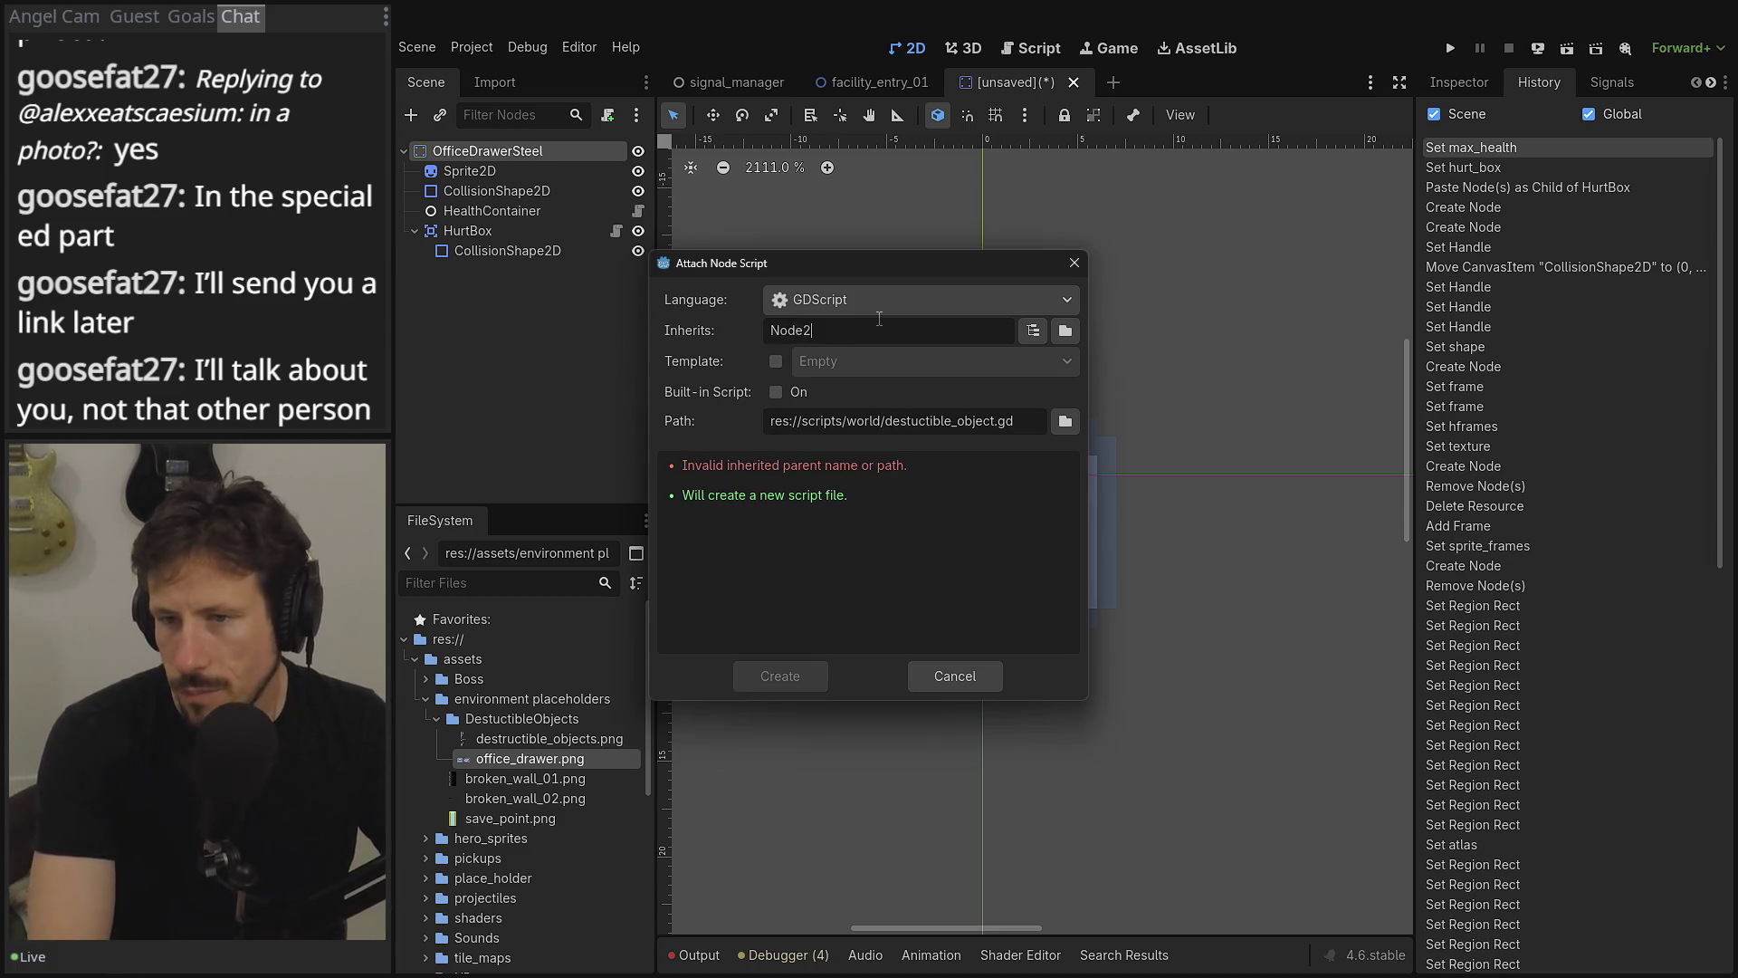
pyautogui.press('BackSpace')
pyautogui.press('BackSpace')
pyautogui.write('D')
pyautogui.press('Return')
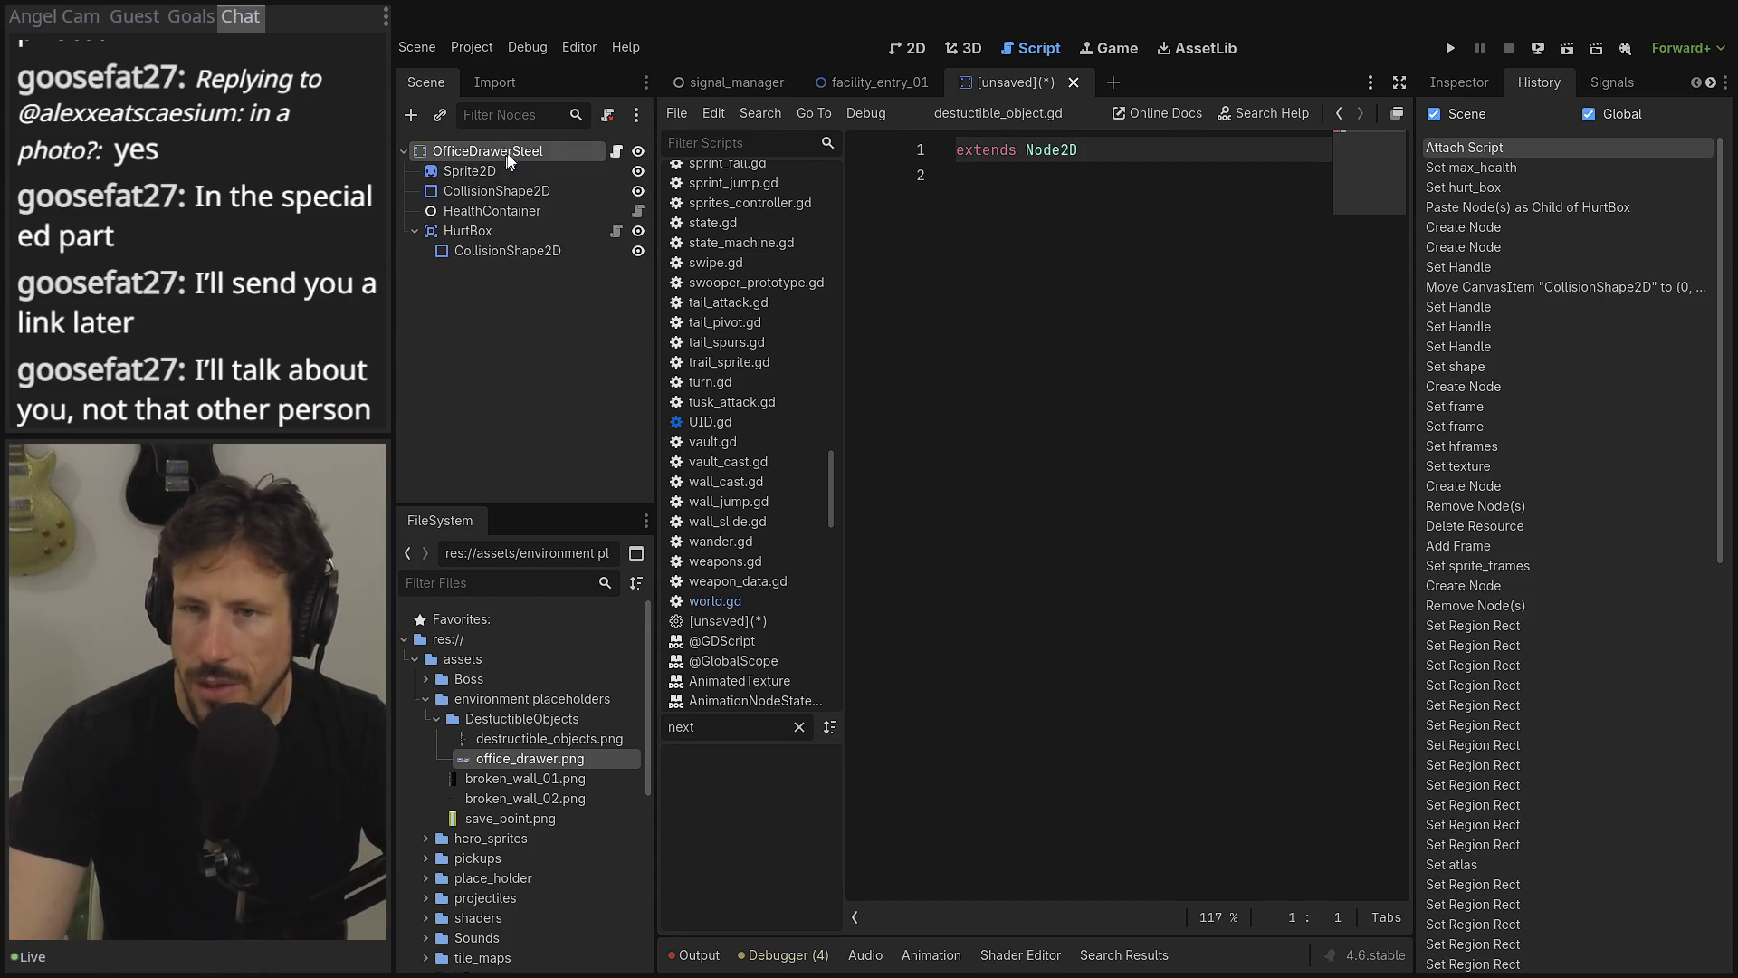
# - Change OfficeDrawerSteel's node type to Node2D, then start saving the scene with Ctrl+S
pyautogui.rightClick(510, 152)
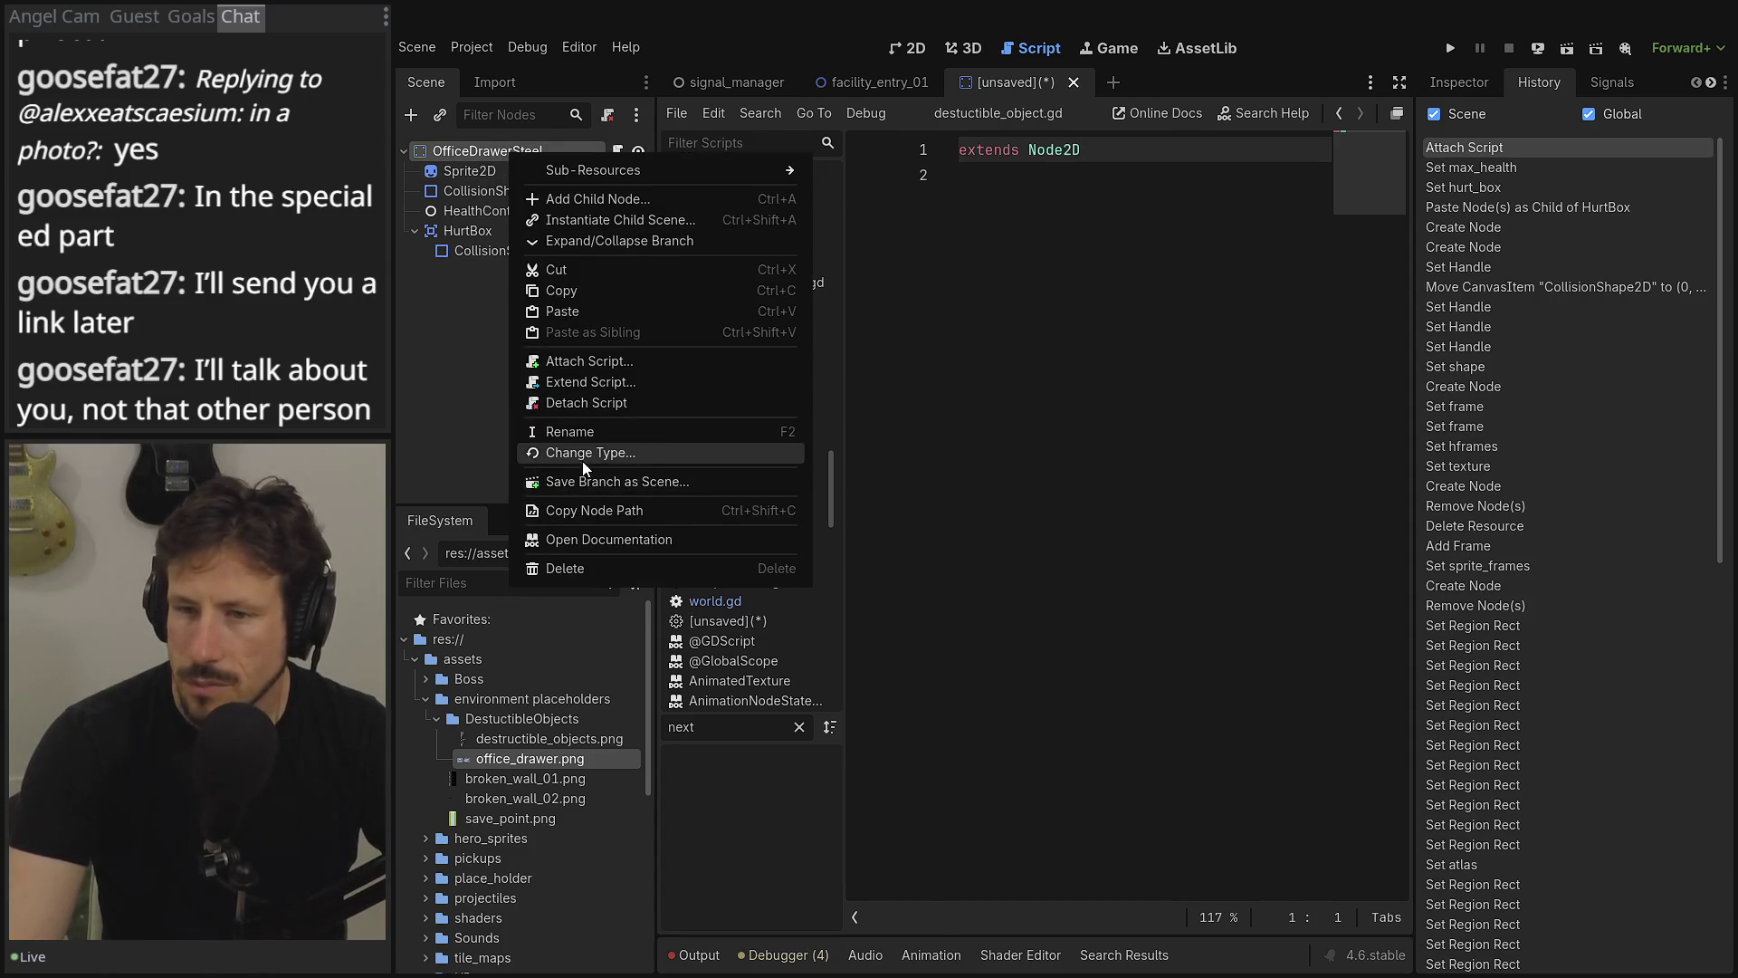
pyautogui.click(585, 454)
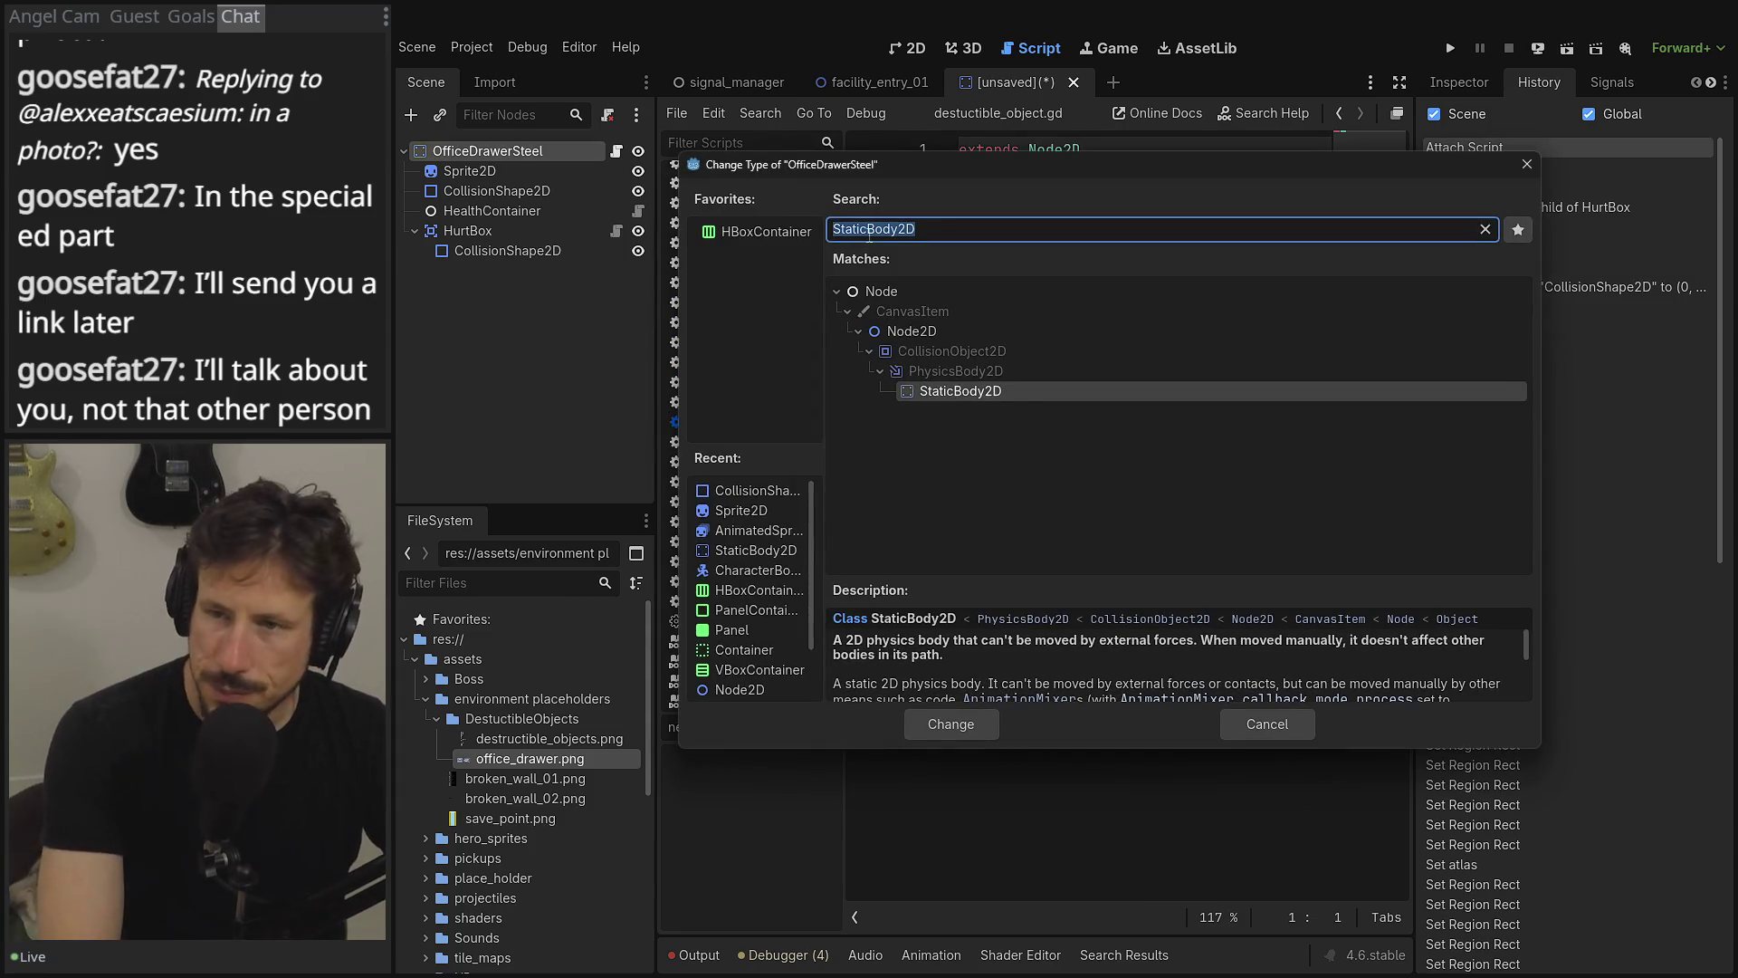
pyautogui.press('BackSpace')
pyautogui.write('NODE')
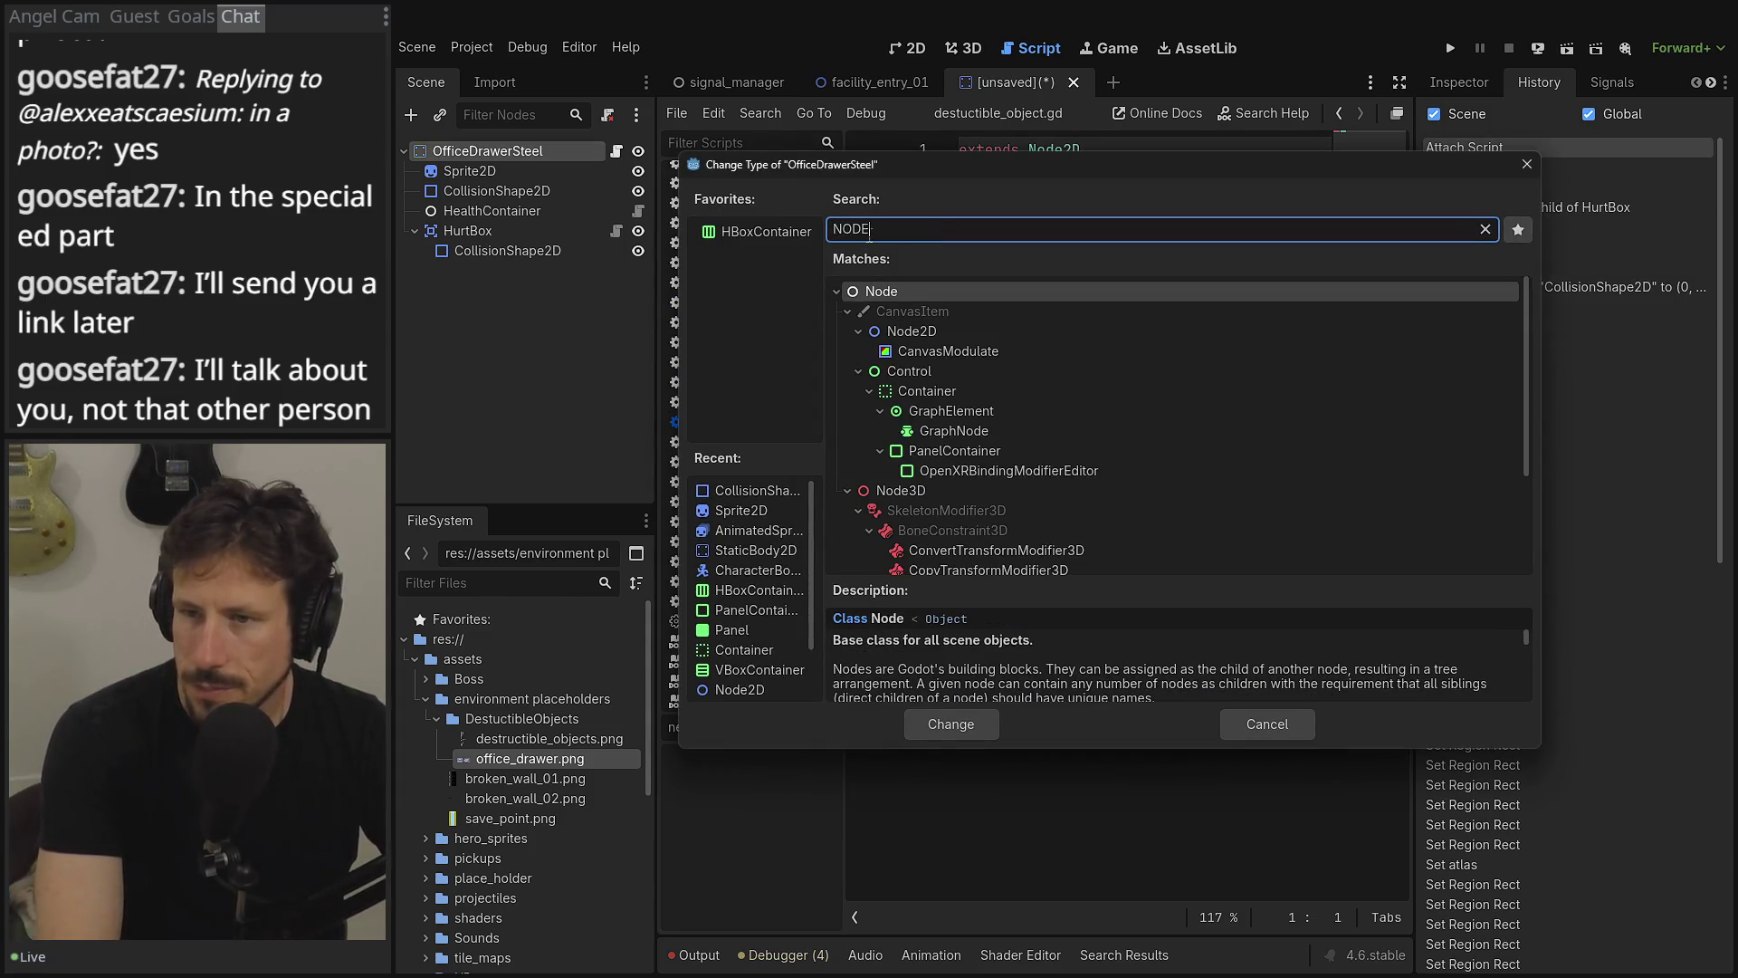
pyautogui.press('Down')
pyautogui.press('Down')
pyautogui.press('Return')
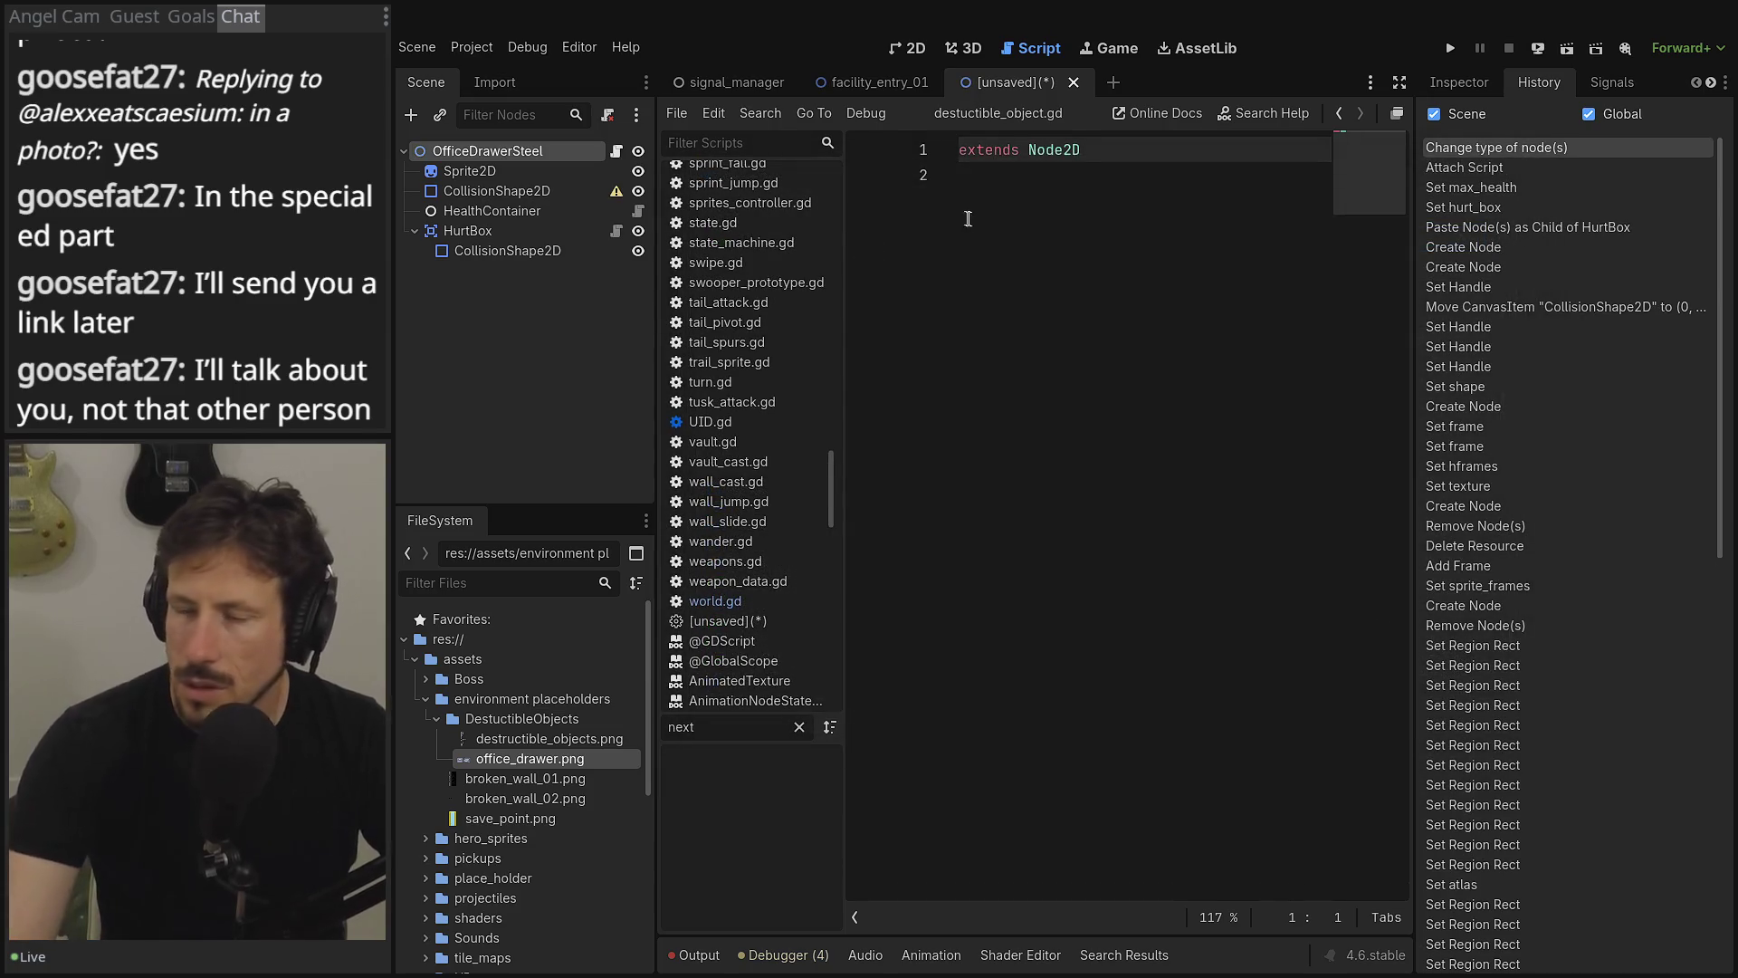
pyautogui.hotkey('ctrl', 's')
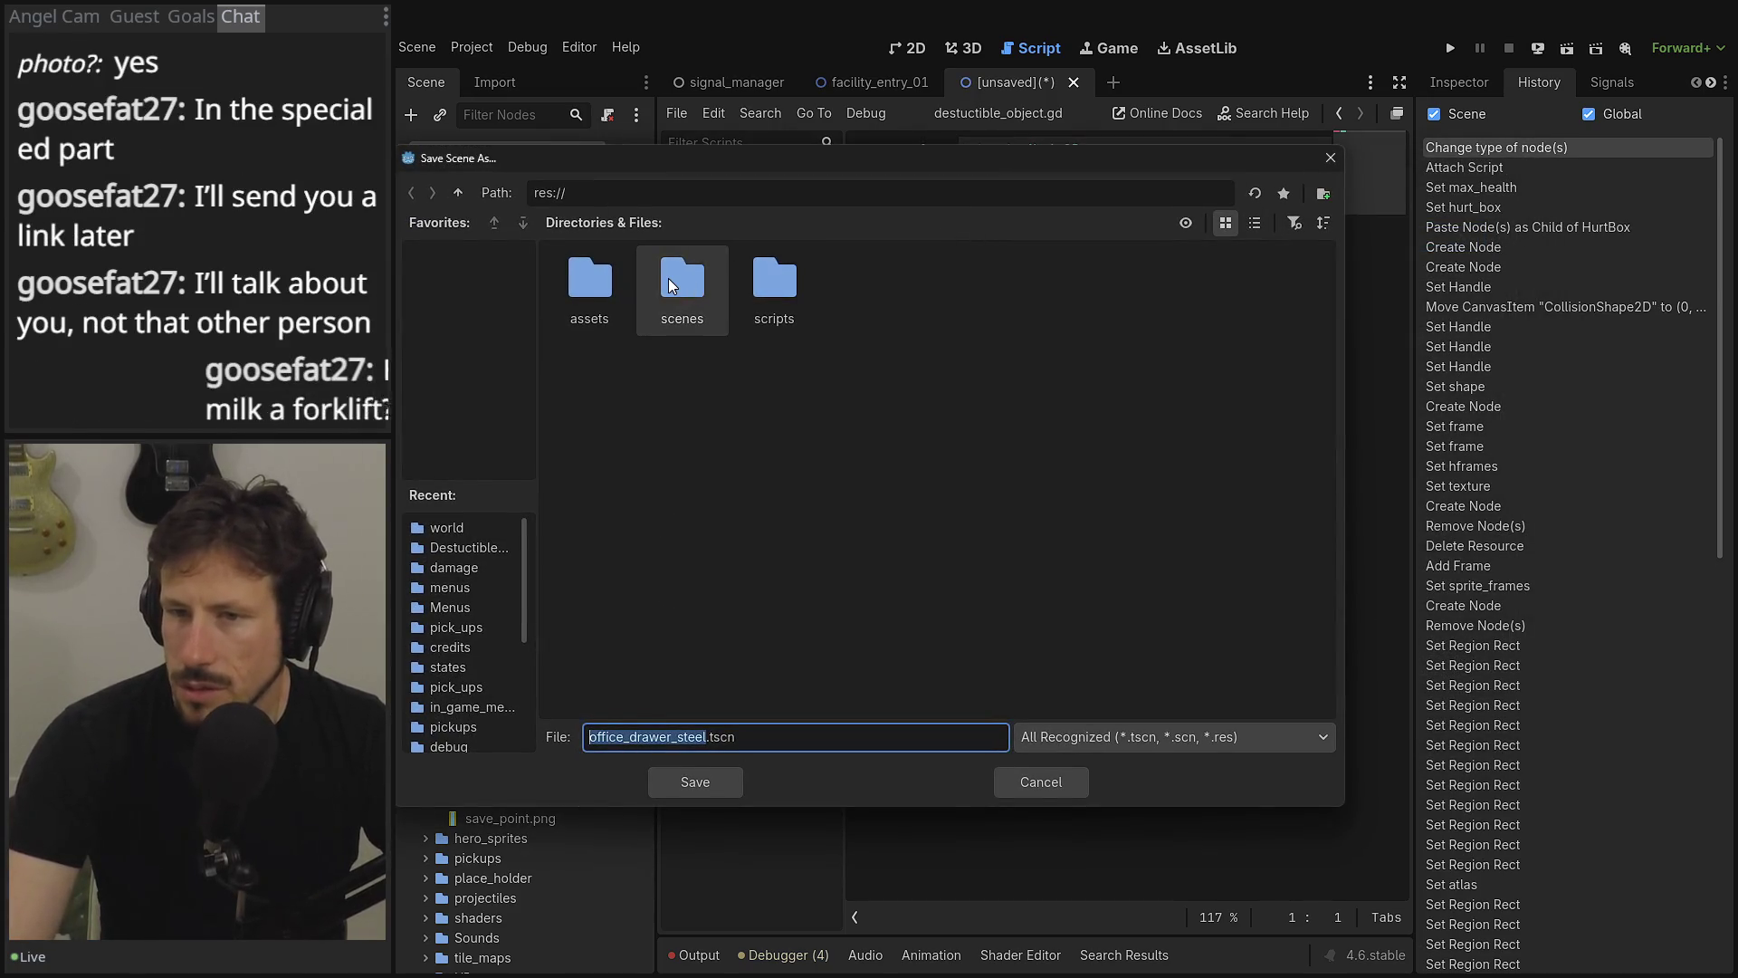
# - Navigate to the World scenes folder and create a destructible objects folder inside it
pyautogui.doubleClick(670, 279)
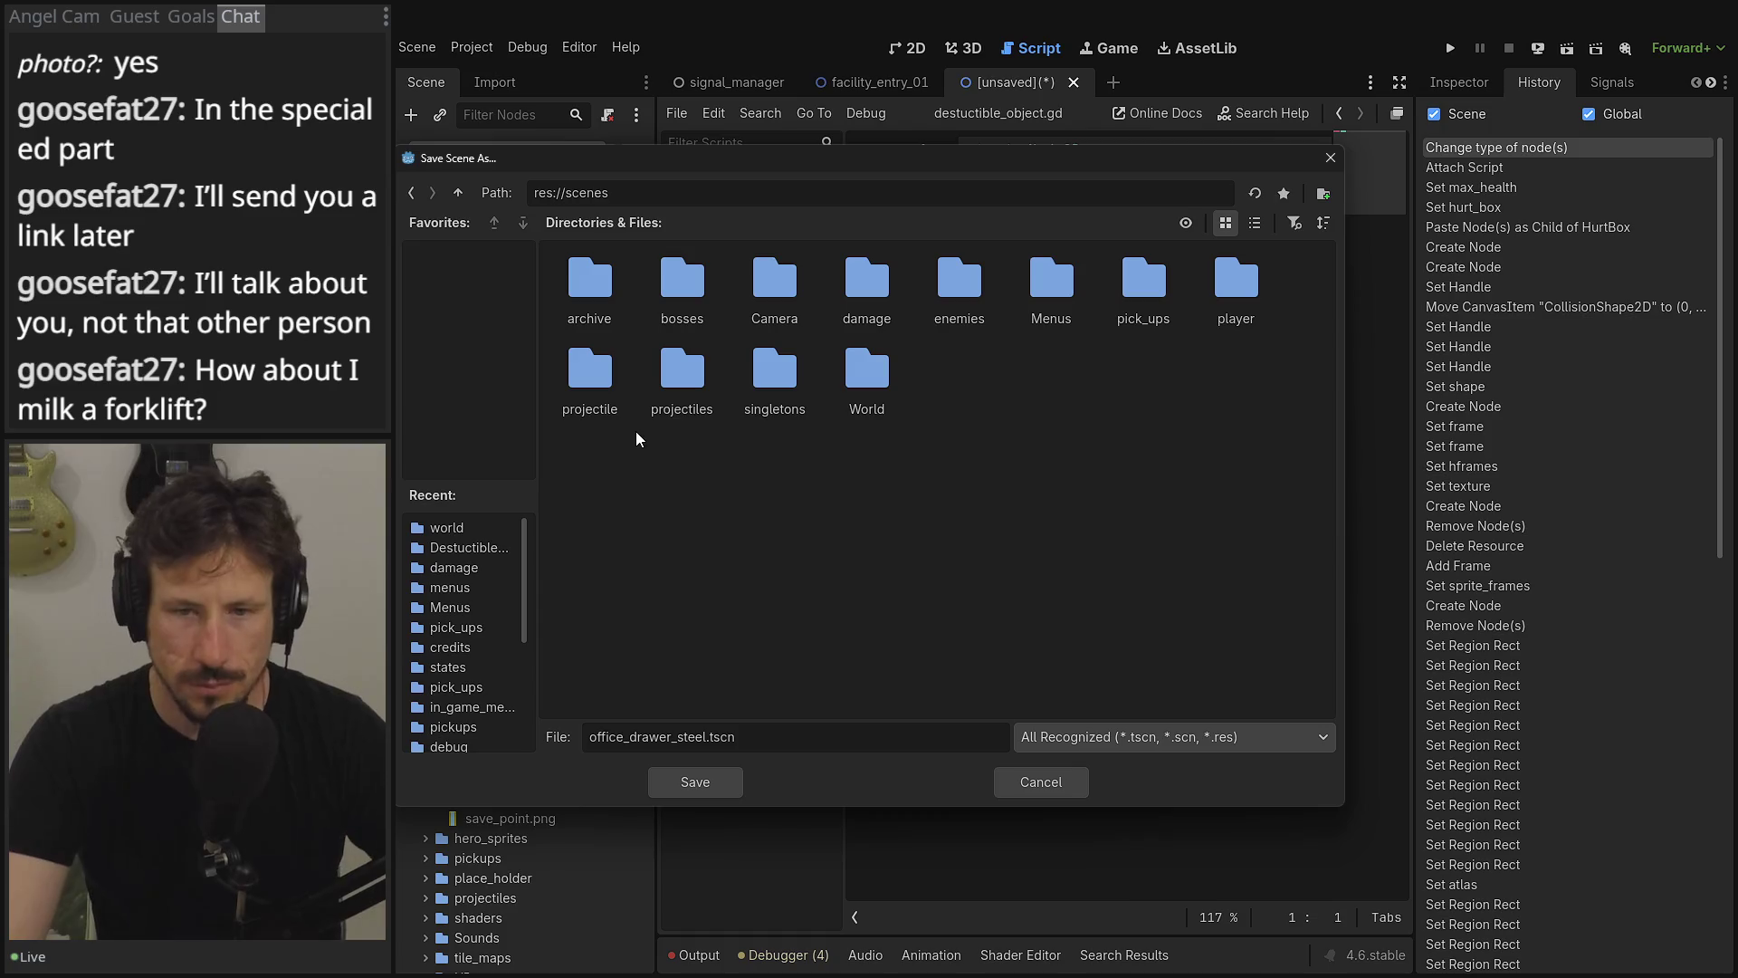
pyautogui.moveTo(654, 163); pyautogui.dragTo(719, 120)
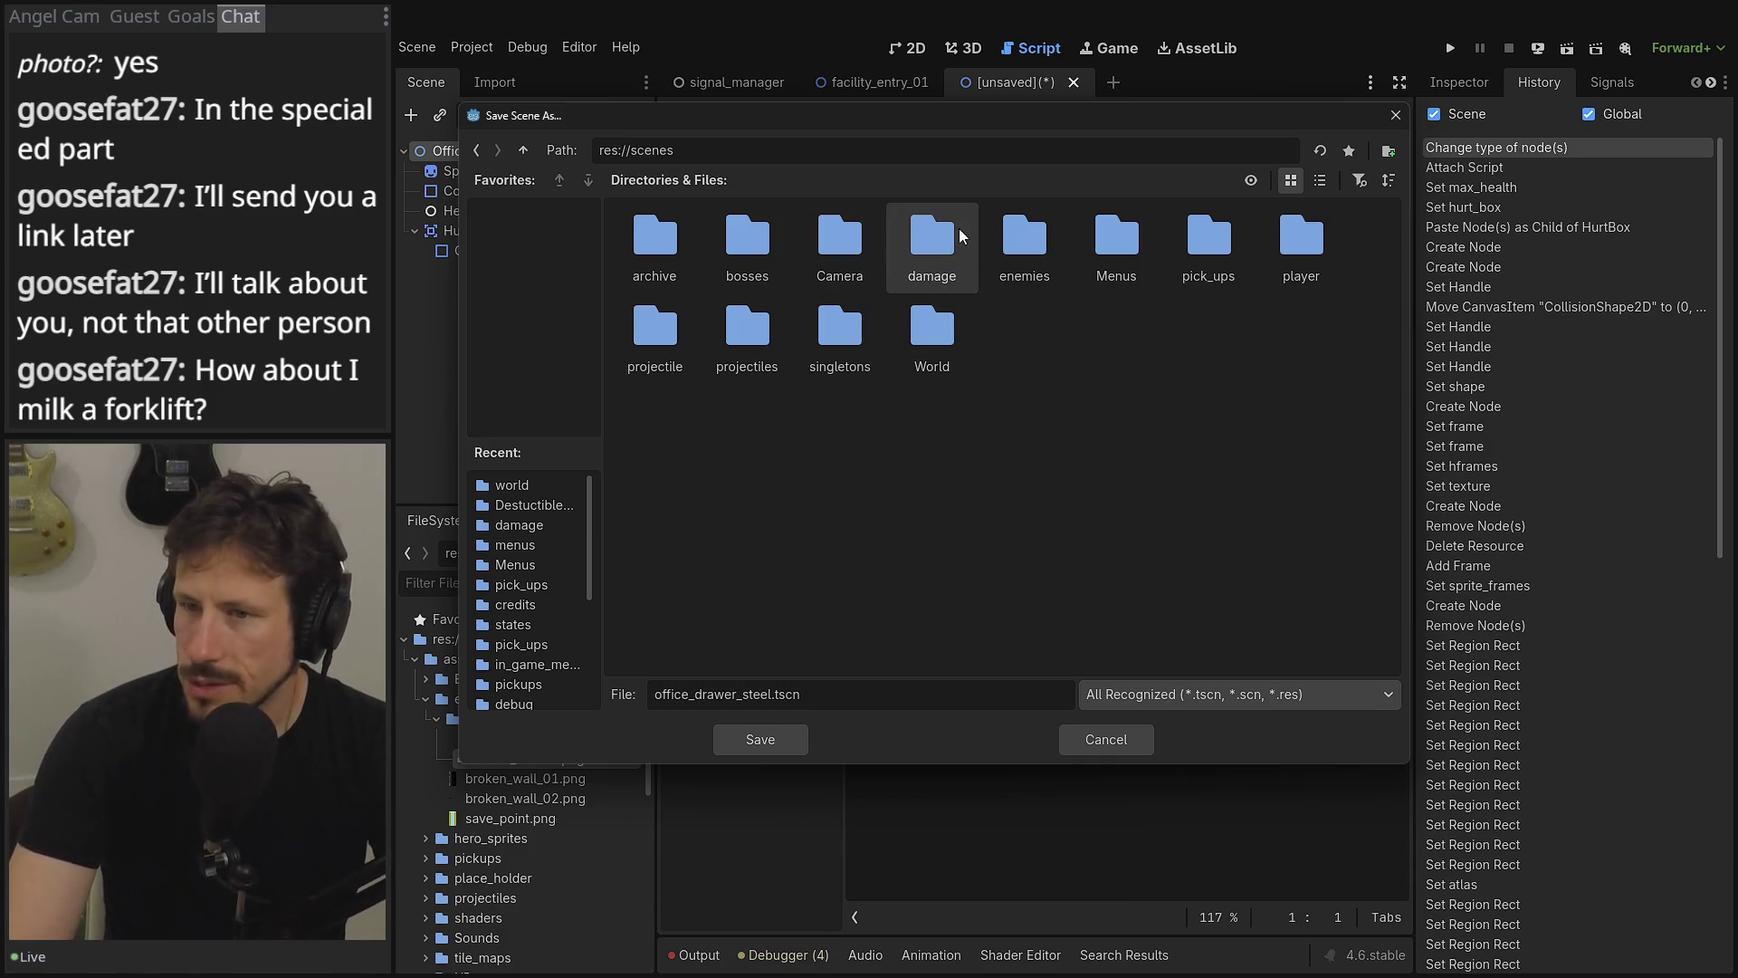
pyautogui.doubleClick(950, 344)
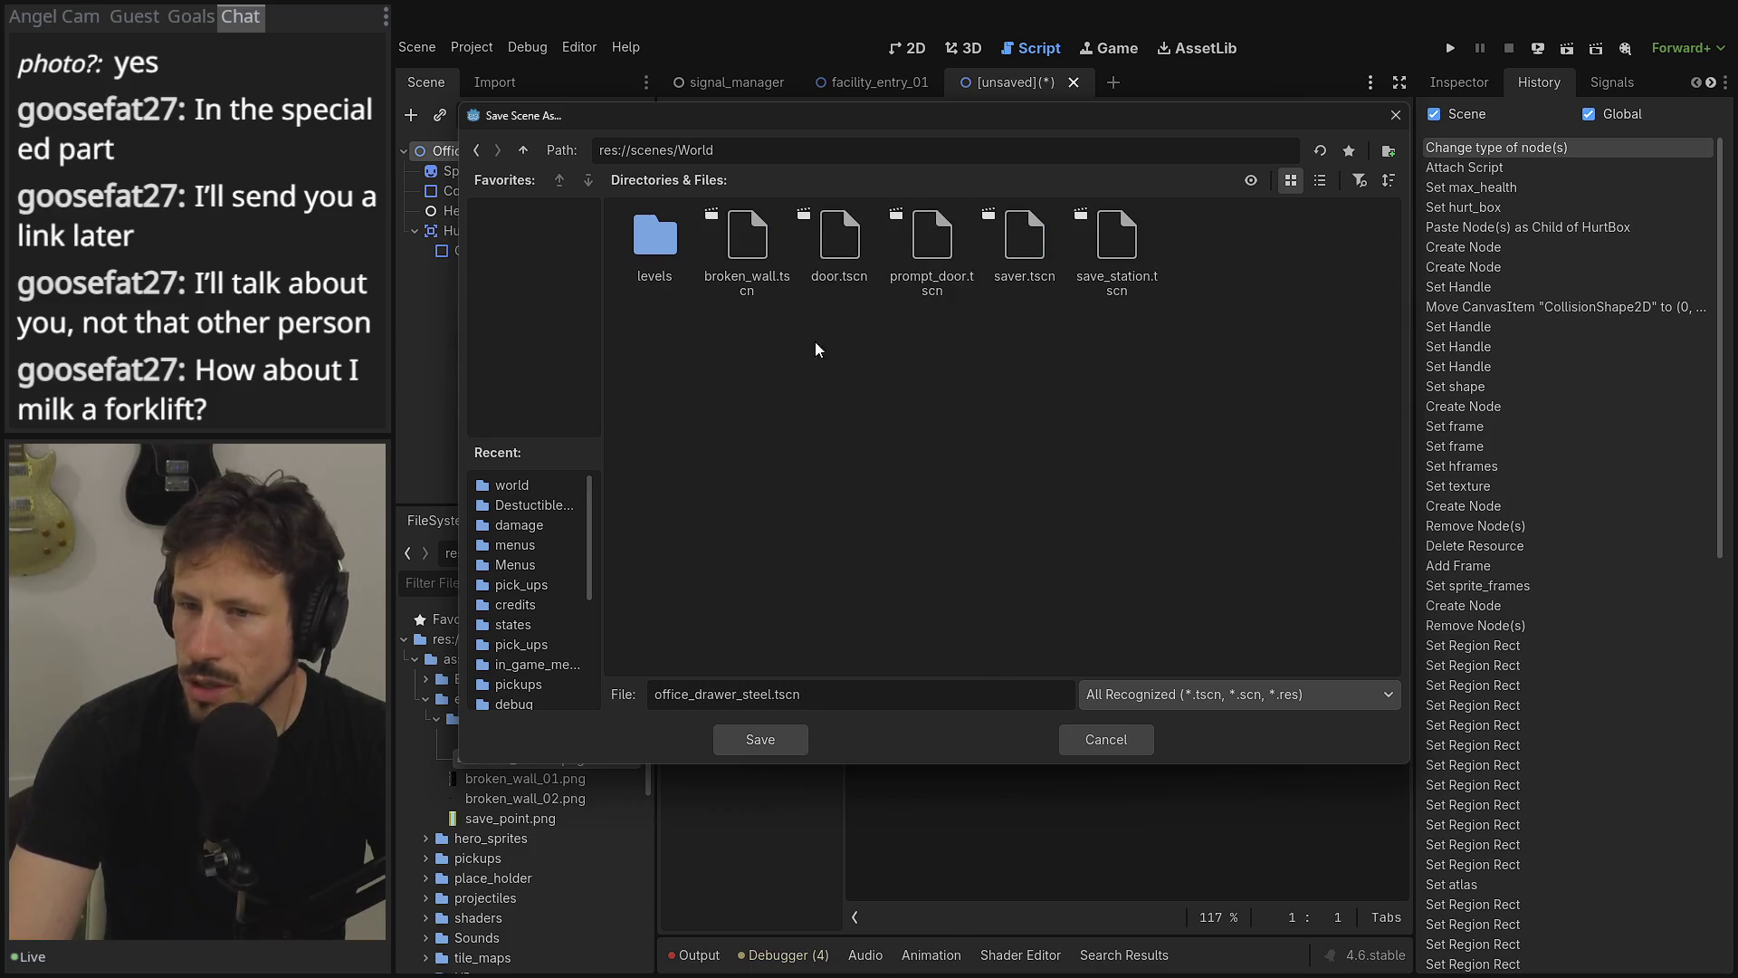
pyautogui.click(1388, 151)
pyautogui.write('dest')
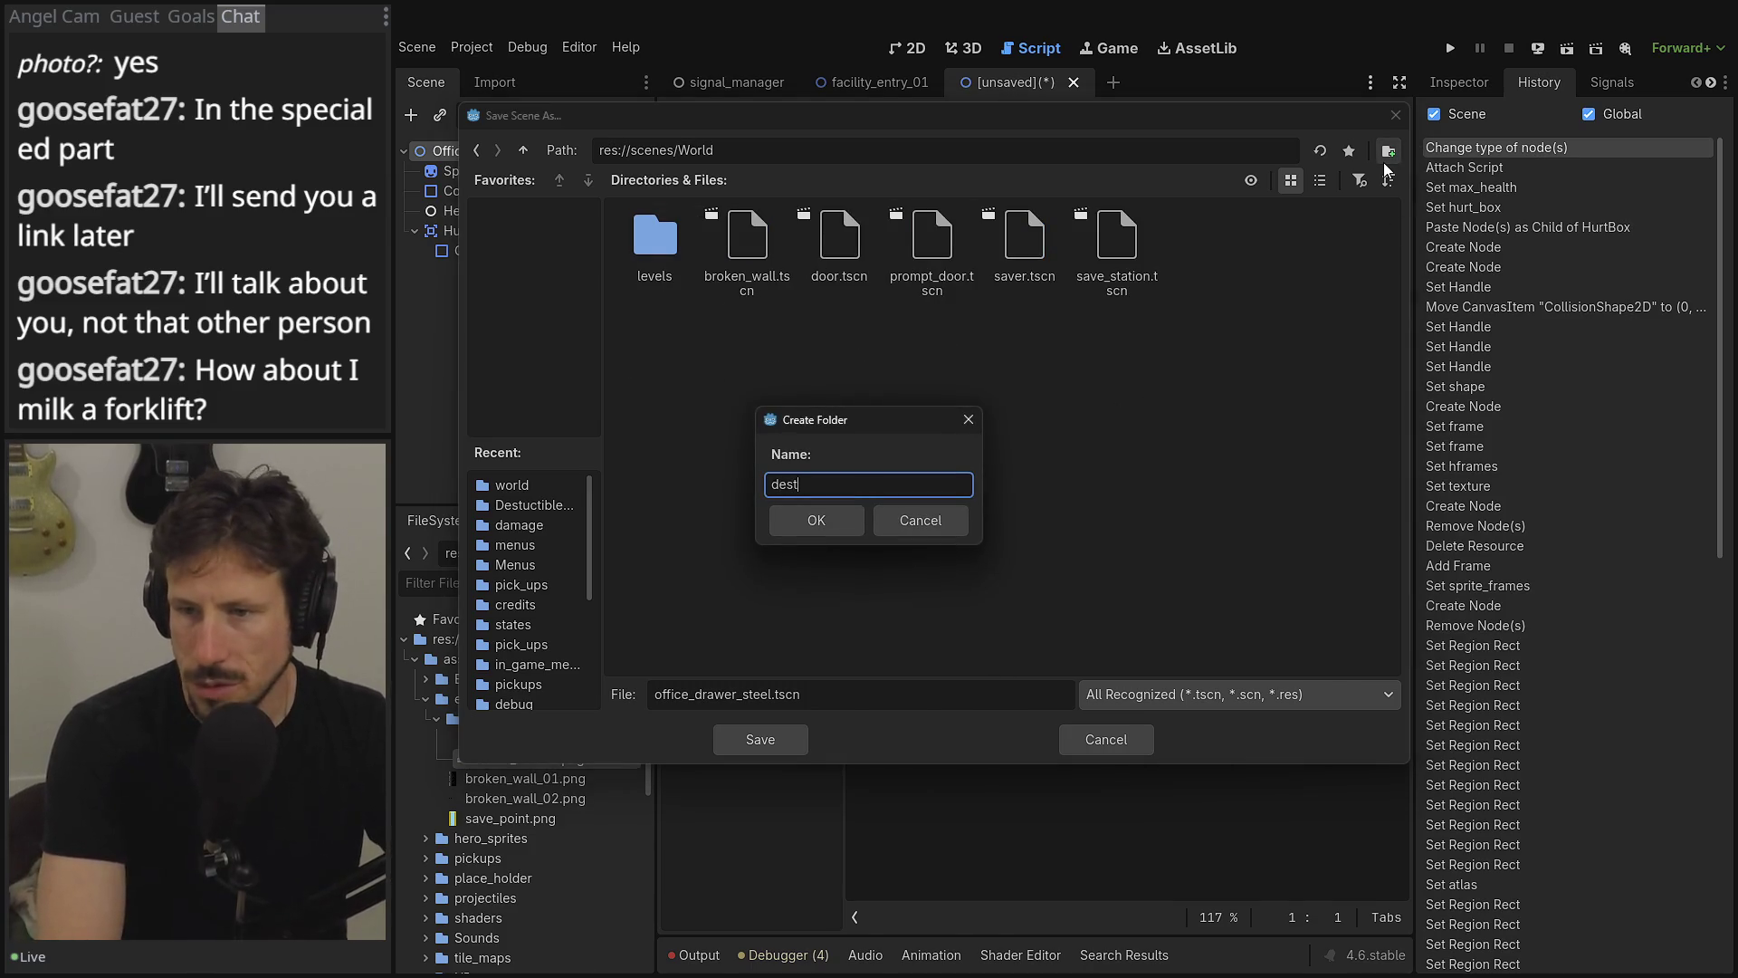
pyautogui.write('rub')
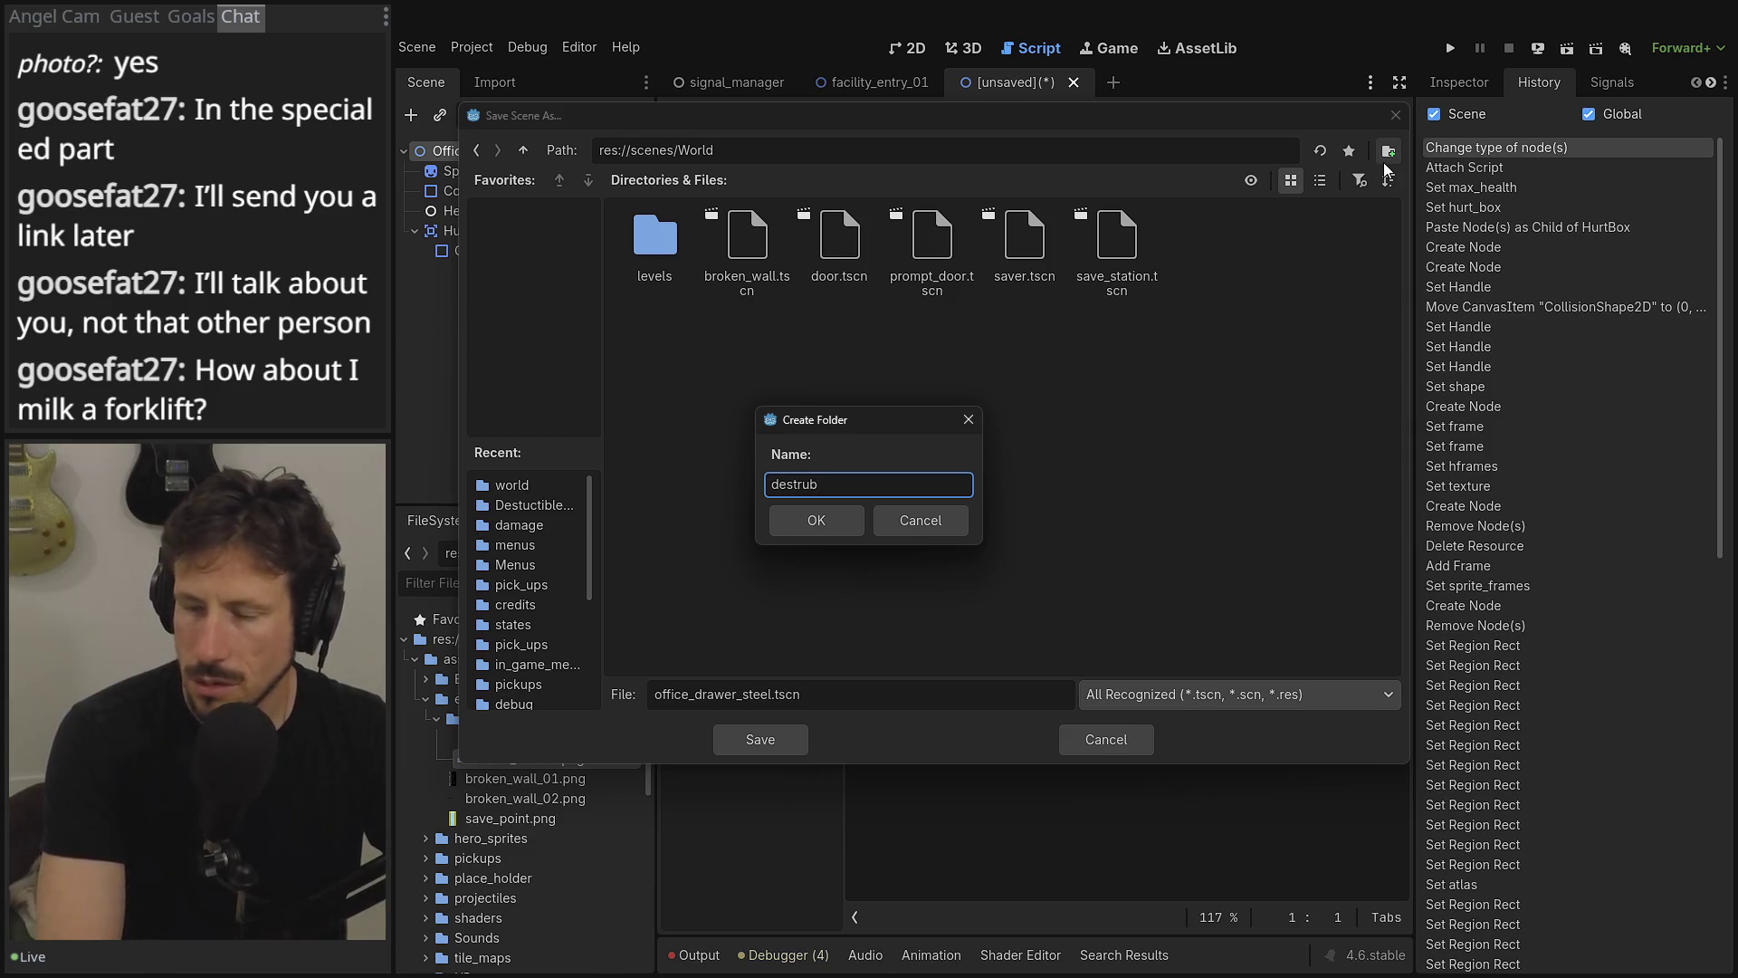
pyautogui.press('BackSpace')
pyautogui.write('ctible')
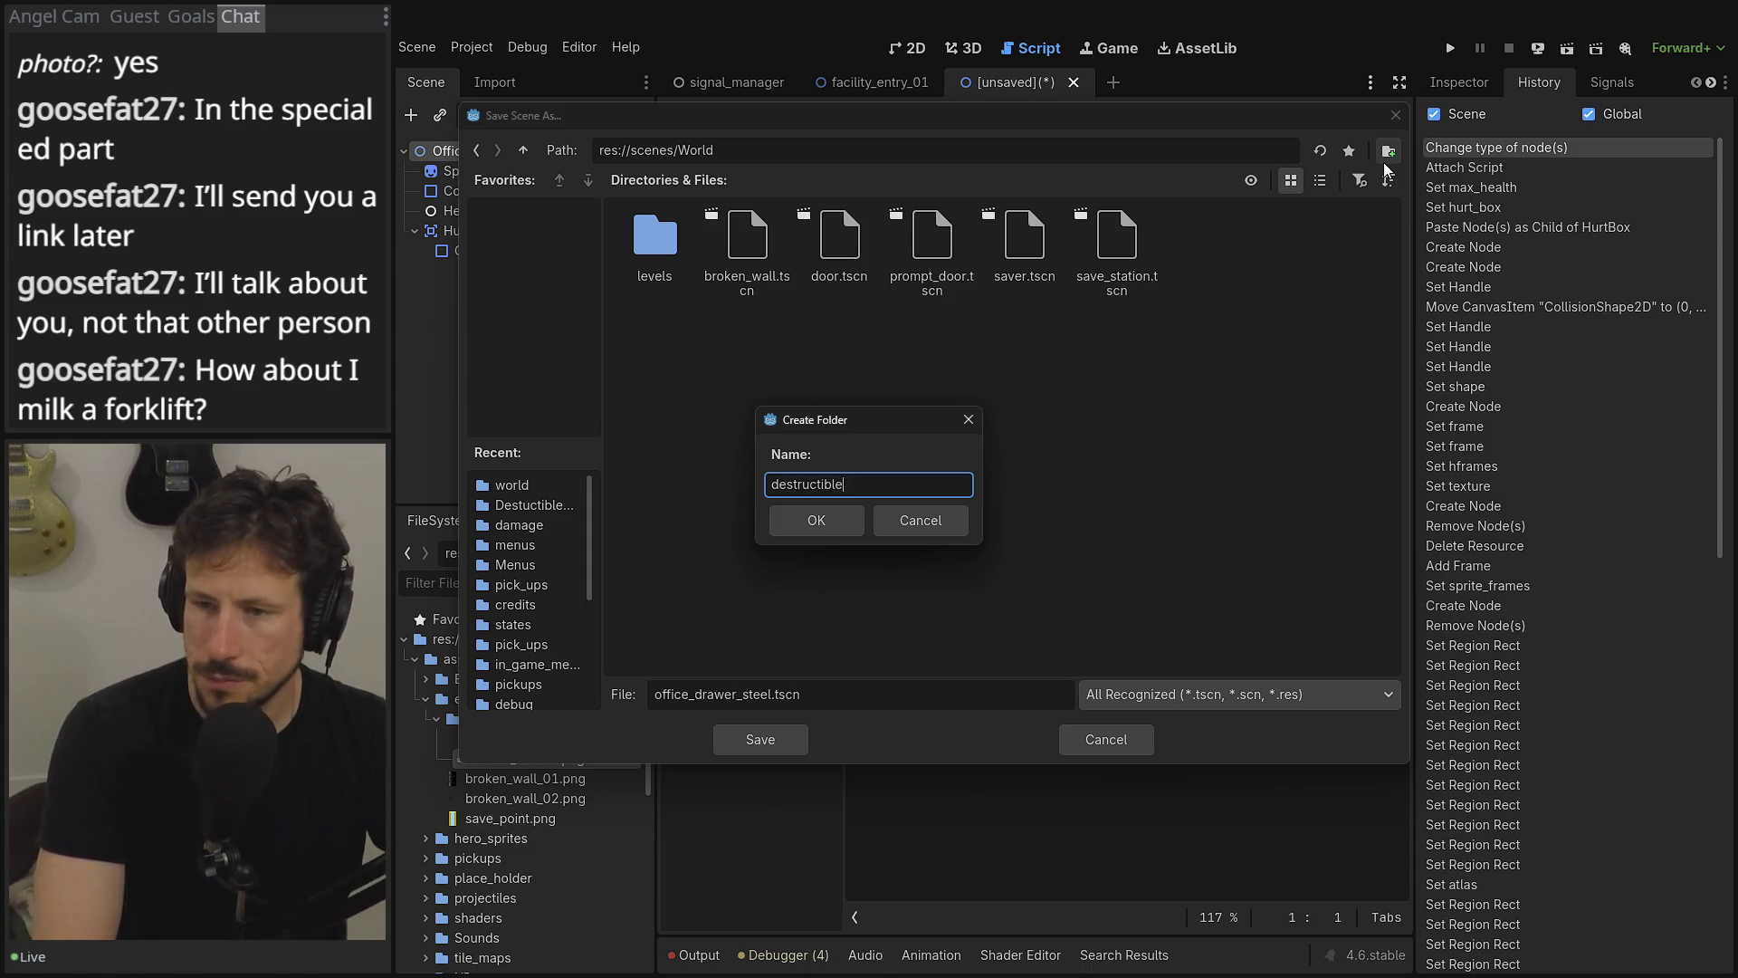
pyautogui.write('_objectrrs')
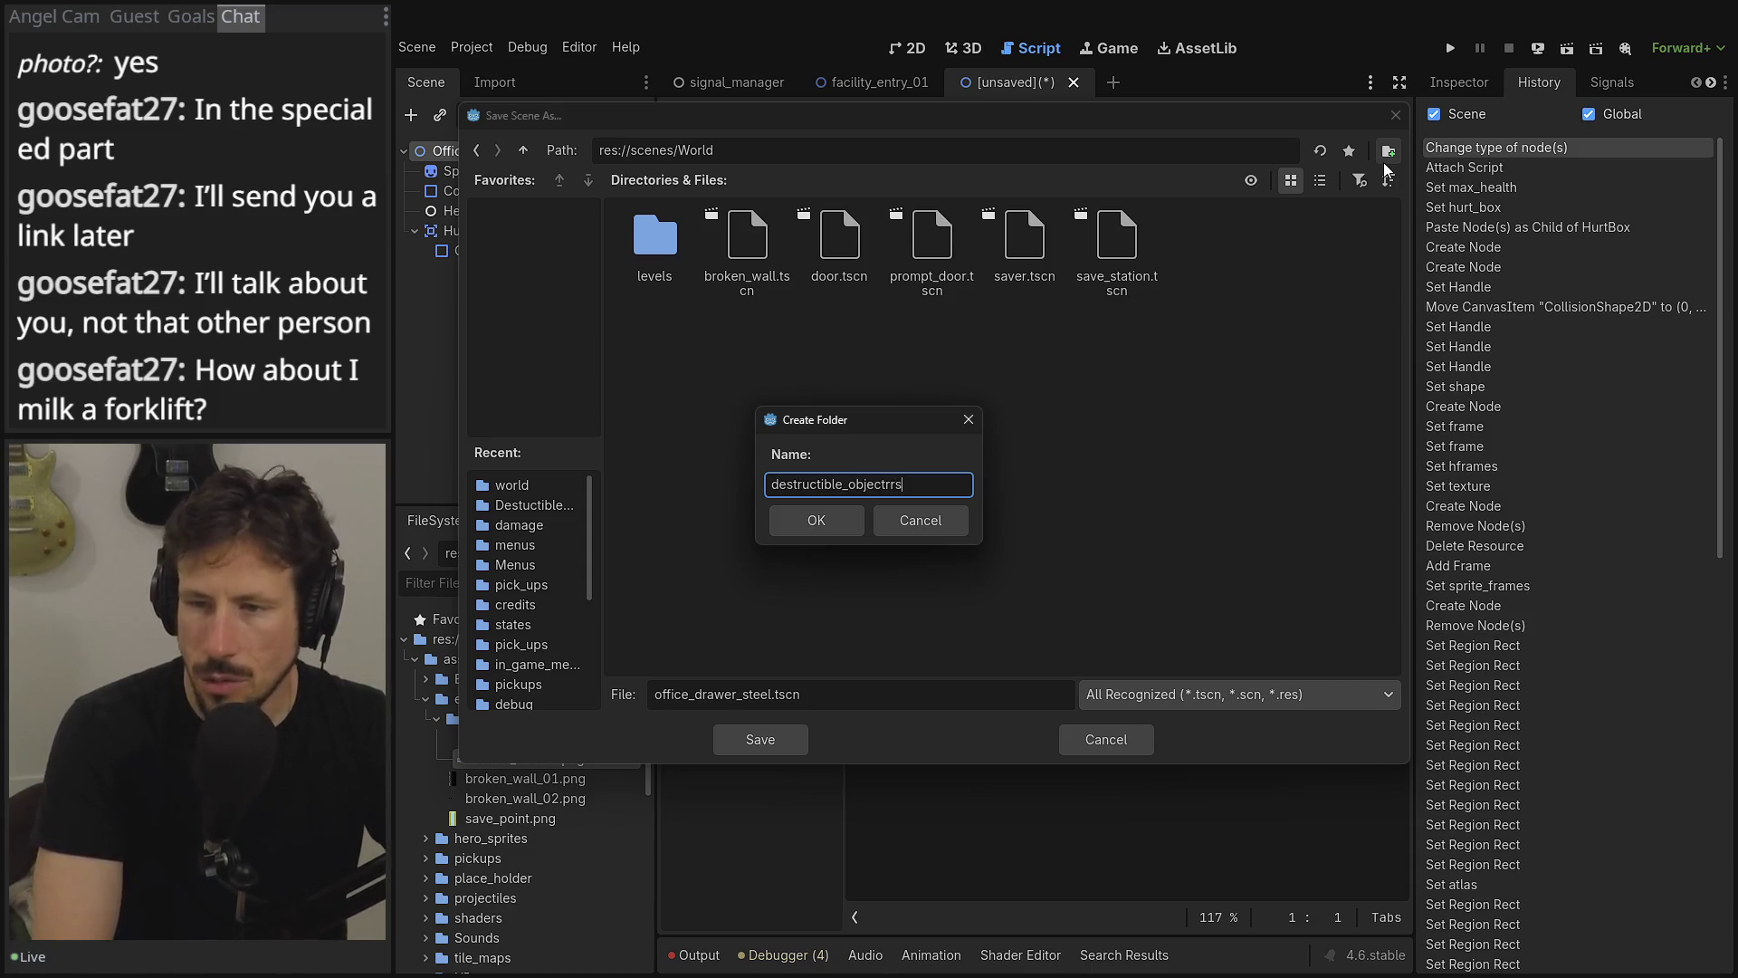
pyautogui.press('Return')
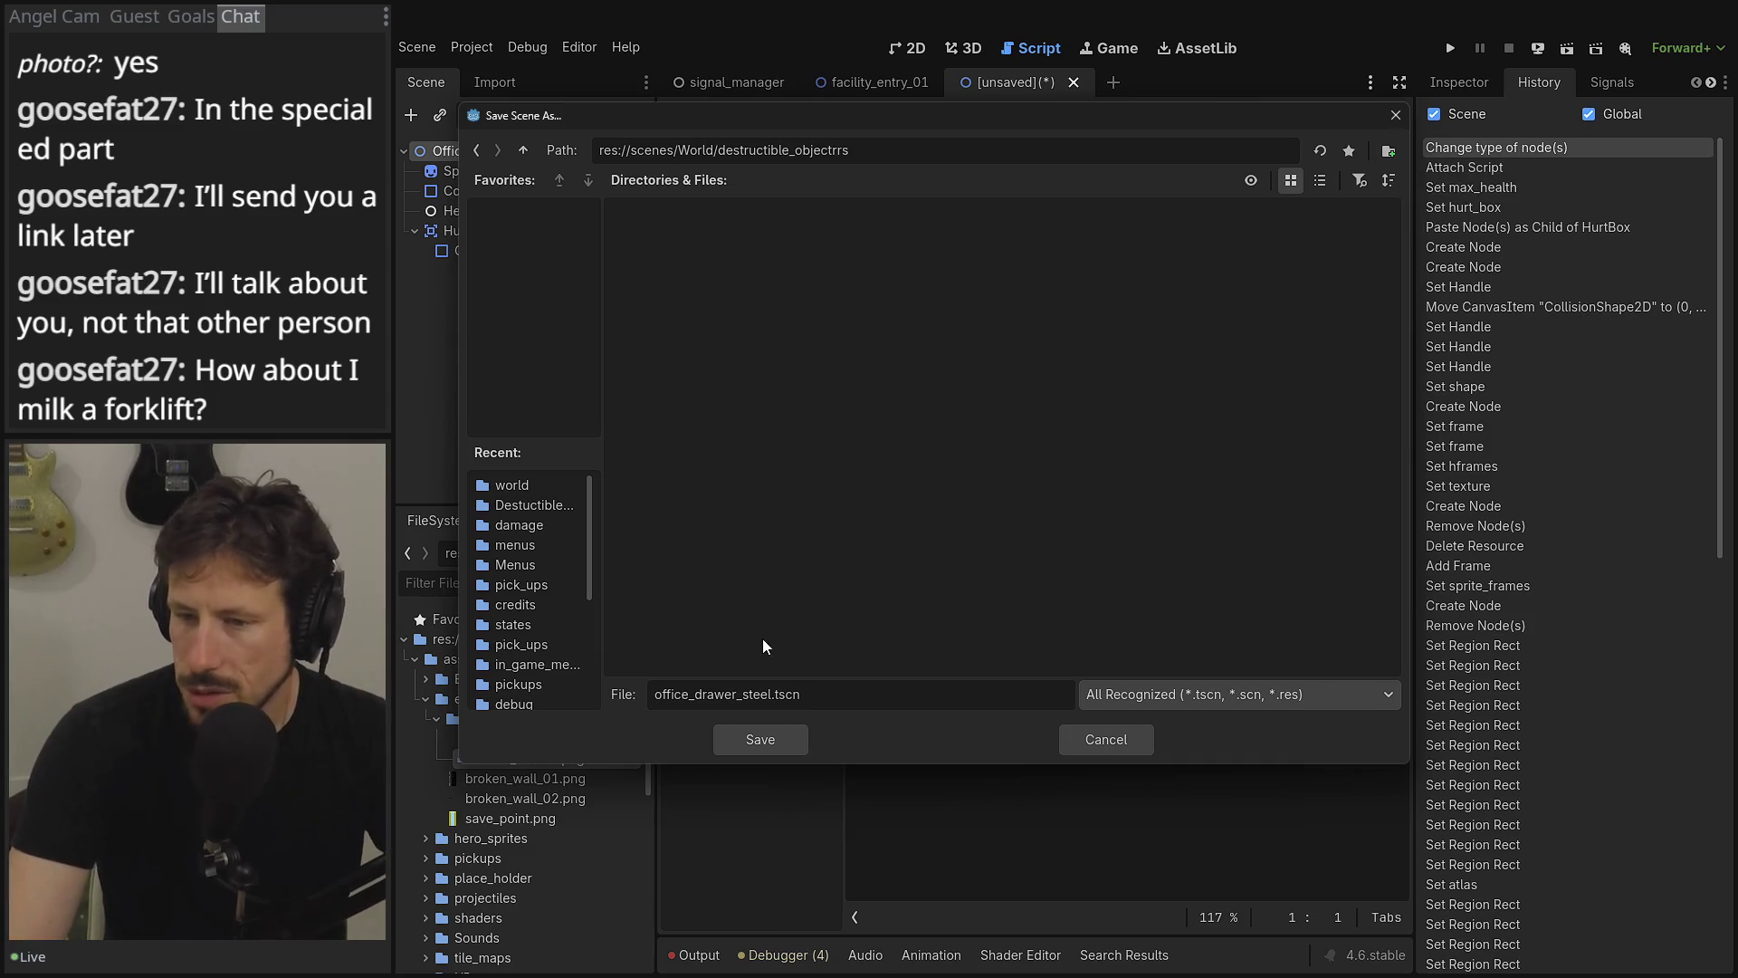
# - Create a reception subfolder and save the scene there as office_drawer_steel.tscn
pyautogui.click(1388, 150)
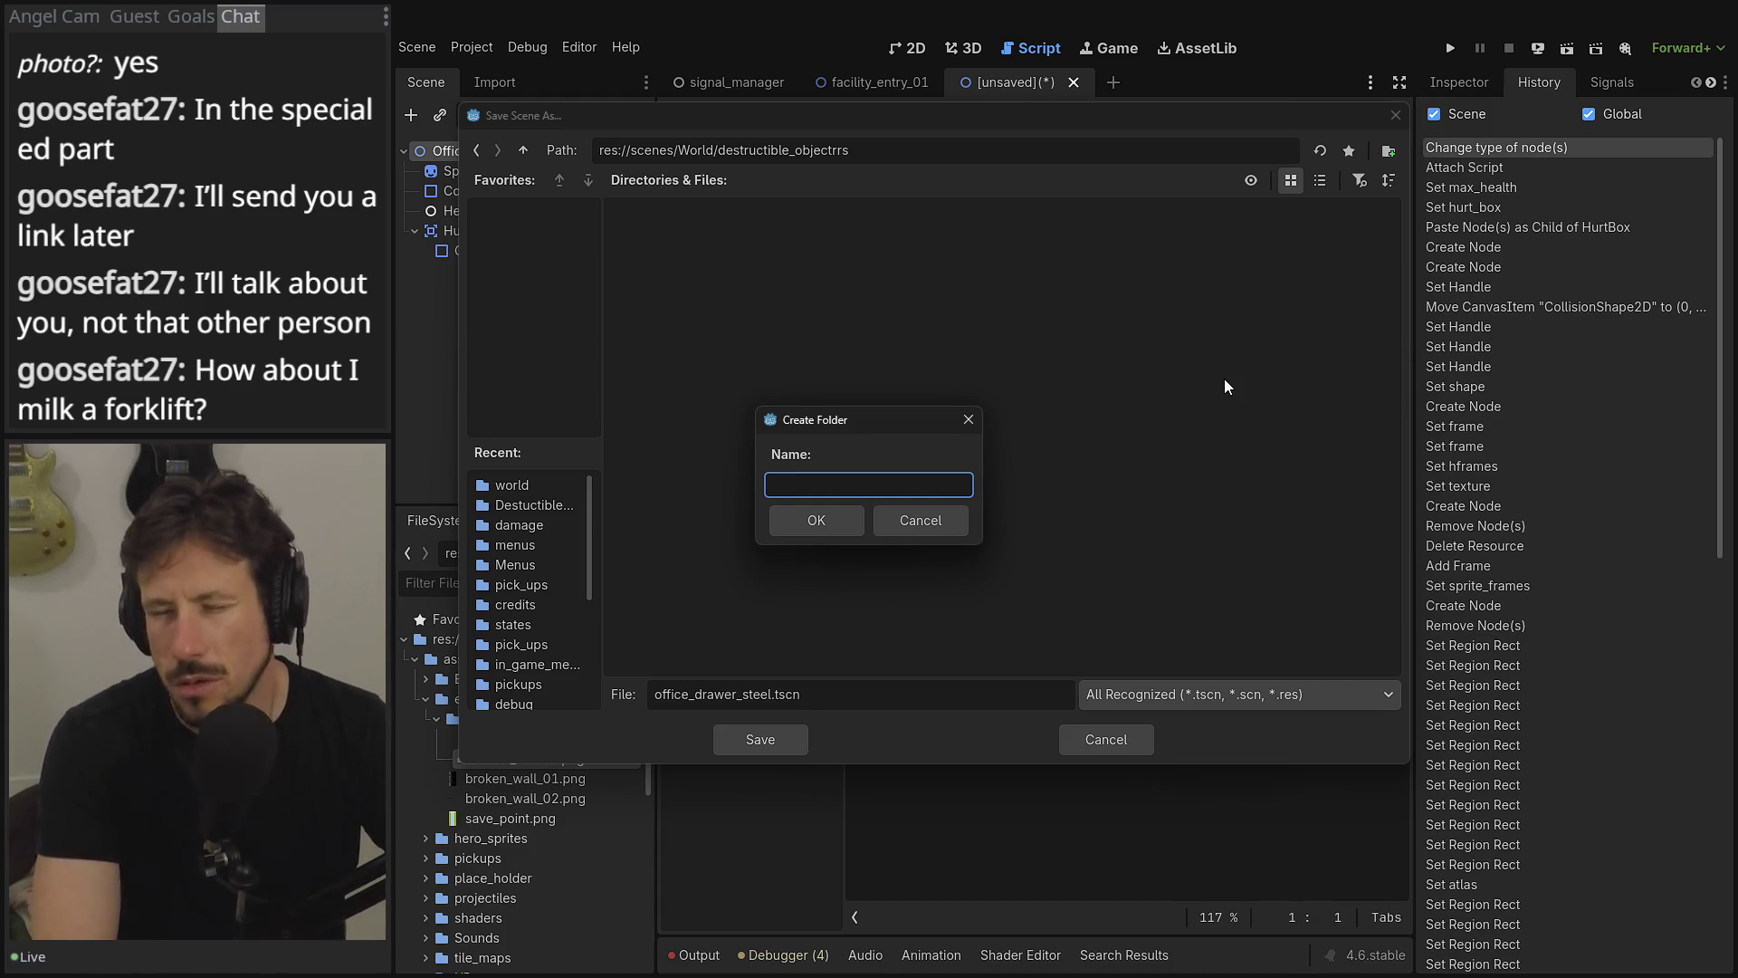
pyautogui.write('office')
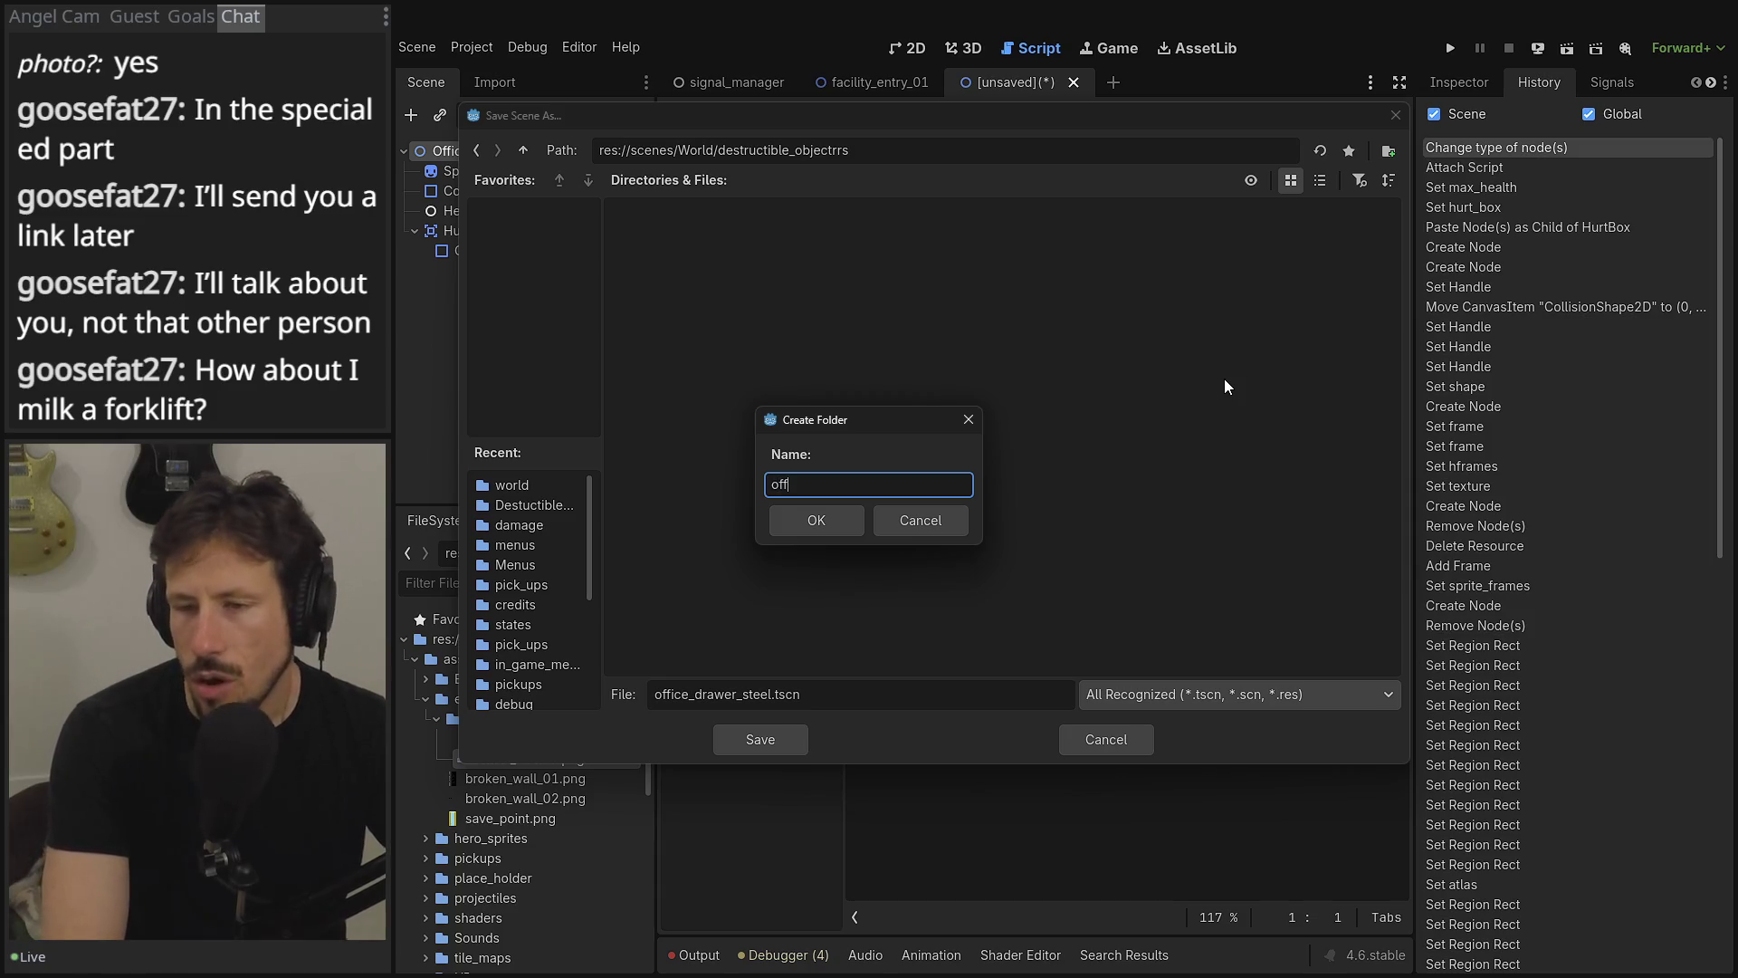
pyautogui.press('BackSpace')
pyautogui.press('BackSpace')
pyautogui.press('BackSpace')
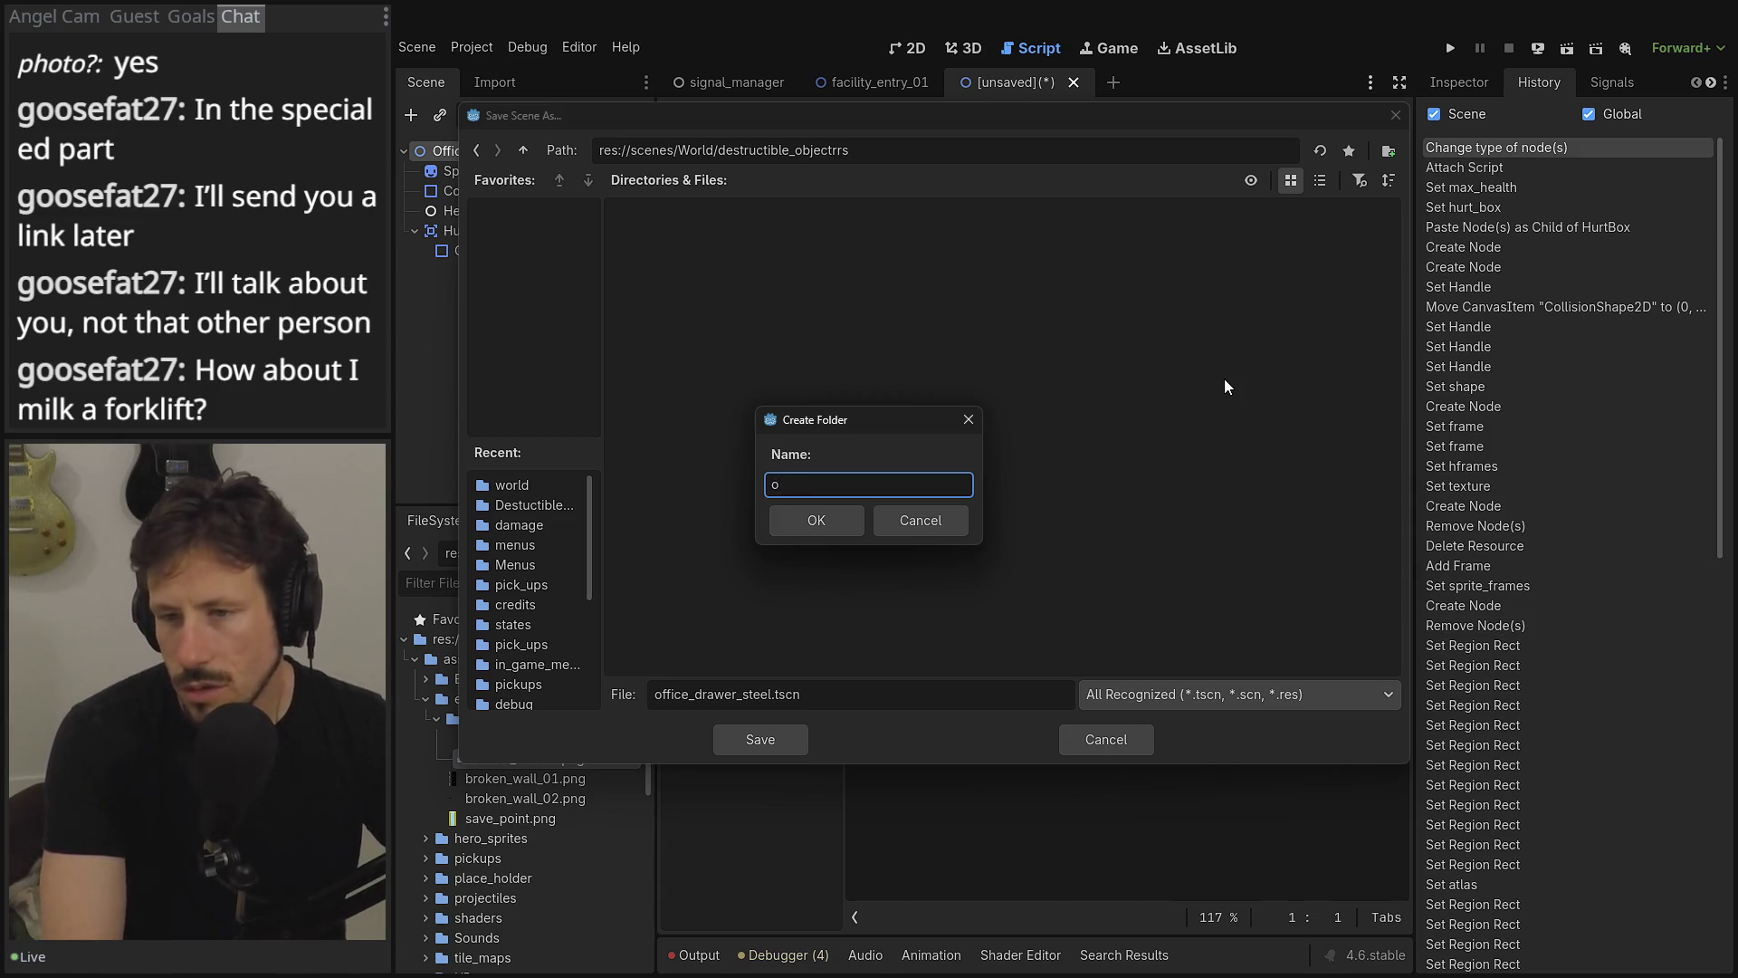
pyautogui.write('reception')
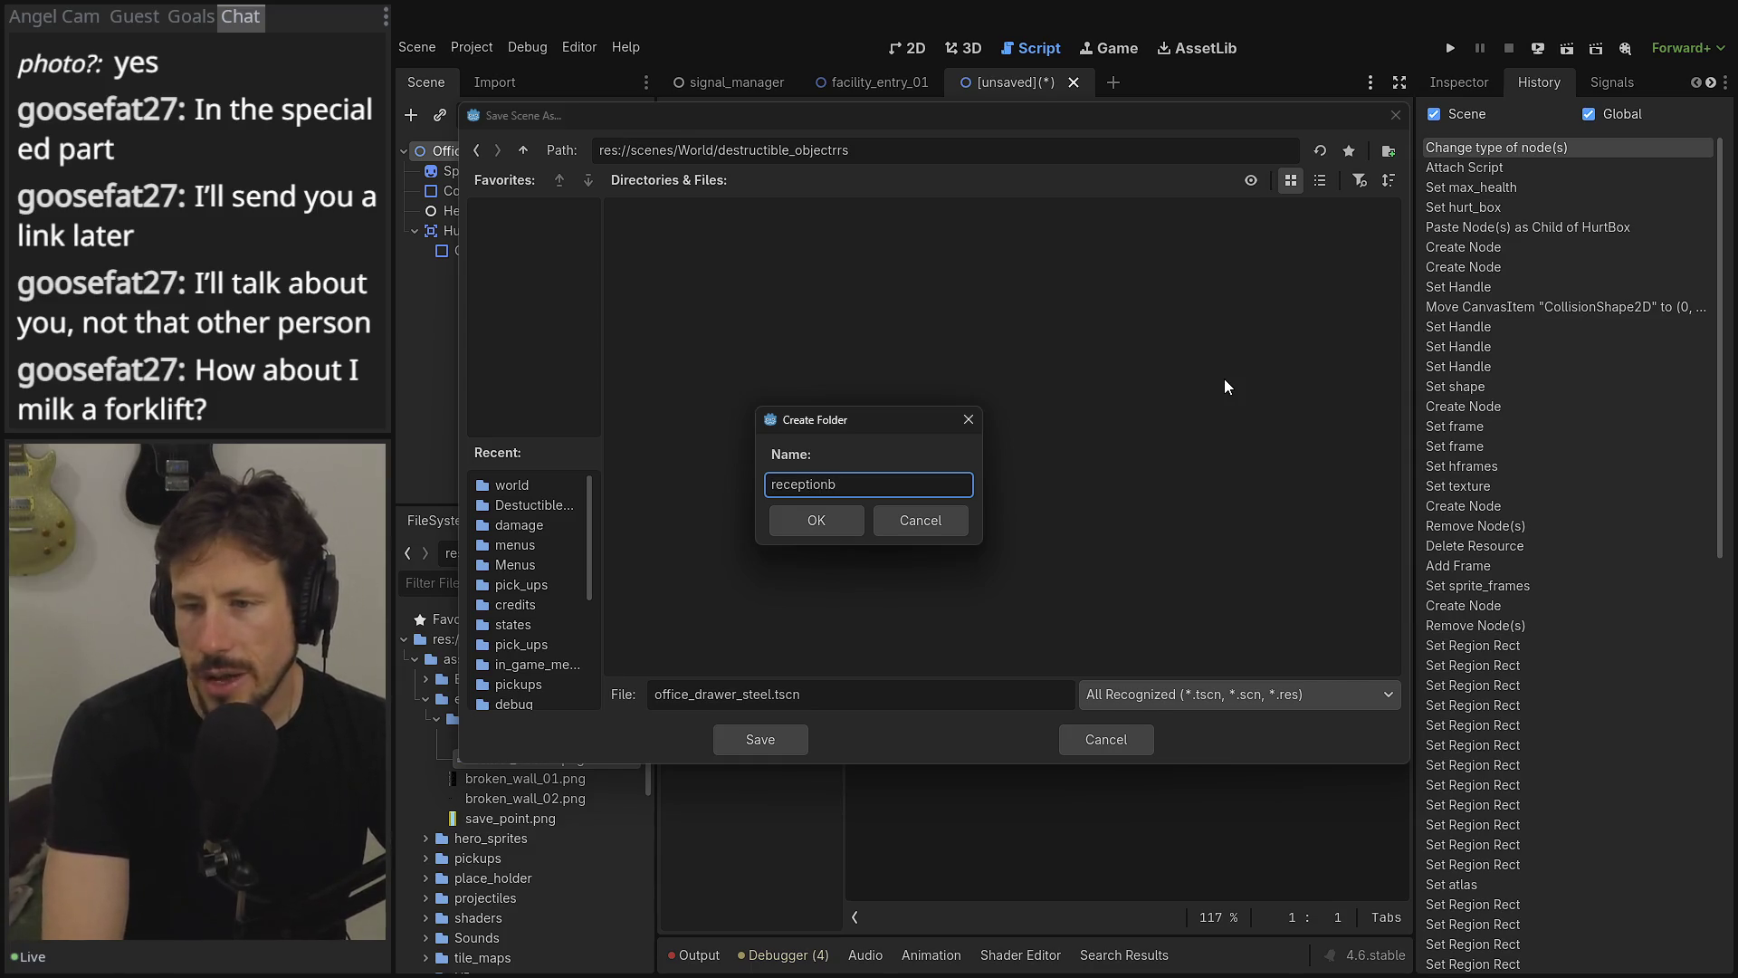
pyautogui.press('Return')
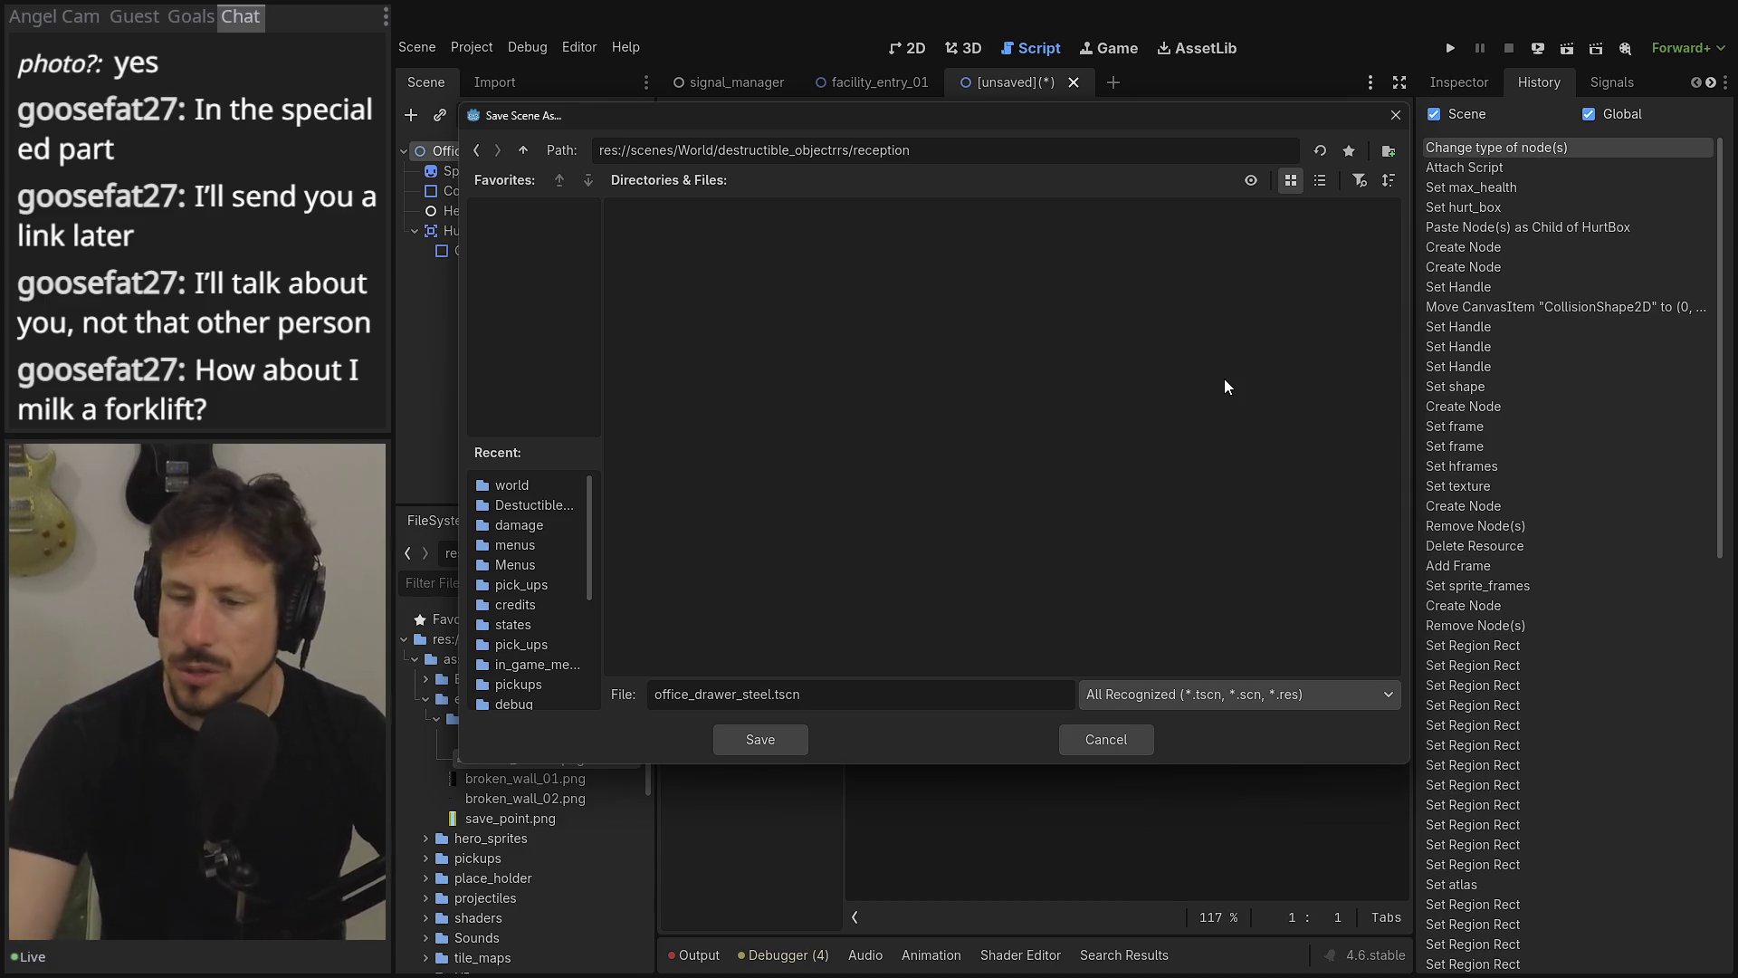
pyautogui.click(779, 740)
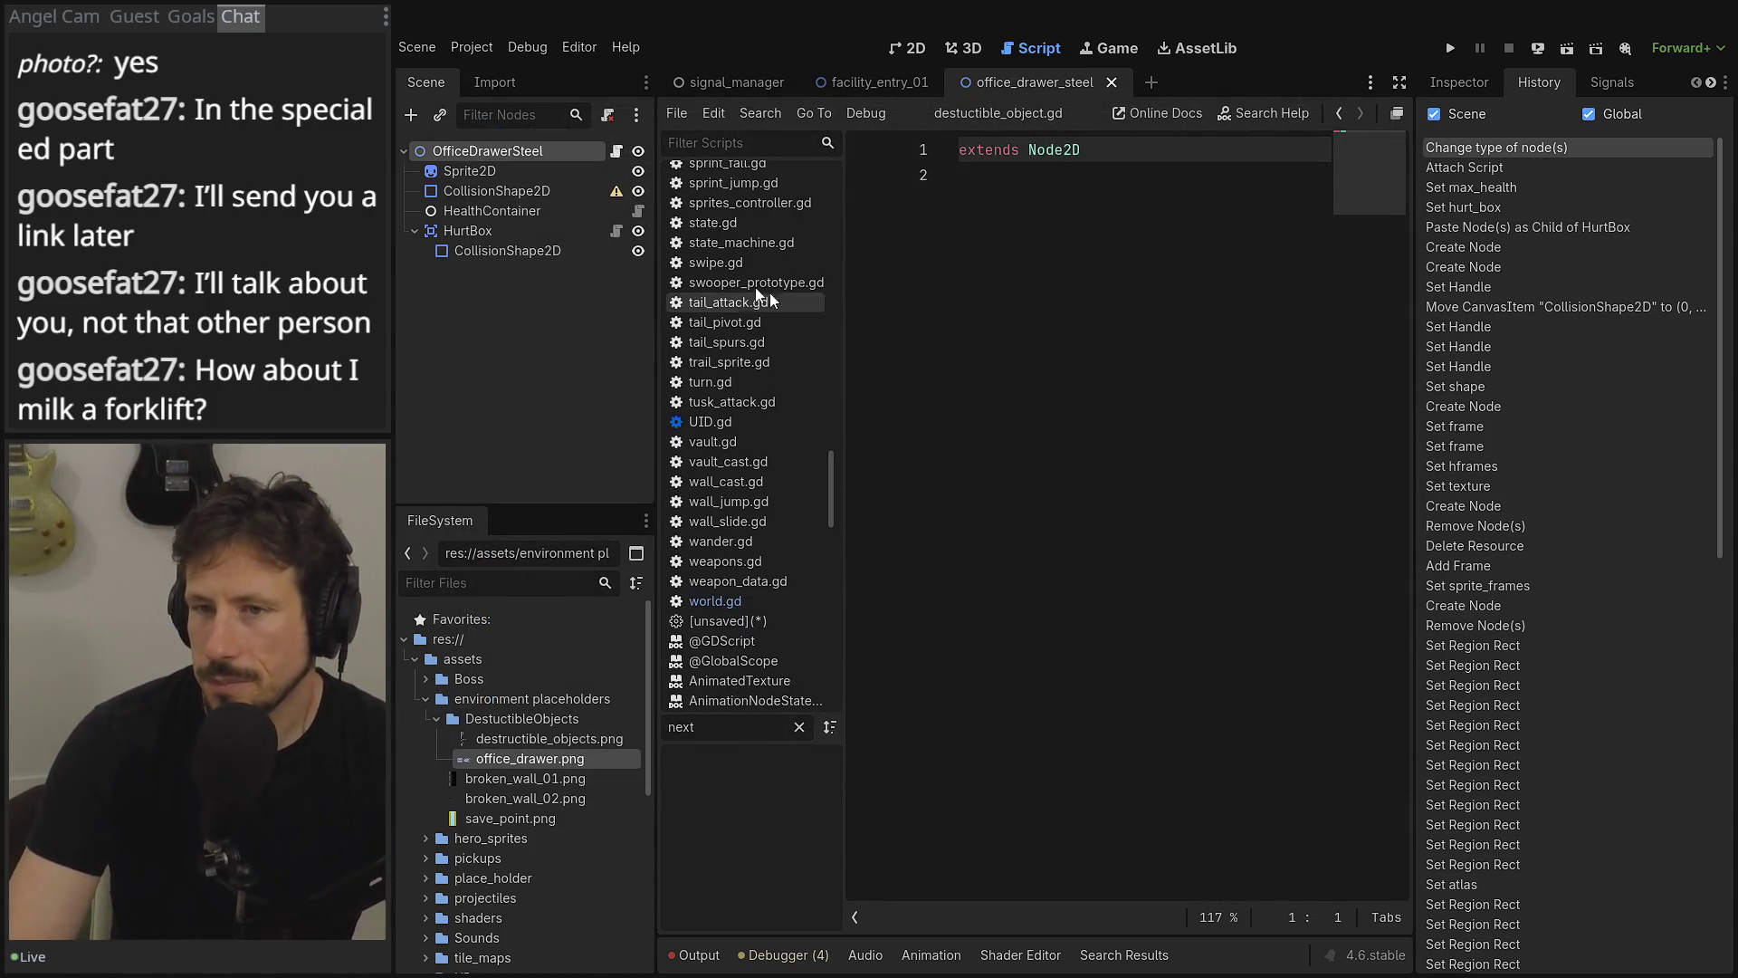
# - Delete the root-level CollisionShape2D from the drawer scene
pyautogui.rightClick(568, 194)
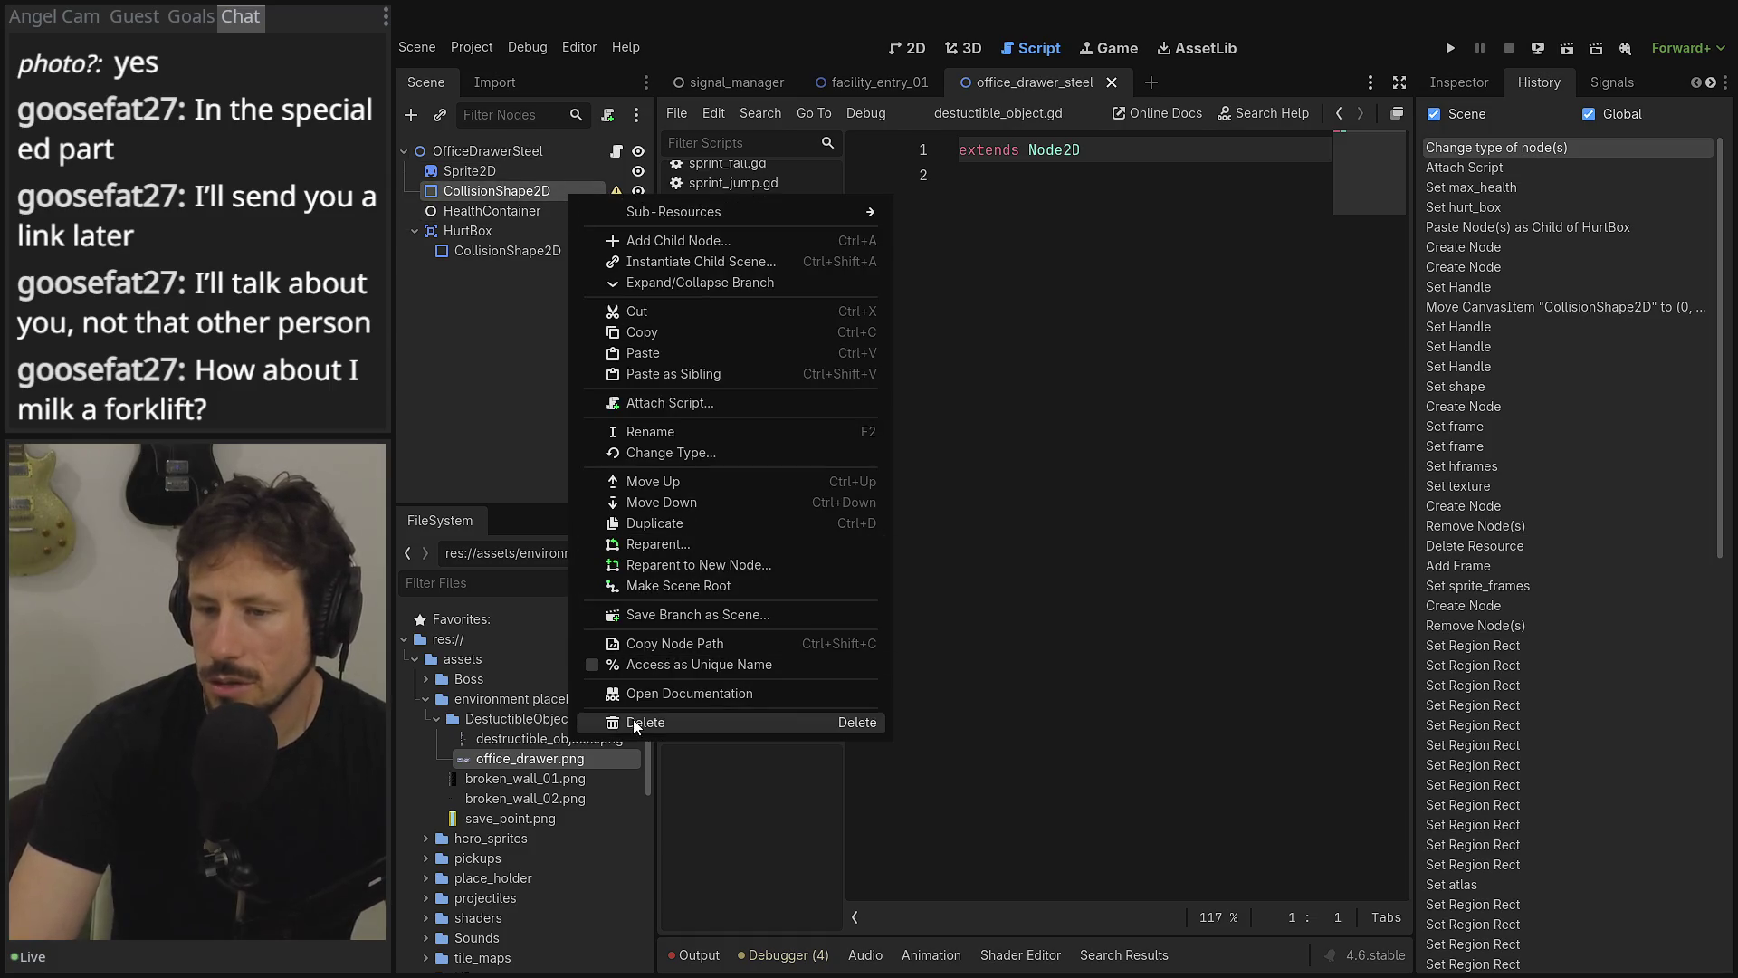
pyautogui.click(633, 719)
pyautogui.click(816, 499)
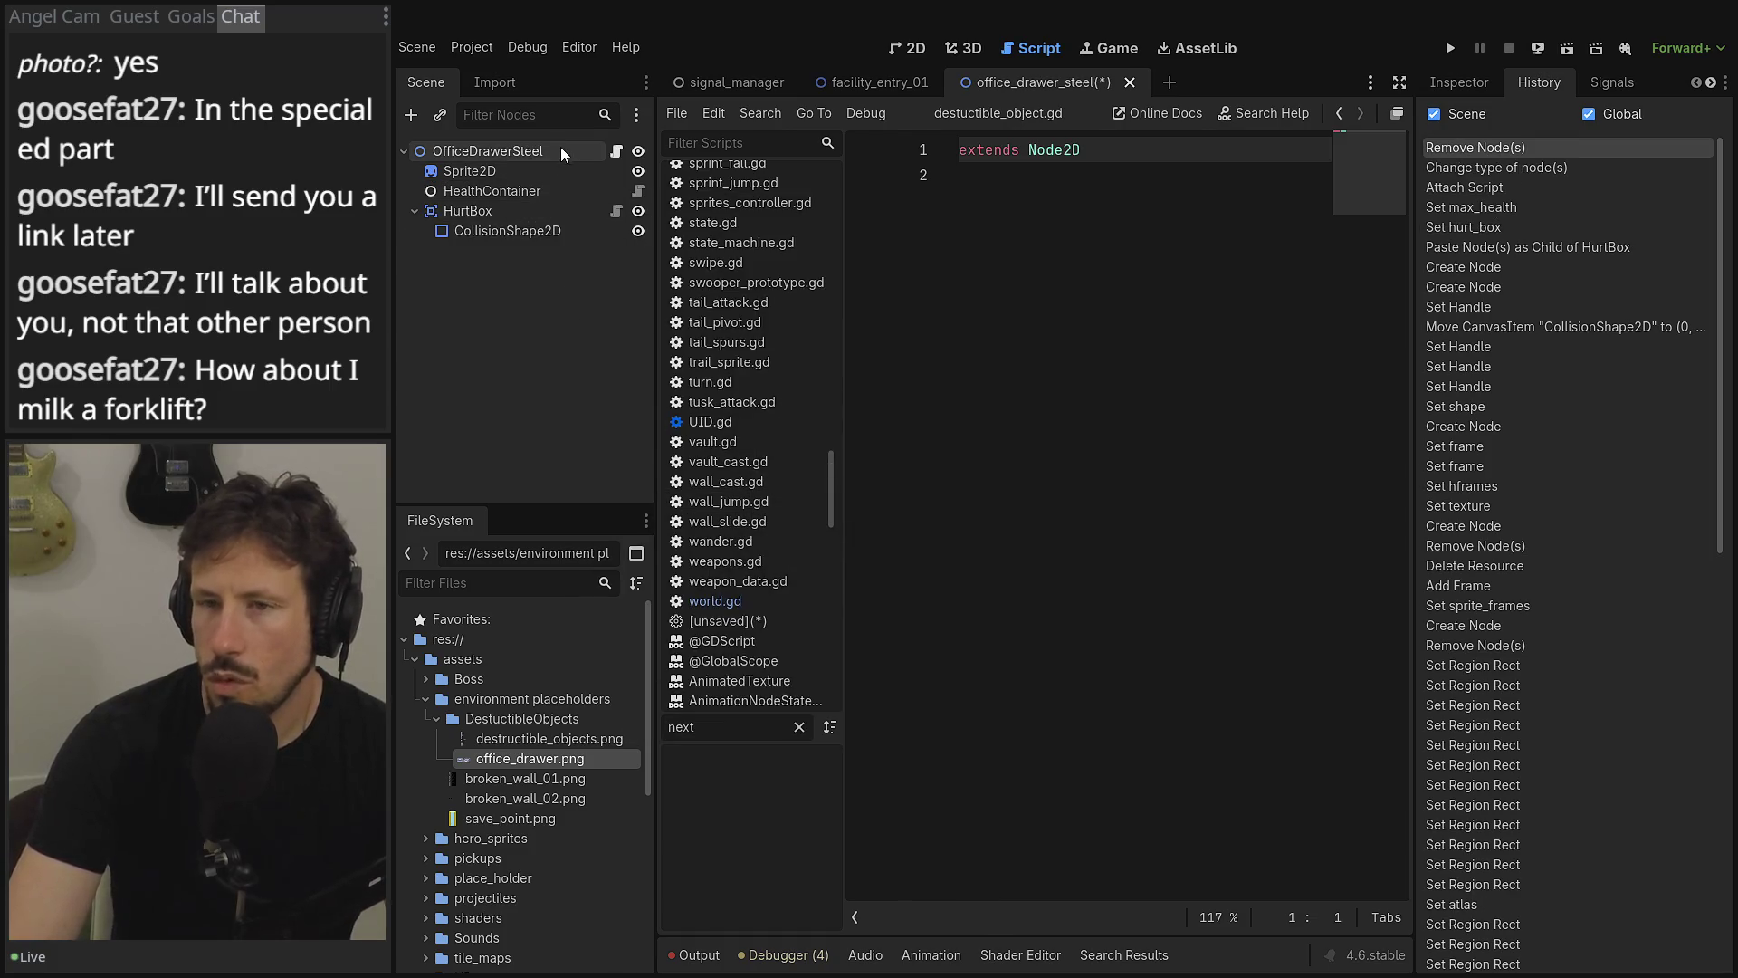
# - Select HealthContainer and show its properties in the Inspector
pyautogui.click(493, 191)
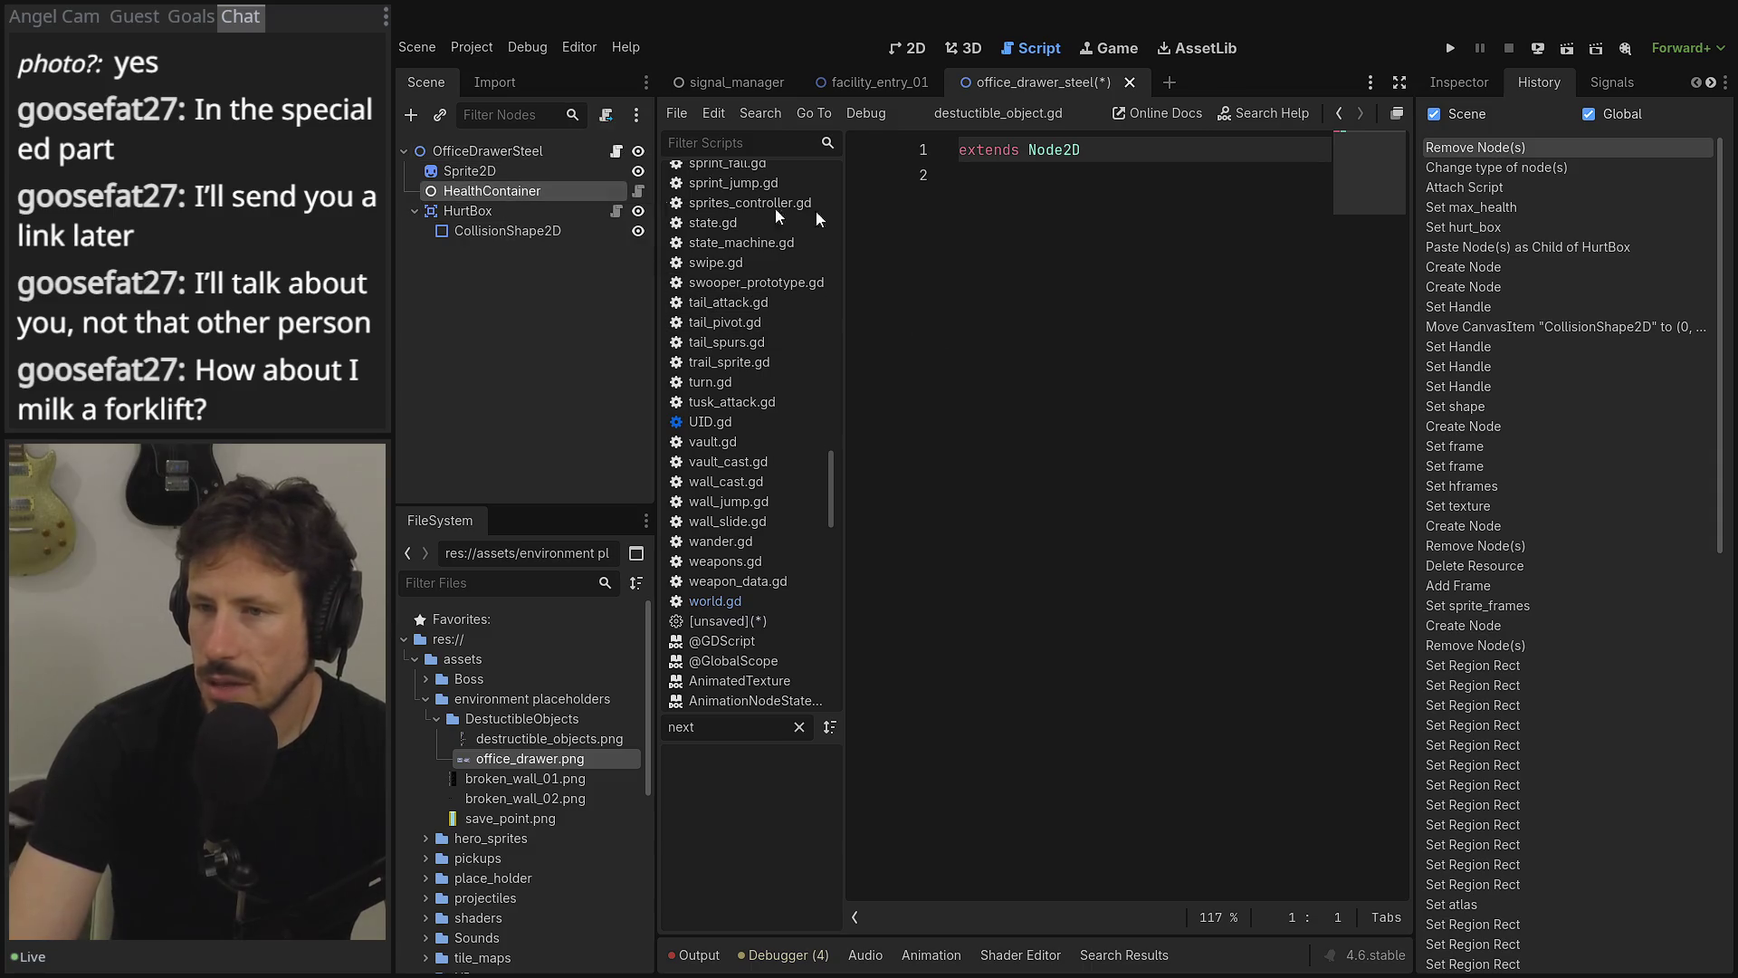
pyautogui.click(1471, 82)
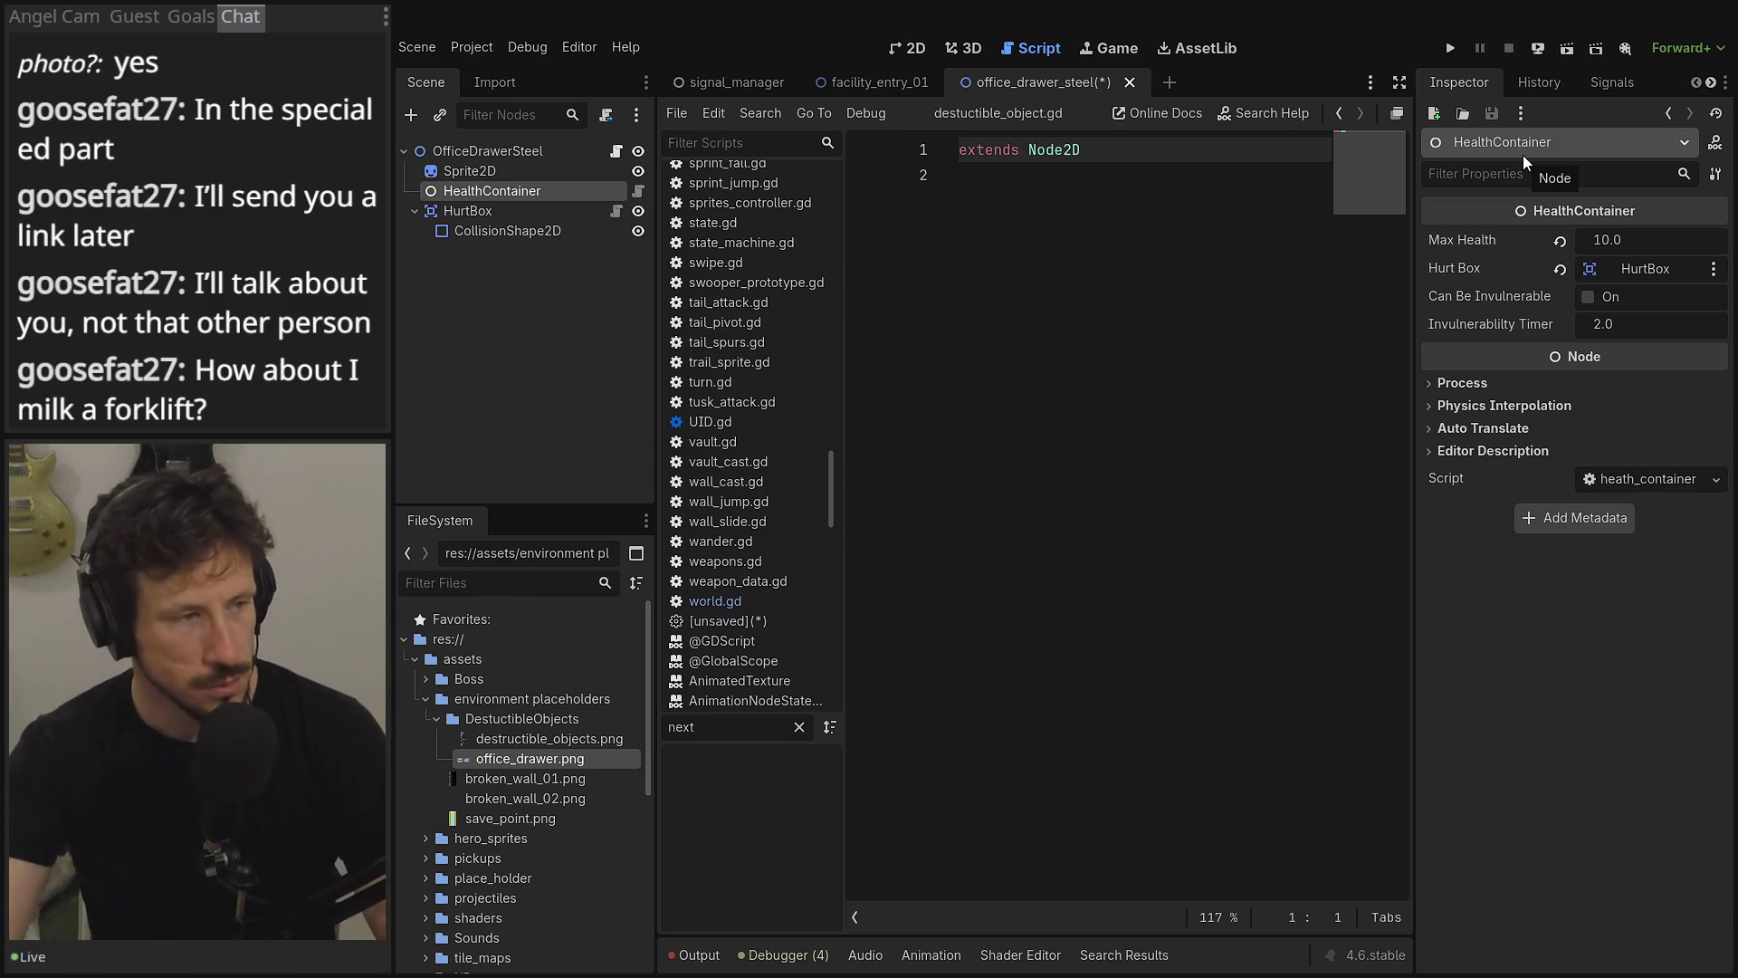
pyautogui.moveTo(1575, 358)
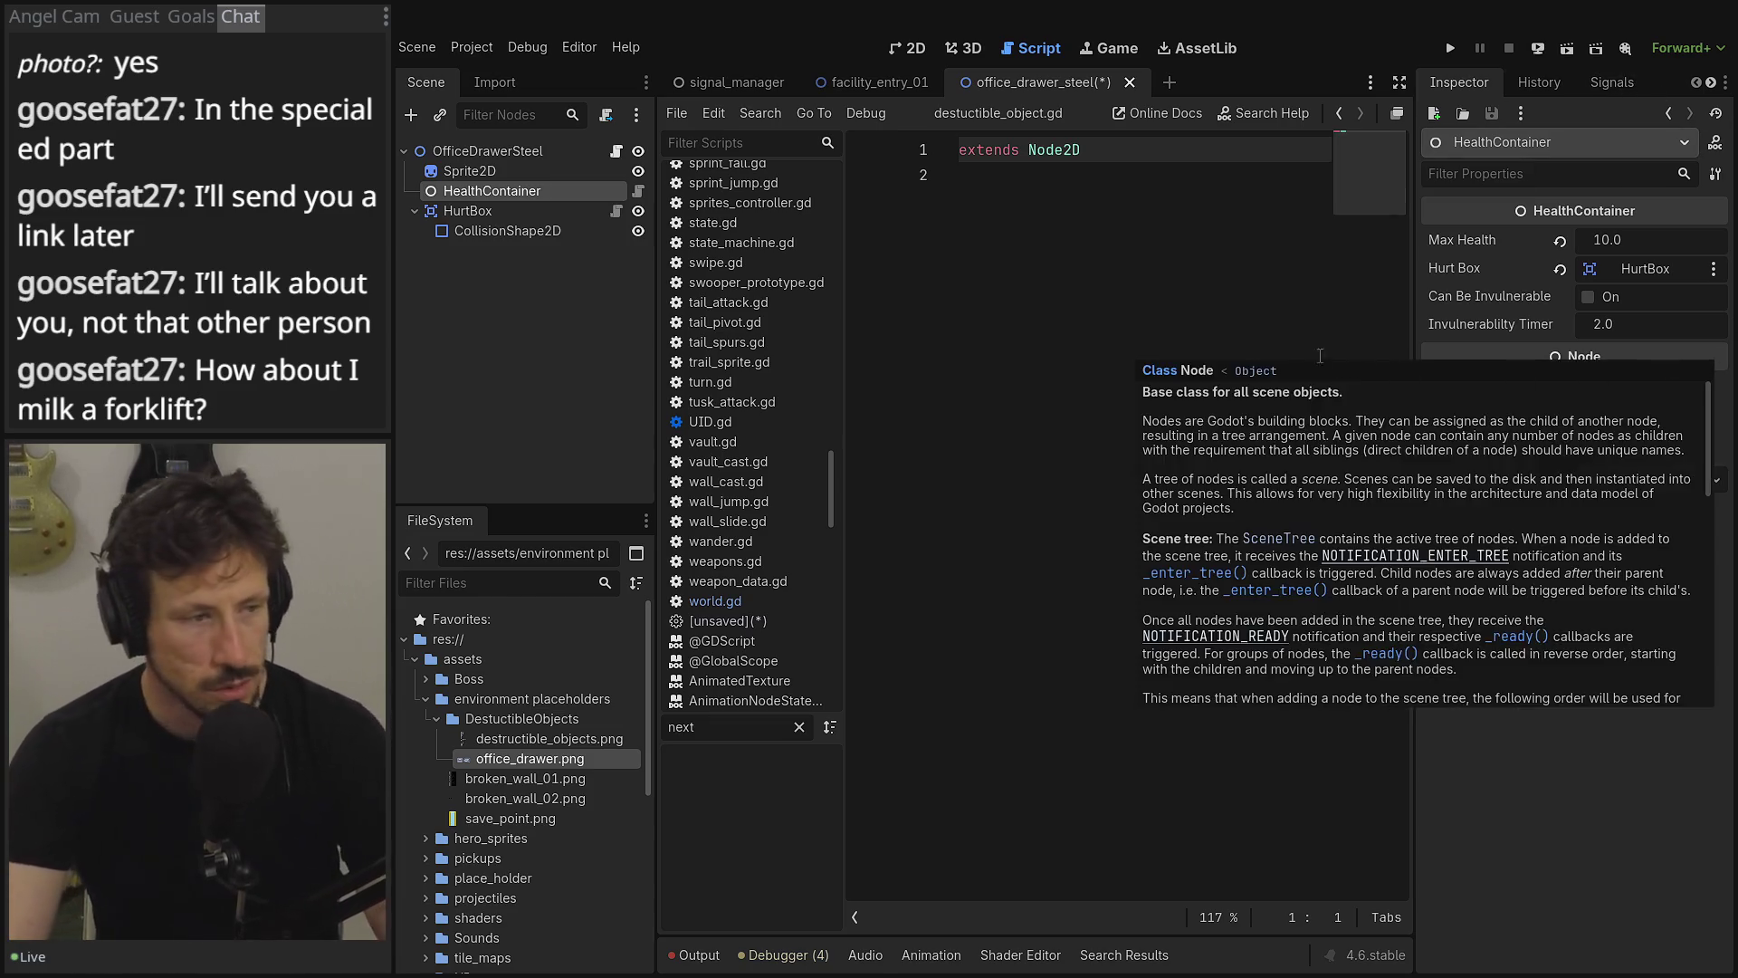
pyautogui.click(1203, 330)
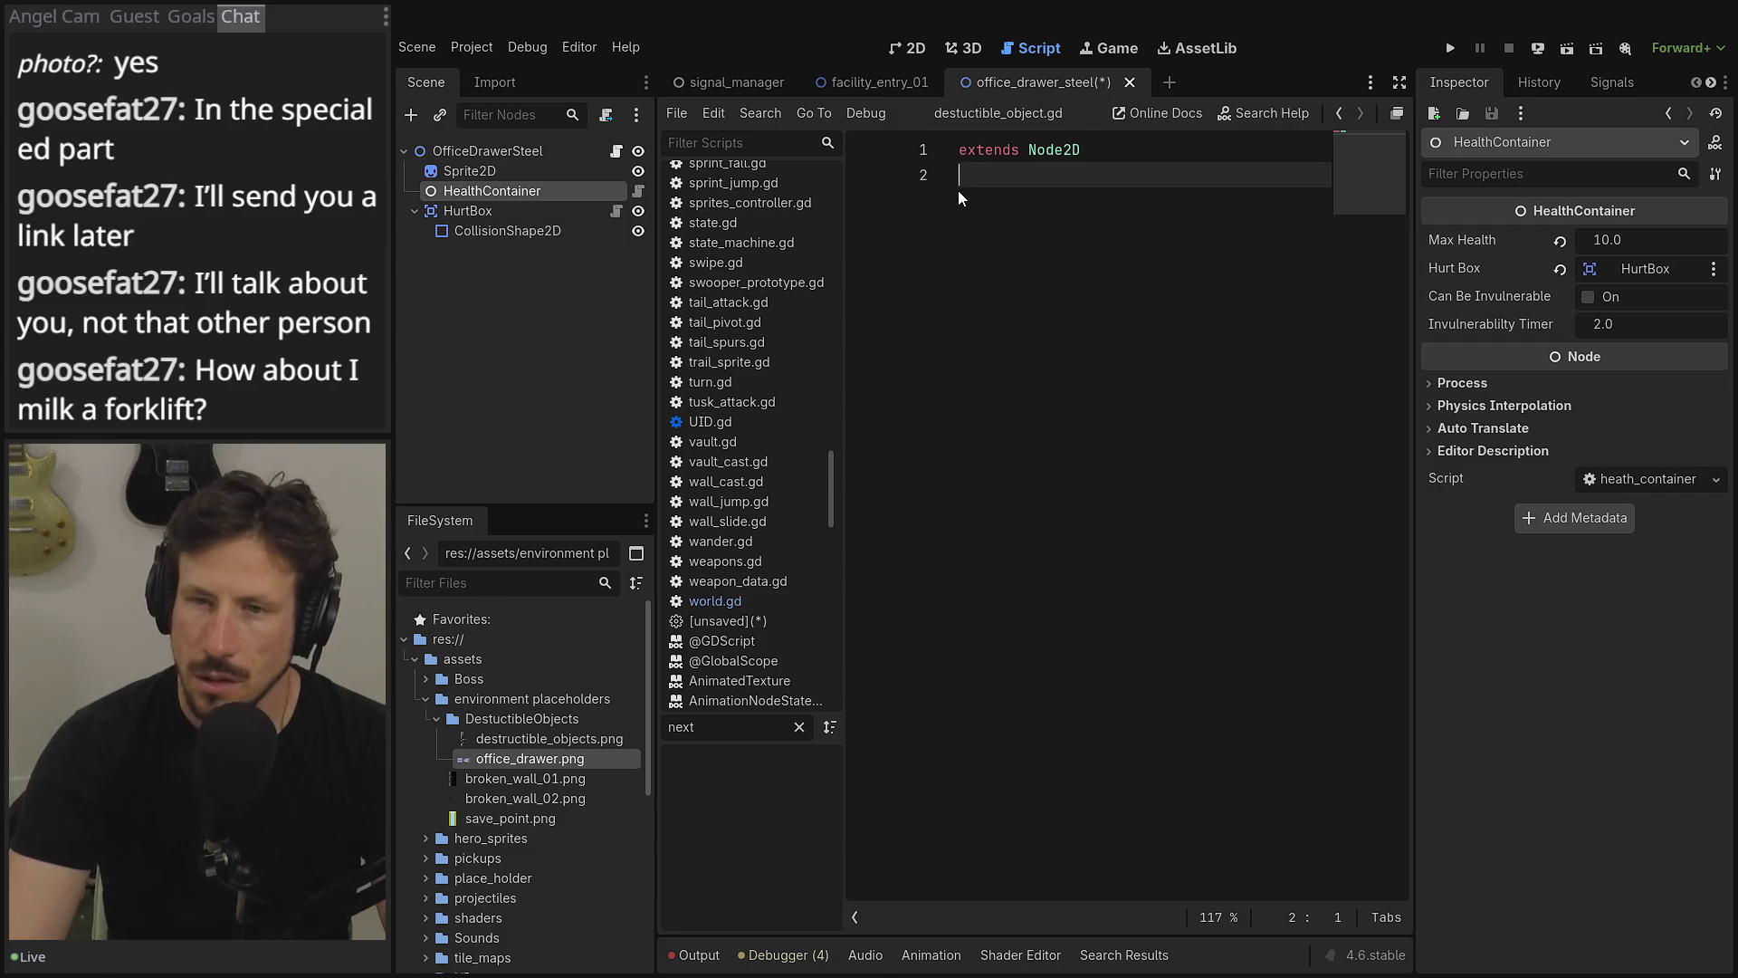
# - Connect HealthContainer's damage_taken signal to a new handler in the drawer script
pyautogui.click(1564, 89)
pyautogui.click(1626, 84)
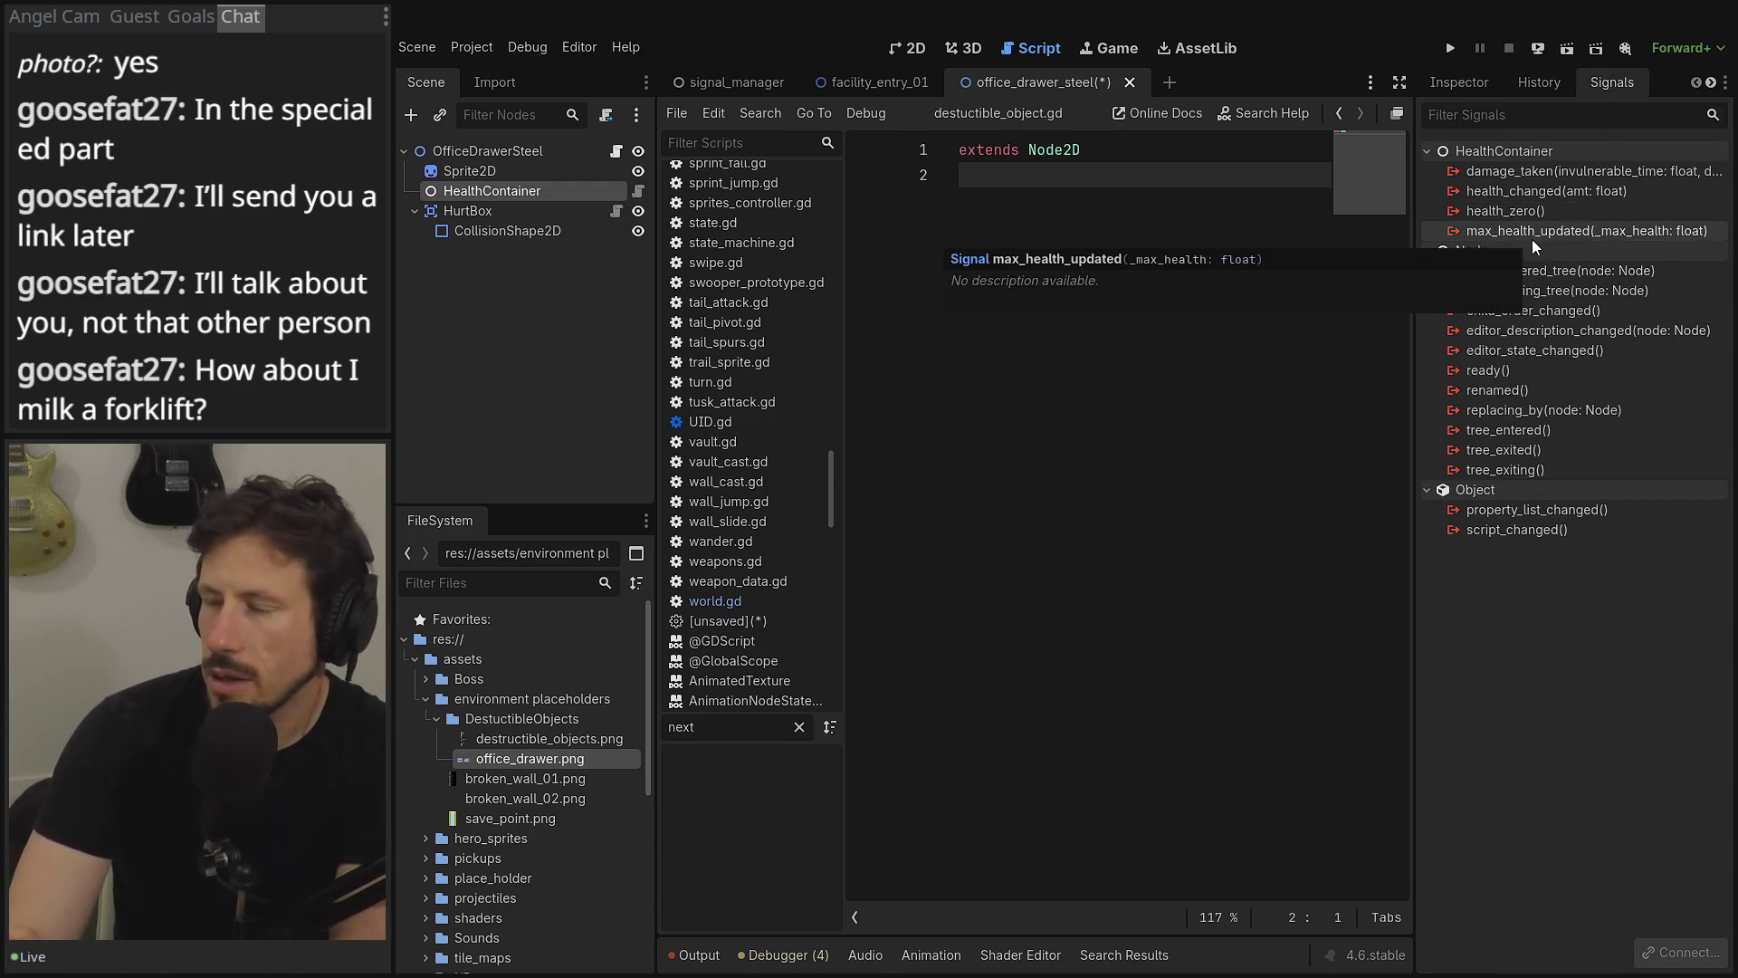
pyautogui.doubleClick(1544, 179)
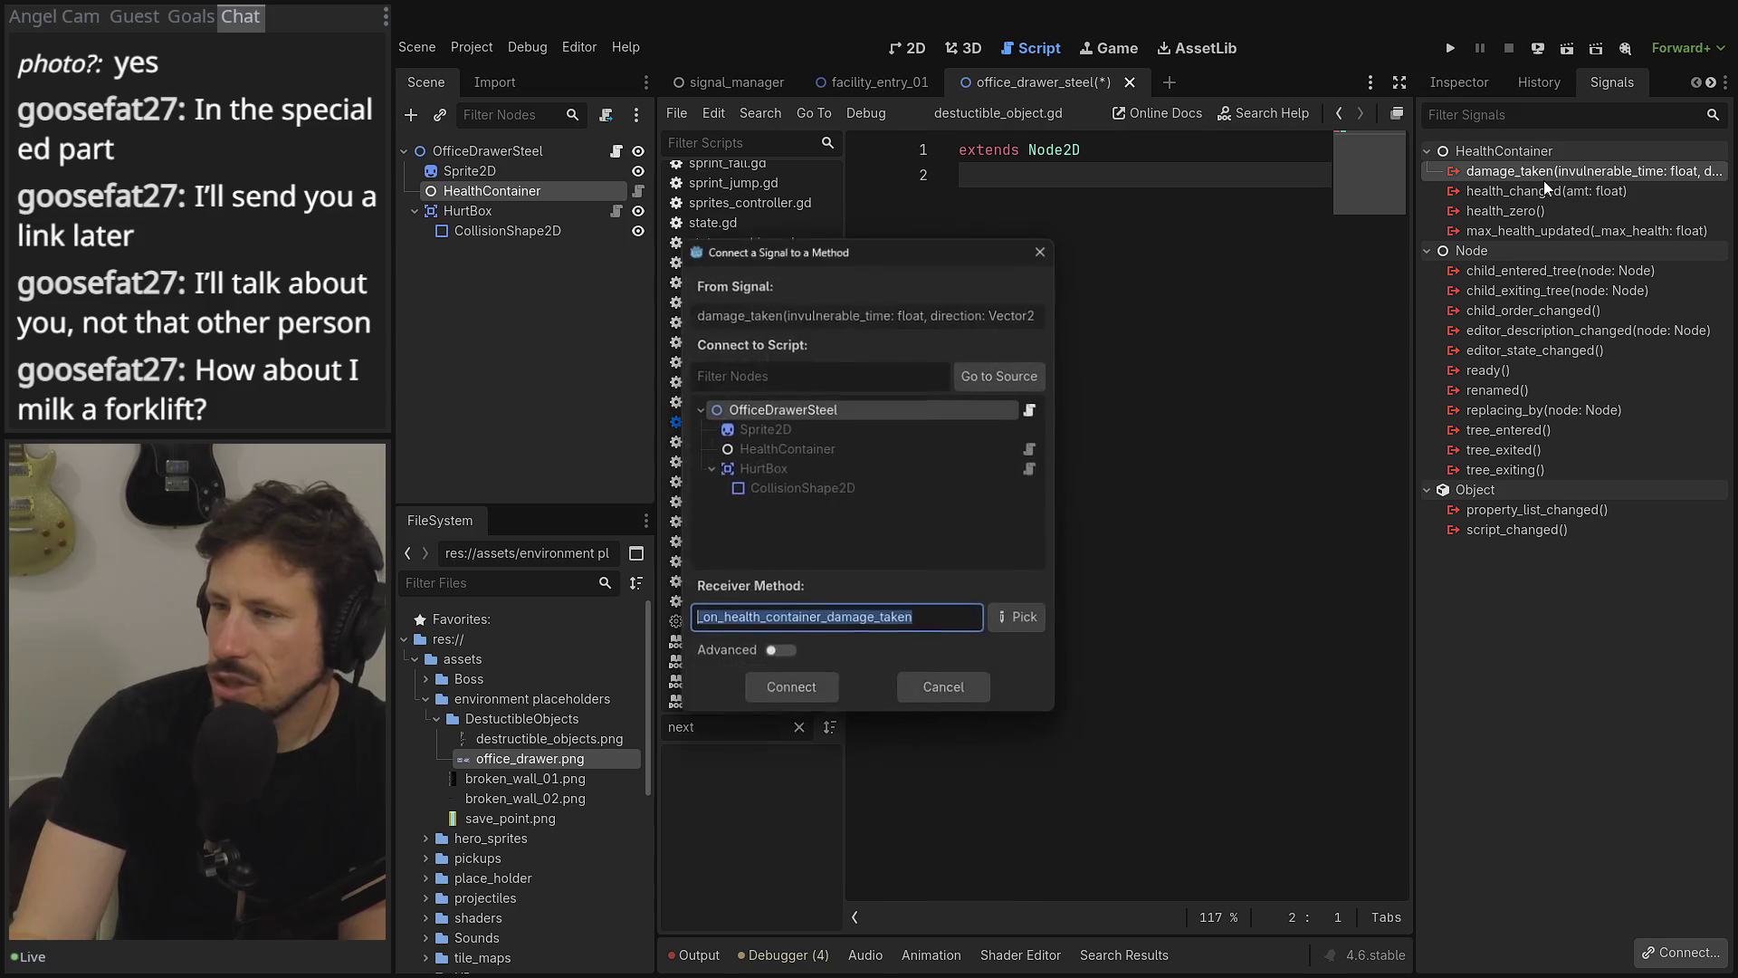
pyautogui.click(784, 692)
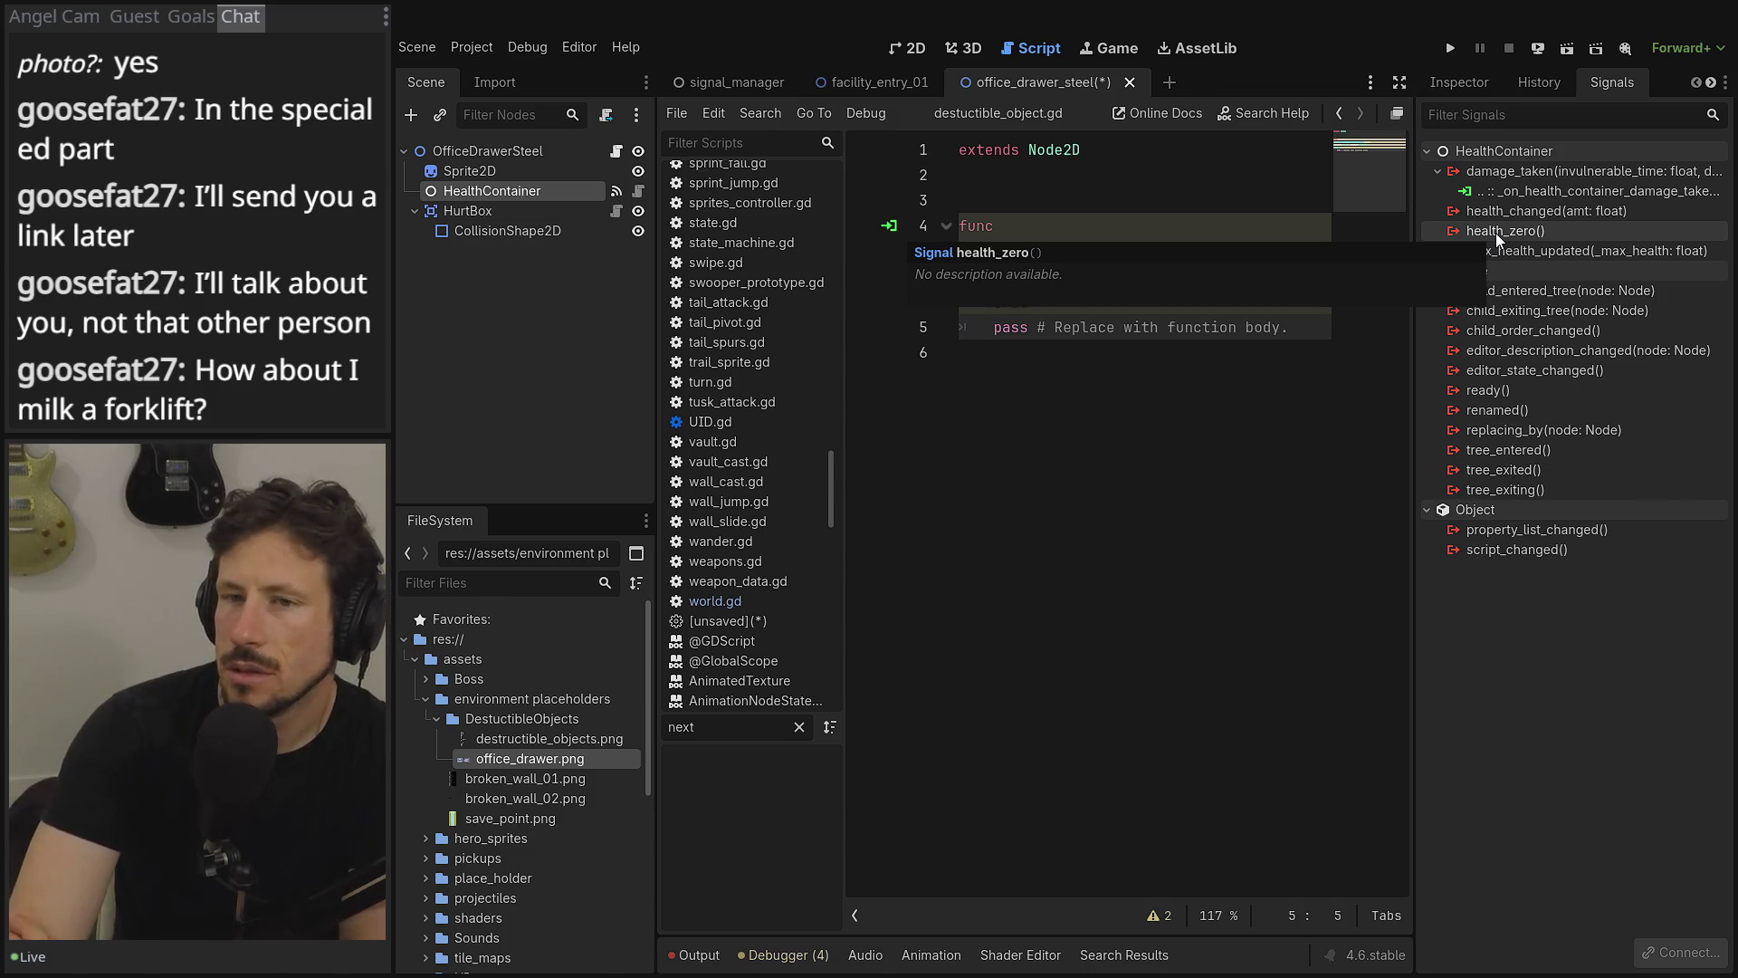
# - Start replacing HealthContainer's script and browse into the scenes/enemies folder
pyautogui.click(605, 115)
pyautogui.click(1065, 421)
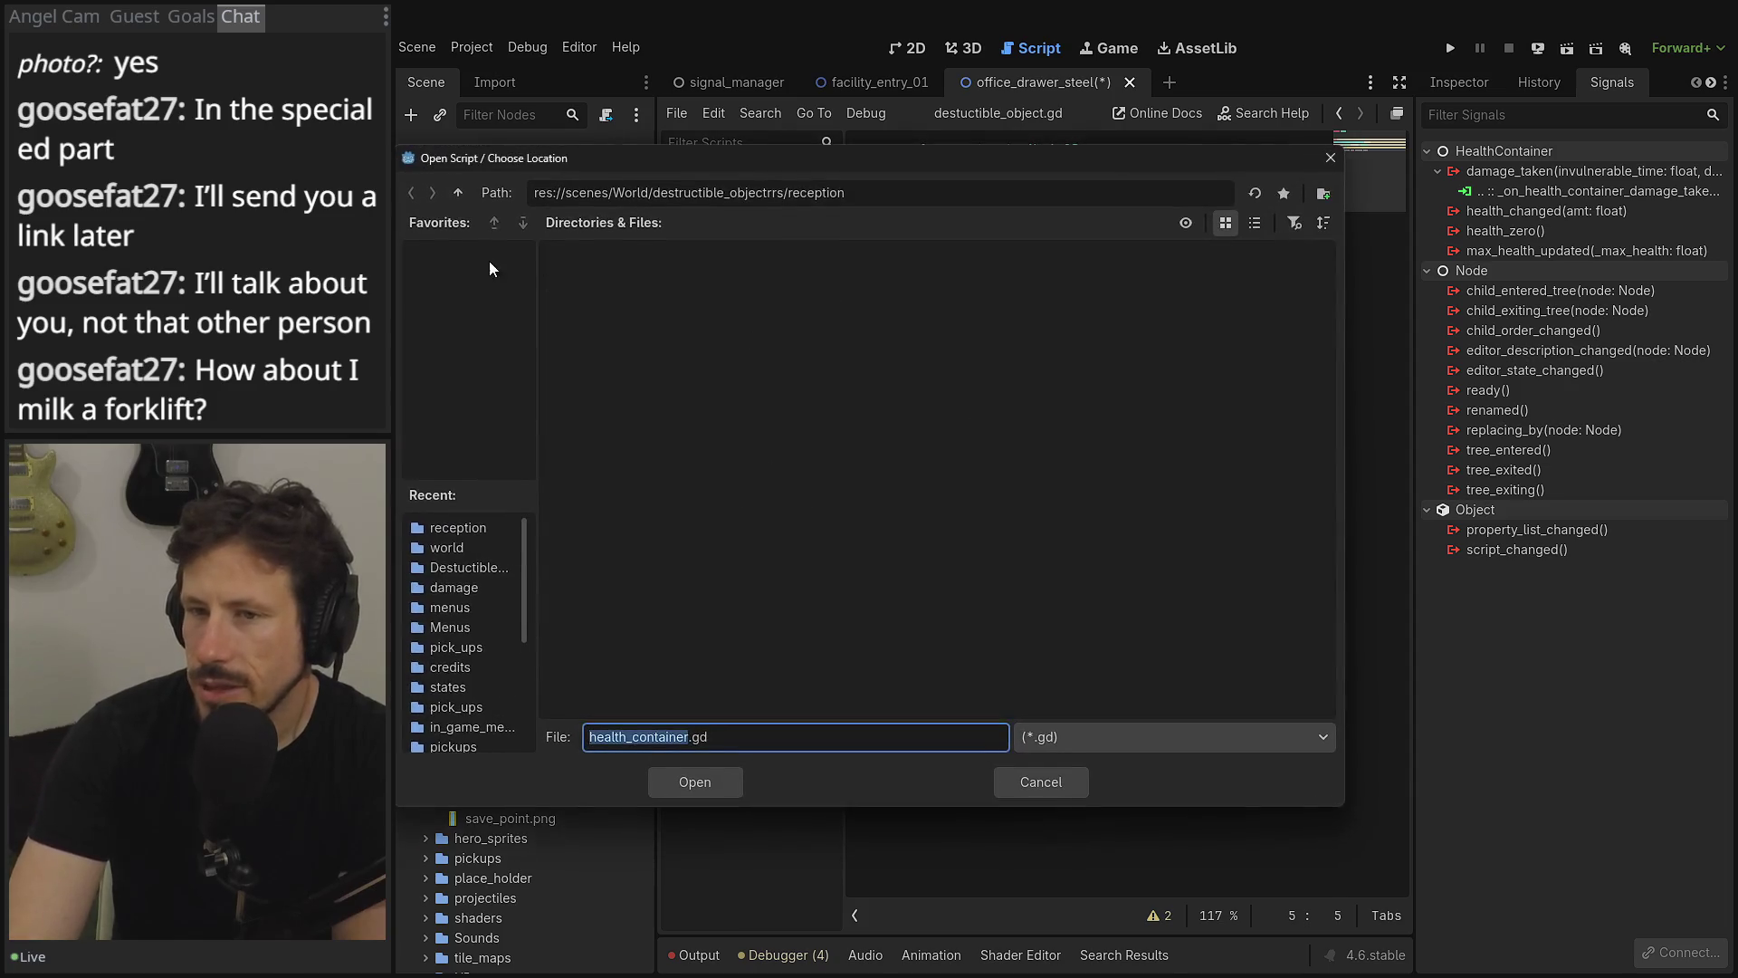
pyautogui.click(460, 191)
pyautogui.click(460, 192)
pyautogui.click(460, 192)
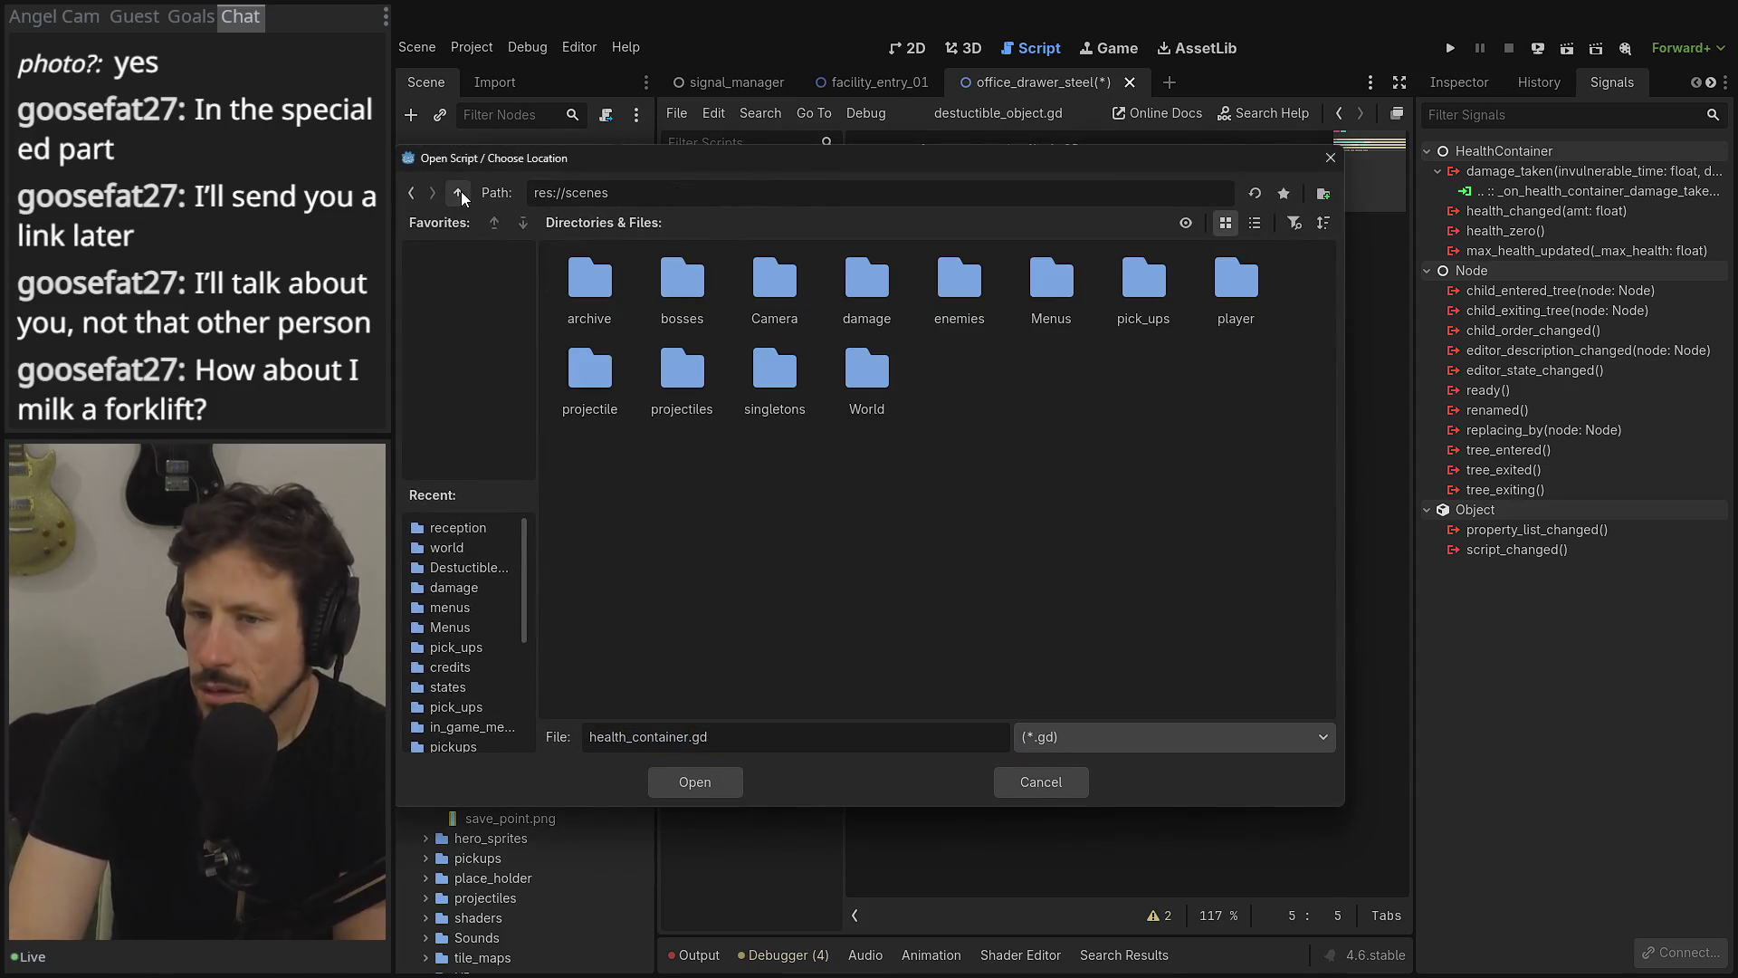
pyautogui.doubleClick(993, 284)
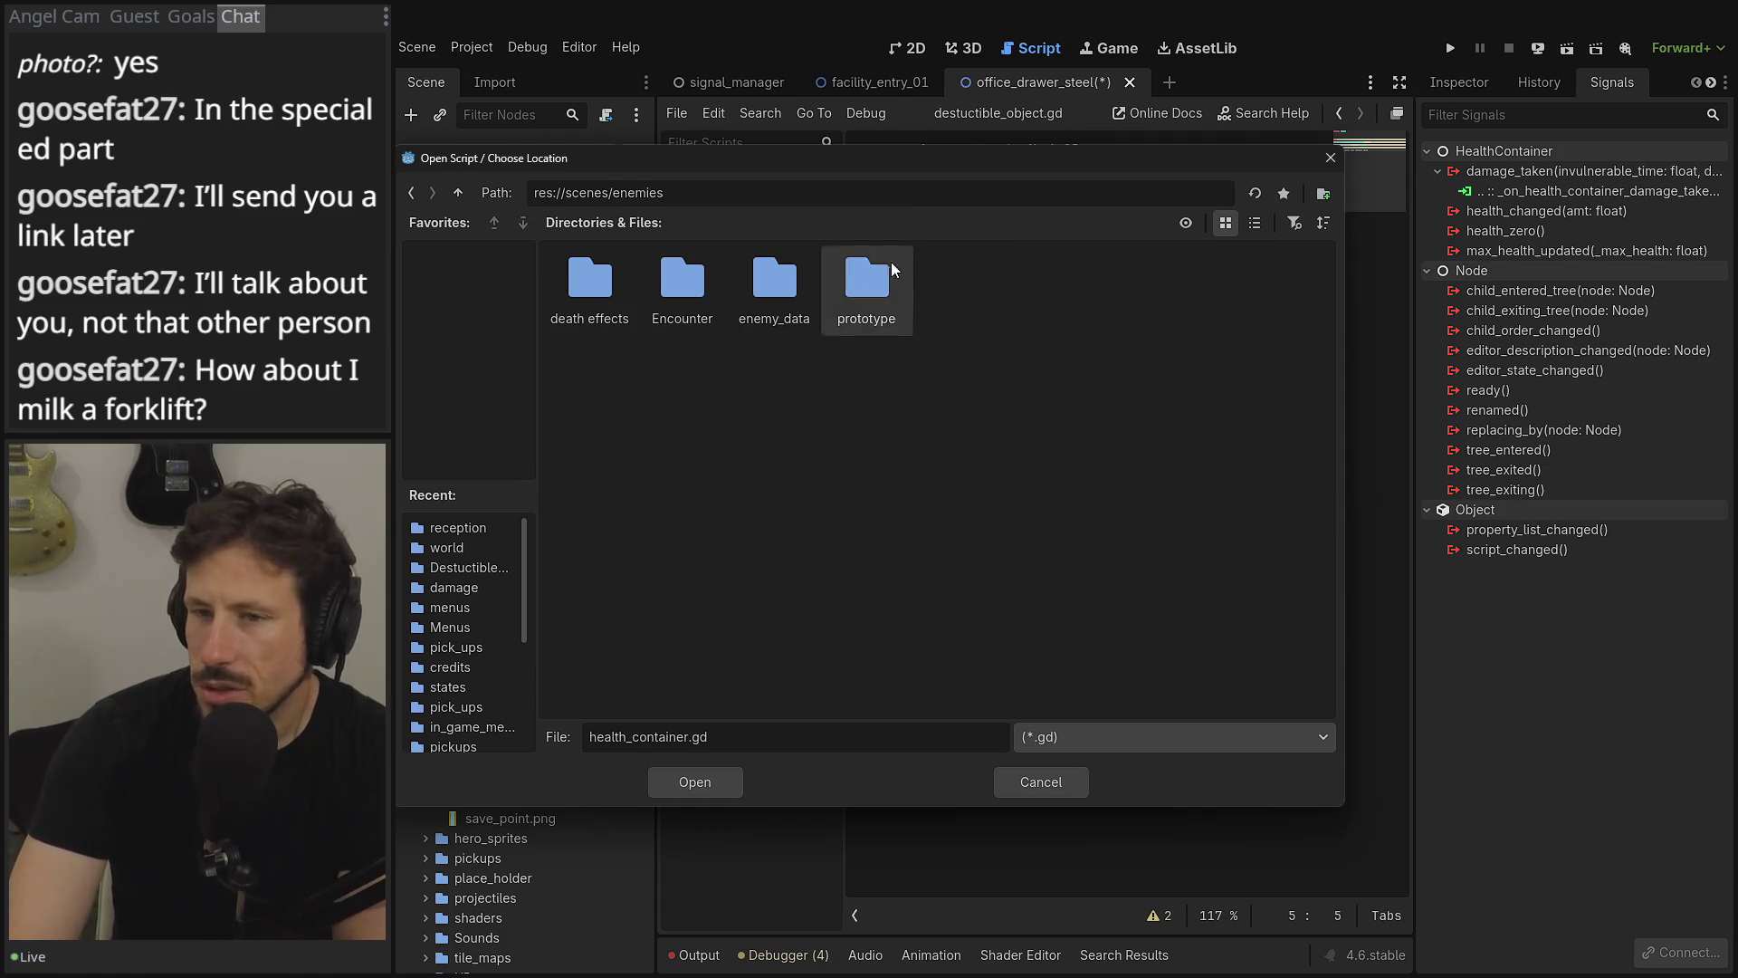
# - Load res://scripts/damage/enemy_heath_container.gd as HealthContainer's script
pyautogui.click(457, 192)
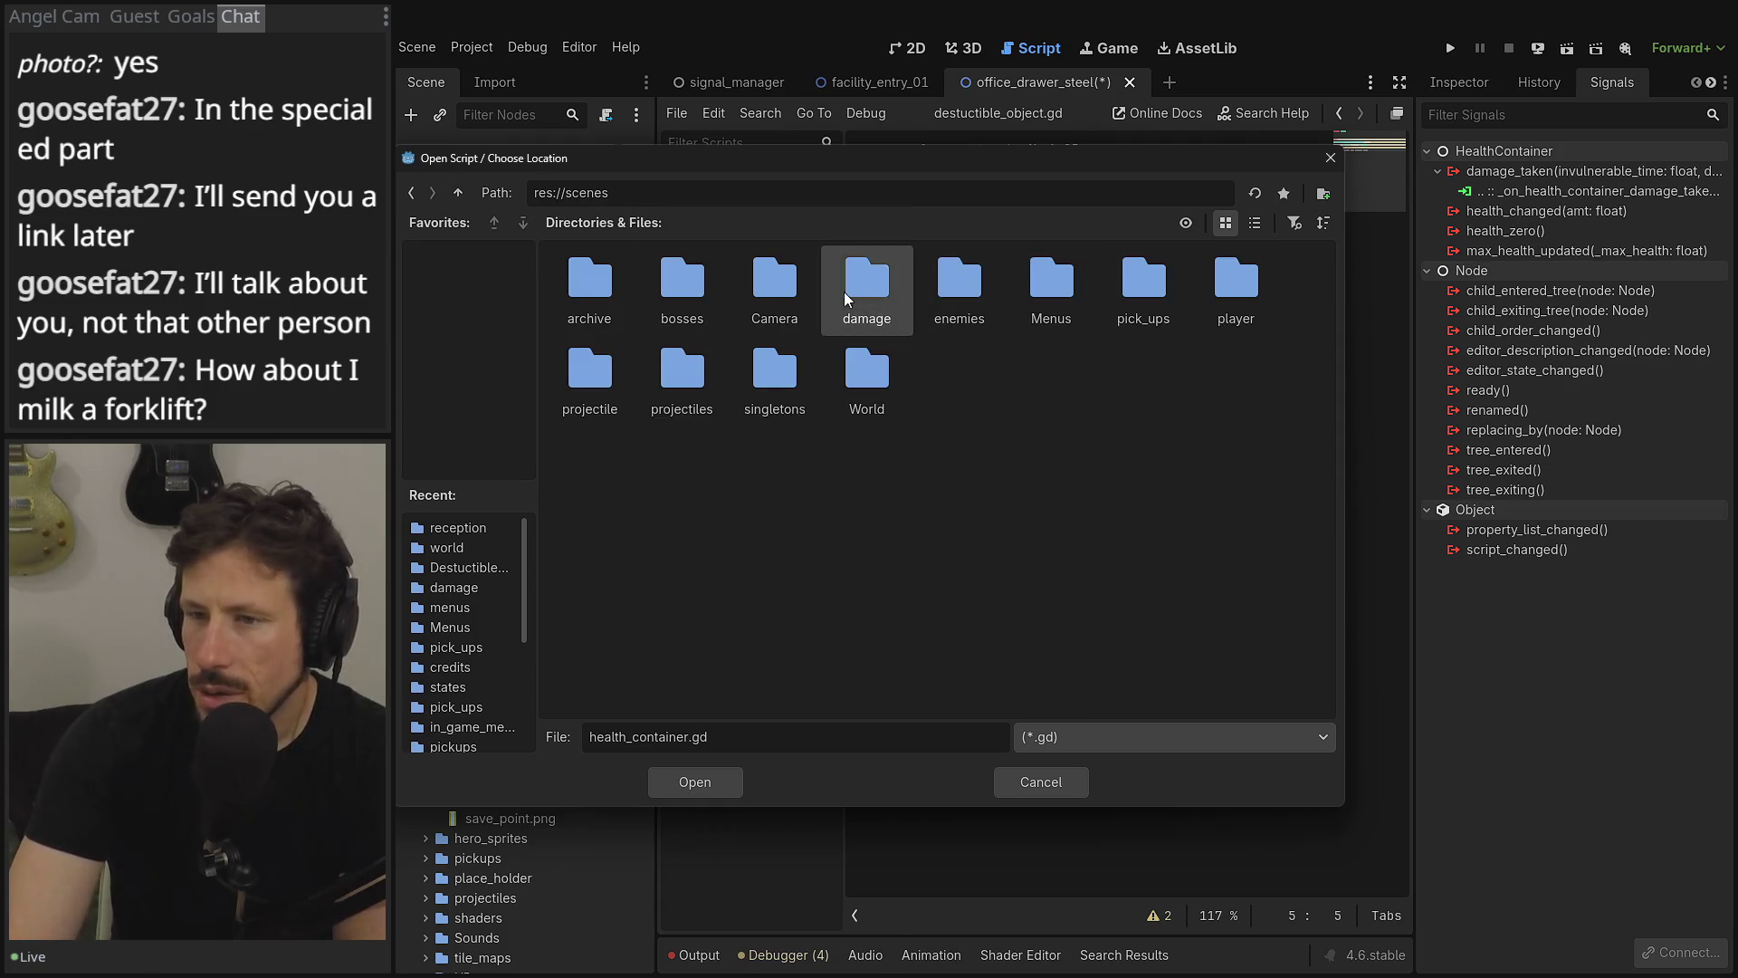
pyautogui.doubleClick(844, 292)
pyautogui.click(468, 196)
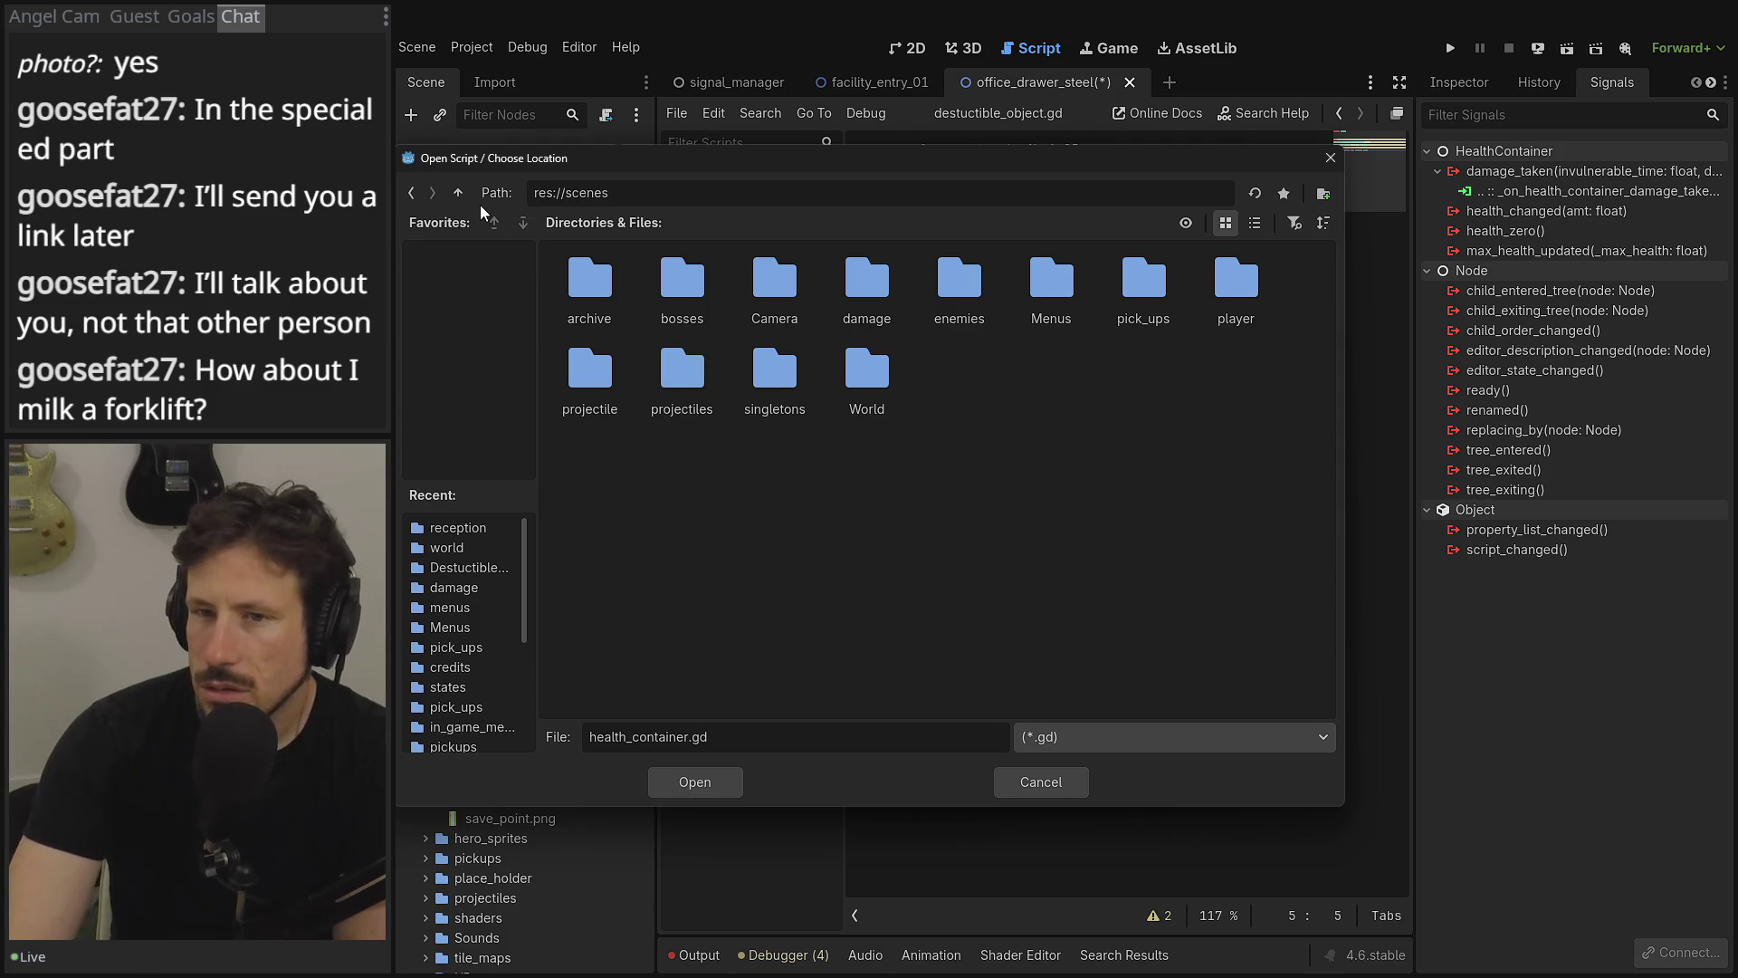
pyautogui.click(458, 192)
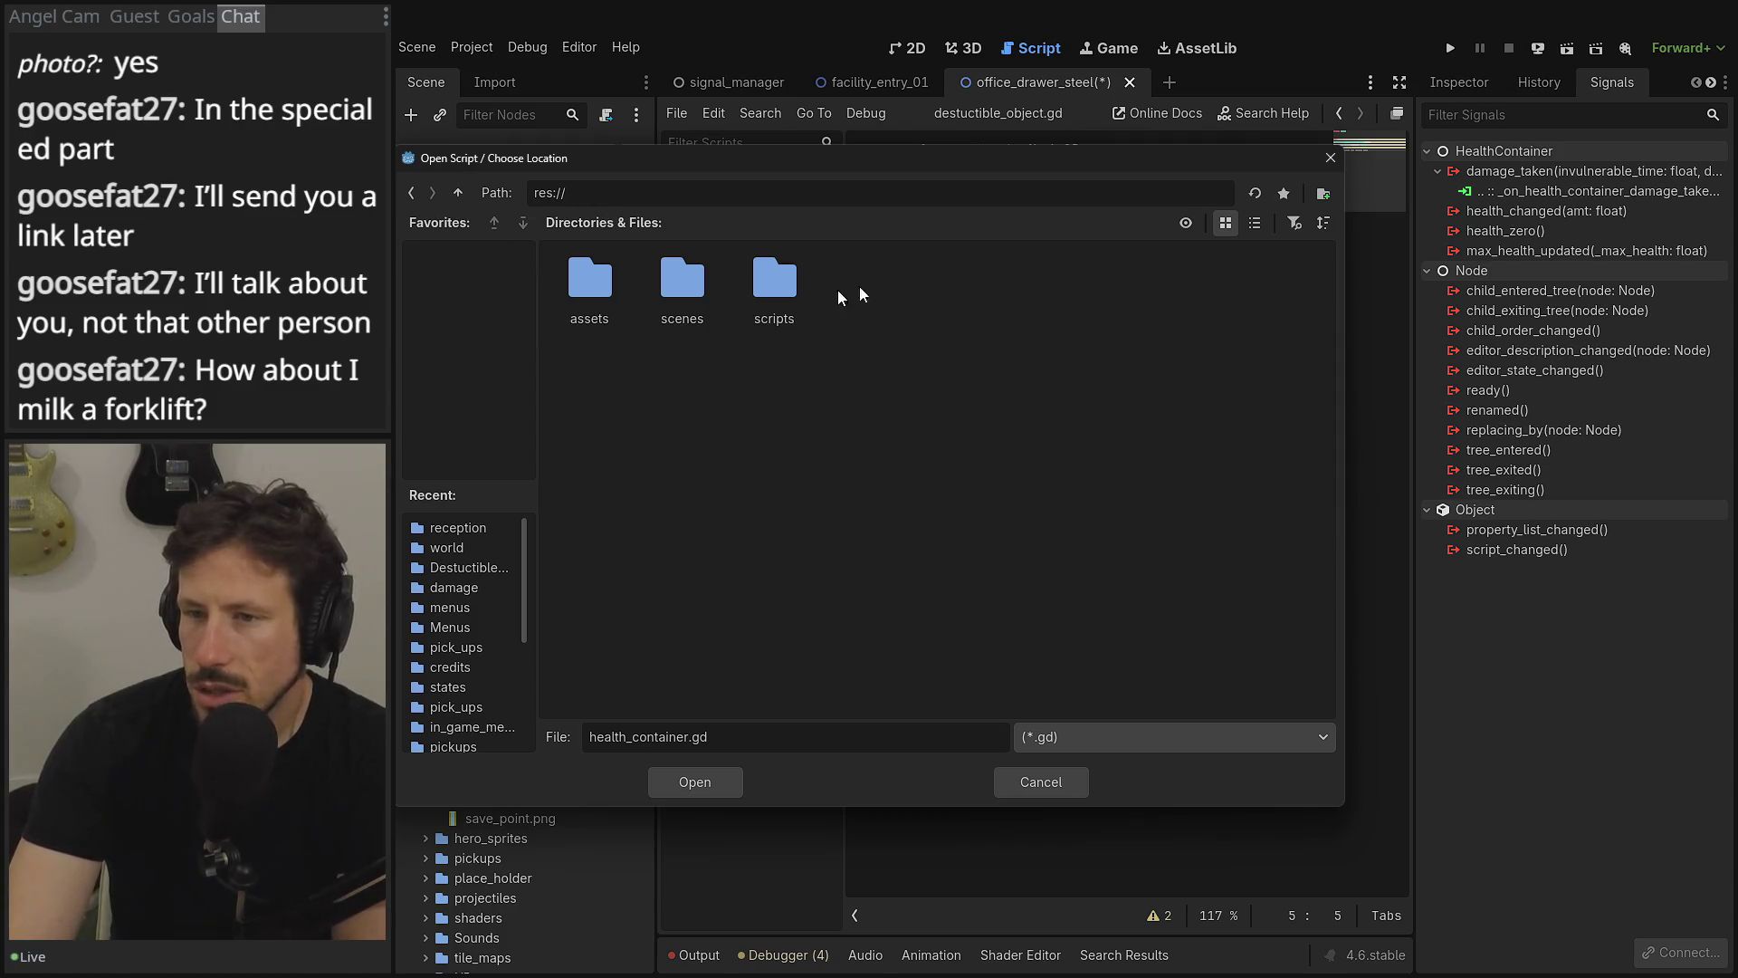
pyautogui.doubleClick(737, 307)
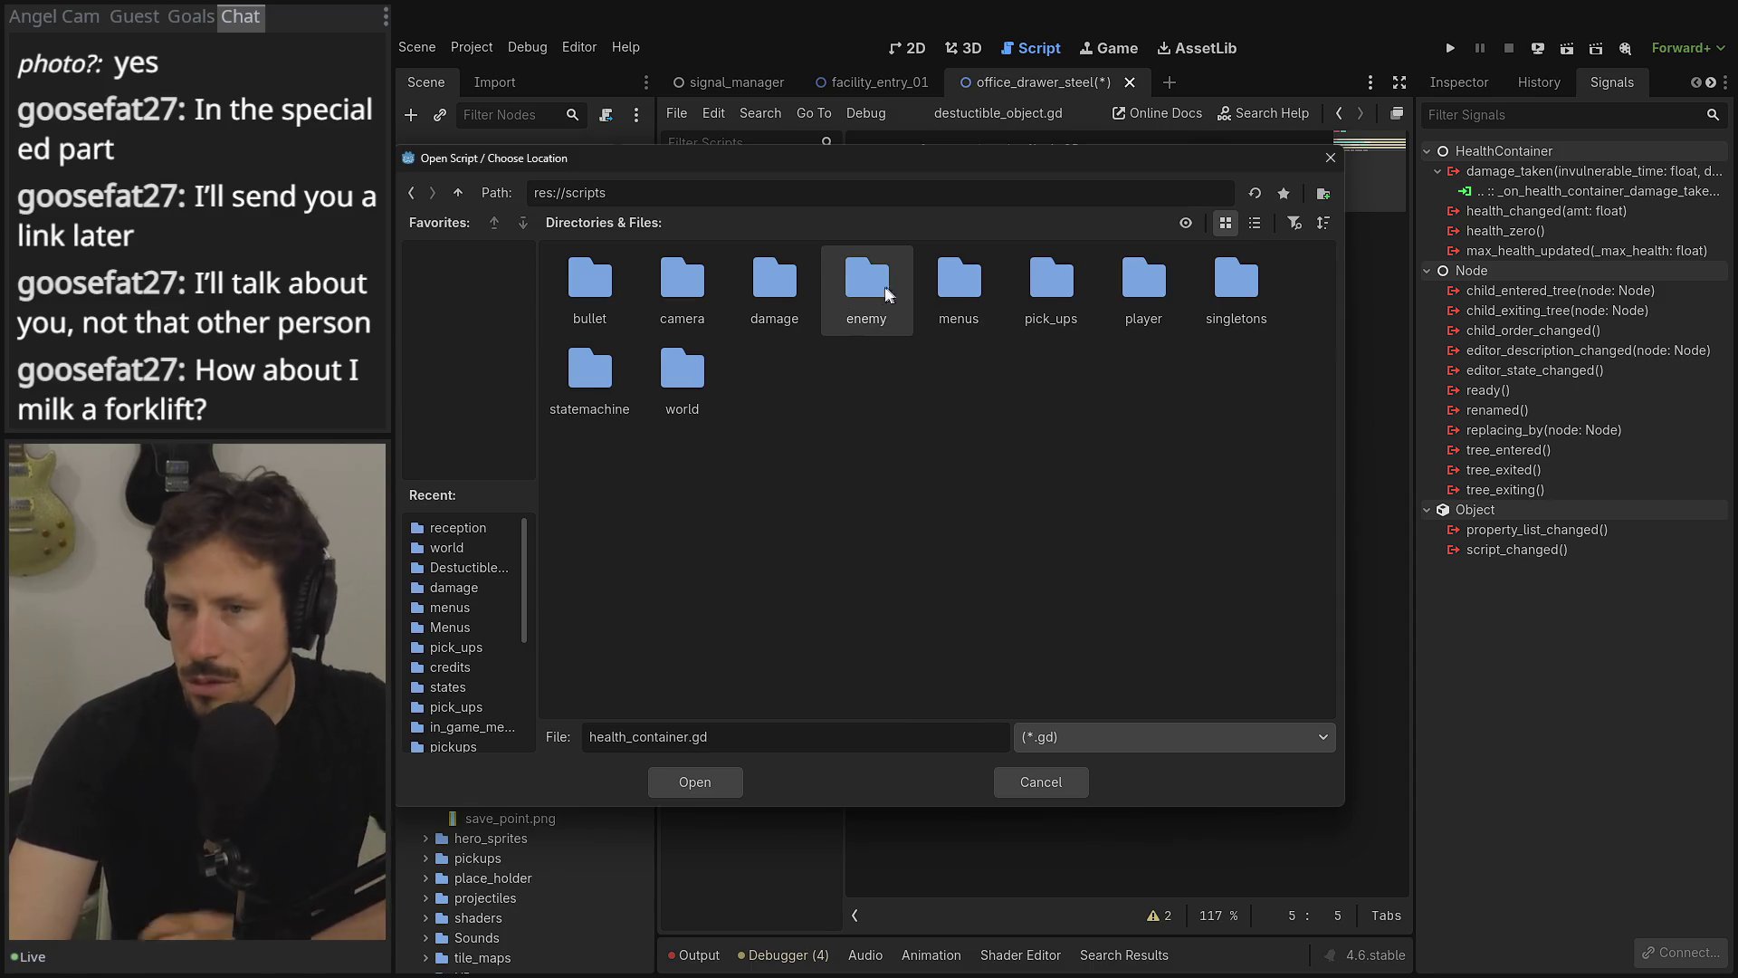
pyautogui.doubleClick(785, 285)
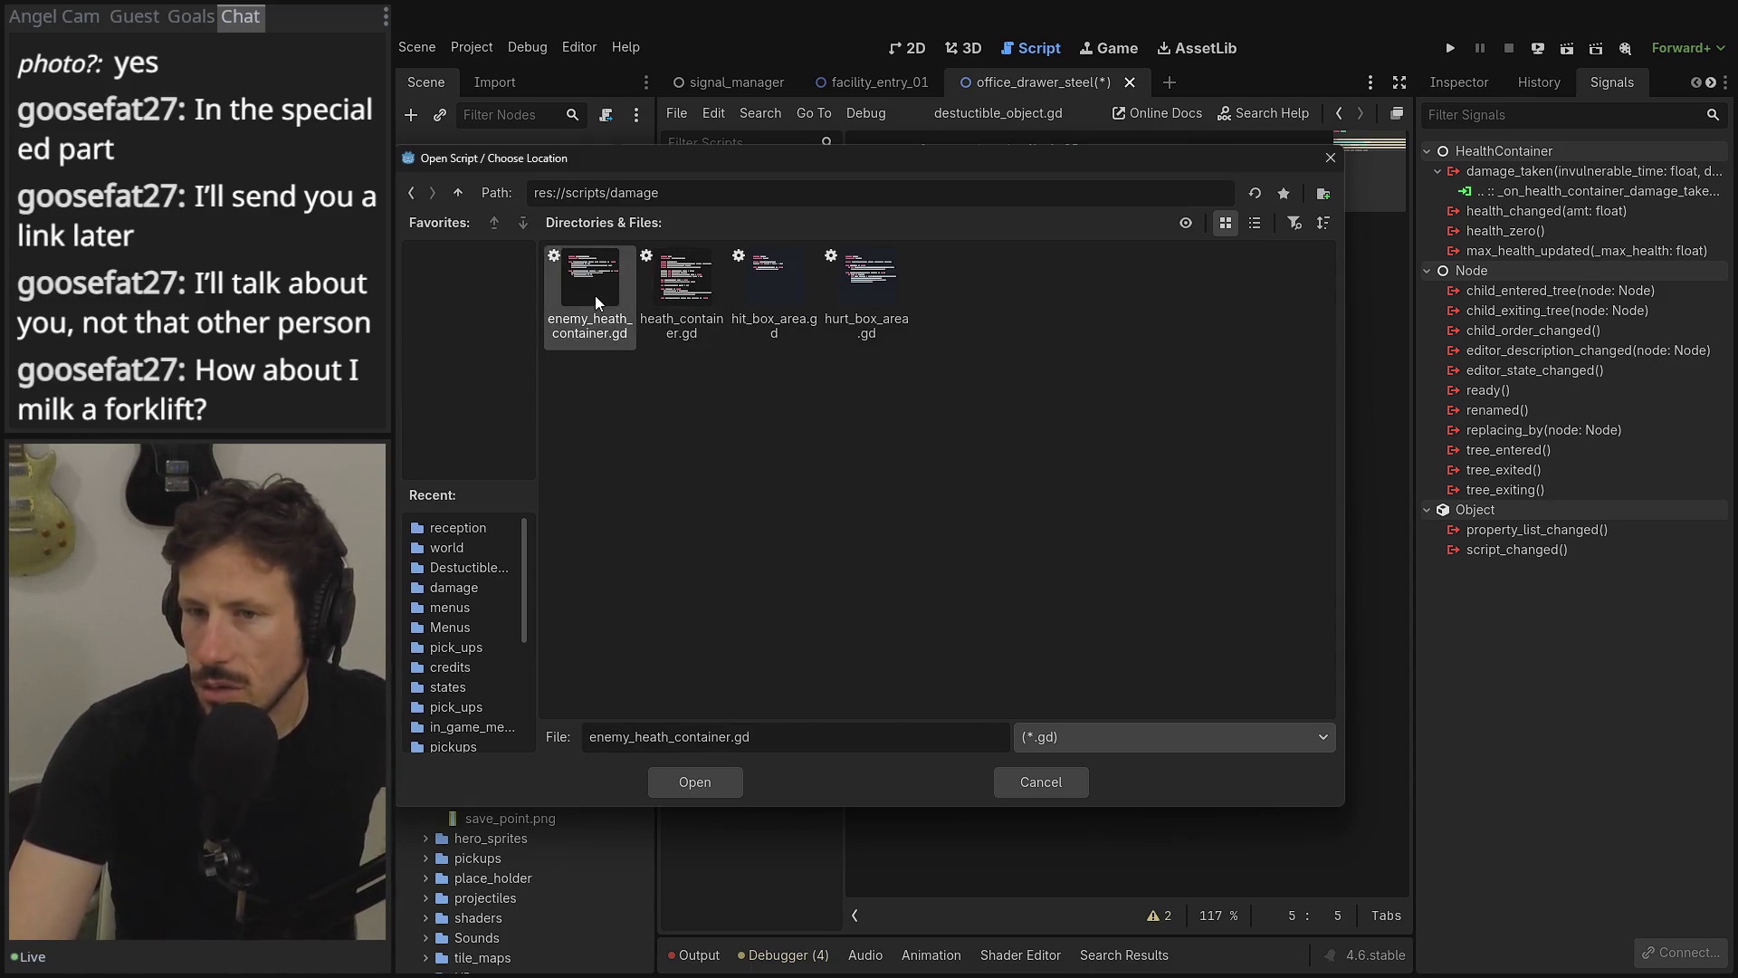
pyautogui.doubleClick(594, 295)
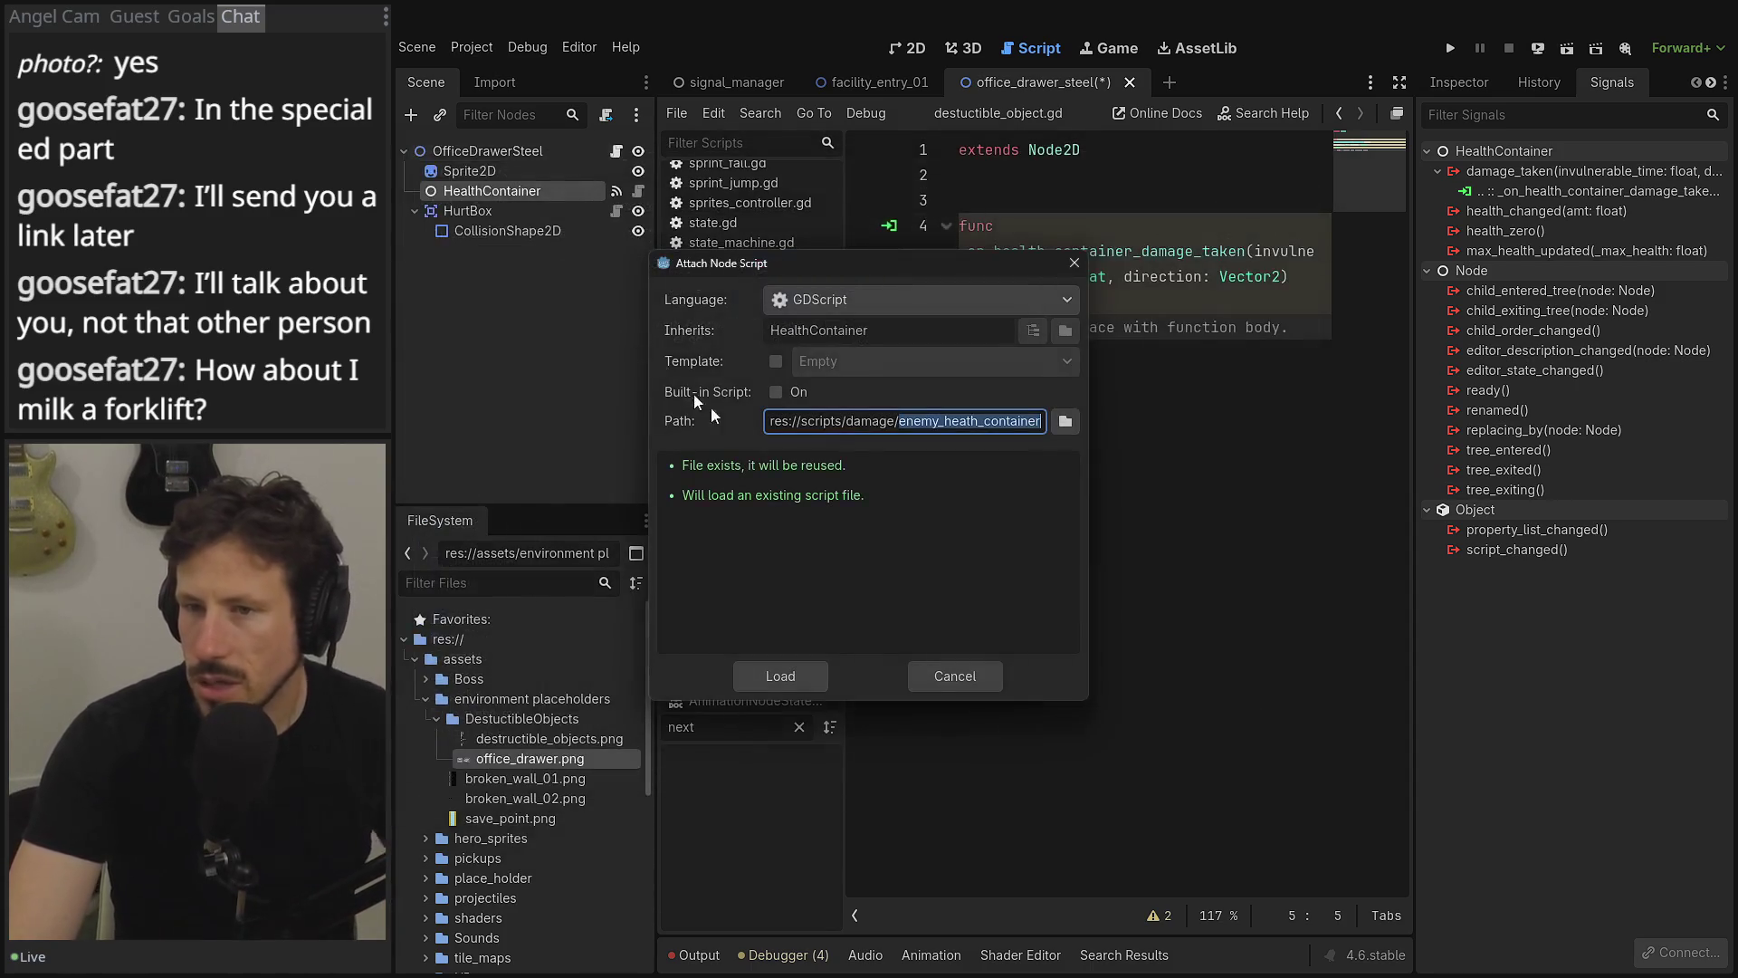
pyautogui.click(812, 678)
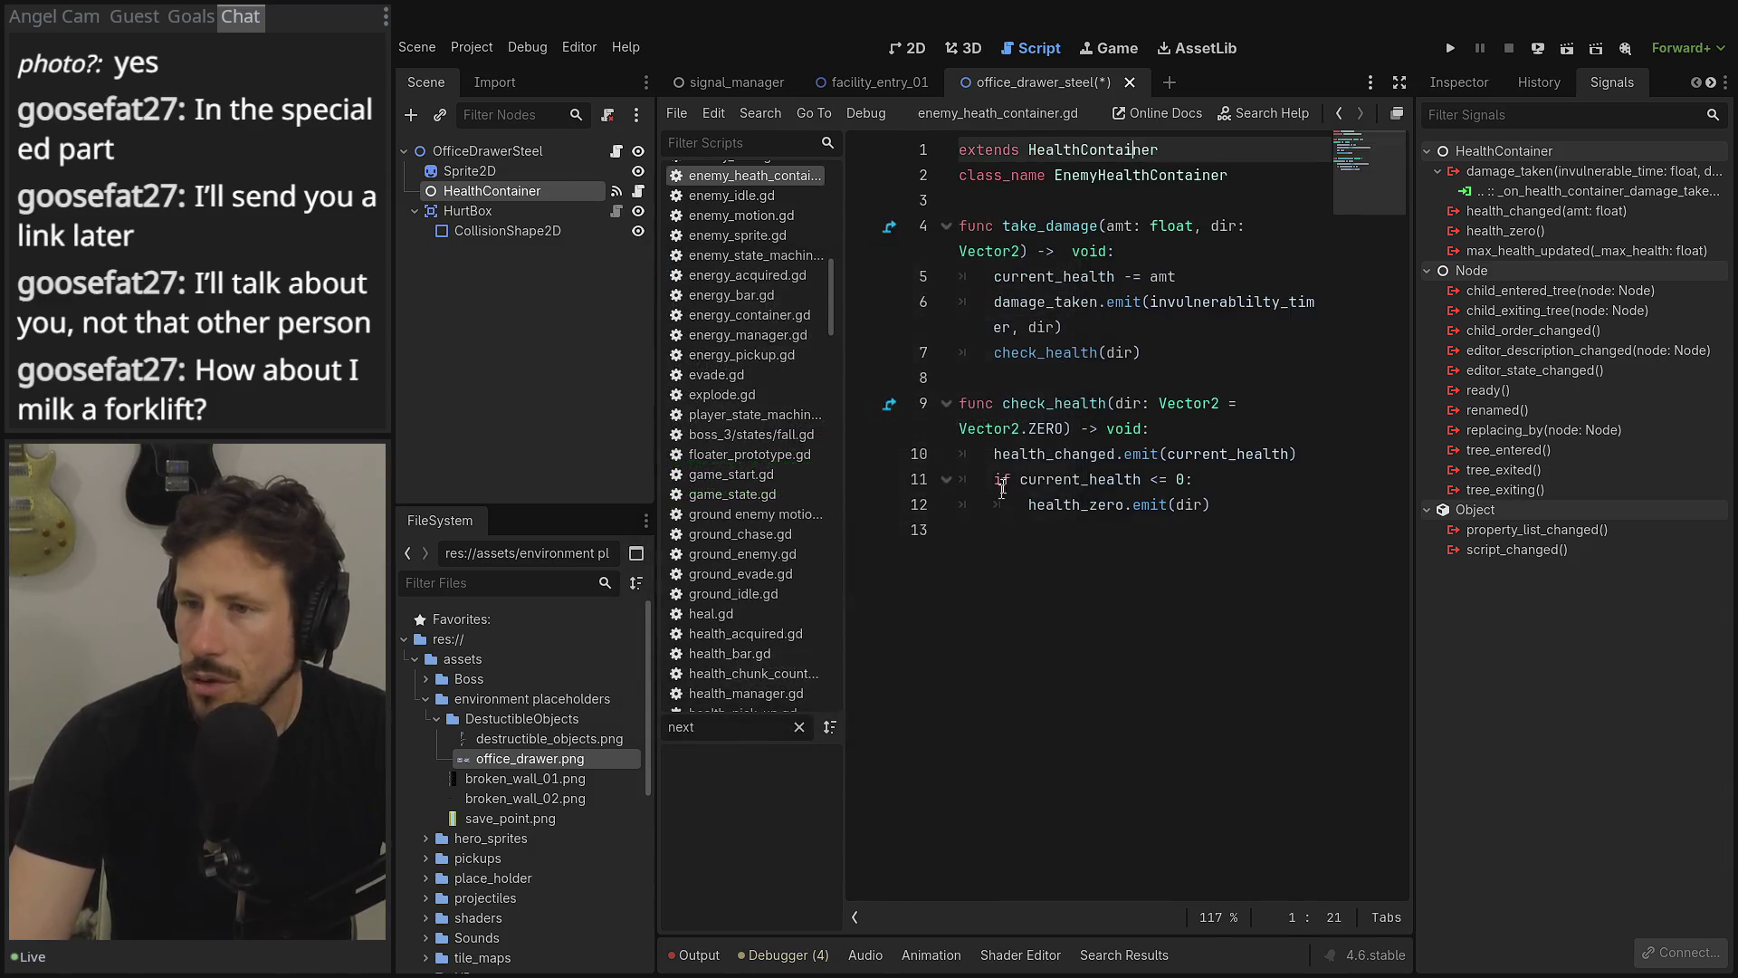
# - Connect the health_zero signal to a new handler and widen the code editor
pyautogui.doubleClick(1530, 230)
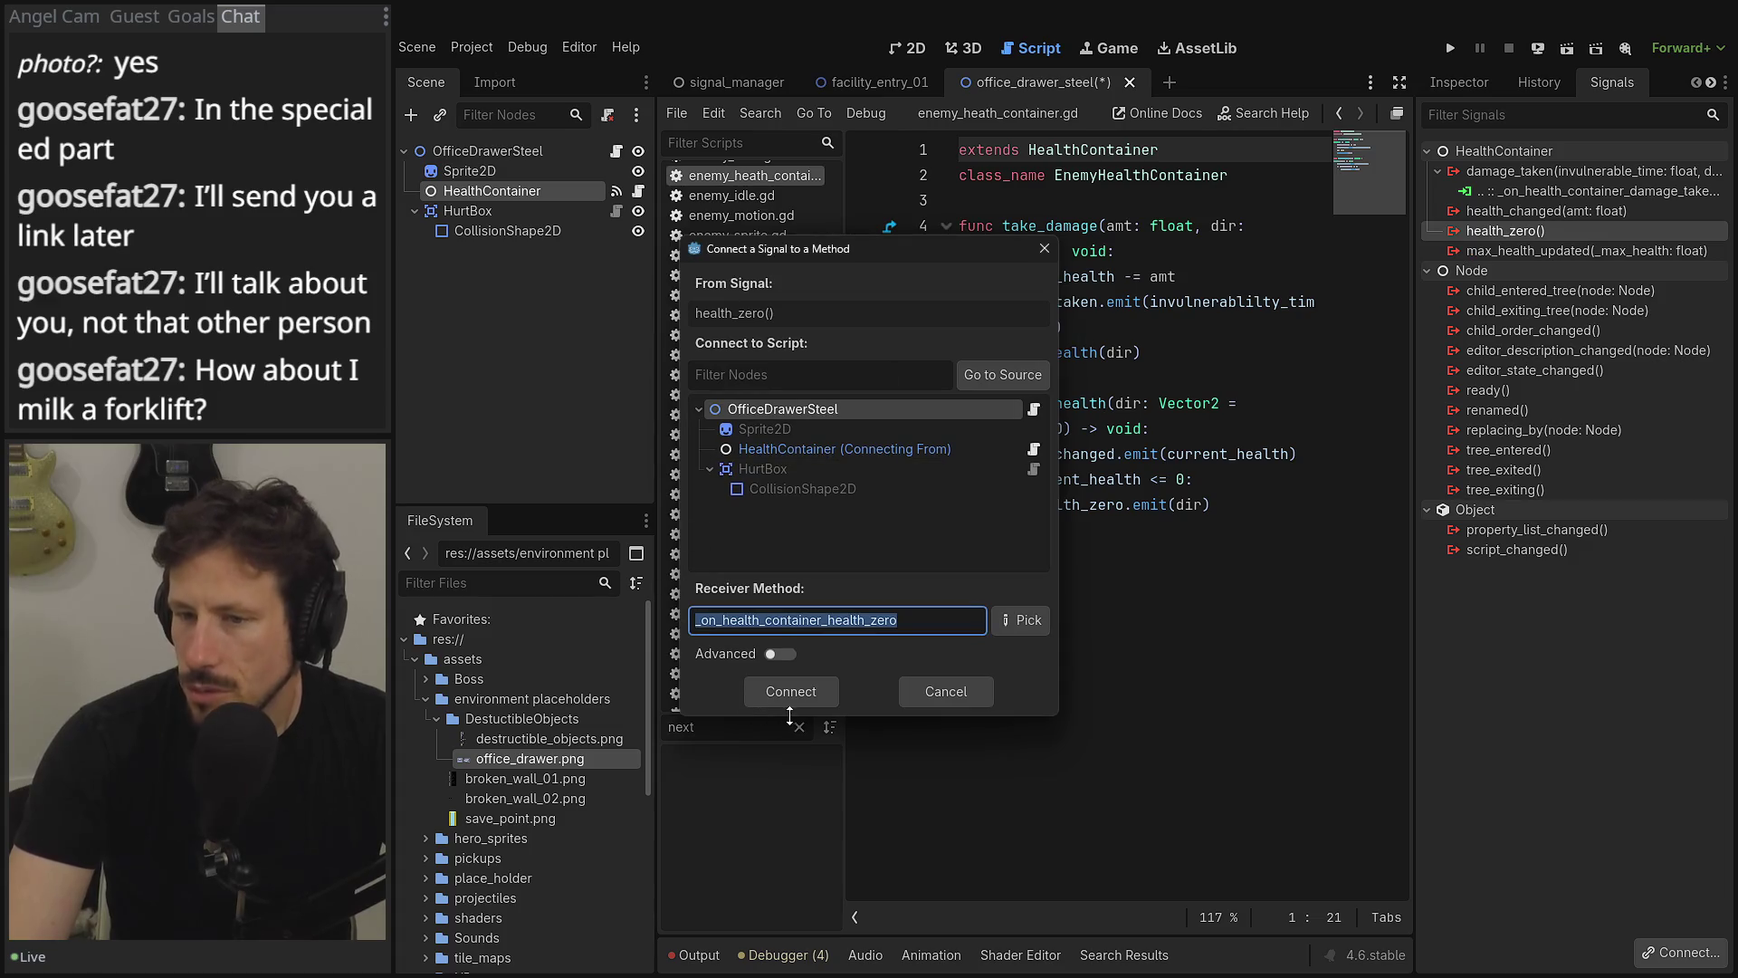
pyautogui.click(801, 692)
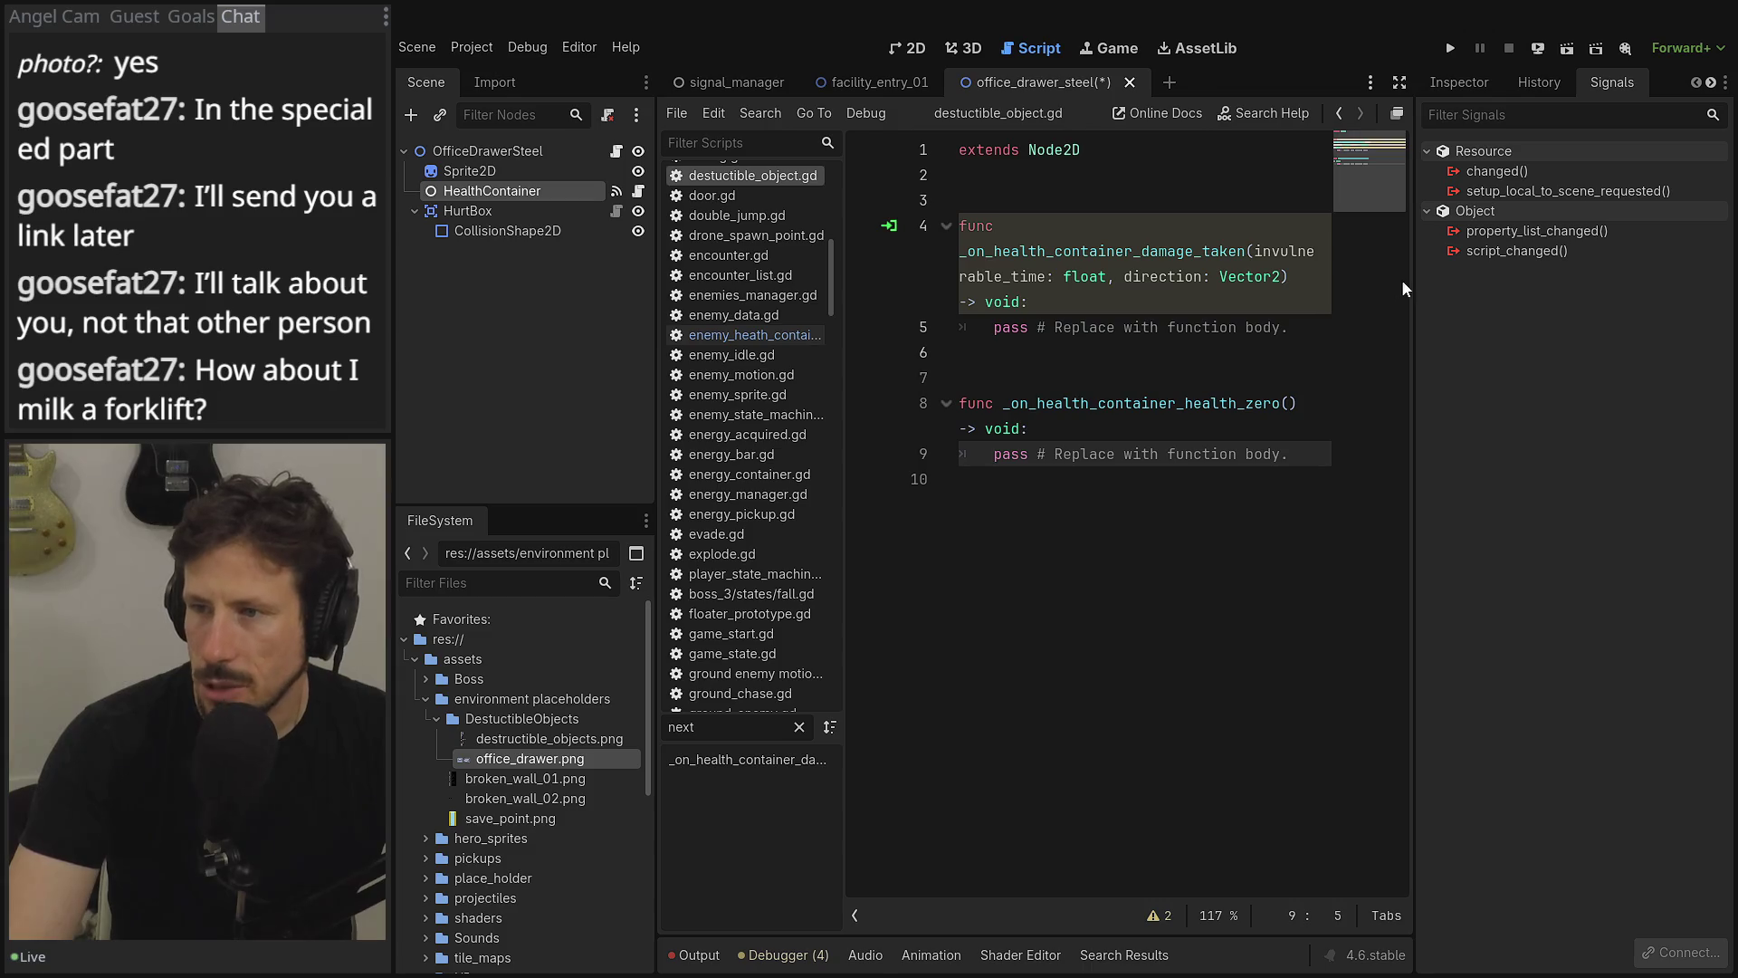
pyautogui.moveTo(1407, 283); pyautogui.dragTo(1623, 310)
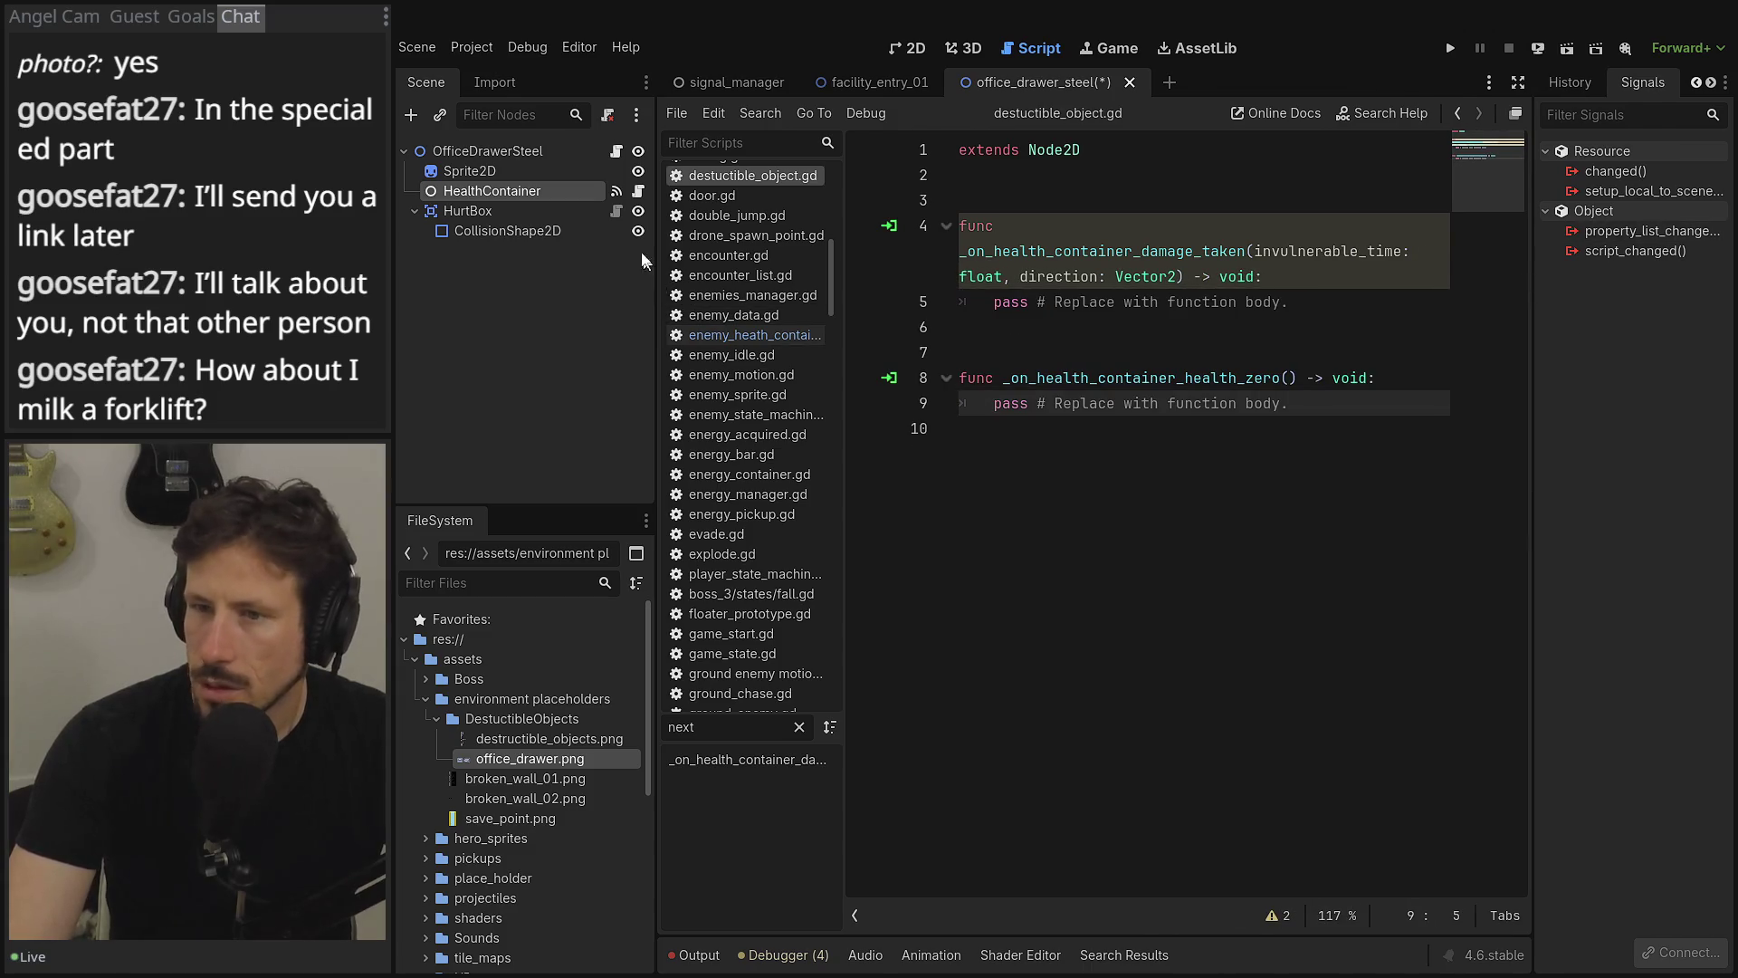
pyautogui.moveTo(655, 263); pyautogui.dragTo(507, 227)
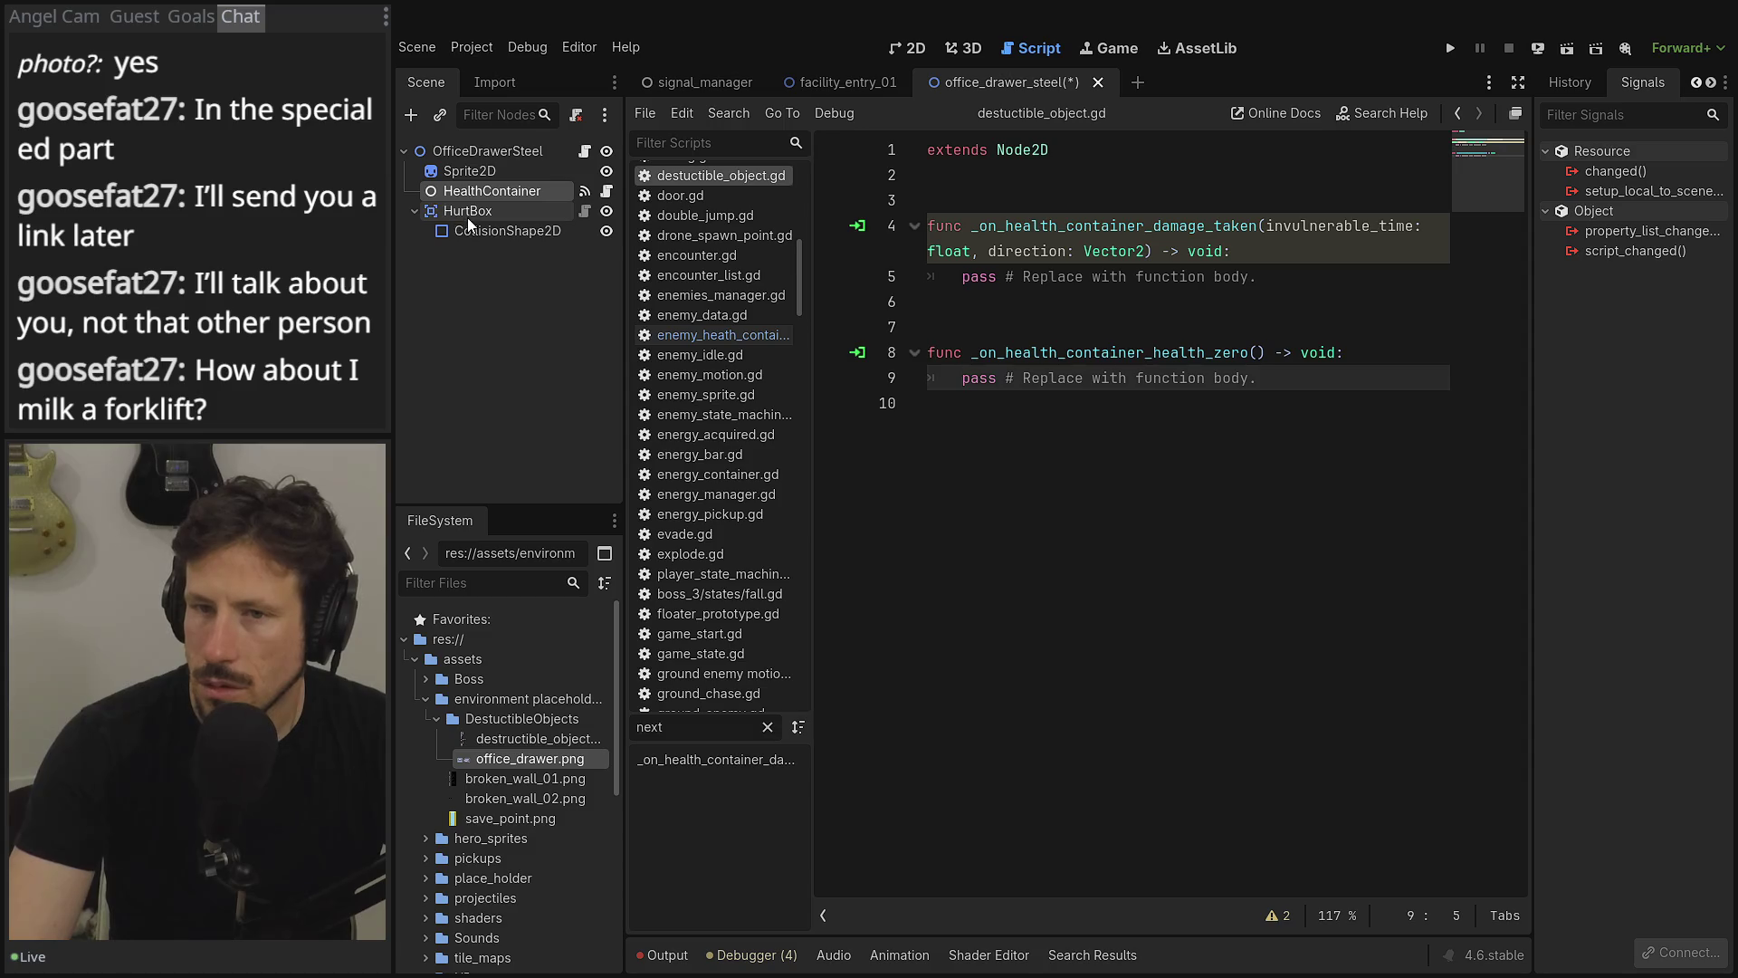
# - Select HurtBox and expand its collision layer and mask settings in the Inspector
pyautogui.click(467, 217)
pyautogui.click(1570, 83)
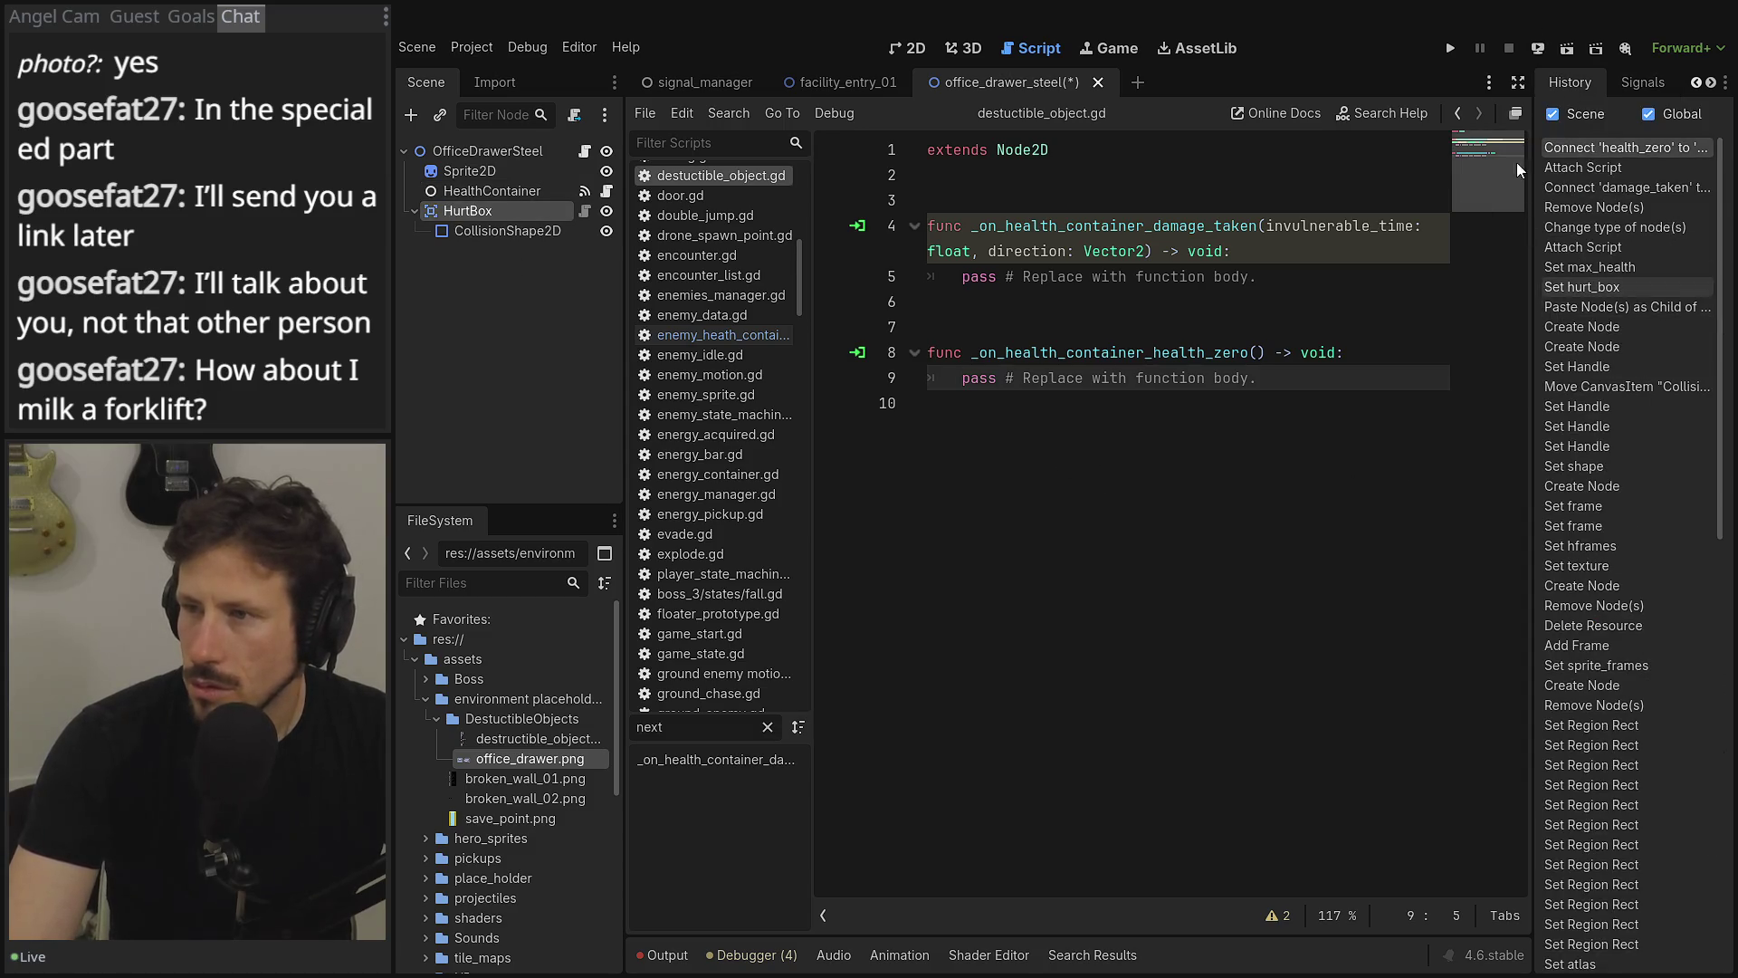
pyautogui.click(1696, 83)
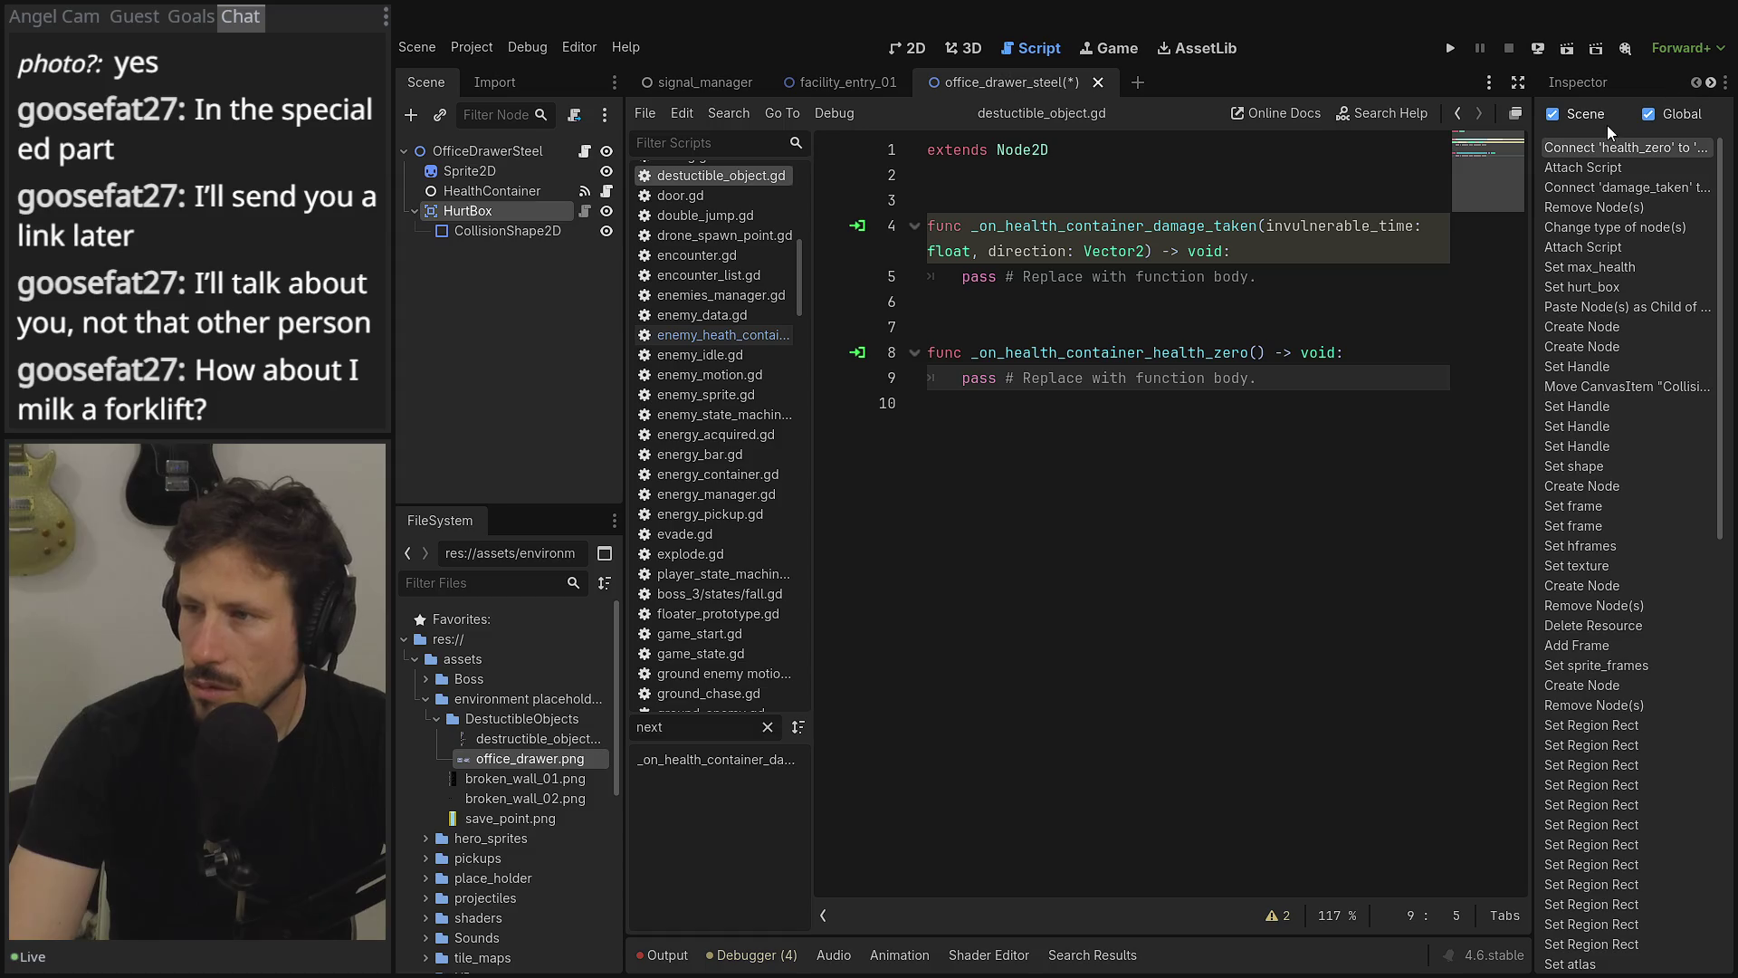
pyautogui.click(1578, 84)
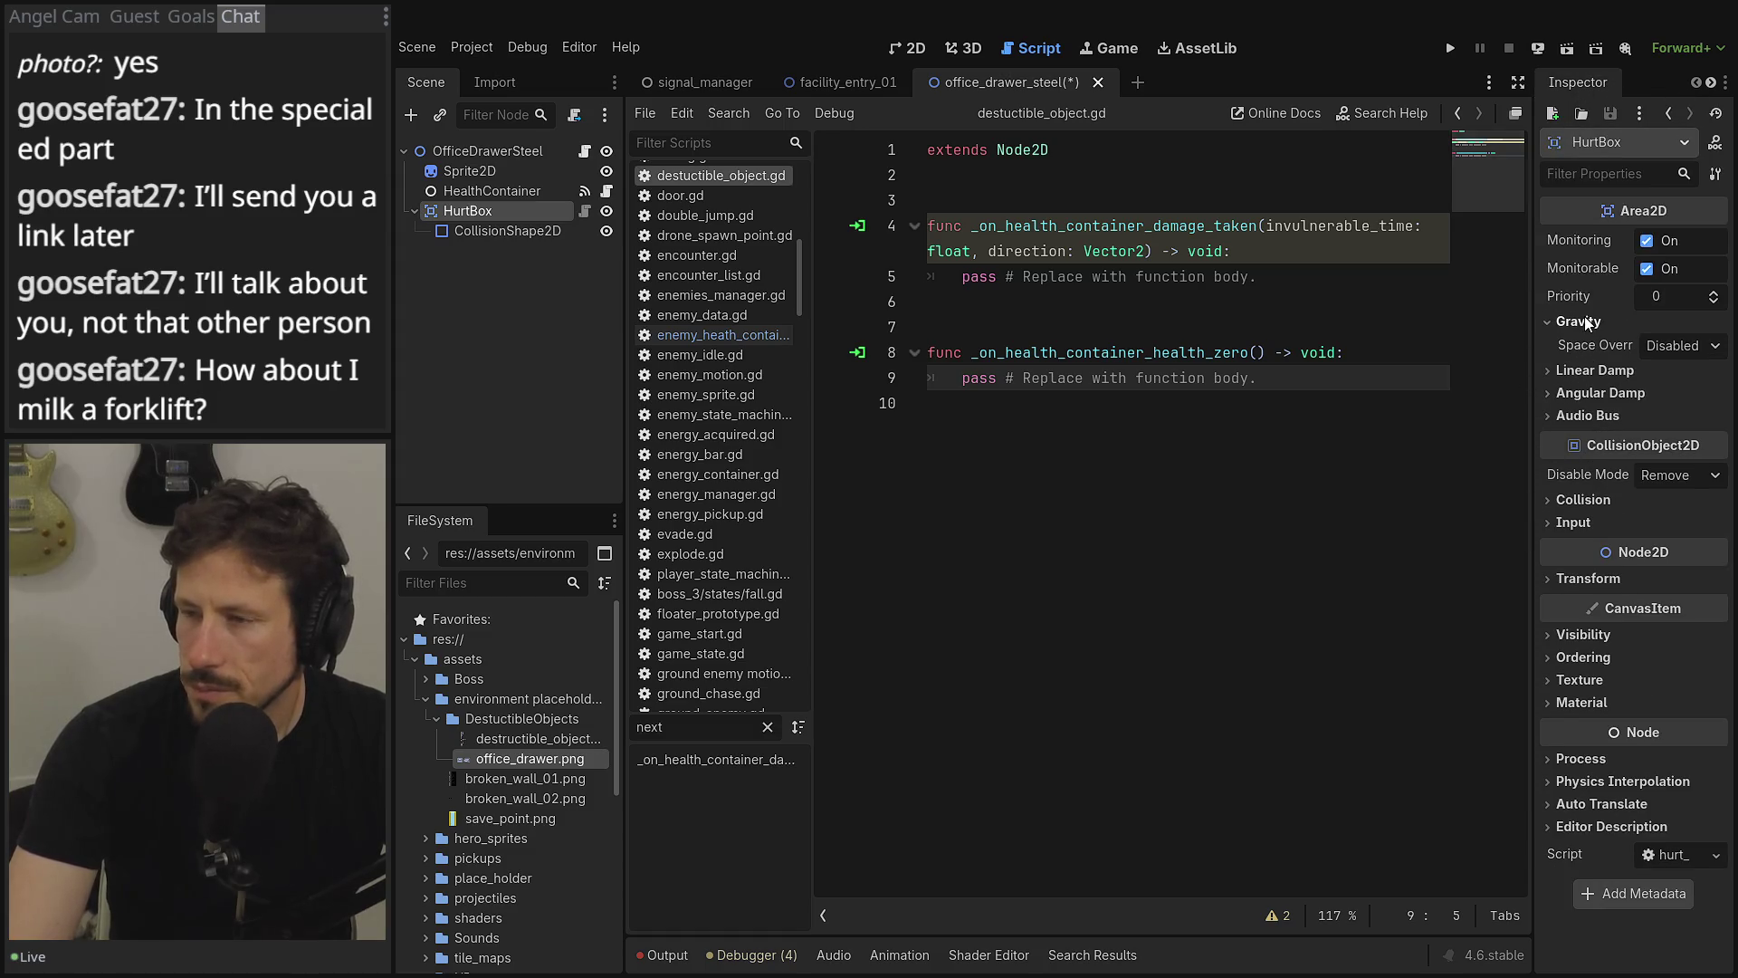
pyautogui.click(1565, 475)
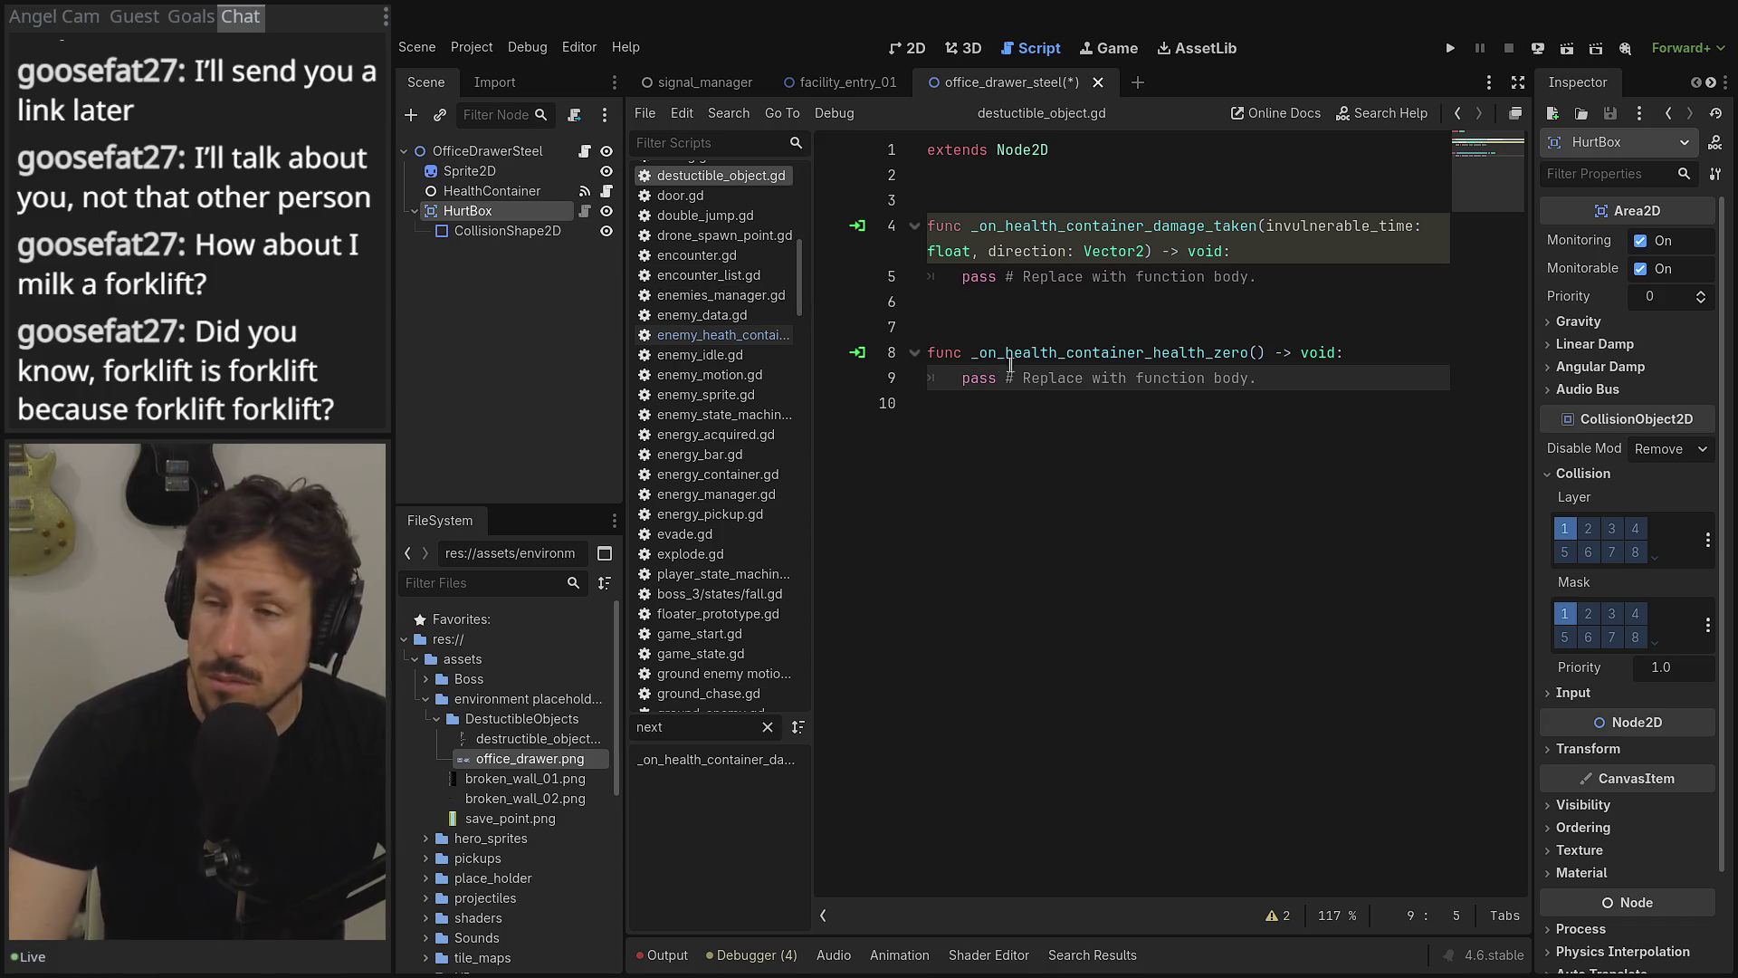
# - Add an empty line 11 to destuctible_object.gd and filter the scripts list by 'brok'
pyautogui.click(996, 327)
pyautogui.click(1132, 301)
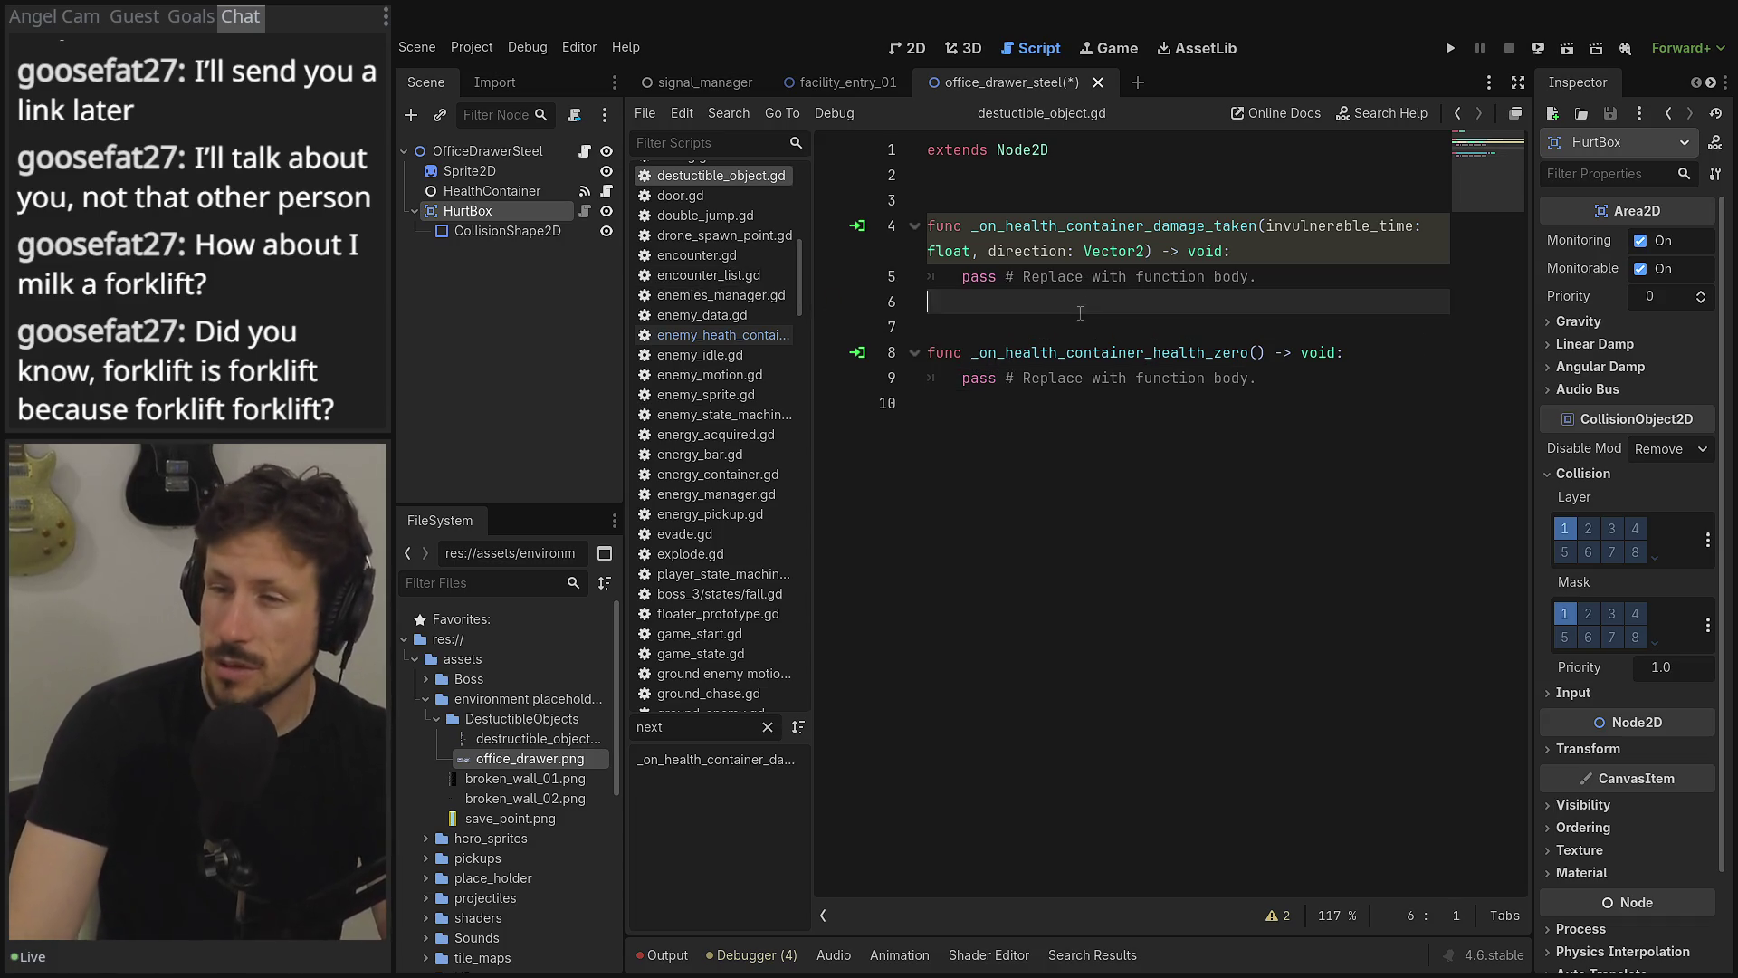
pyautogui.click(1334, 261)
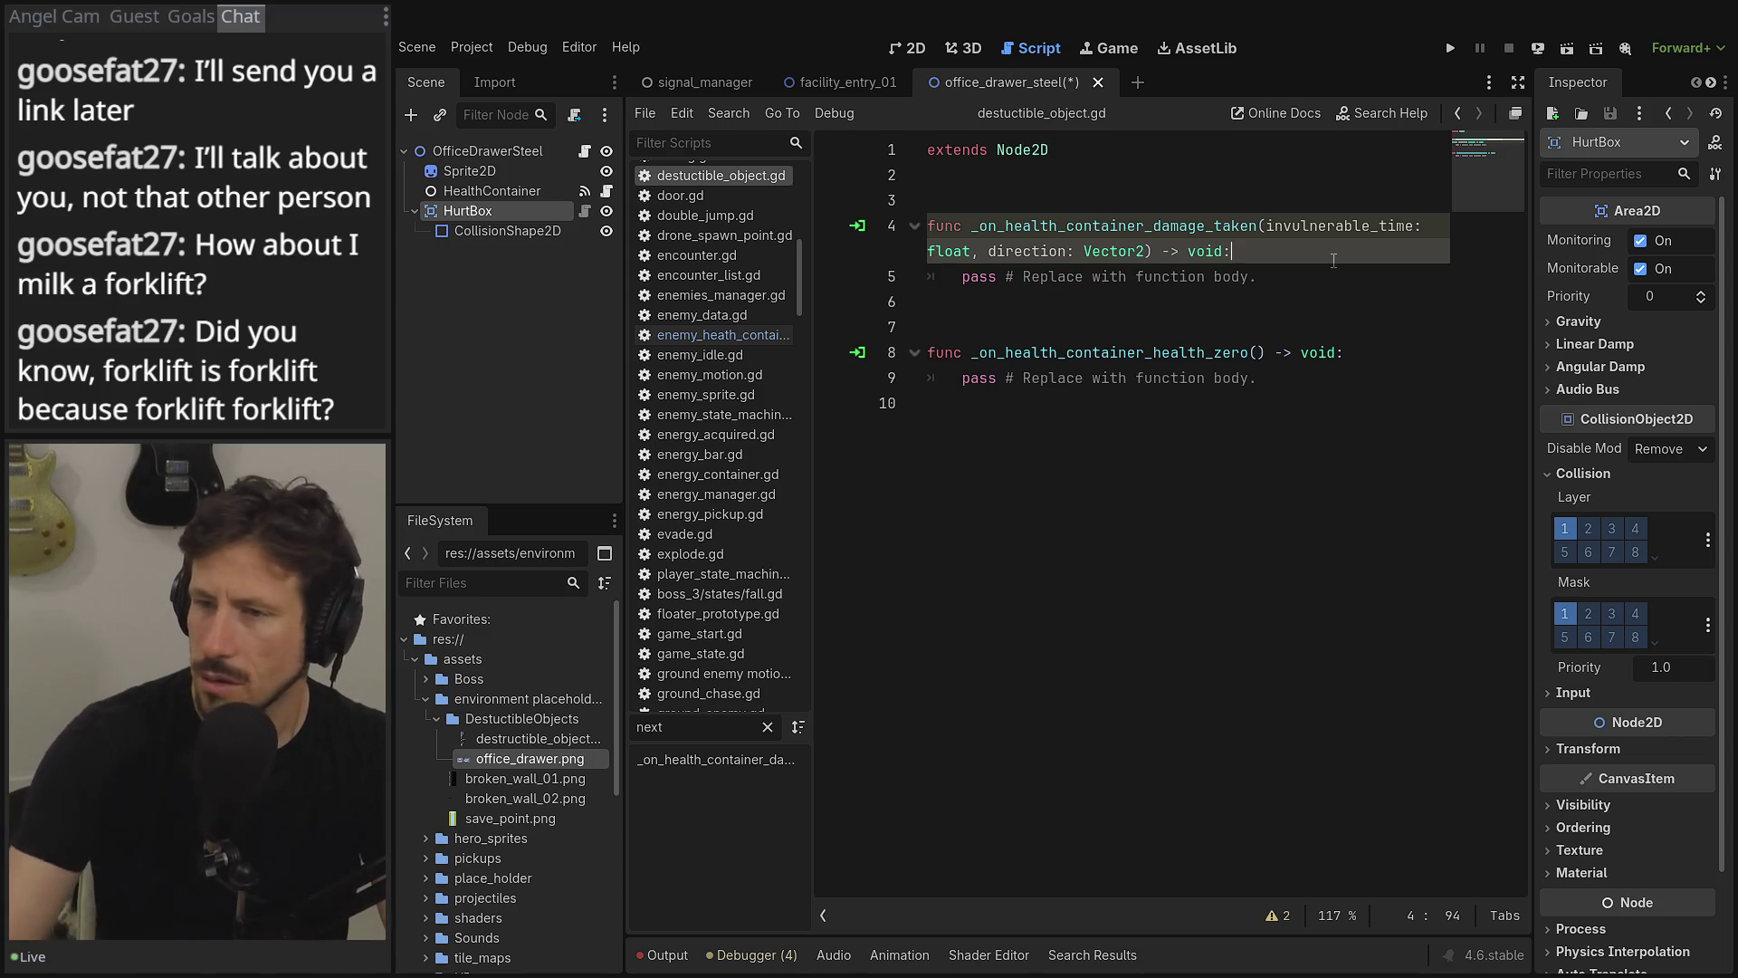
pyautogui.click(1285, 297)
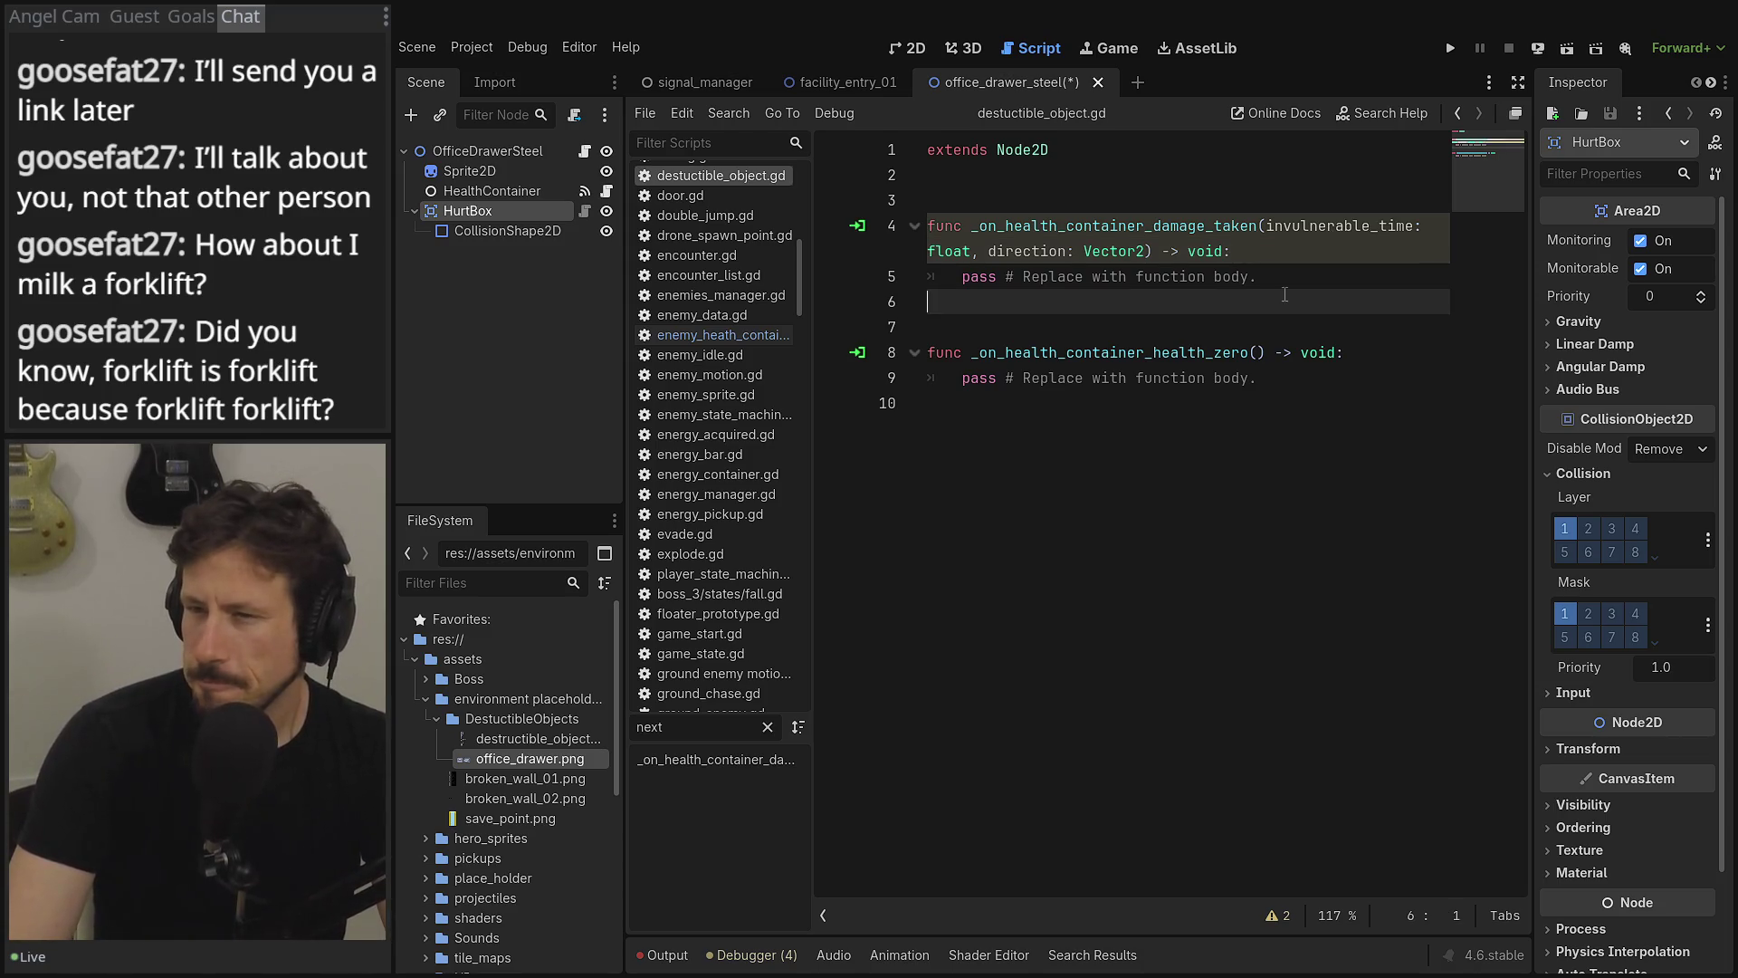
pyautogui.click(1287, 279)
pyautogui.moveTo(1286, 279)
pyautogui.mouseDown()
pyautogui.moveTo(909, 277)
pyautogui.moveTo(1268, 258)
pyautogui.moveTo(1290, 282)
pyautogui.mouseUp()
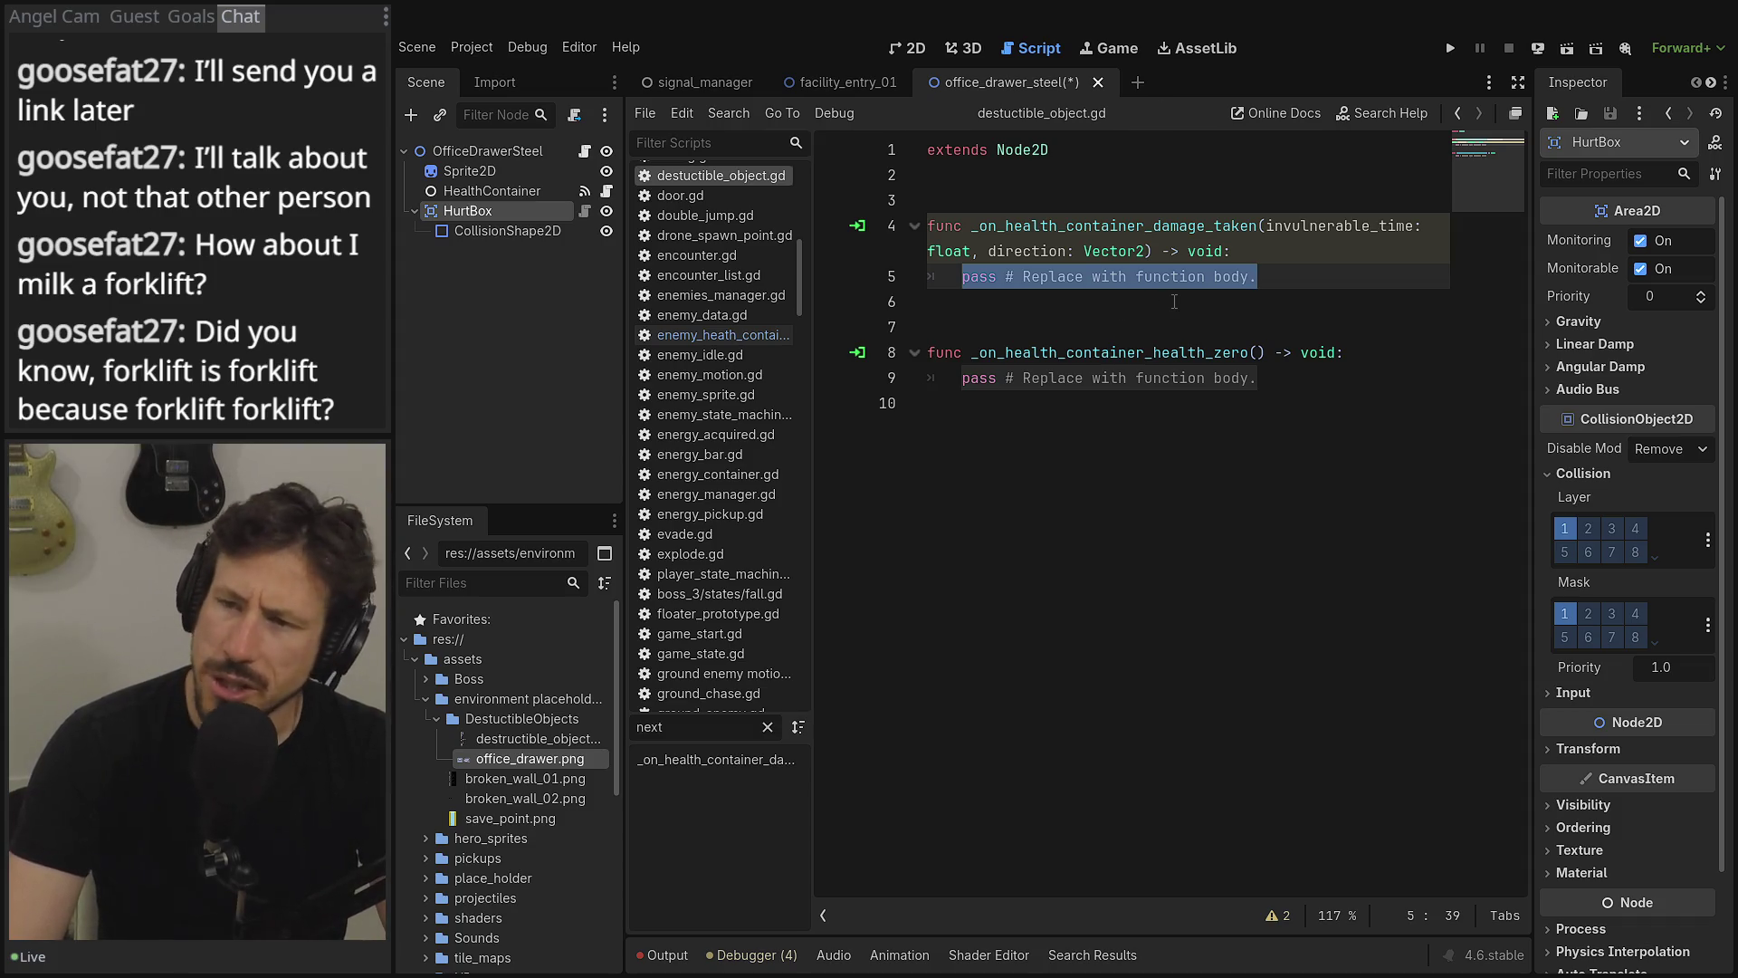
pyautogui.click(995, 546)
pyautogui.press('Return')
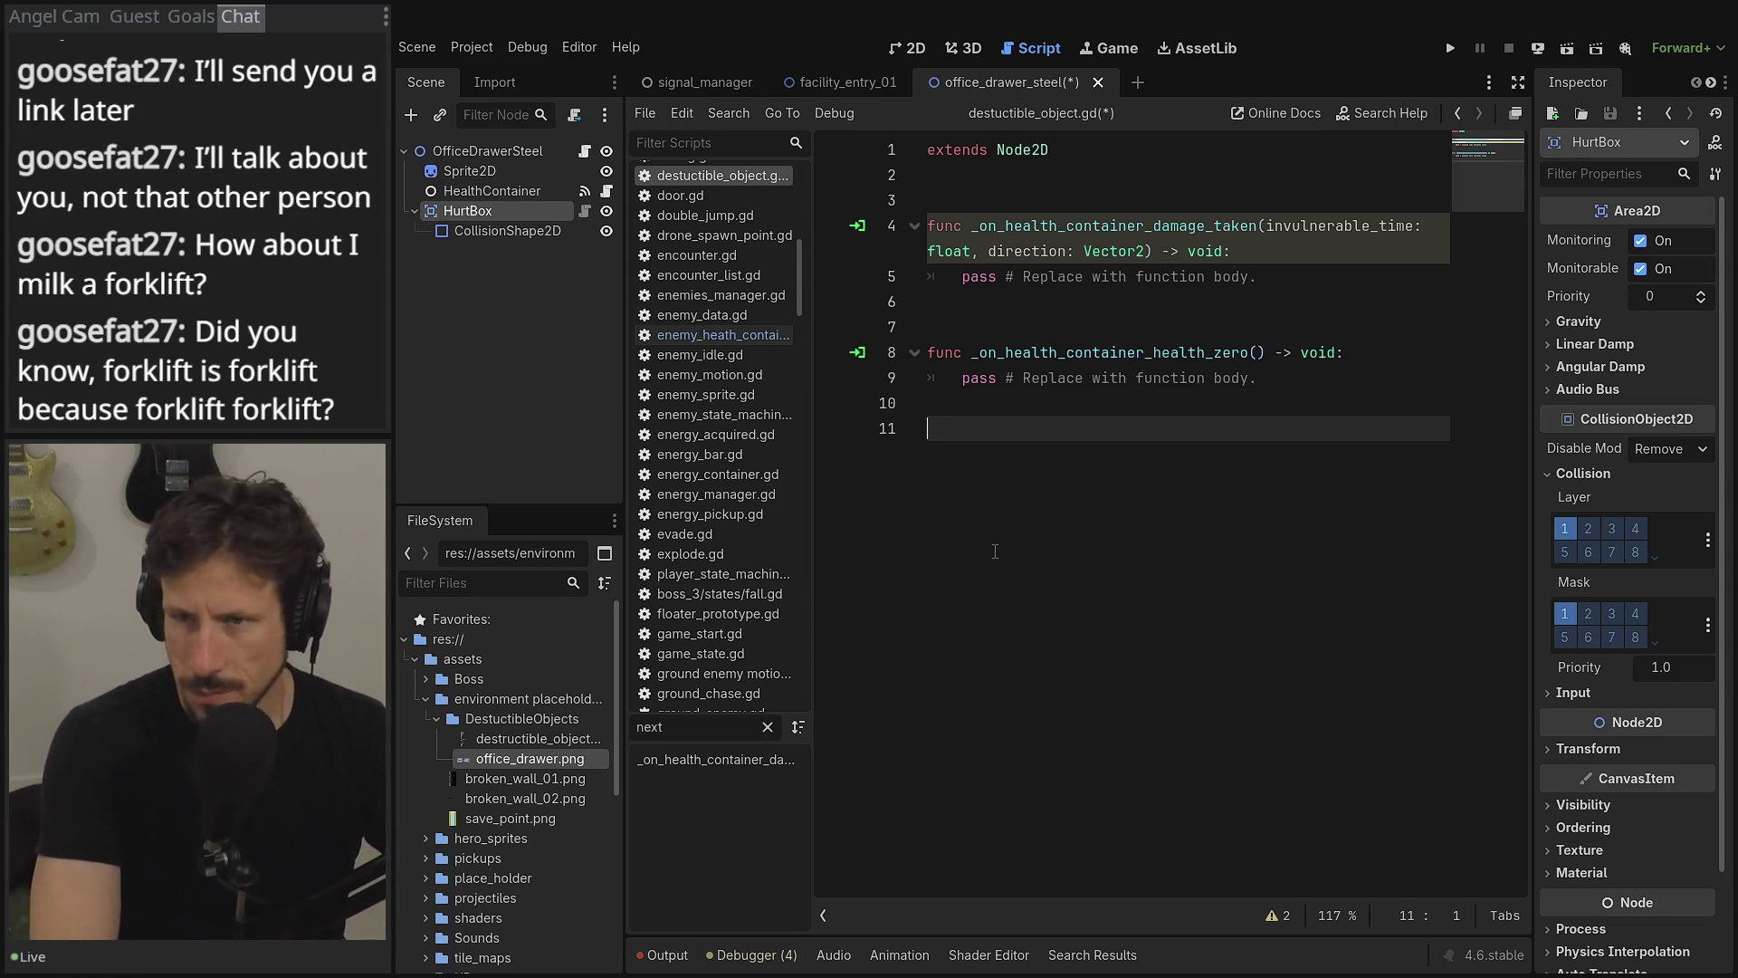
pyautogui.click(742, 136)
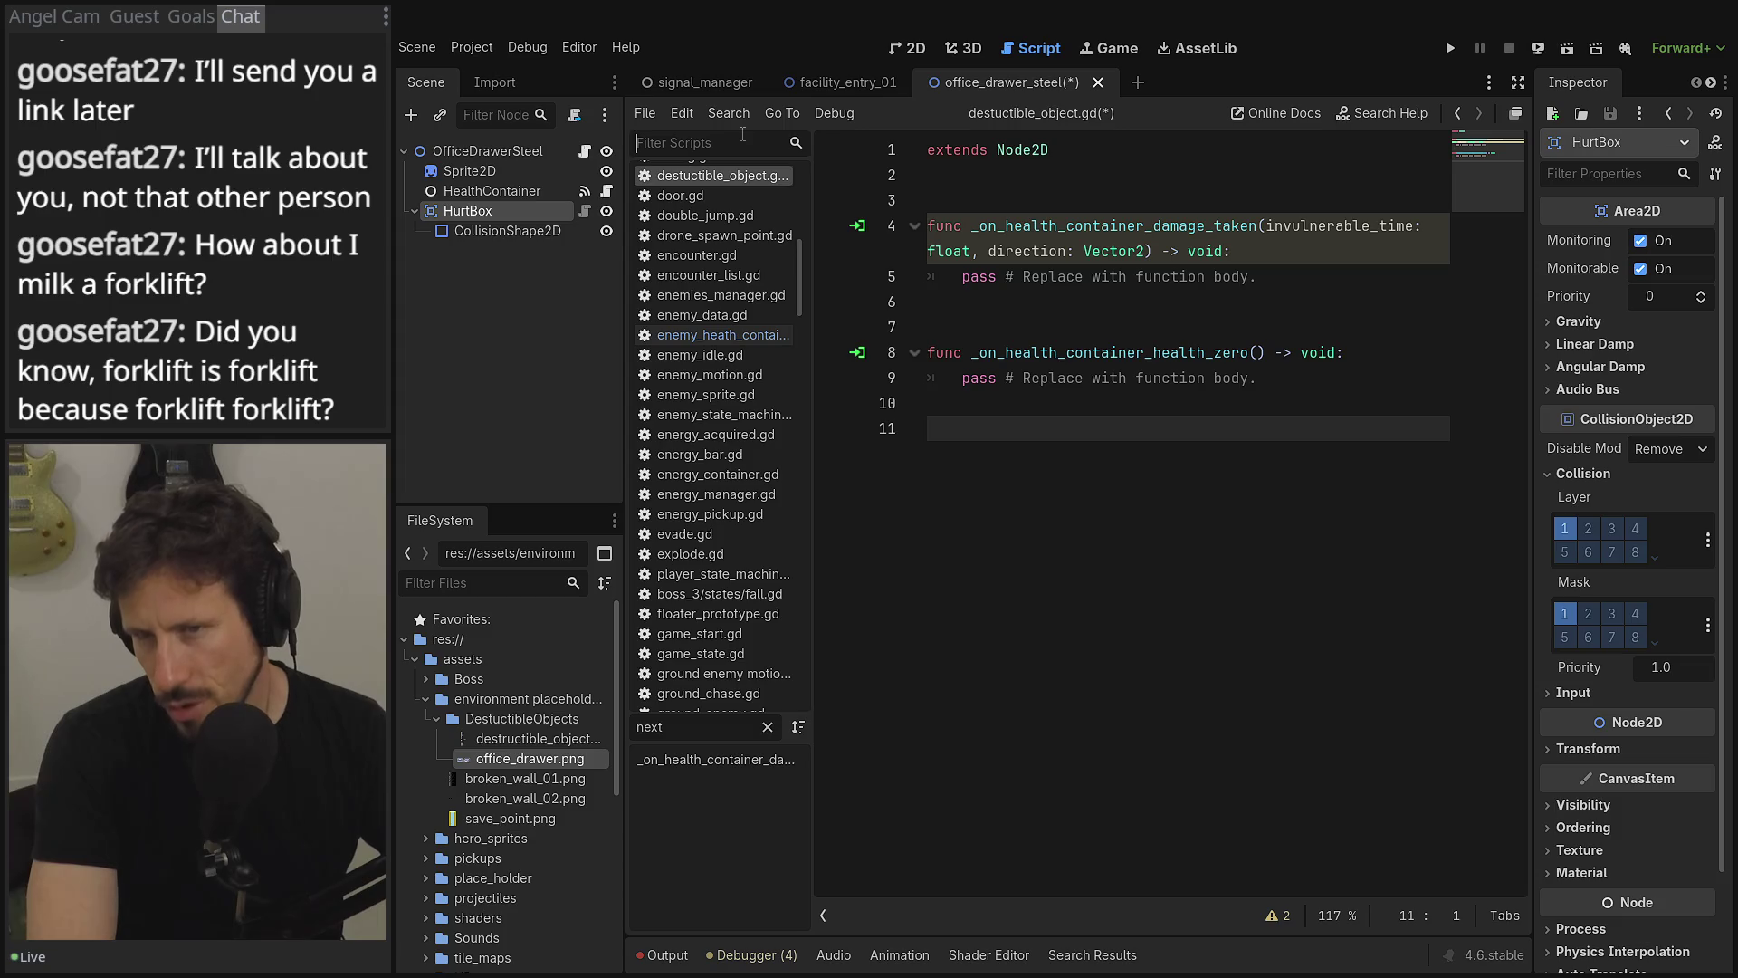
pyautogui.write('brok')
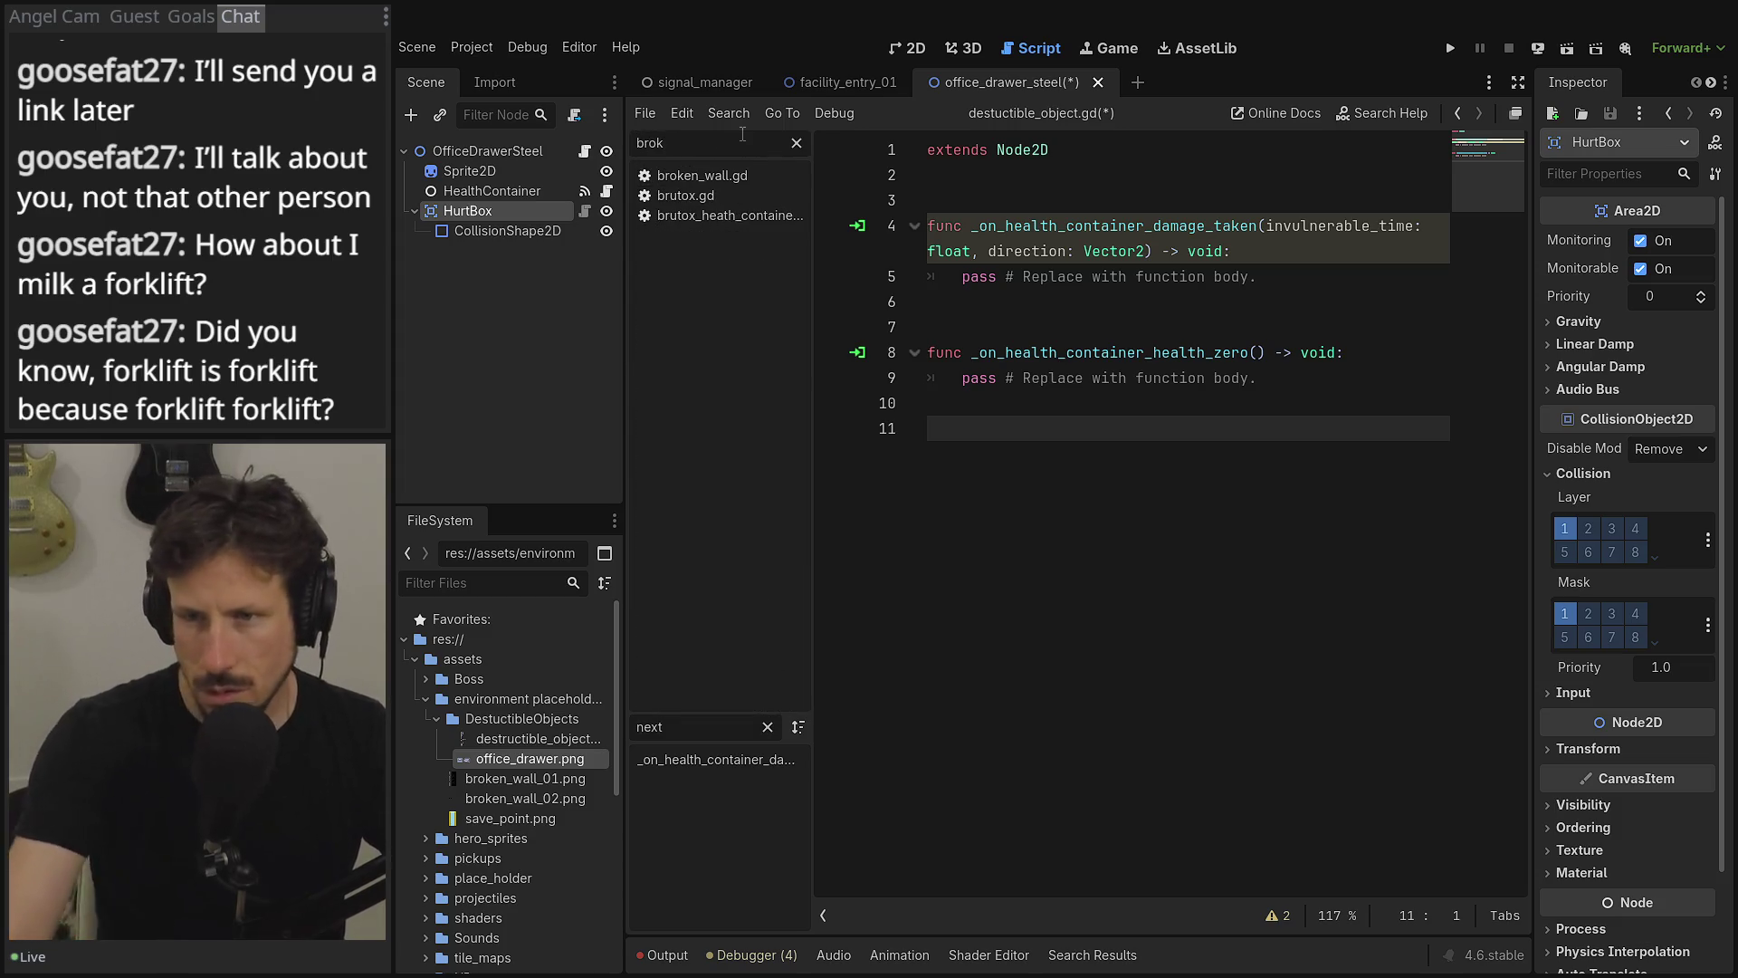
# - Open broken_wall.gd from the filtered script list and scroll through its code
pyautogui.click(686, 176)
pyautogui.scroll(-2, 1018, 399)
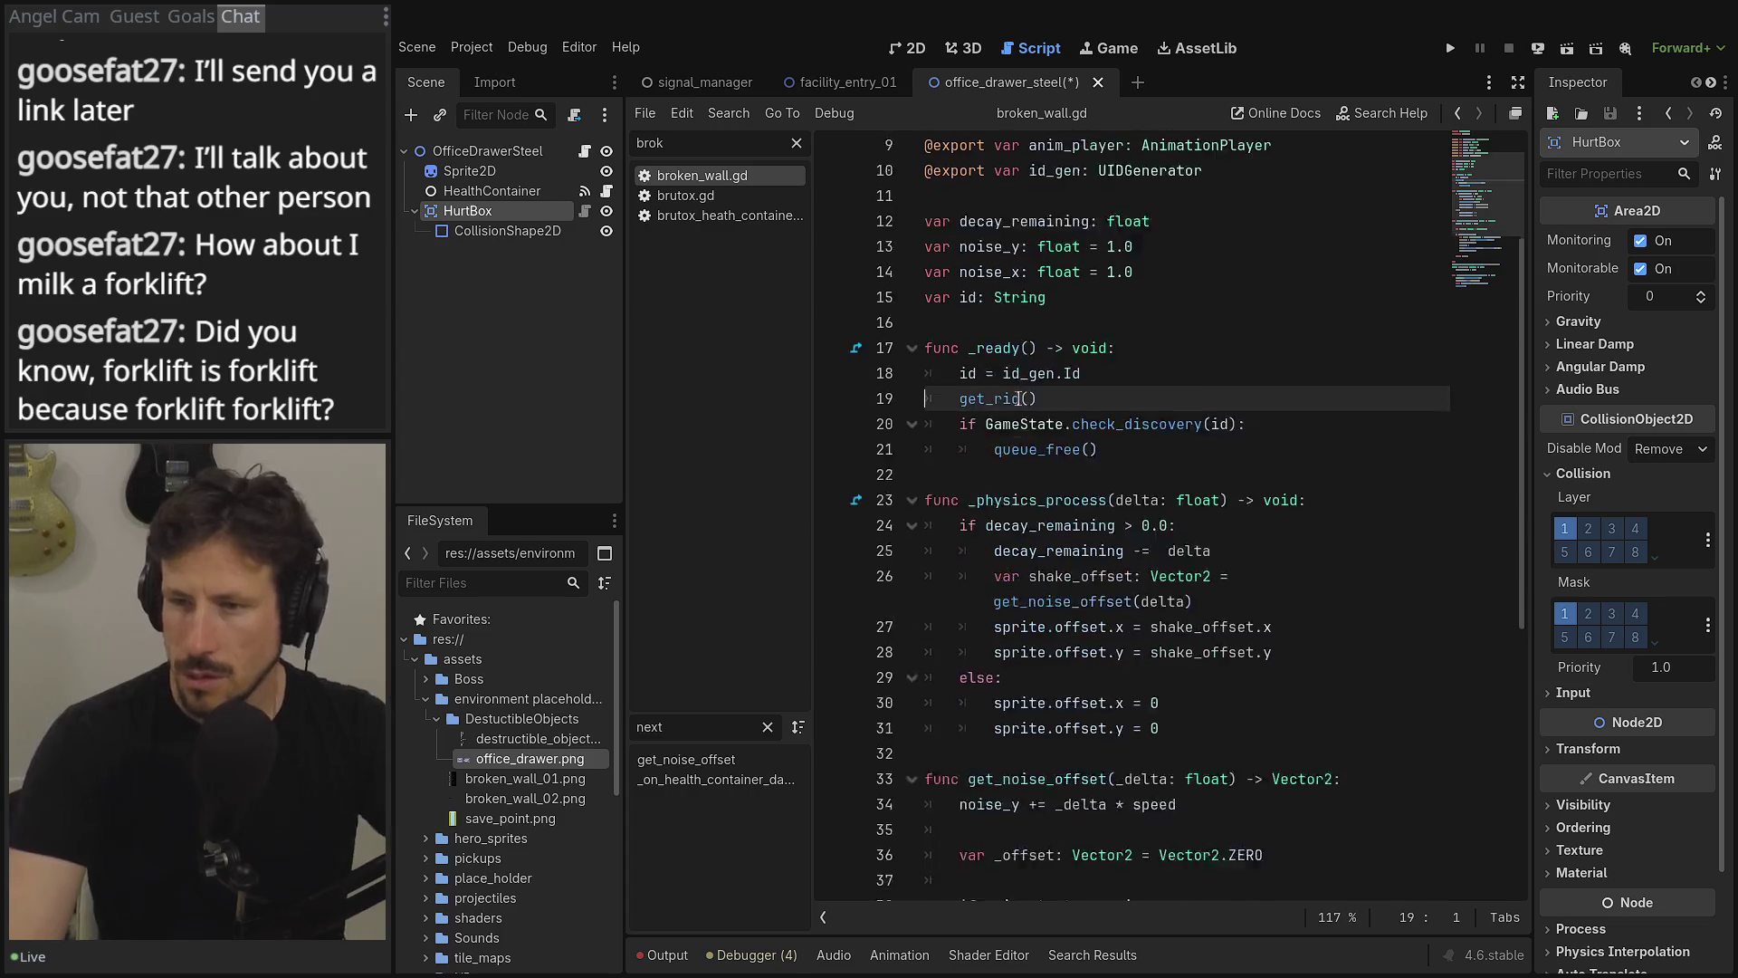
pyautogui.scroll(-3, 1017, 397)
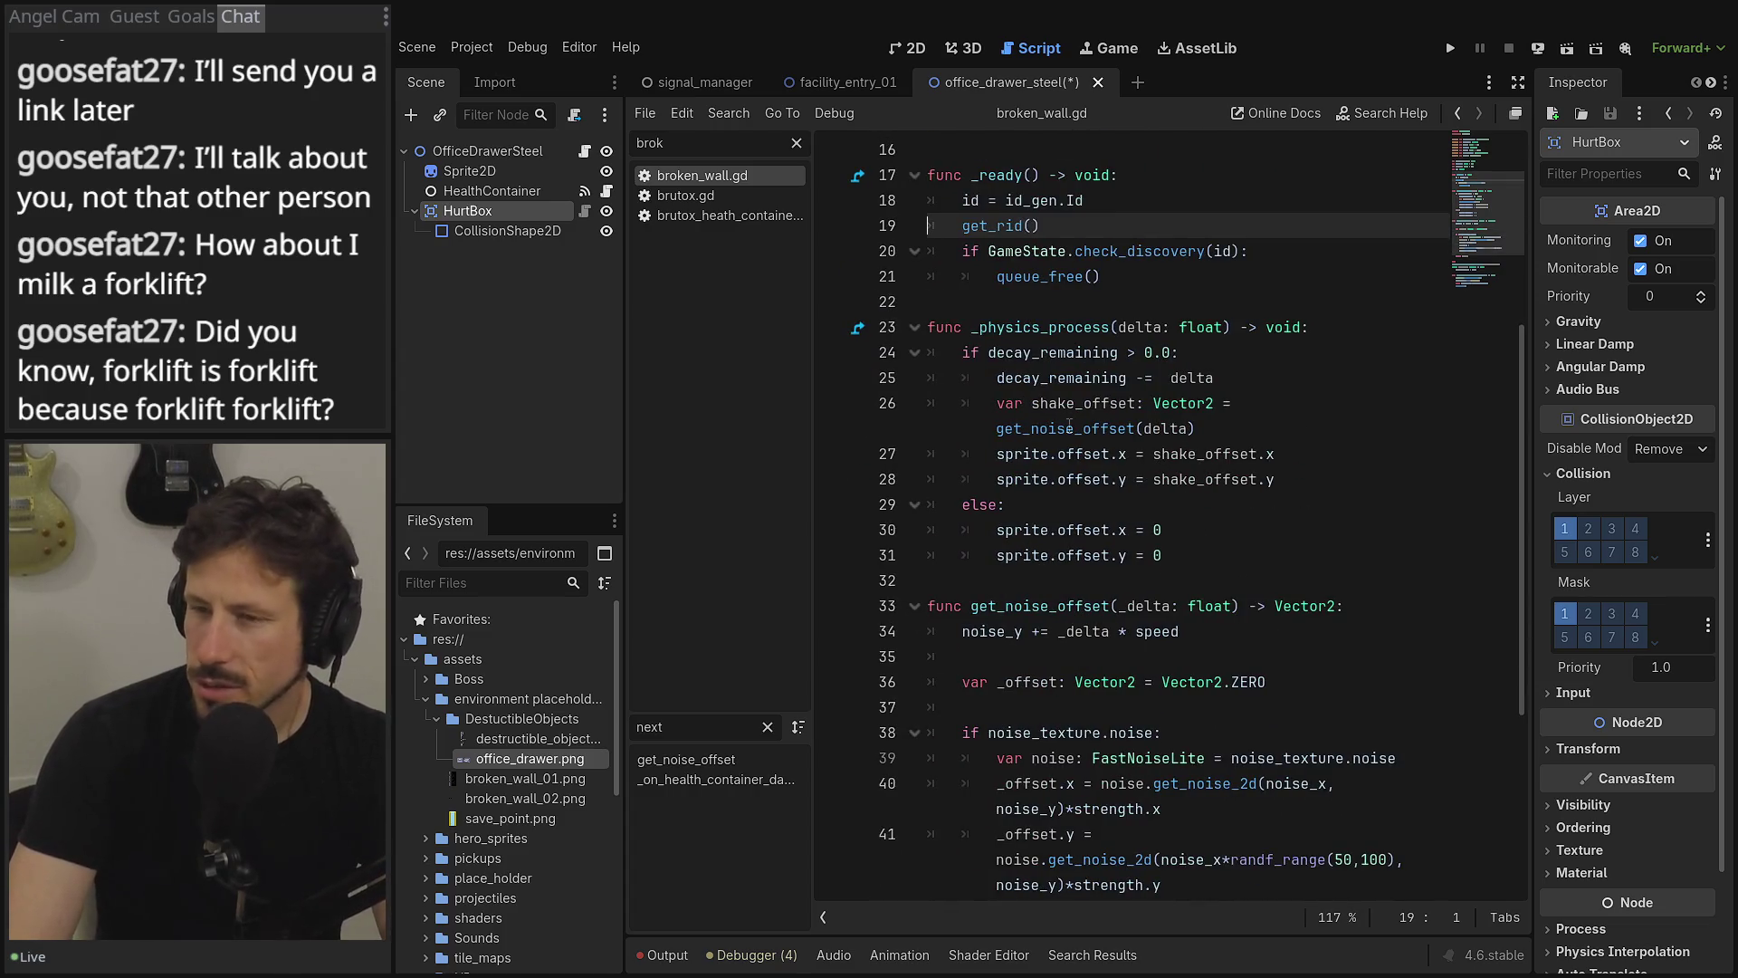
pyautogui.moveTo(1069, 426)
pyautogui.scroll(-5, 1044, 465)
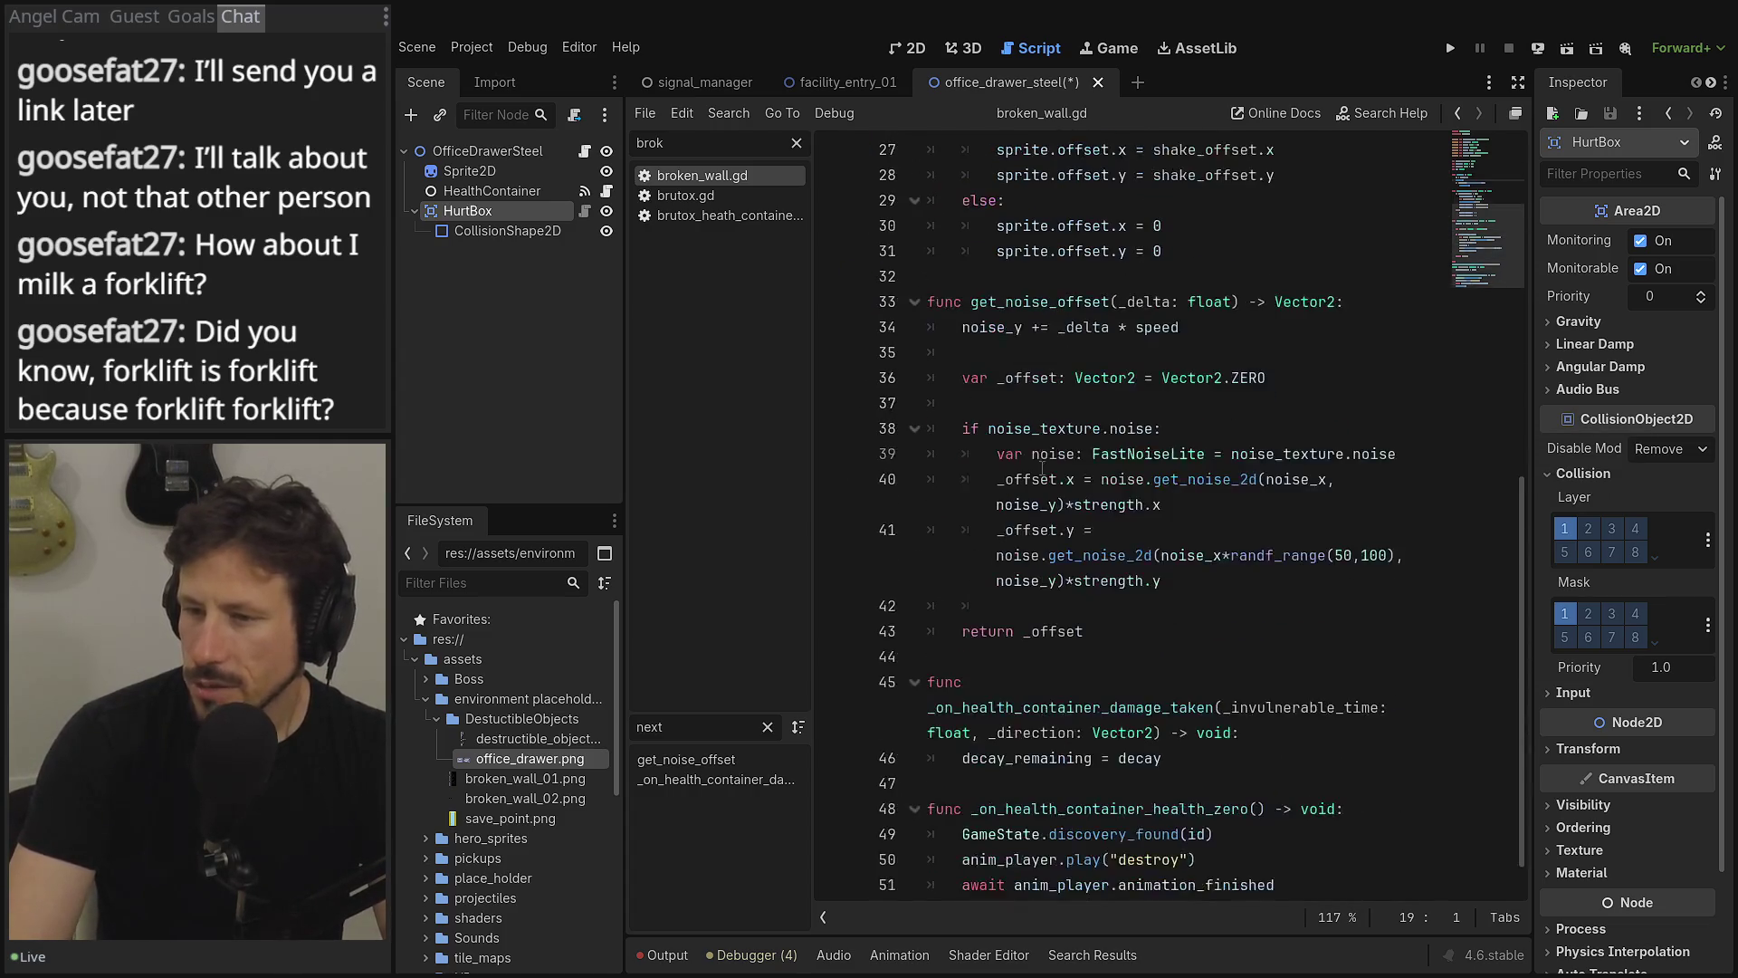
pyautogui.moveTo(1043, 468)
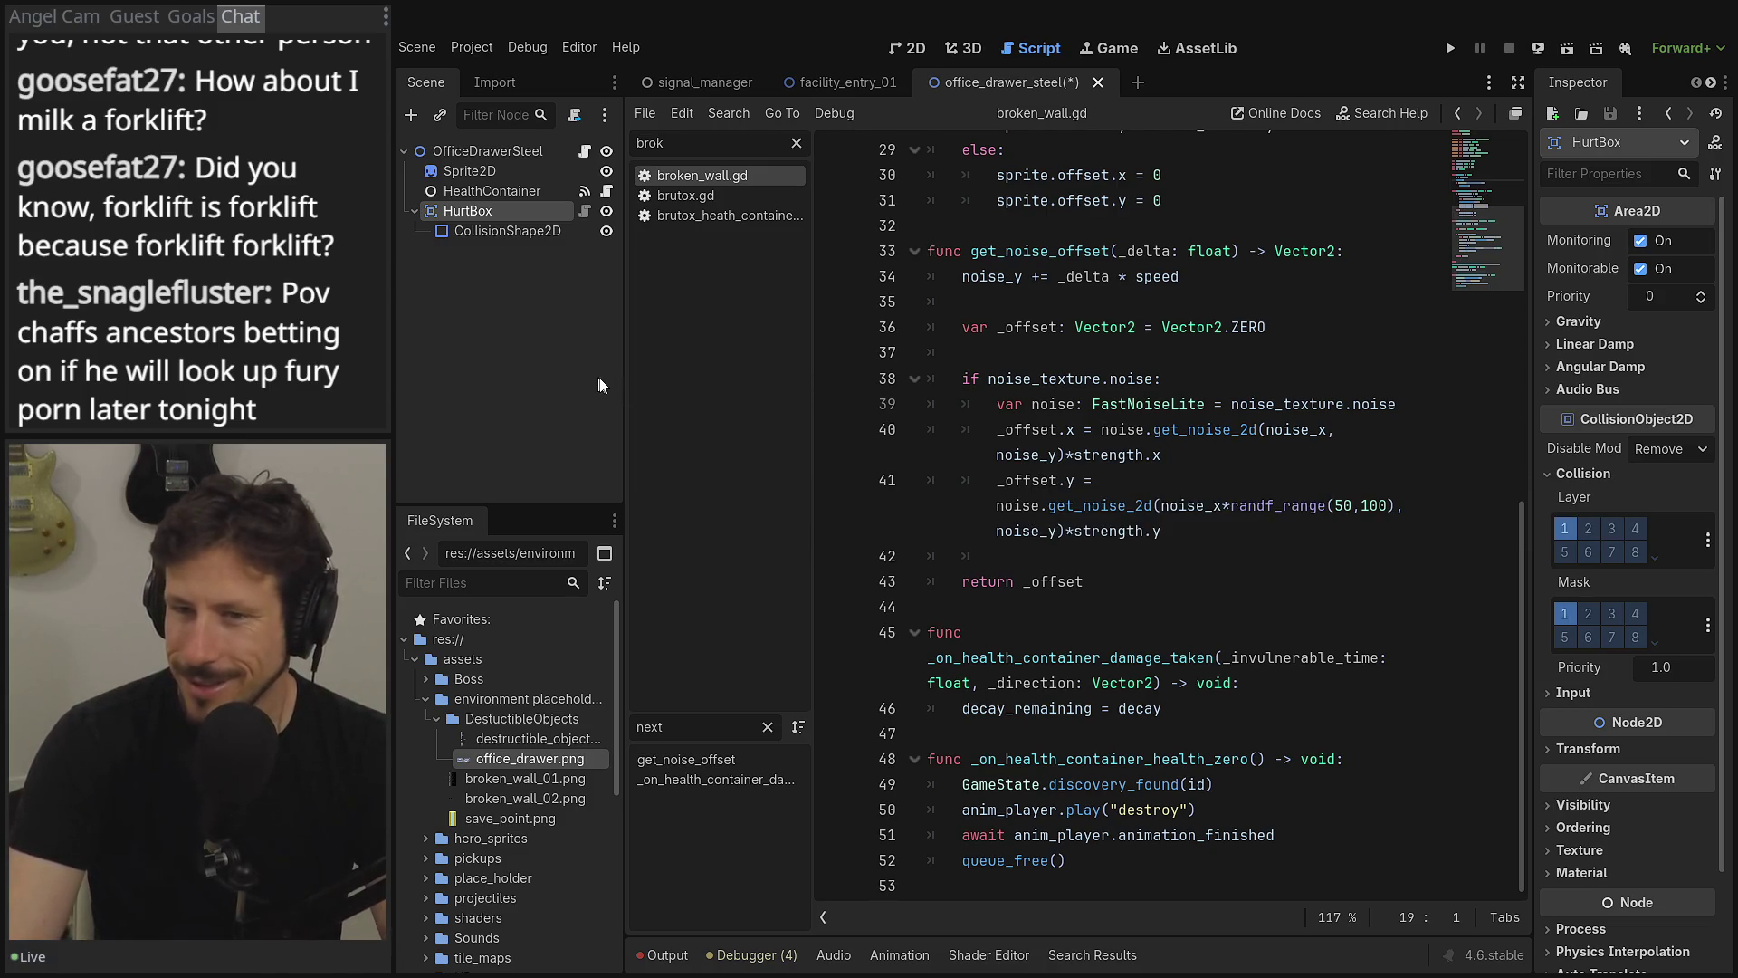
# - Narrow the scene/file docks and the script list so the code shows wider
pyautogui.moveTo(624, 390); pyautogui.dragTo(553, 390)
pyautogui.moveTo(740, 398); pyautogui.dragTo(669, 395)
pyautogui.scroll(-1, 1305, 447)
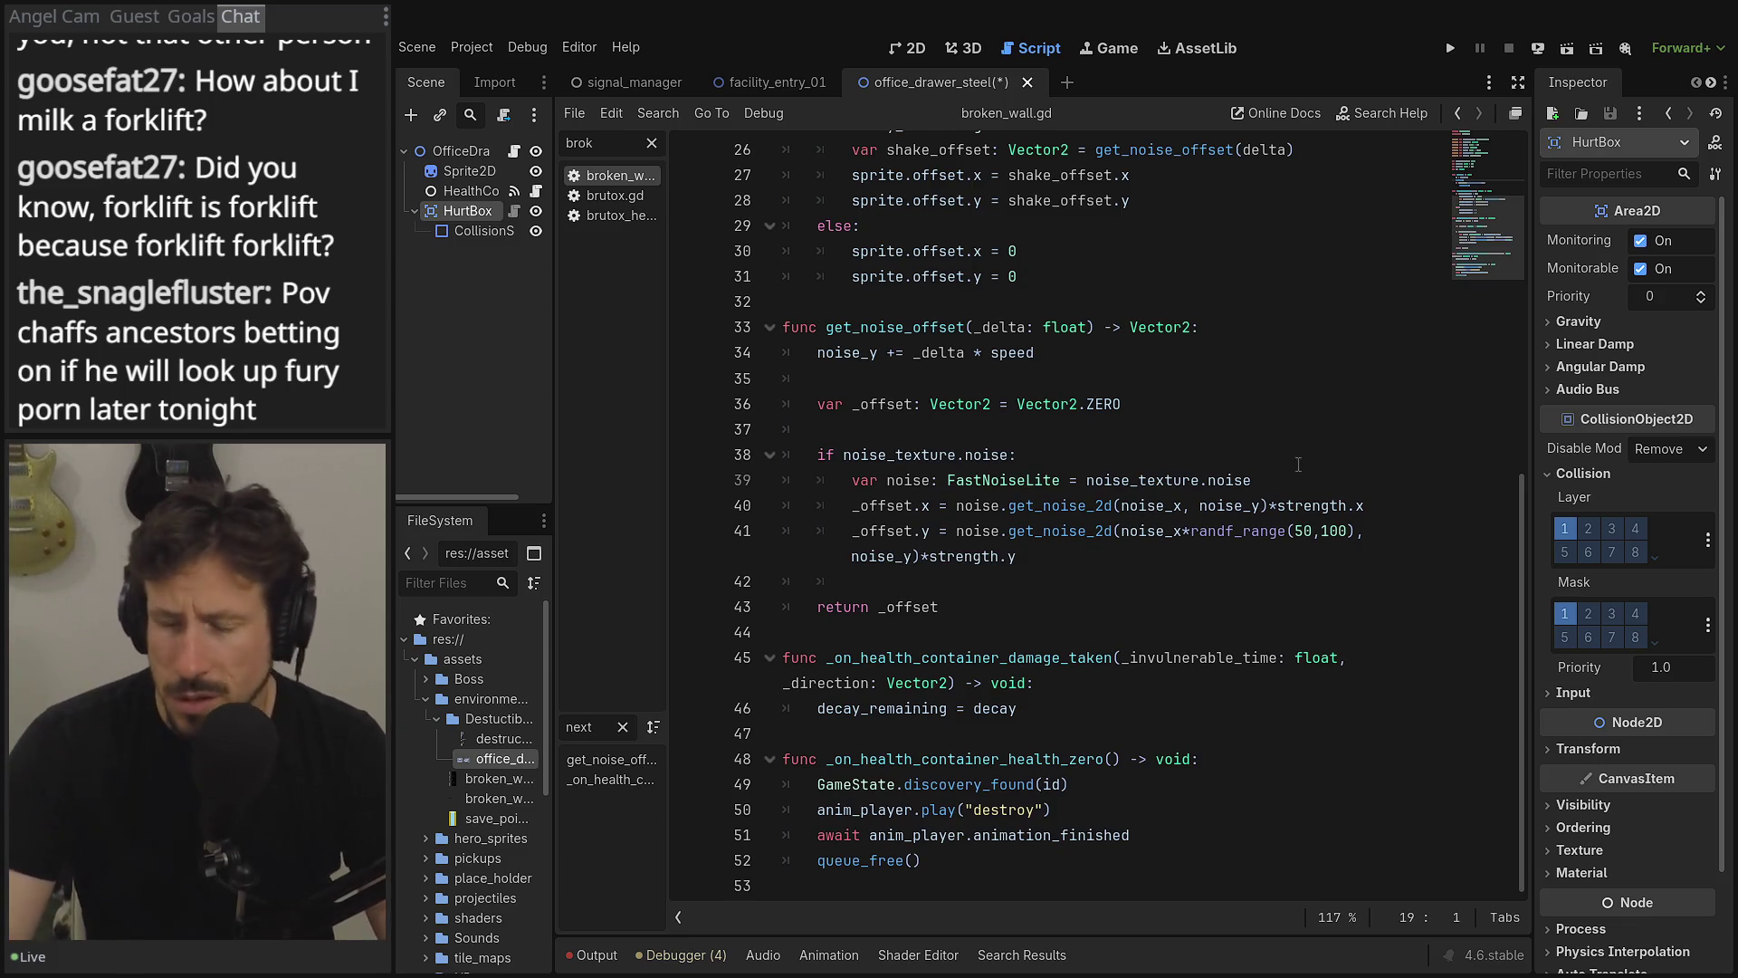
pyautogui.scroll(8, 1300, 462)
pyautogui.scroll(-6, 1230, 488)
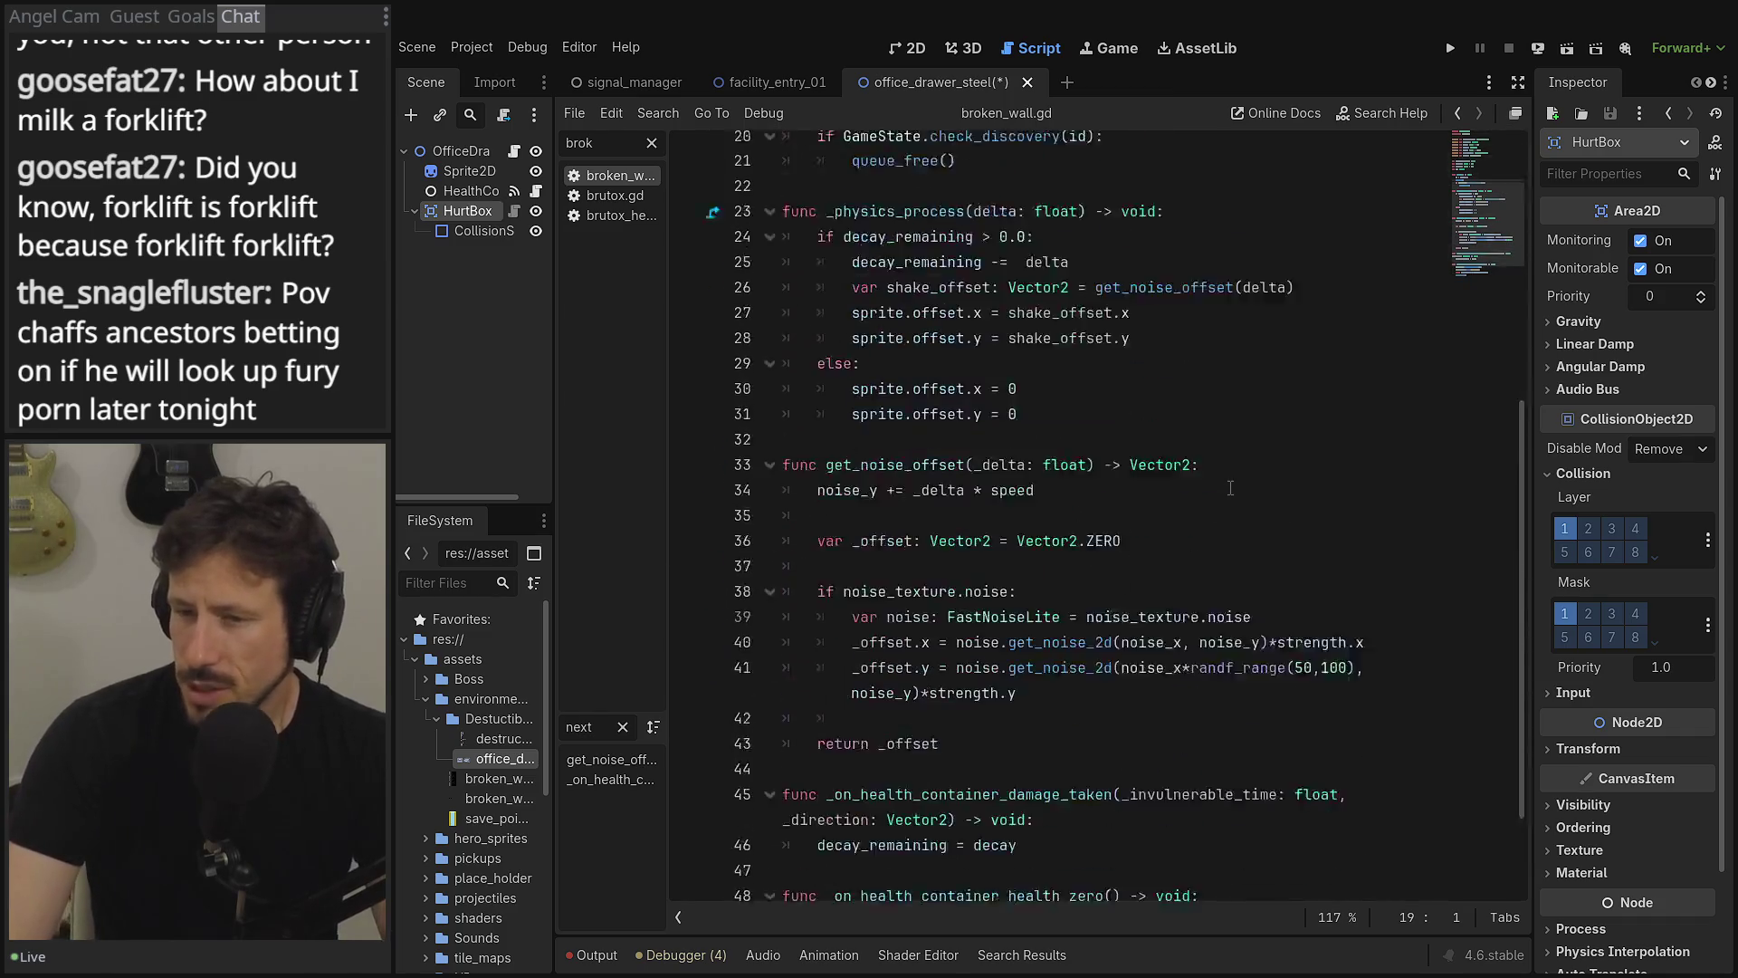
pyautogui.scroll(-3, 1230, 488)
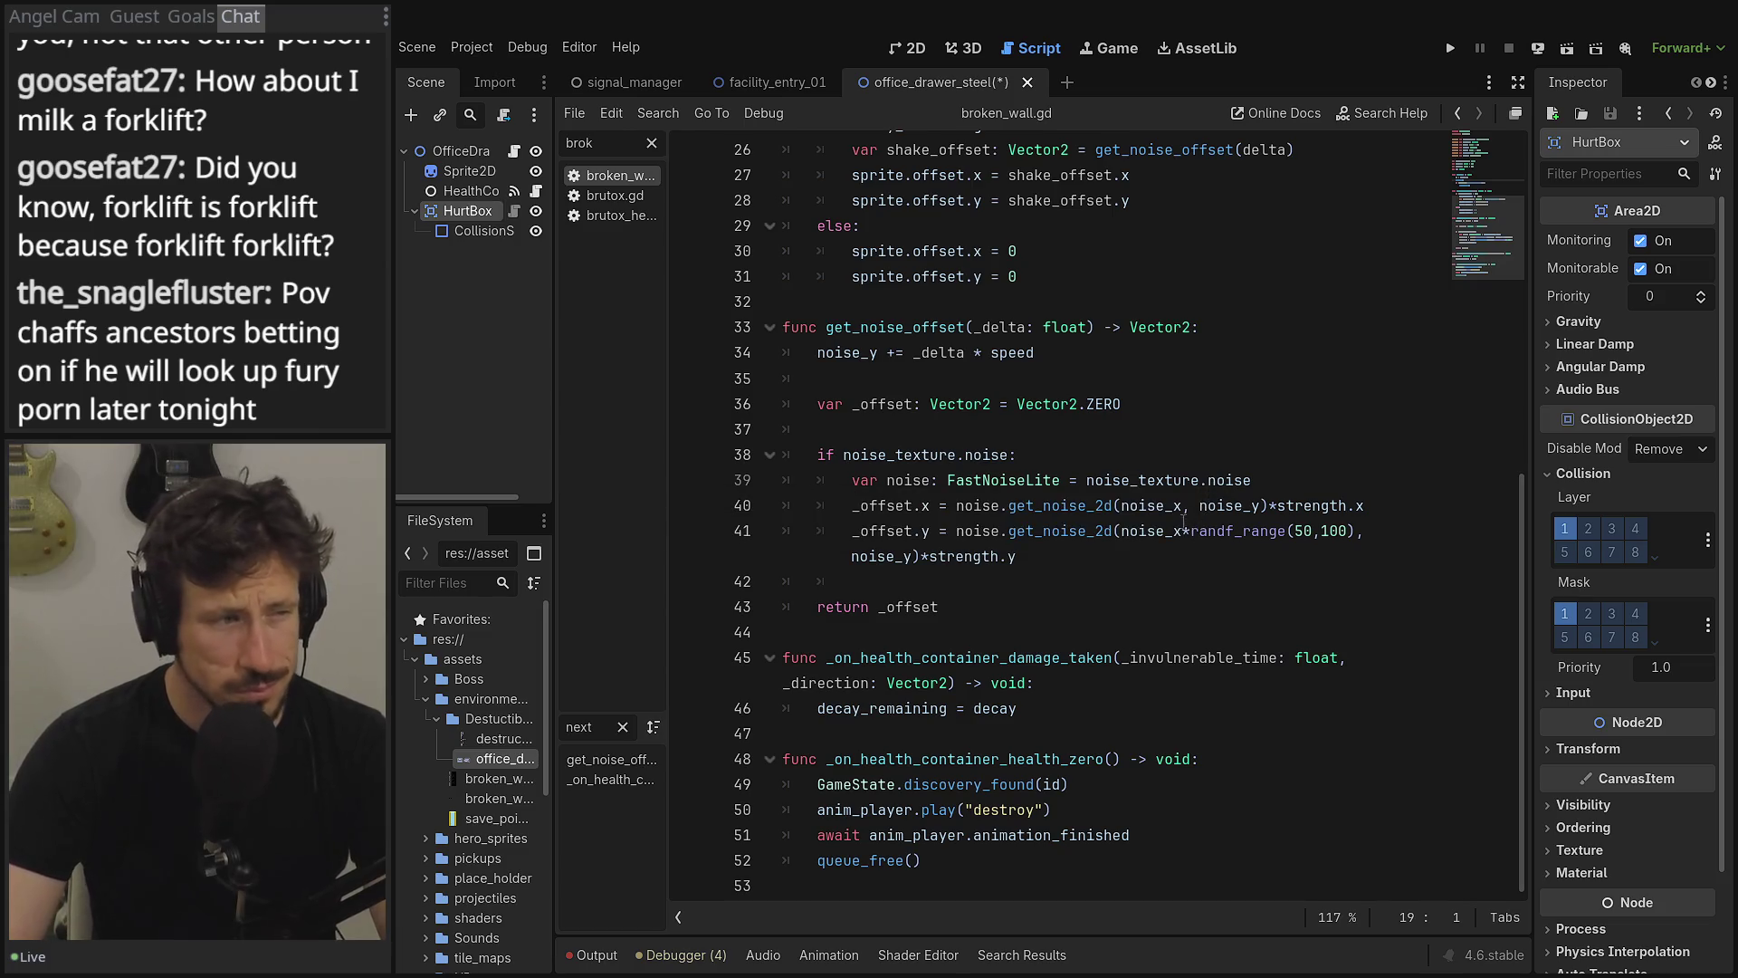
# - Go to the queue_free line in the health_zero handler and check the output log and debugger errors
pyautogui.click(1019, 860)
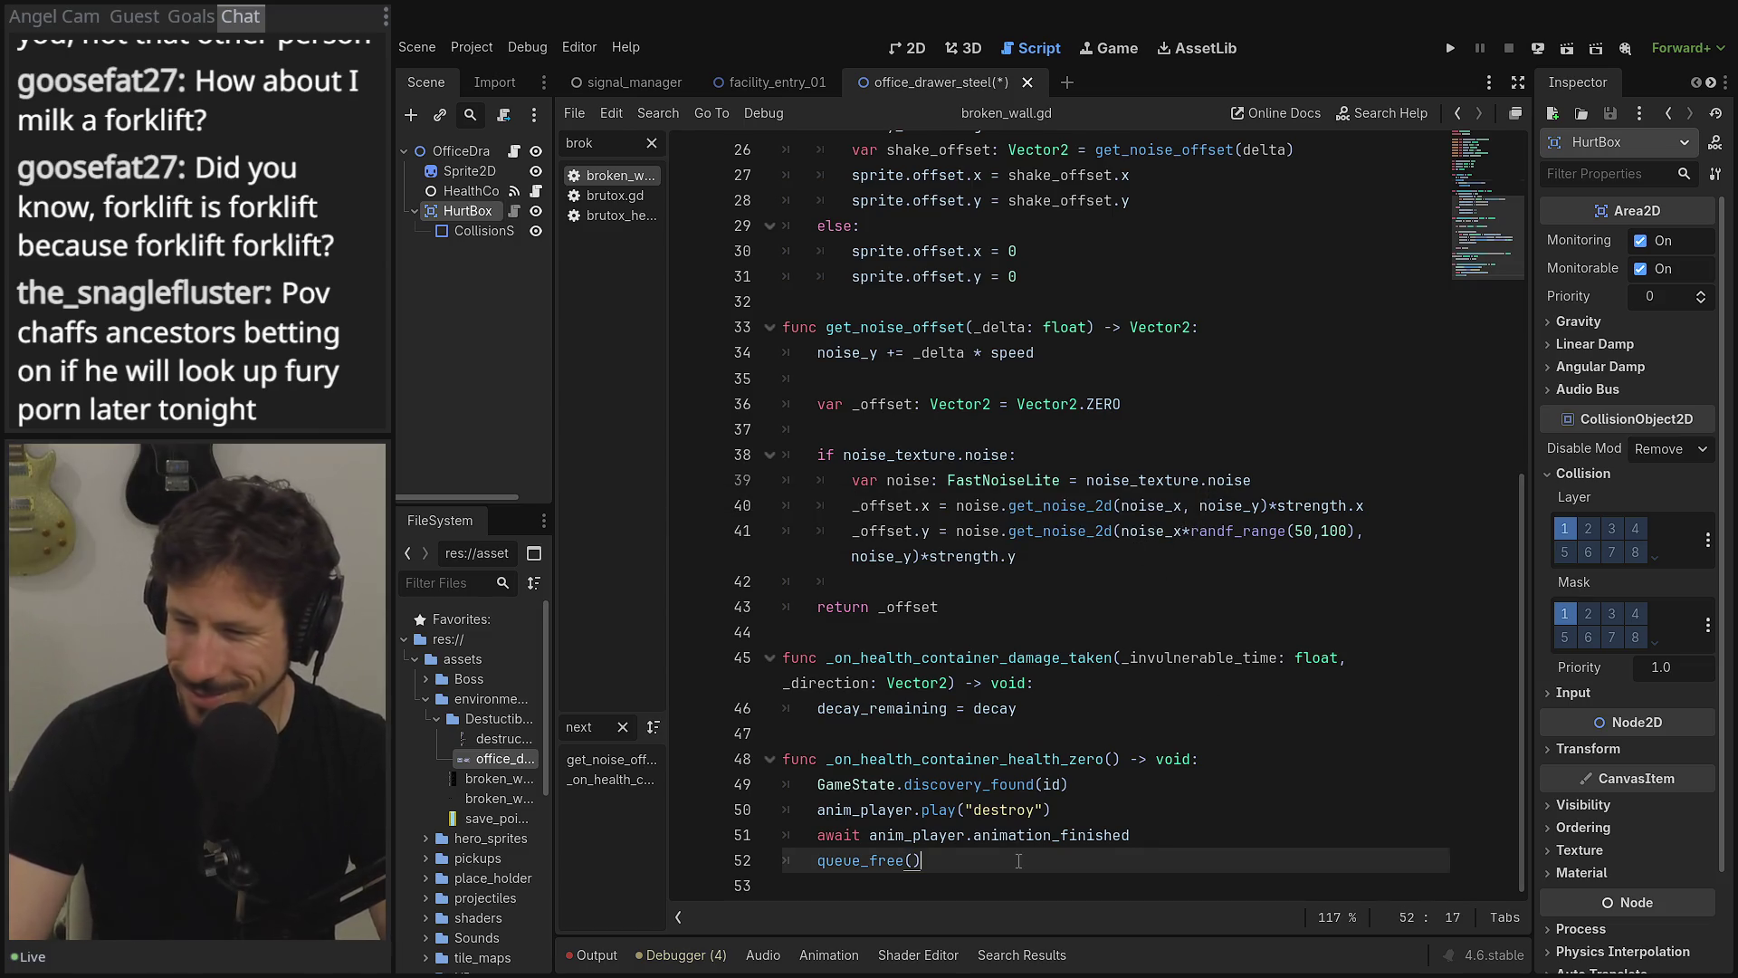
pyautogui.click(596, 955)
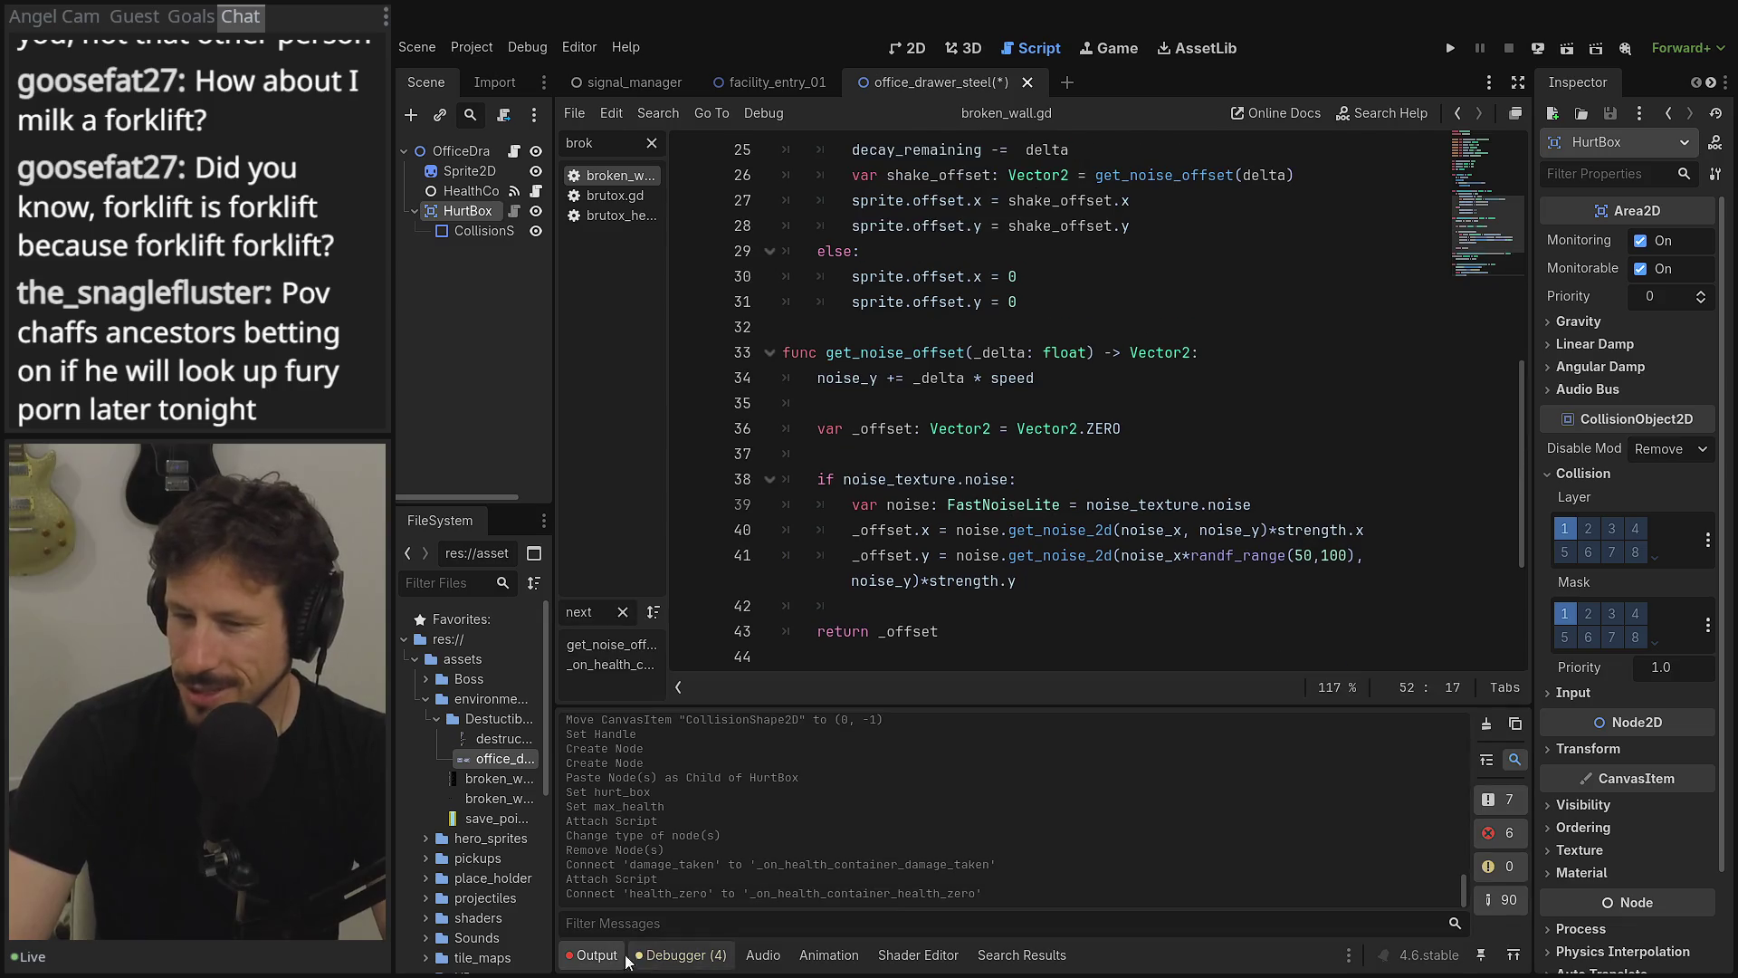
pyautogui.click(604, 956)
pyautogui.click(679, 956)
pyautogui.click(717, 951)
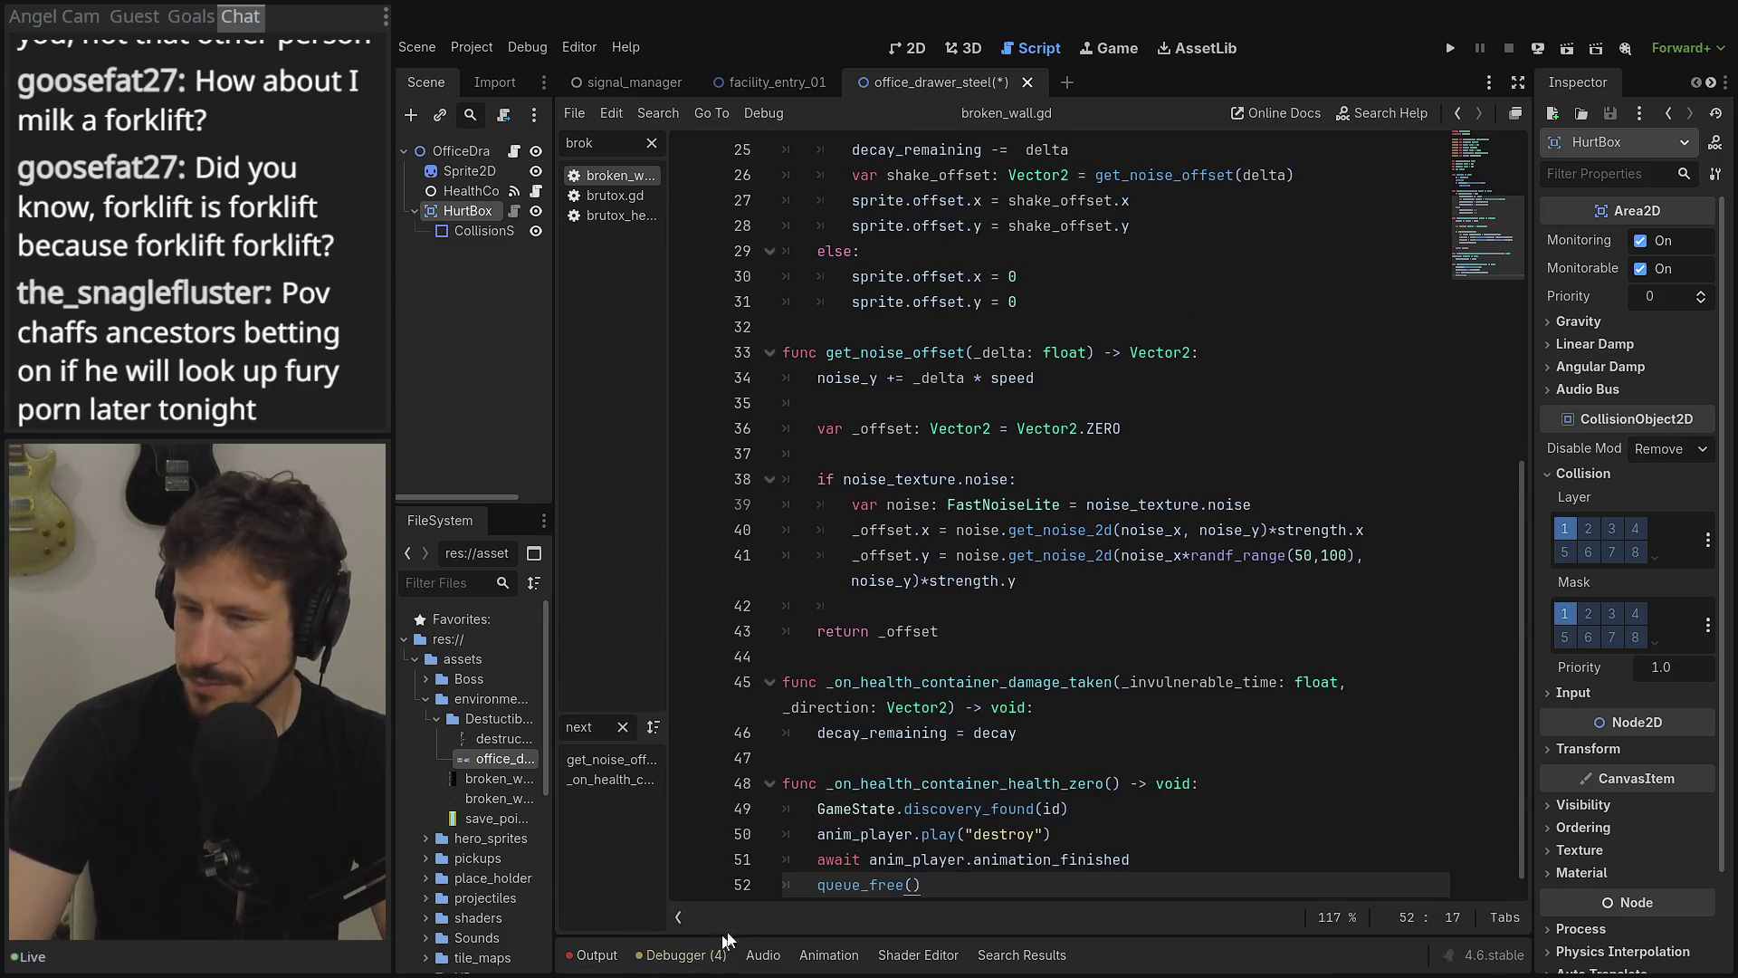
# - Inspect the noise_y declaration on line 13 and where decay_remaining is used
pyautogui.scroll(-1, 885, 640)
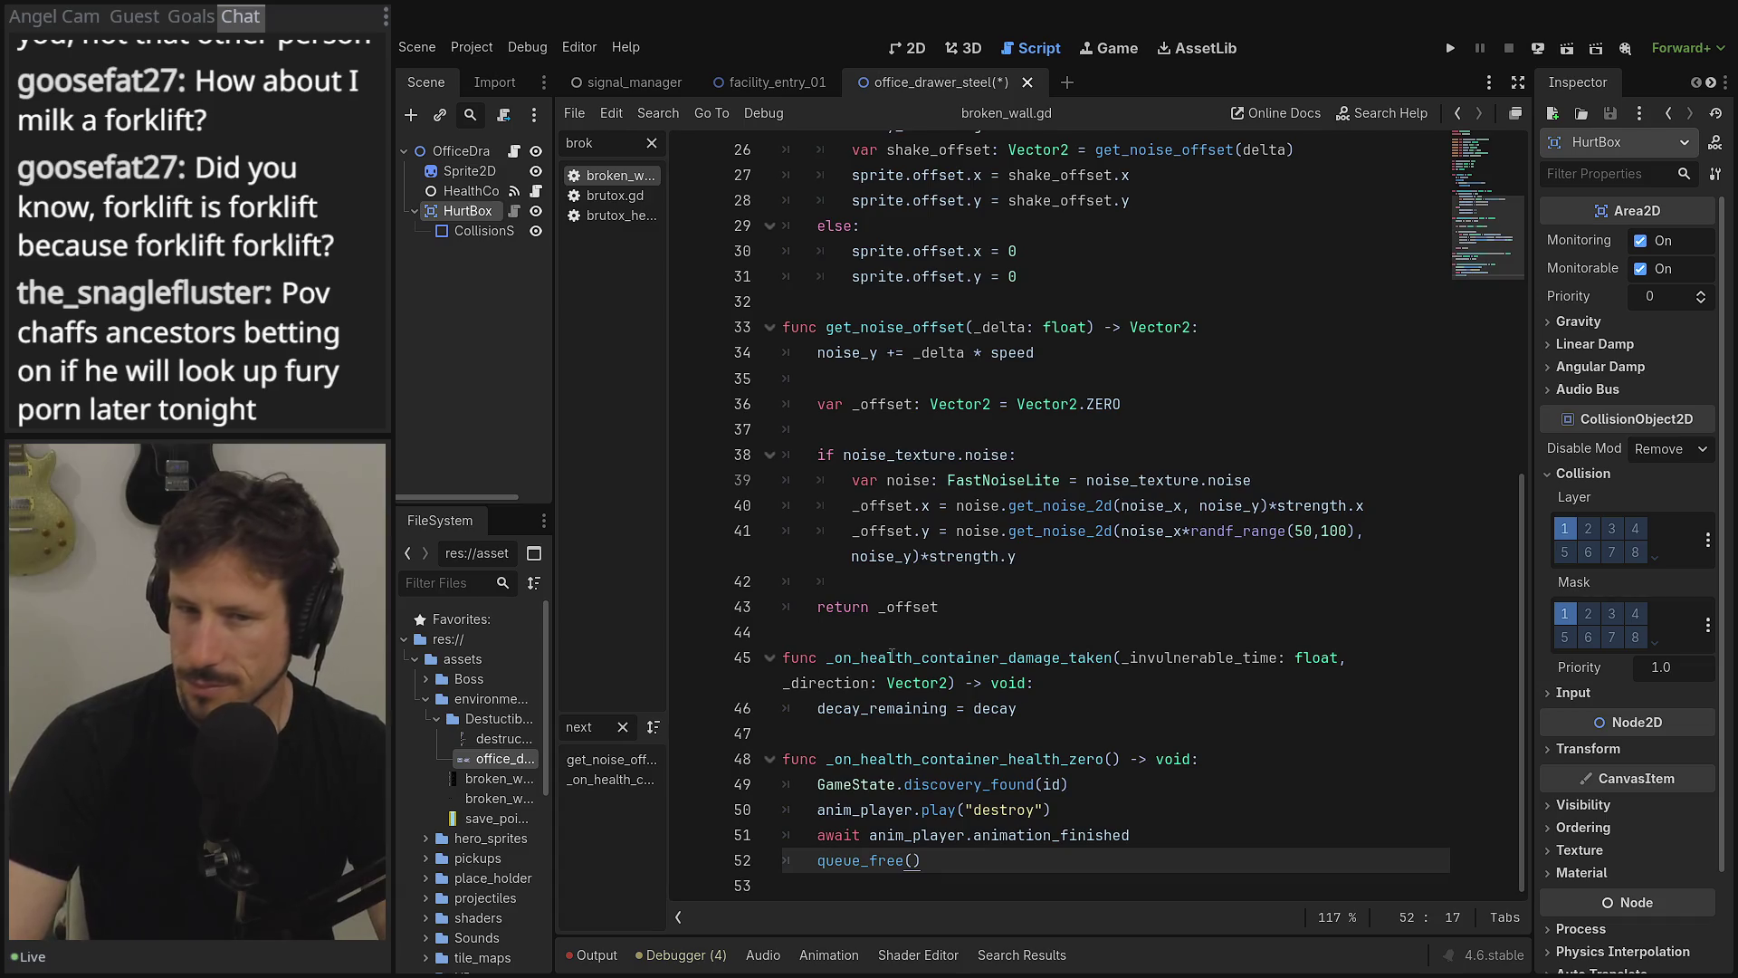
pyautogui.scroll(8, 1082, 511)
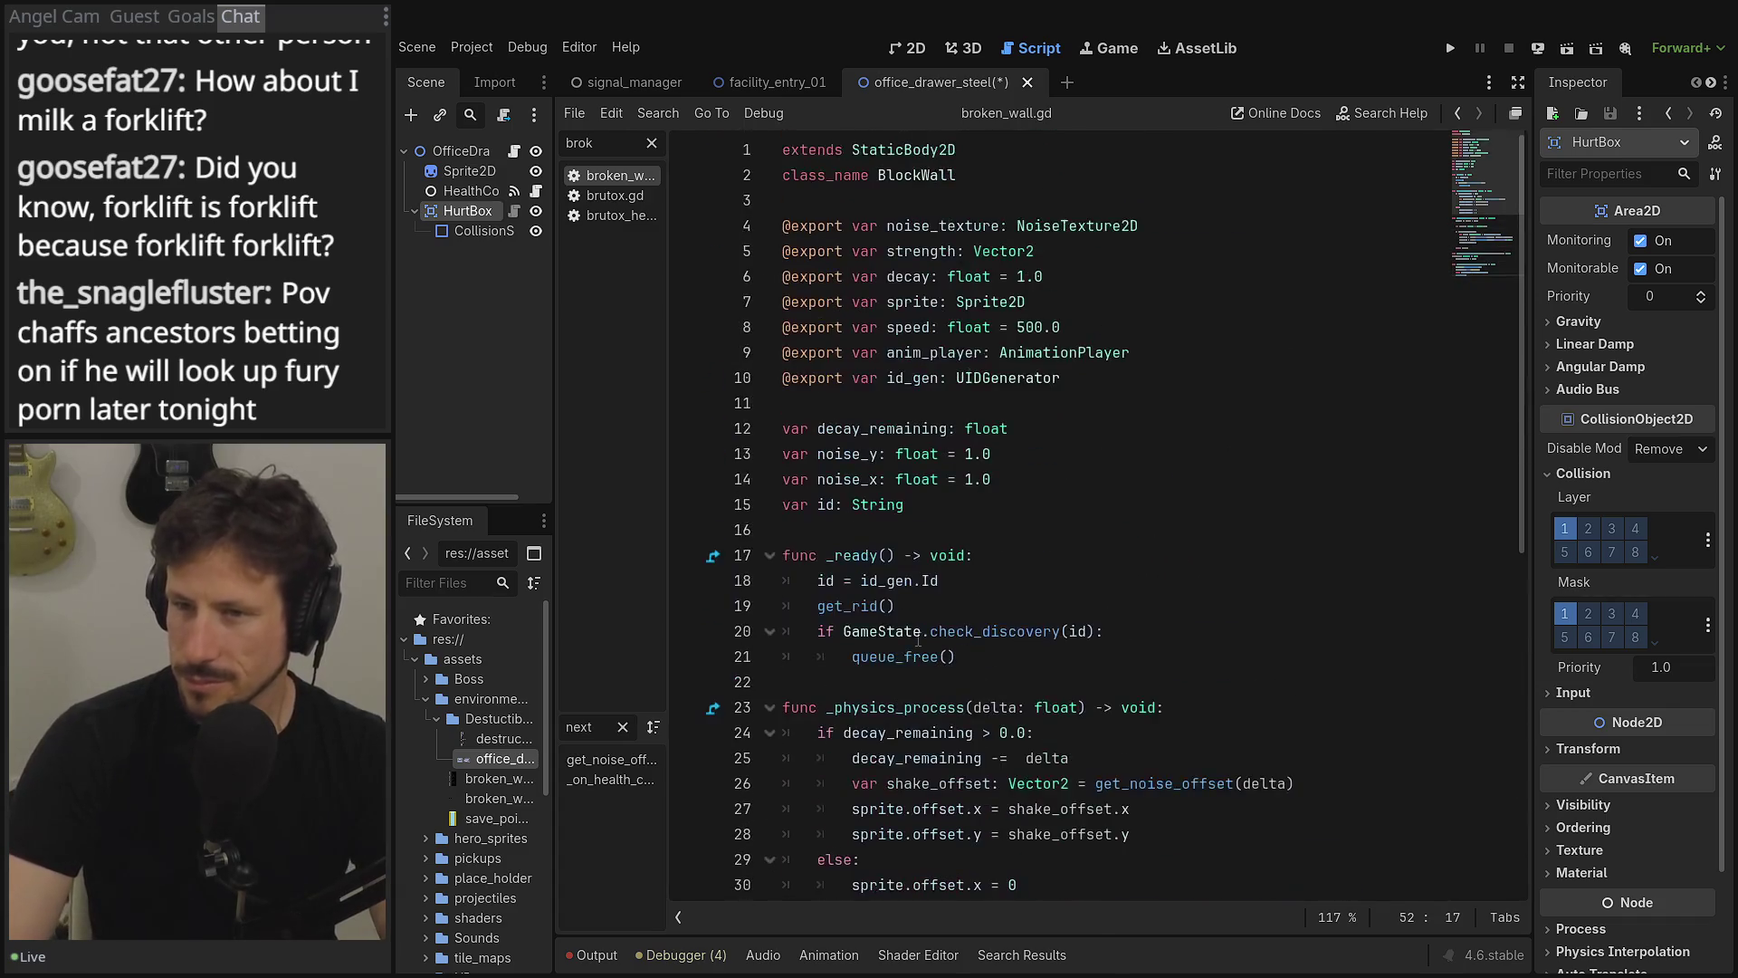
pyautogui.click(966, 454)
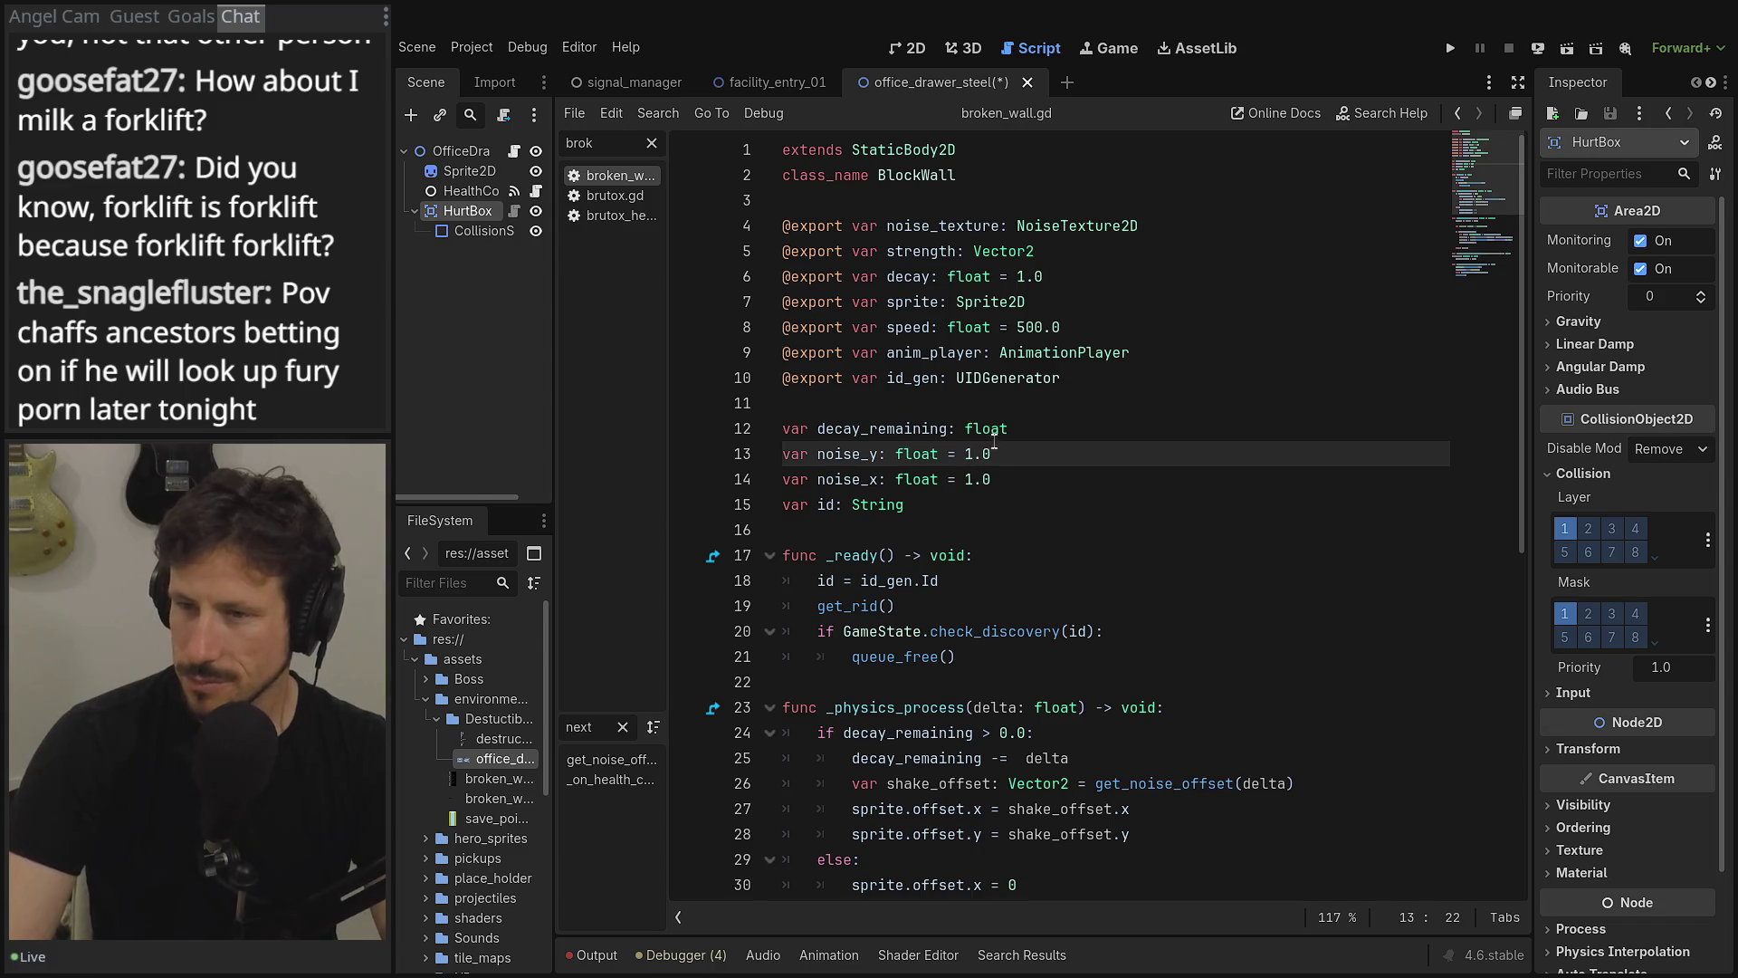
pyautogui.doubleClick(847, 429)
pyautogui.scroll(-3, 894, 415)
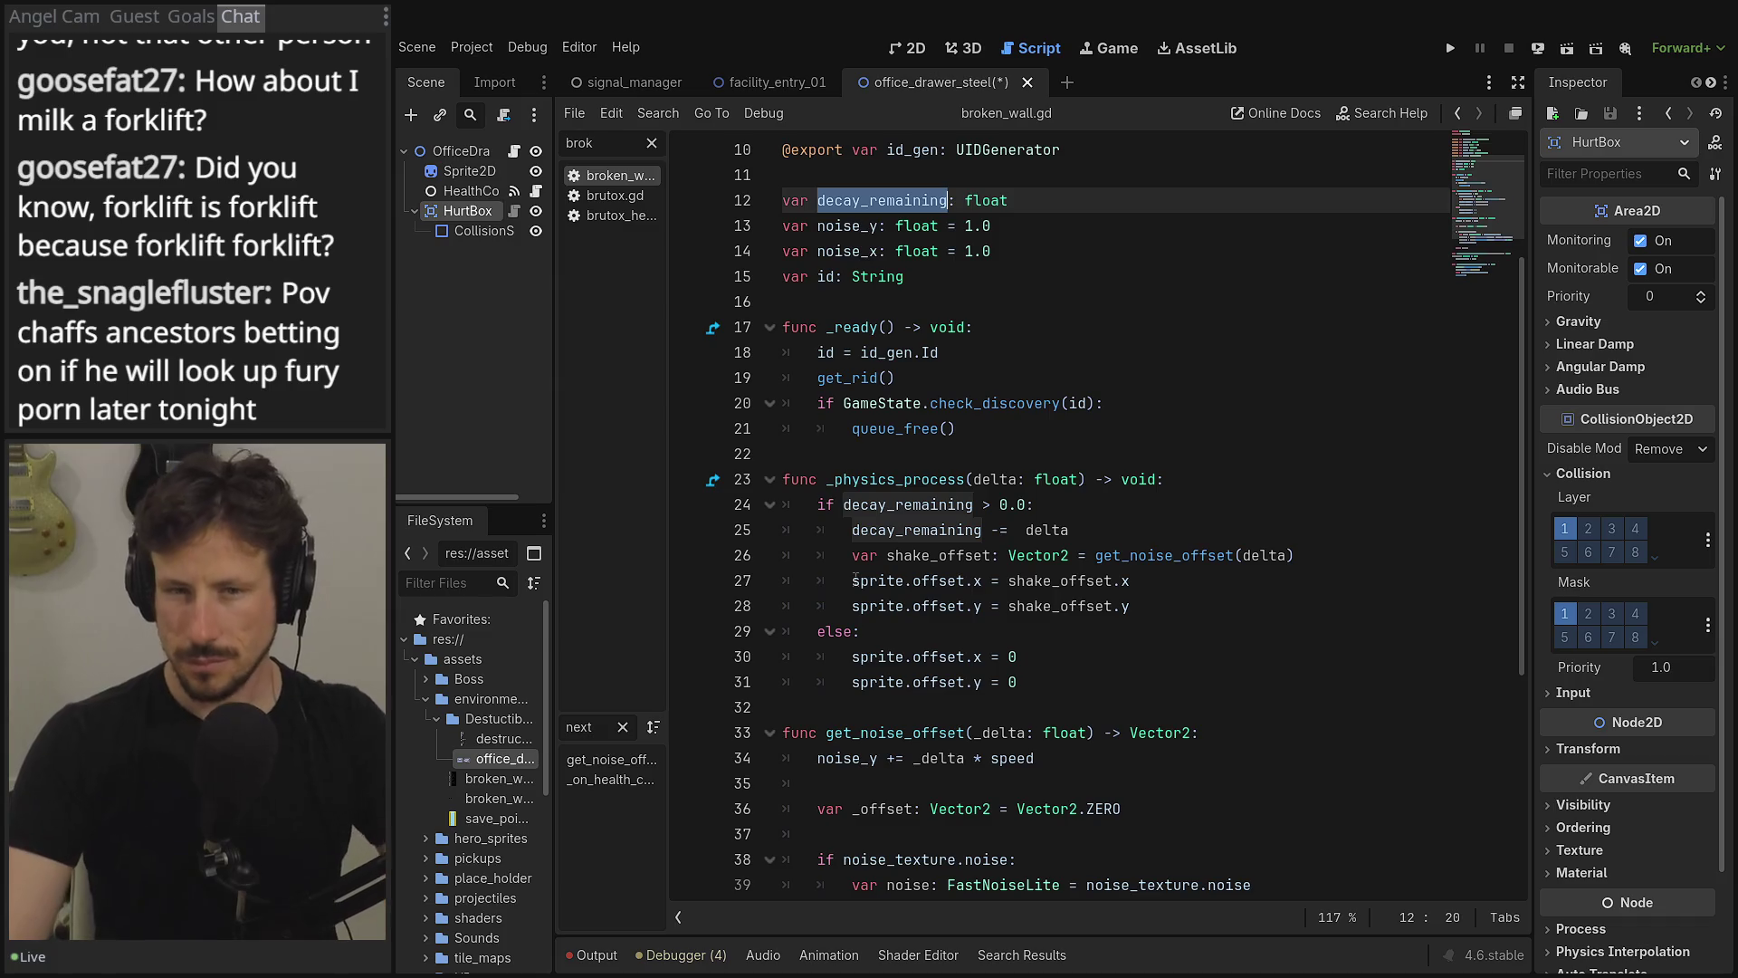
pyautogui.scroll(-5, 896, 536)
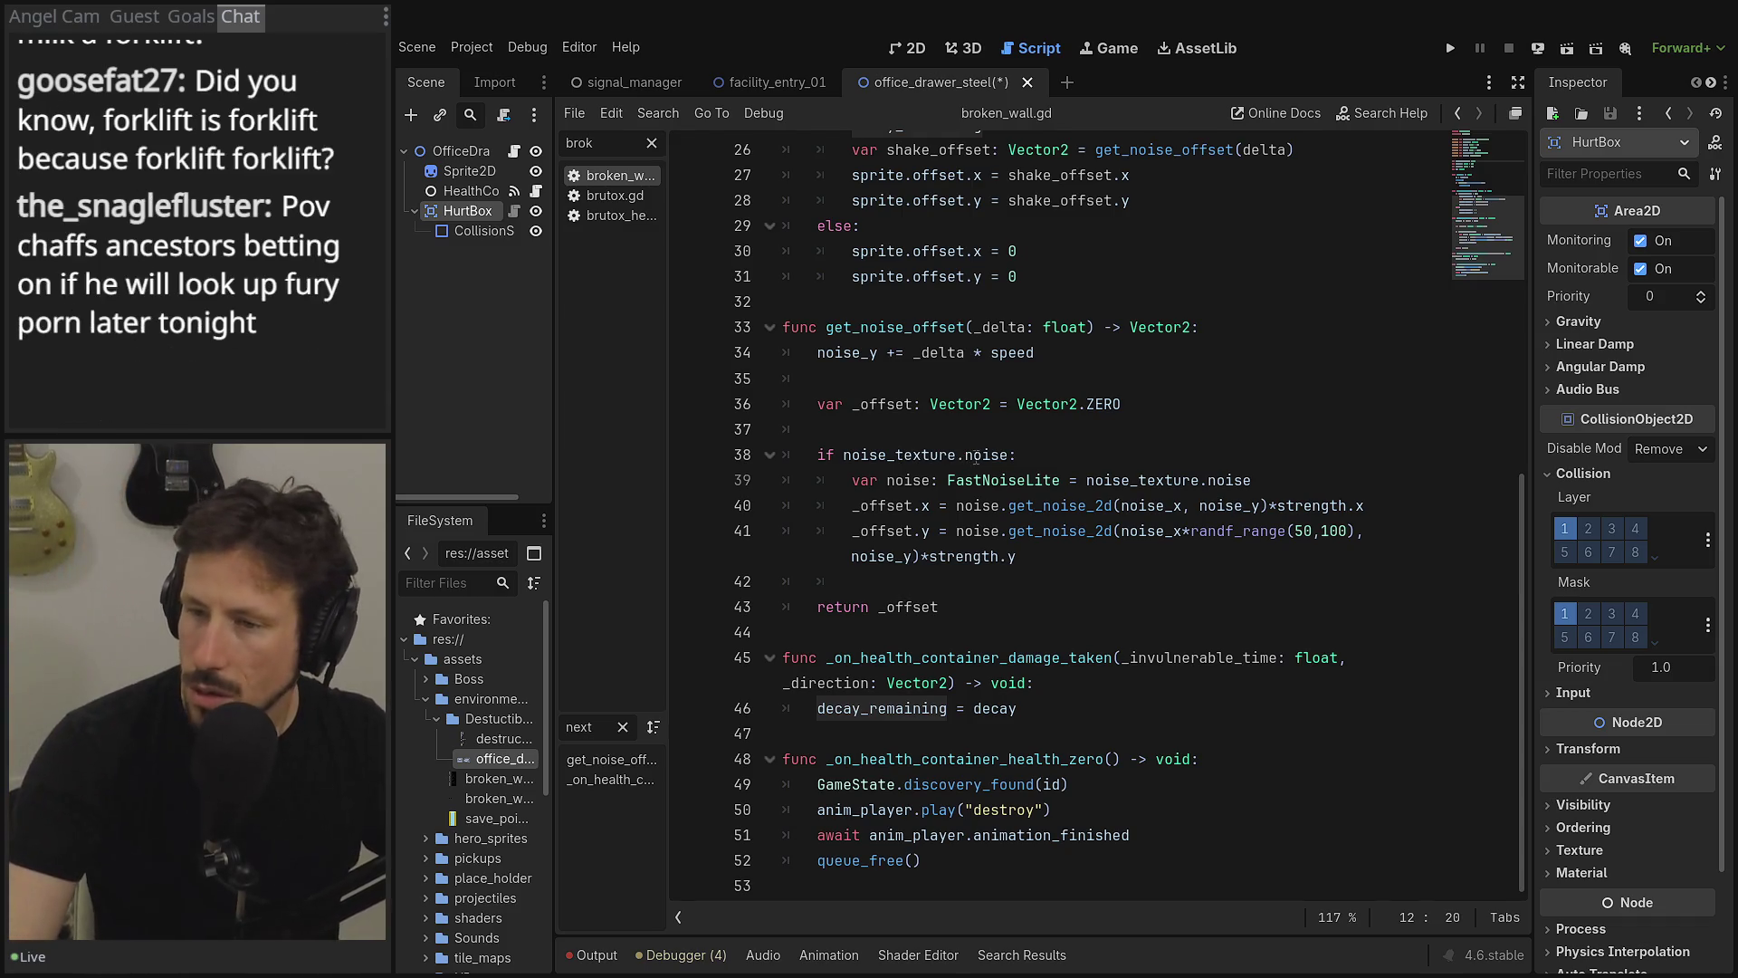
# - Go to the return _offset line and browse the rest of the shake and health handler code
pyautogui.moveTo(976, 460)
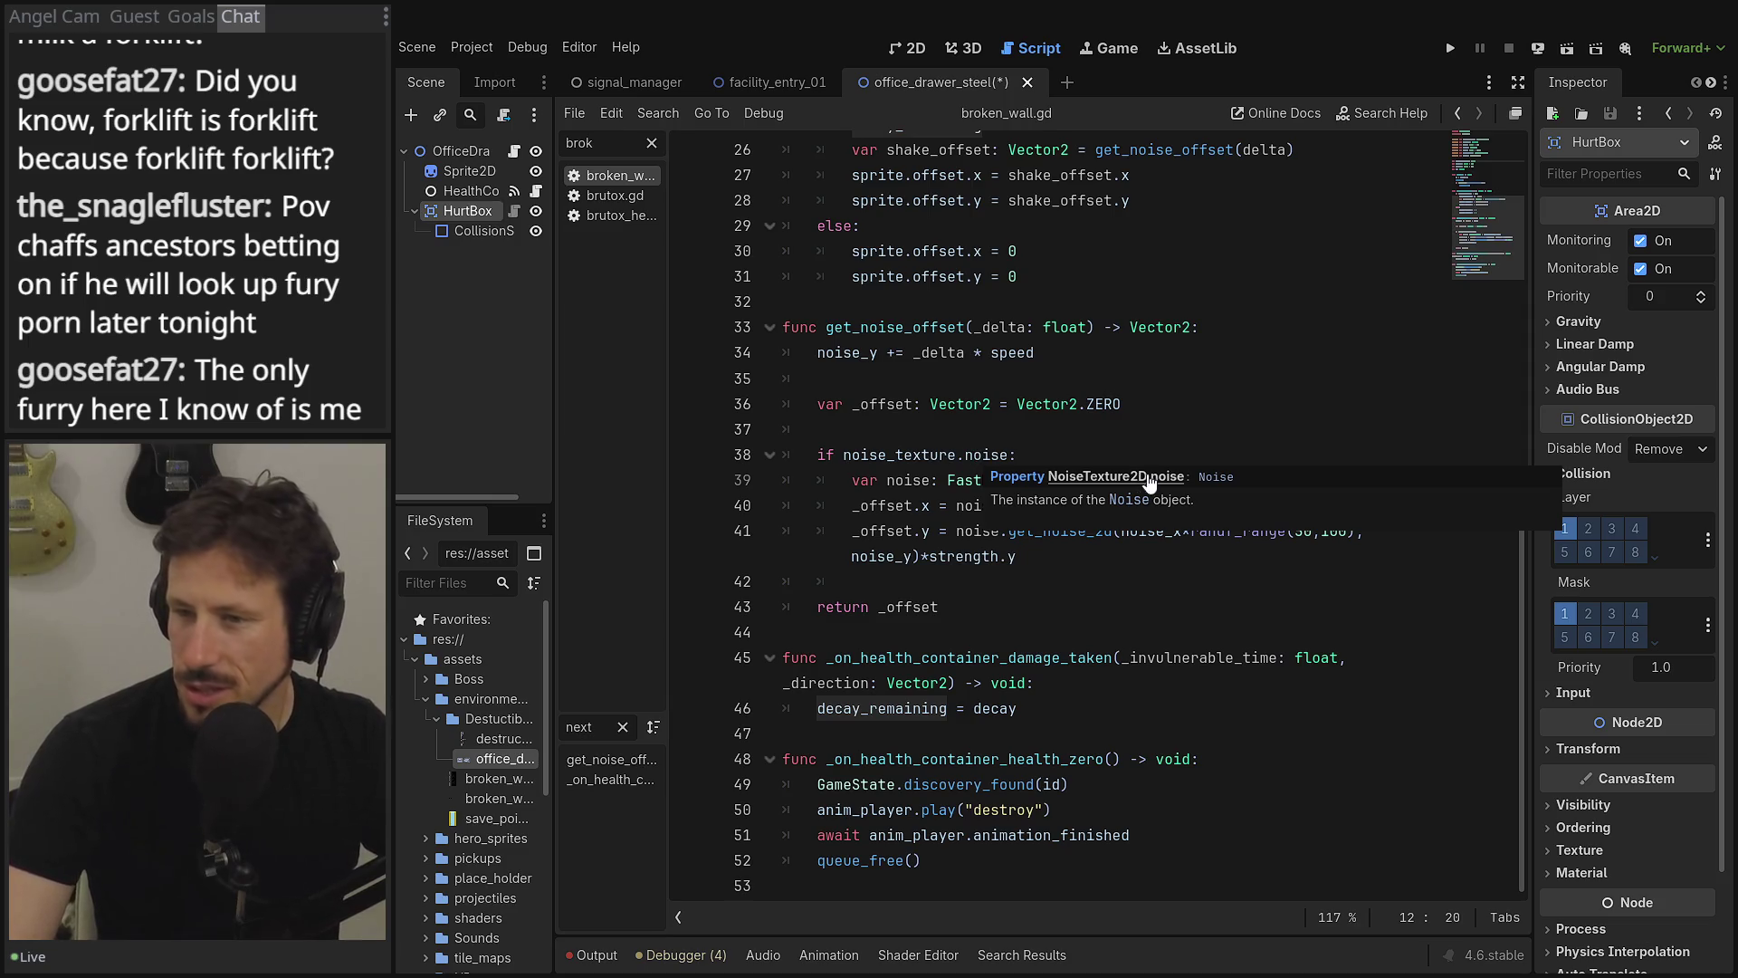
pyautogui.click(1003, 602)
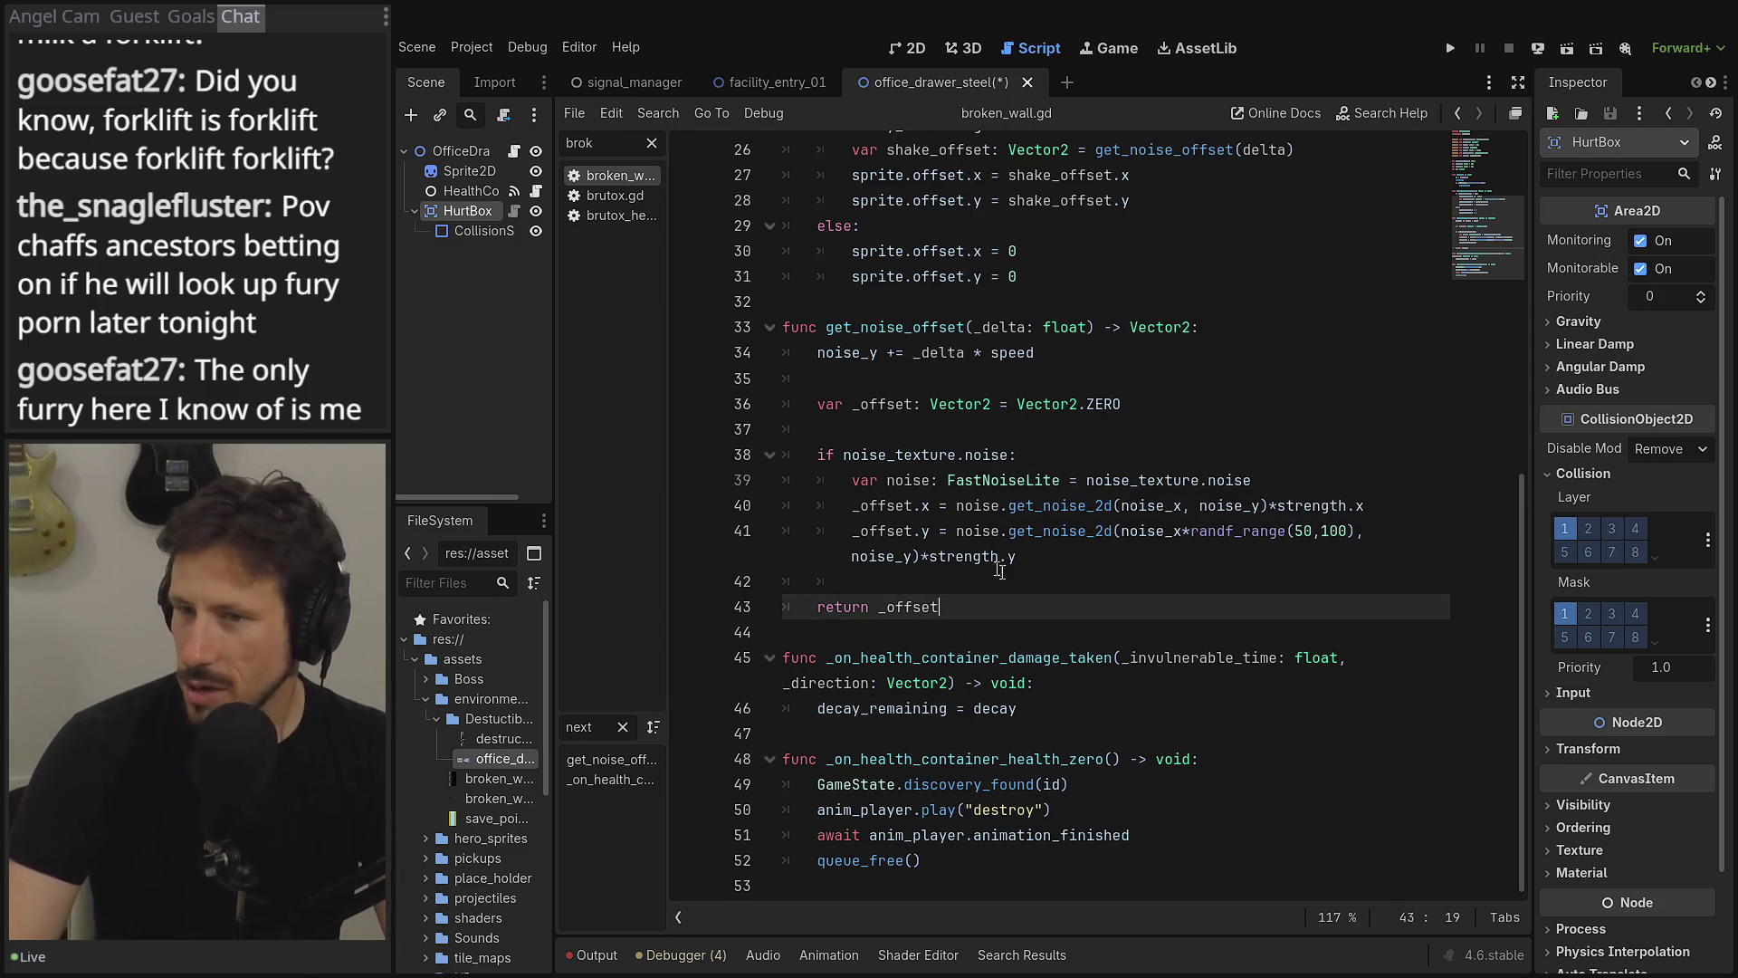
pyautogui.scroll(8, 1008, 602)
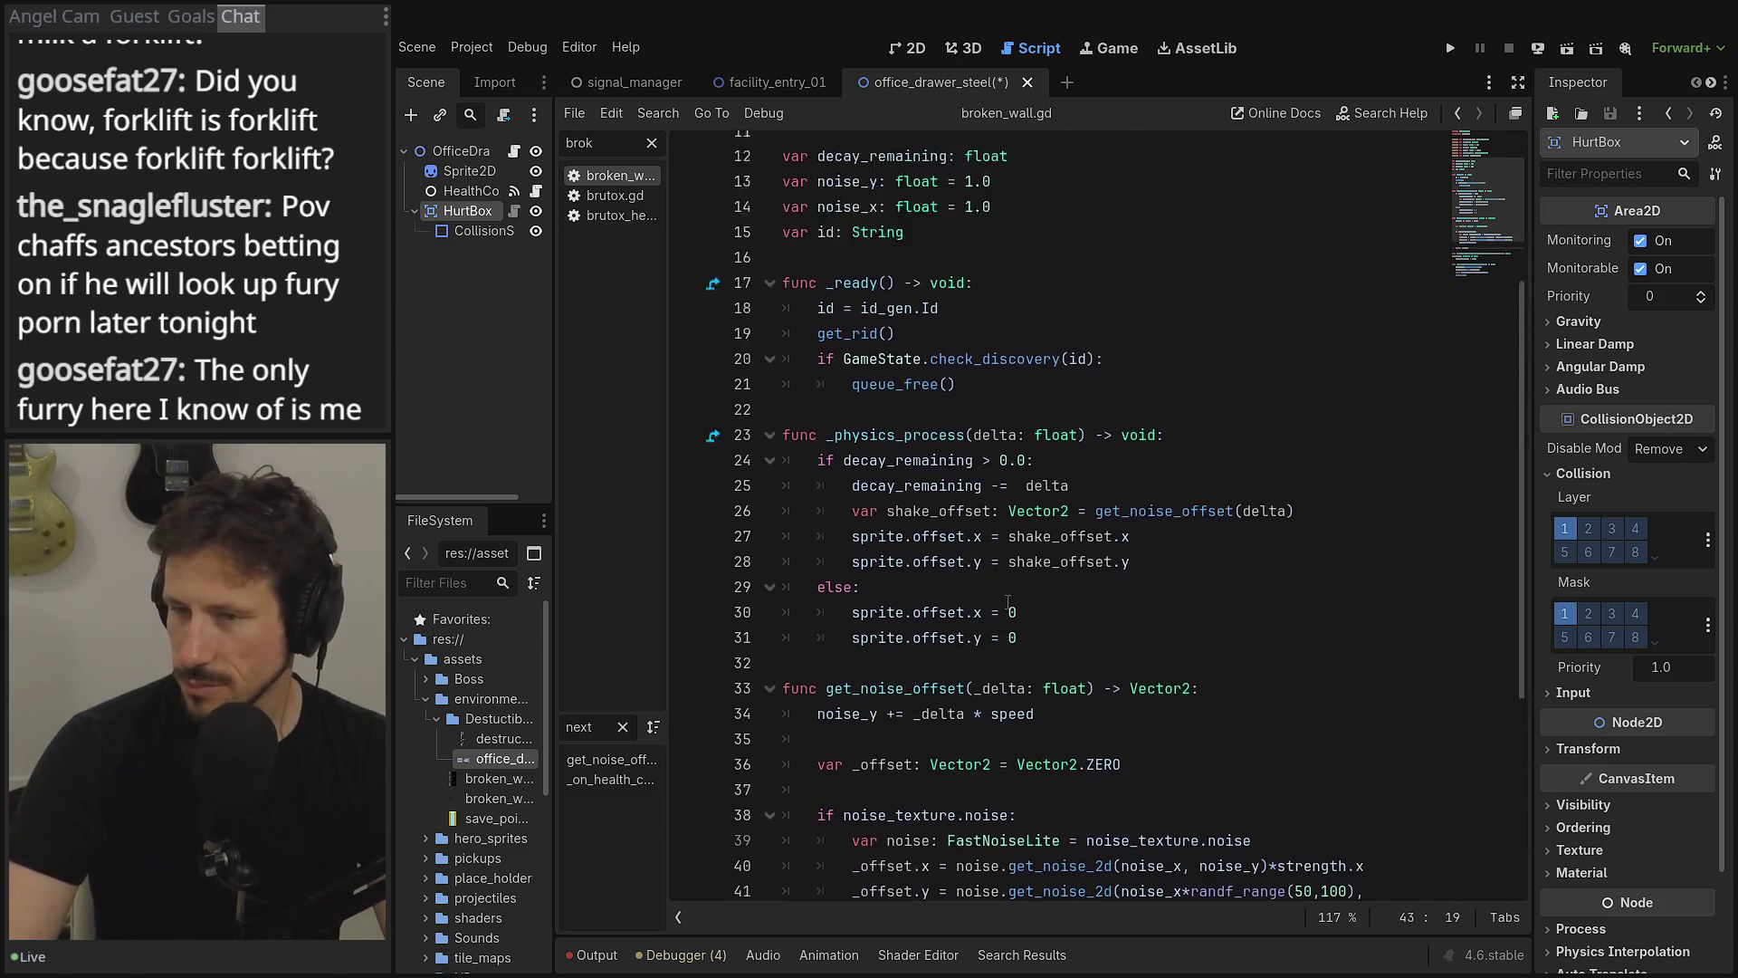
pyautogui.scroll(-8, 1008, 602)
pyautogui.scroll(8, 1007, 602)
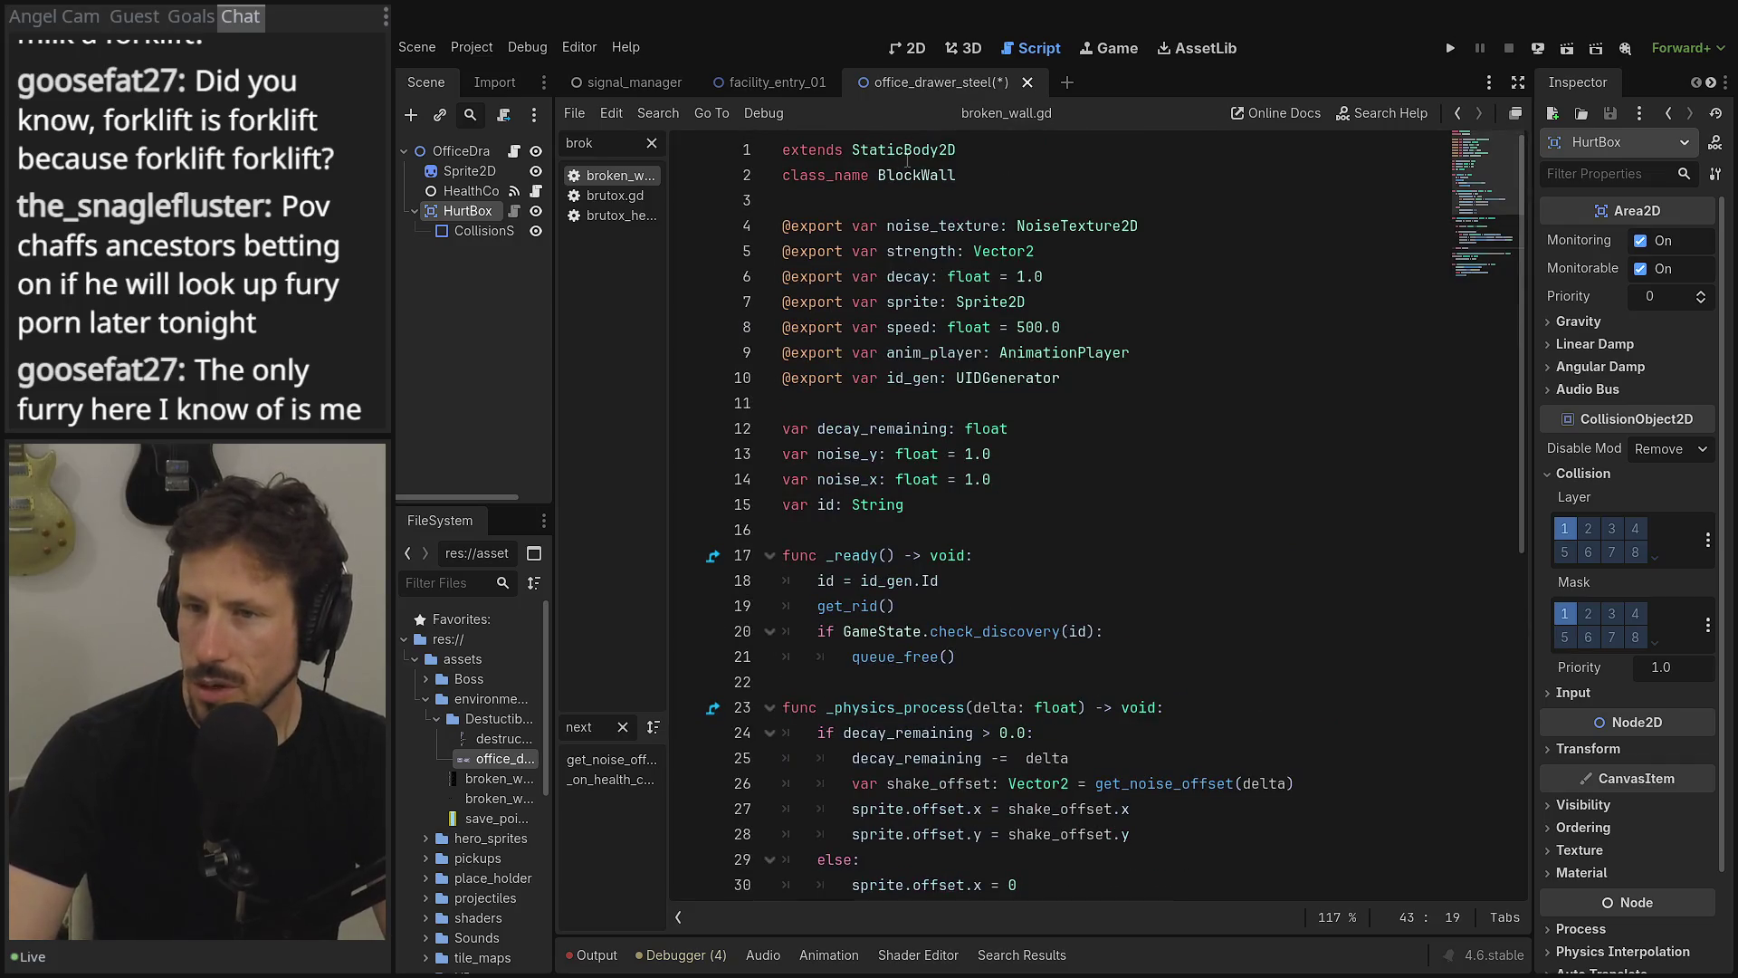
pyautogui.moveTo(908, 160)
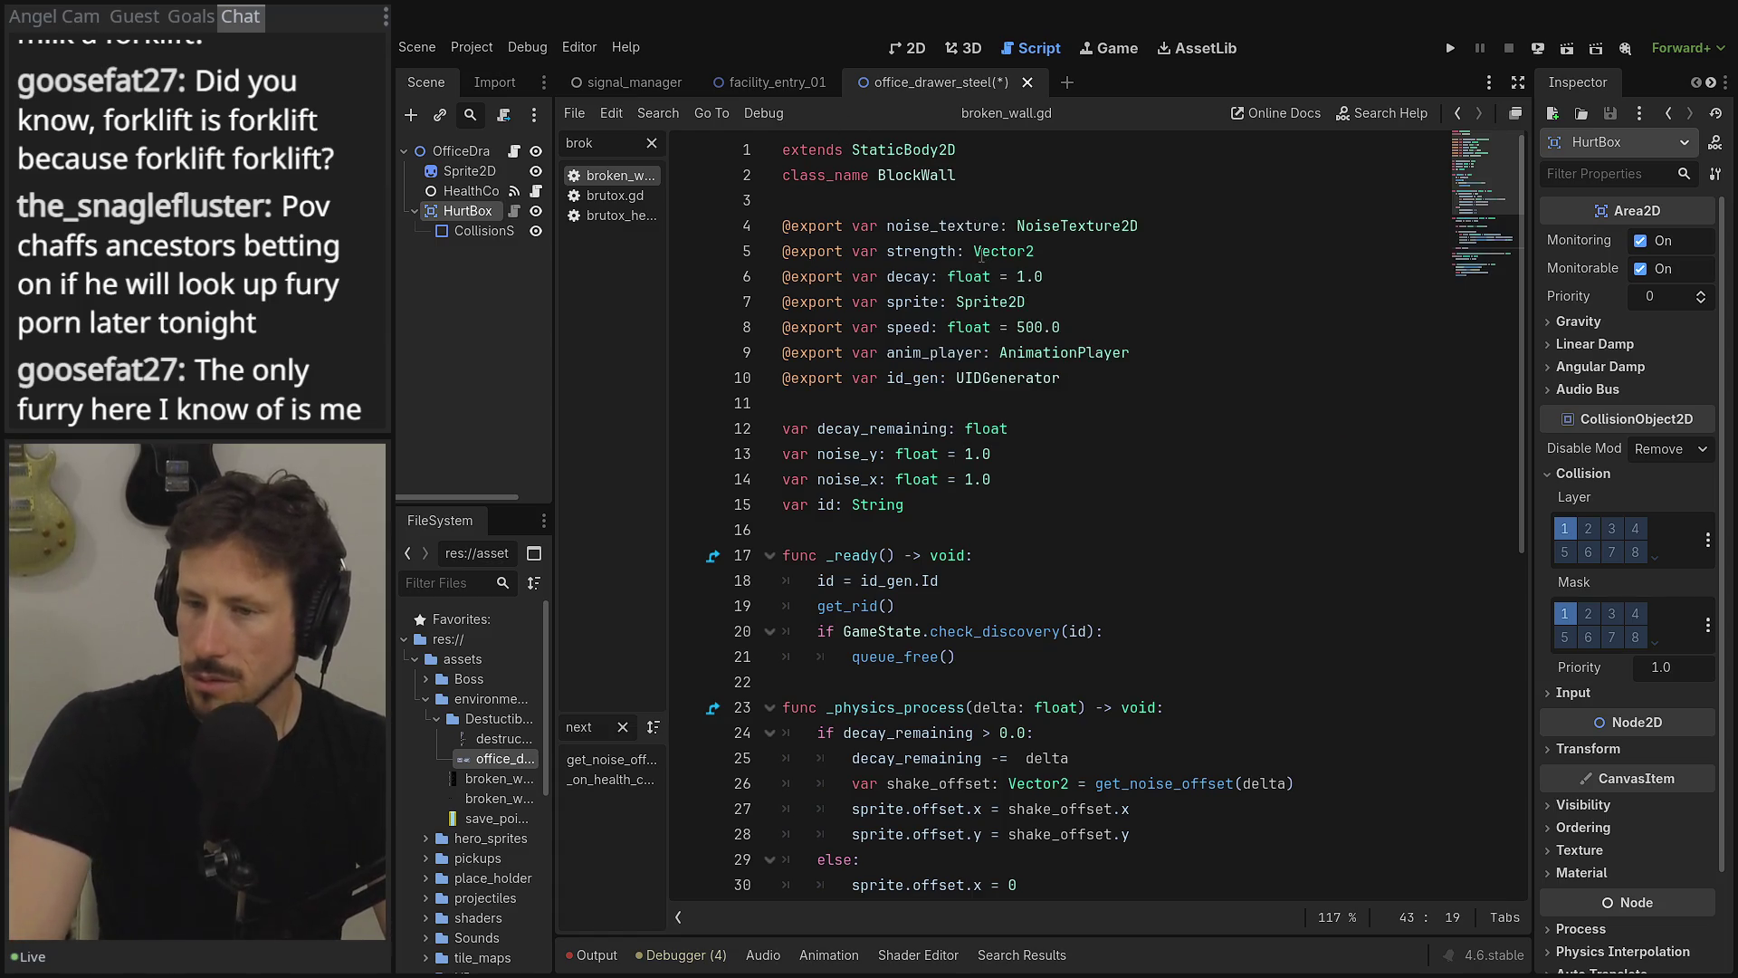
pyautogui.scroll(-8, 989, 249)
pyautogui.scroll(-1, 982, 254)
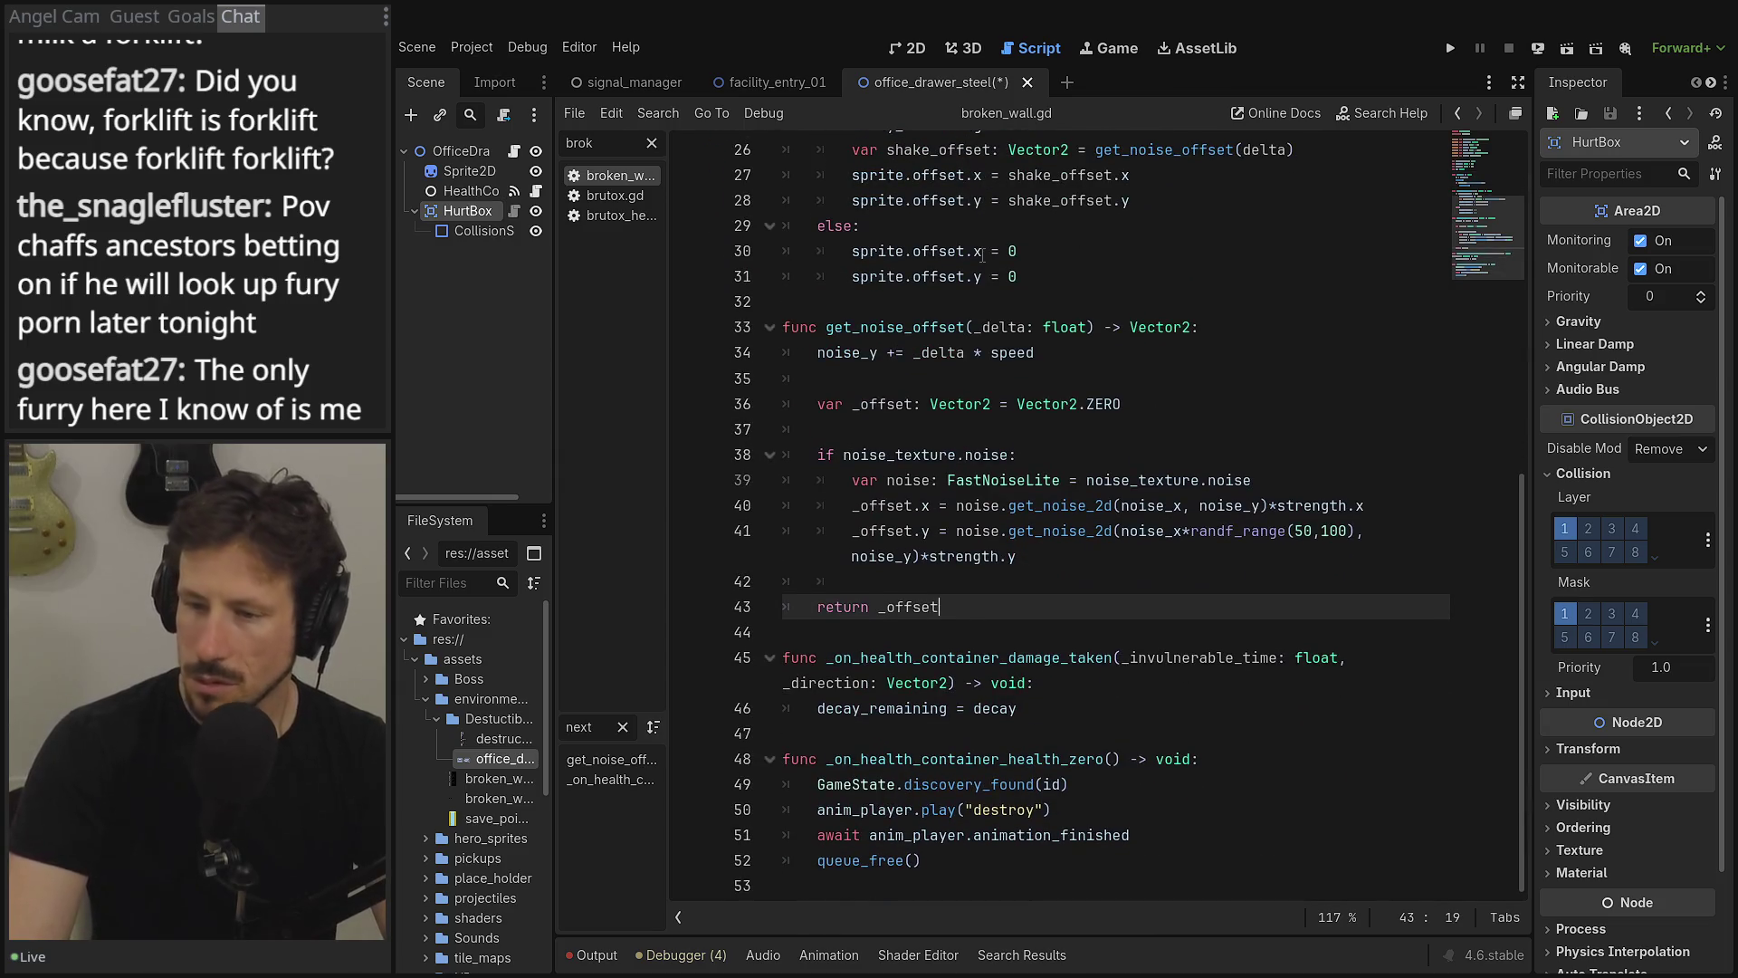
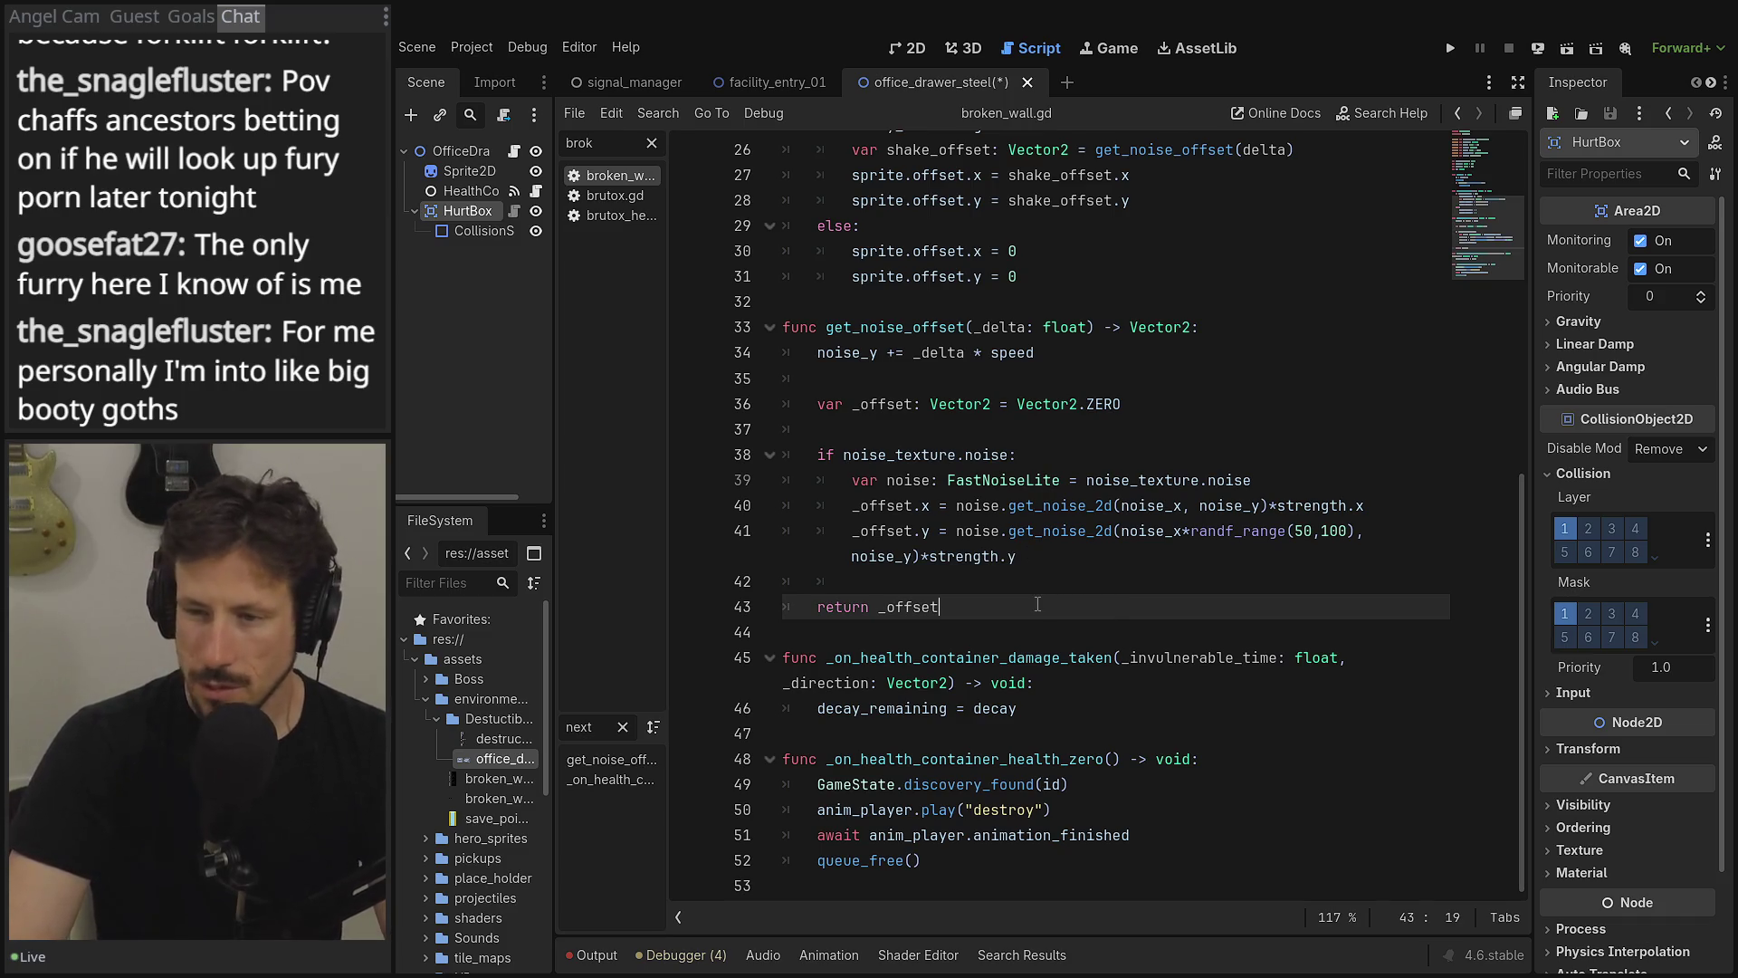
# - Select broken_wall.gd's exports, noise variables and shake functions for copying
pyautogui.scroll(4, 1016, 606)
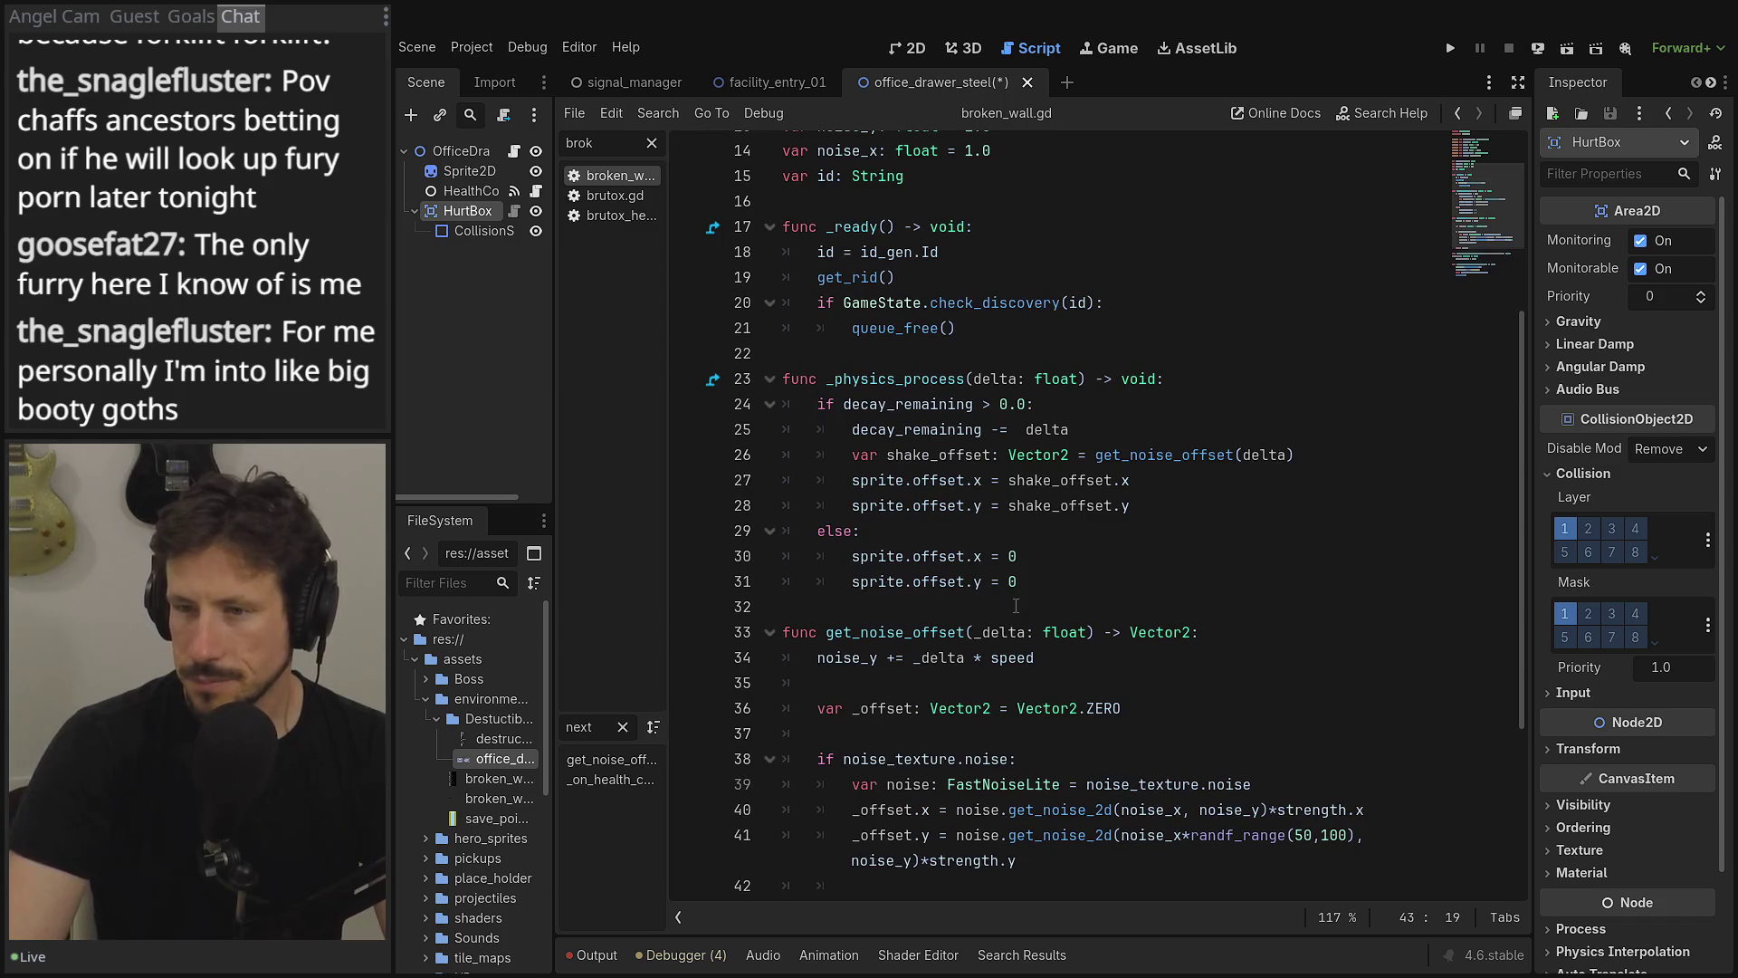
pyautogui.scroll(4, 1016, 606)
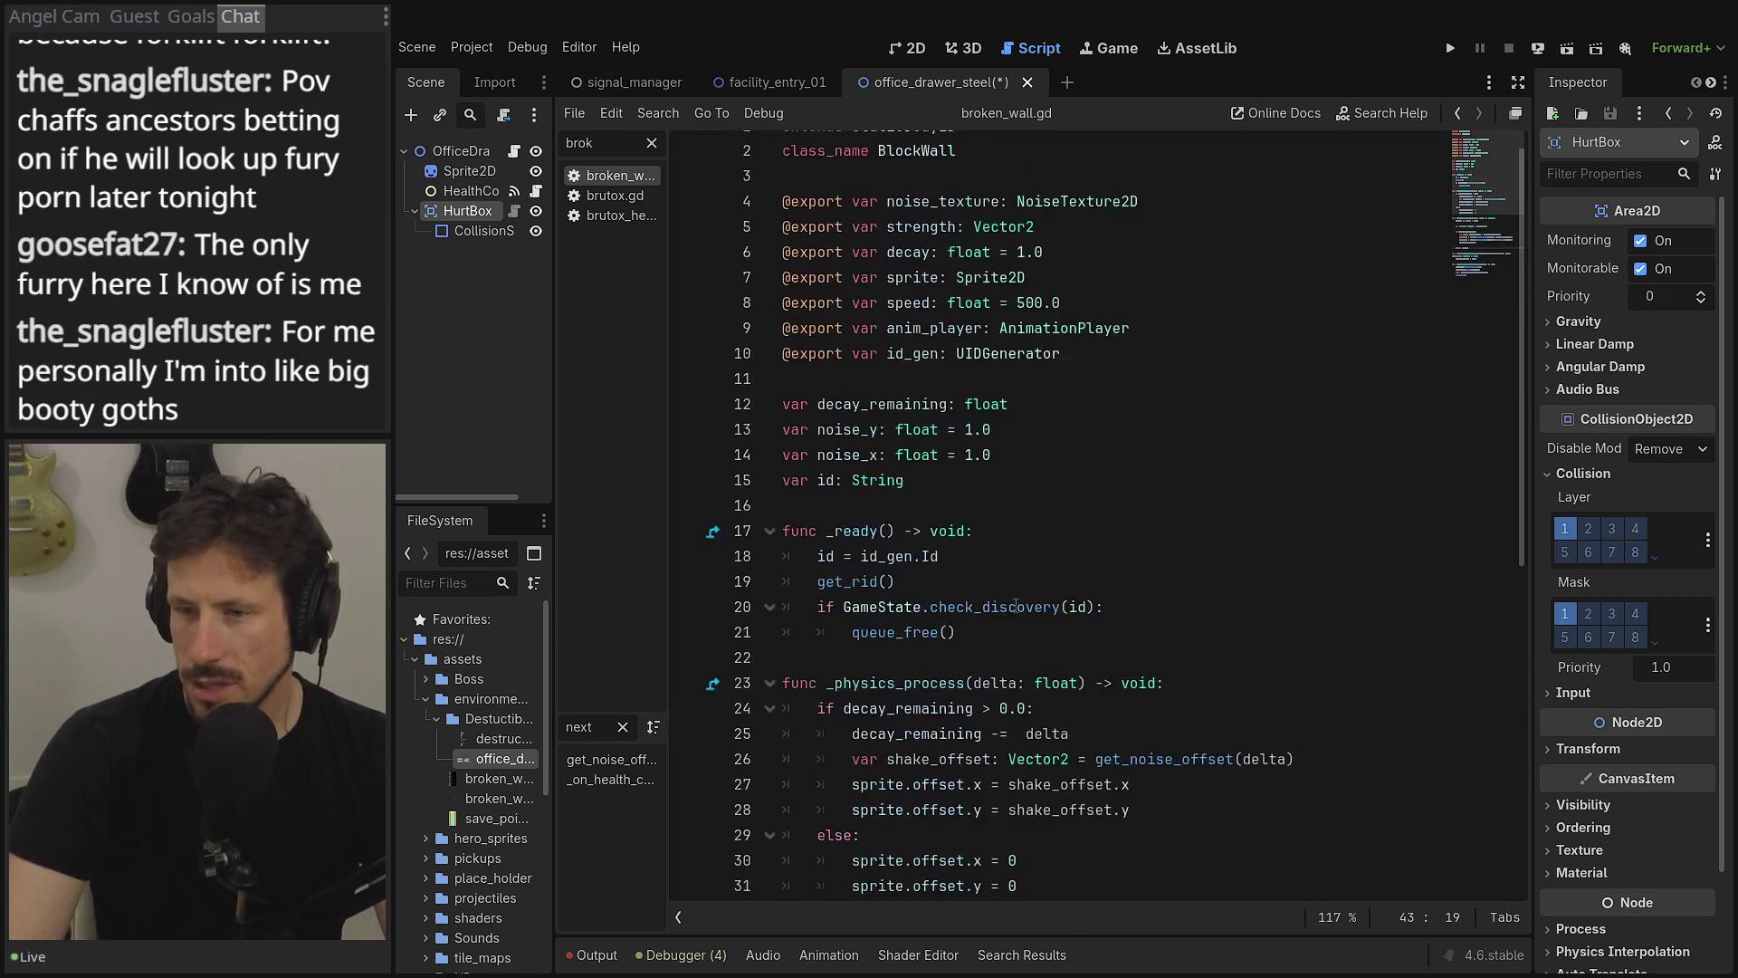
pyautogui.scroll(-5, 1023, 599)
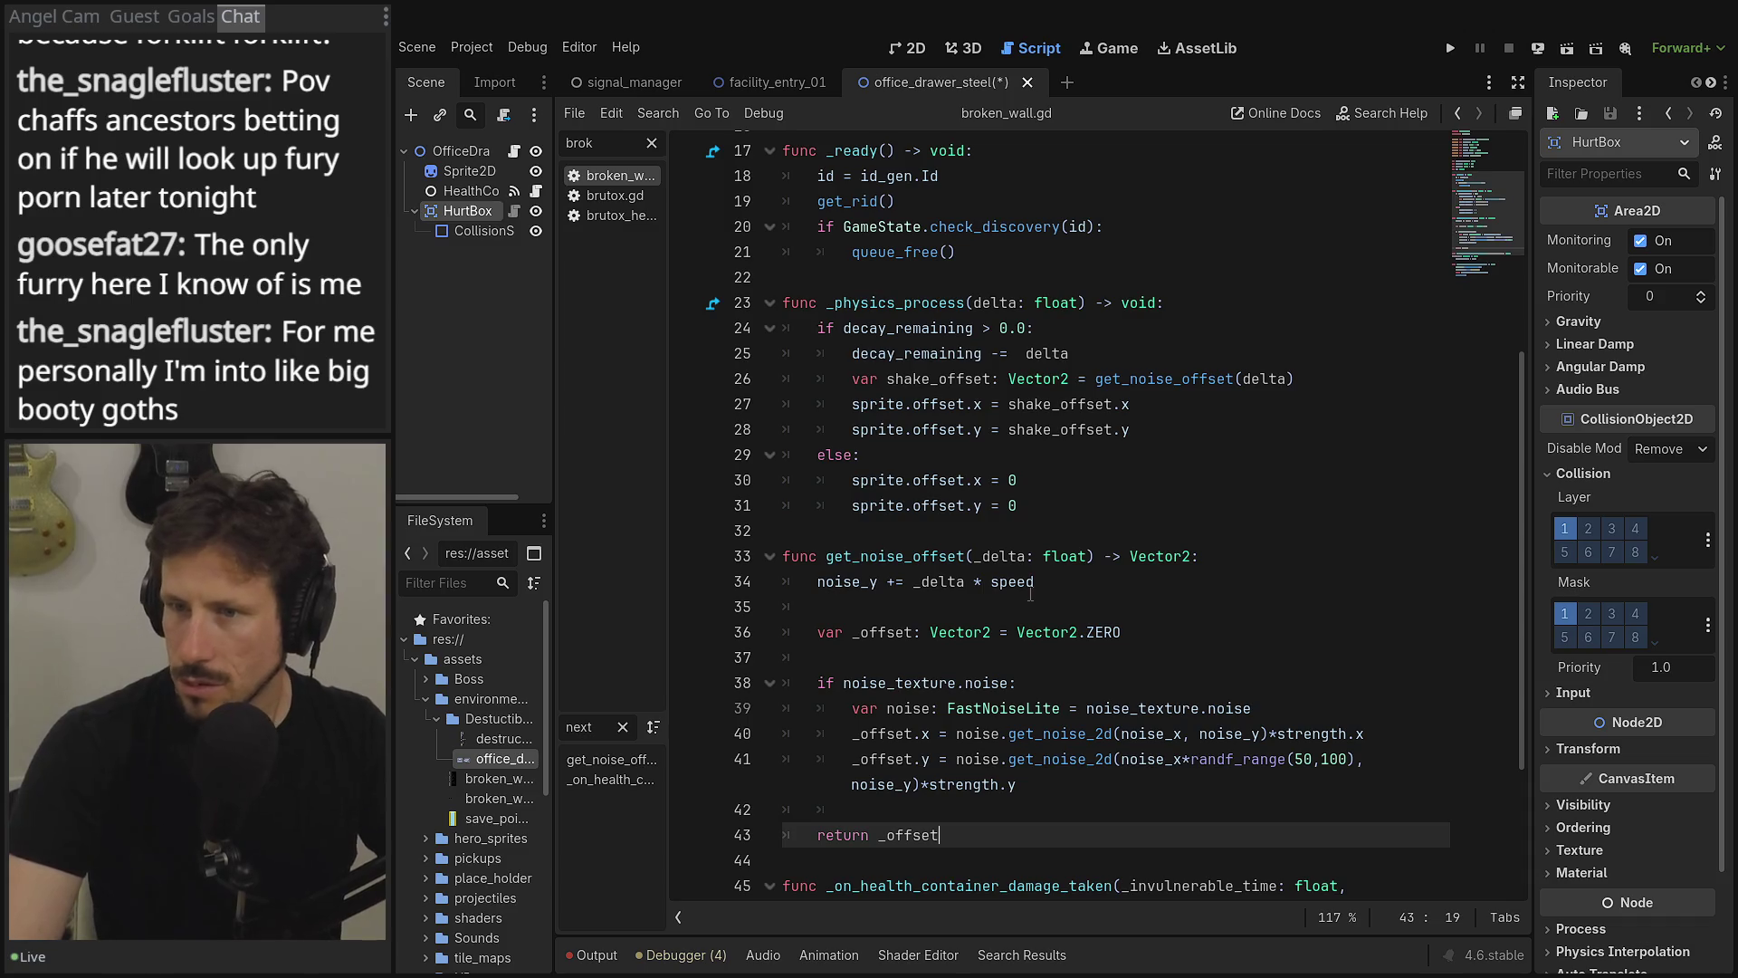
pyautogui.scroll(-2, 960, 487)
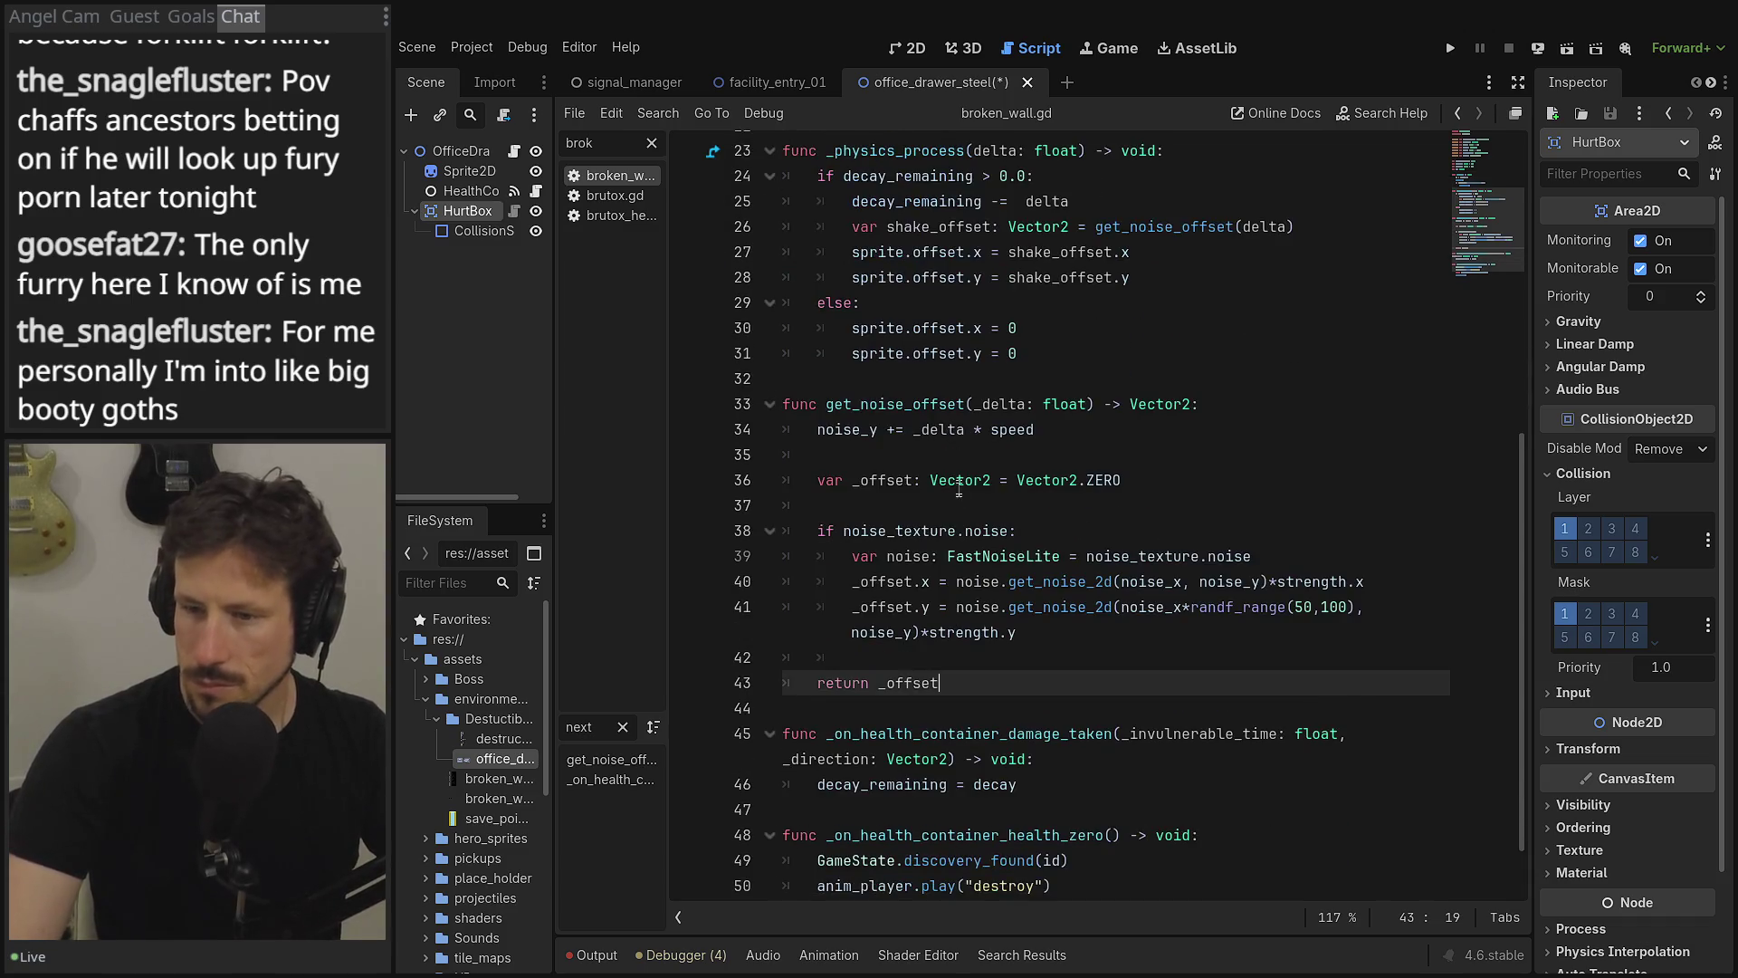
pyautogui.scroll(-1, 1005, 733)
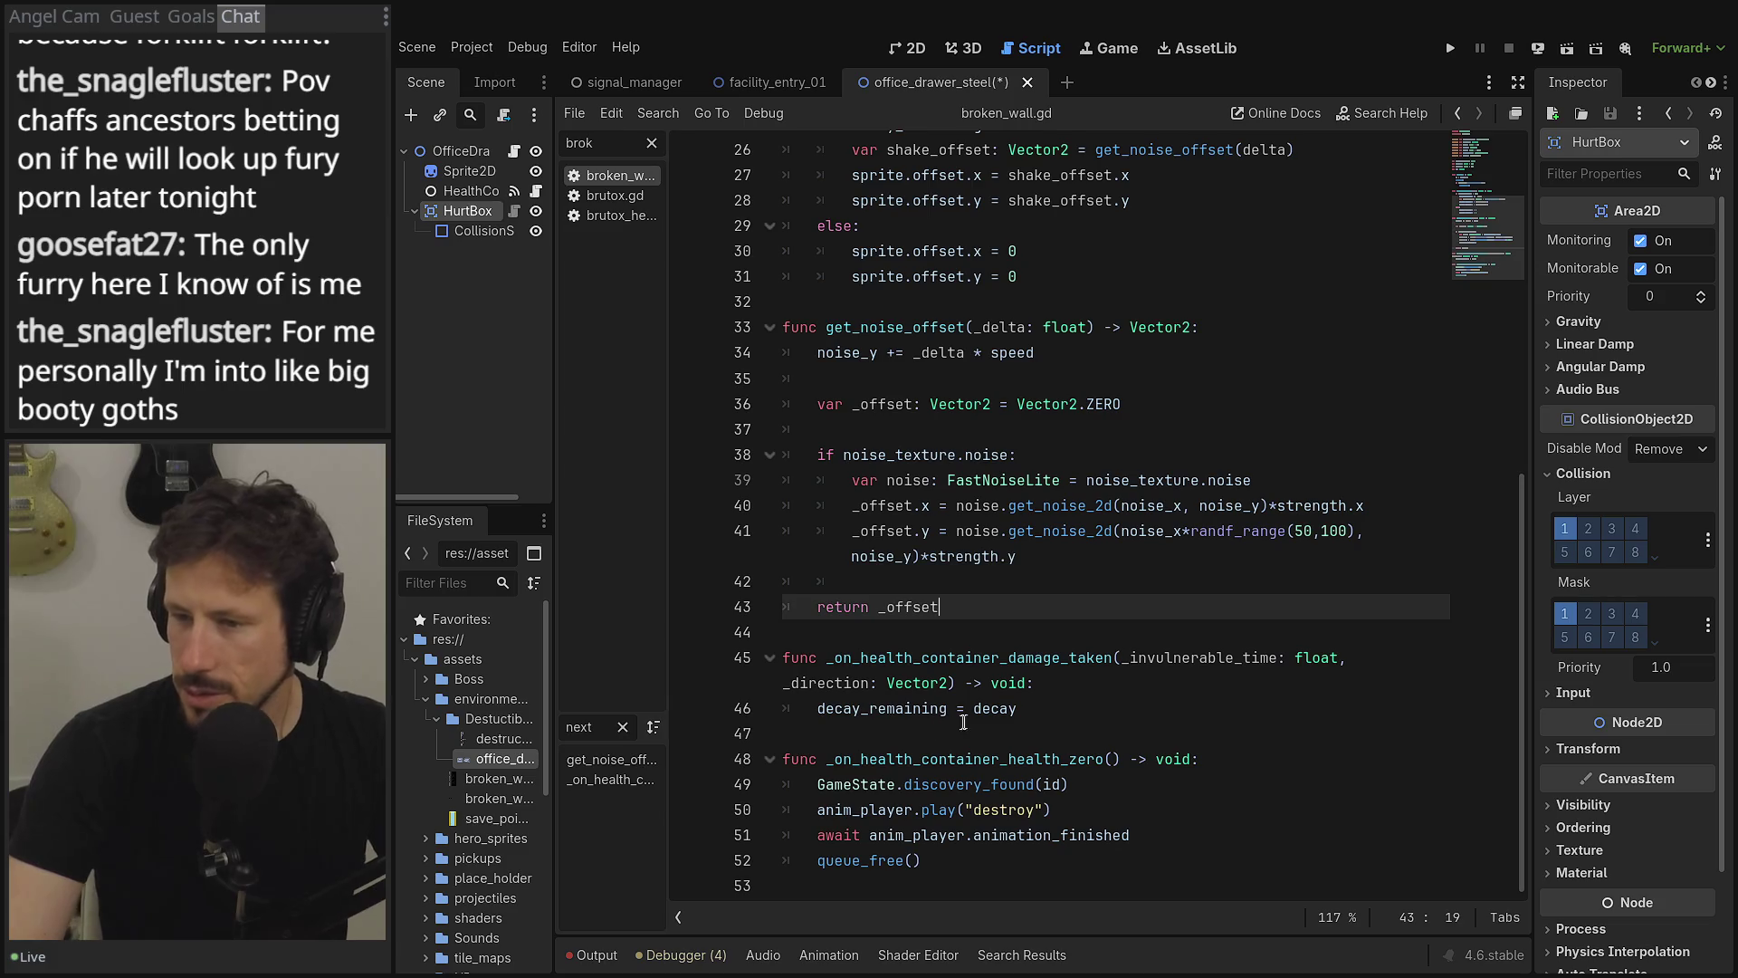
pyautogui.doubleClick(897, 711)
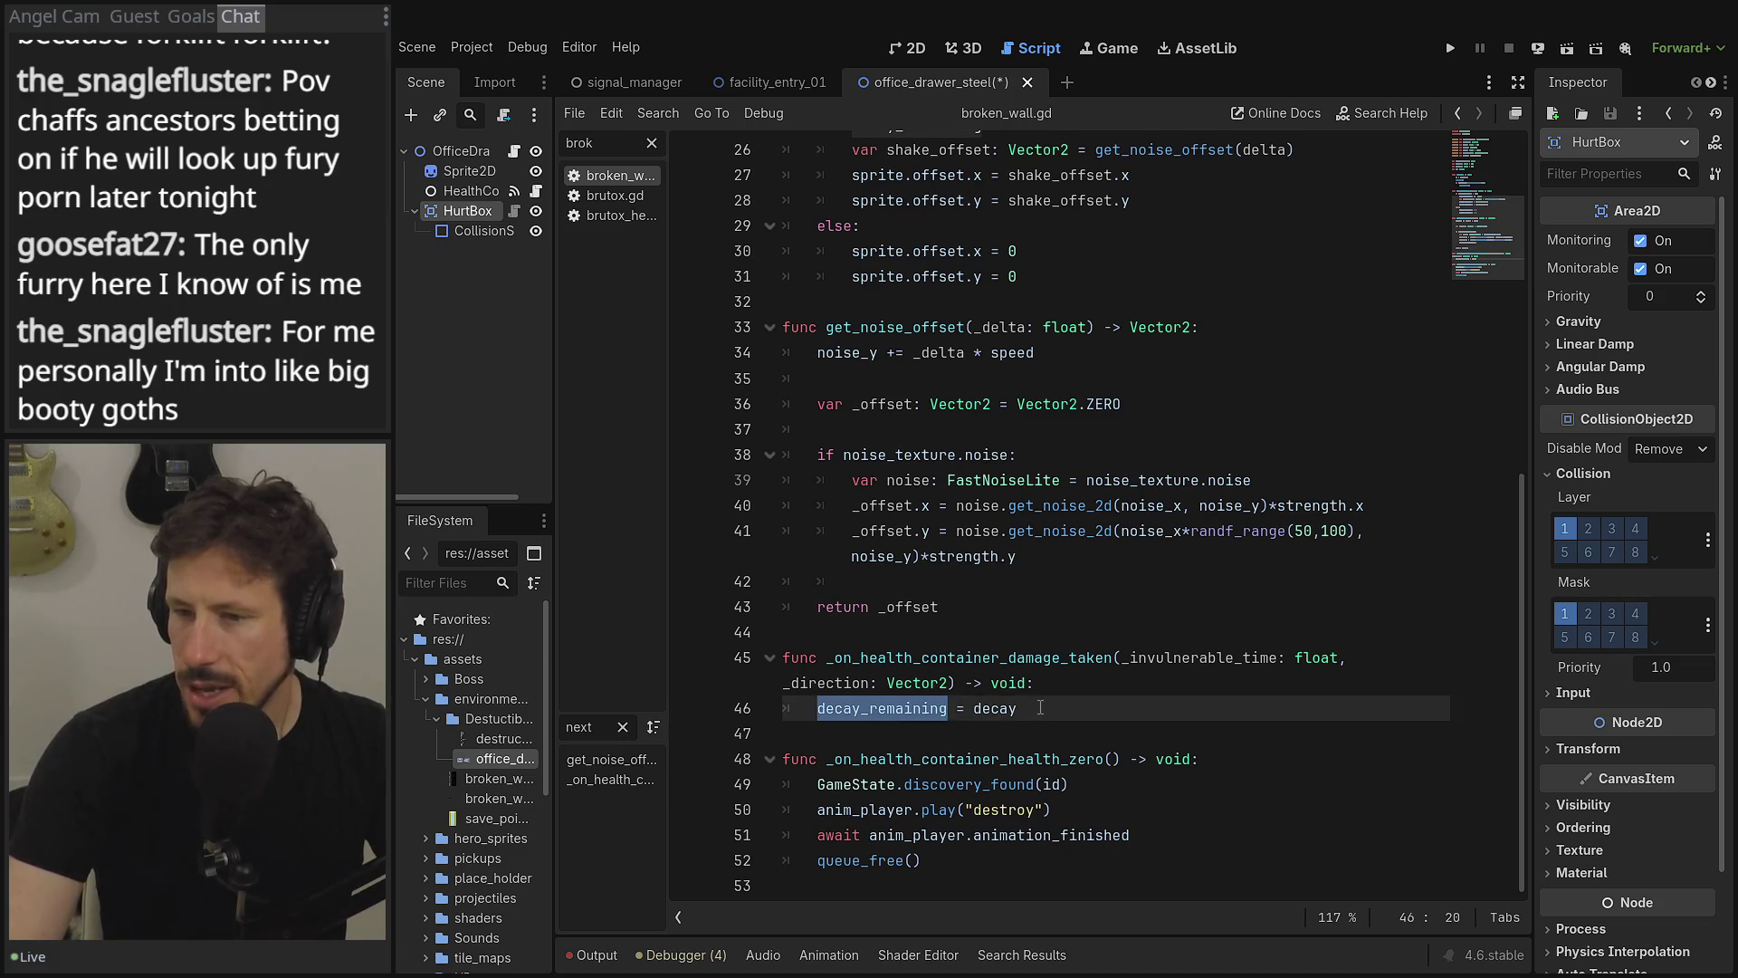
pyautogui.scroll(3, 967, 602)
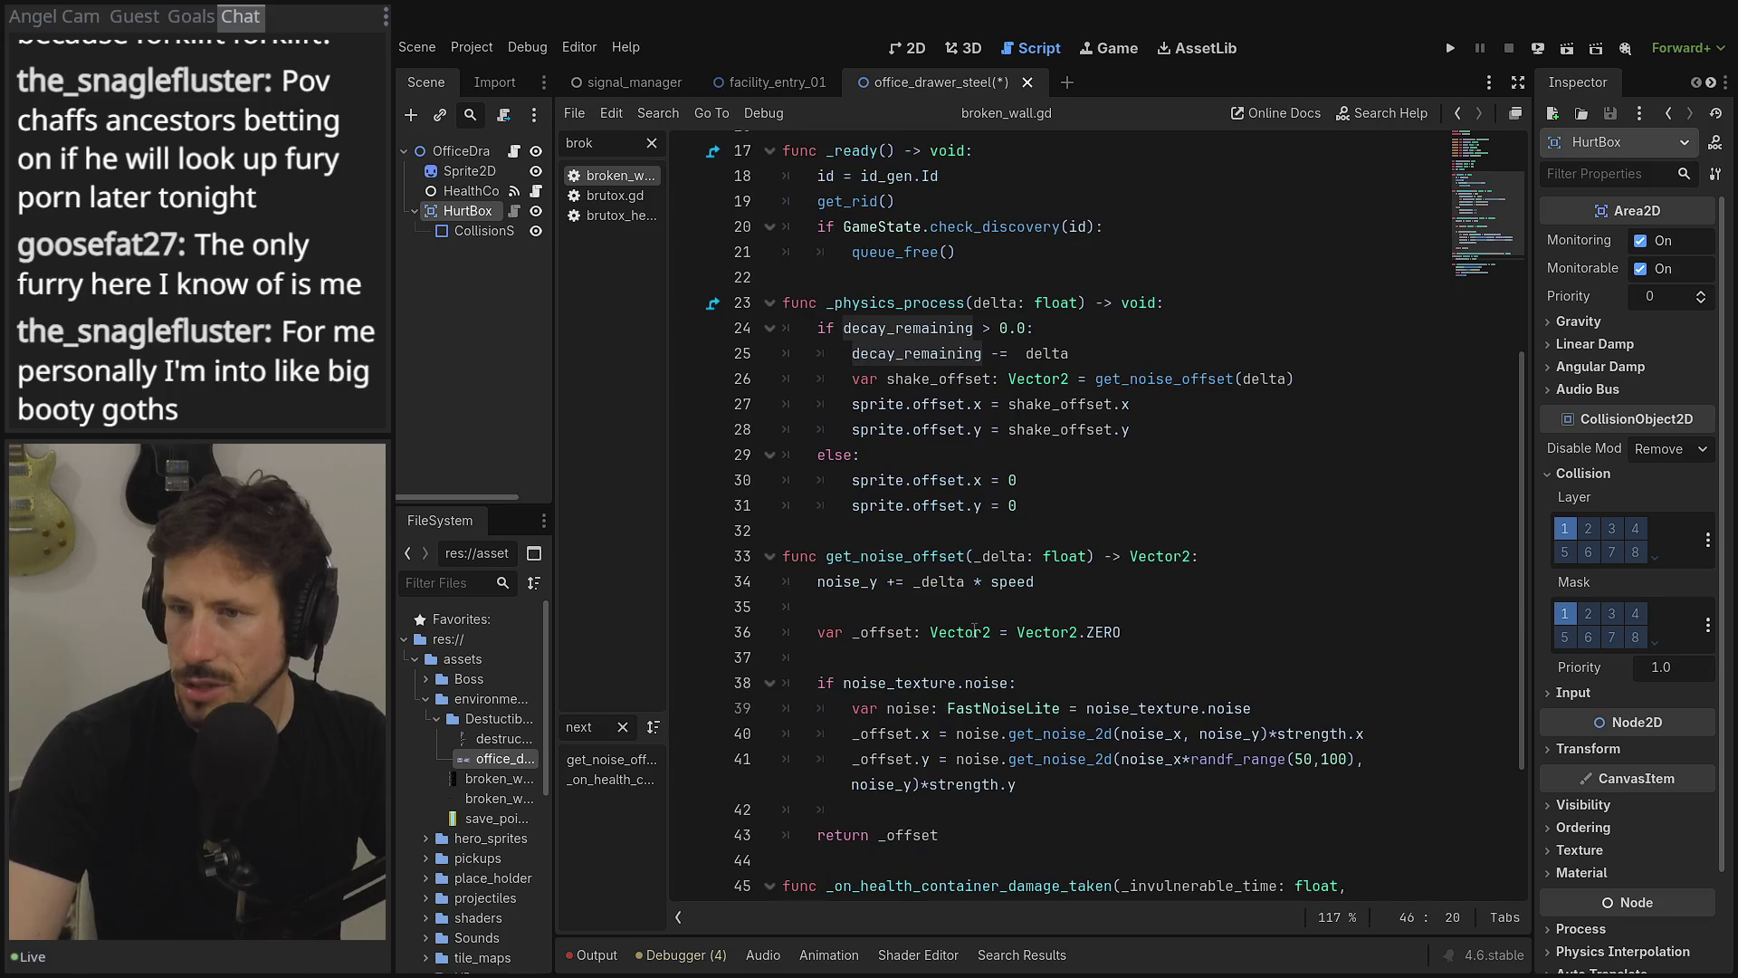
pyautogui.scroll(3, 975, 629)
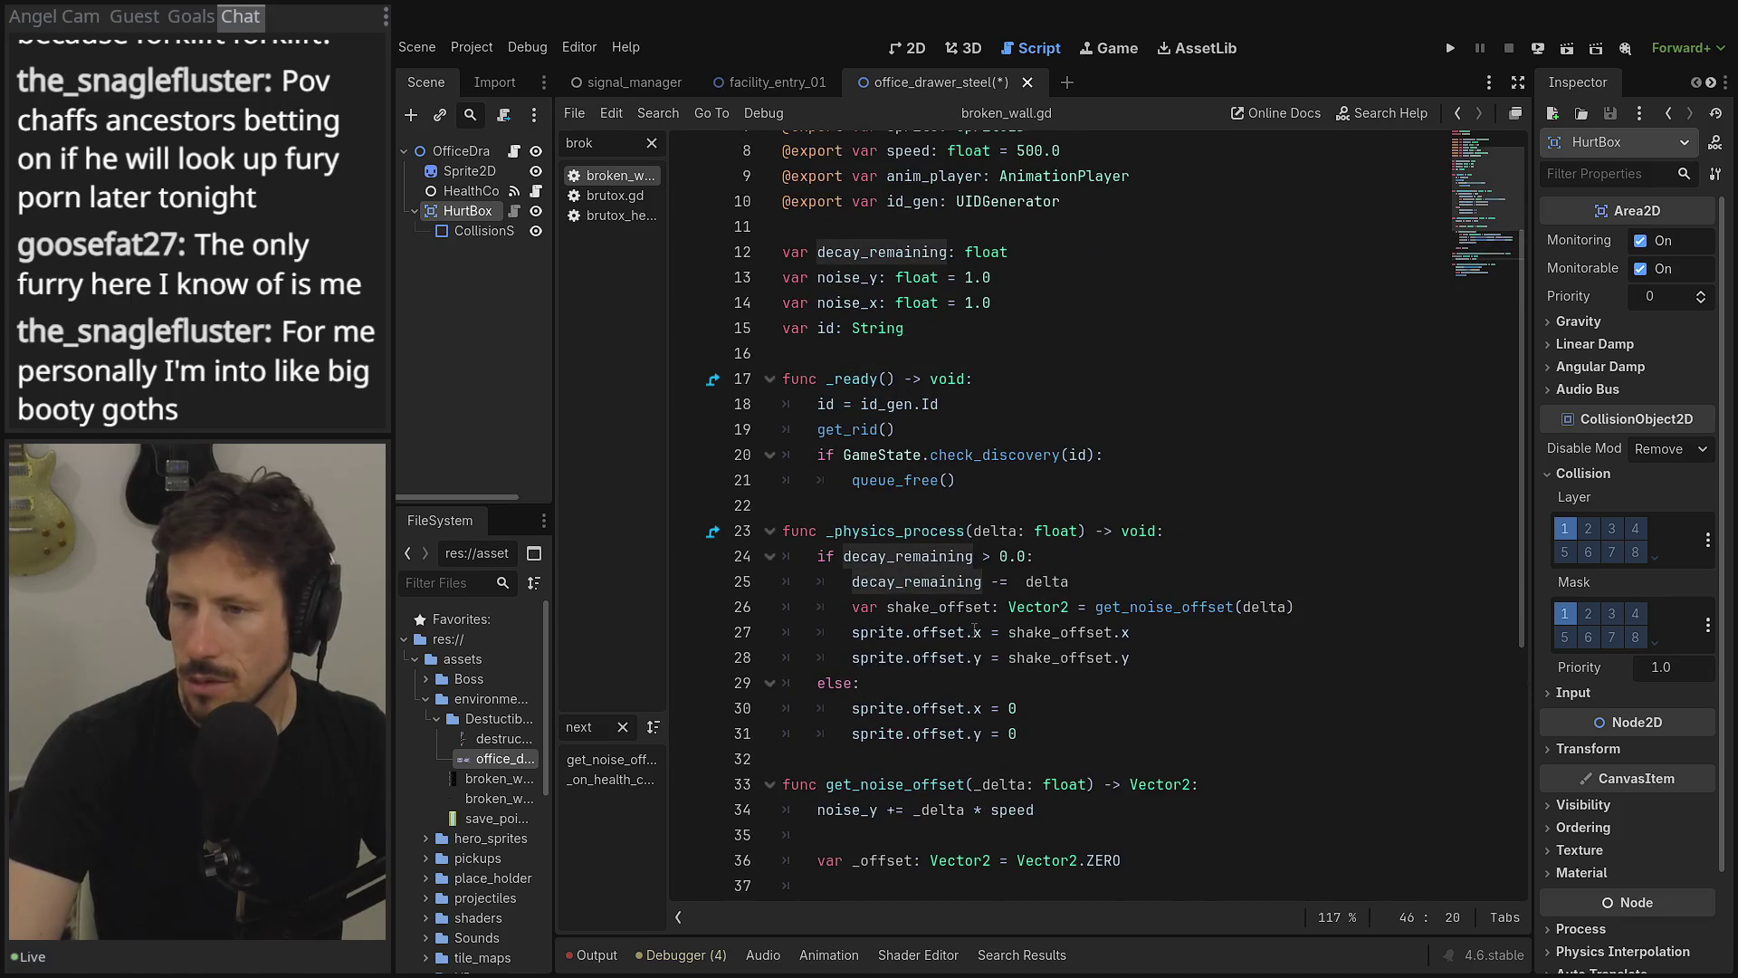
pyautogui.scroll(-4, 974, 628)
pyautogui.moveTo(965, 766)
pyautogui.mouseDown()
pyautogui.moveTo(869, 688)
pyautogui.moveTo(796, 380)
pyautogui.moveTo(787, 154)
pyautogui.moveTo(786, 395)
pyautogui.moveTo(780, 228)
pyautogui.moveTo(760, 205)
pyautogui.moveTo(723, 217)
pyautogui.mouseUp()
pyautogui.hotkey('ctrl', 'c')
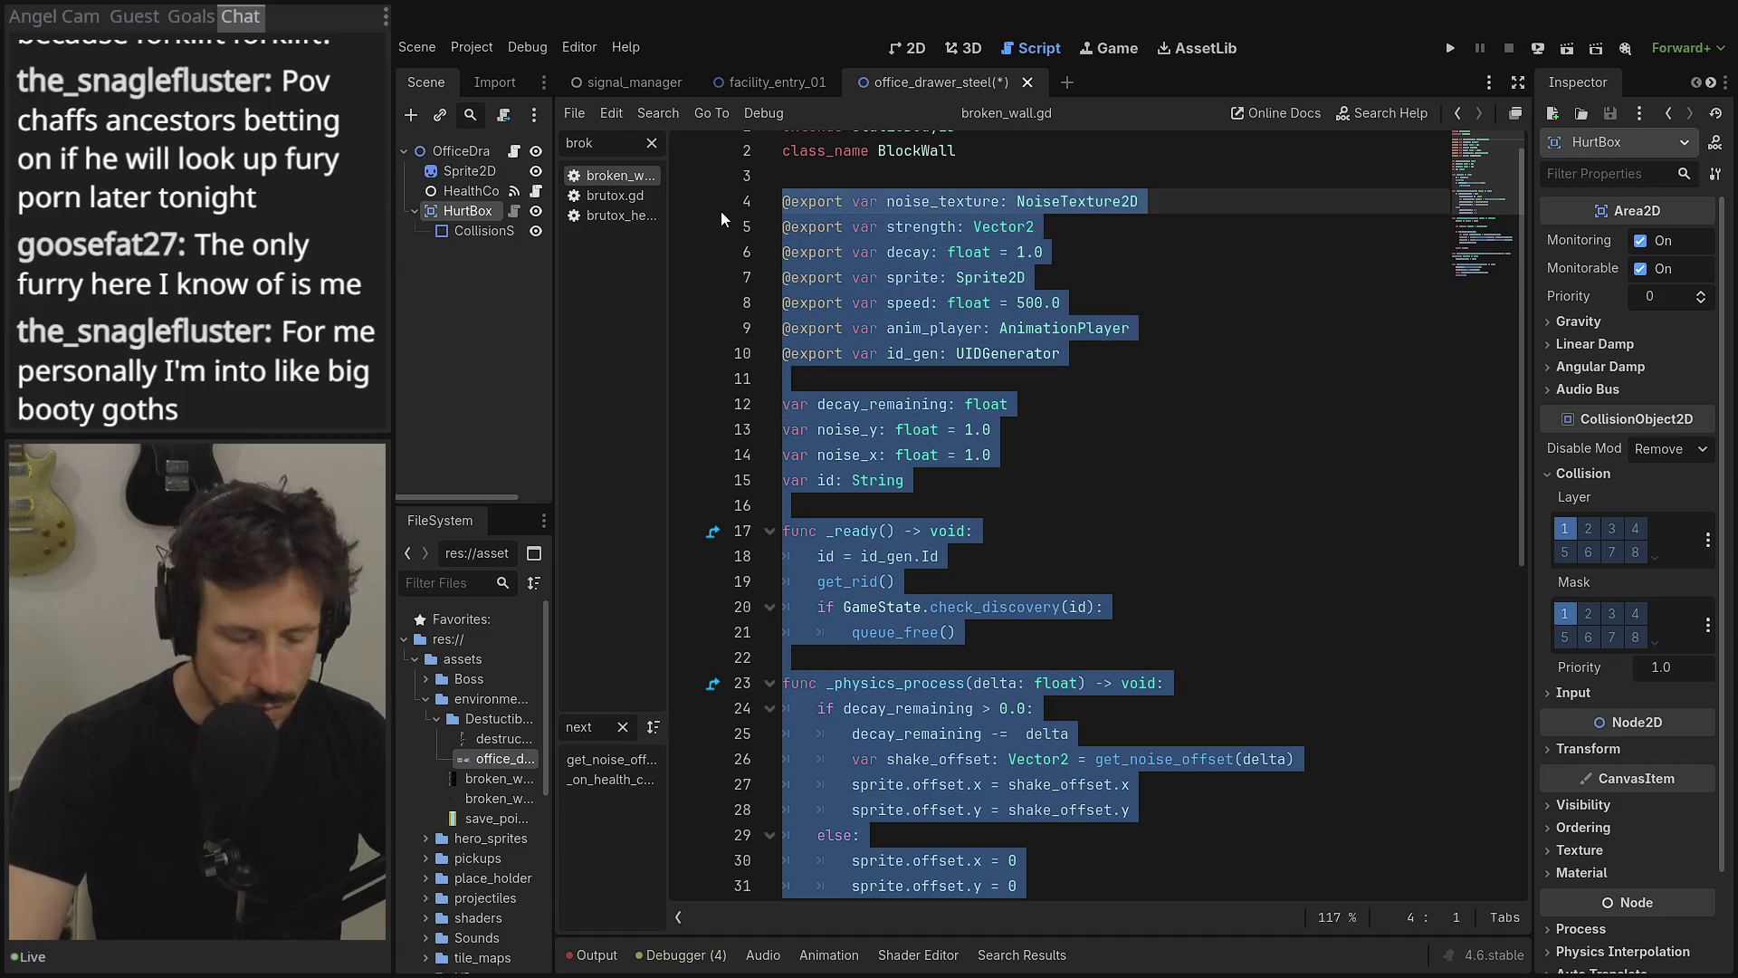
# - Paste the copied broken_wall code into the office_drawer_steel script below extends Node2D
pyautogui.click(778, 90)
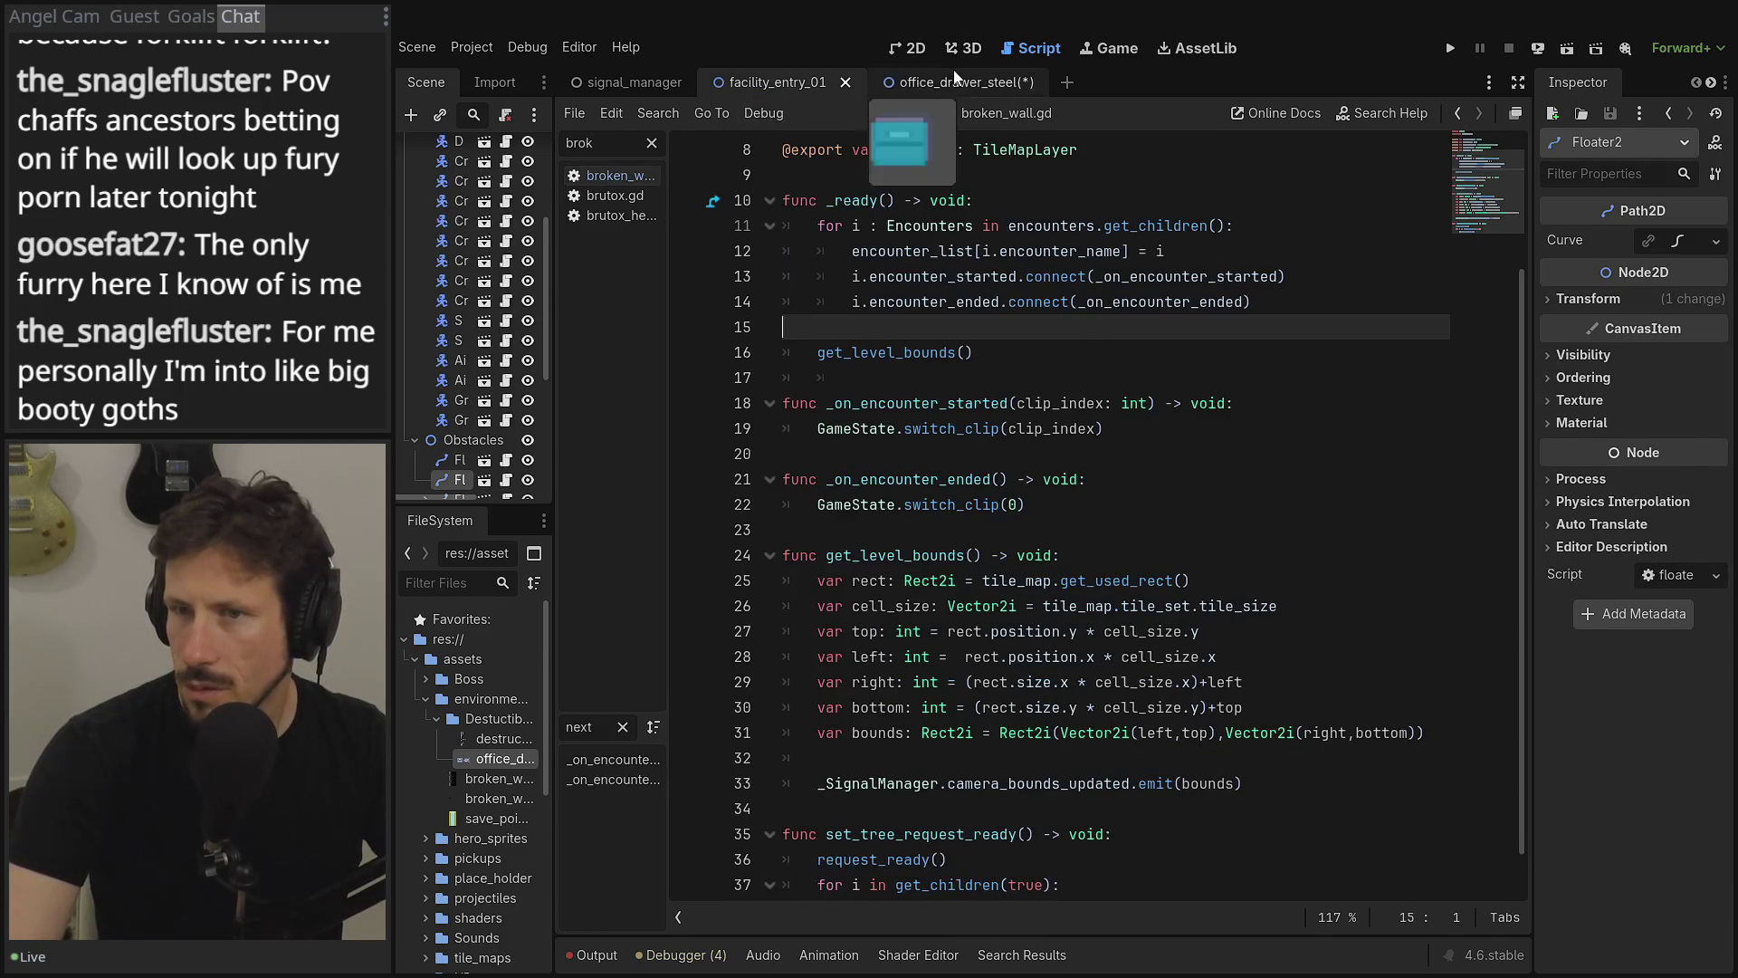
pyautogui.click(915, 81)
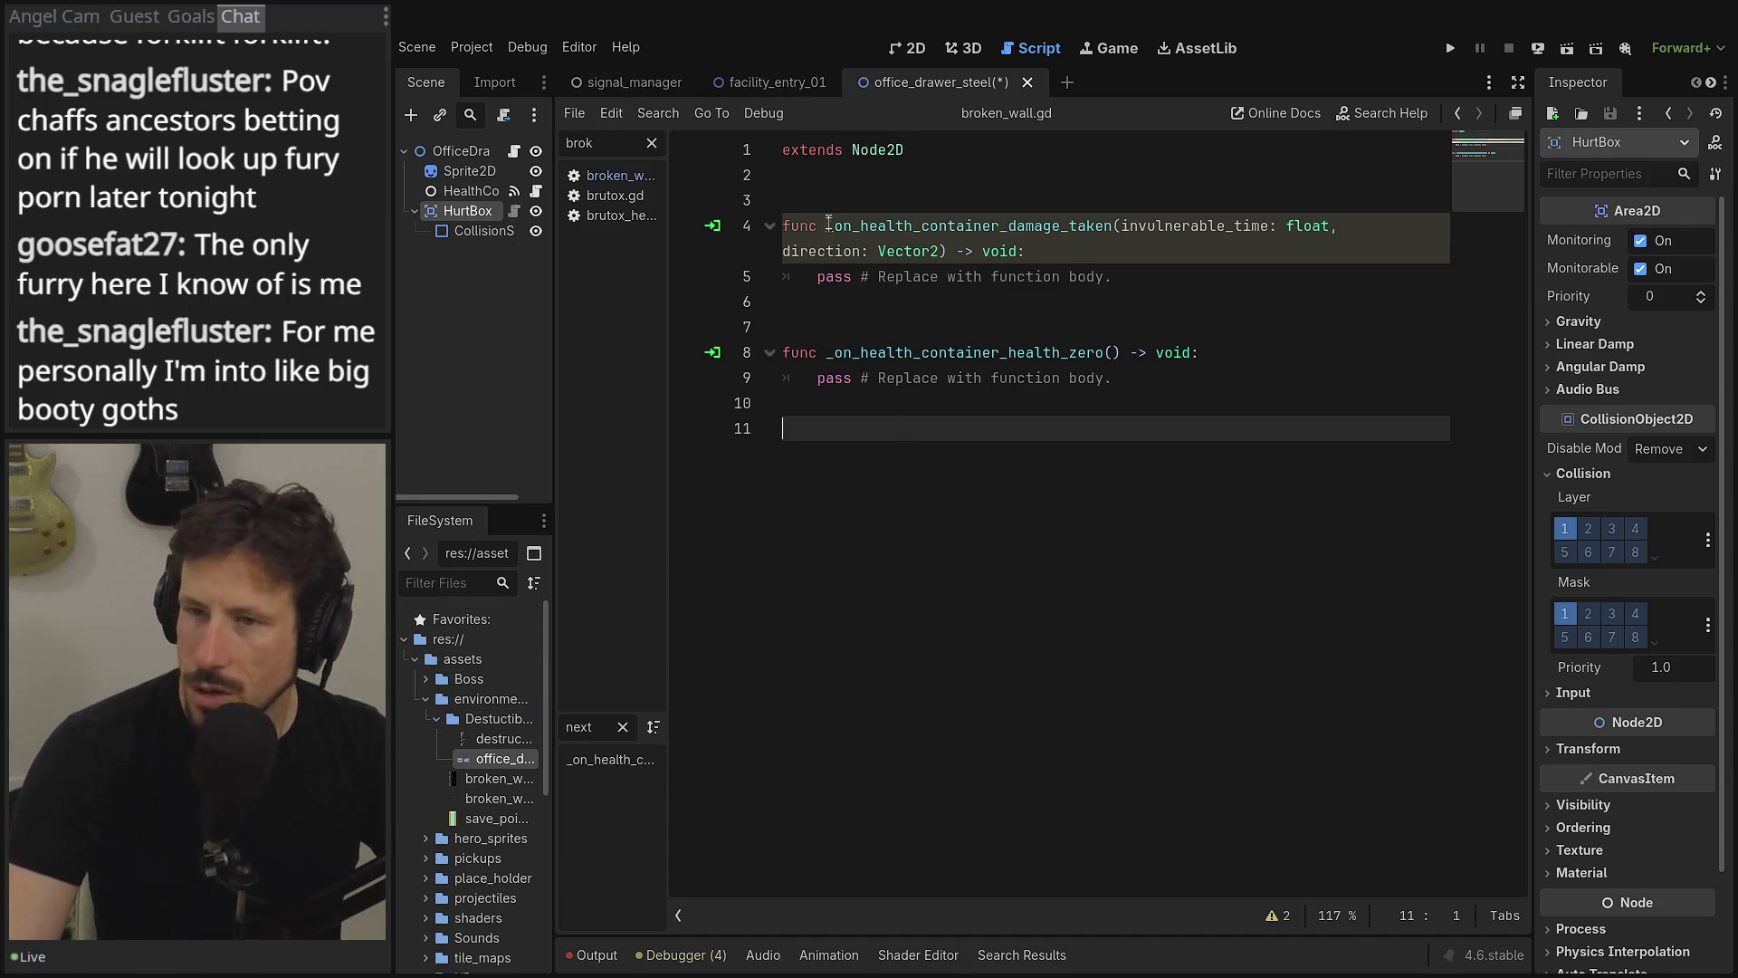
pyautogui.click(832, 201)
pyautogui.press('Return')
pyautogui.press('Return')
pyautogui.press('Return')
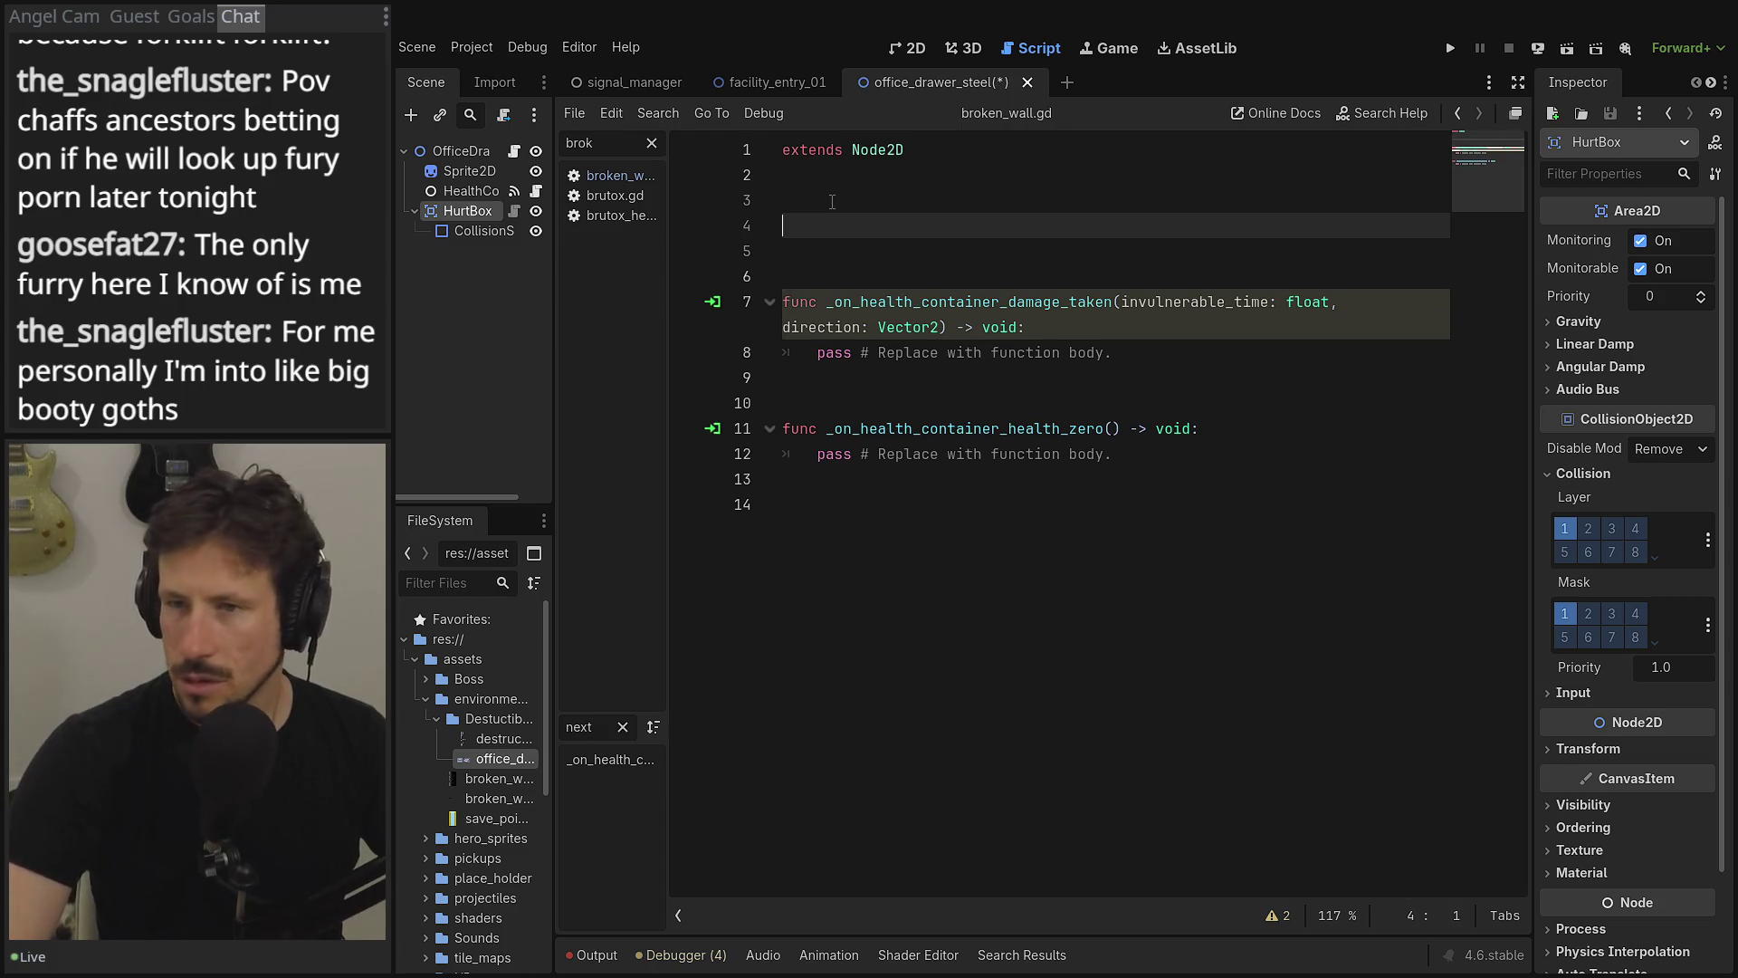
pyautogui.press('Up')
pyautogui.click(513, 154)
pyautogui.hotkey('ctrl', 'v')
# - Delete the erroring get_rid() line, the id assignment and the id variable
pyautogui.scroll(5, 928, 355)
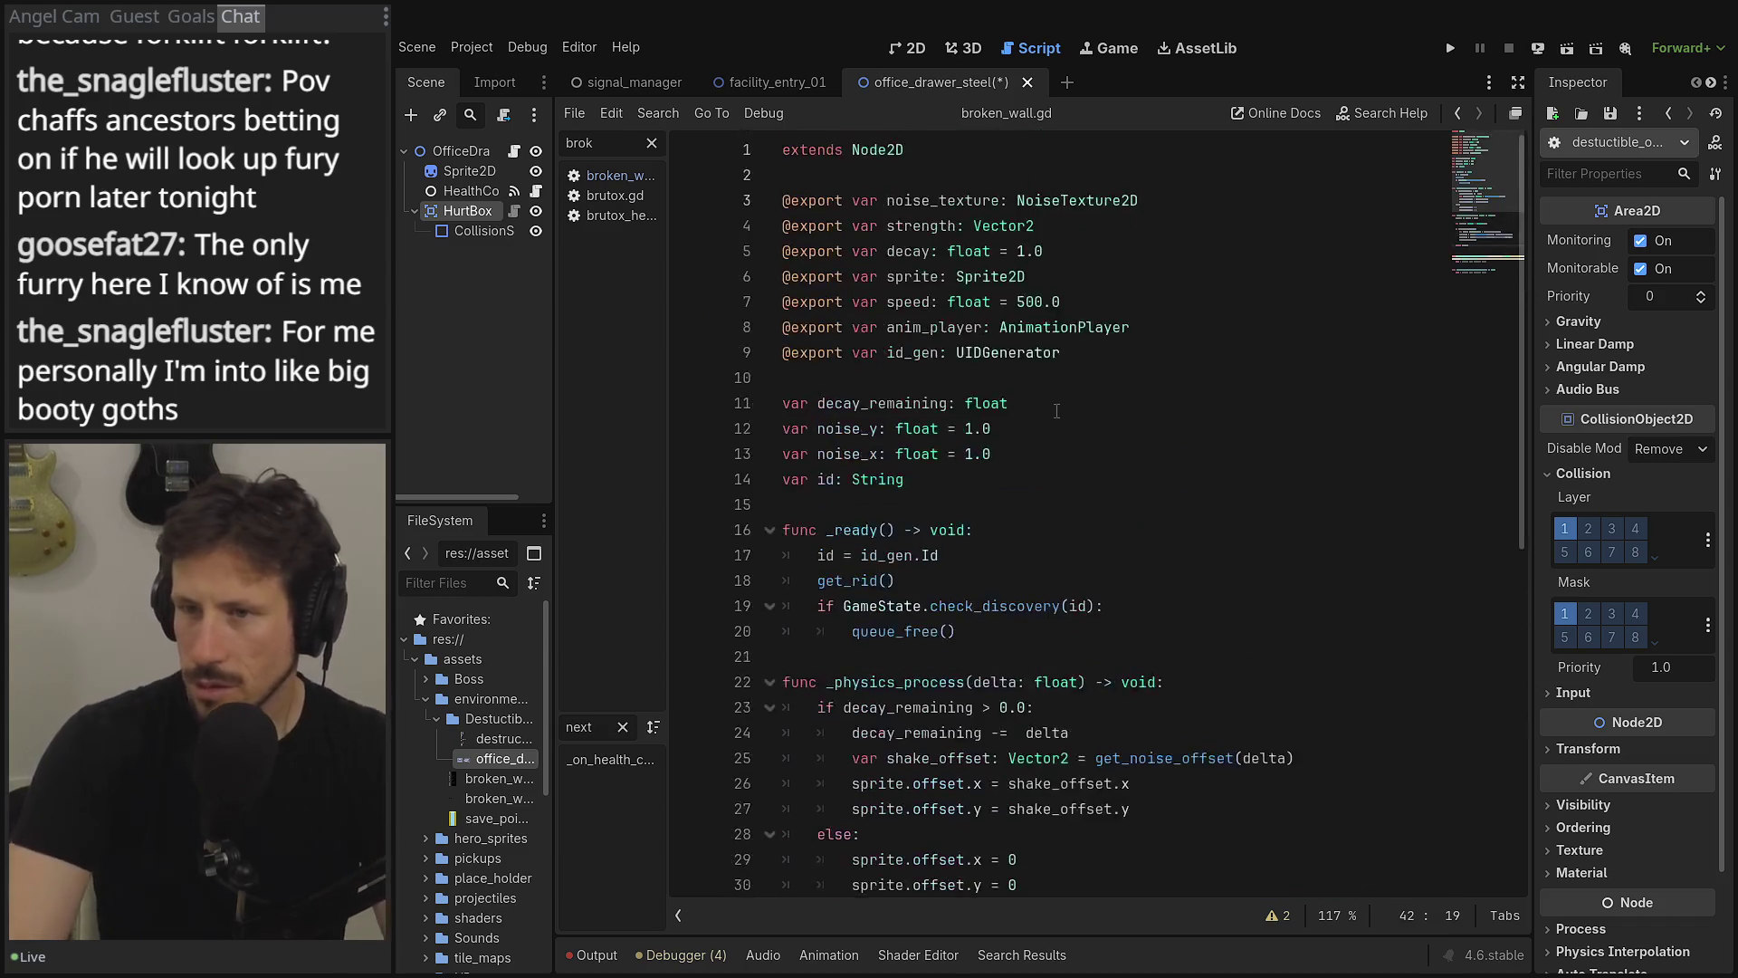
pyautogui.click(1035, 580)
pyautogui.hotkey('shift', 'Home')
pyautogui.press('BackSpace')
pyautogui.press('BackSpace')
pyautogui.hotkey('shift', 'Home')
pyautogui.press('BackSpace')
pyautogui.press('BackSpace')
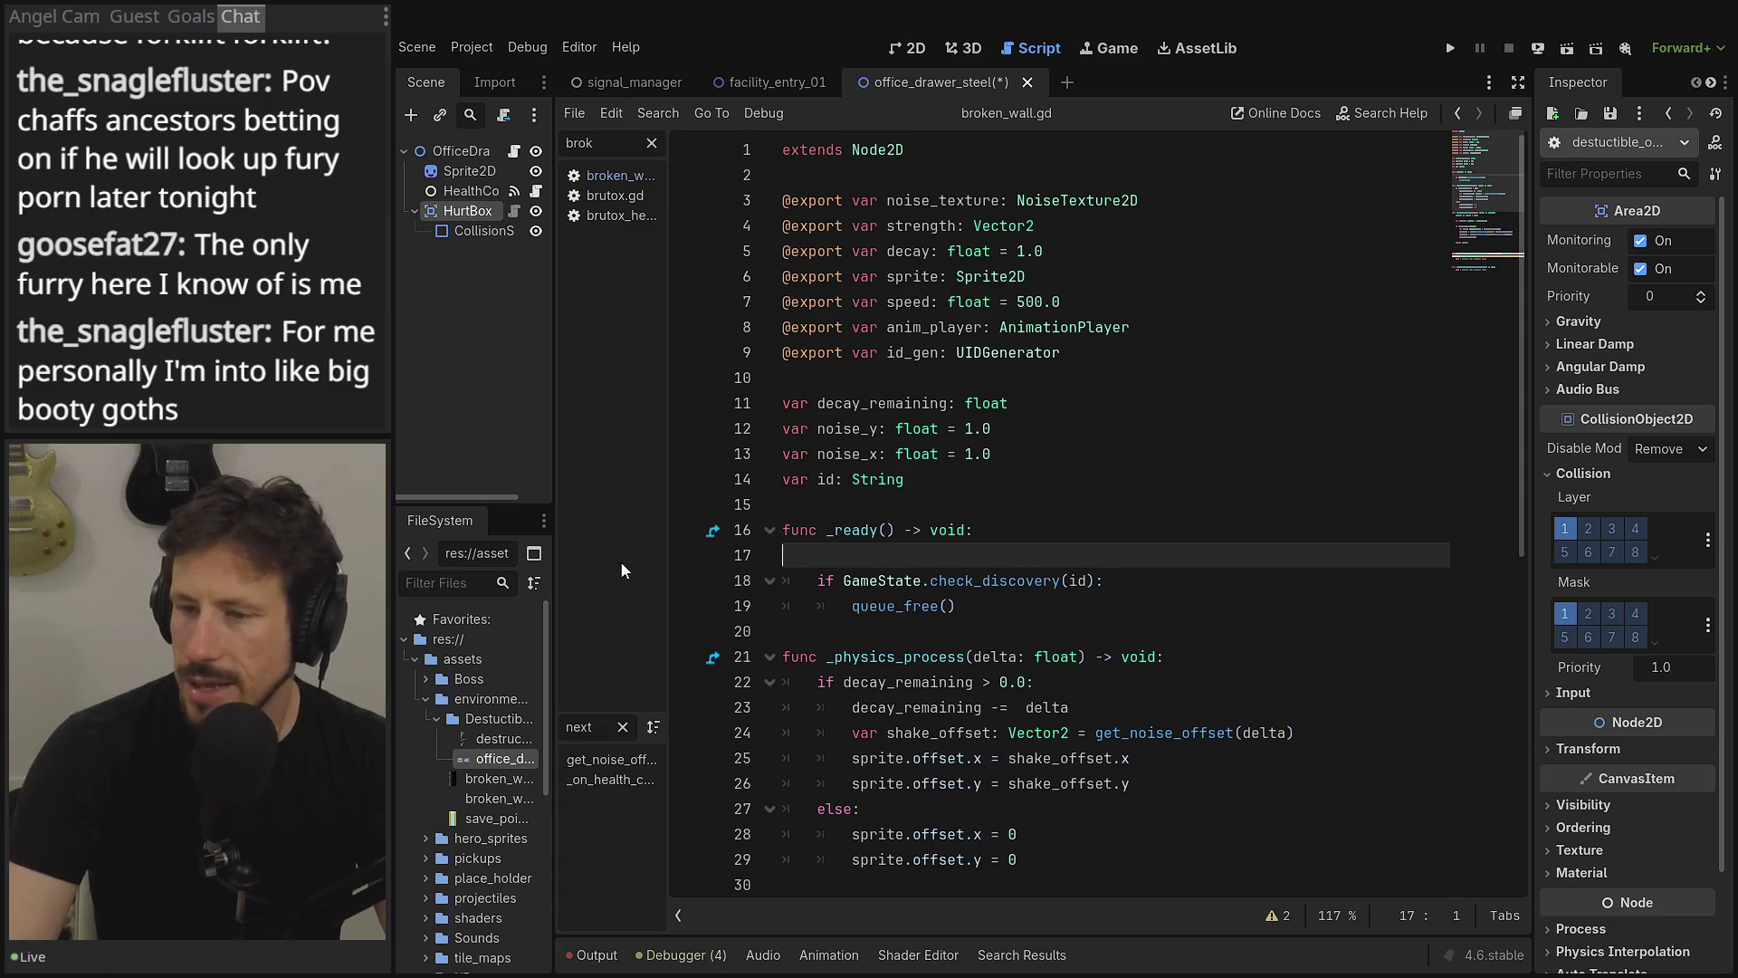
pyautogui.press('BackSpace')
pyautogui.press('Up')
pyautogui.press('Up')
pyautogui.hotkey('shift', 'Home')
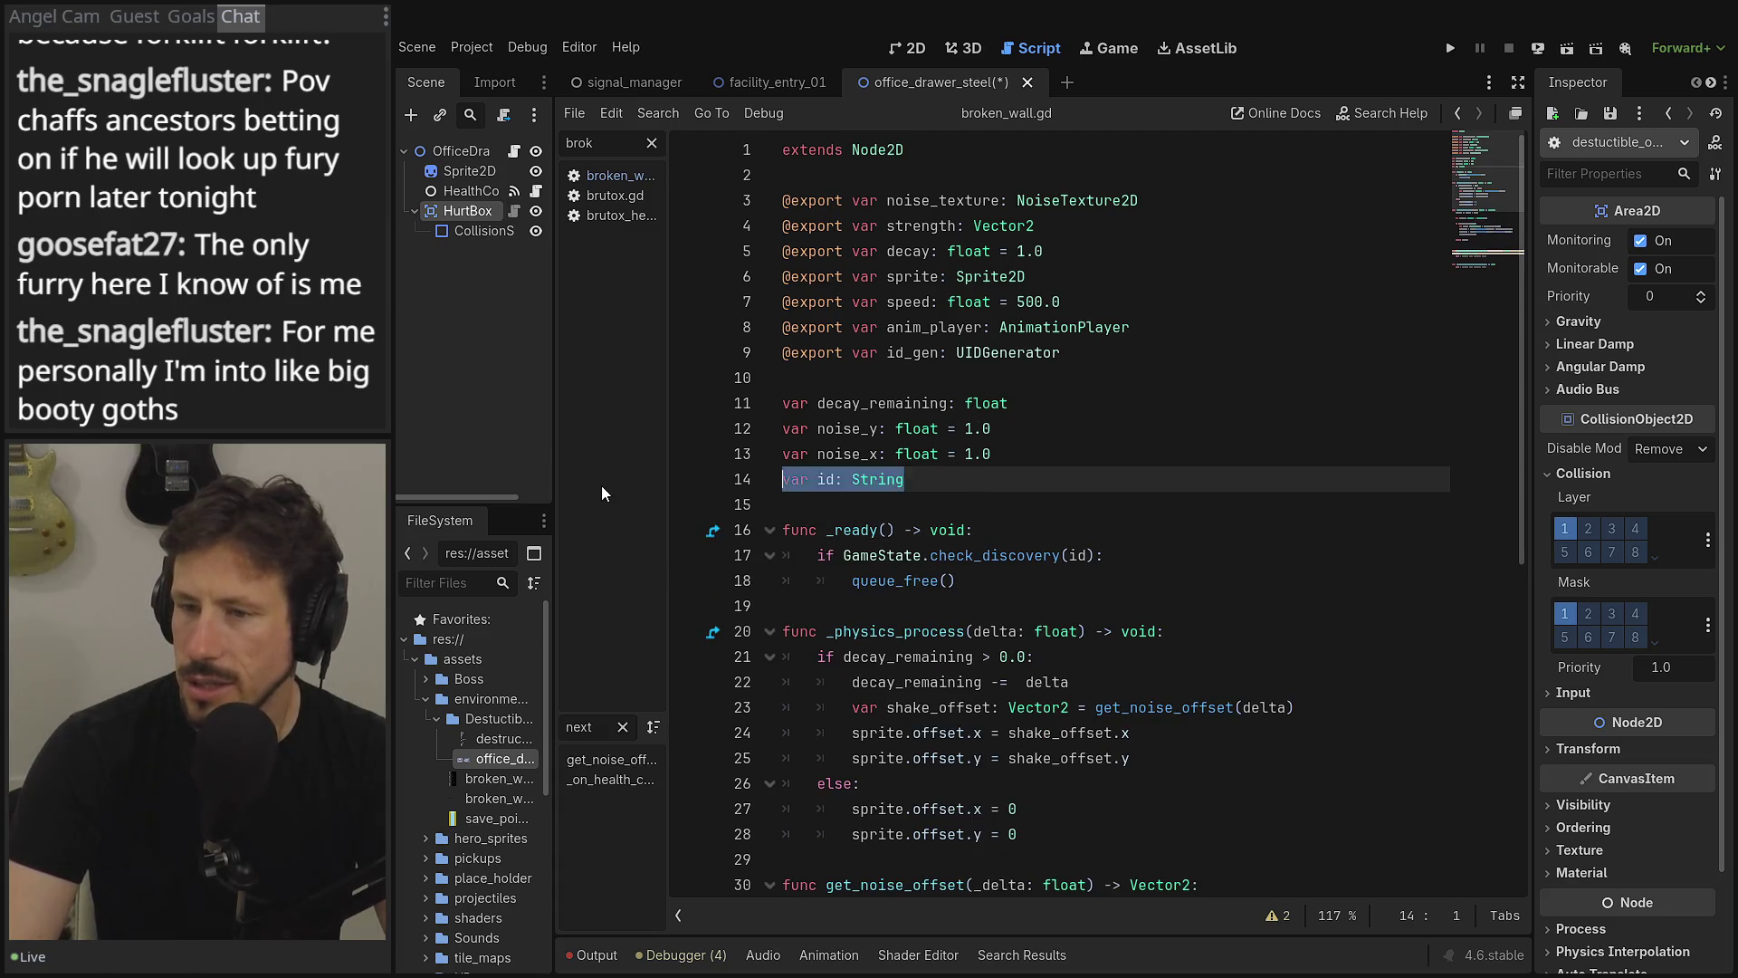
pyautogui.press('BackSpace')
pyautogui.press('BackSpace')
# - Remove the _ready function and leftover blank lines so _physics_process follows the noise variables
pyautogui.press('Down')
pyautogui.press('Down')
pyautogui.press('Down')
pyautogui.press('Down')
pyautogui.press('End')
pyautogui.hotkey('shift', 'Up')
pyautogui.hotkey('shift', 'Up')
pyautogui.hotkey('shift', 'Home')
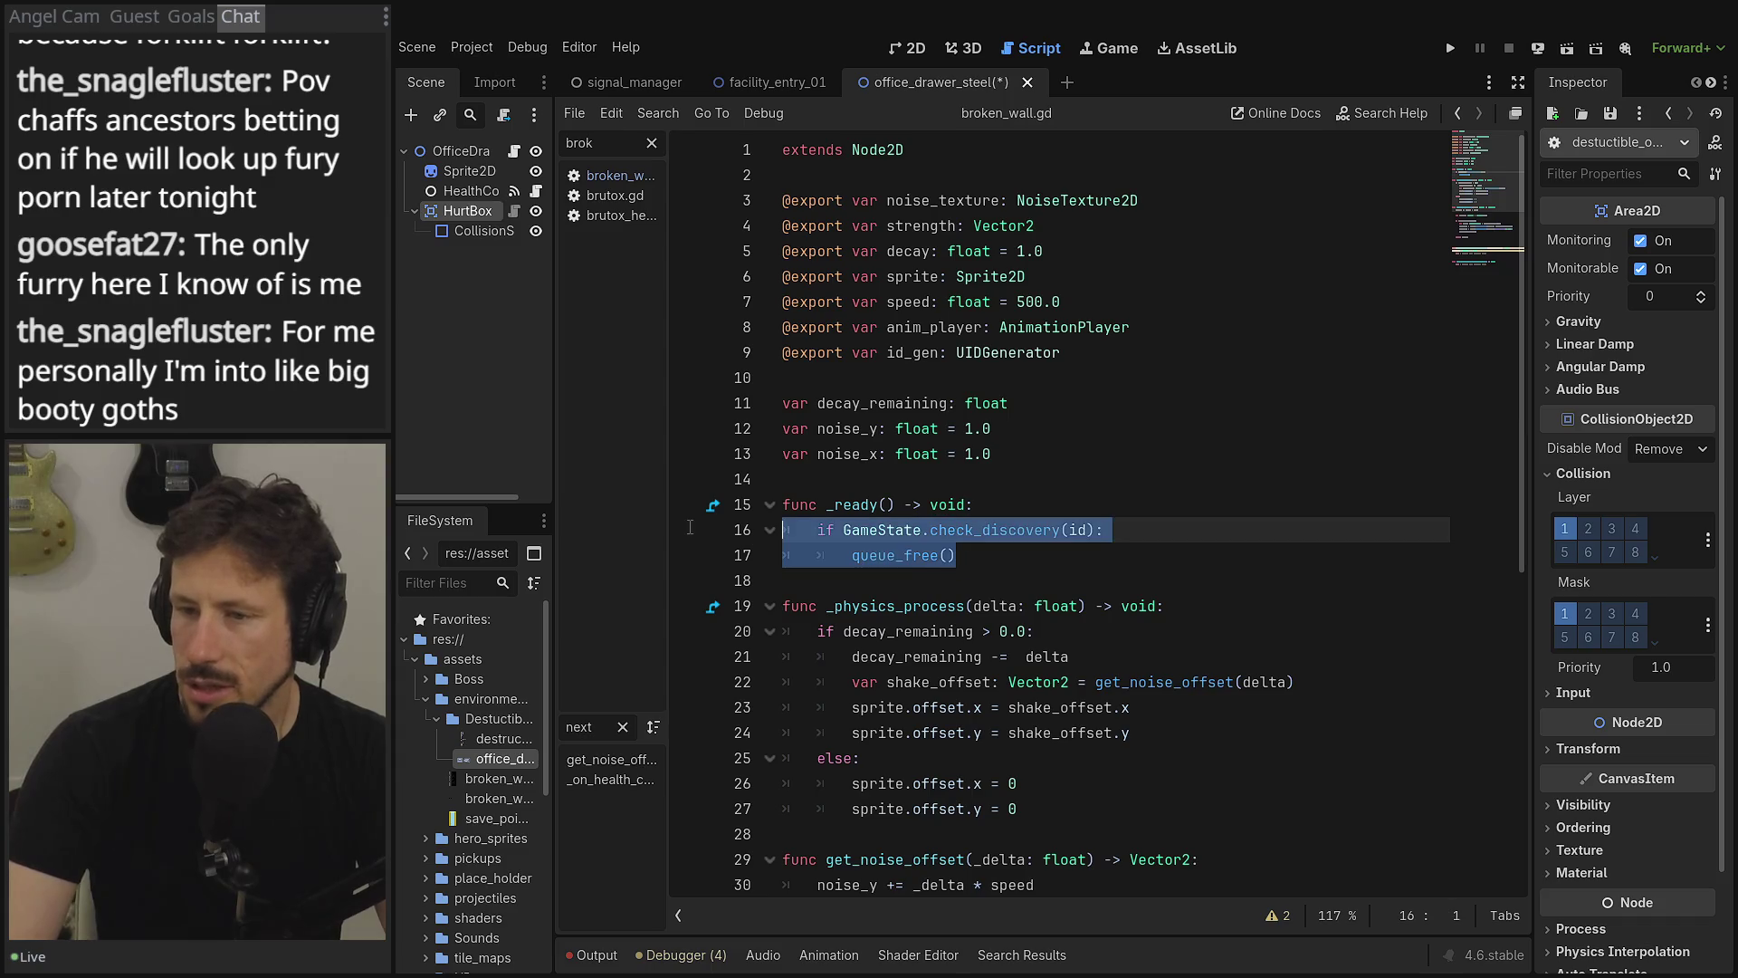
pyautogui.press('BackSpace')
pyautogui.press('BackSpace')
pyautogui.press('Delete')
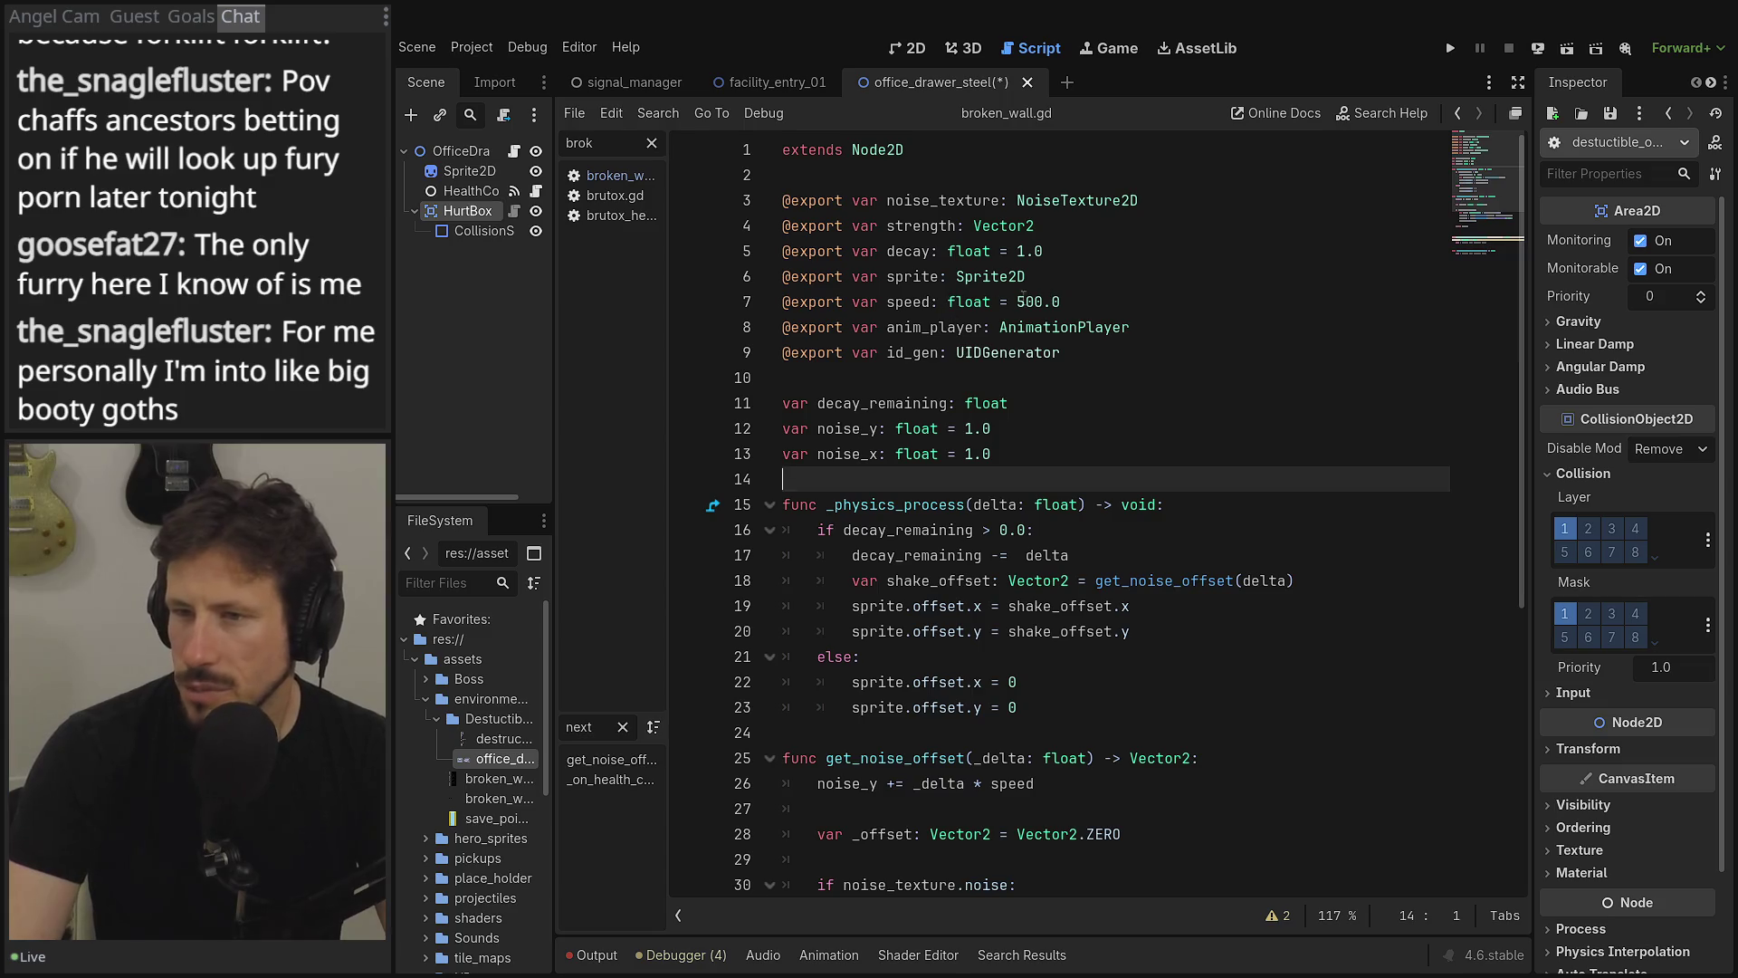
pyautogui.click(1068, 278)
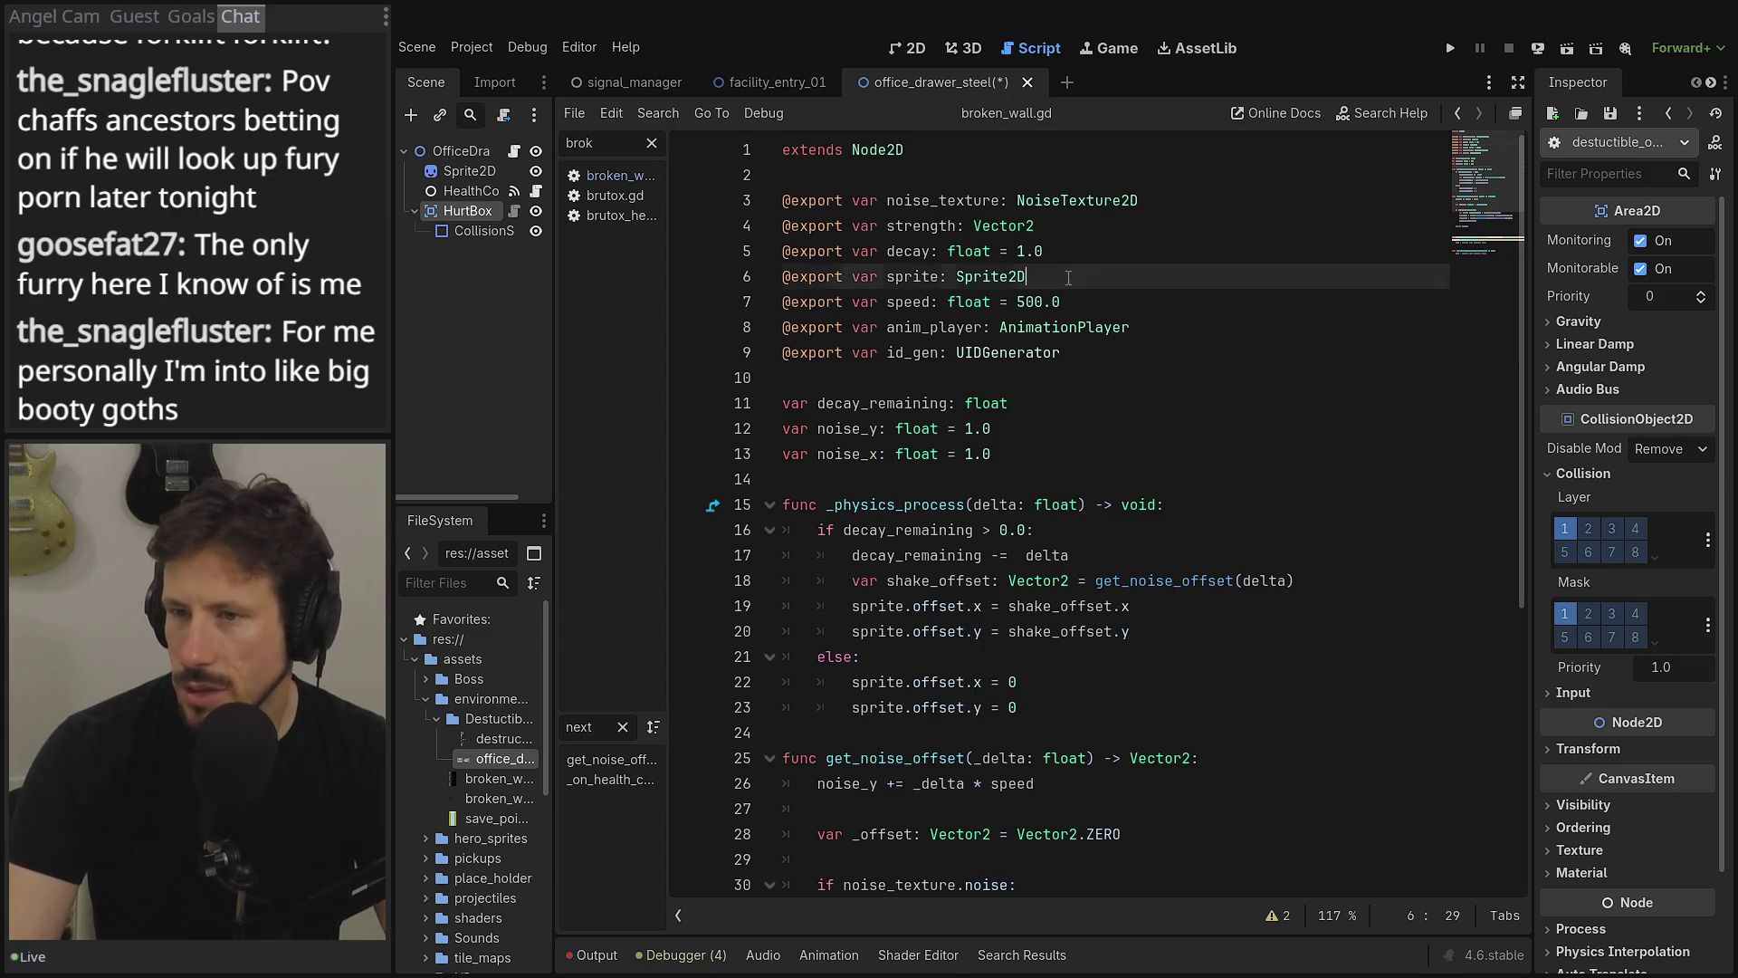
# - Review the decay and strength export lines in the drawer script
pyautogui.doubleClick(908, 252)
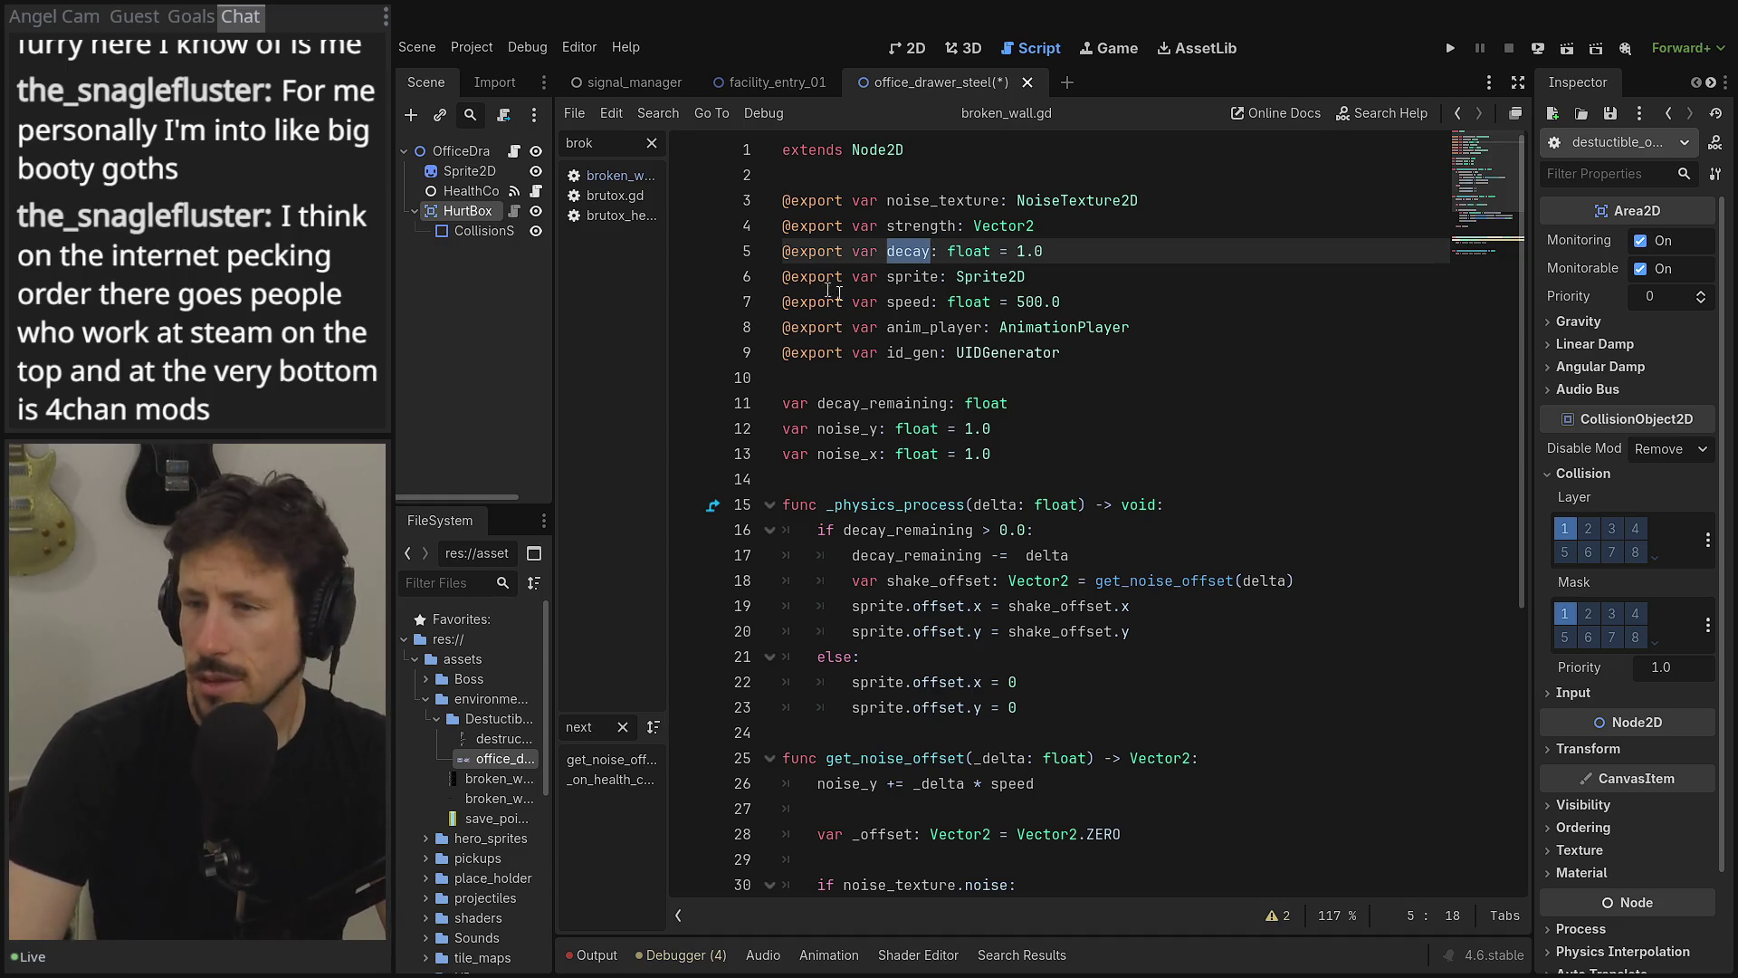
pyautogui.click(1180, 253)
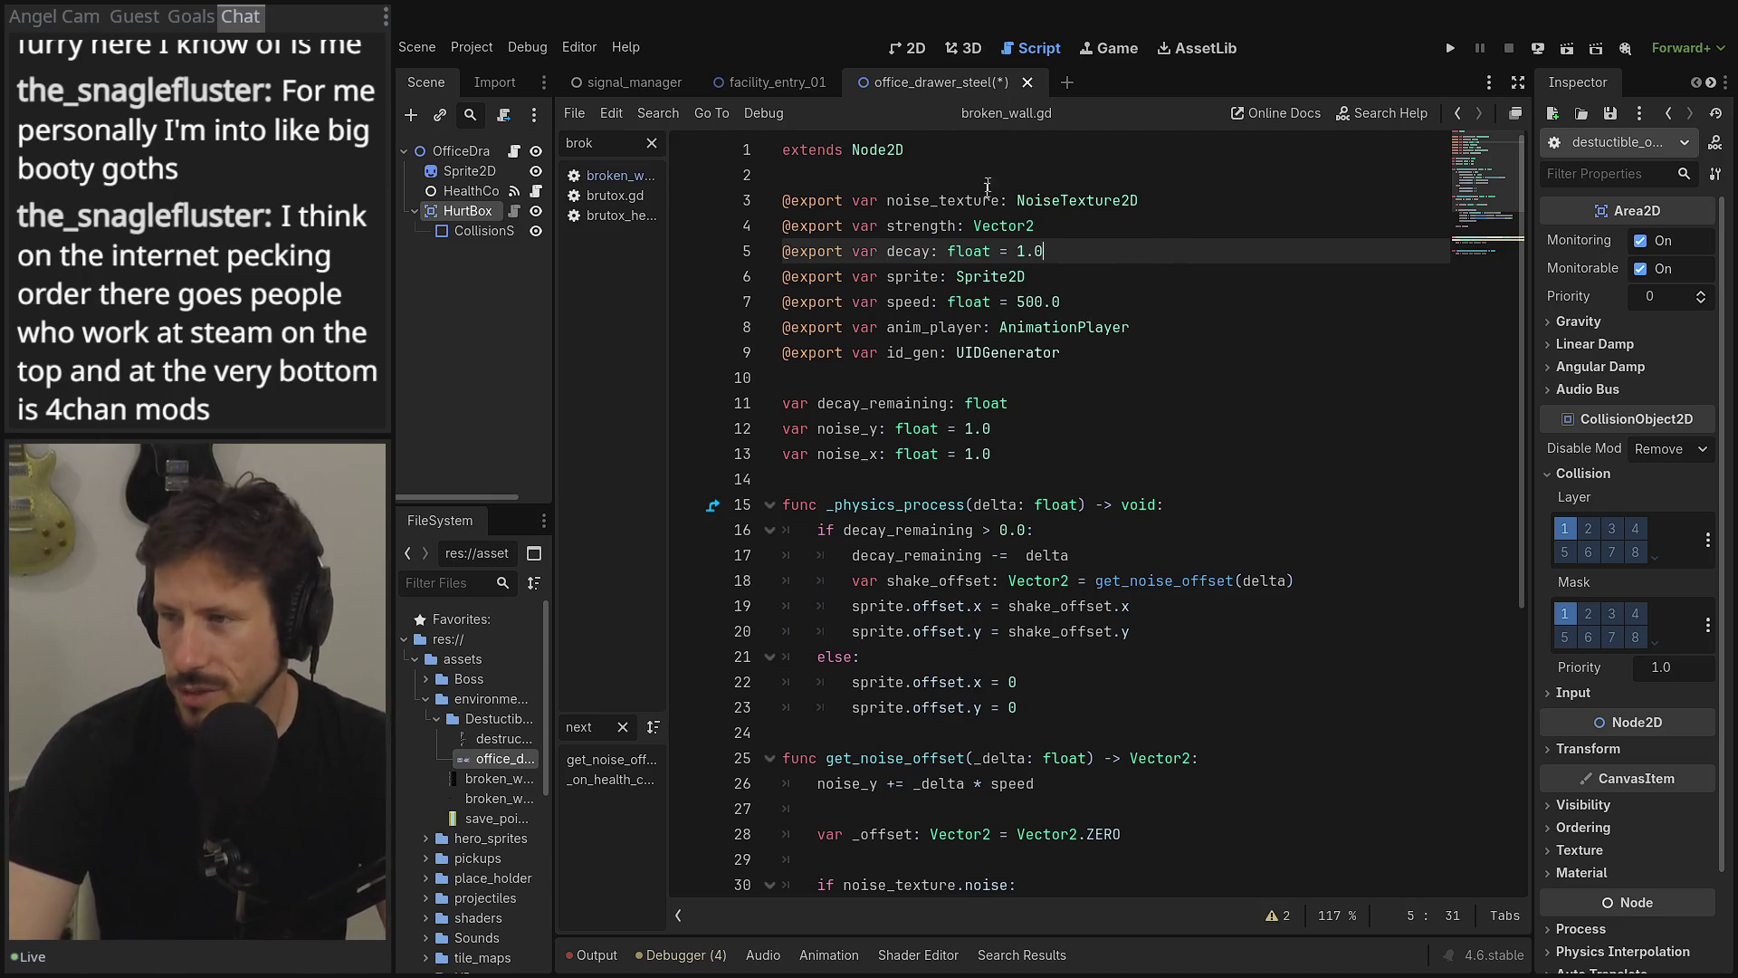
pyautogui.click(1044, 229)
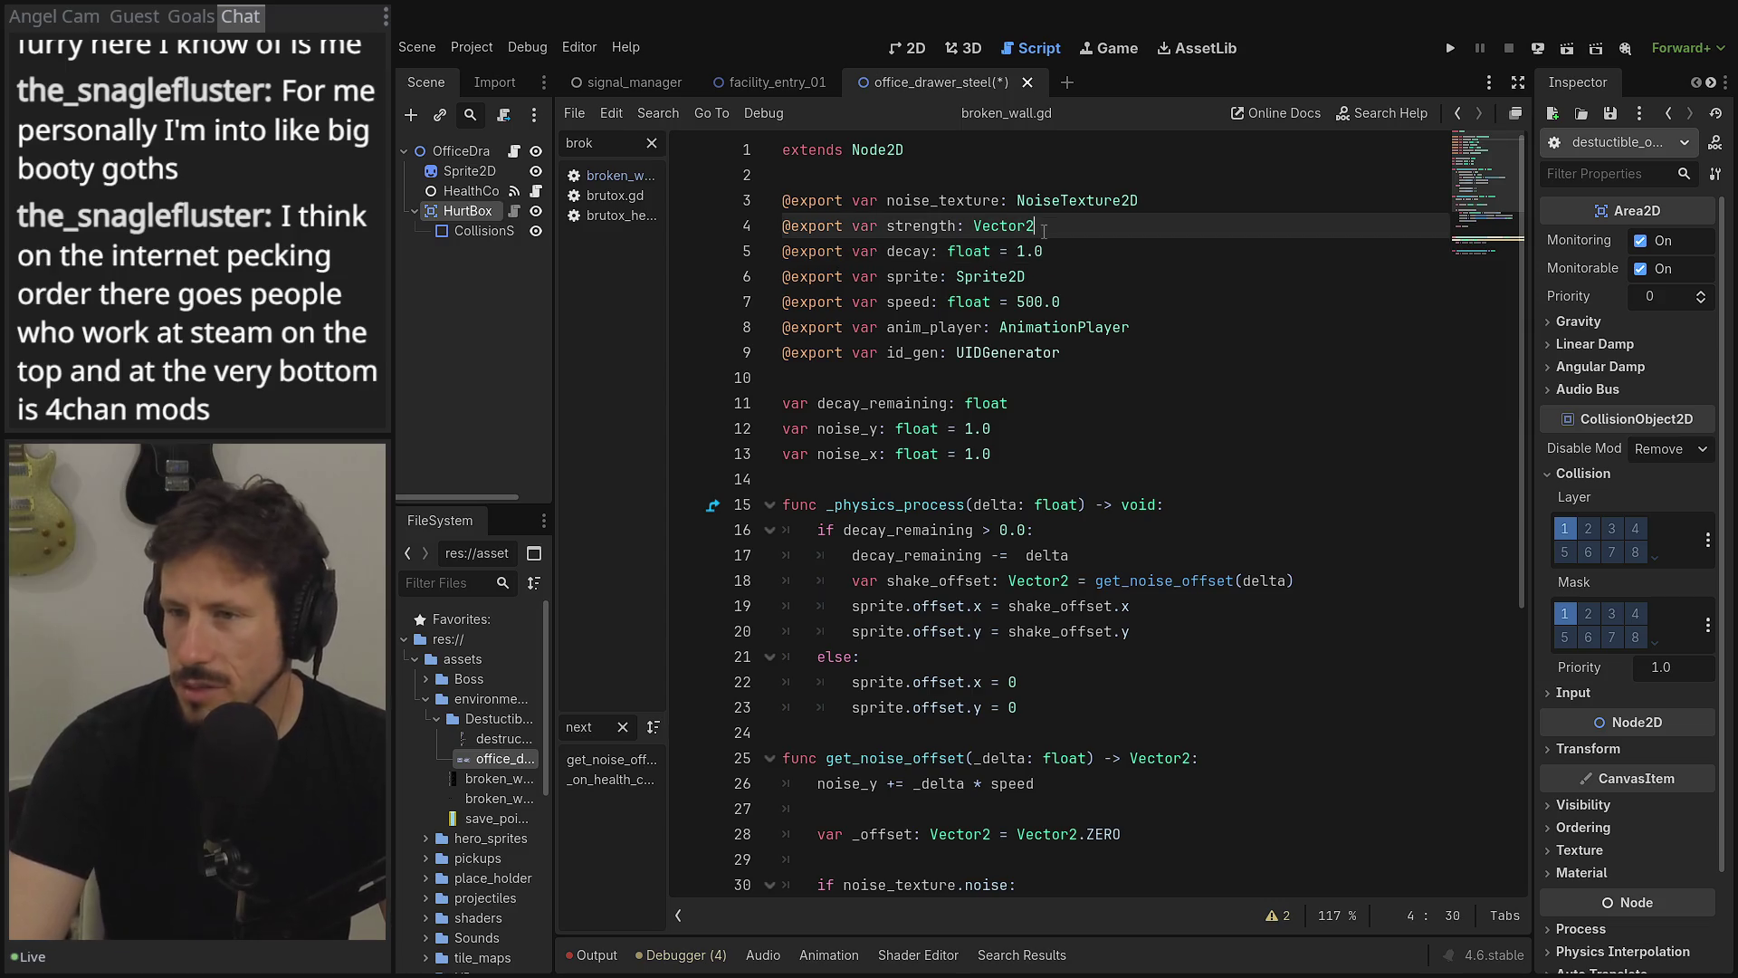
pyautogui.click(1145, 205)
pyautogui.click(1129, 227)
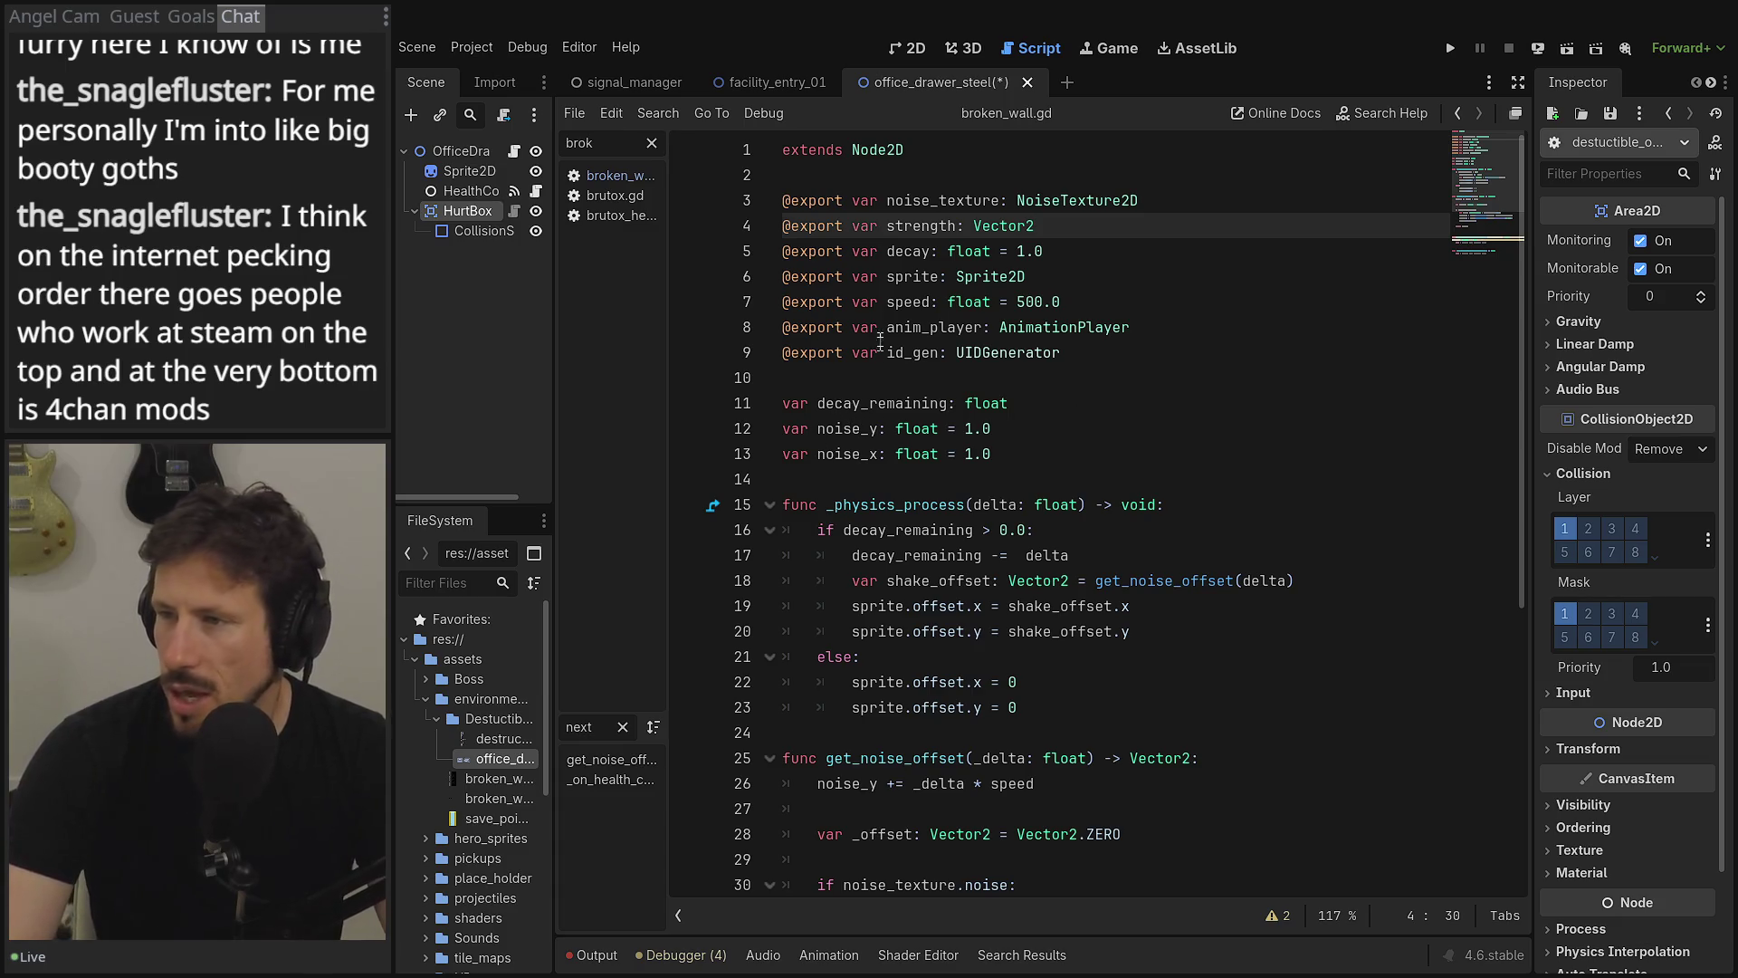
pyautogui.click(911, 325)
pyautogui.press('Down')
pyautogui.press('Down')
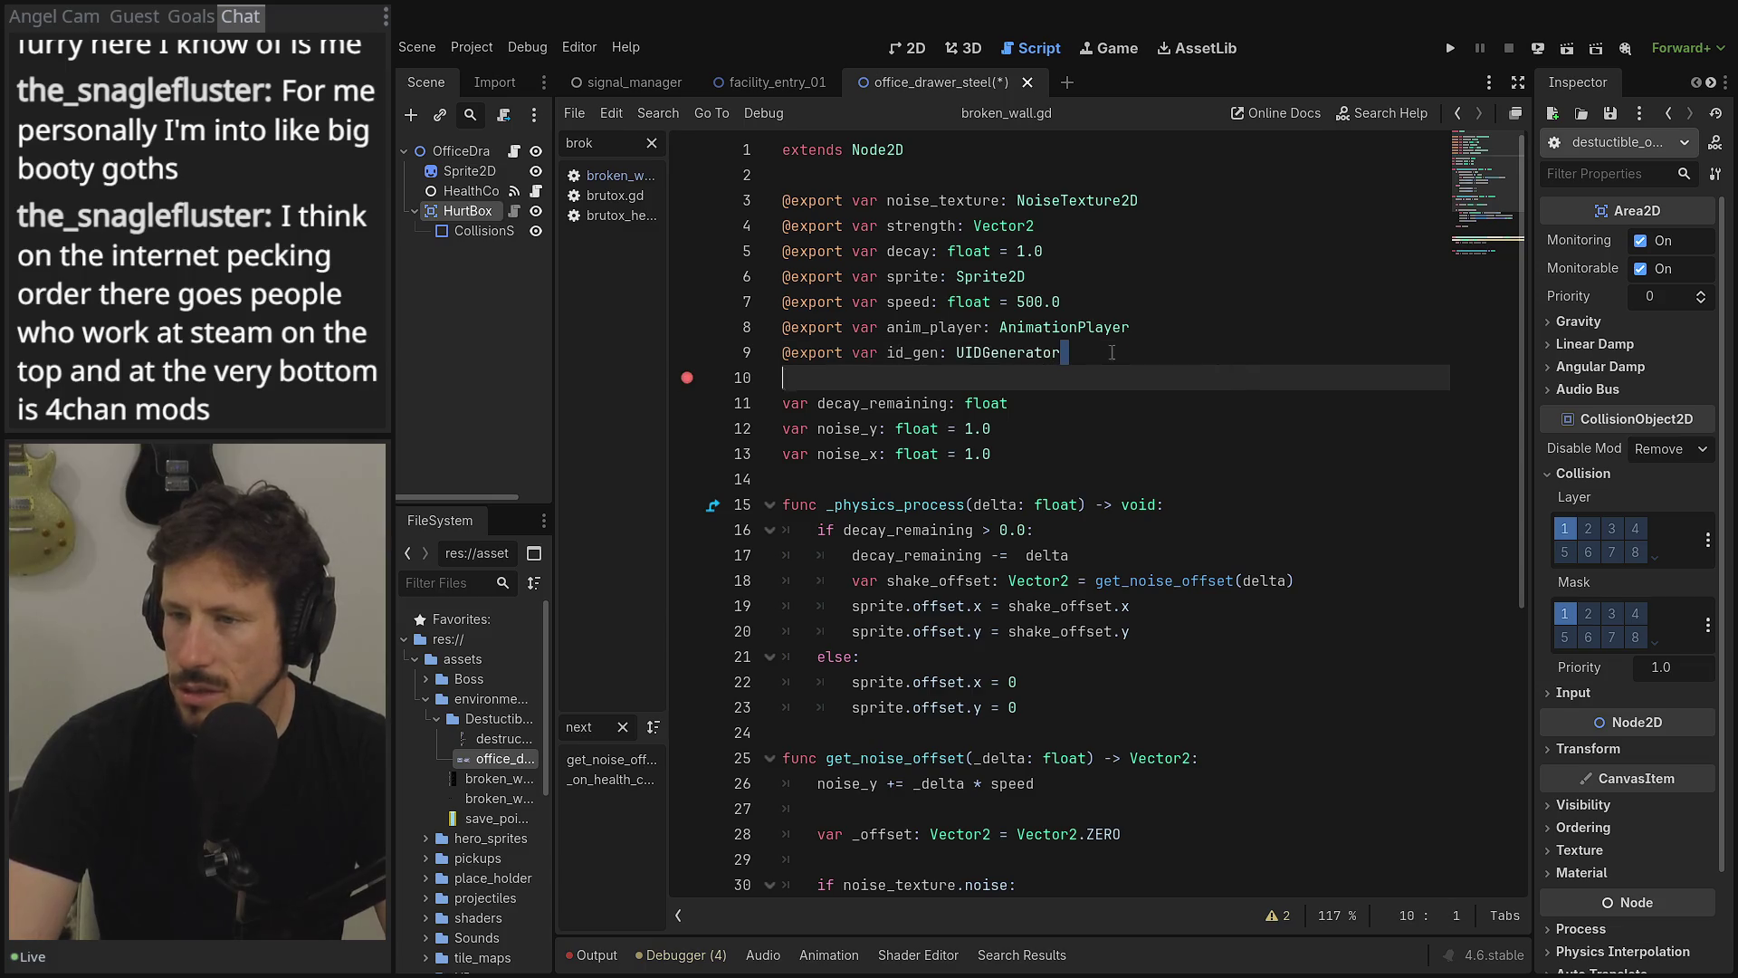
pyautogui.press('Up')
pyautogui.hotkey('shift', 'Home')
pyautogui.press('BackSpace')
pyautogui.press('BackSpace')
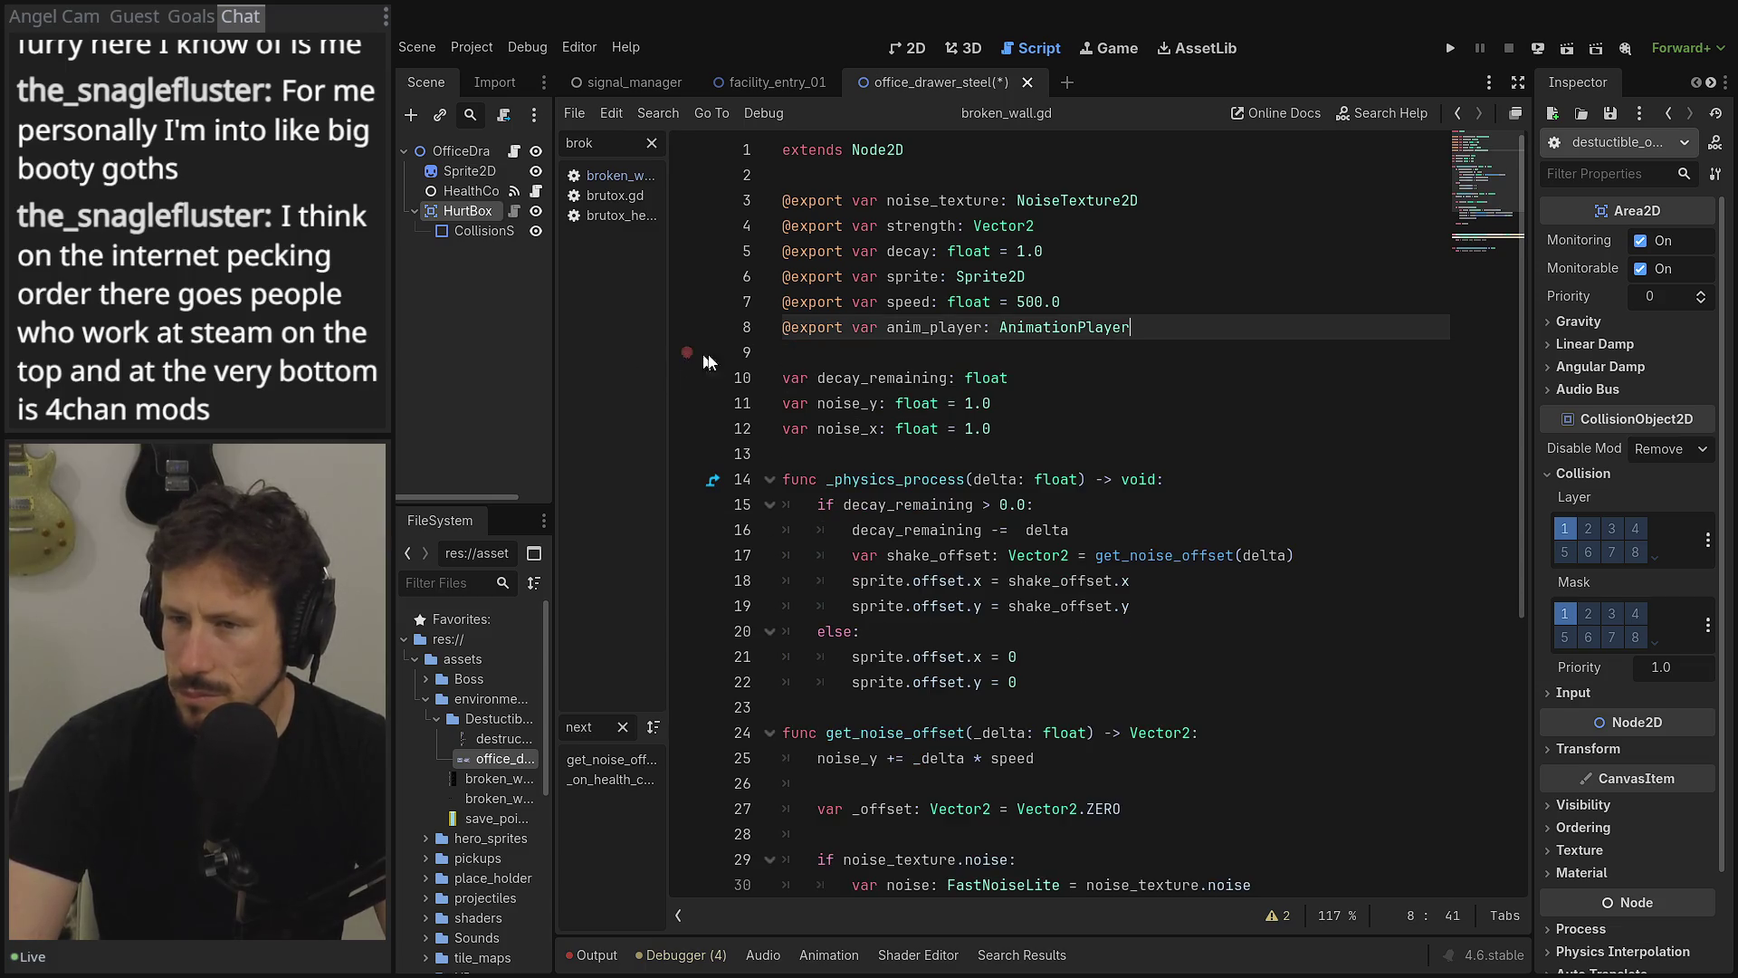
pyautogui.click(445, 150)
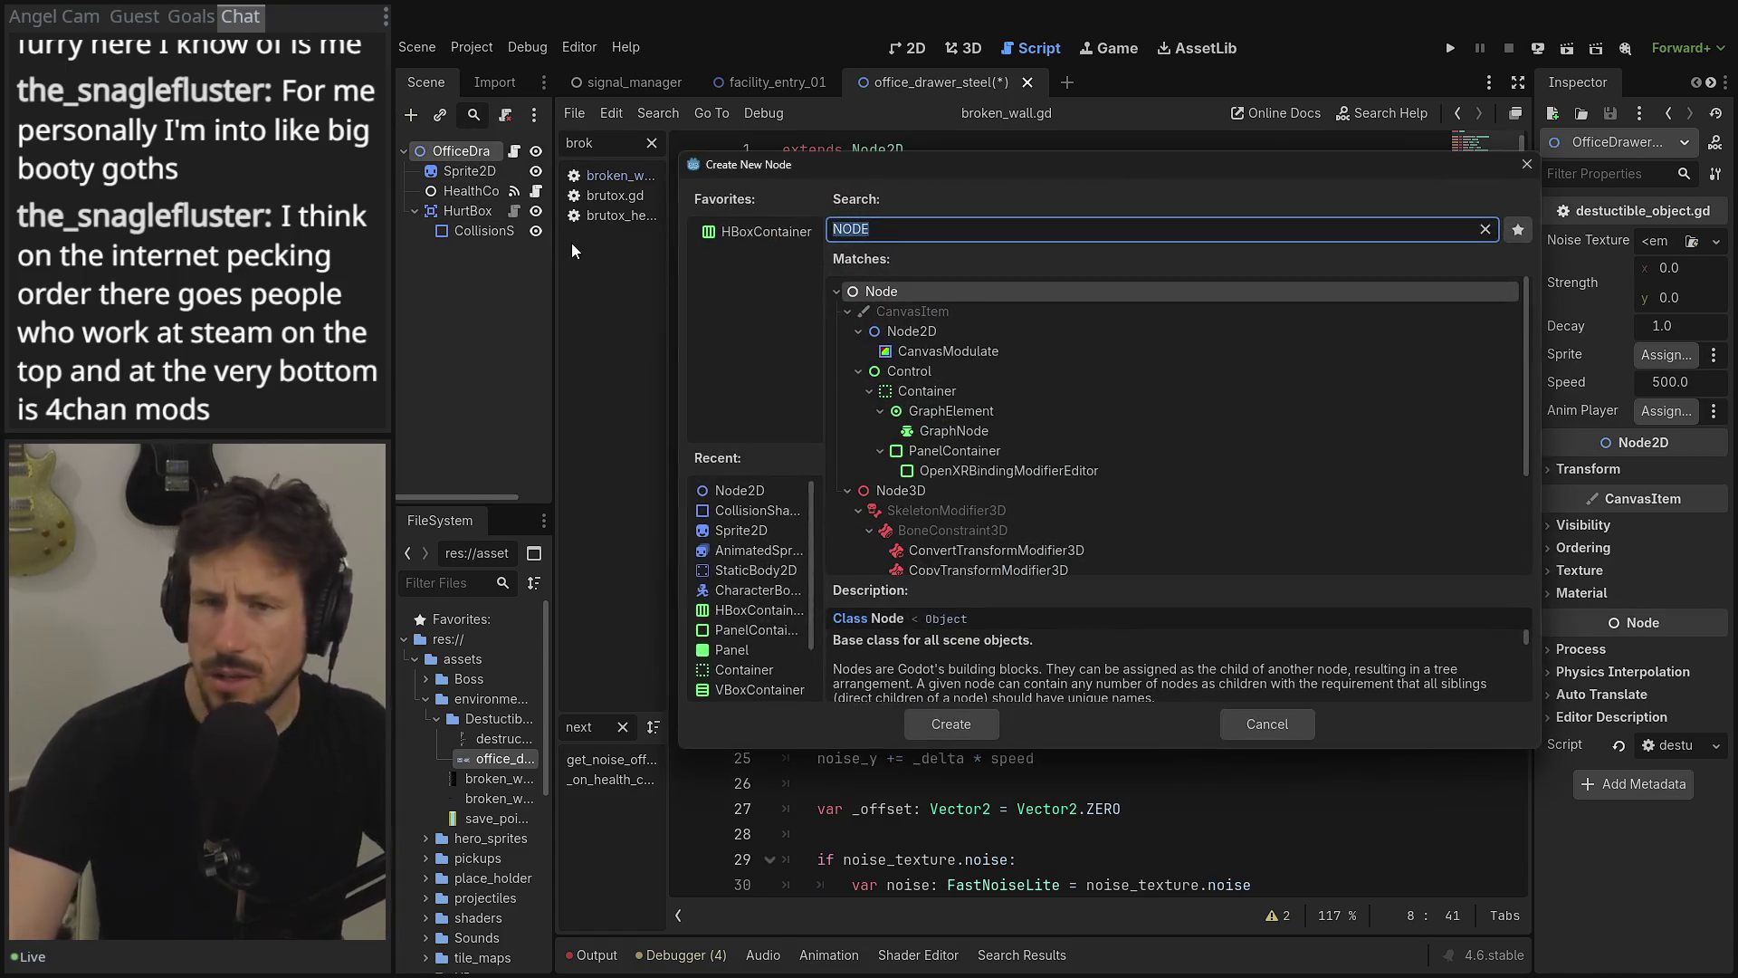
# - Search 'animatio' among node types and add an AnimationPlayer to the office drawer scene
pyautogui.press('BackSpace')
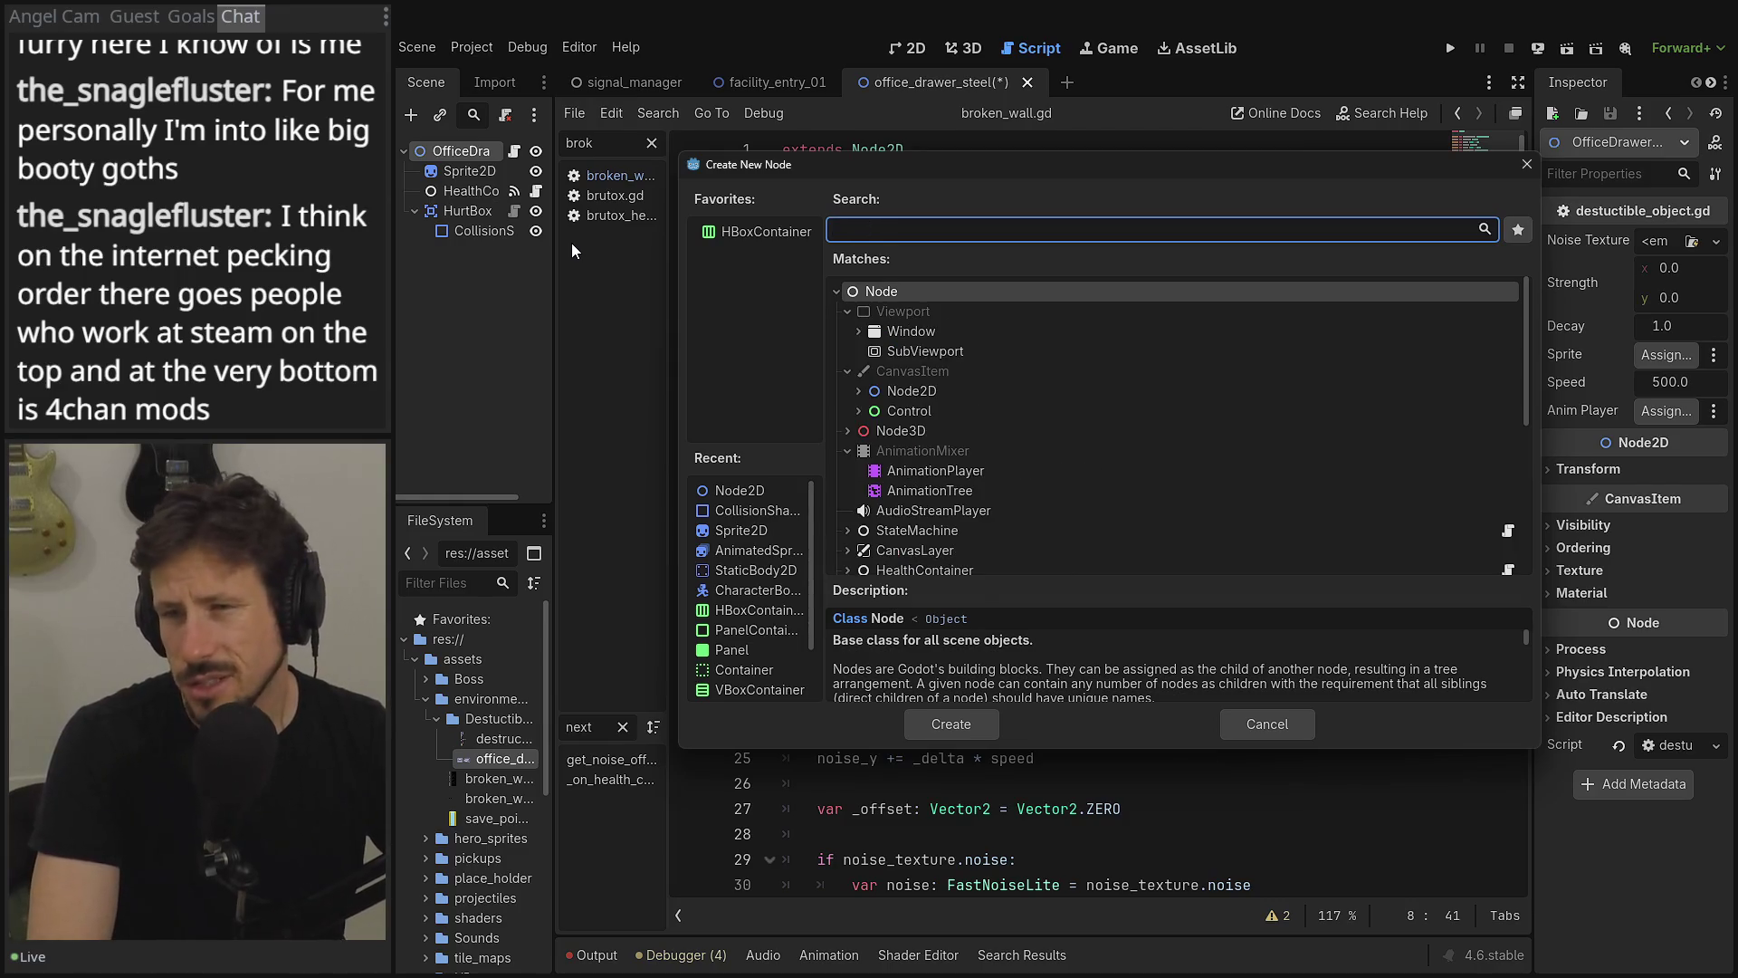
pyautogui.write('animat')
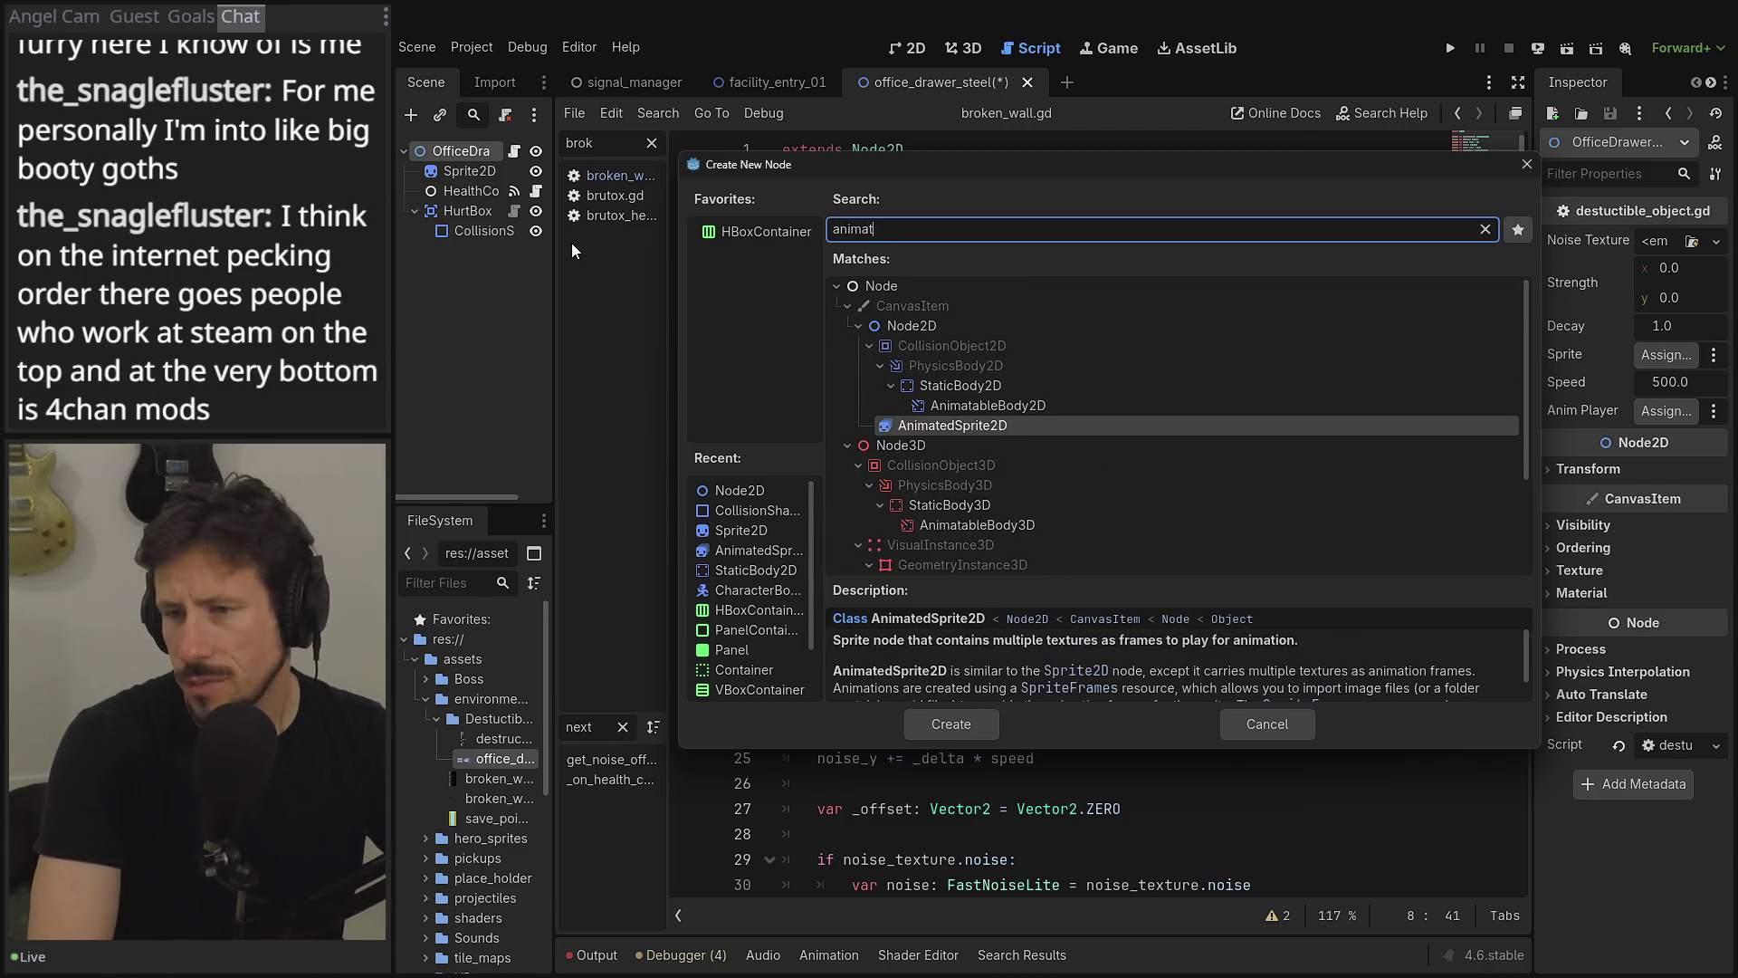
pyautogui.press('Down')
pyautogui.press('Down')
pyautogui.press('Down')
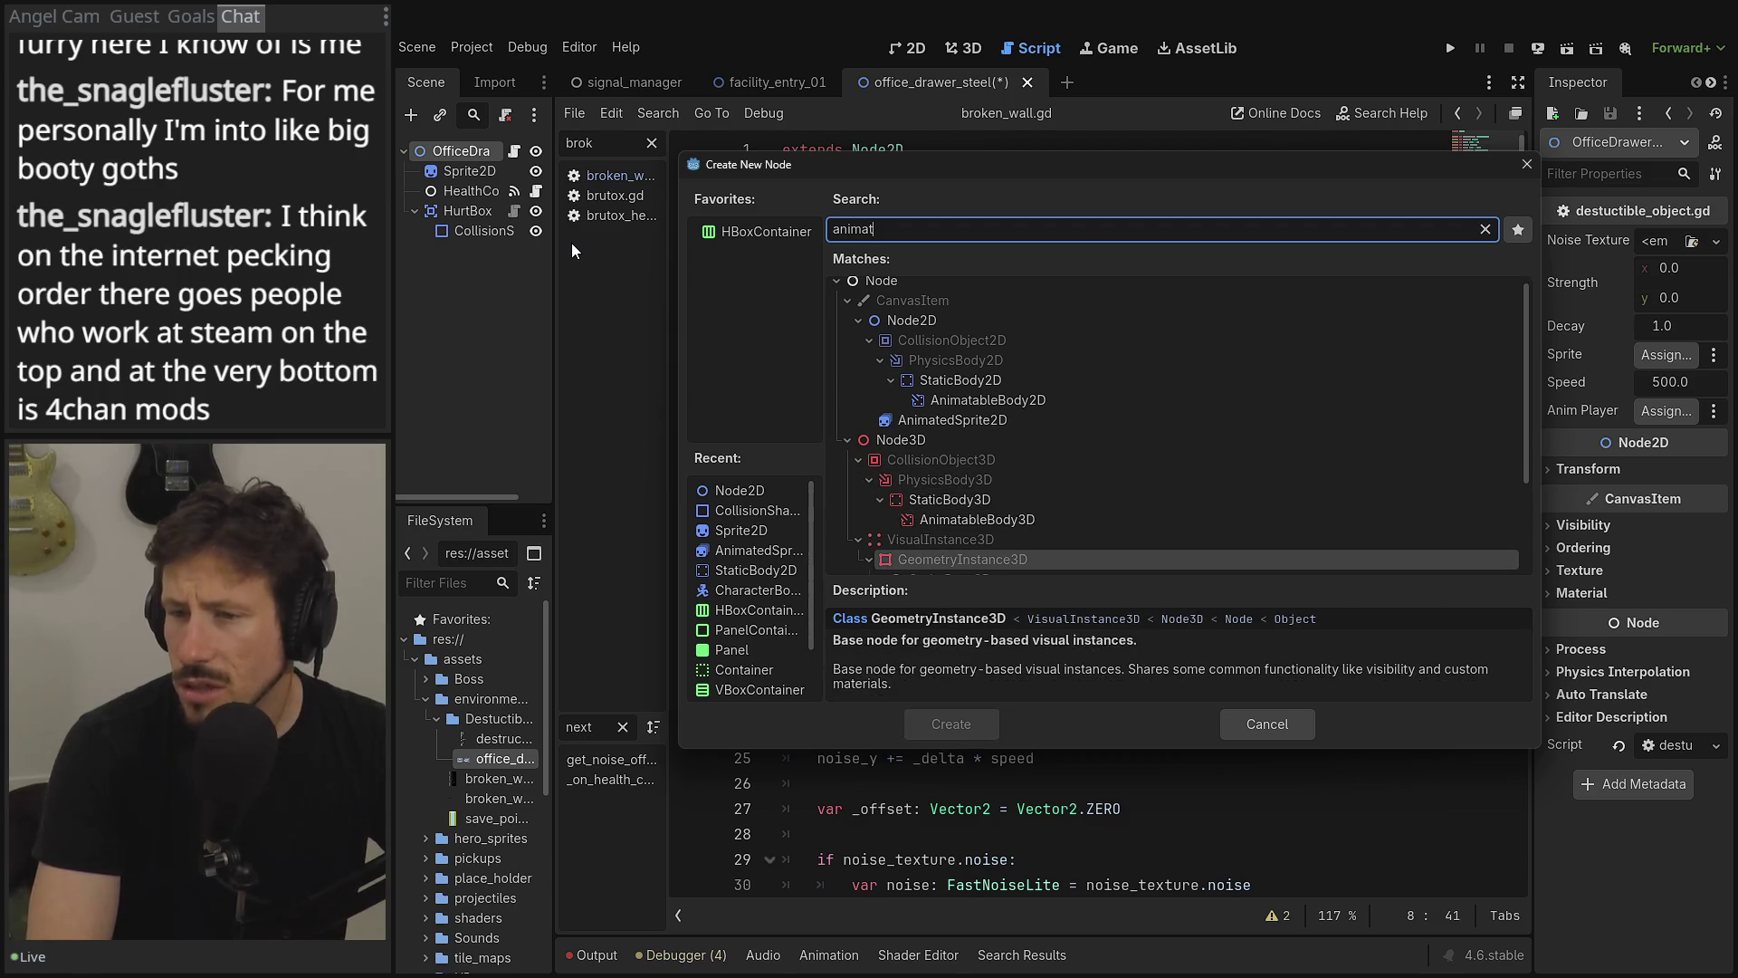
pyautogui.write('ion')
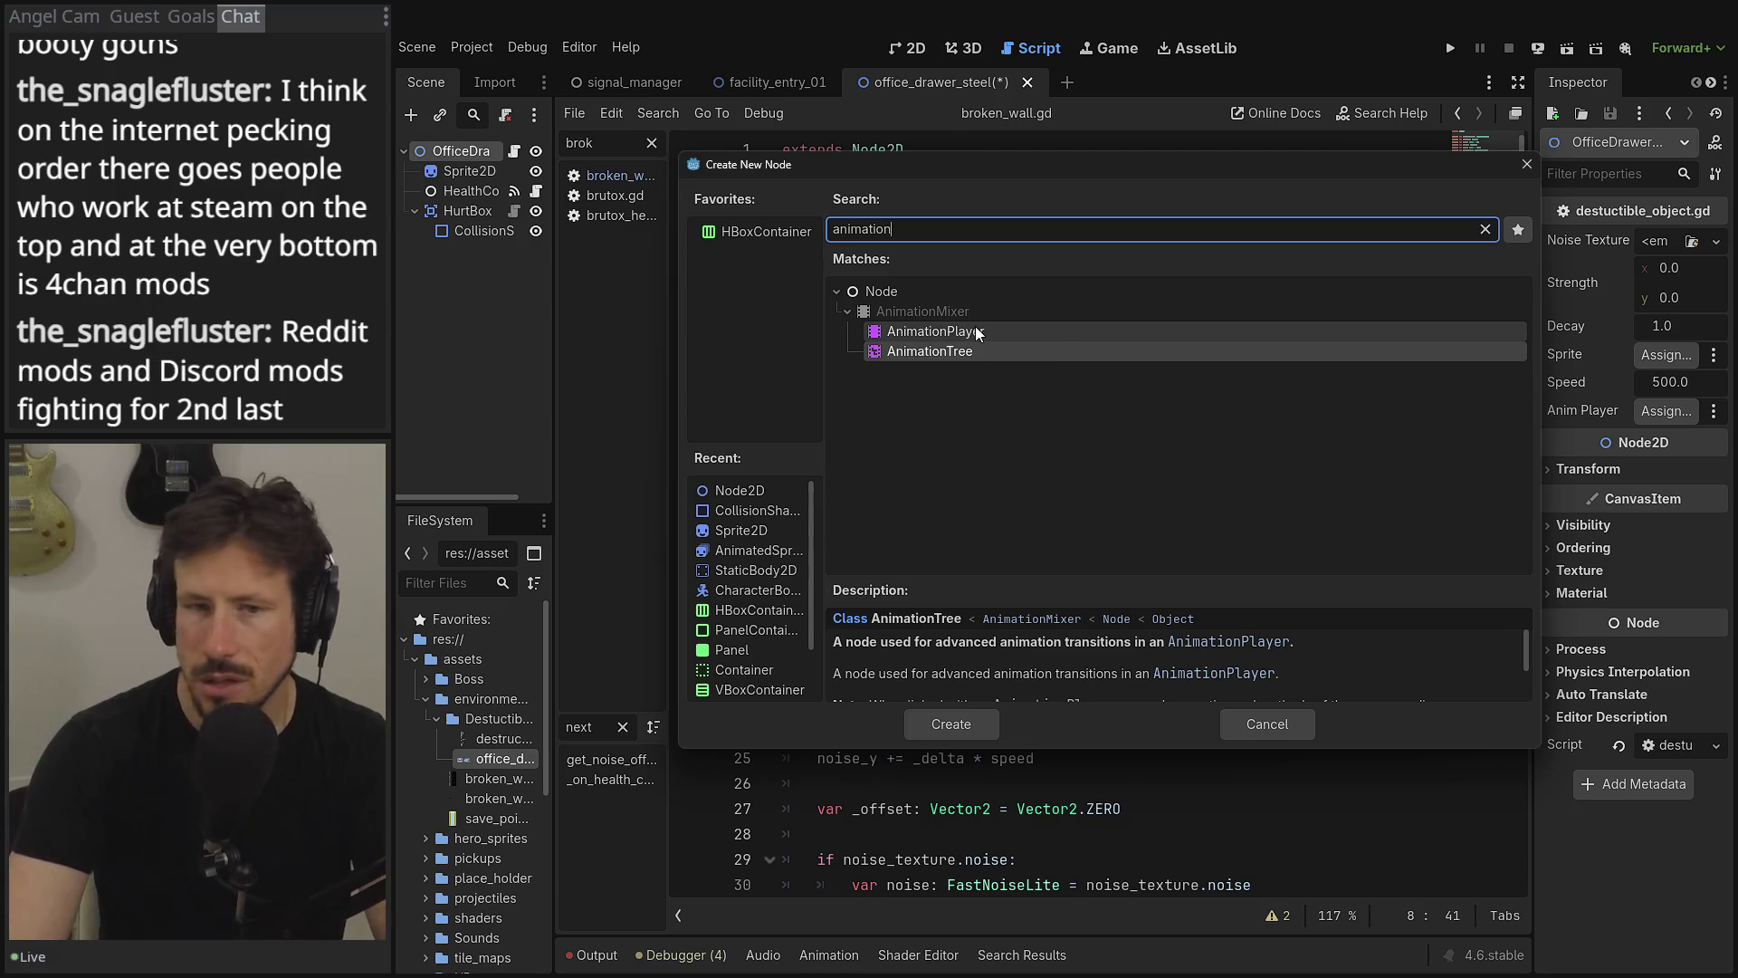
pyautogui.doubleClick(975, 328)
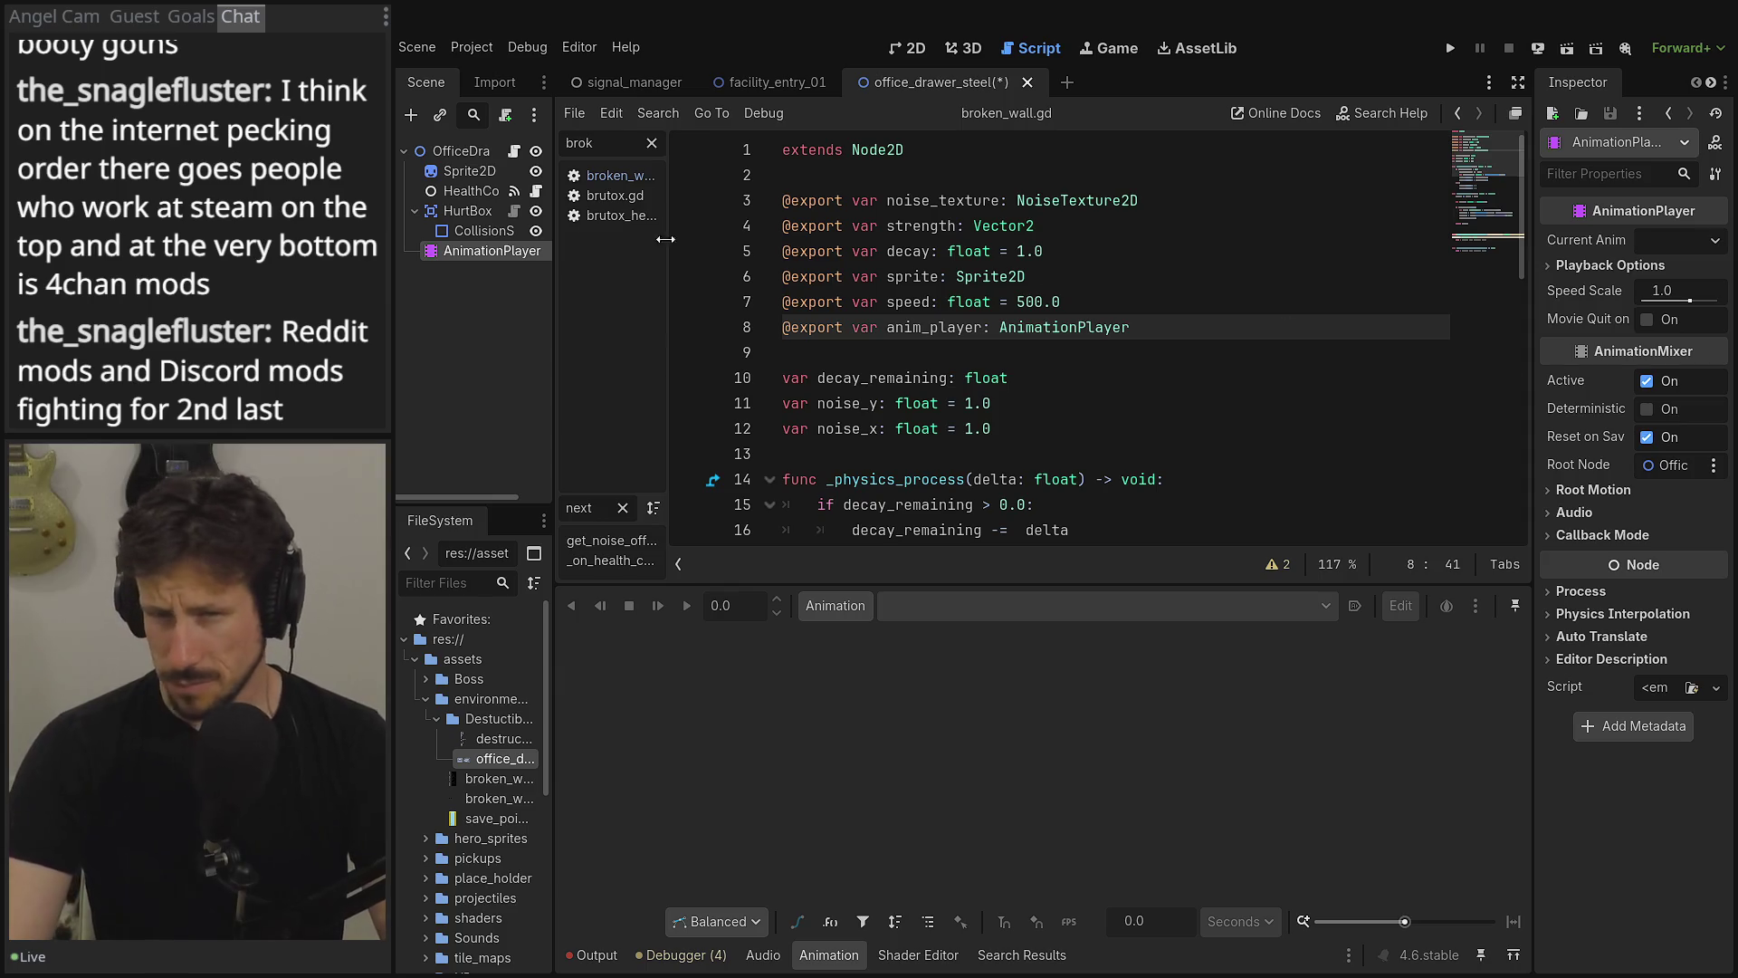
# - Create a new animation named 'destroyed' on the AnimationPlayer
pyautogui.click(414, 210)
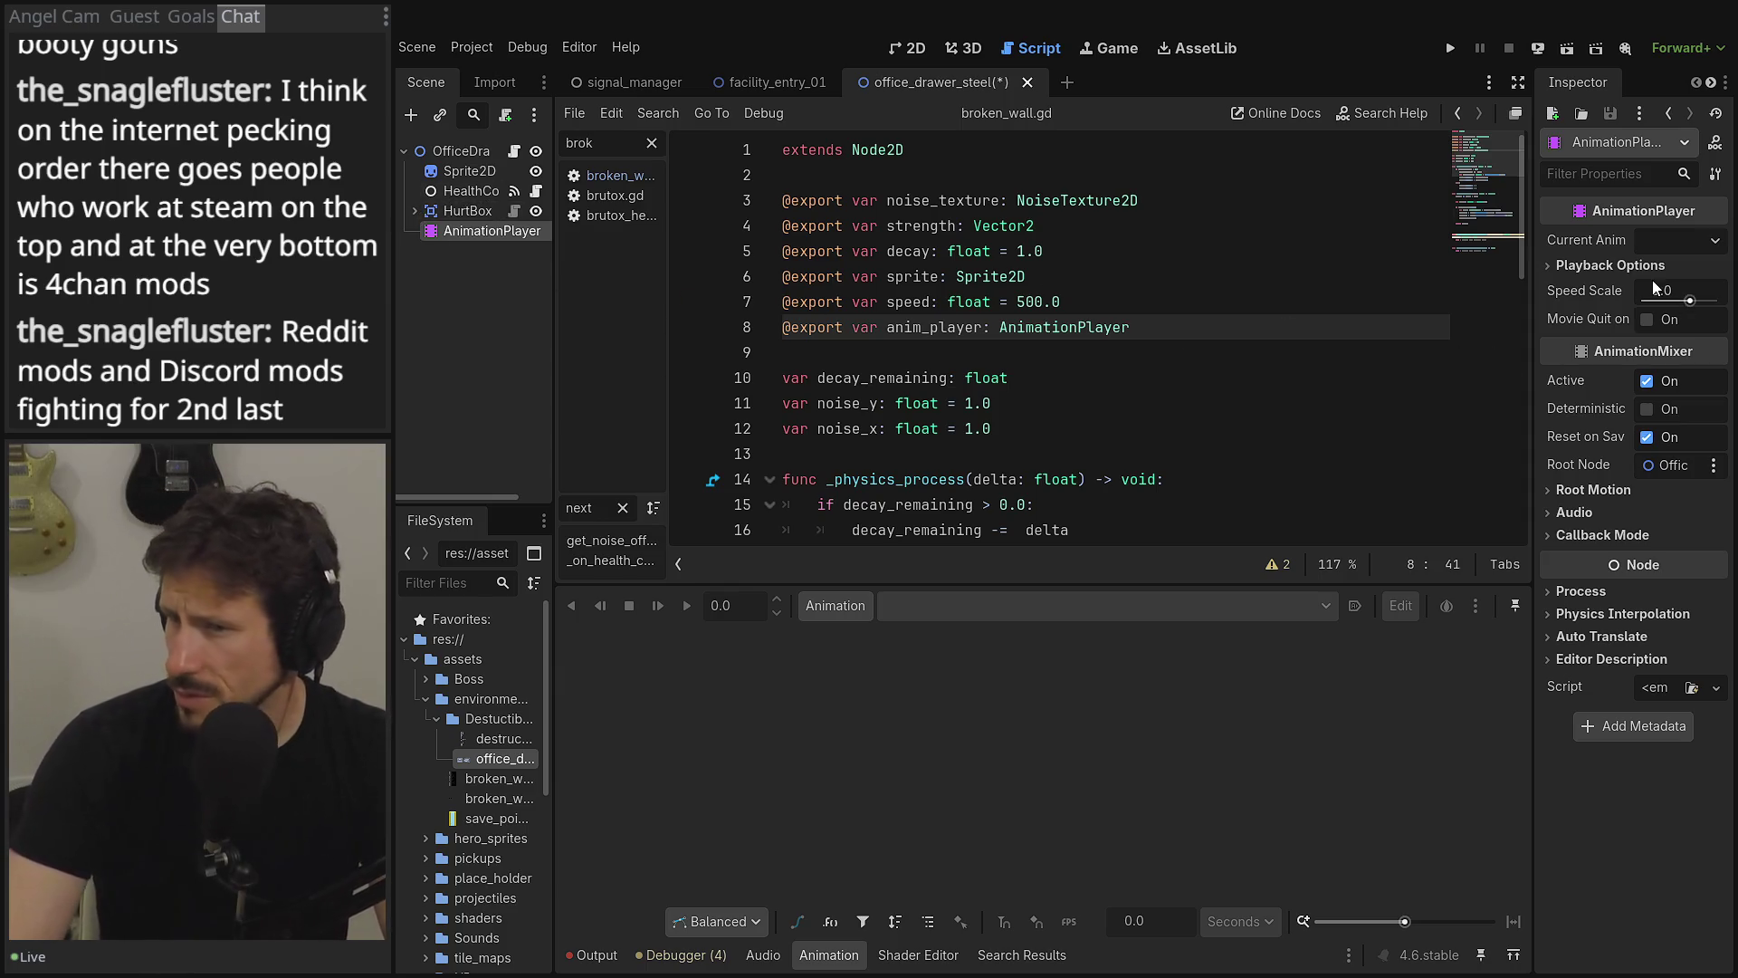
pyautogui.click(835, 605)
pyautogui.click(846, 633)
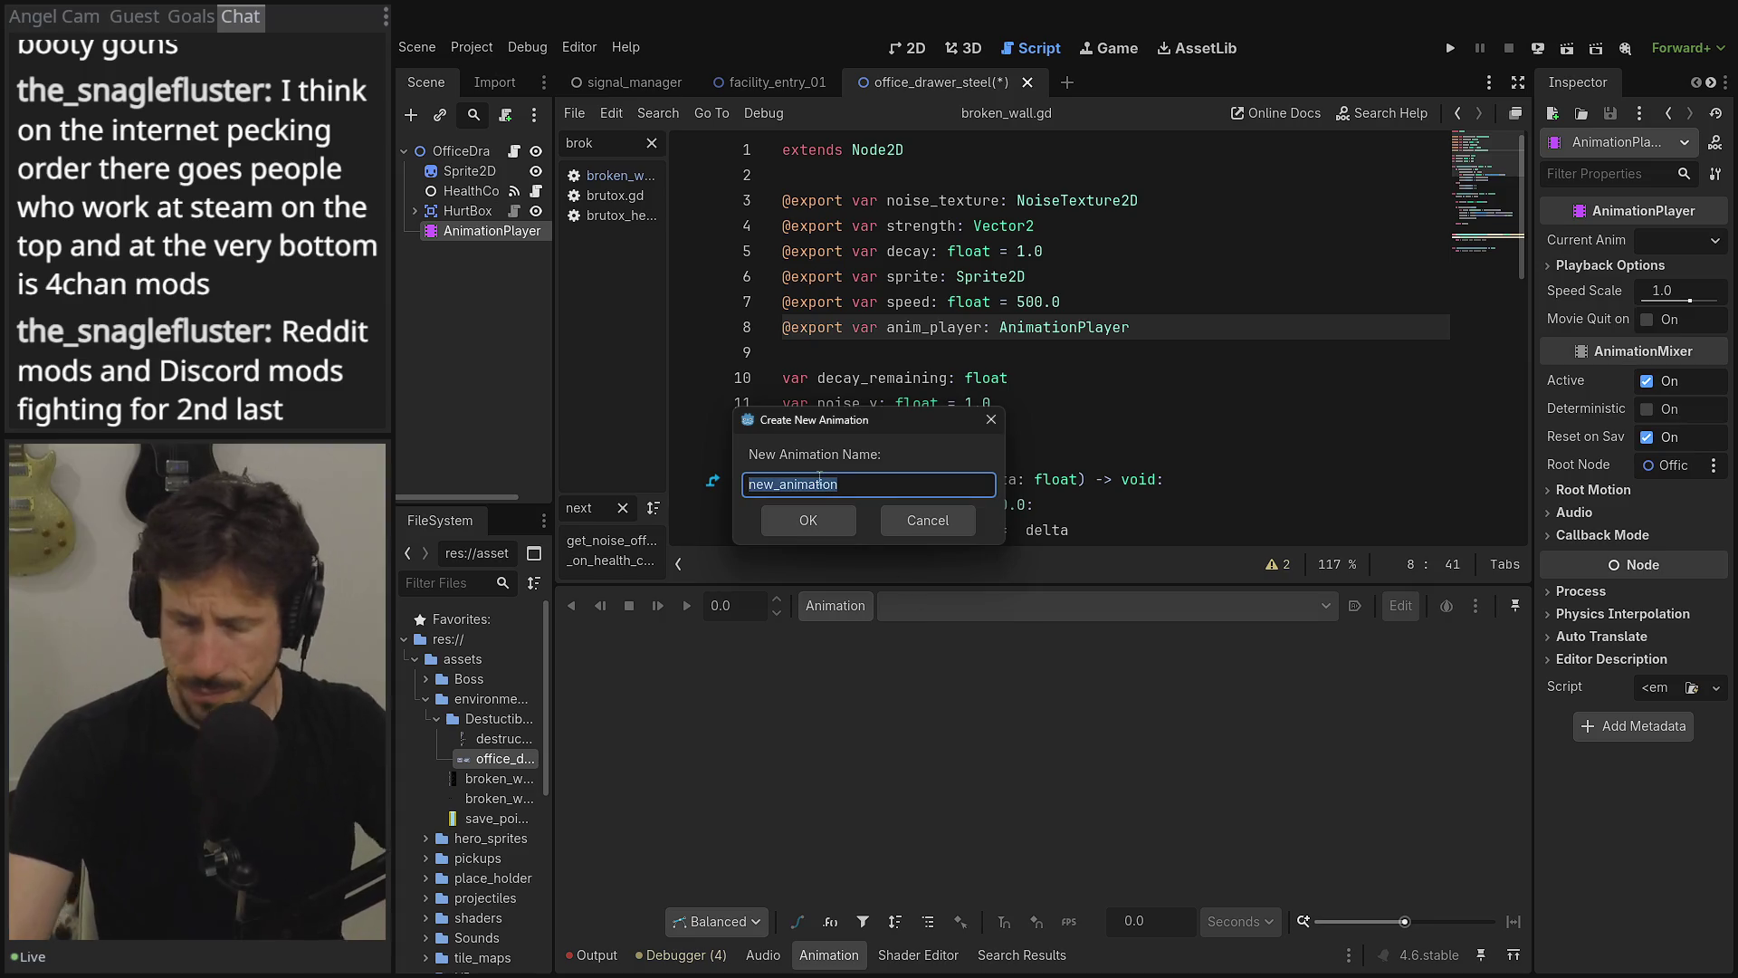
pyautogui.write('destroyed')
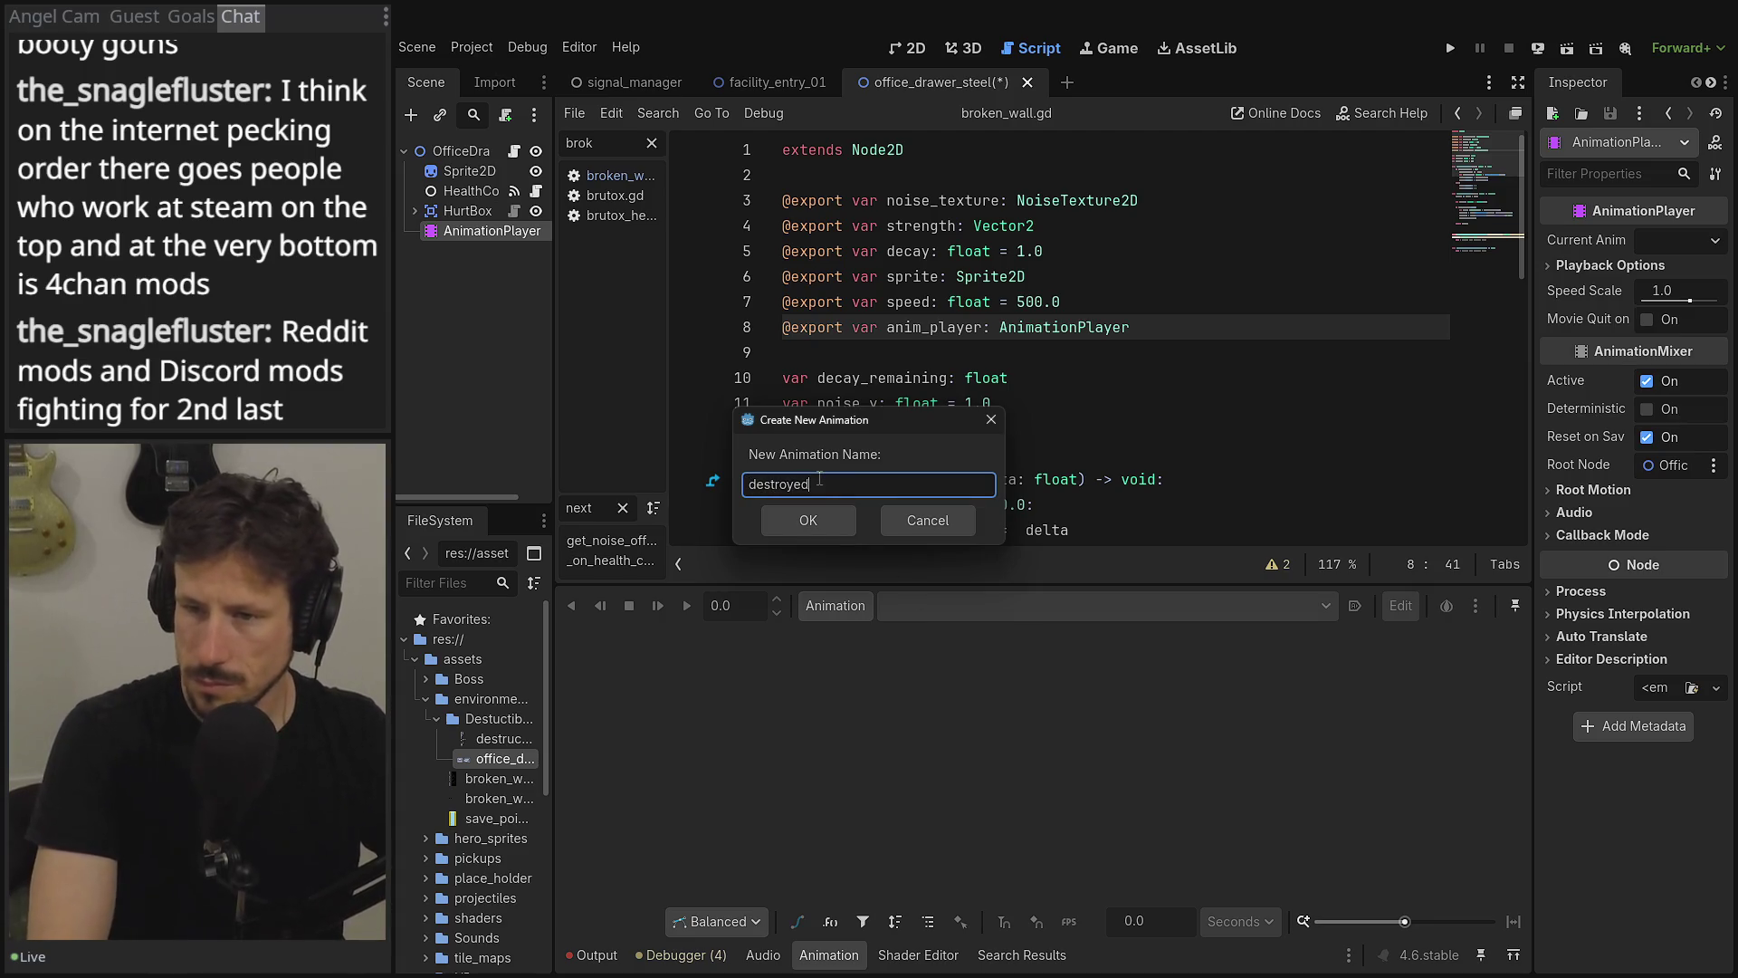
pyautogui.press('Return')
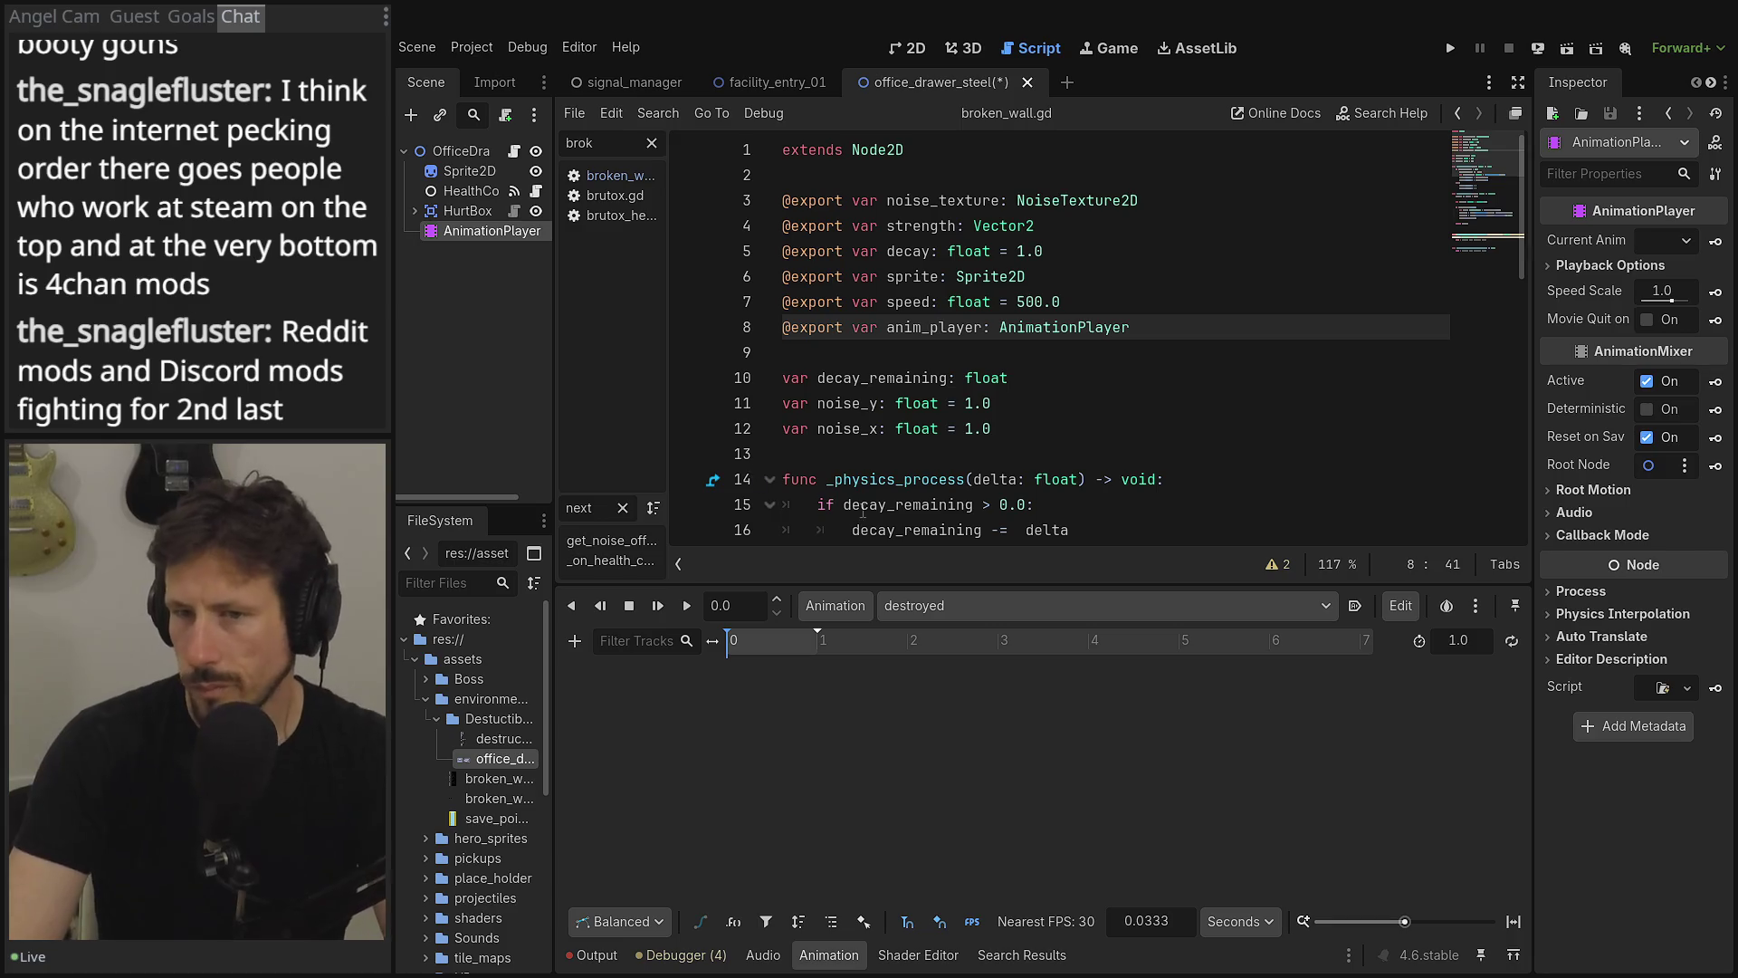
# - Key the Sprite2D frame at 0 at 0.0 s and 1 at 0.1 s, using 0.1 snap
pyautogui.click(469, 170)
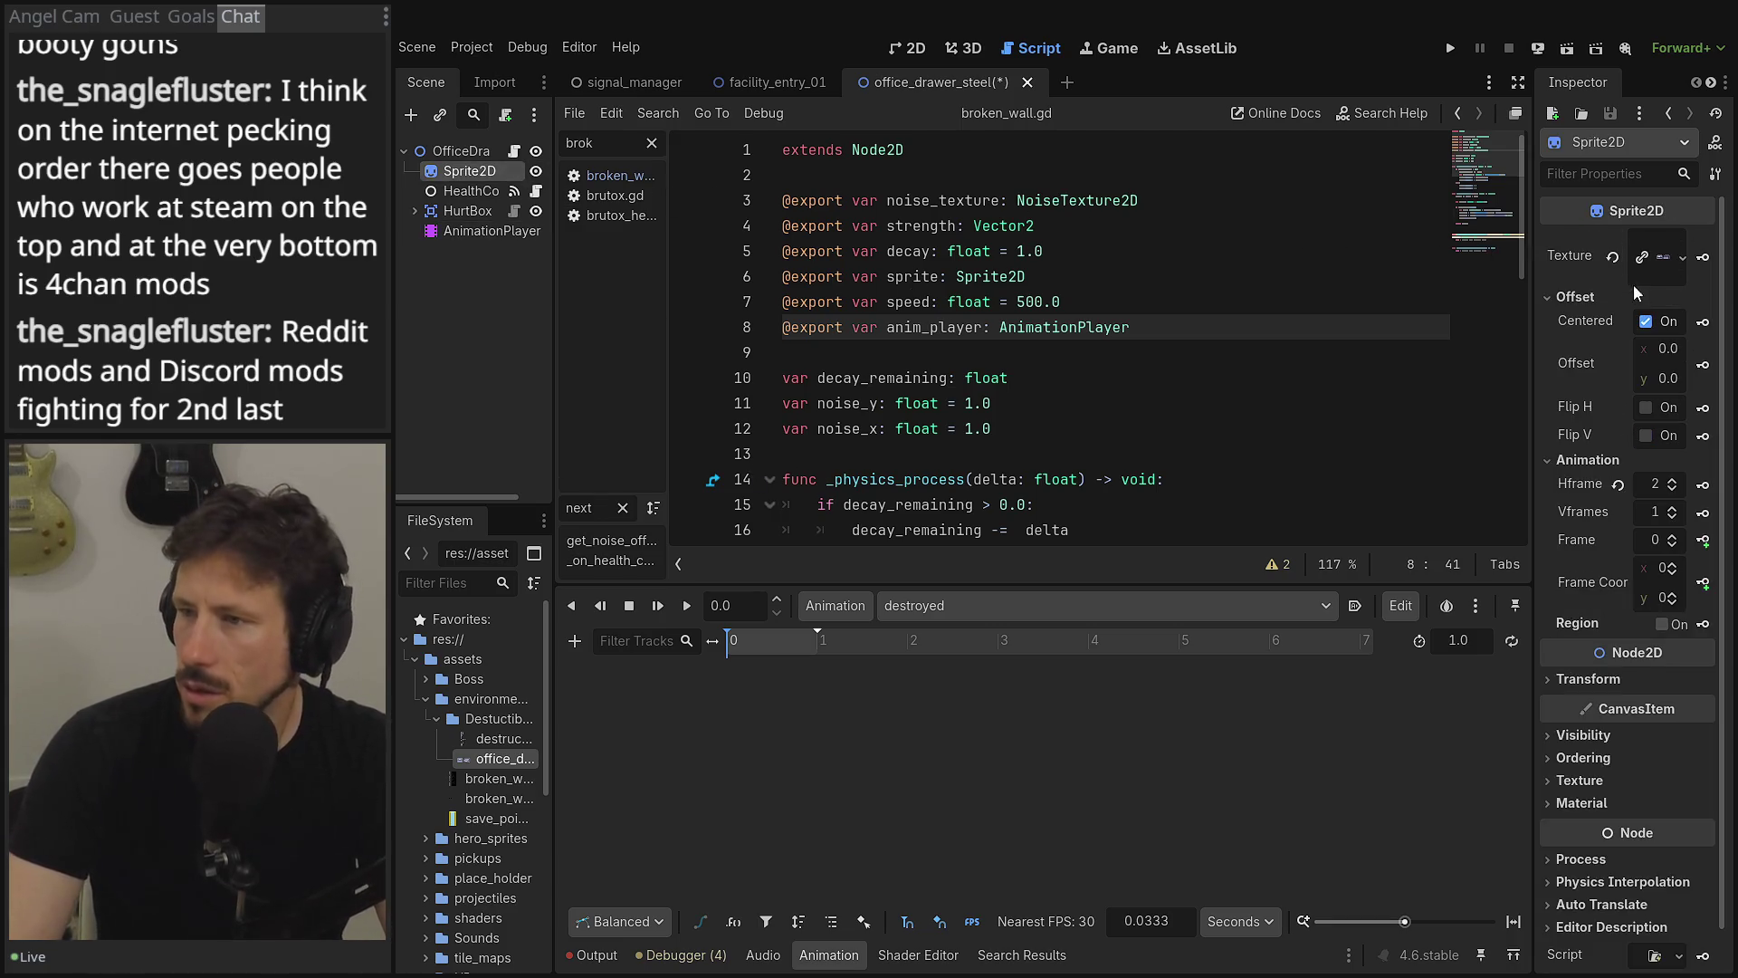
pyautogui.moveTo(1534, 388); pyautogui.dragTo(1400, 386)
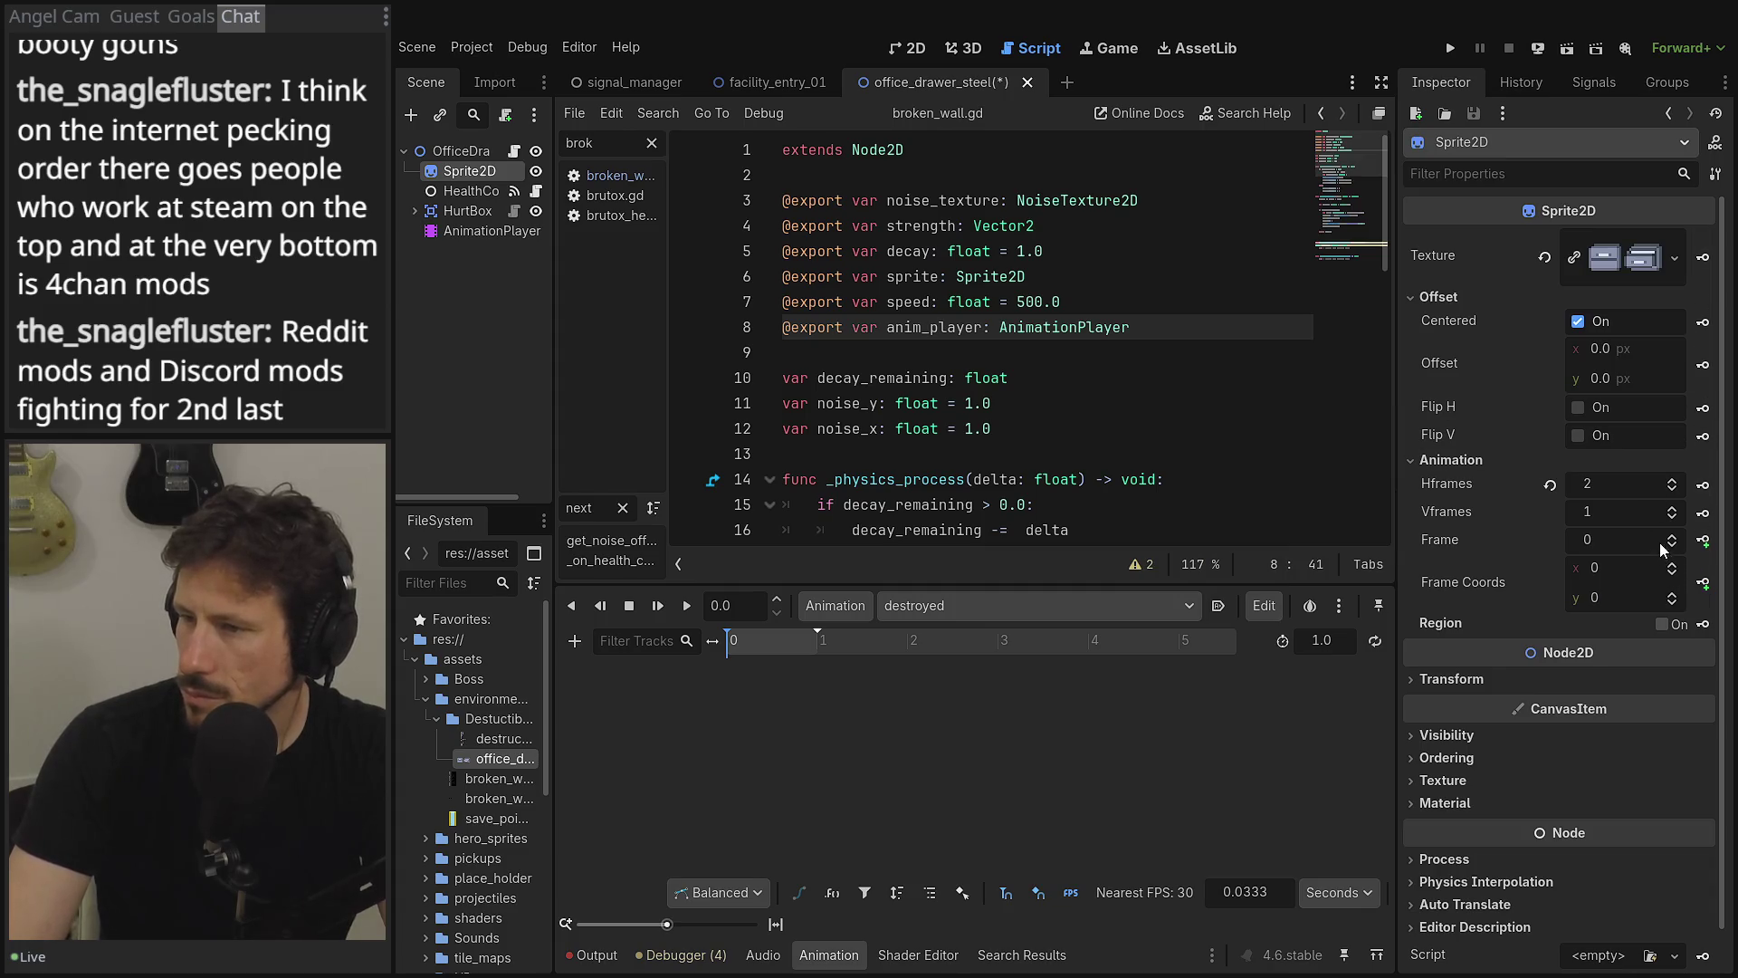
pyautogui.click(1703, 540)
pyautogui.click(808, 549)
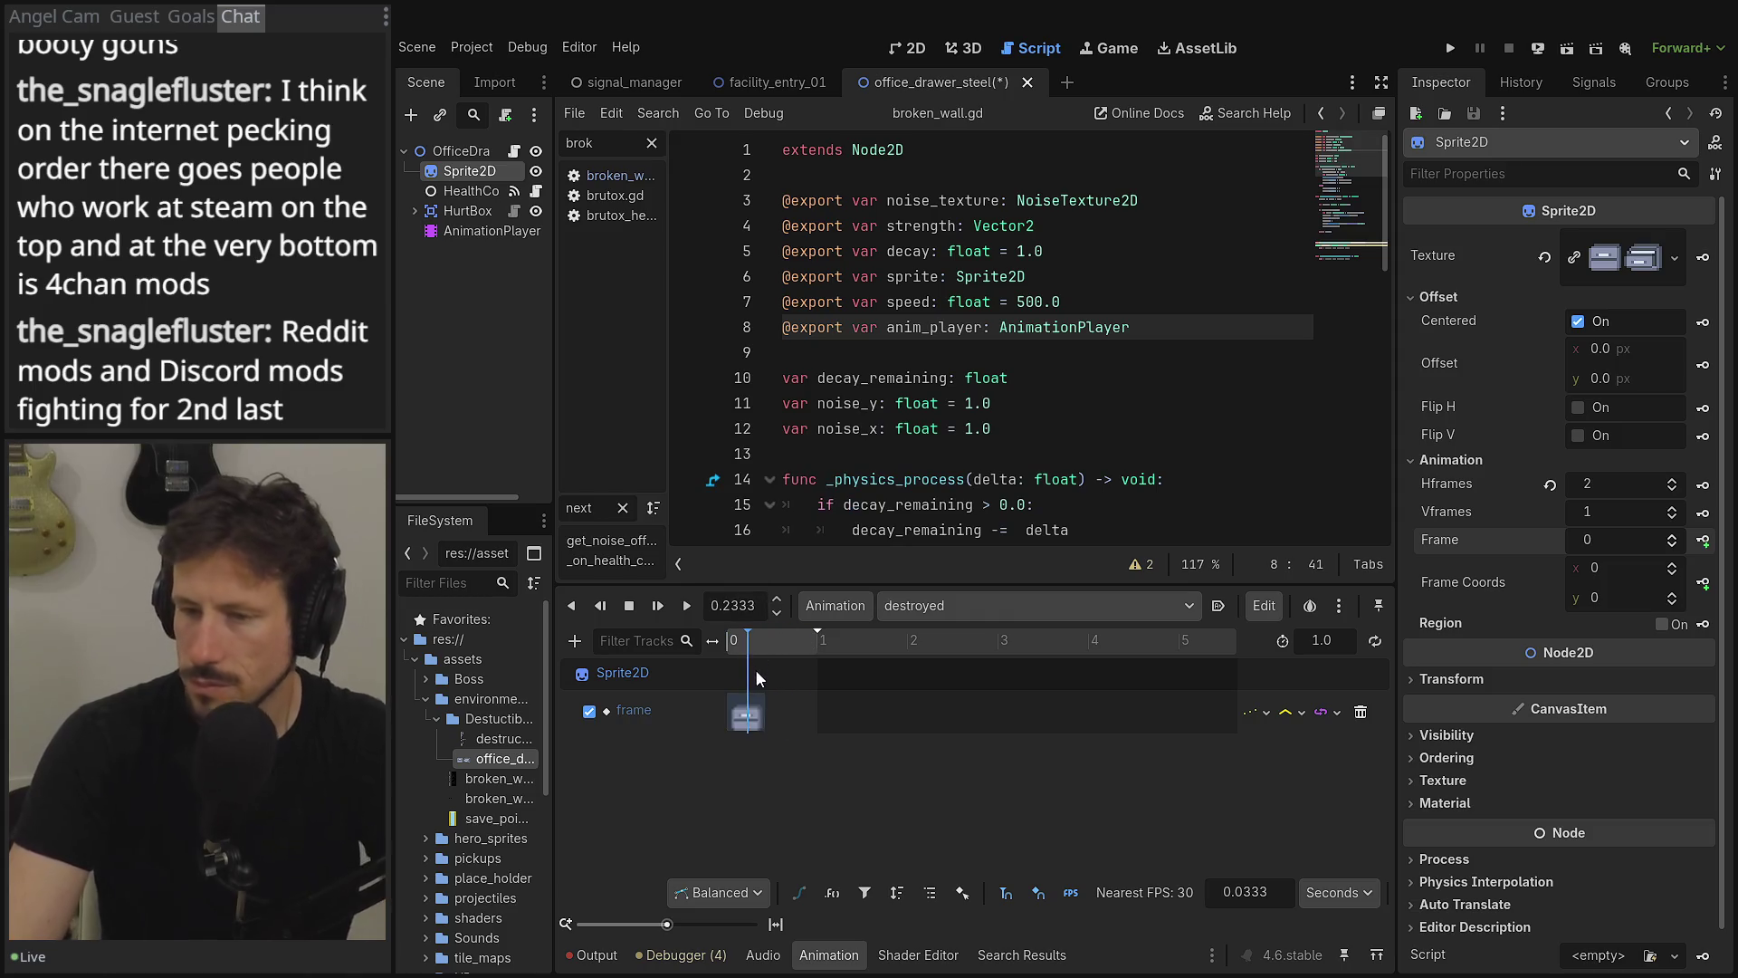
pyautogui.click(1269, 887)
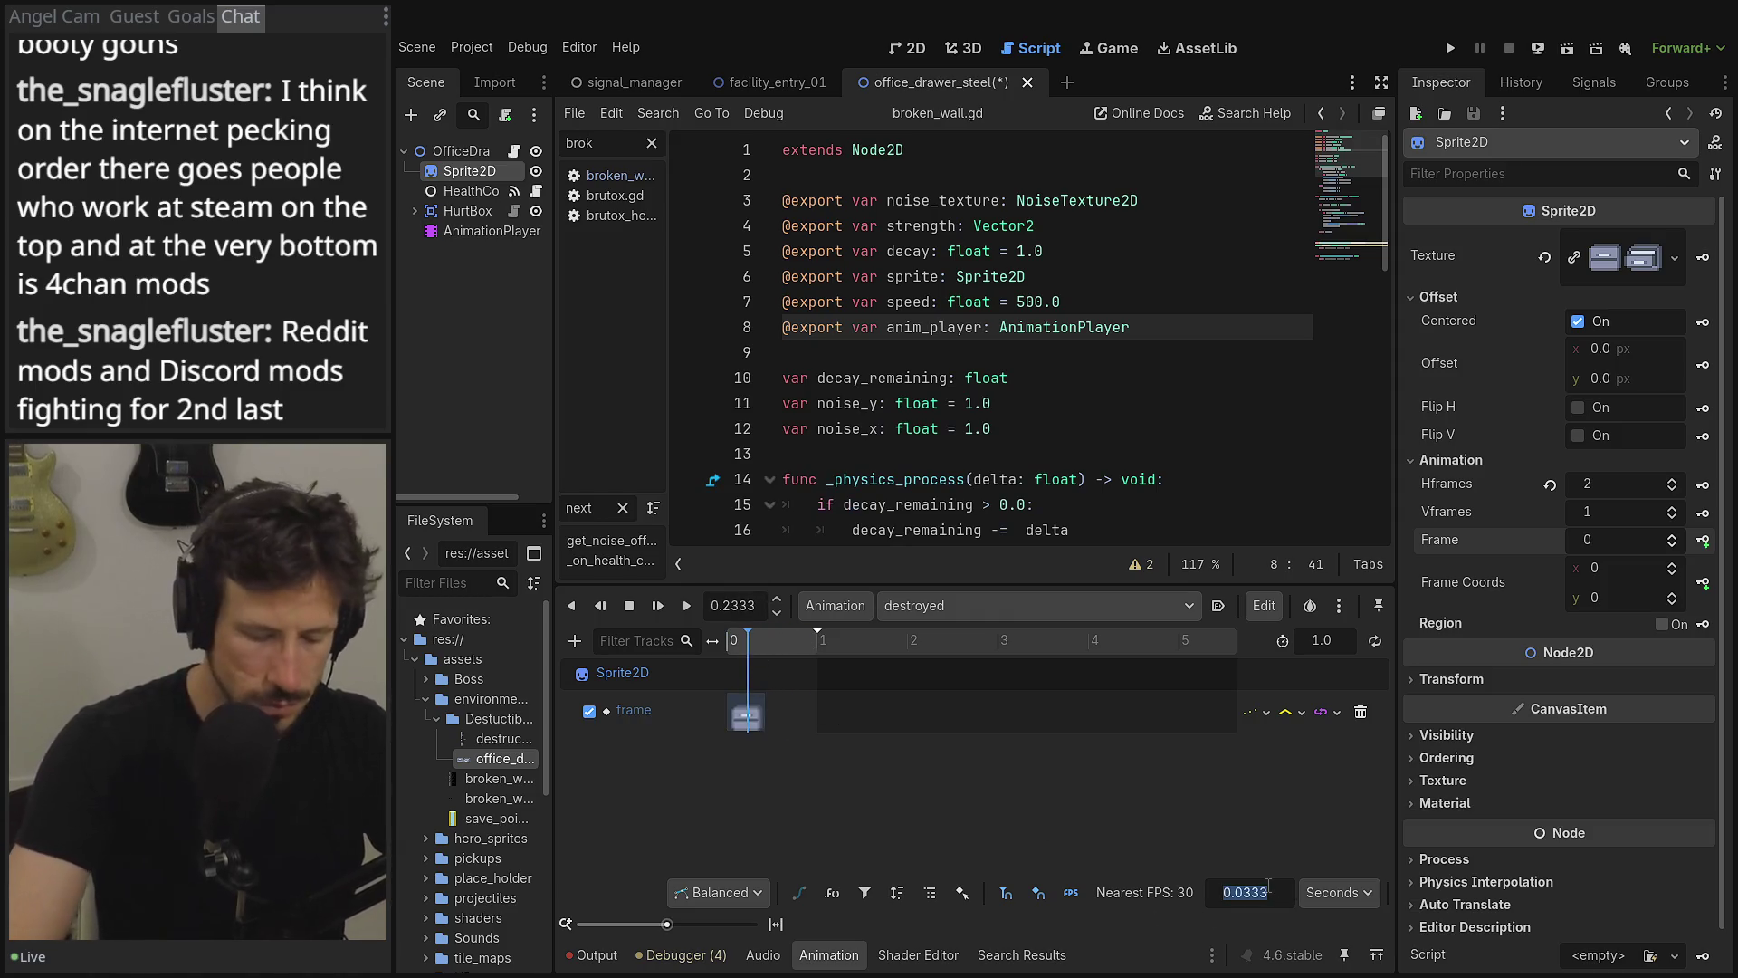
pyautogui.write('0.1')
pyautogui.press('Tab')
pyautogui.click(1007, 895)
pyautogui.click(746, 650)
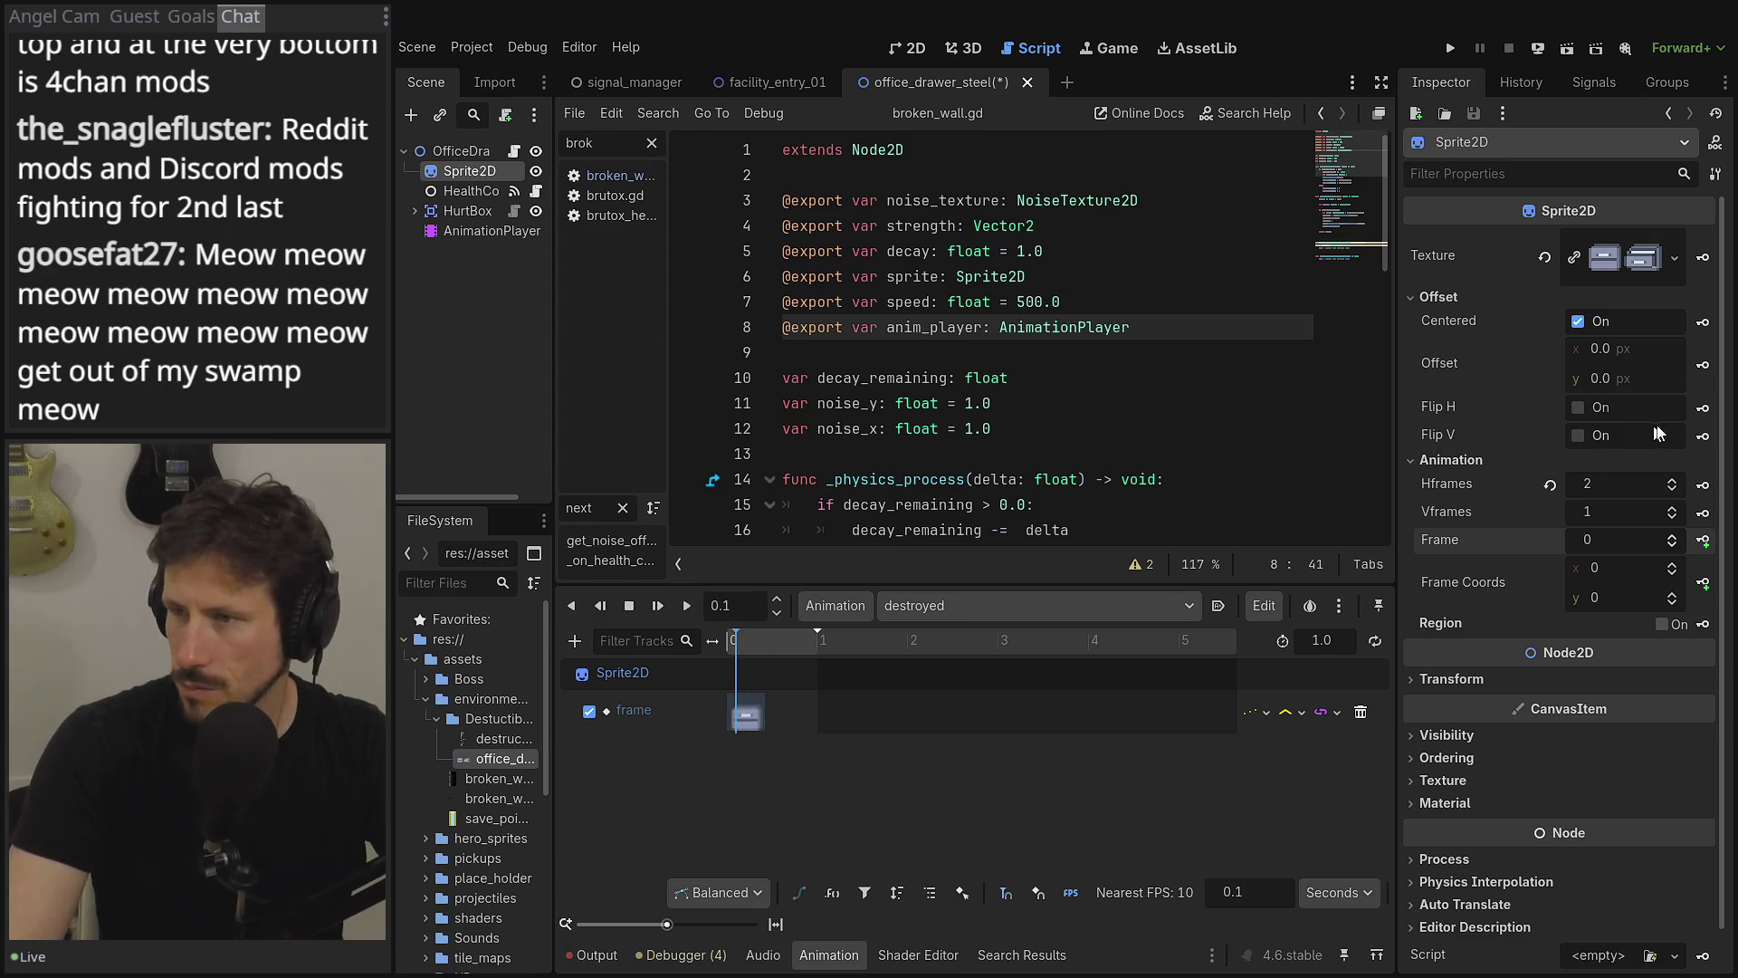
pyautogui.click(1703, 540)
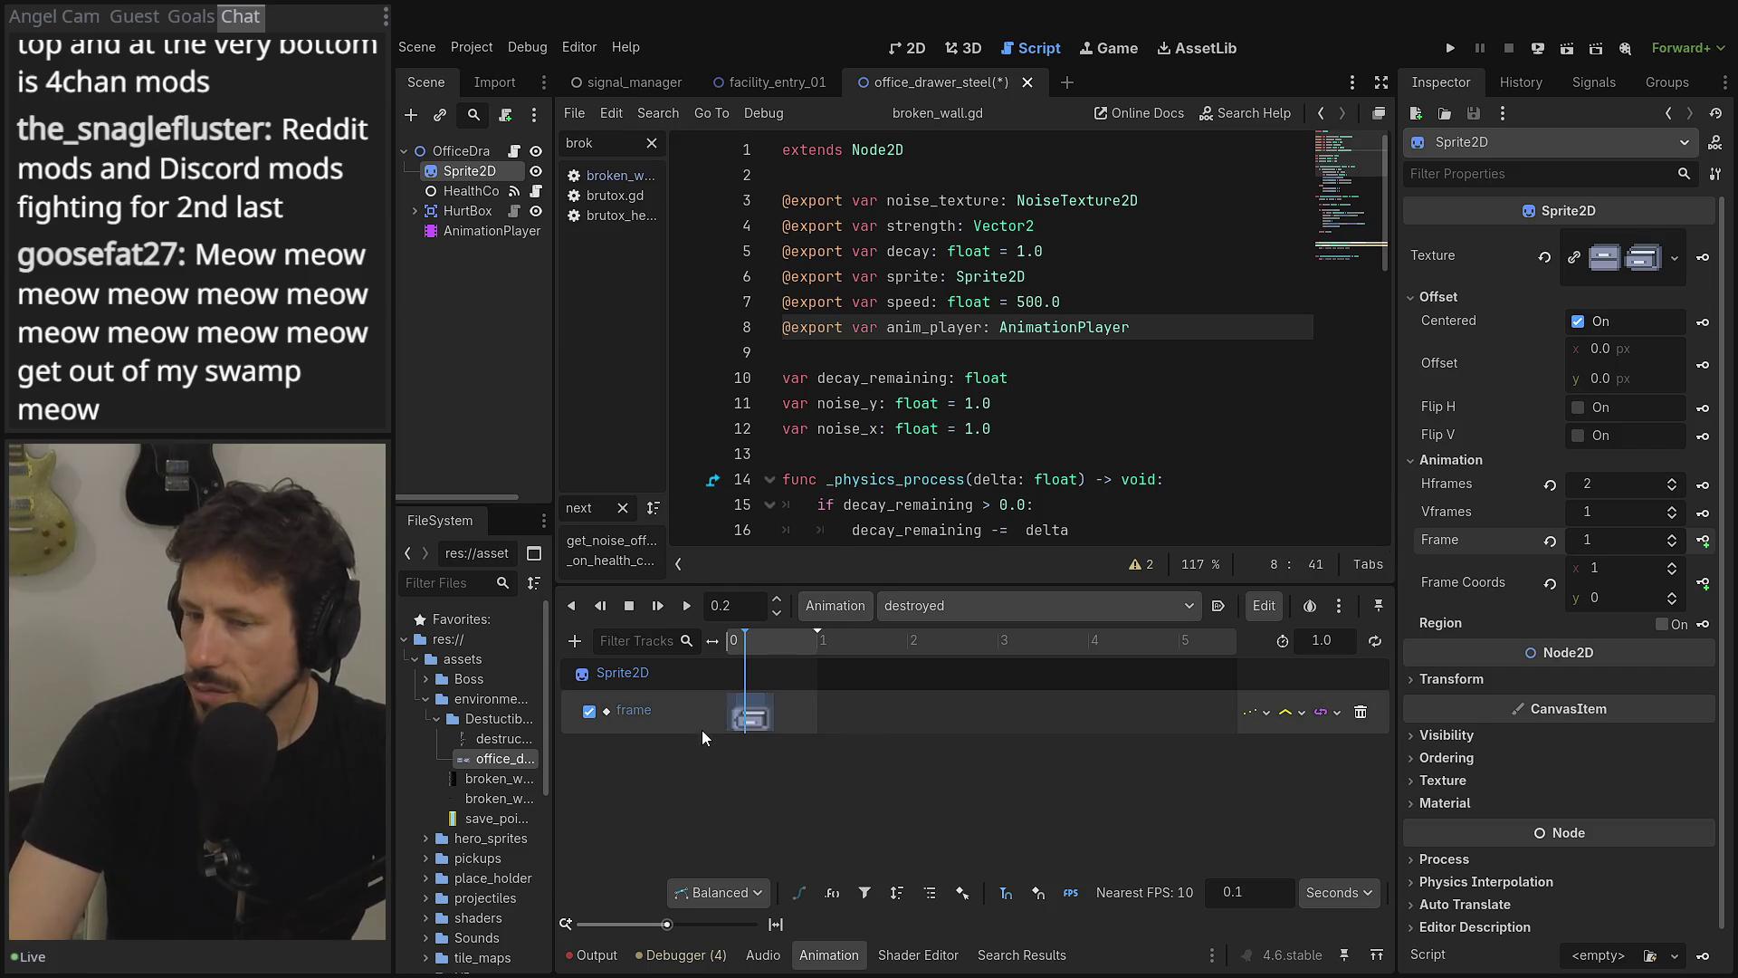
# - Set the animation length to 0.2 seconds, preview it from the start, and save office_drawer_steel
pyautogui.keyDown('ctrl'); pyautogui.scroll(5, 681, 724); pyautogui.keyUp('ctrl')
pyautogui.hscroll(-3, 775, 730)
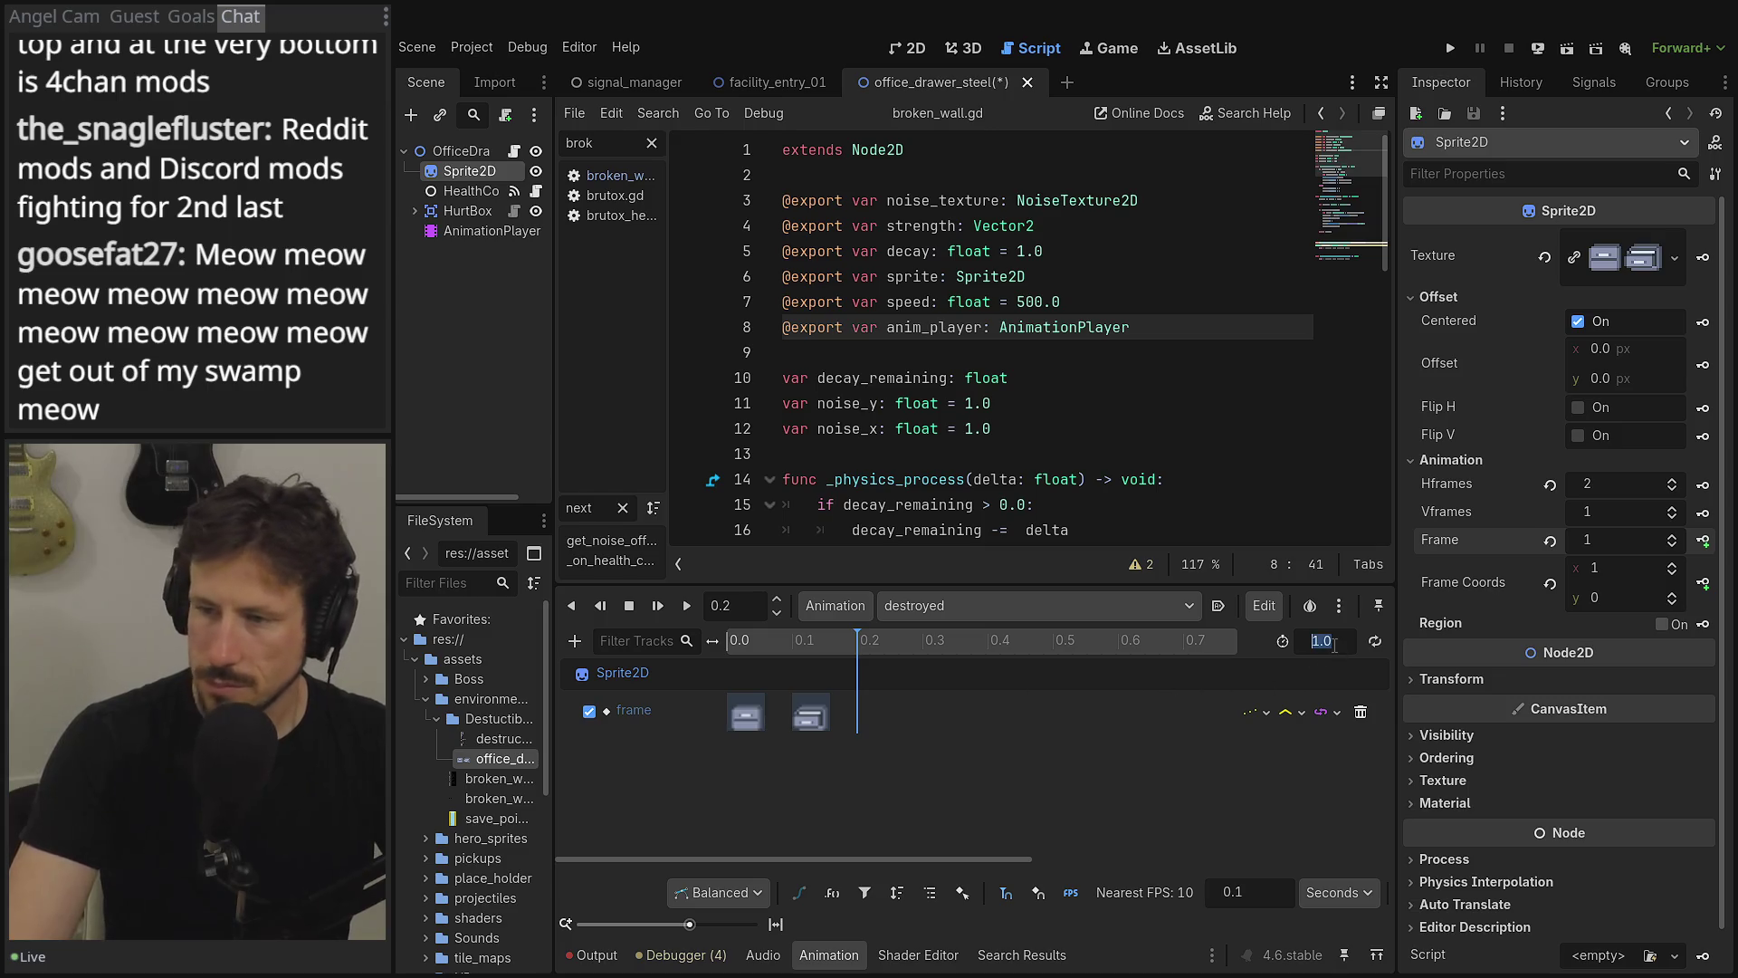
pyautogui.write('0.2')
pyautogui.press('Tab')
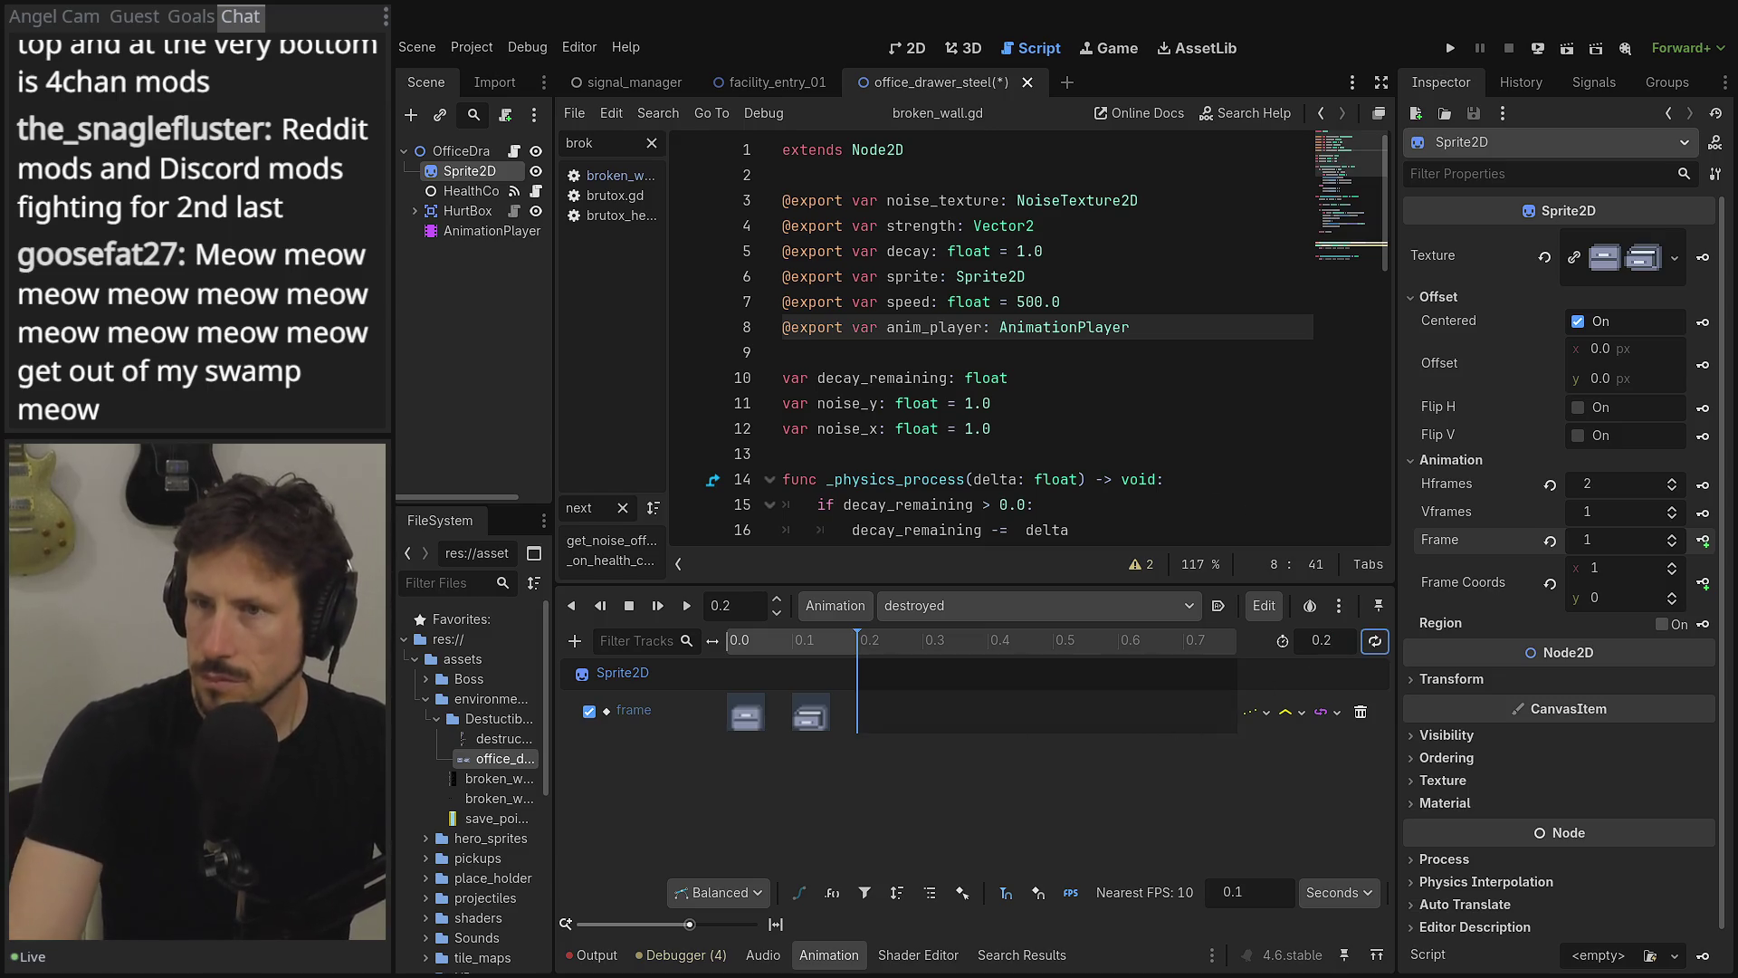
pyautogui.click(908, 48)
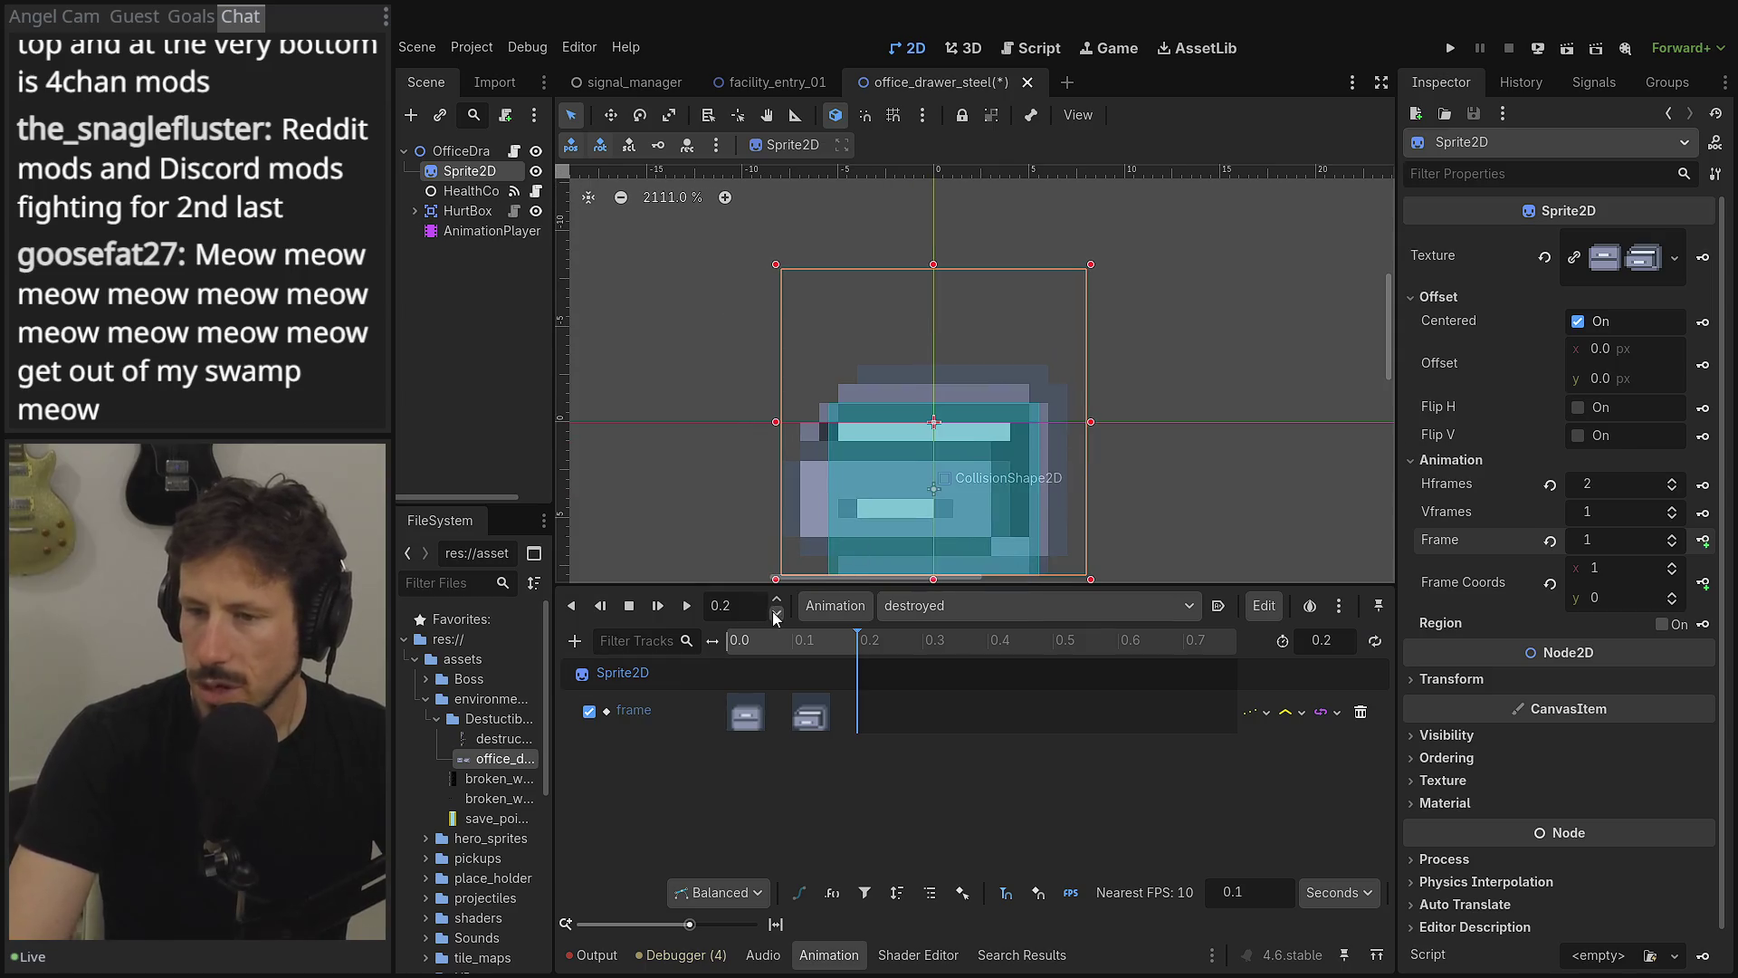
pyautogui.moveTo(823, 650); pyautogui.dragTo(681, 654)
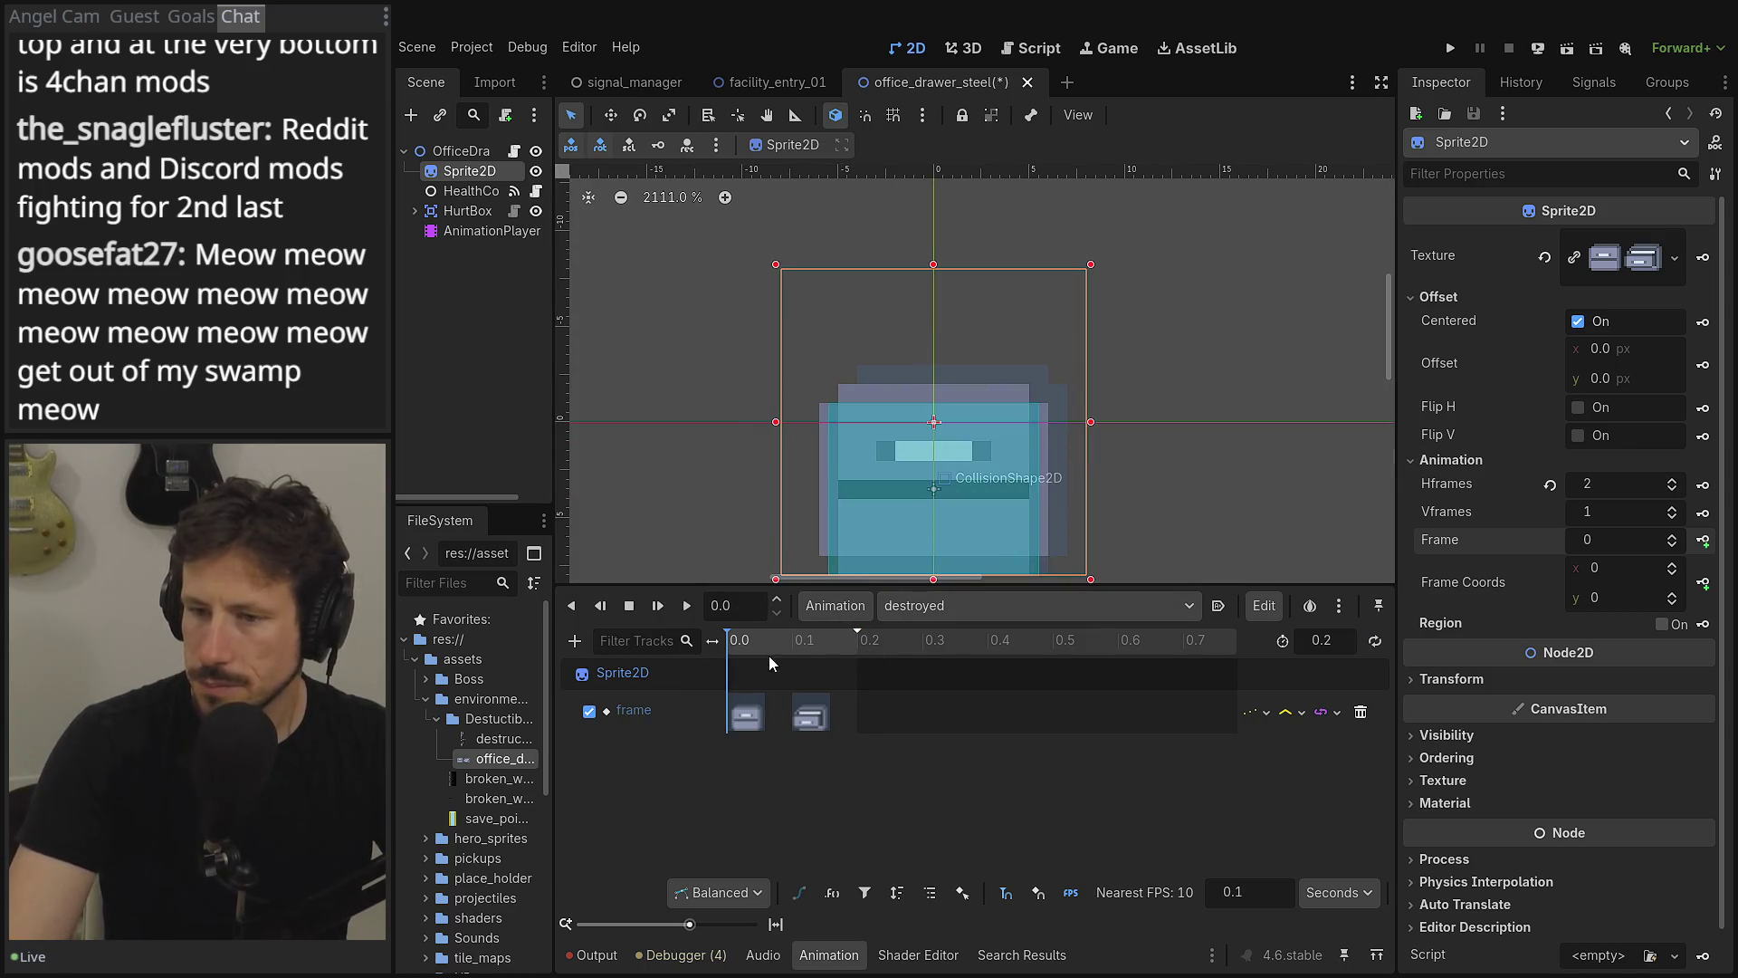
pyautogui.press('d')
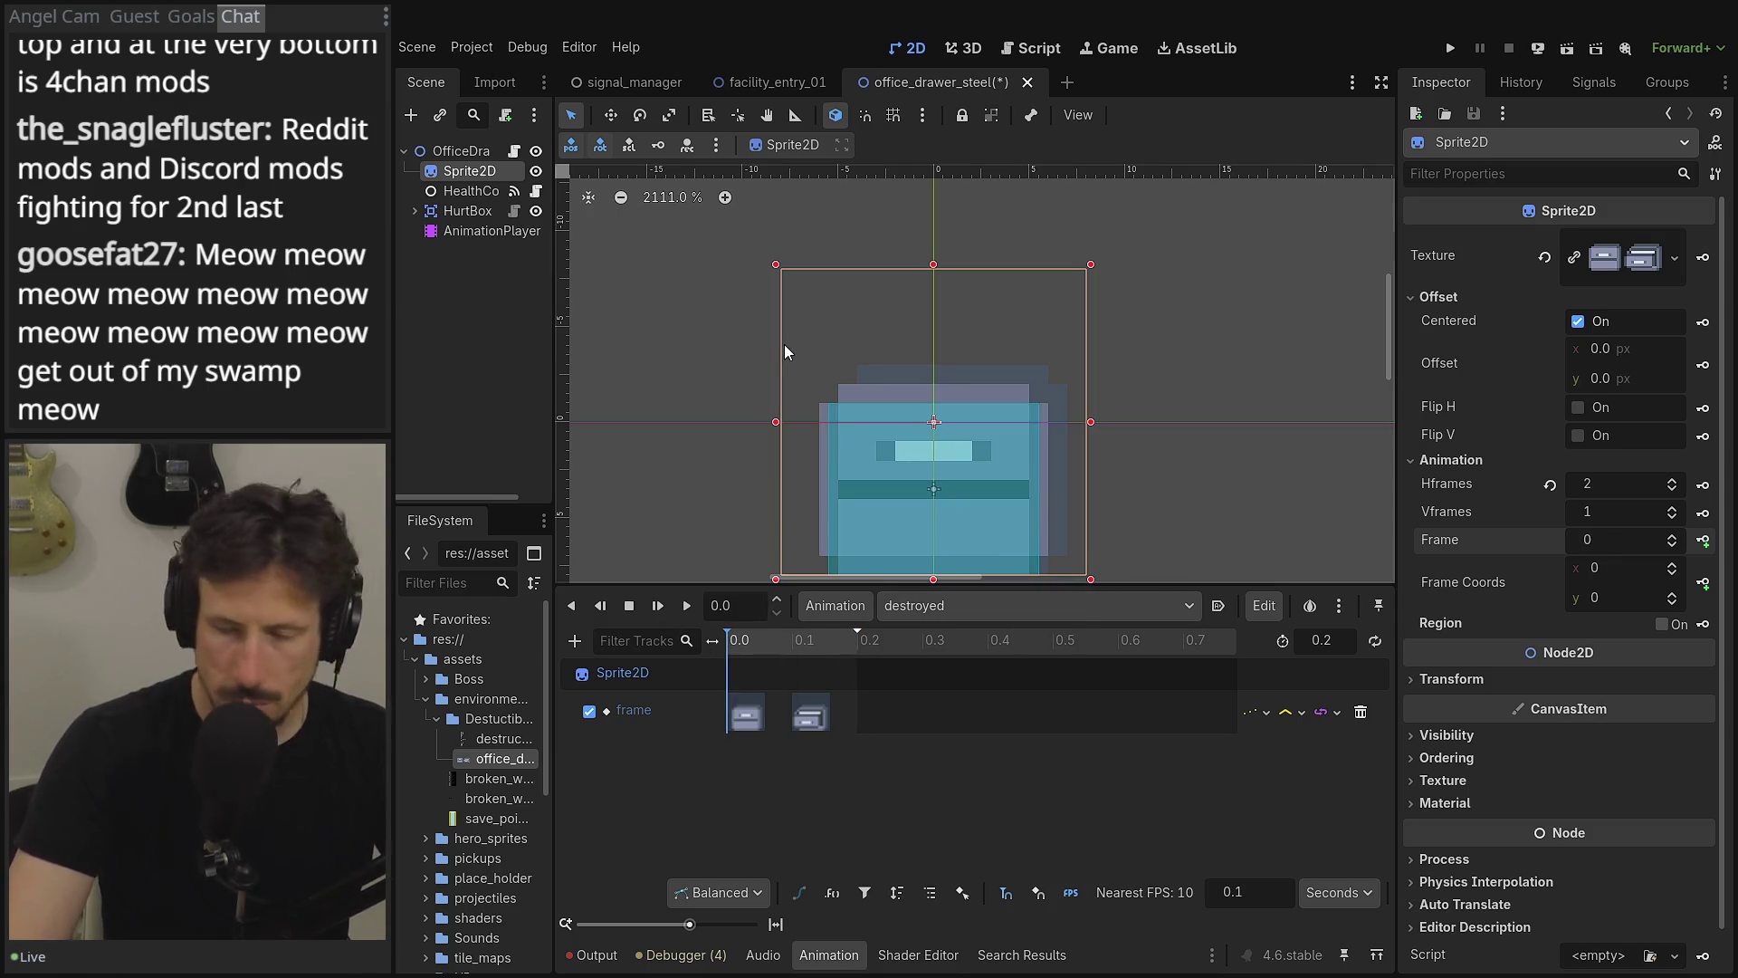
pyautogui.hotkey('ctrl', 's')
pyautogui.click(473, 154)
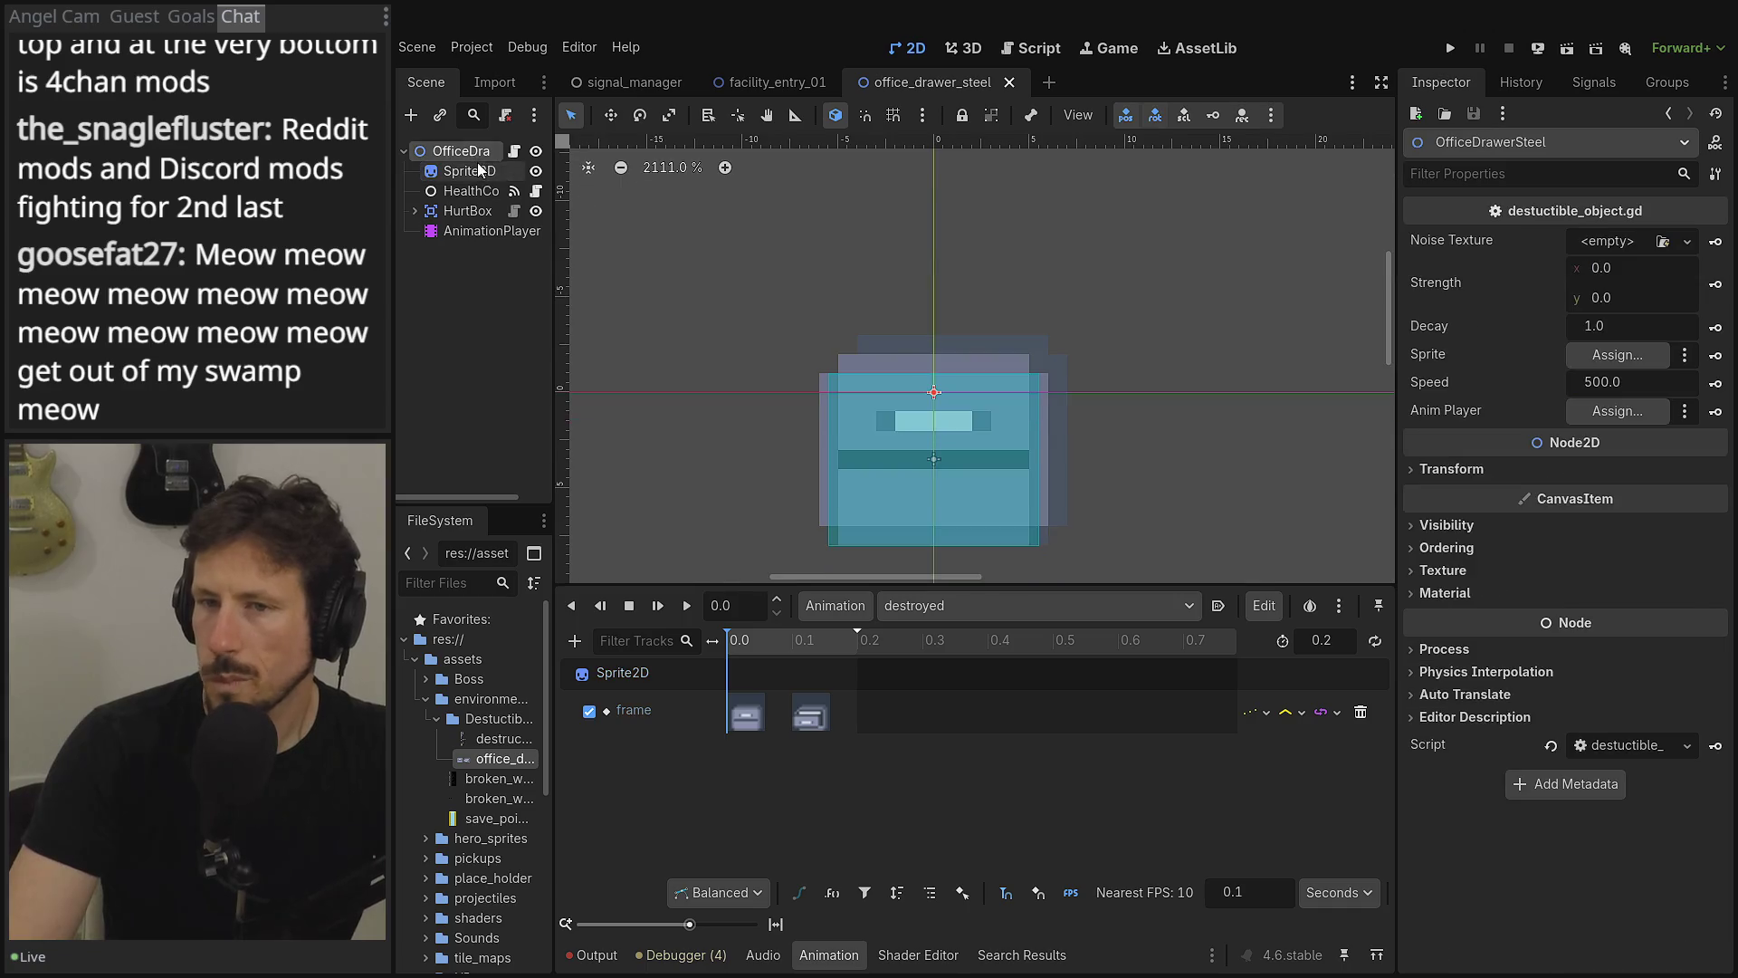
# - Assign the AnimationPlayer node to the drawer root's Anim Player export
pyautogui.click(514, 150)
pyautogui.scroll(-2, 943, 368)
pyautogui.scroll(2, 944, 368)
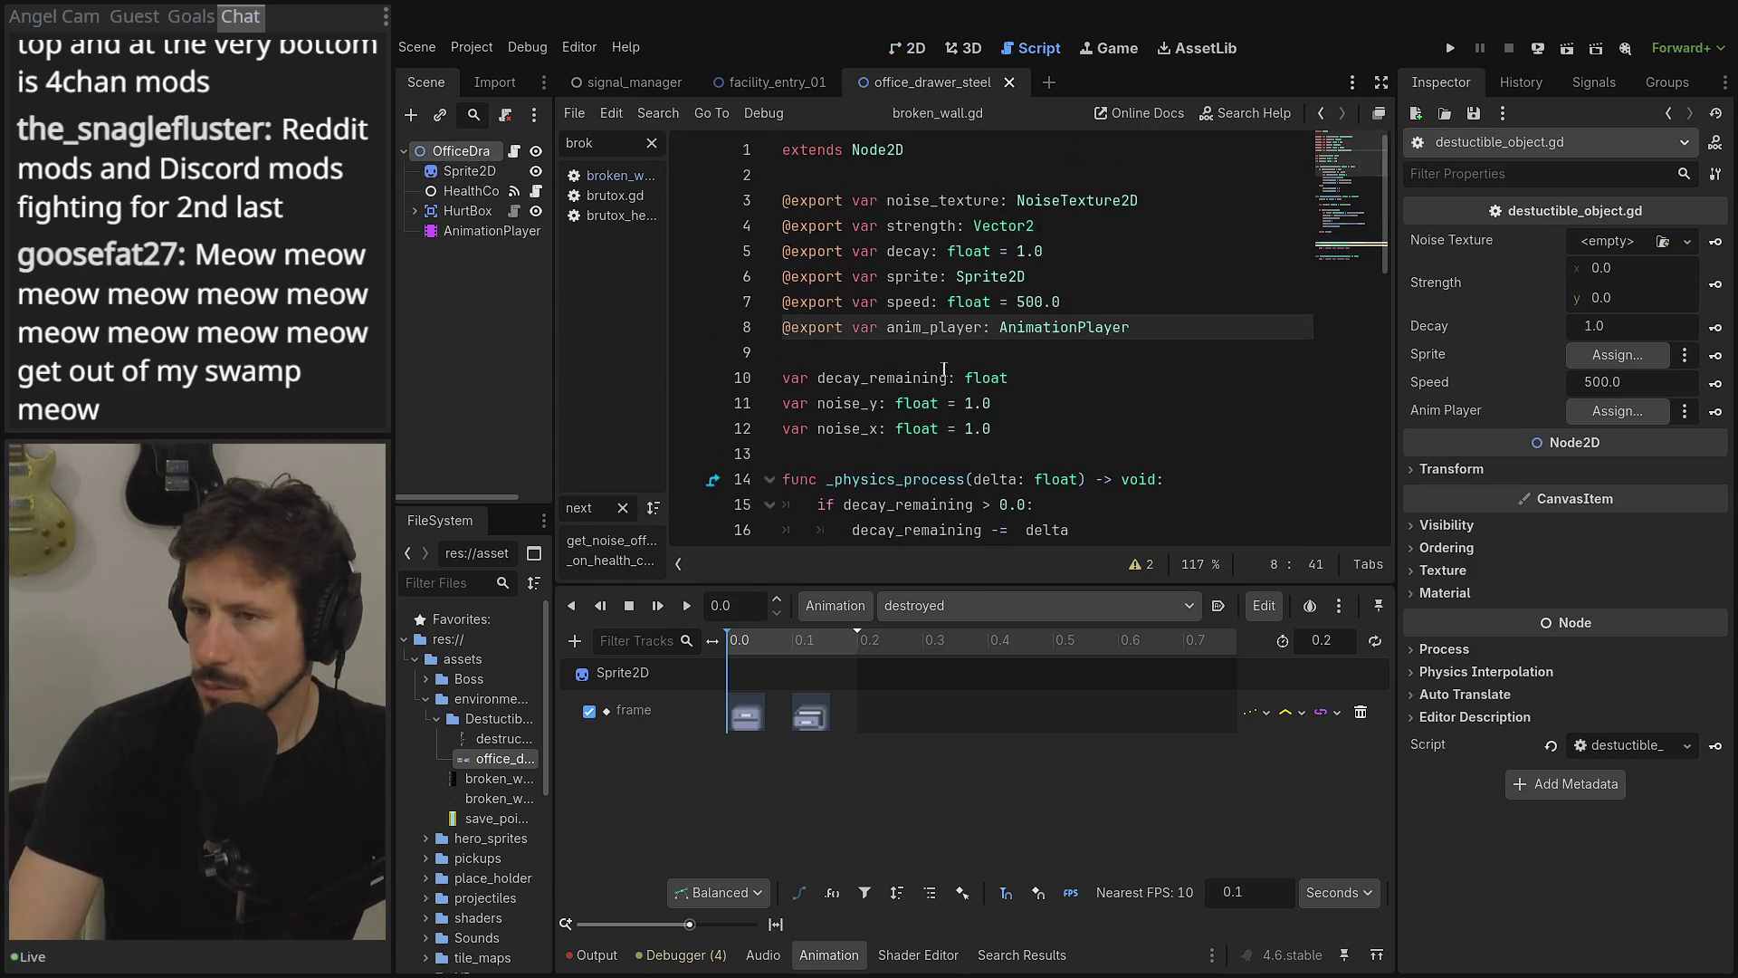
pyautogui.click(1611, 409)
pyautogui.doubleClick(814, 284)
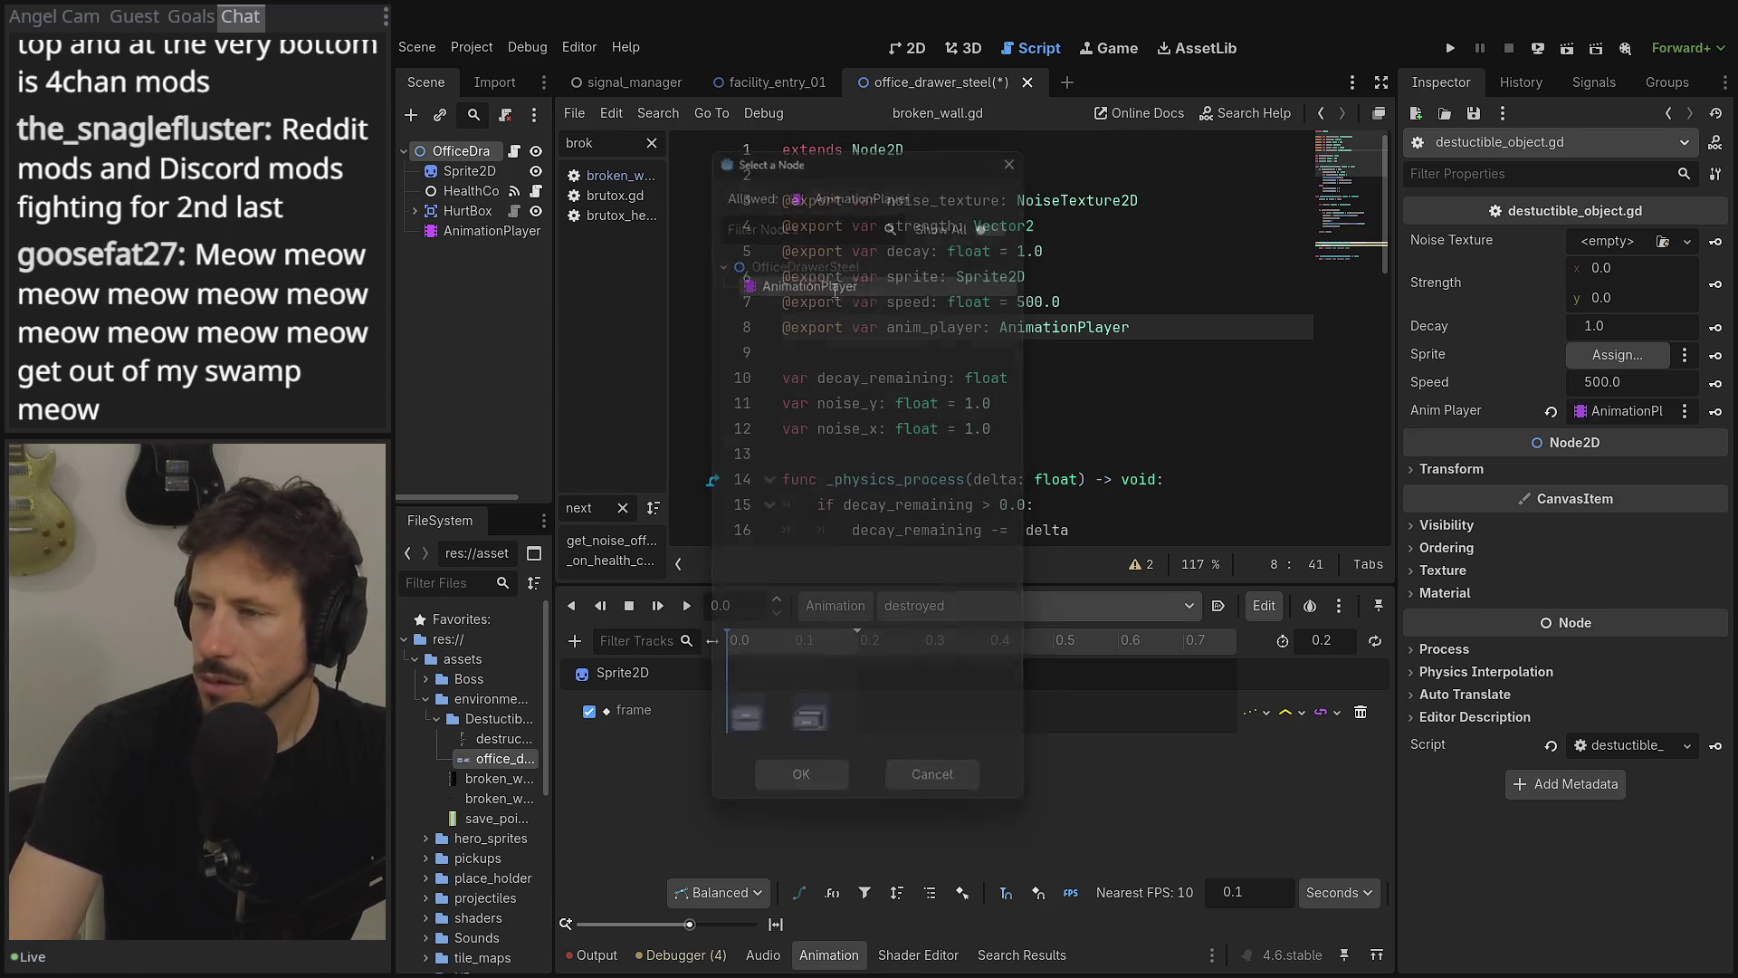
# - Give the Noise Texture export a new NoiseTexture2D with FastNoiseLite, then go to facility_entry_01
pyautogui.click(1608, 237)
pyautogui.click(1617, 280)
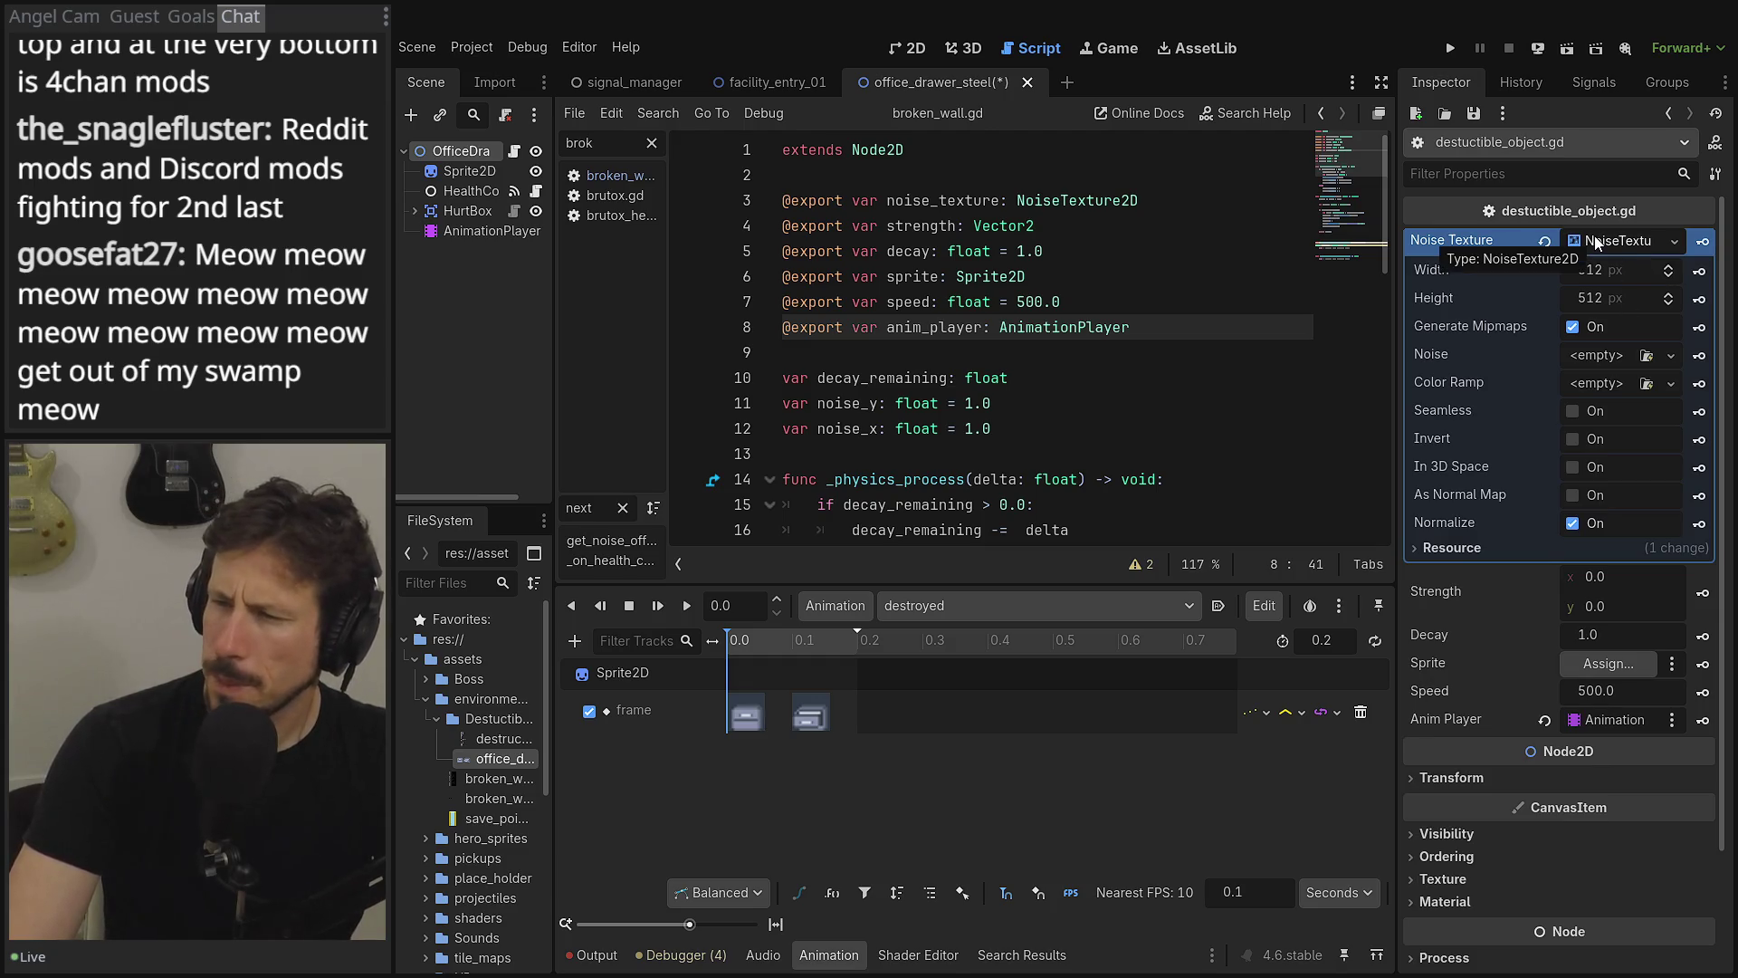
pyautogui.moveTo(1552, 316)
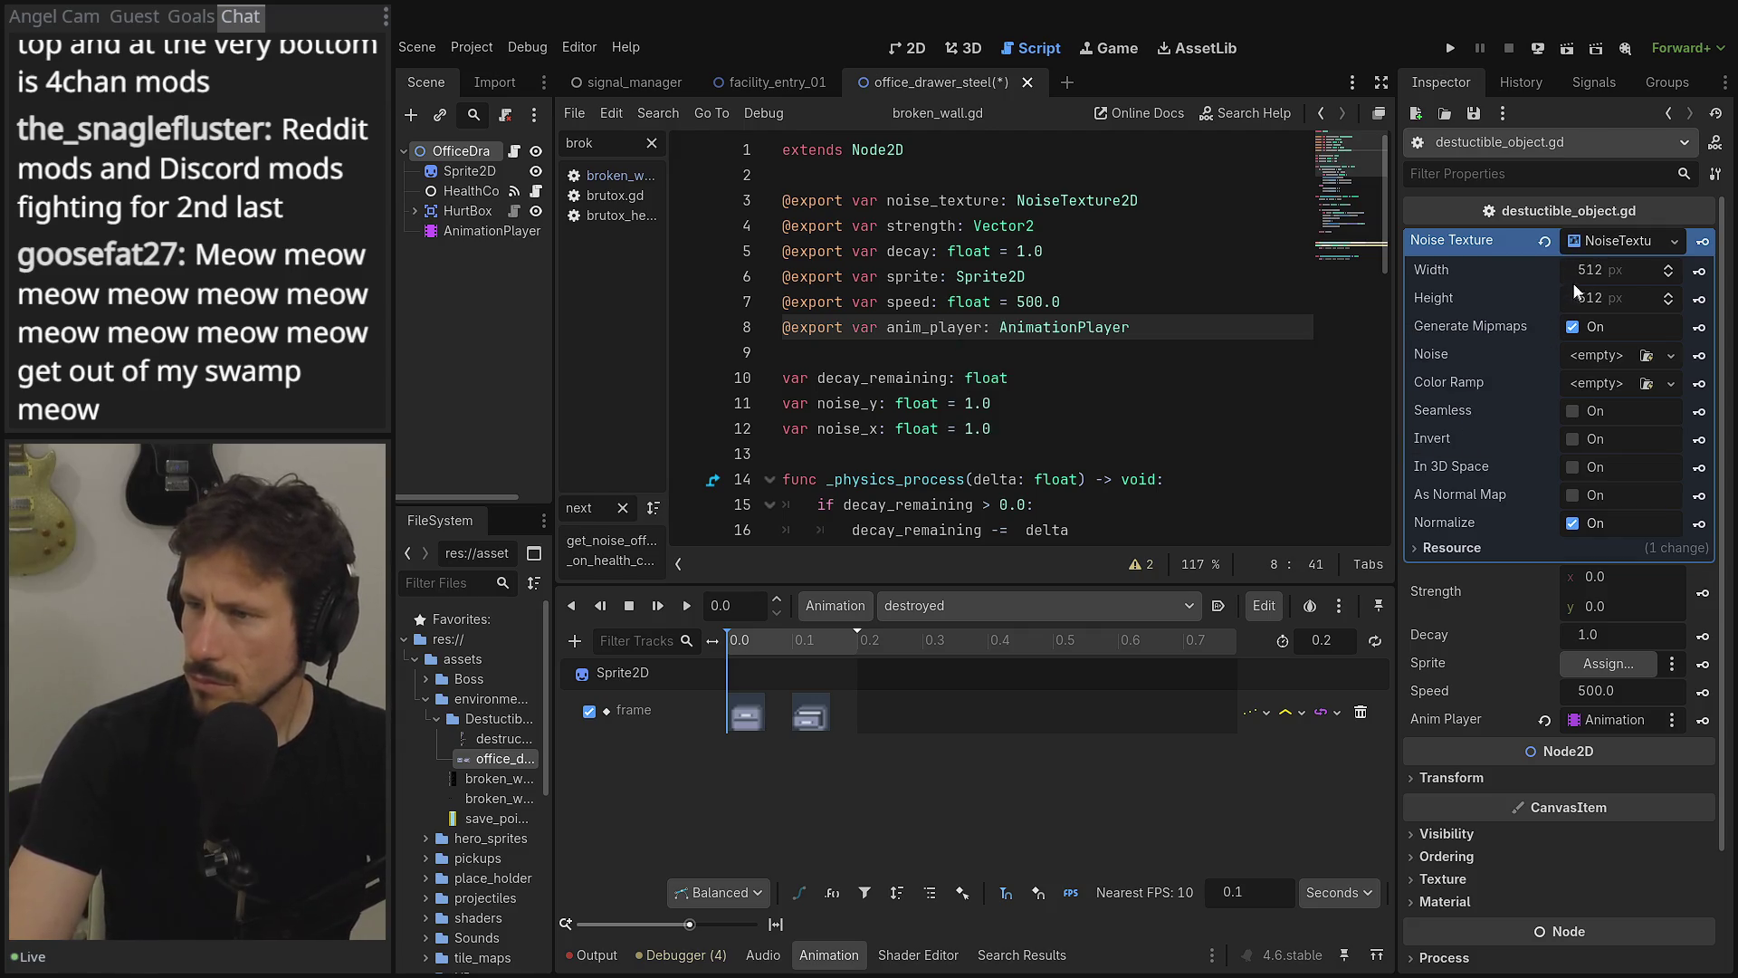
pyautogui.click(1599, 357)
pyautogui.click(1584, 369)
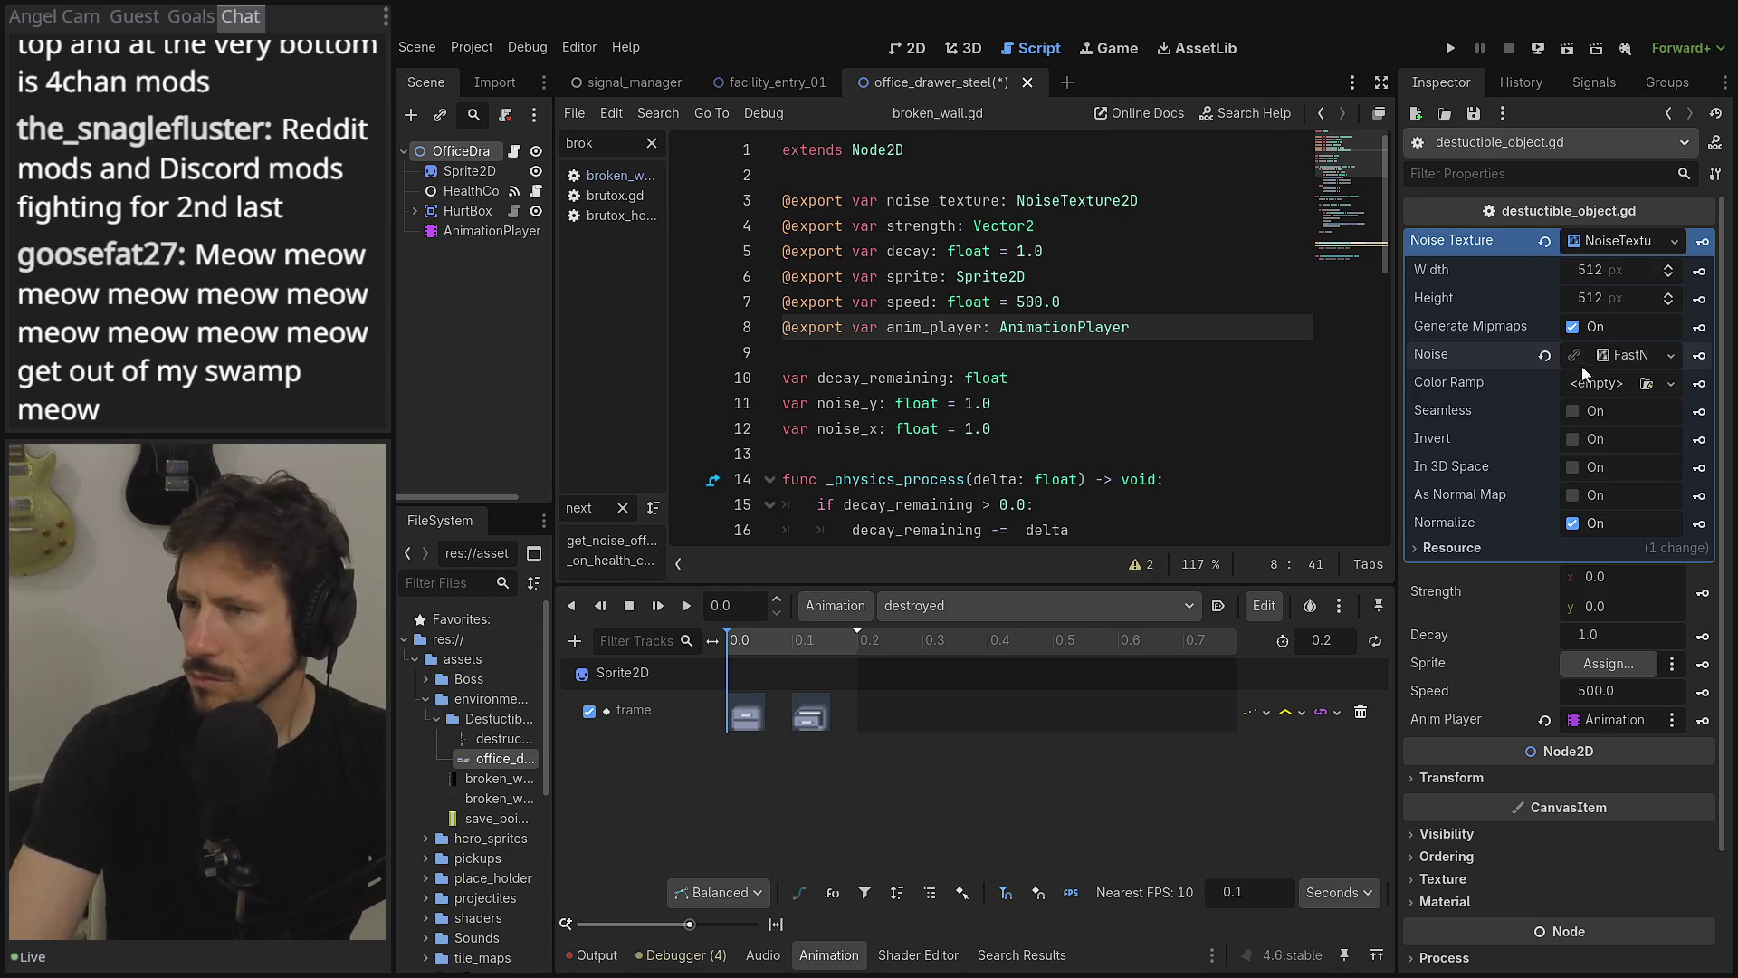
pyautogui.click(1629, 356)
pyautogui.click(1605, 228)
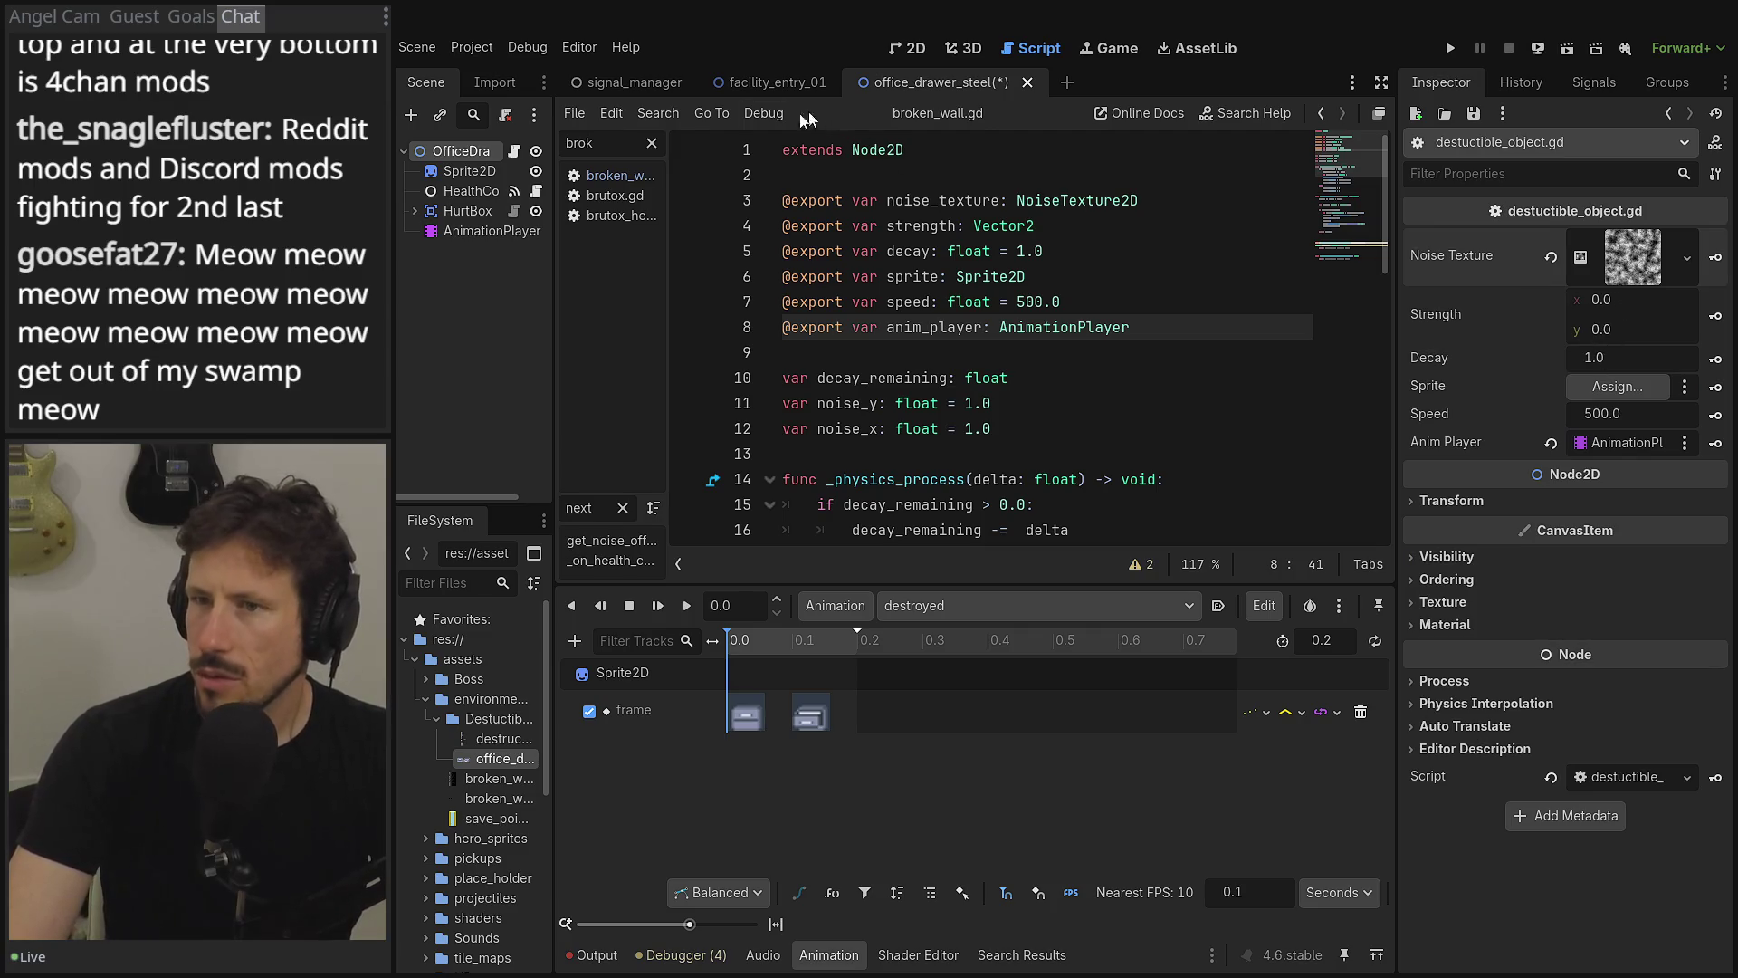
pyautogui.click(770, 82)
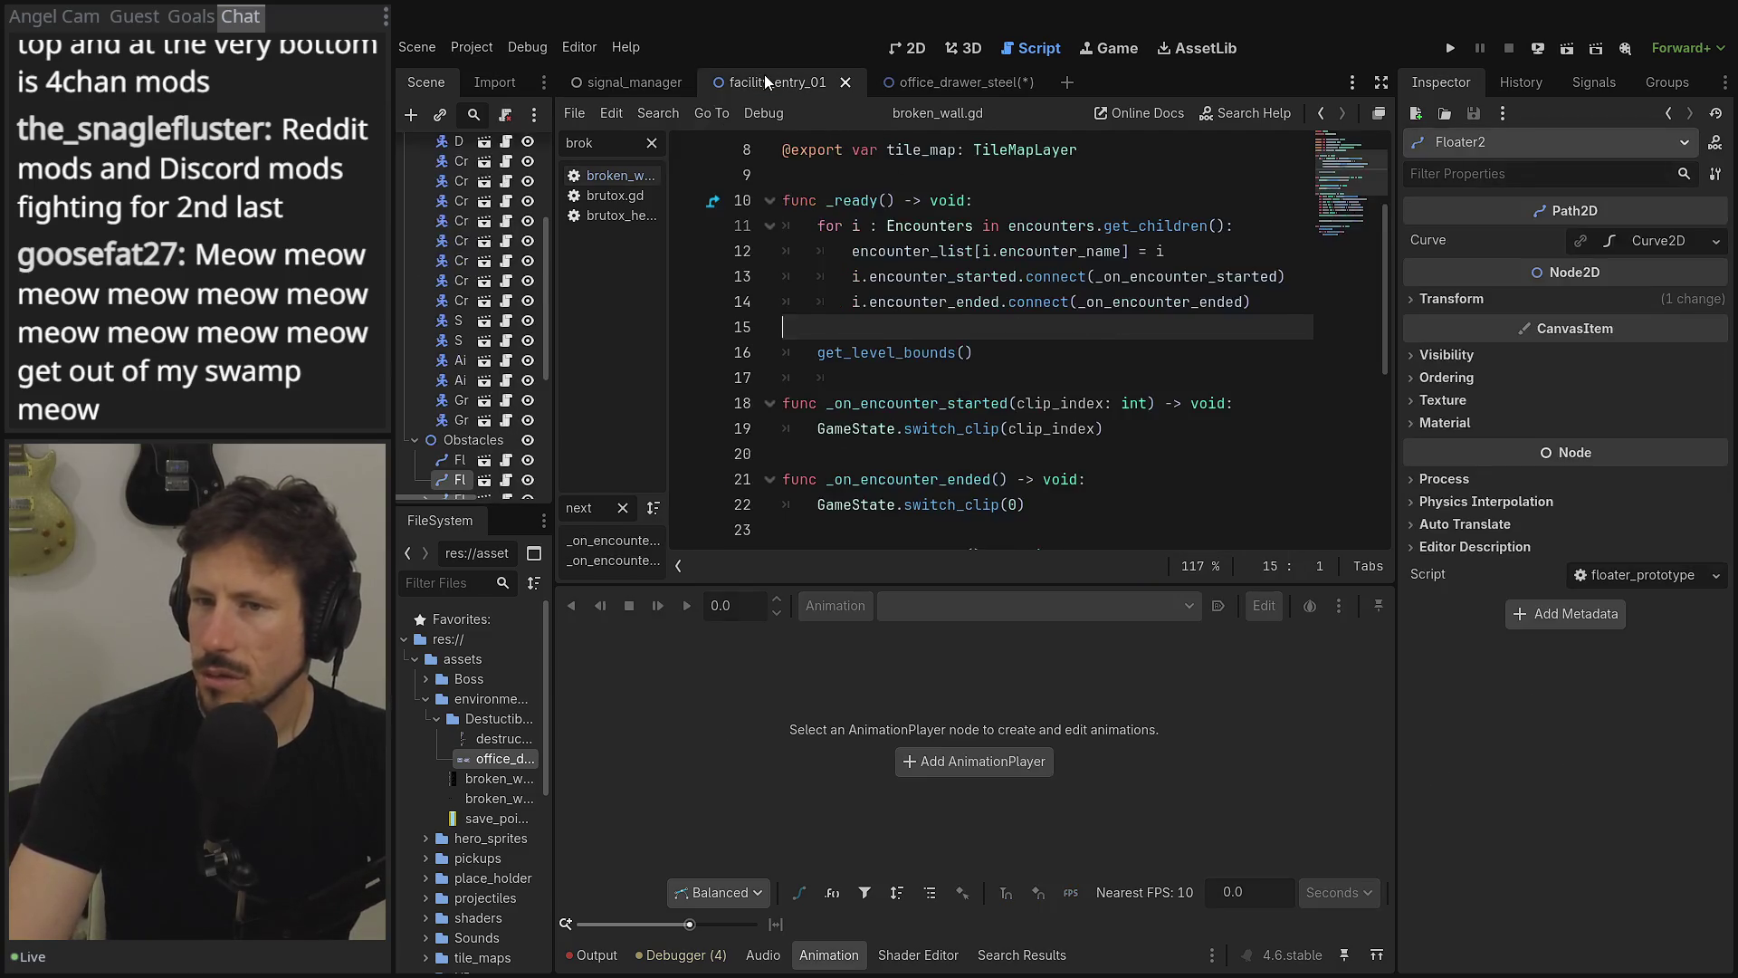
# - Open the broken wall scene from the Secrets group and check its root's export values
pyautogui.scroll(-5, 485, 404)
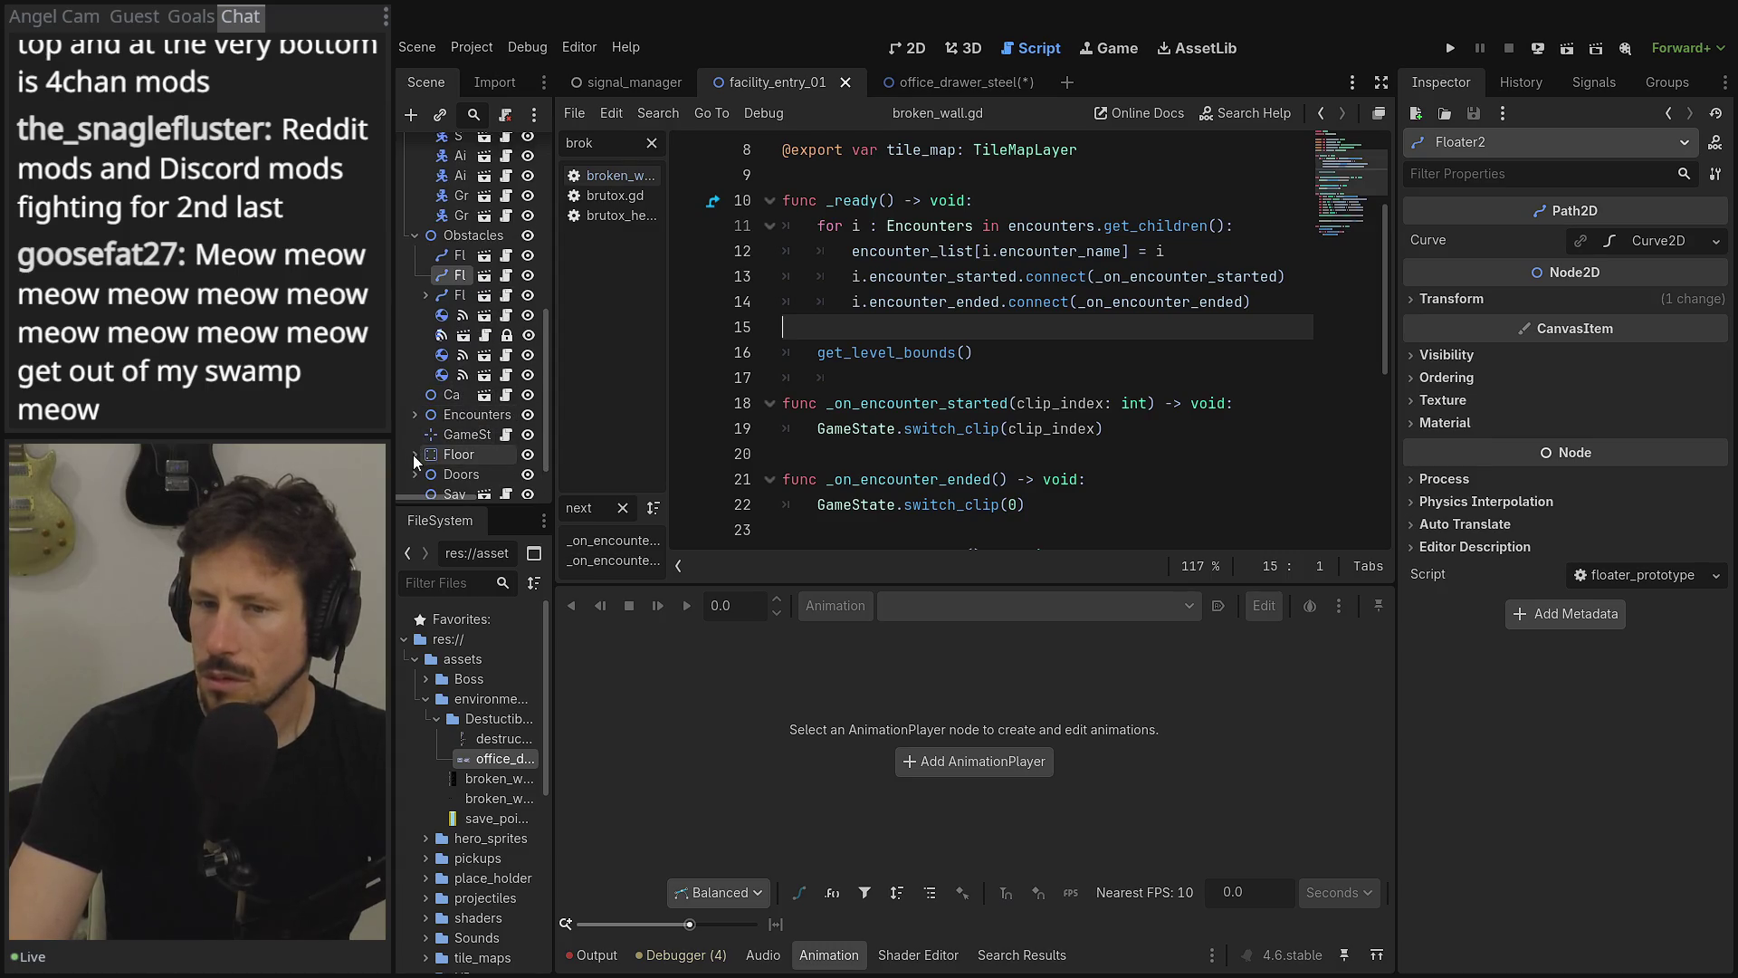
pyautogui.click(417, 472)
pyautogui.scroll(10, 417, 363)
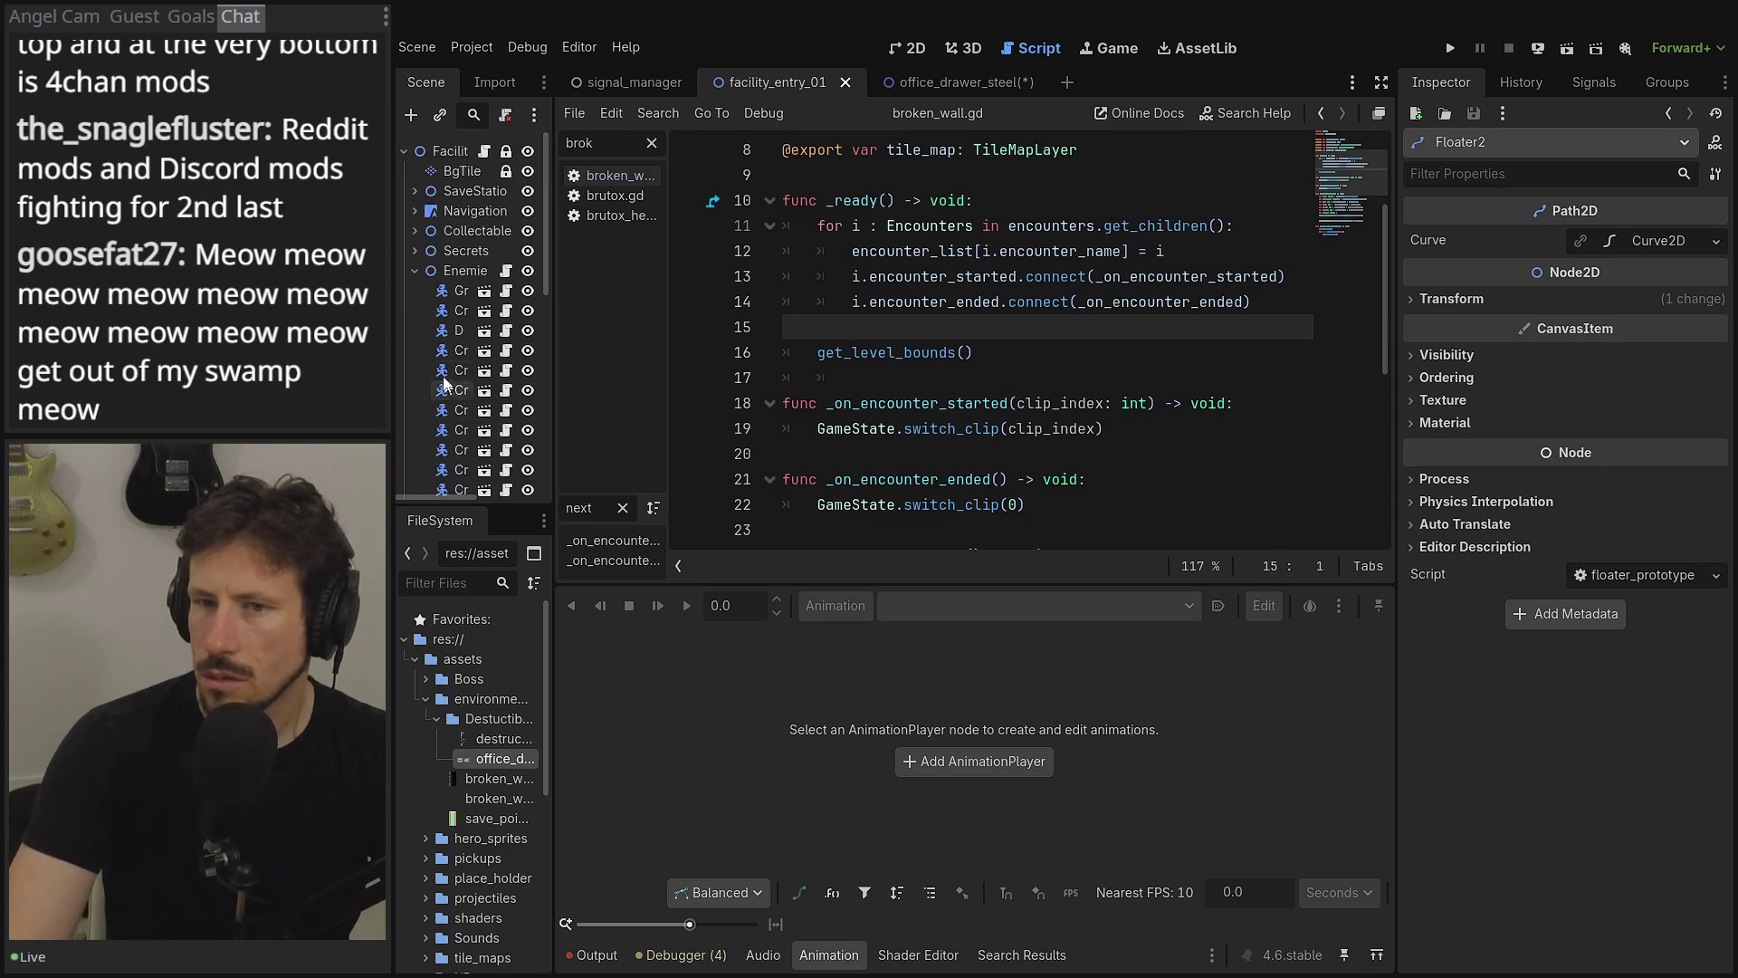
pyautogui.click(415, 250)
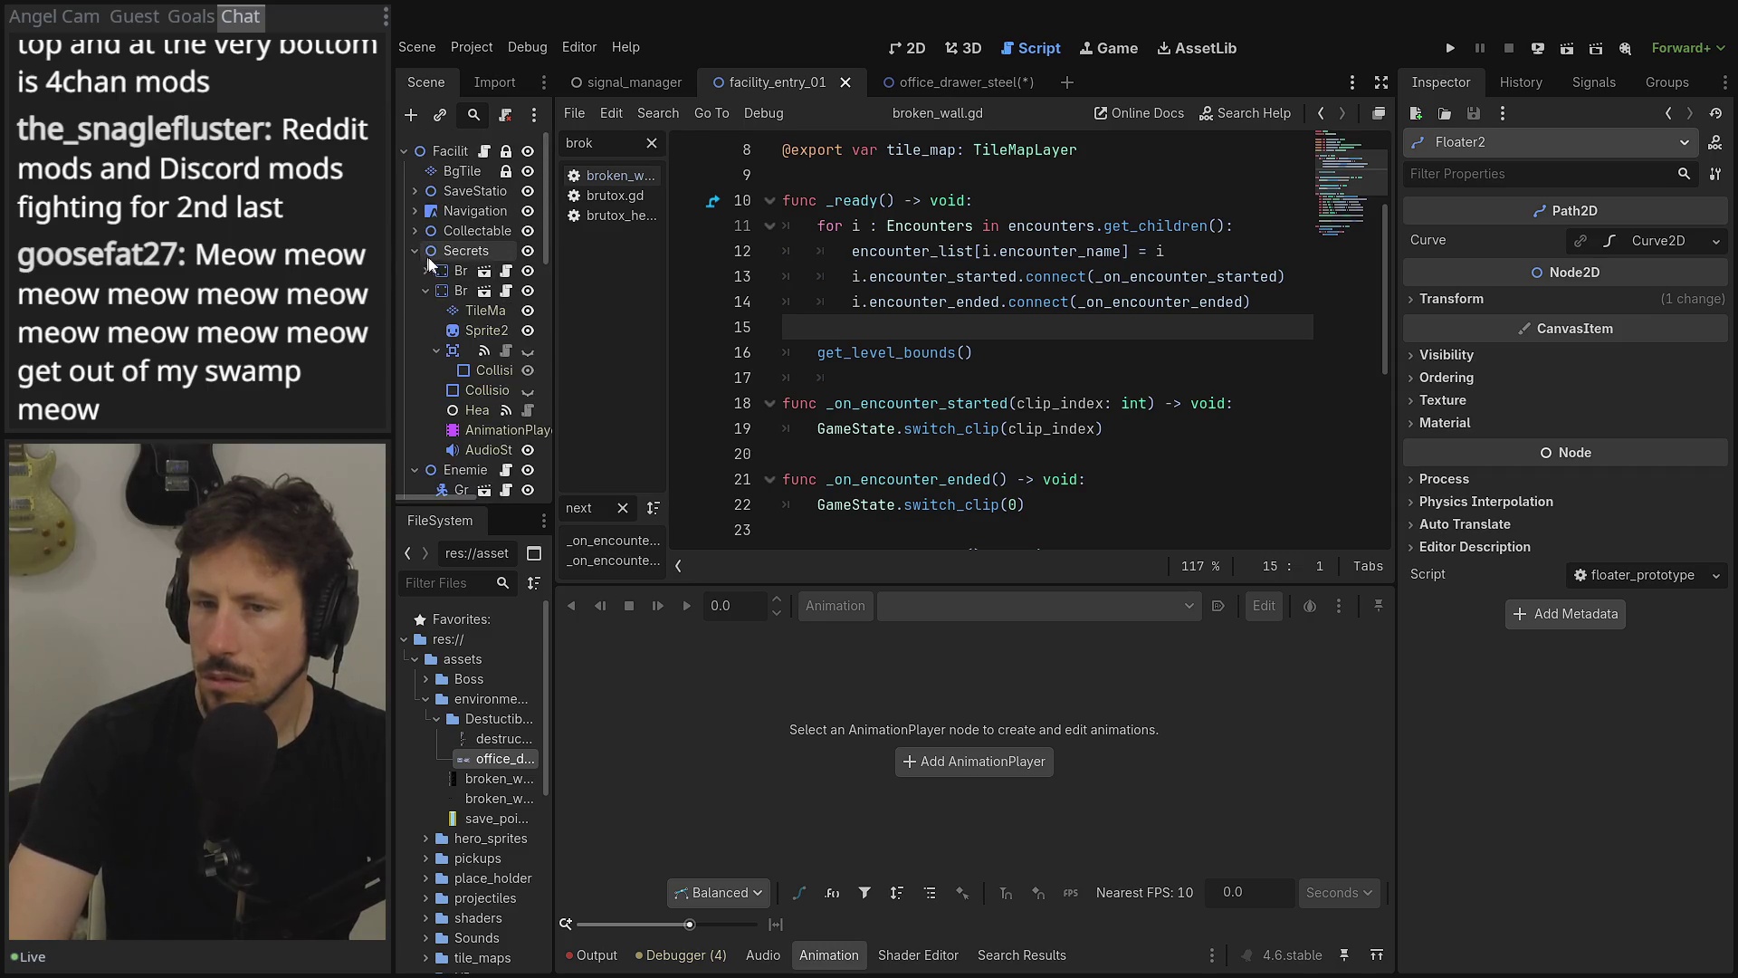
pyautogui.doubleClick(478, 271)
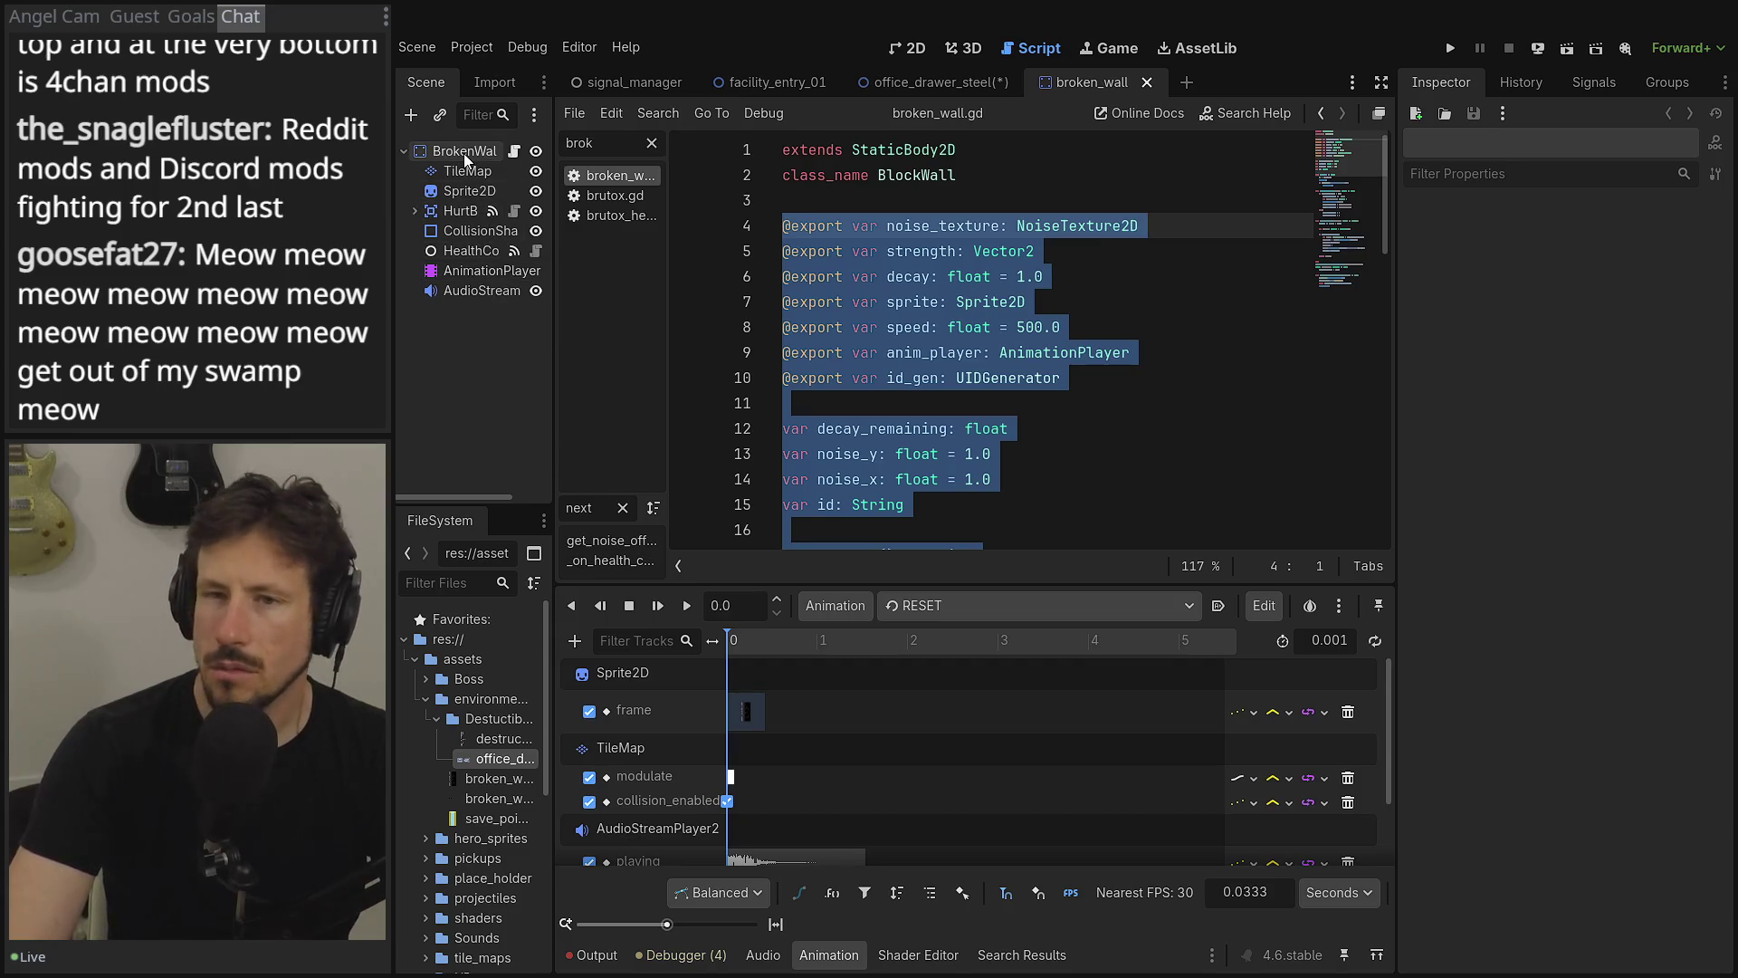
pyautogui.click(464, 151)
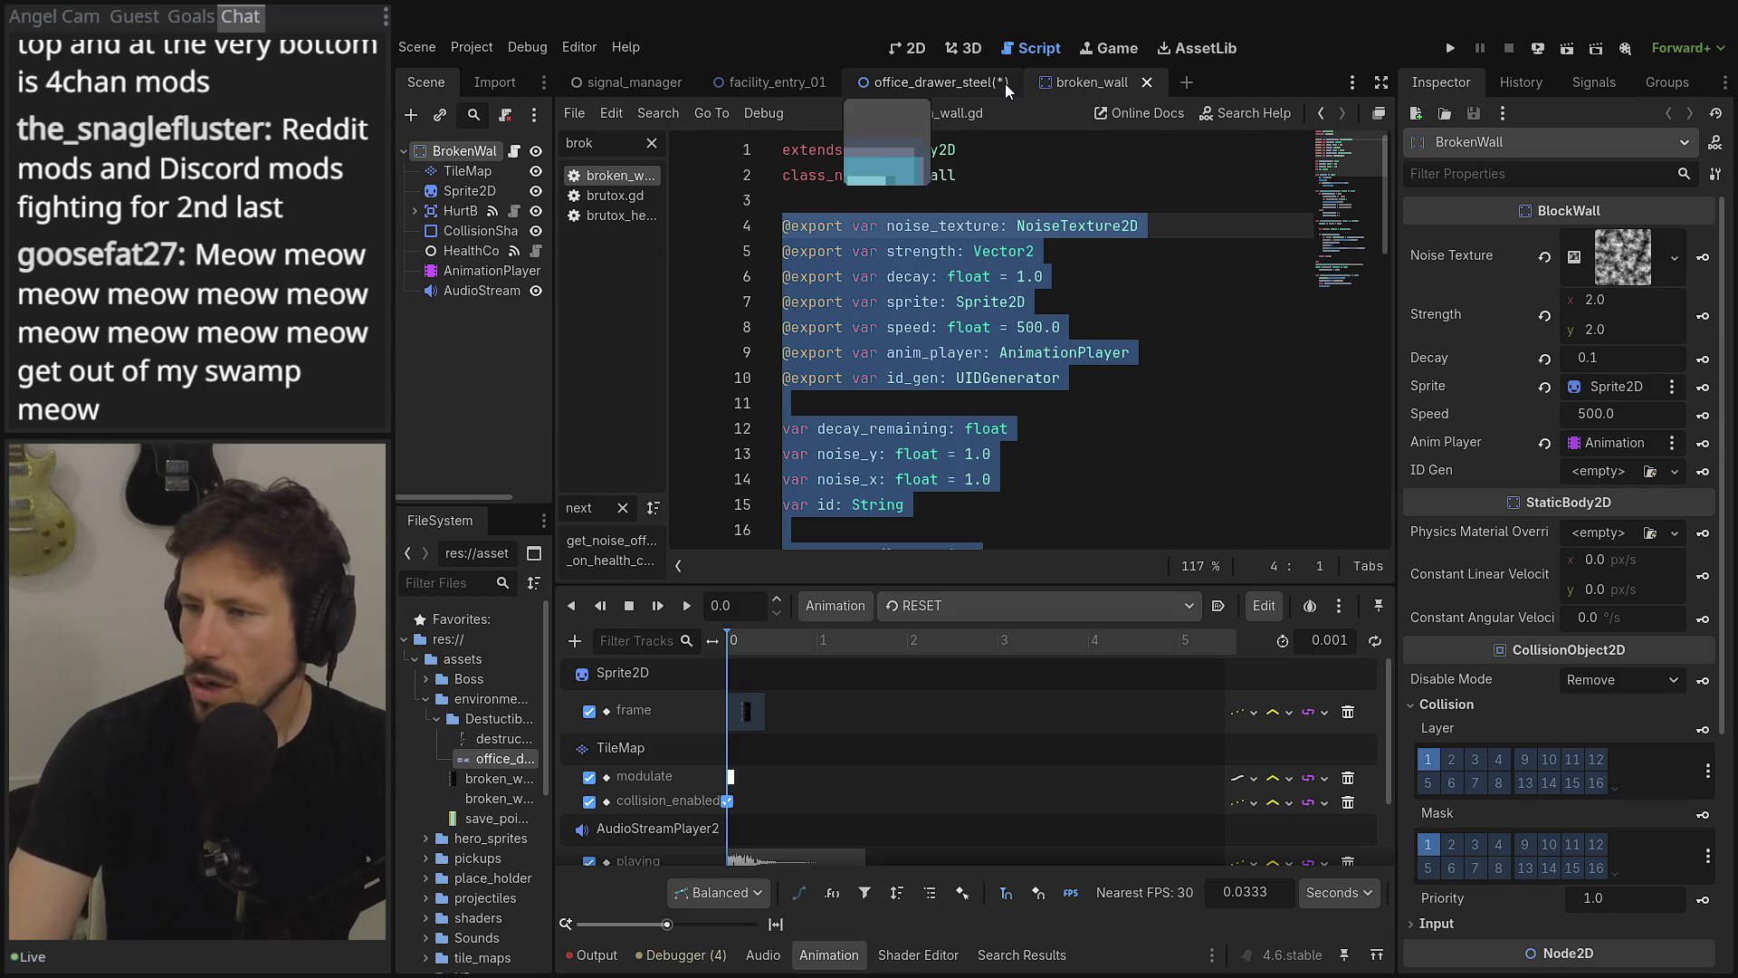
# - In office_drawer_steel, set Strength to 2, 2, Decay to 0.1, and Sprite to Sprite2D
pyautogui.click(1005, 84)
pyautogui.moveTo(1601, 300); pyautogui.dragTo(1621, 299)
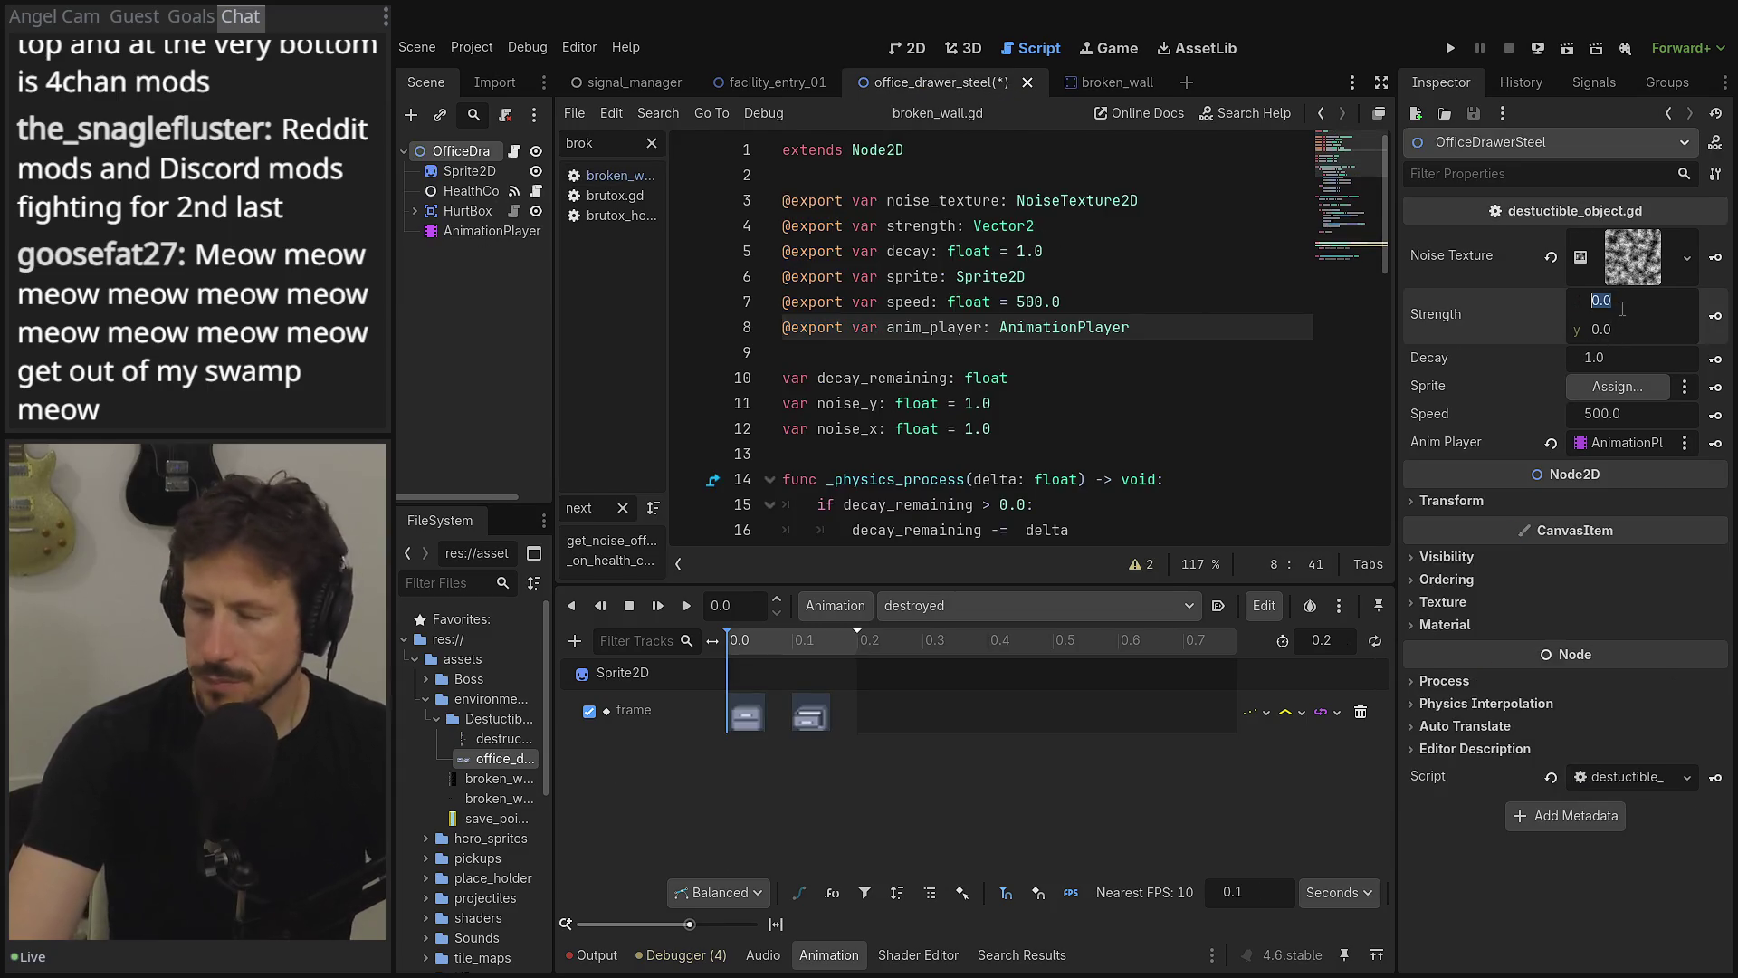
pyautogui.click(1621, 326)
pyautogui.write('2')
pyautogui.press('Tab')
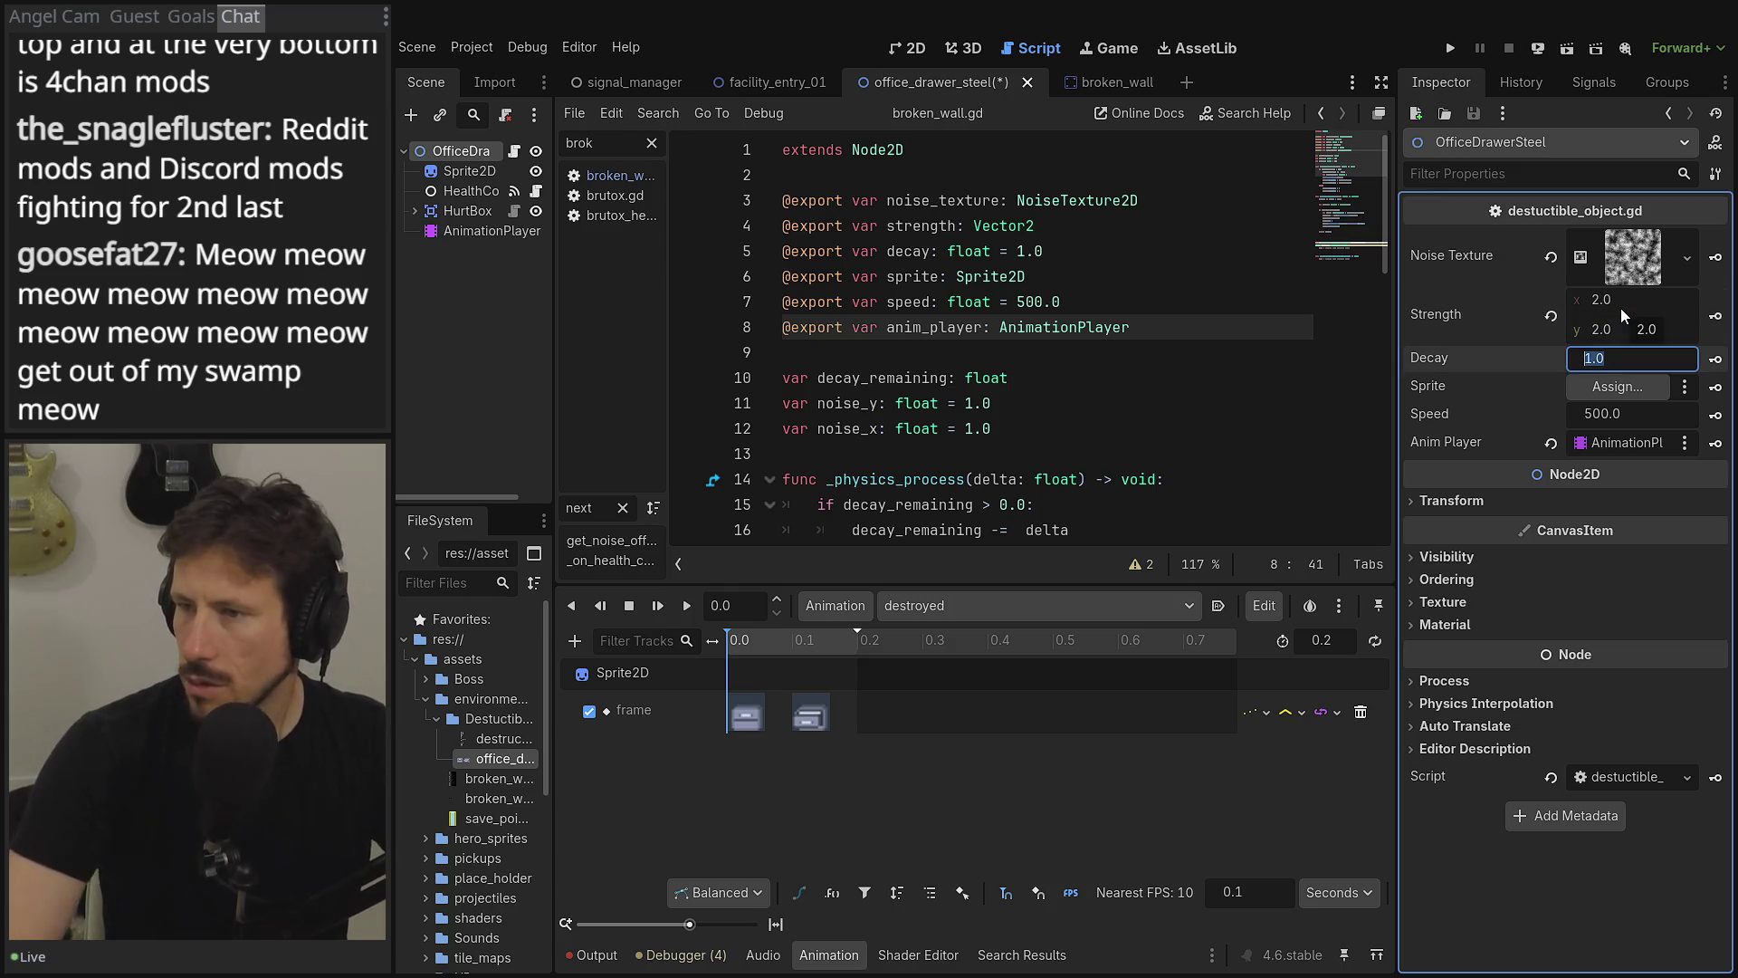
pyautogui.write('0.1')
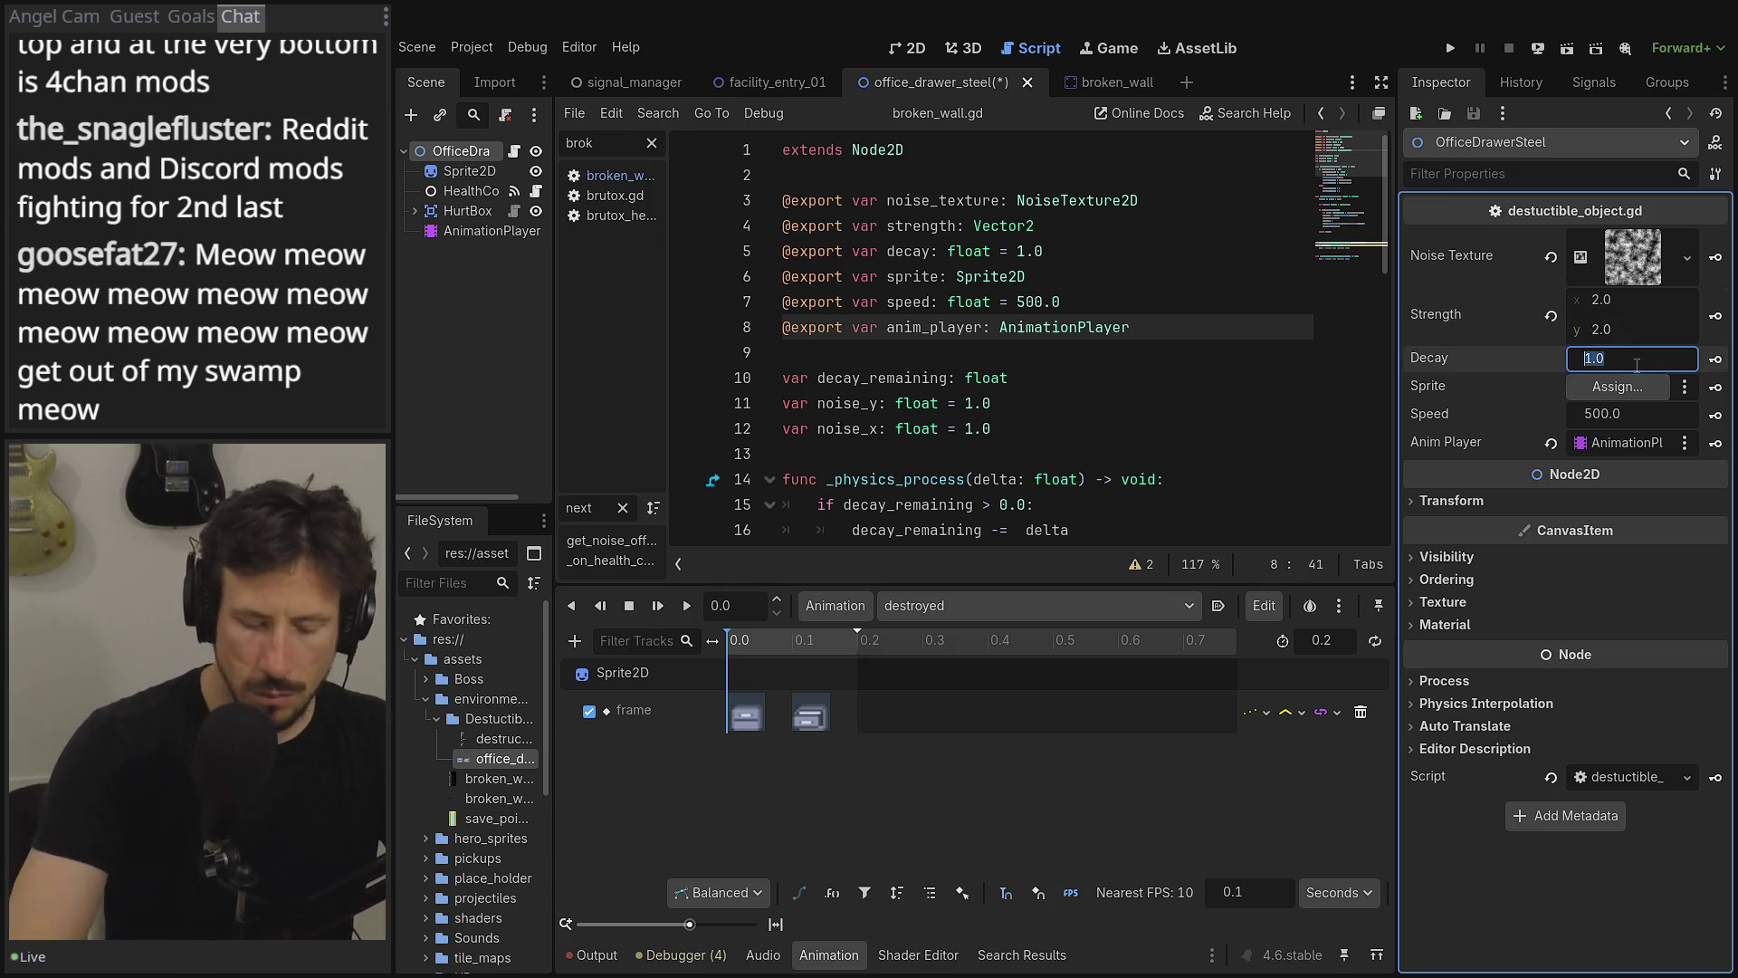
pyautogui.press('Tab')
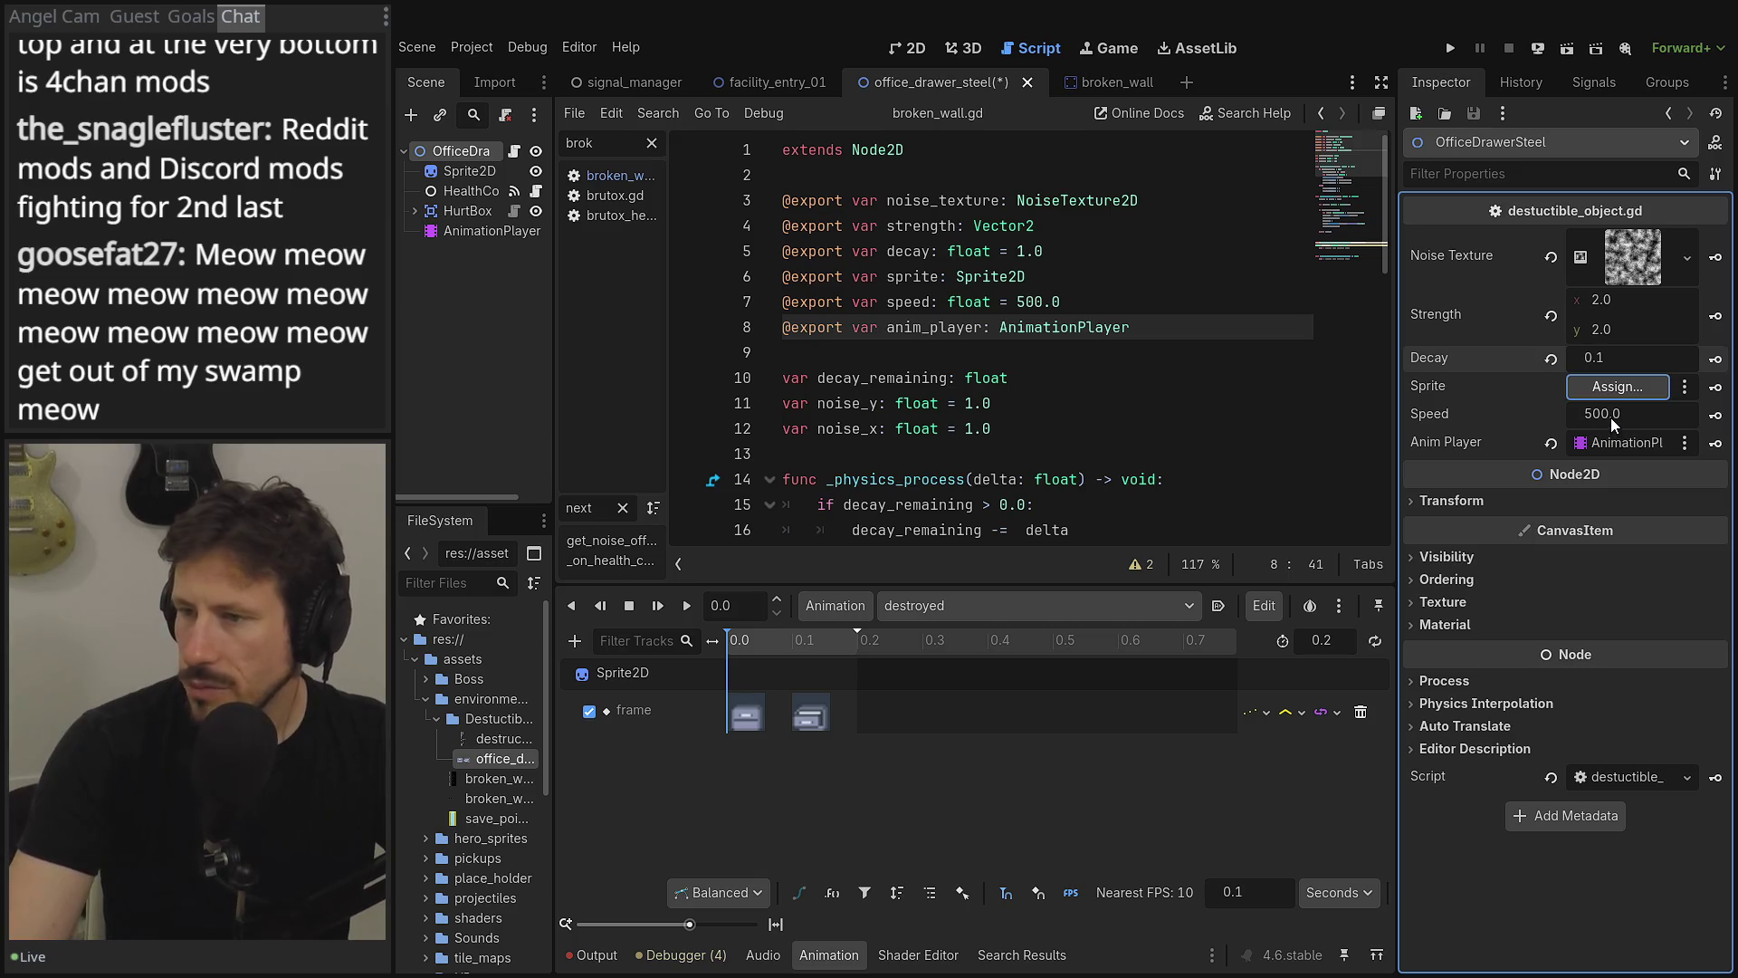
pyautogui.click(1618, 386)
pyautogui.click(765, 288)
pyautogui.doubleClick(765, 291)
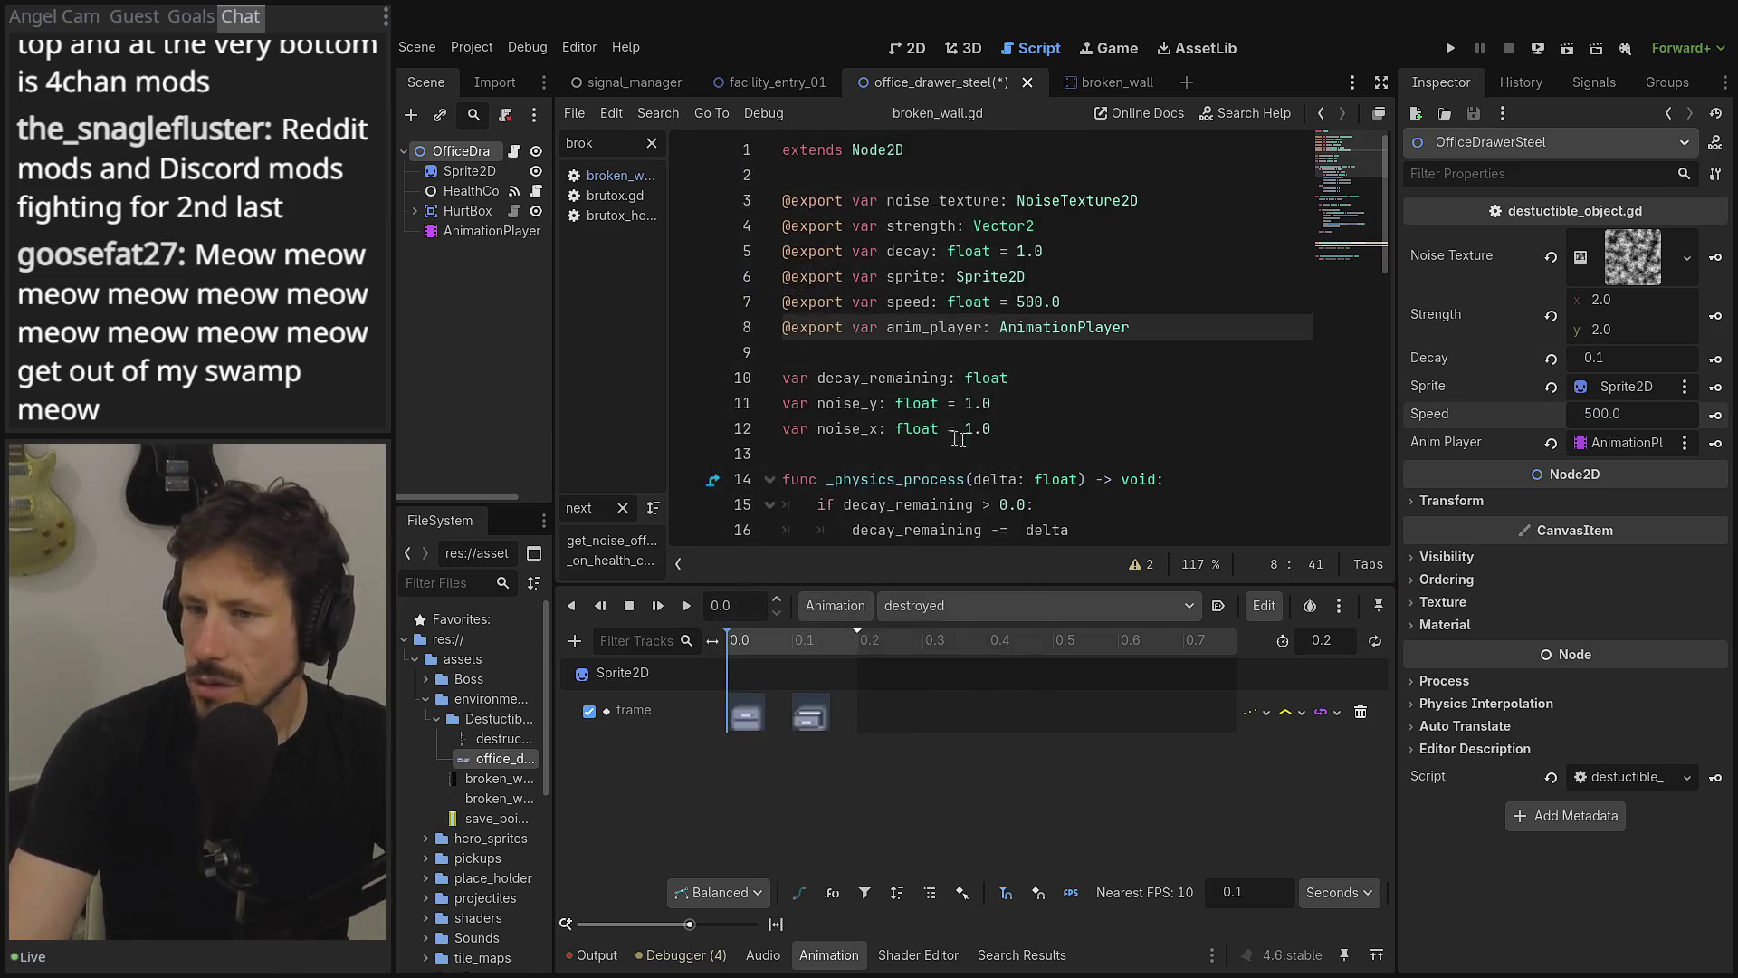
pyautogui.moveTo(1399, 380); pyautogui.dragTo(1446, 382)
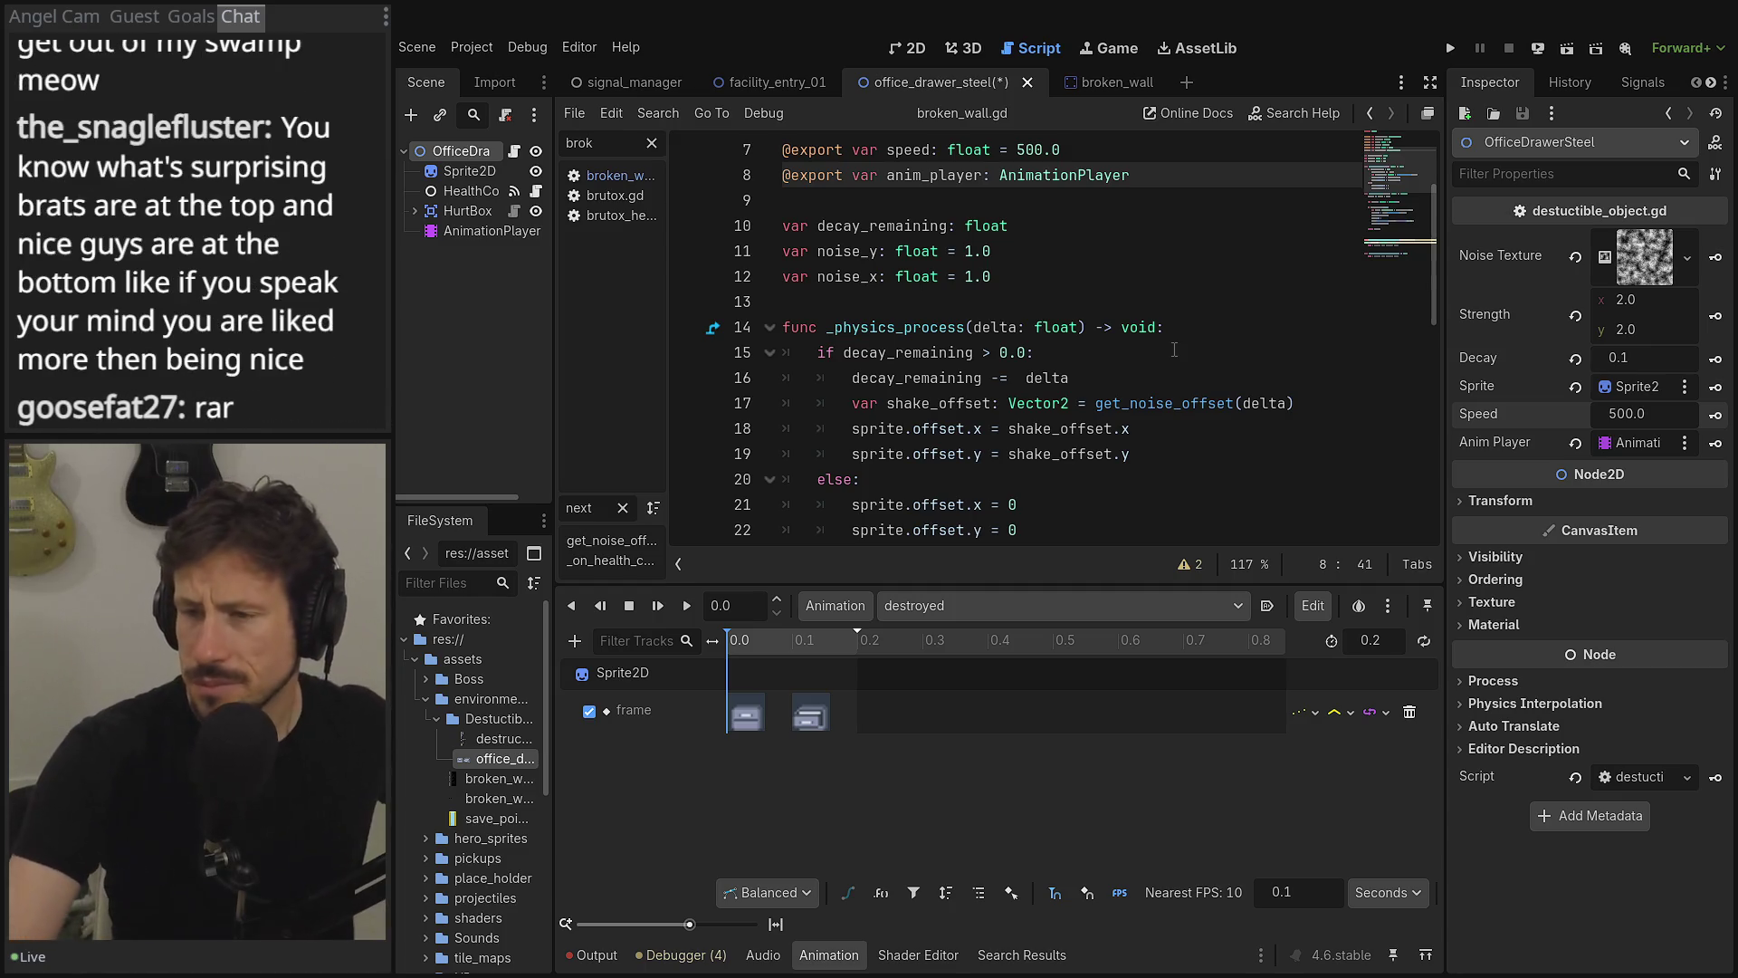
# - Enlarge the code editor and review the drawer script down to the damage handler on line 39
pyautogui.scroll(-1, 1168, 348)
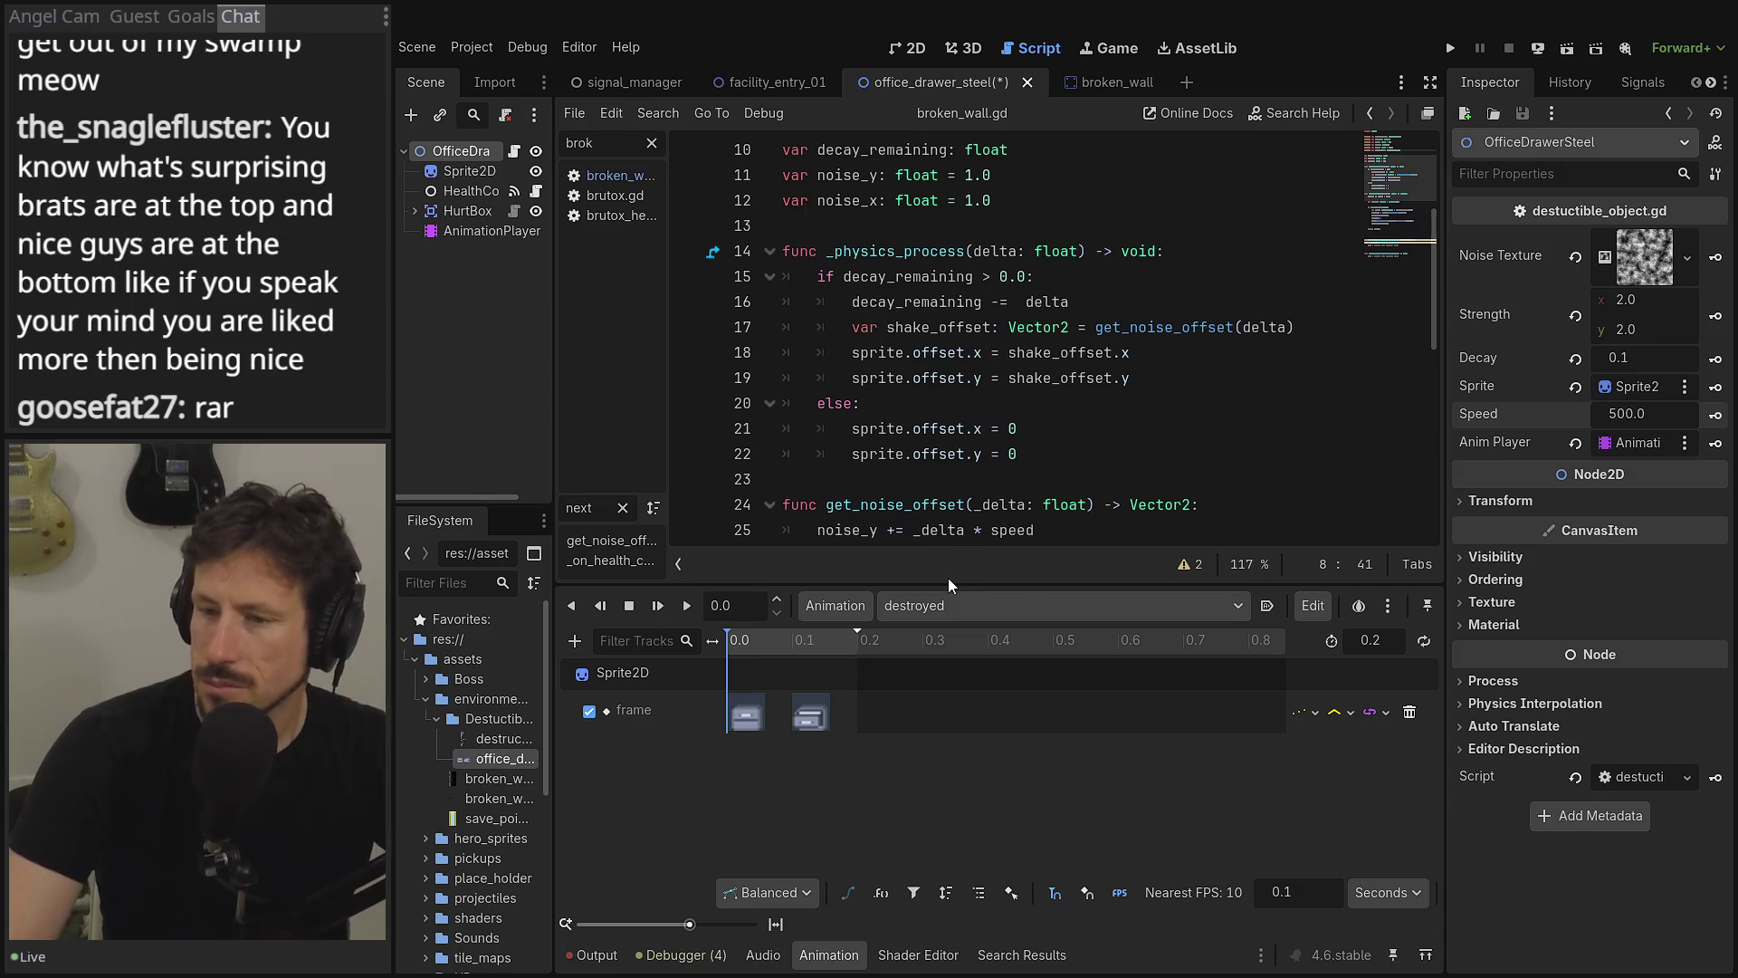
pyautogui.moveTo(948, 584); pyautogui.dragTo(948, 685)
pyautogui.scroll(-5, 952, 507)
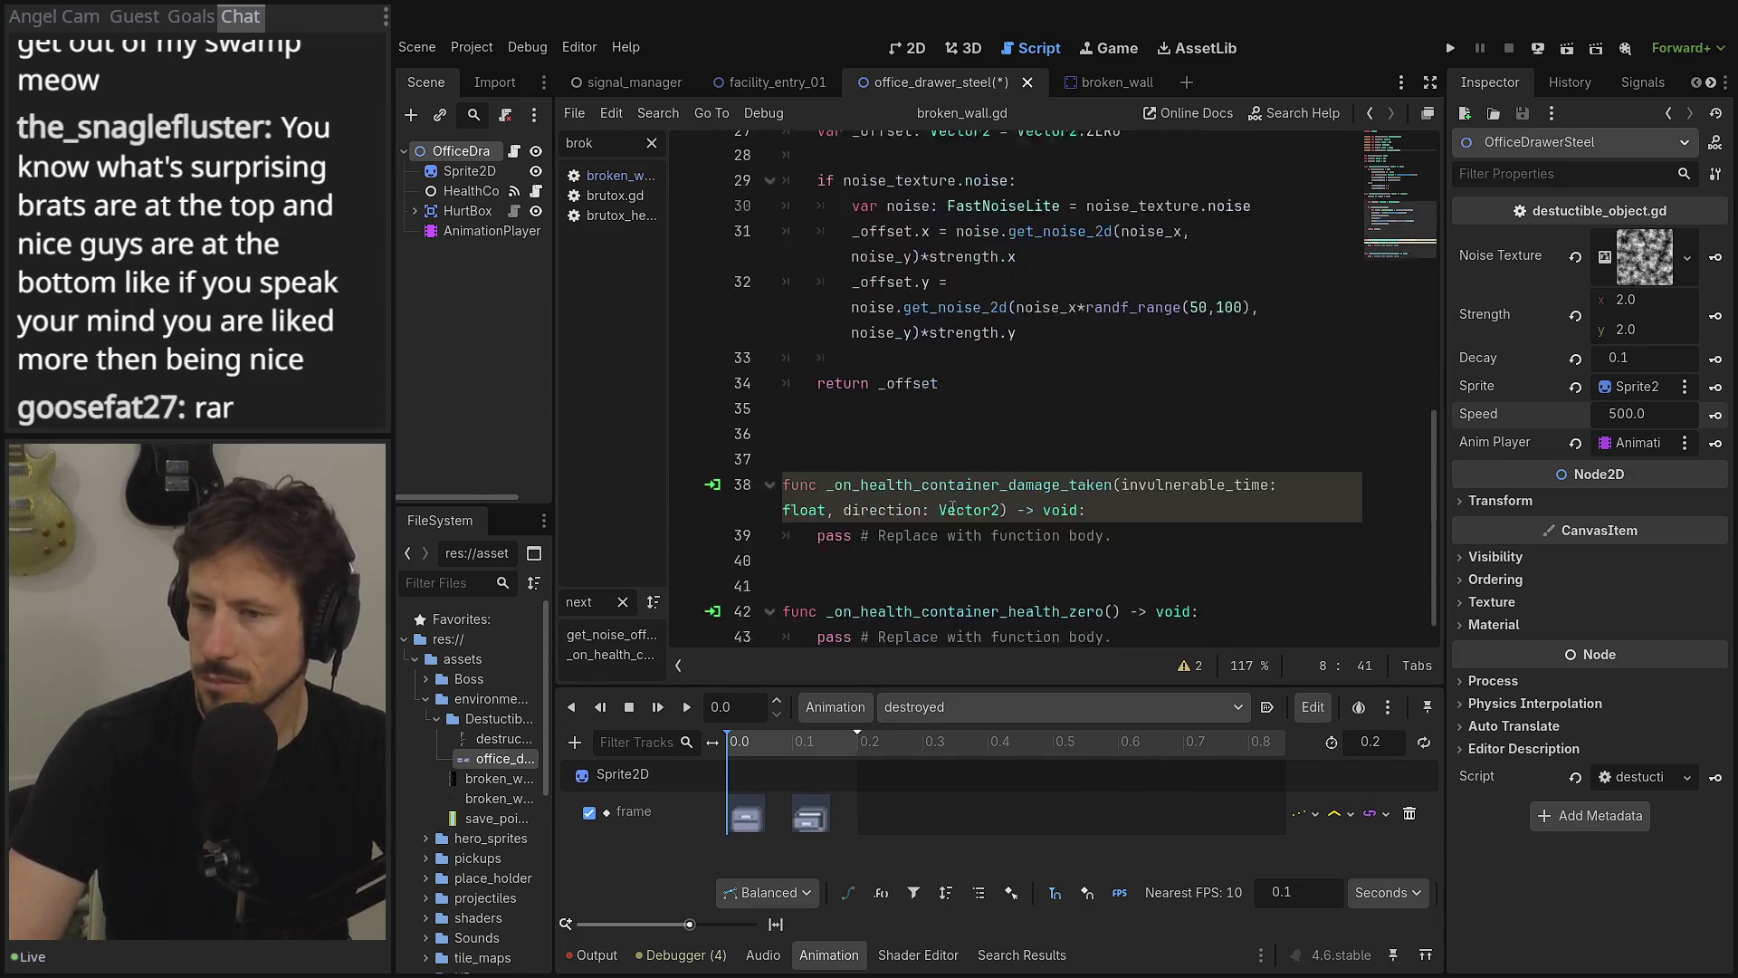
pyautogui.scroll(6, 953, 507)
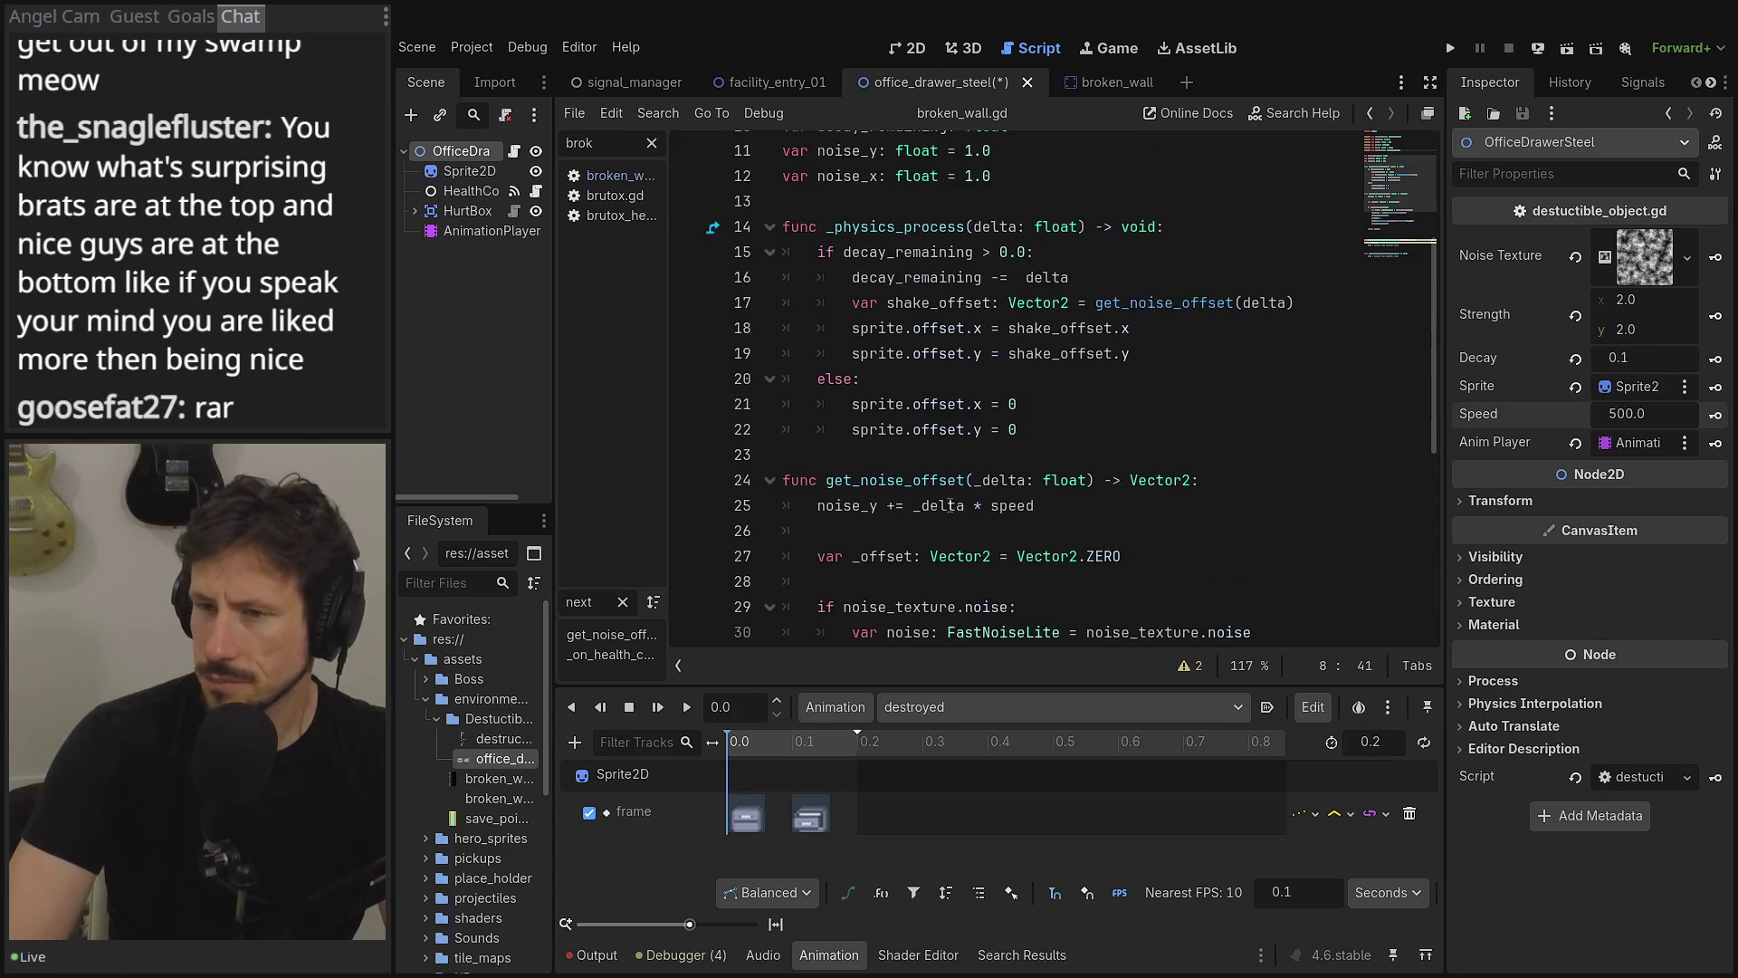
pyautogui.scroll(2, 986, 489)
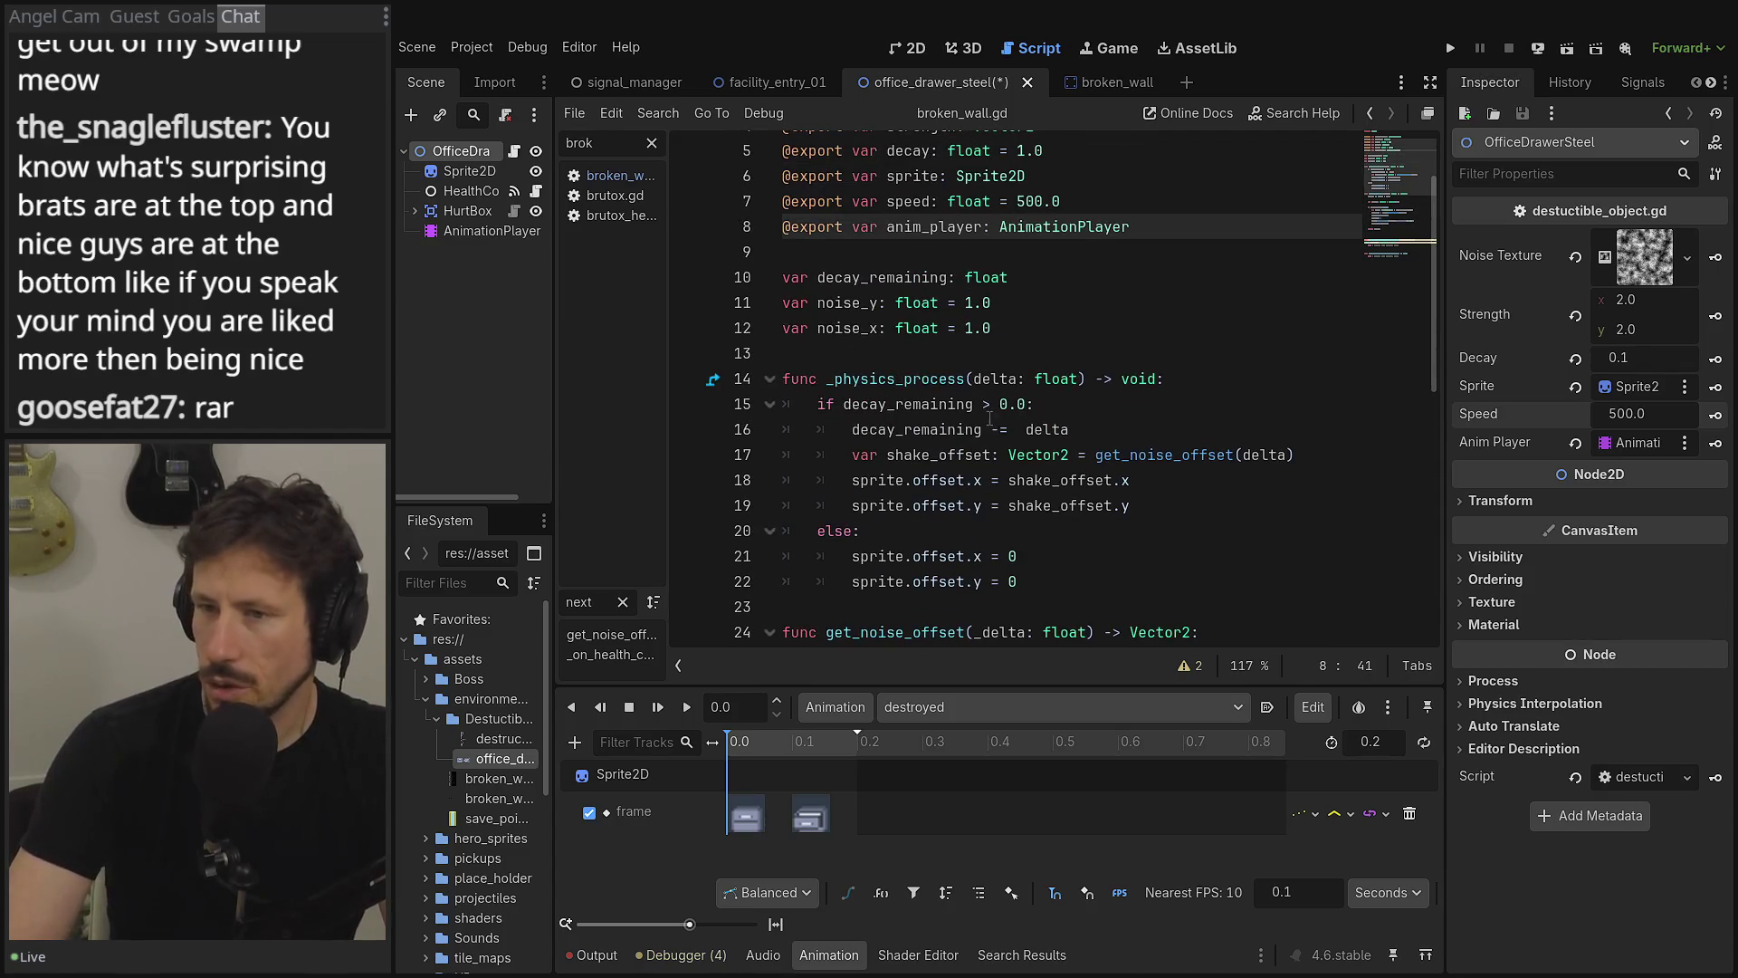
pyautogui.scroll(1, 987, 418)
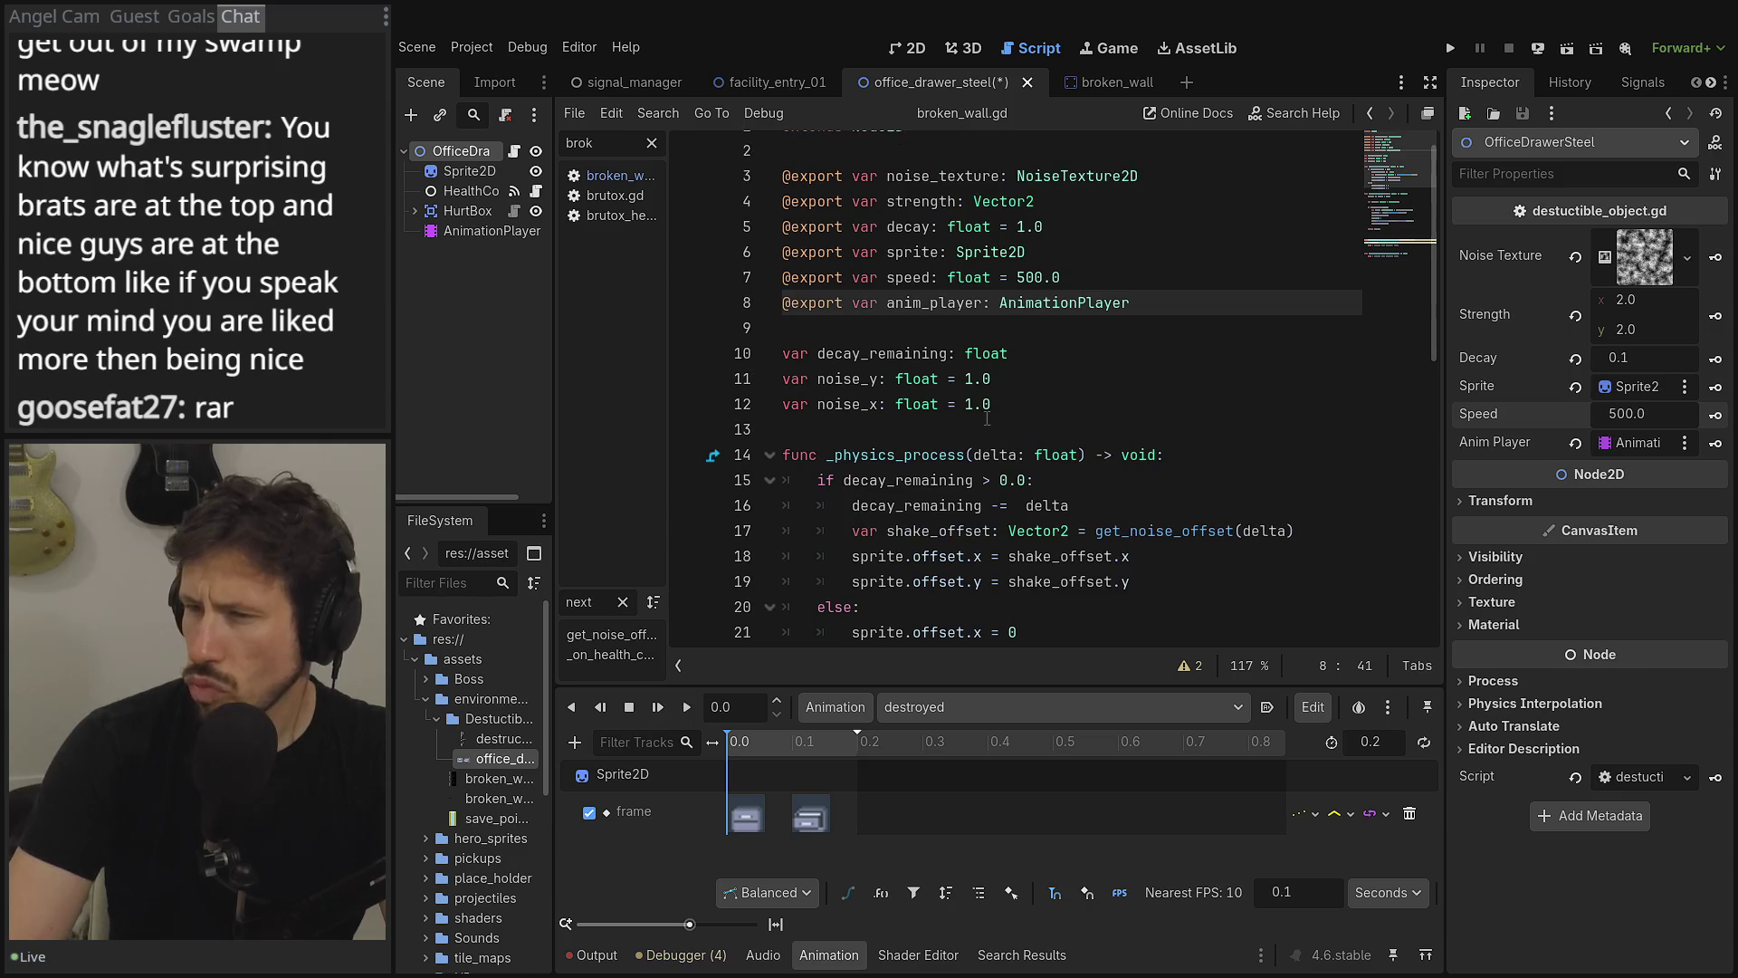
pyautogui.scroll(-2, 994, 428)
pyautogui.click(903, 415)
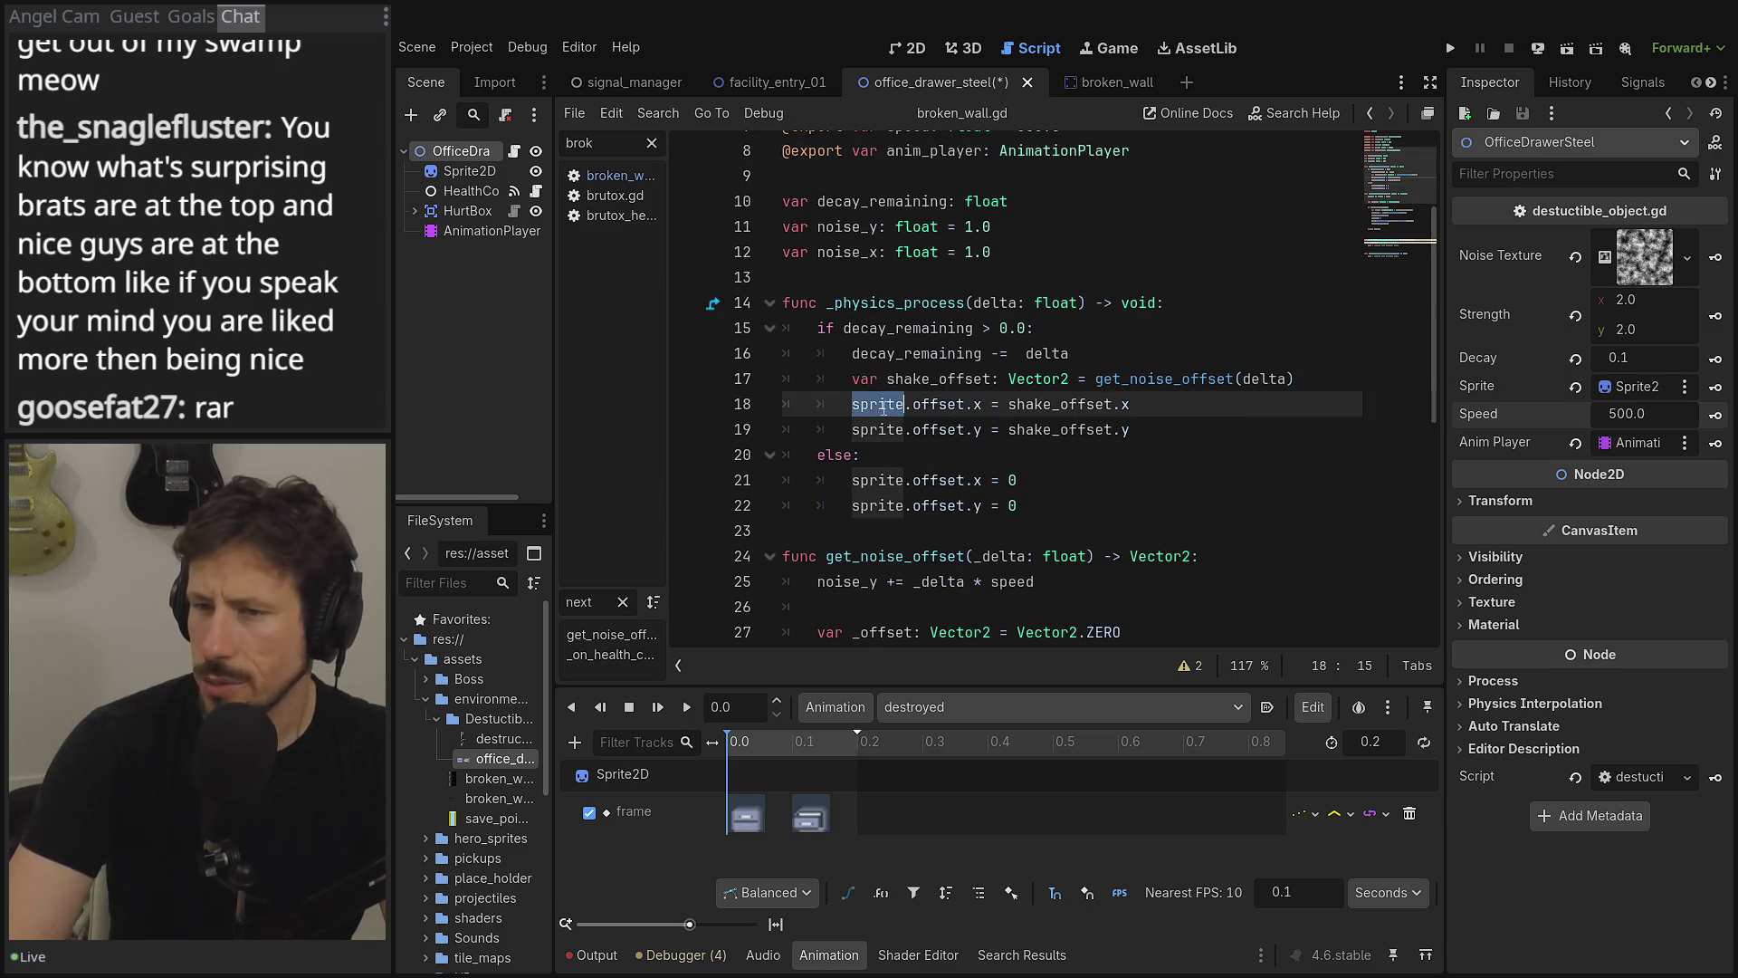
pyautogui.scroll(-4, 878, 435)
pyautogui.scroll(-1, 879, 438)
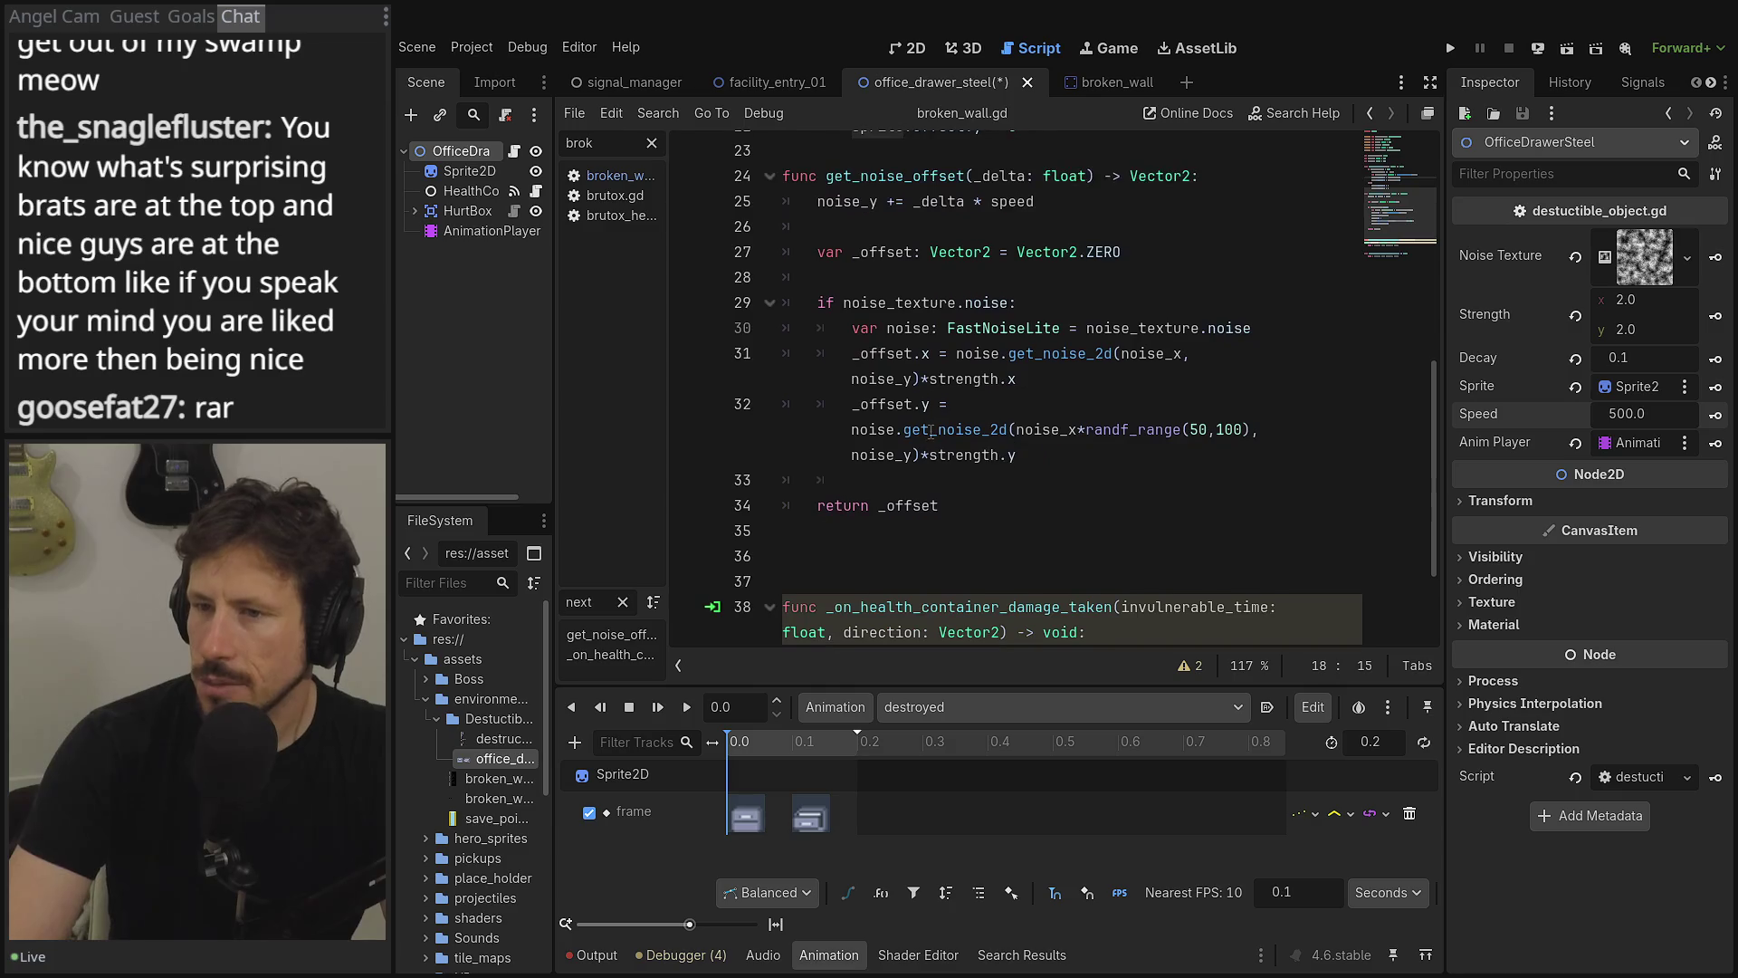
pyautogui.scroll(-1, 933, 431)
pyautogui.scroll(1, 933, 435)
pyautogui.scroll(-2, 934, 445)
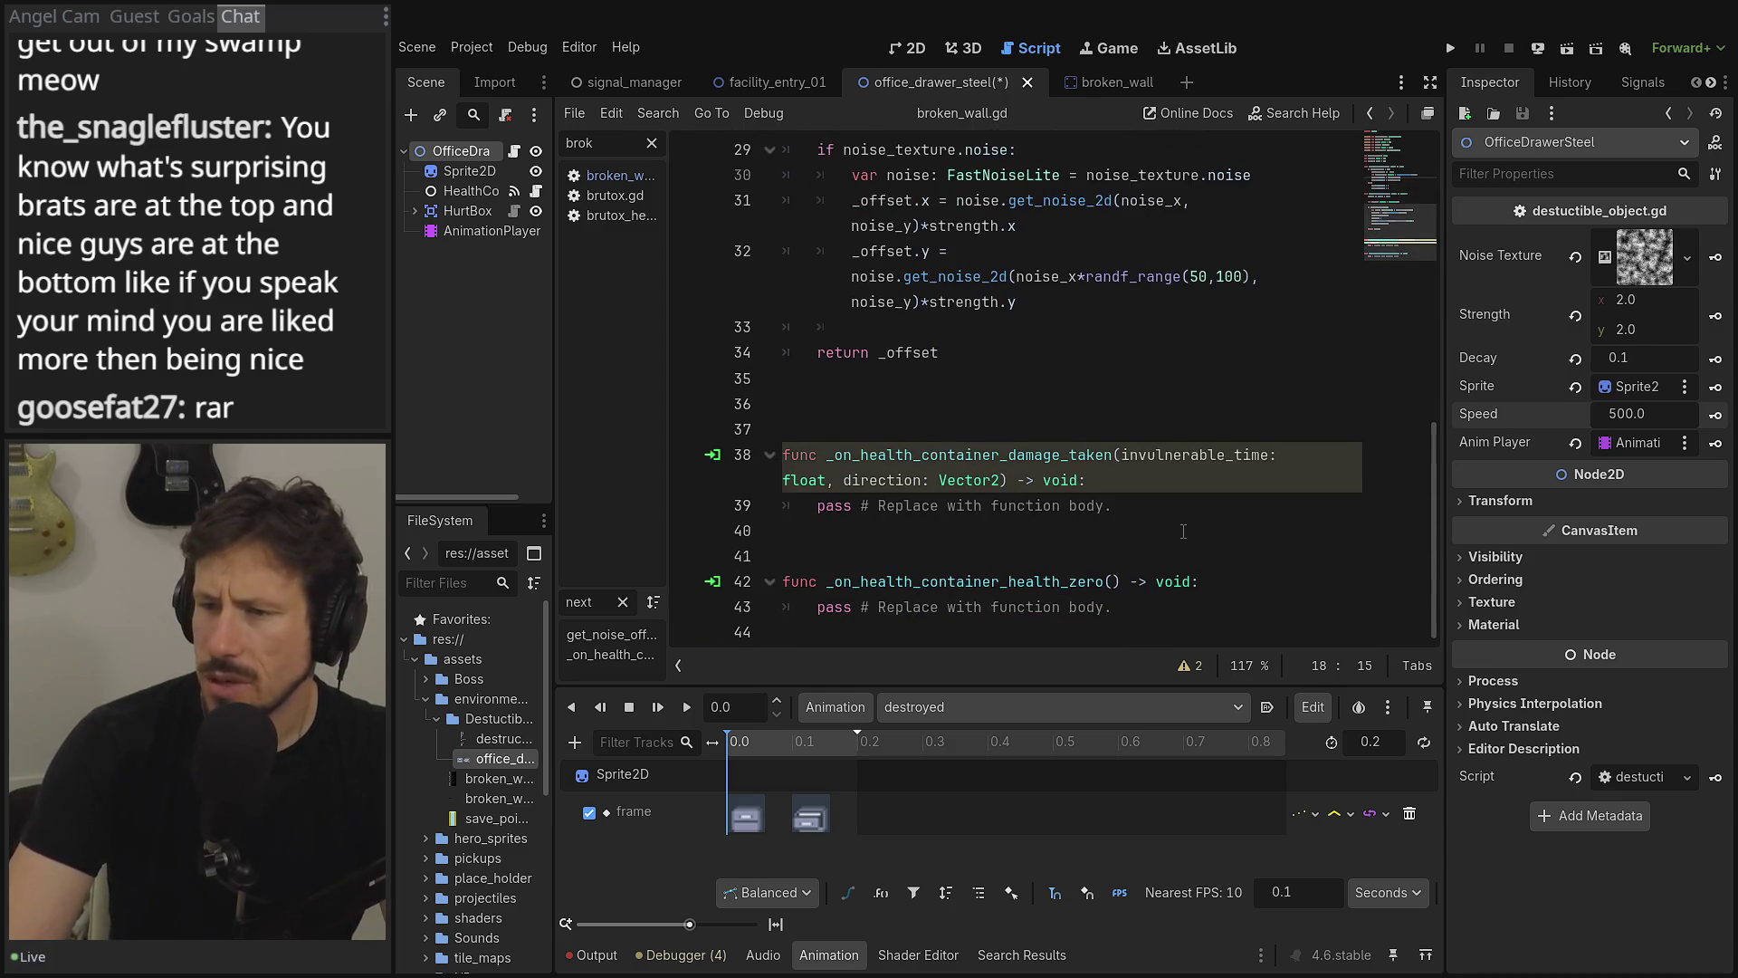
pyautogui.click(1158, 507)
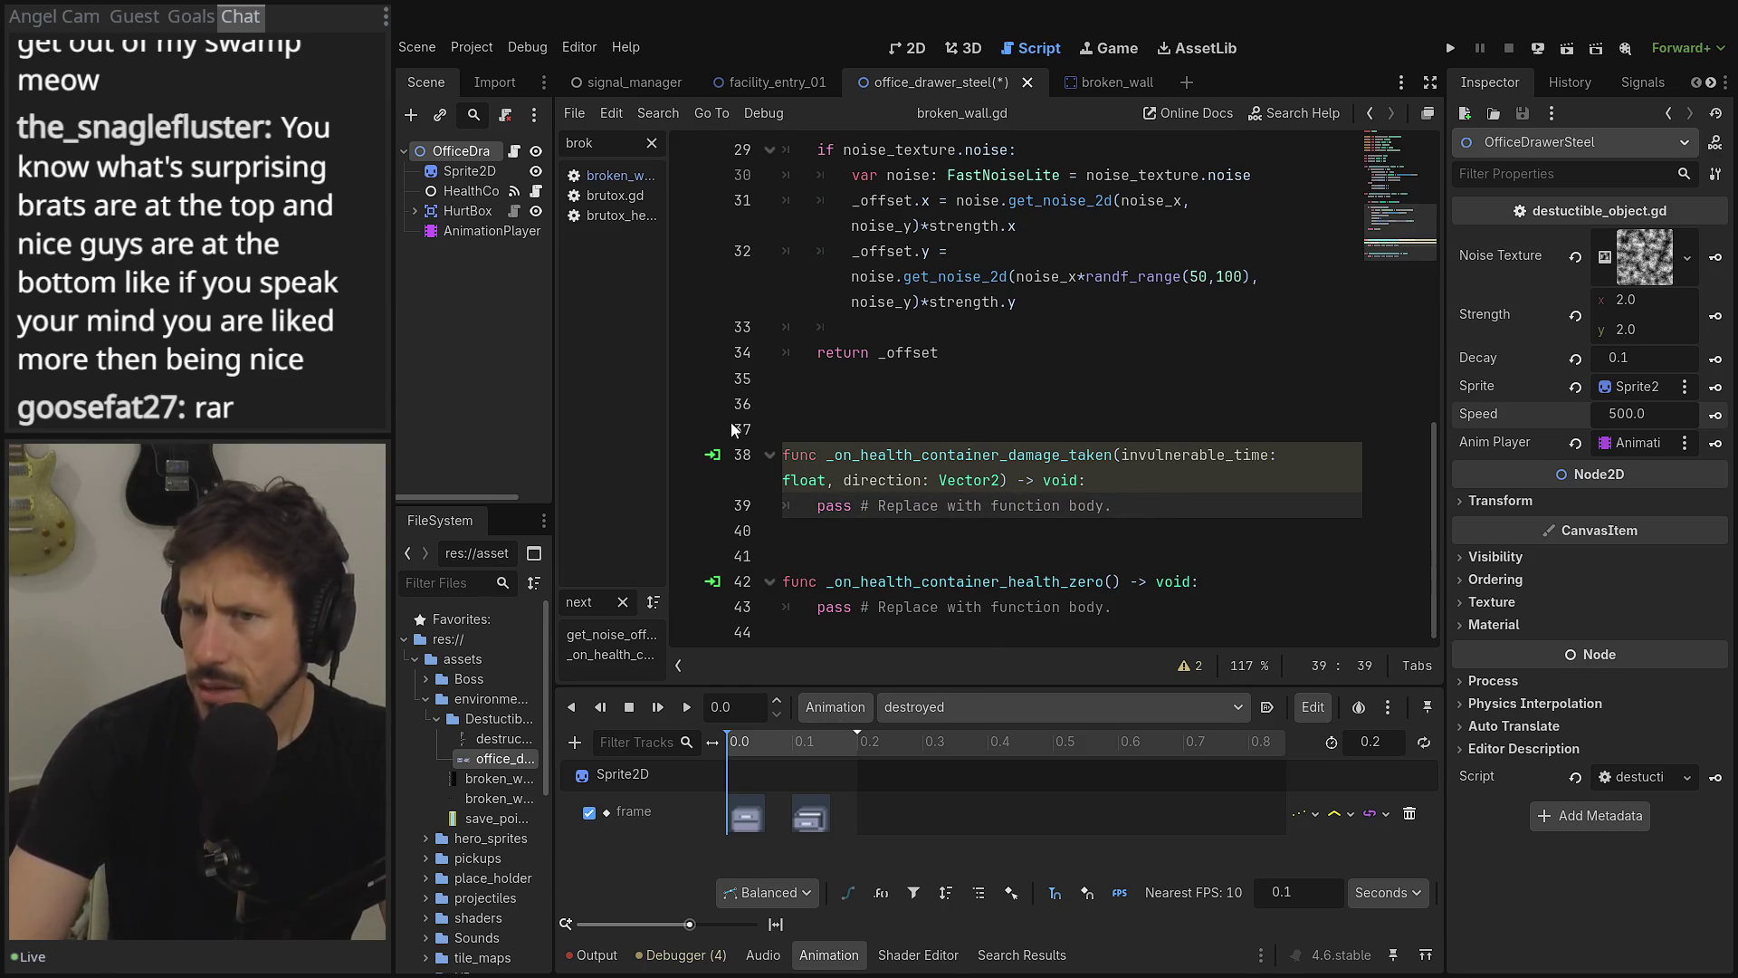
# - Compare against broken_wall's handlers, then replace line 39's pass placeholder by typing 'dec'
pyautogui.click(1111, 90)
pyautogui.scroll(-10, 939, 507)
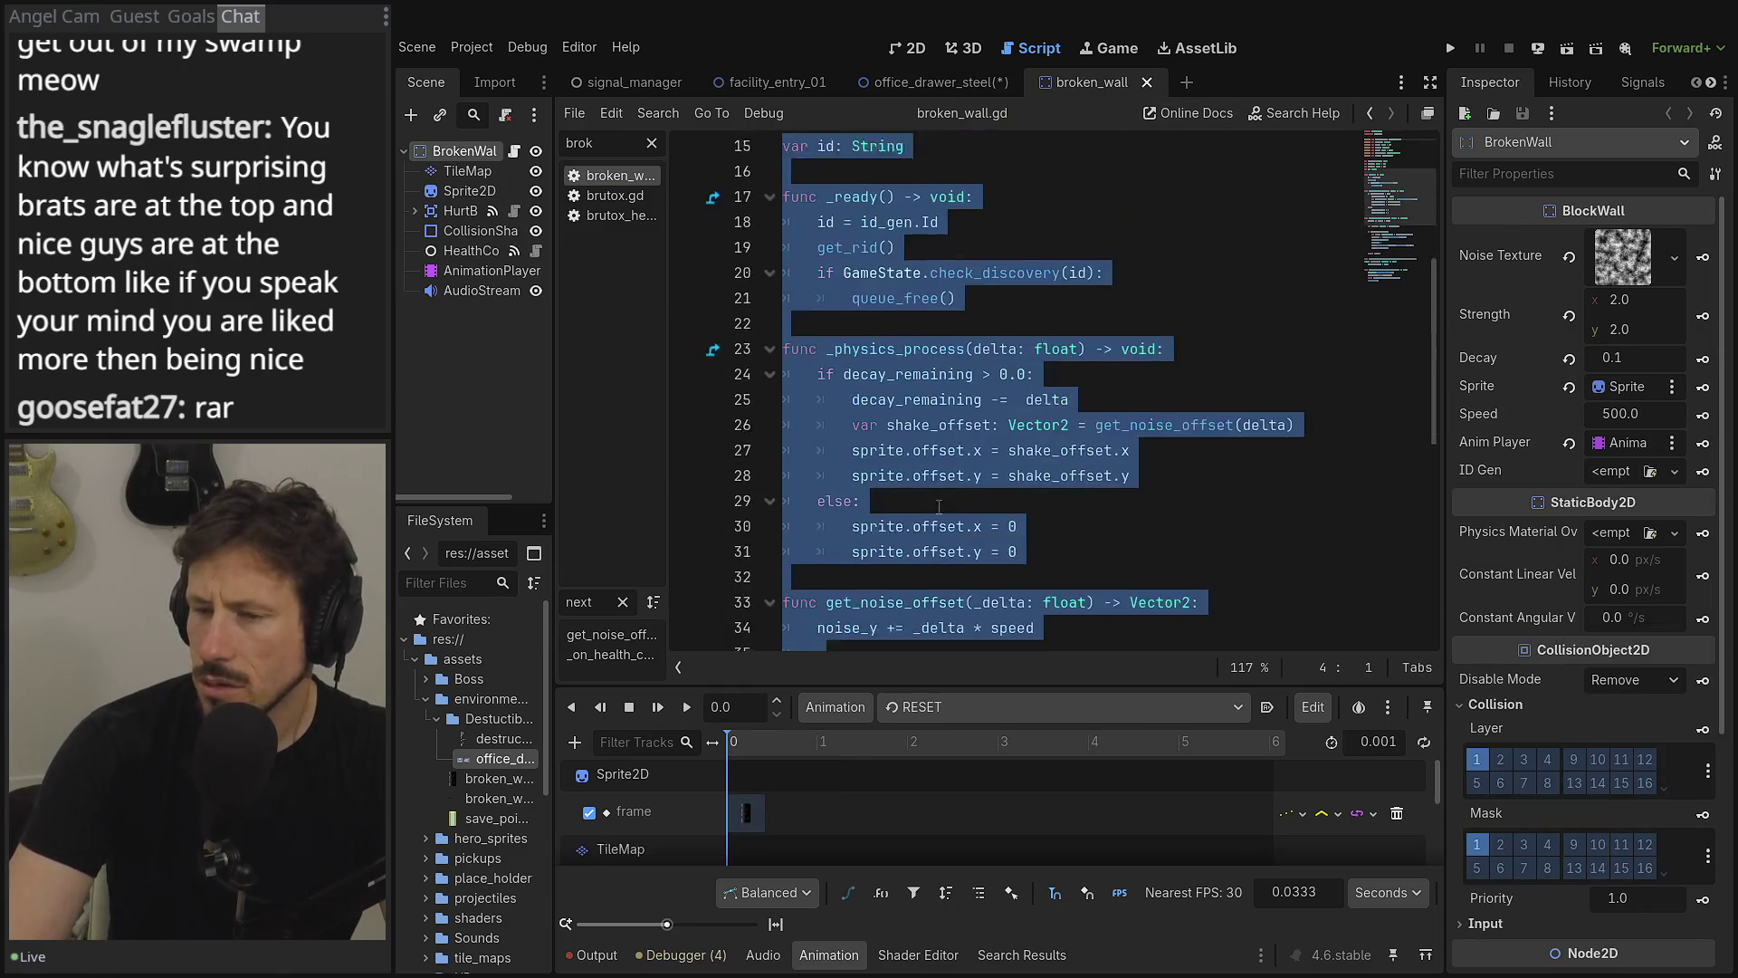
pyautogui.scroll(-3, 939, 507)
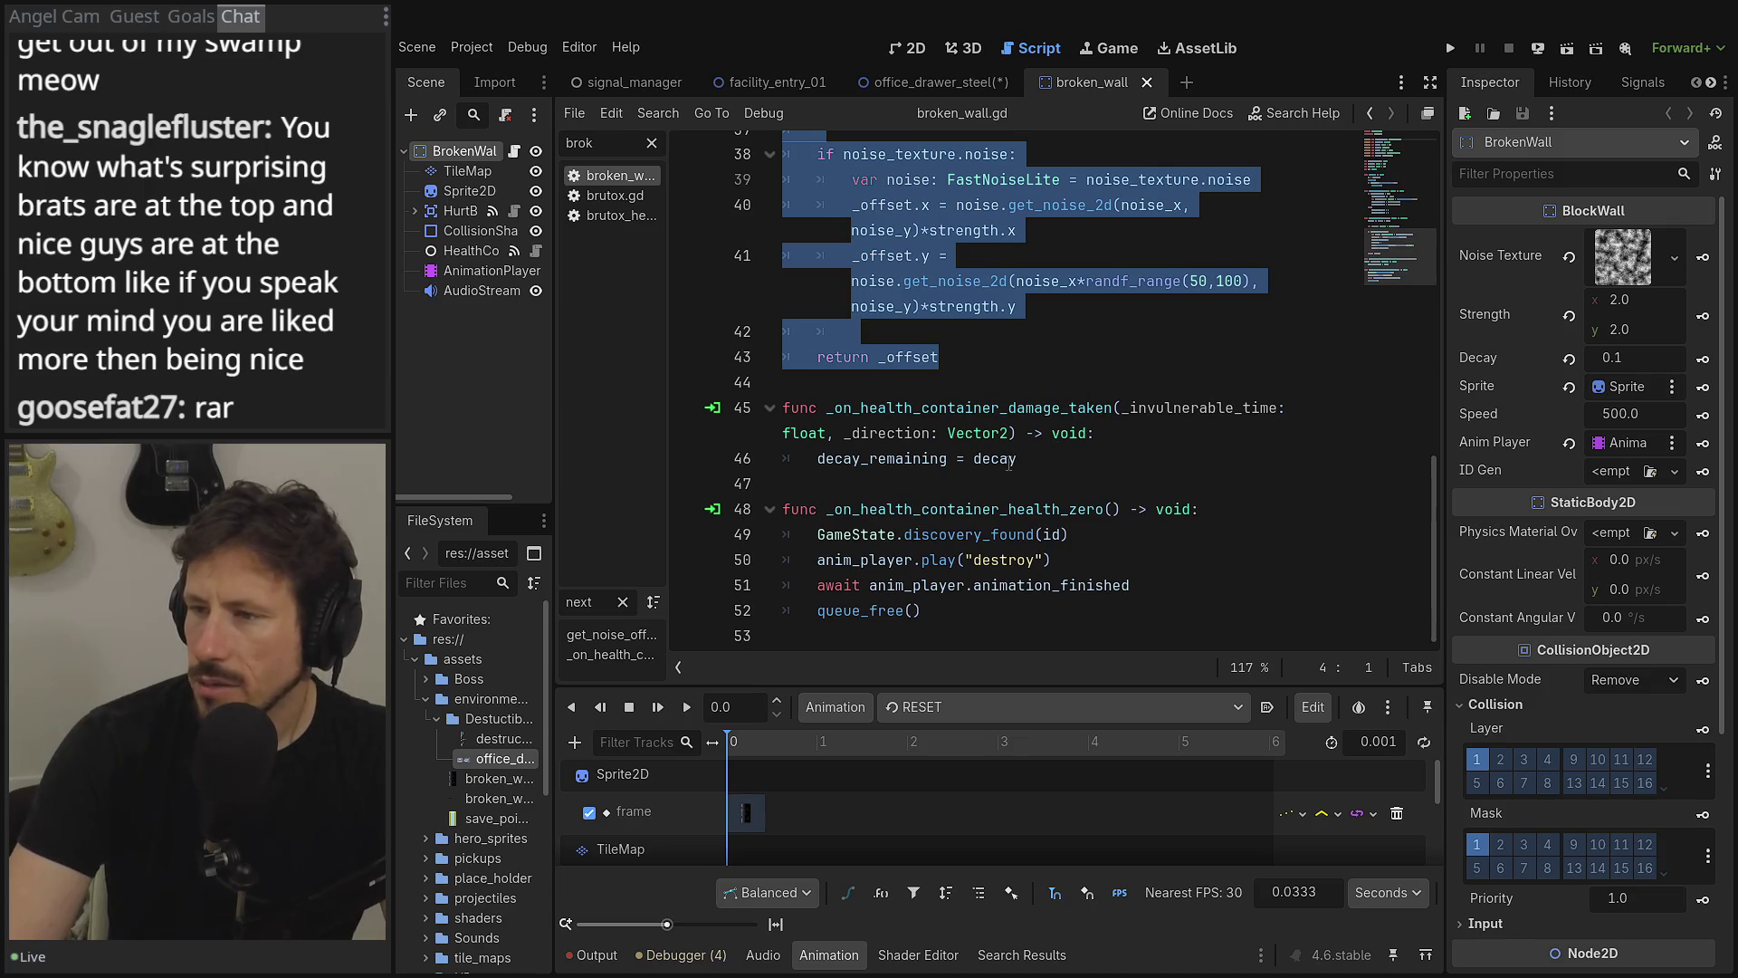
pyautogui.click(937, 80)
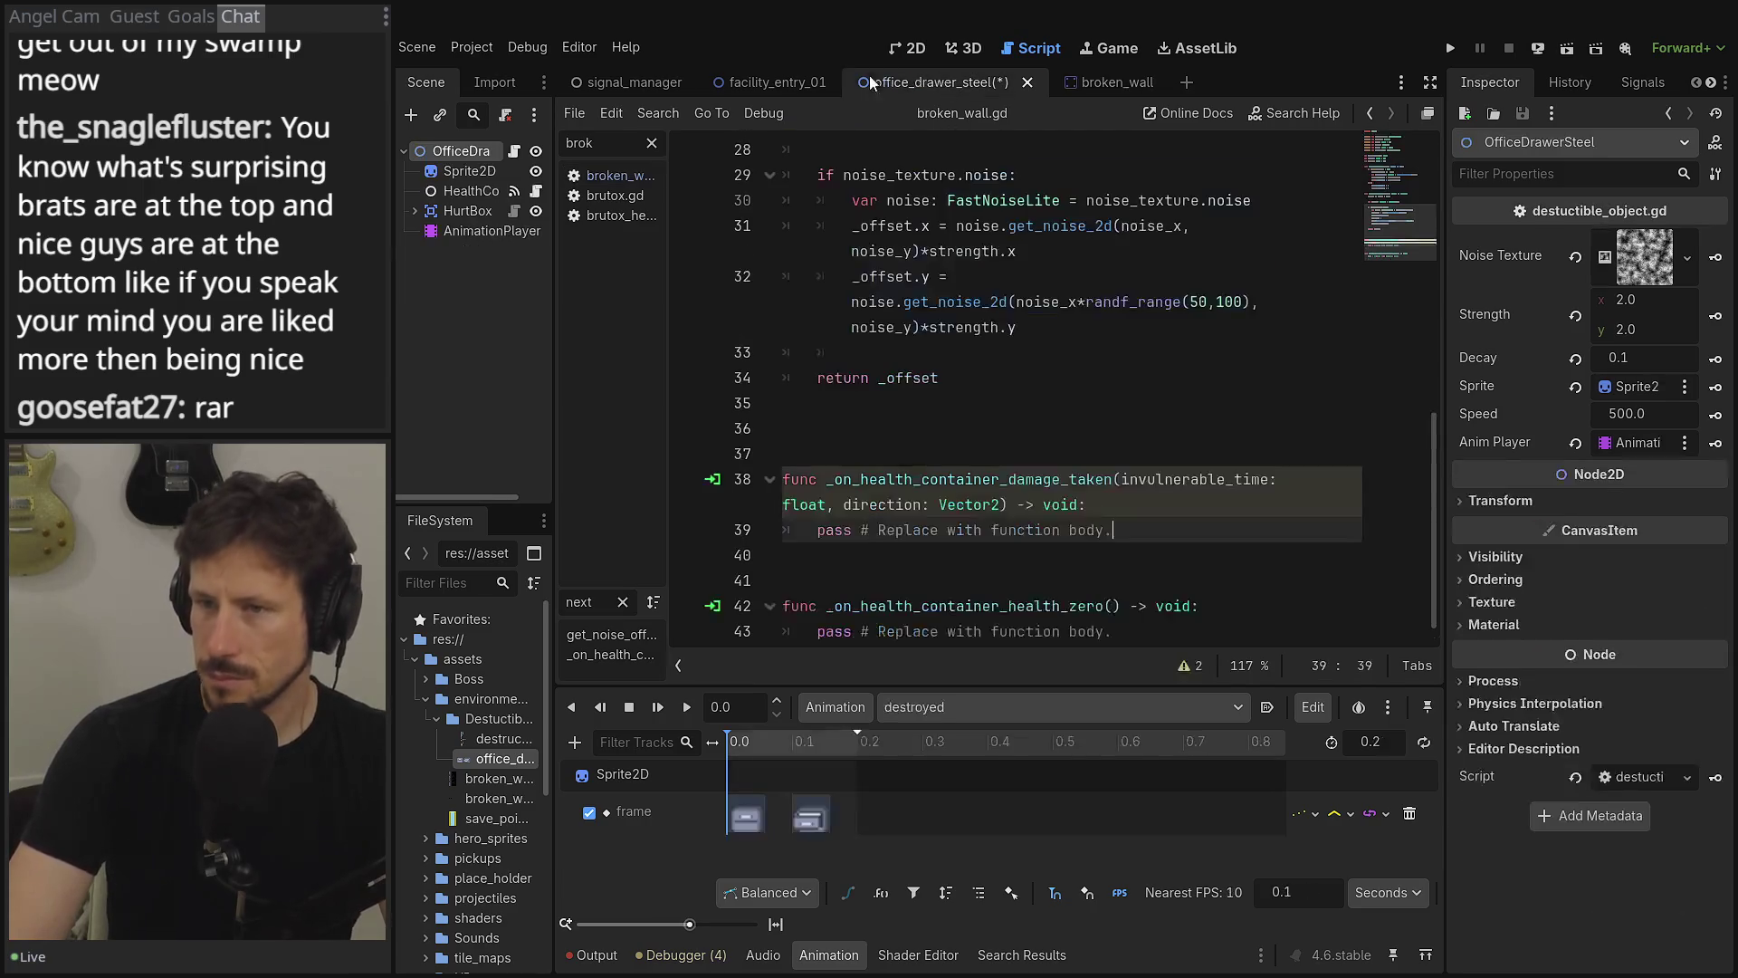
pyautogui.click(1077, 529)
pyautogui.moveTo(1206, 529); pyautogui.dragTo(815, 529)
pyautogui.write('de')
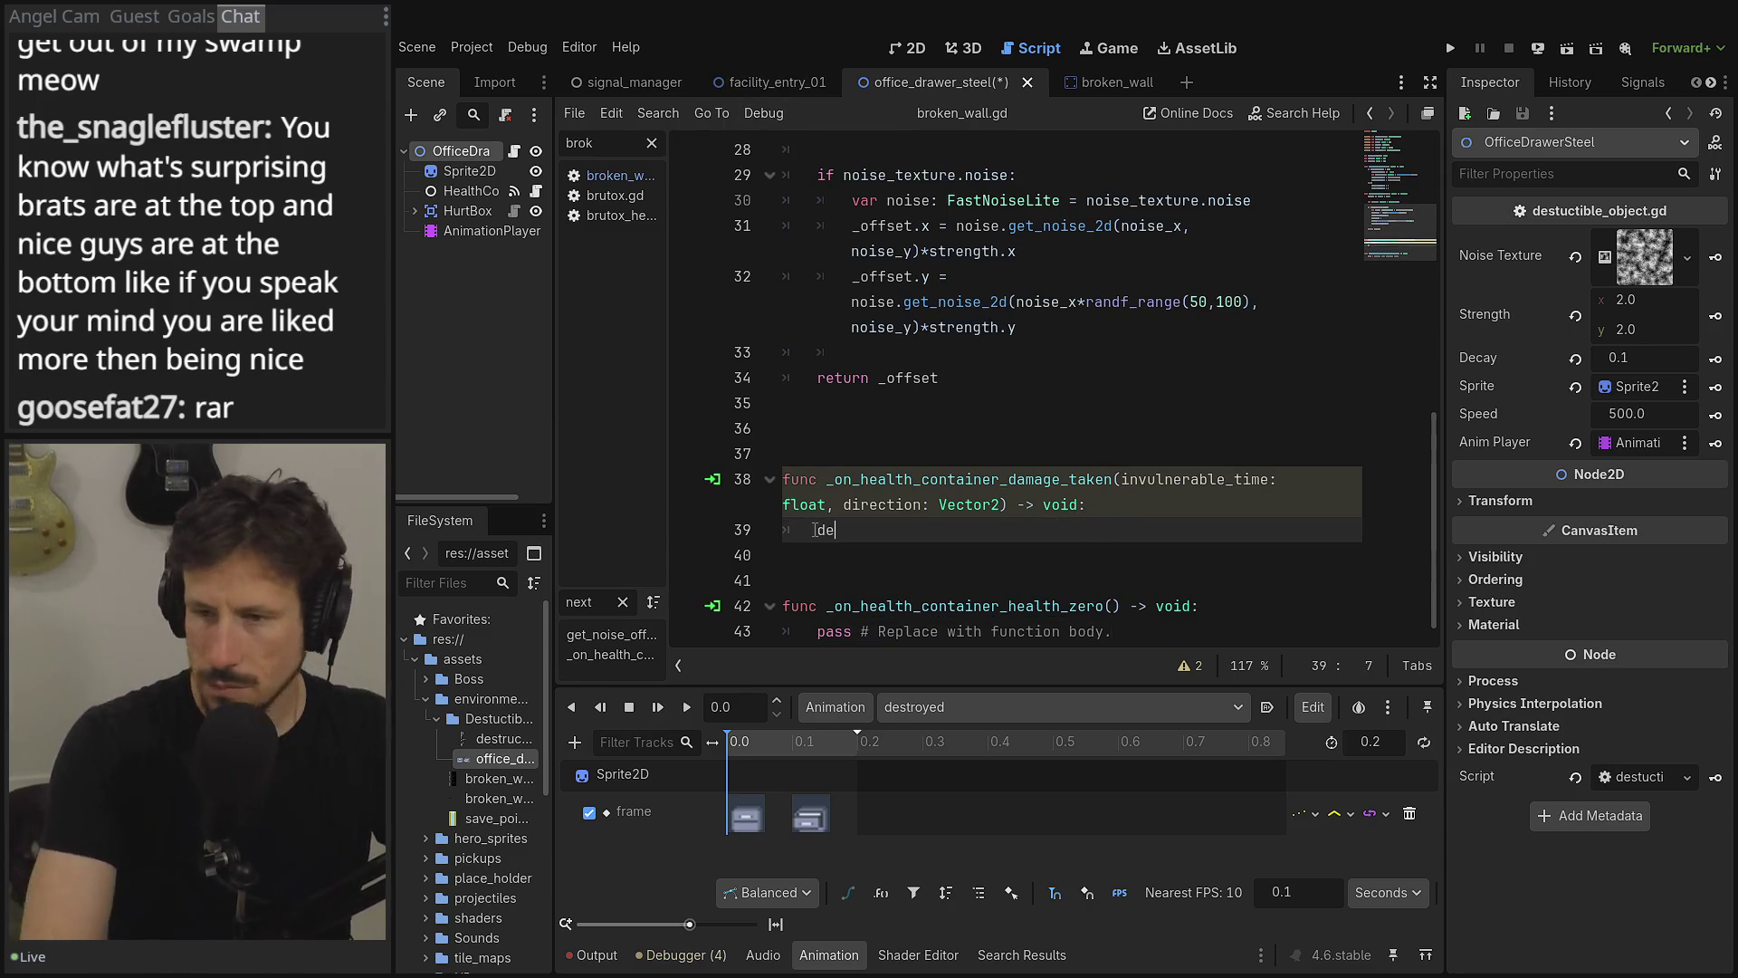